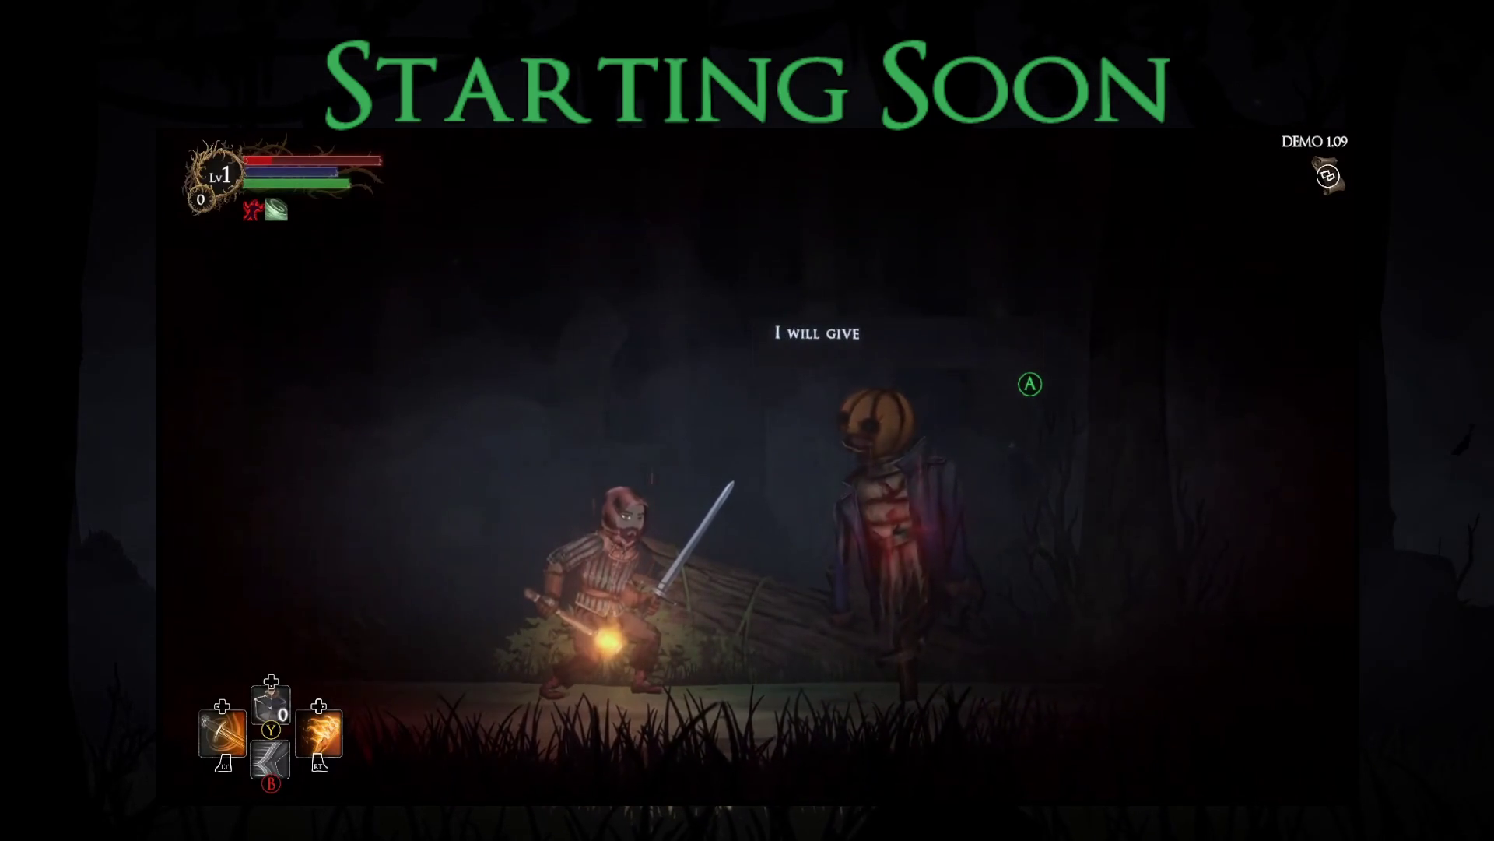
# Step: Answer the pumpkin scarecrow with 'Time to die!', defeat it and collect the loot
pyautogui.press('Return')
pyautogui.press('Down')
pyautogui.press('Down')
pyautogui.press('Down')
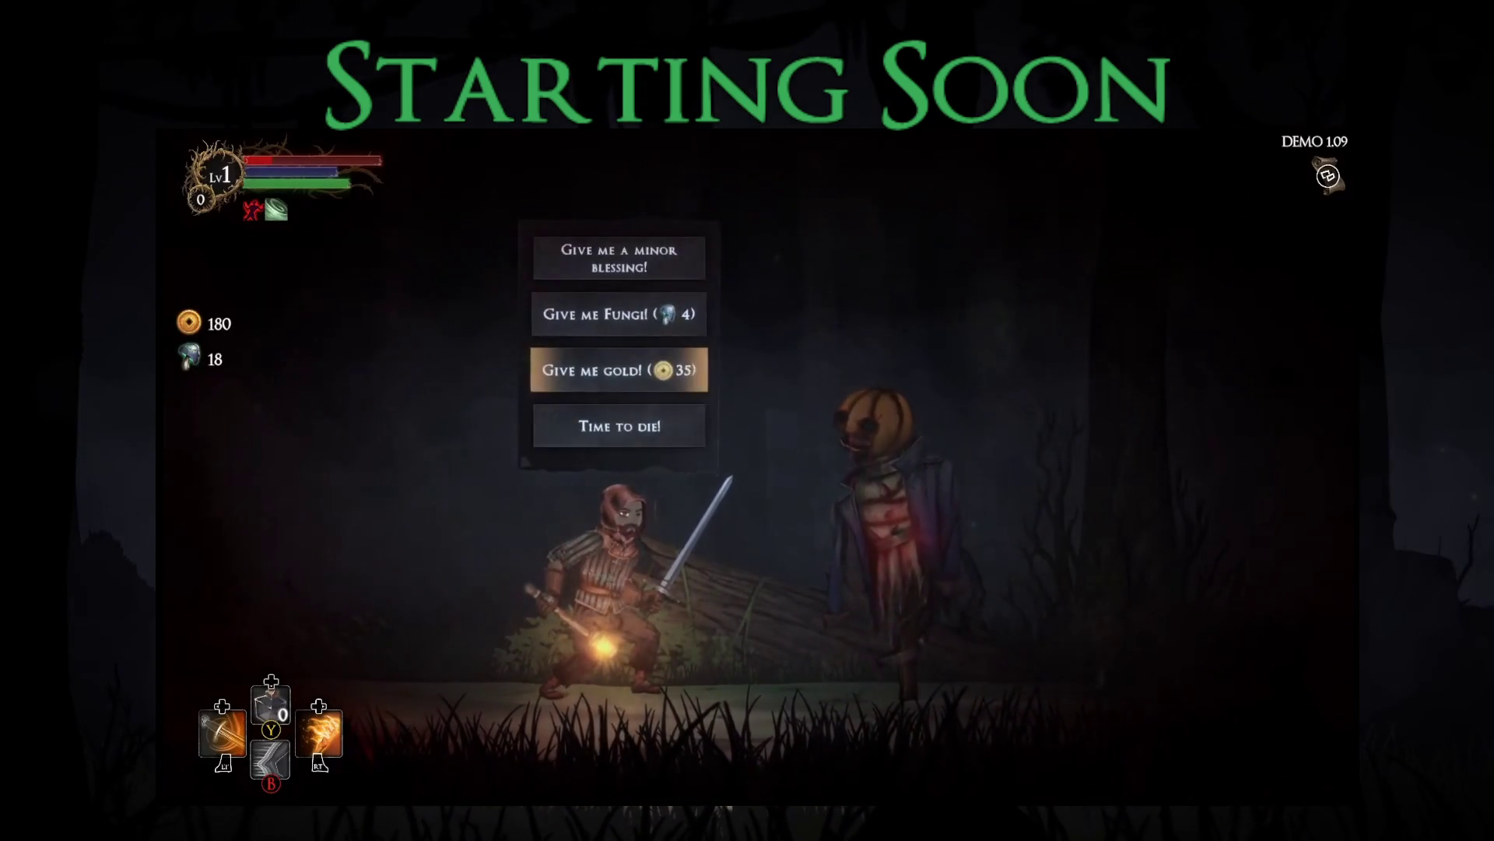
pyautogui.press('Return')
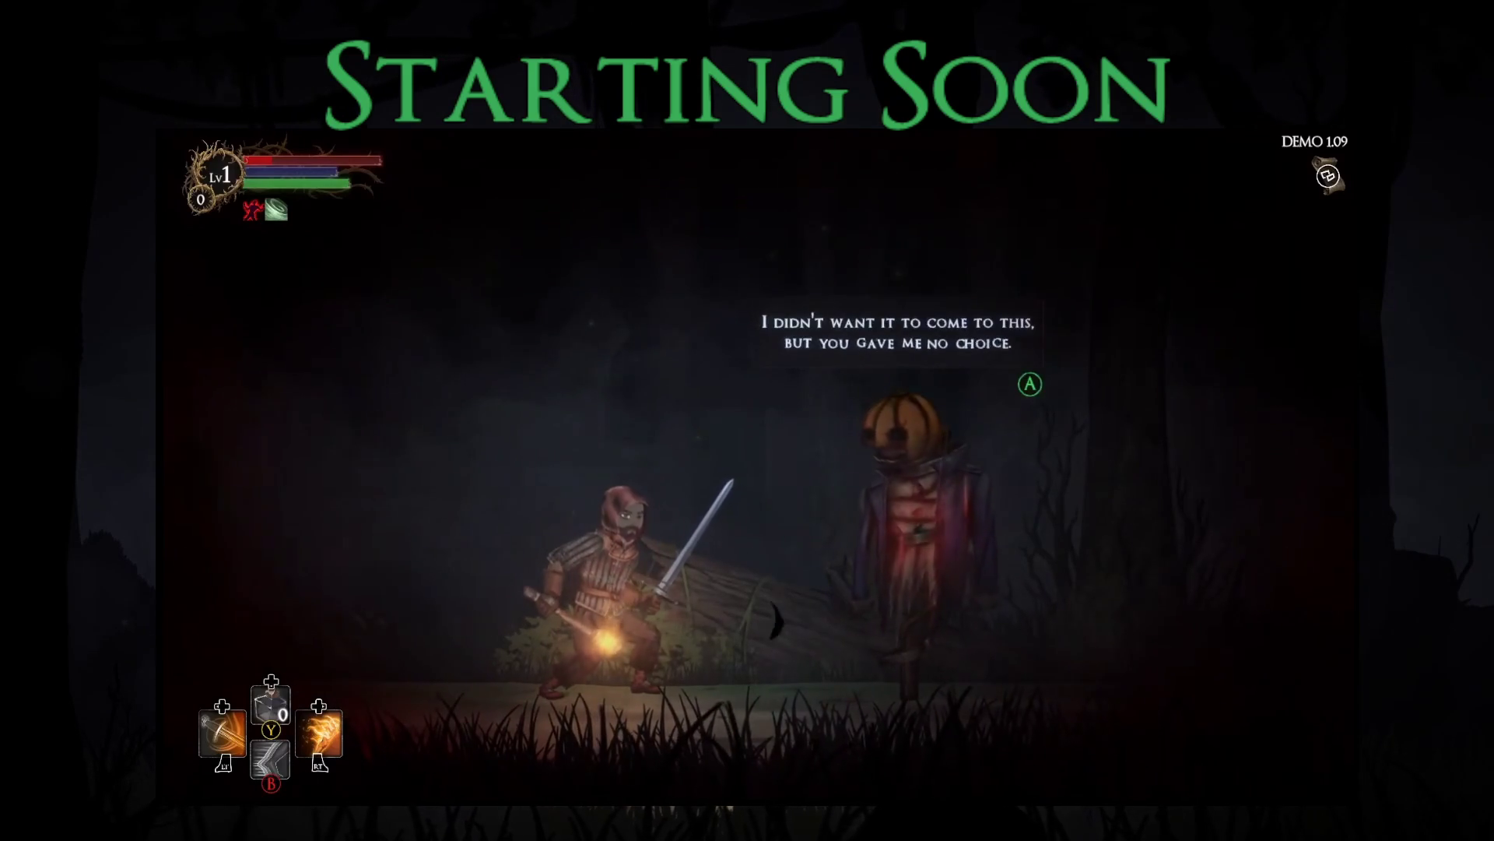
pyautogui.press('Return')
pyautogui.press('Return')
pyautogui.press('Right')
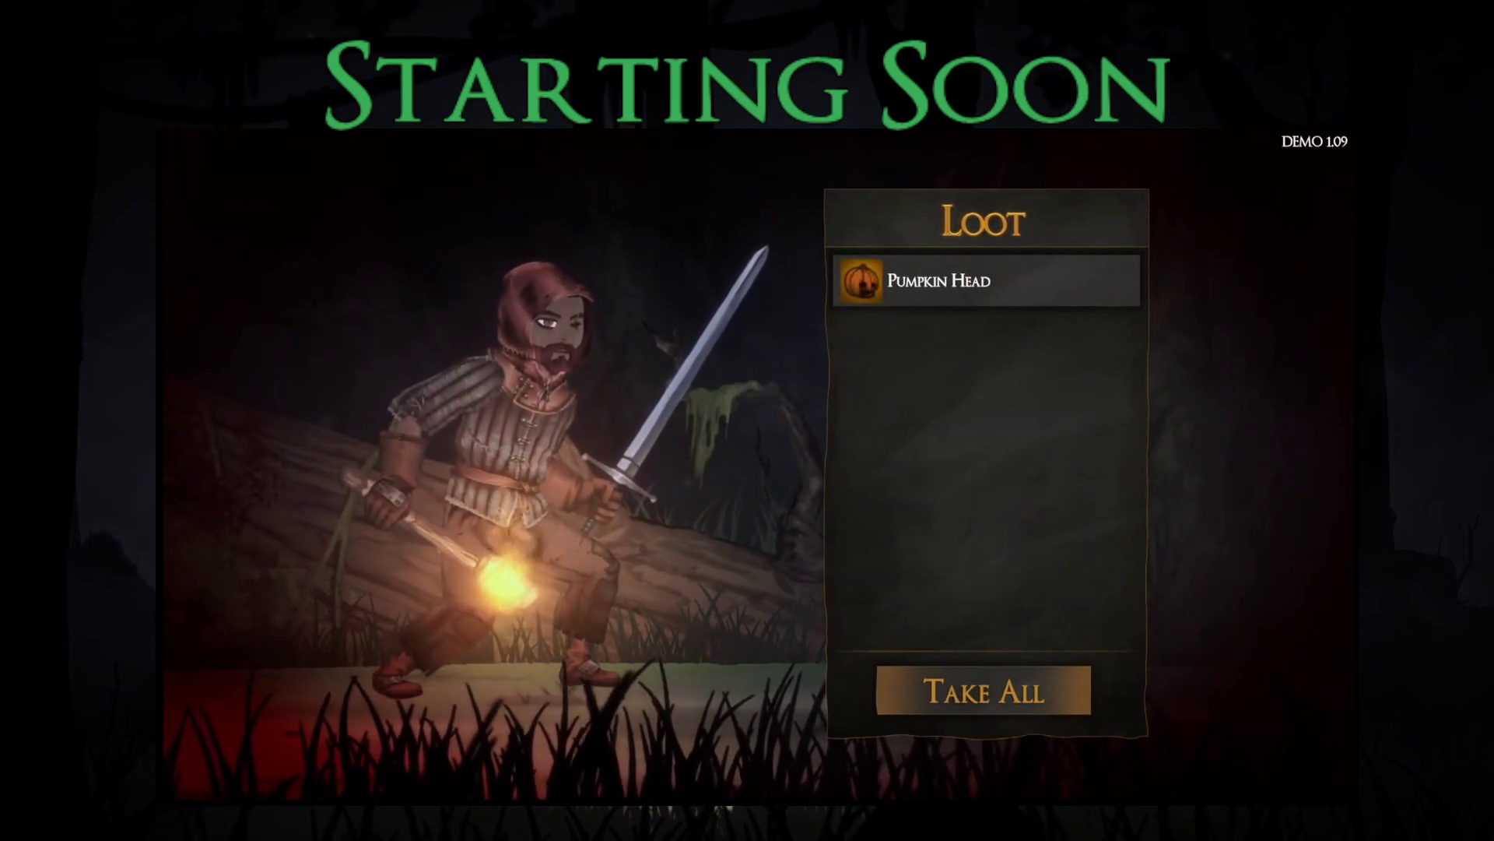
pyautogui.press('Return')
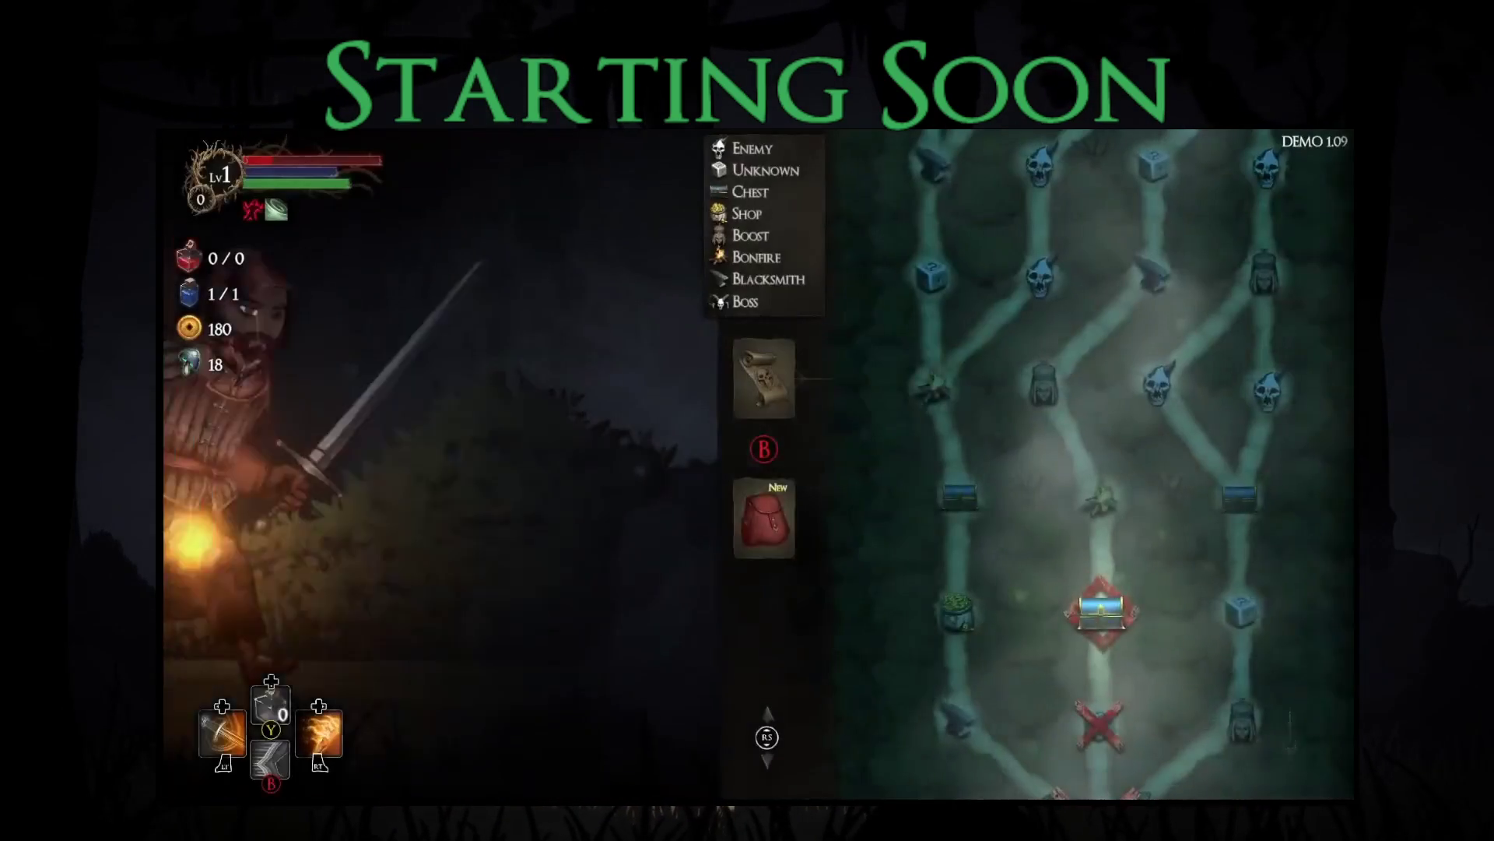
# Step: Equip the Pumpkin Head in the head slot in place of the Thief's Hood
pyautogui.press('Return')
pyautogui.press('Up')
pyautogui.press('Down')
pyautogui.press('Right')
pyautogui.press('Down')
pyautogui.press('Return')
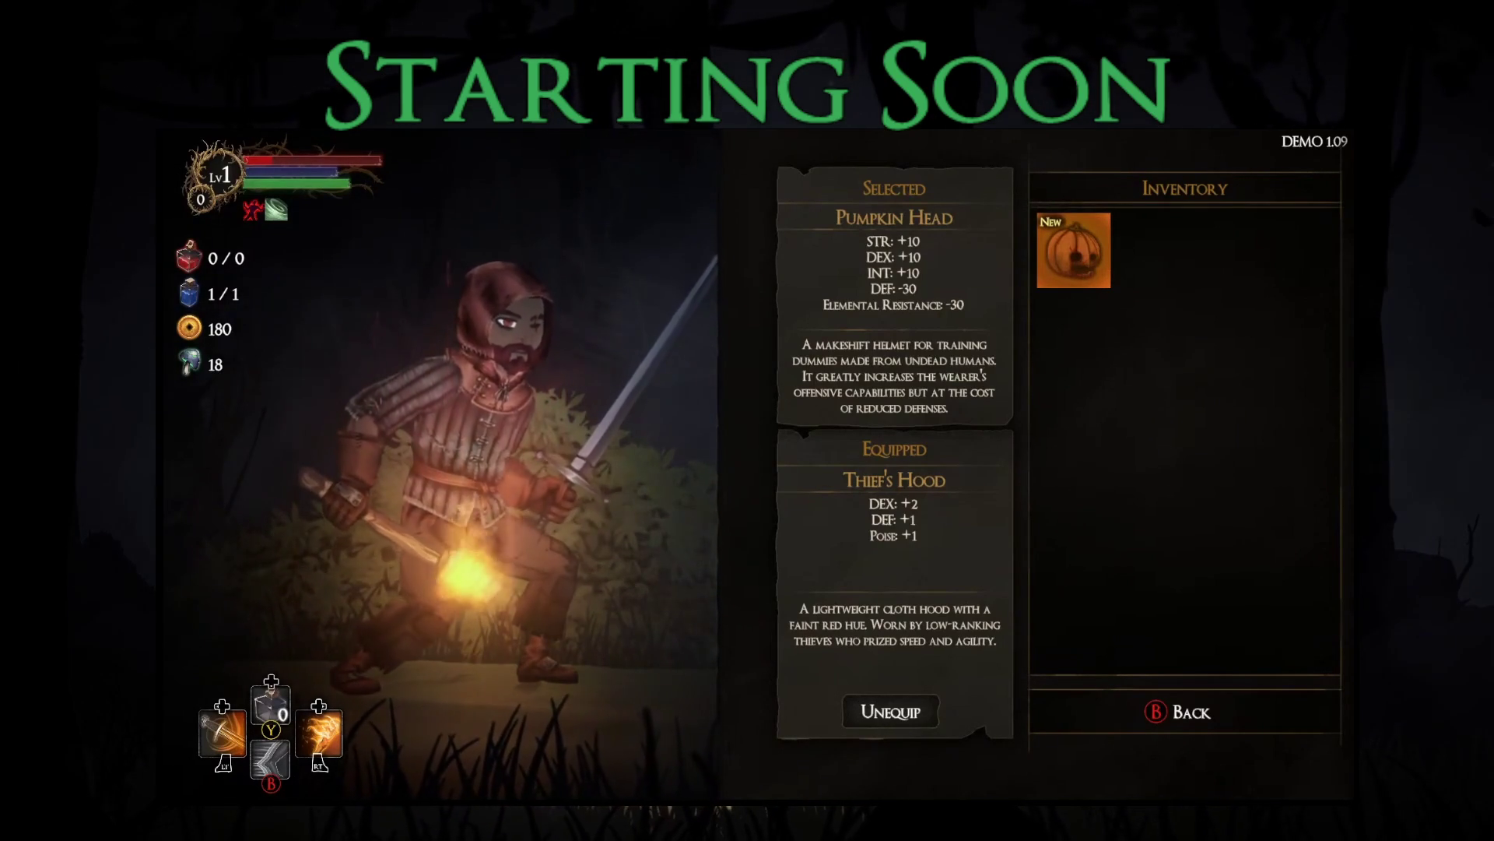
pyautogui.press('Return')
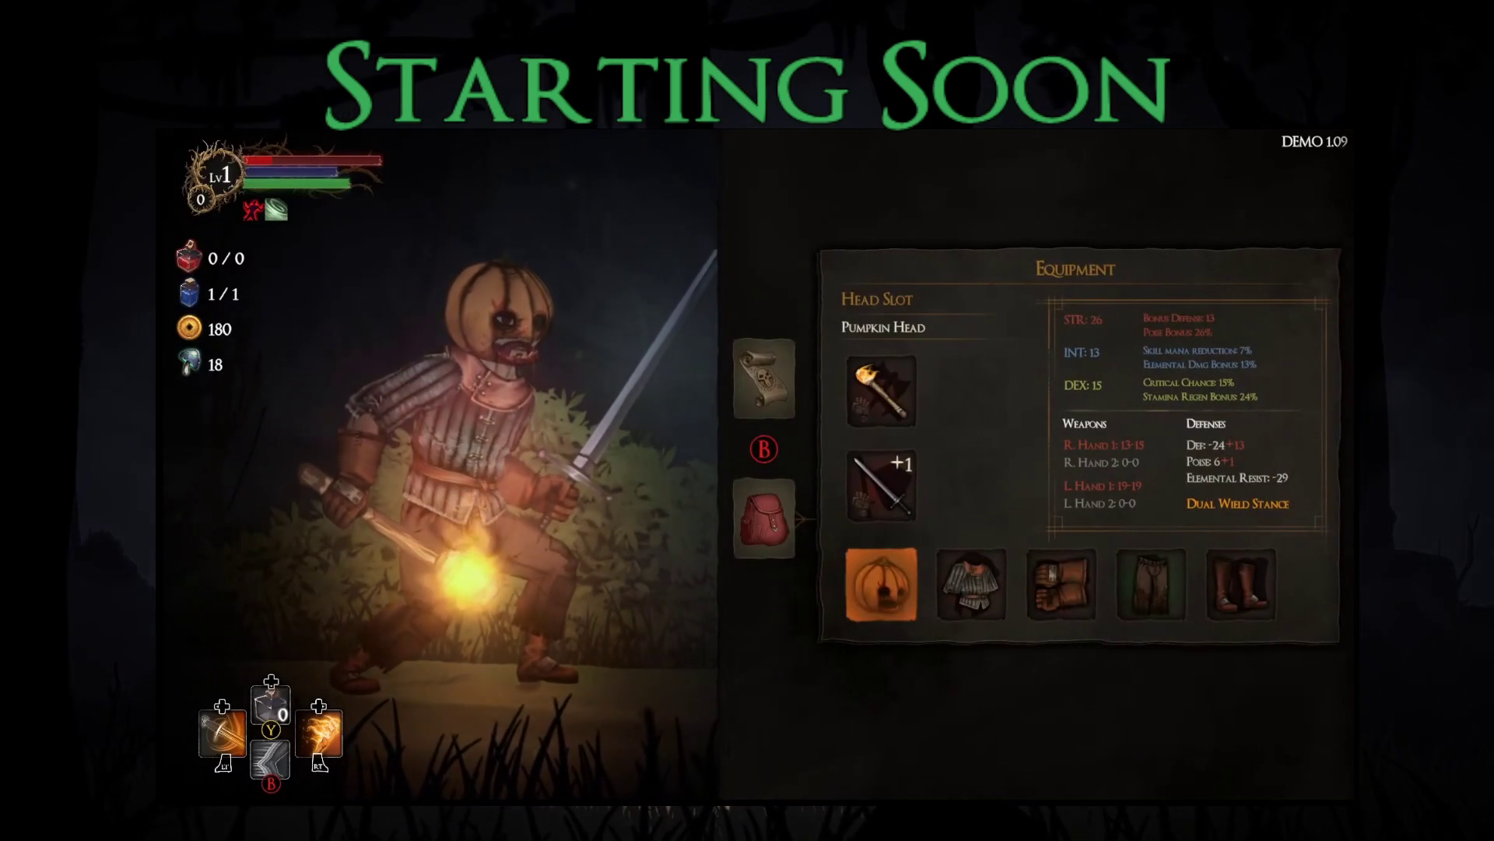
# Step: Close the equipment menu and walk over to the chest
pyautogui.press('Up')
pyautogui.press('Down')
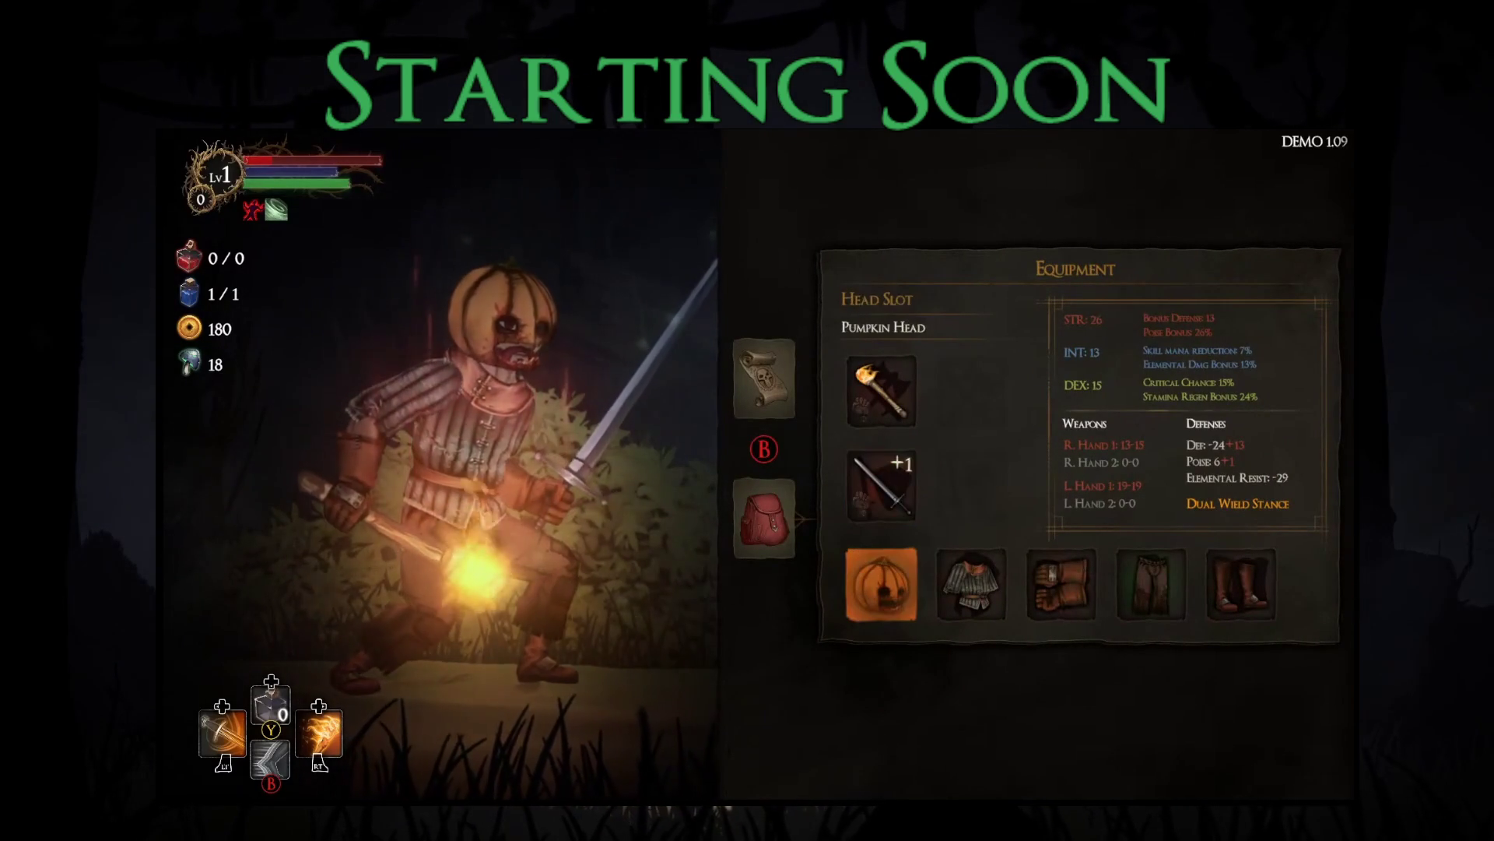
pyautogui.press('e')
pyautogui.press('Escape')
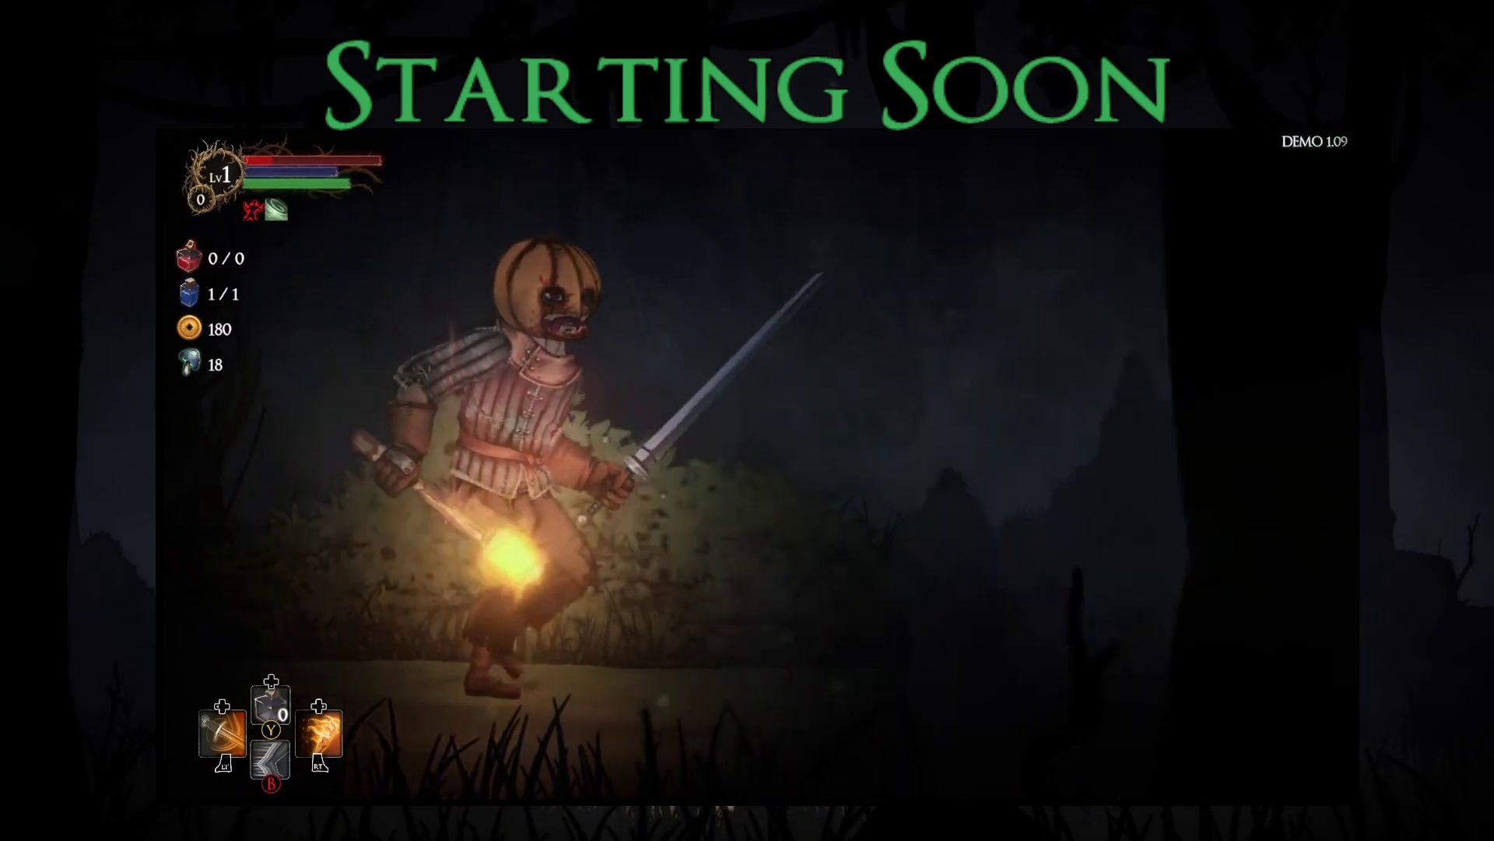
pyautogui.press('d')
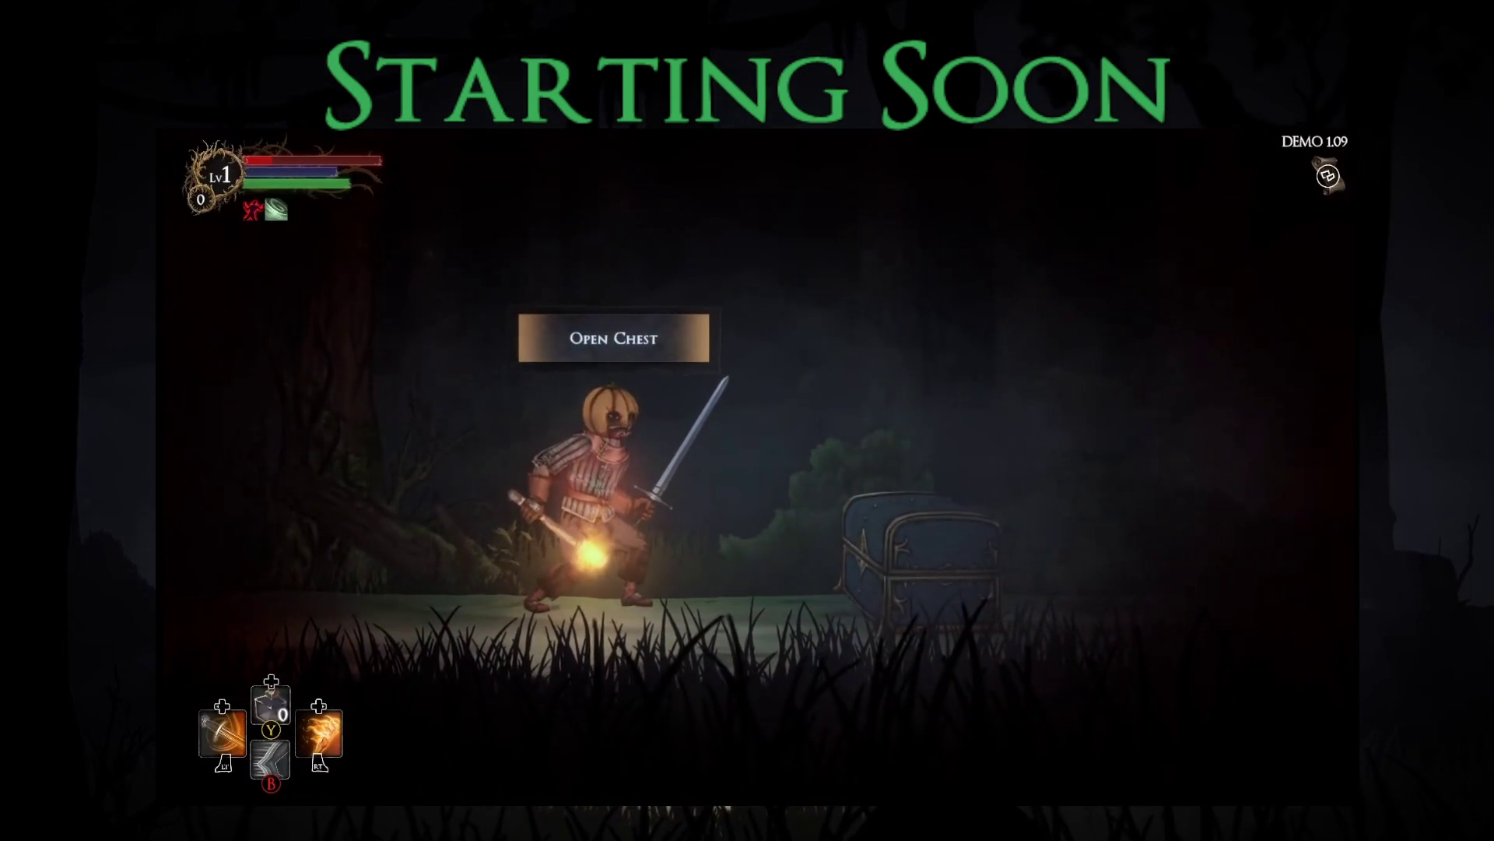
# Step: Open the chest, take the Backstab blessing over Guardian's Protection and move on
pyautogui.press('e')
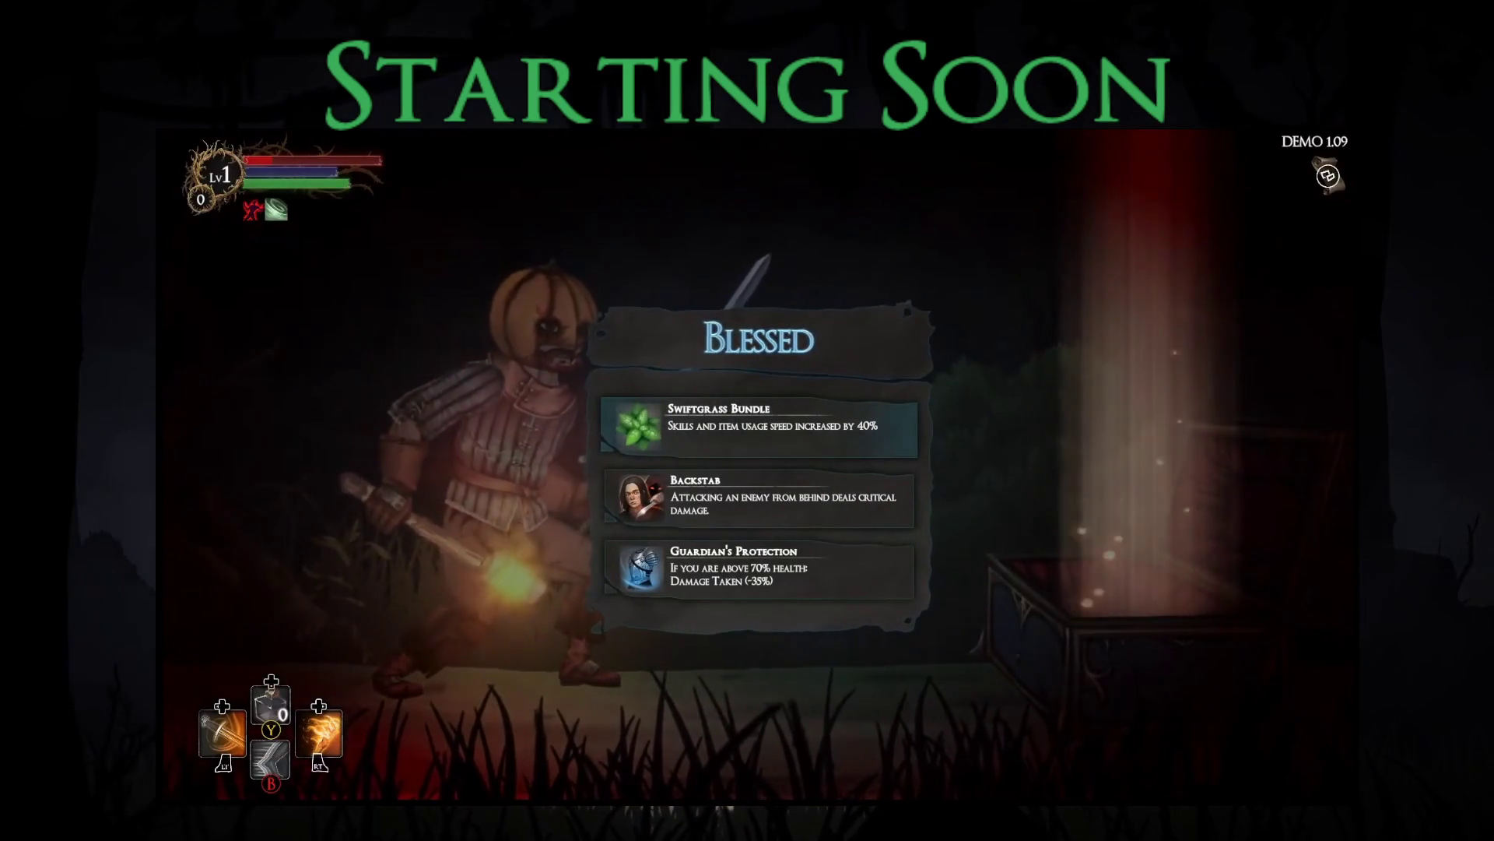
pyautogui.press('Down')
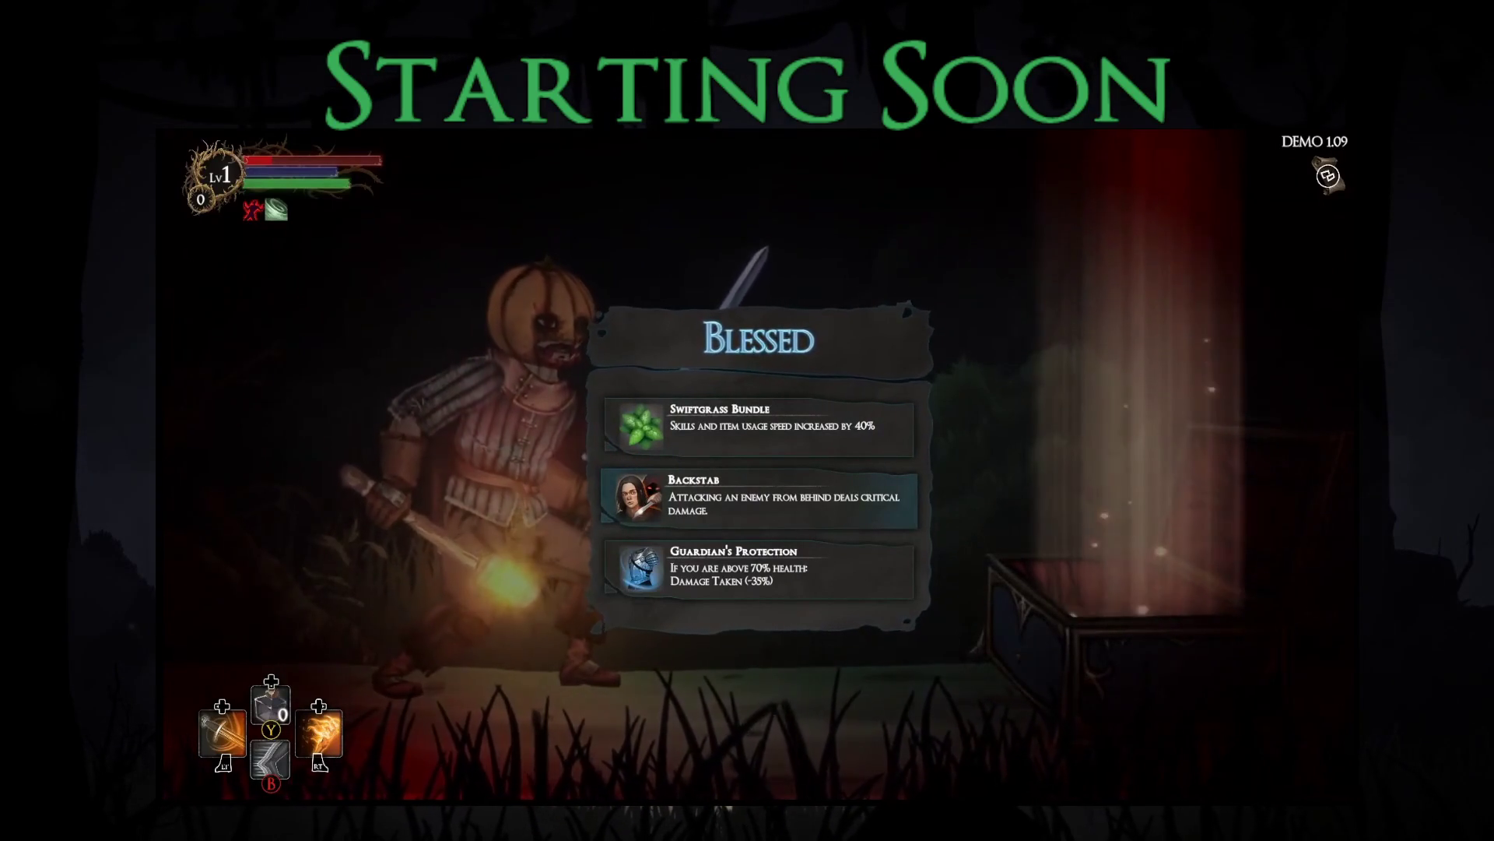
pyautogui.press('Down')
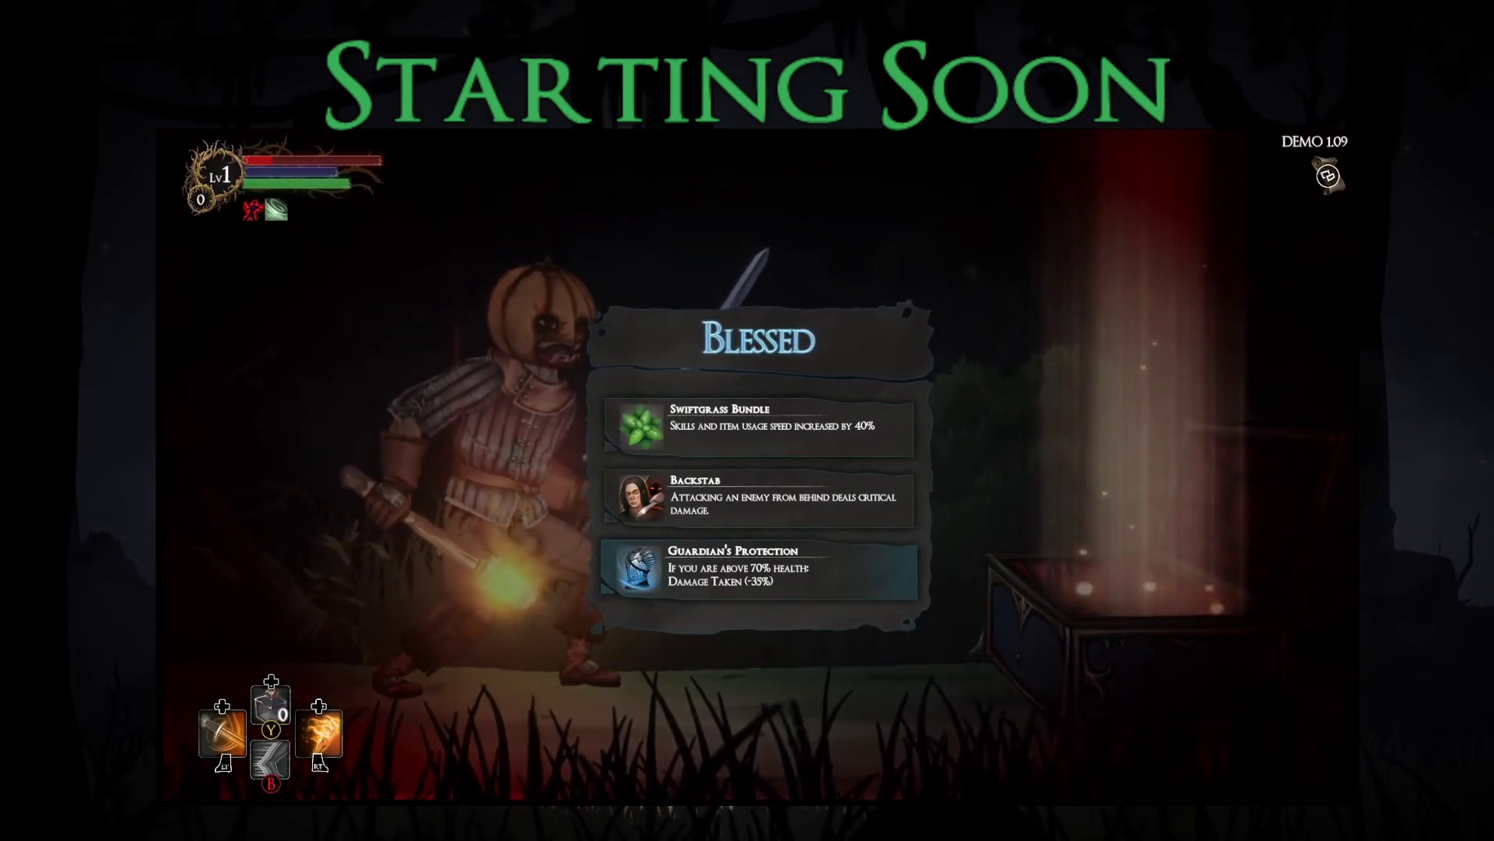
pyautogui.press('Up')
pyautogui.press('Return')
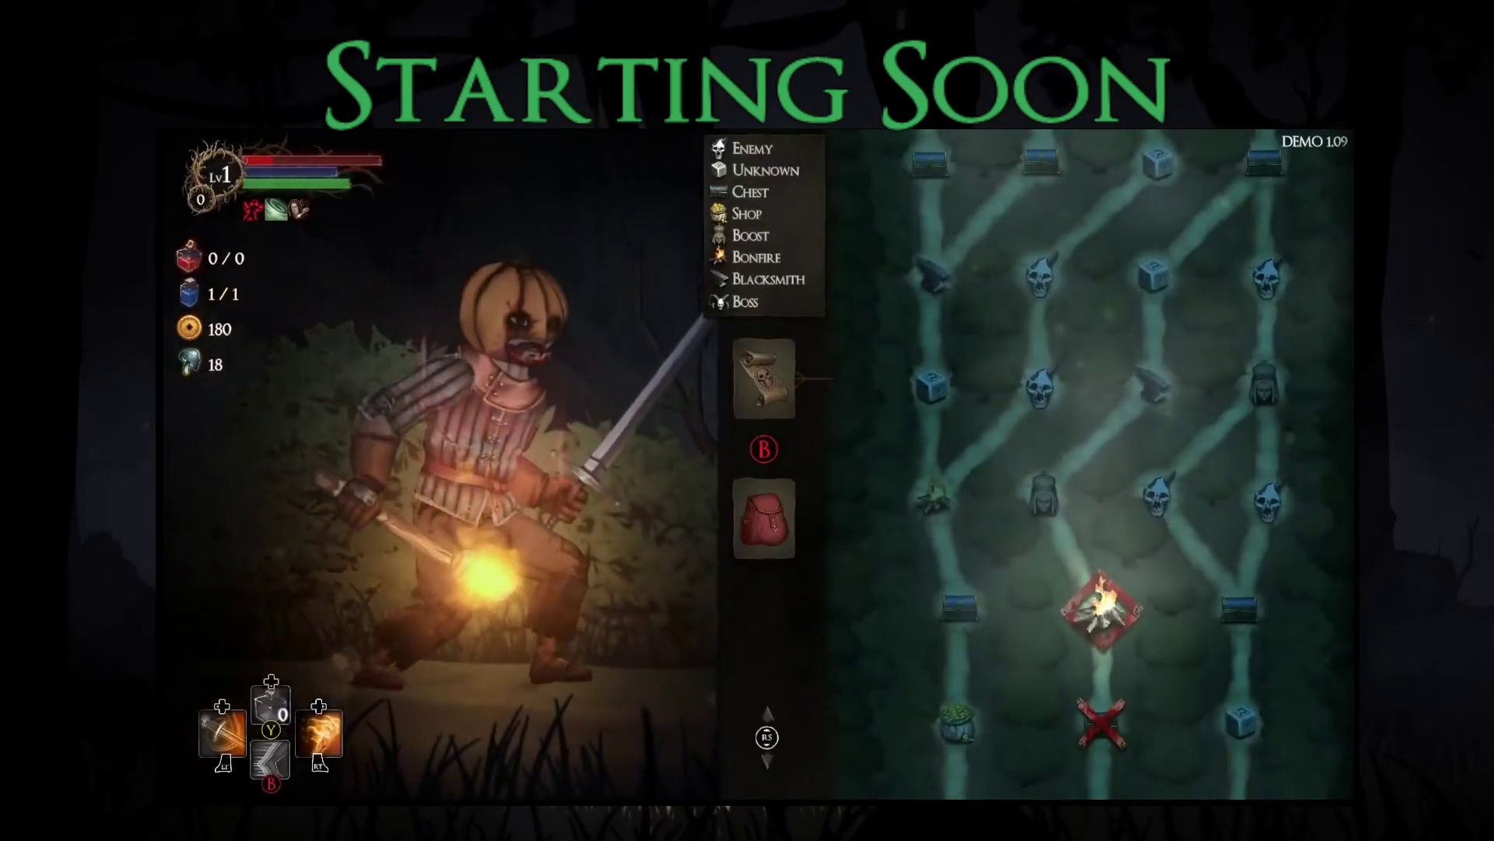
pyautogui.press('Return')
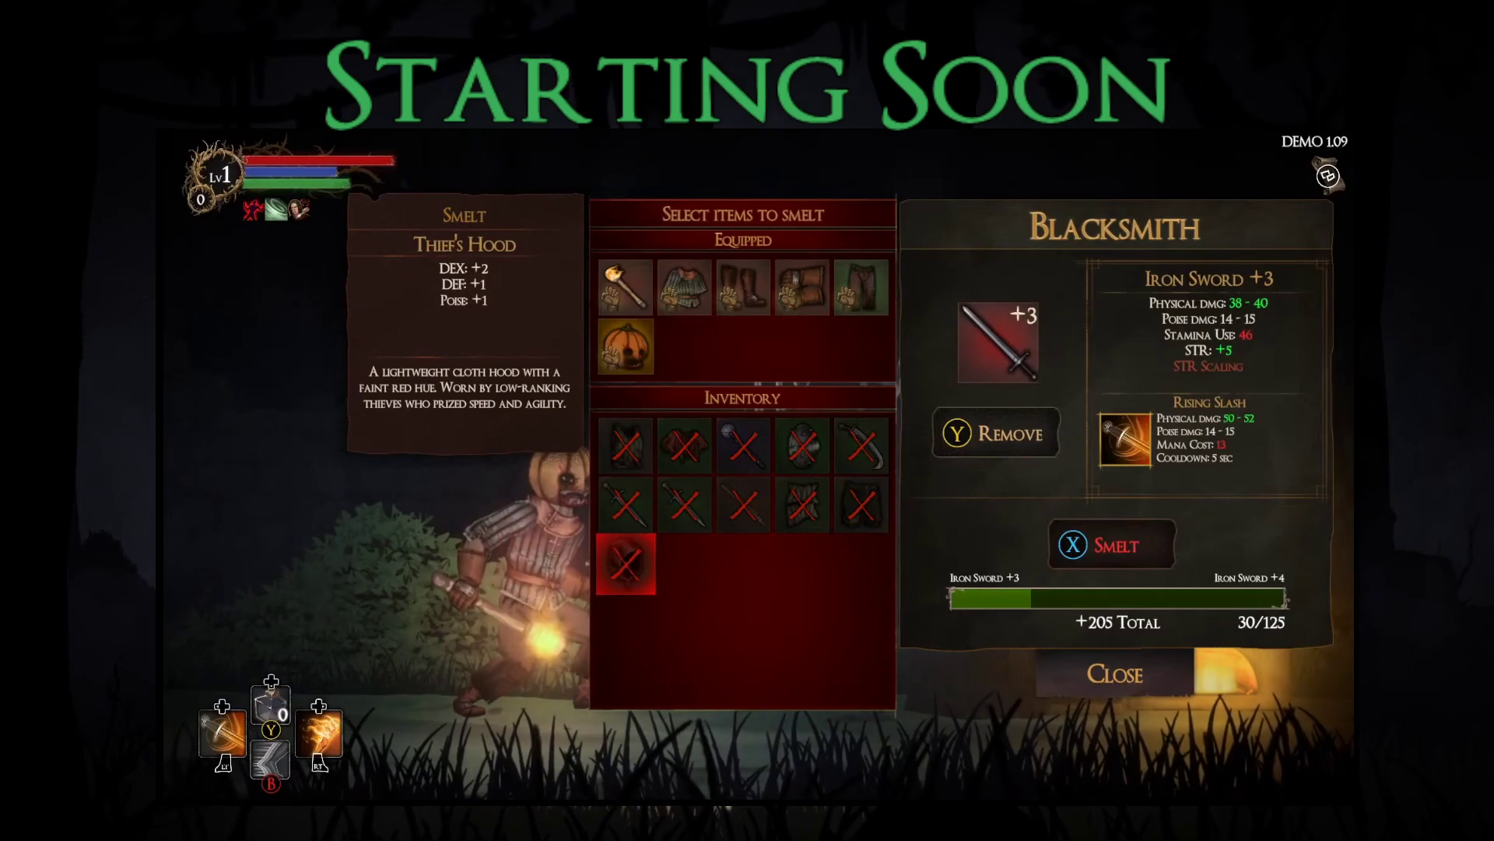
# Step: Smelt the marked spare gear into the Iron Sword and leave the blacksmith
pyautogui.press('x')
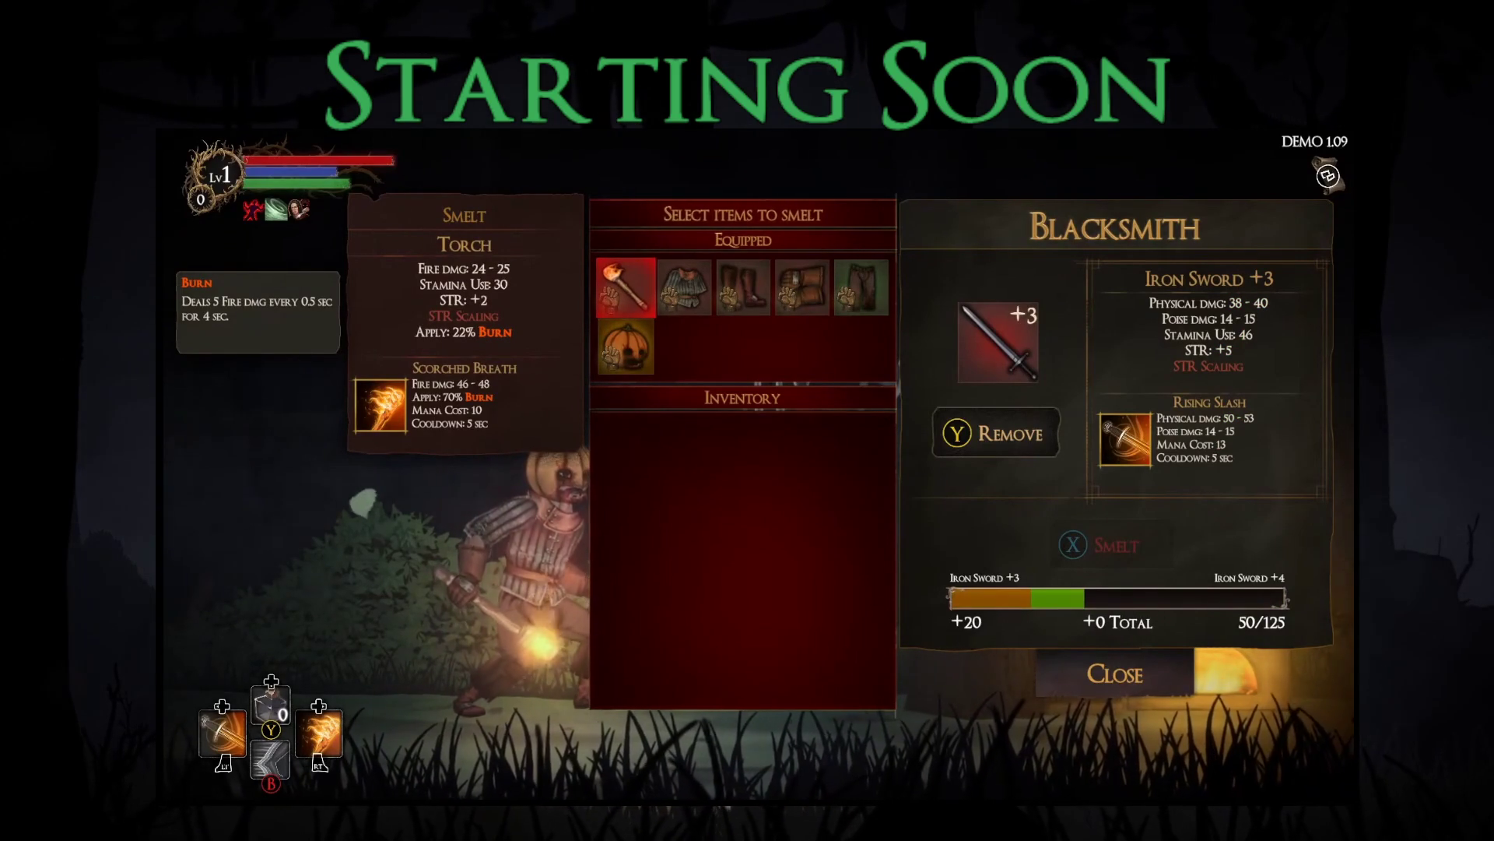
pyautogui.press('Down')
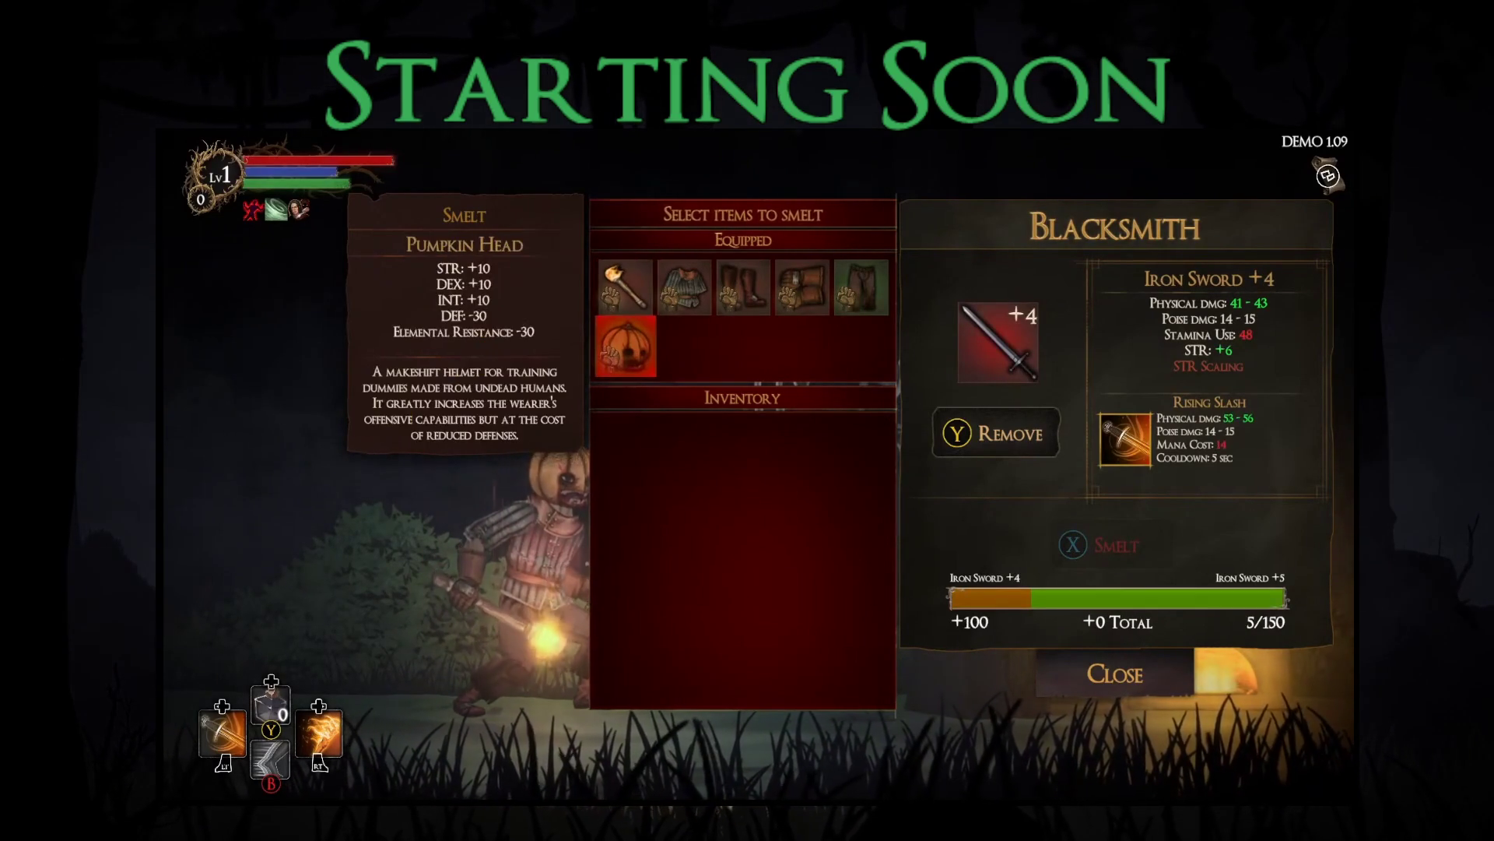
pyautogui.press('Right')
pyautogui.press('Down')
pyautogui.press('Escape')
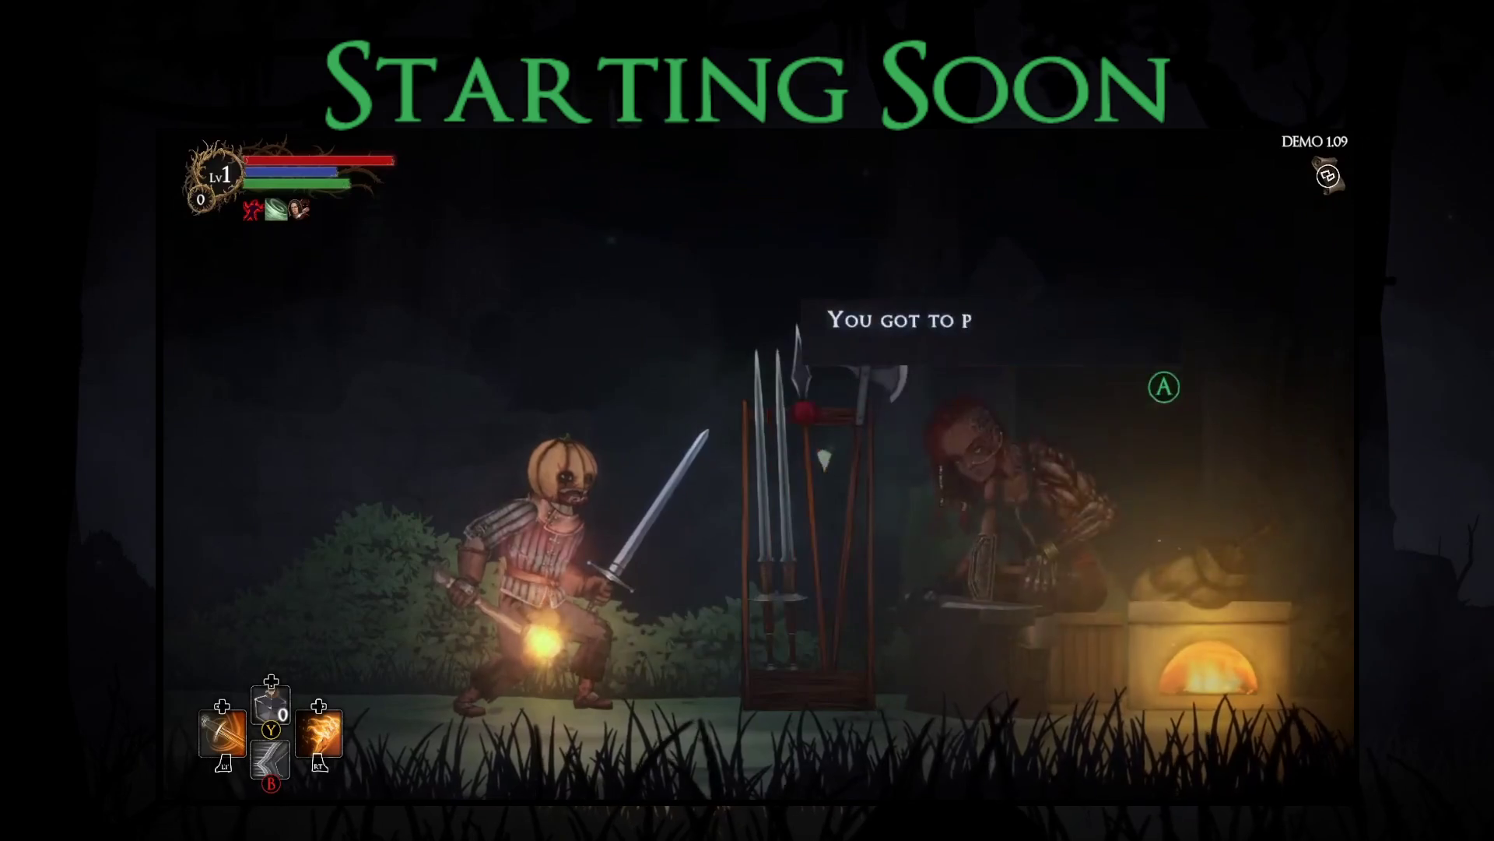
# Step: Check the Iron Sword +3 in the Equipment panel, then return to play
pyautogui.press('Tab')
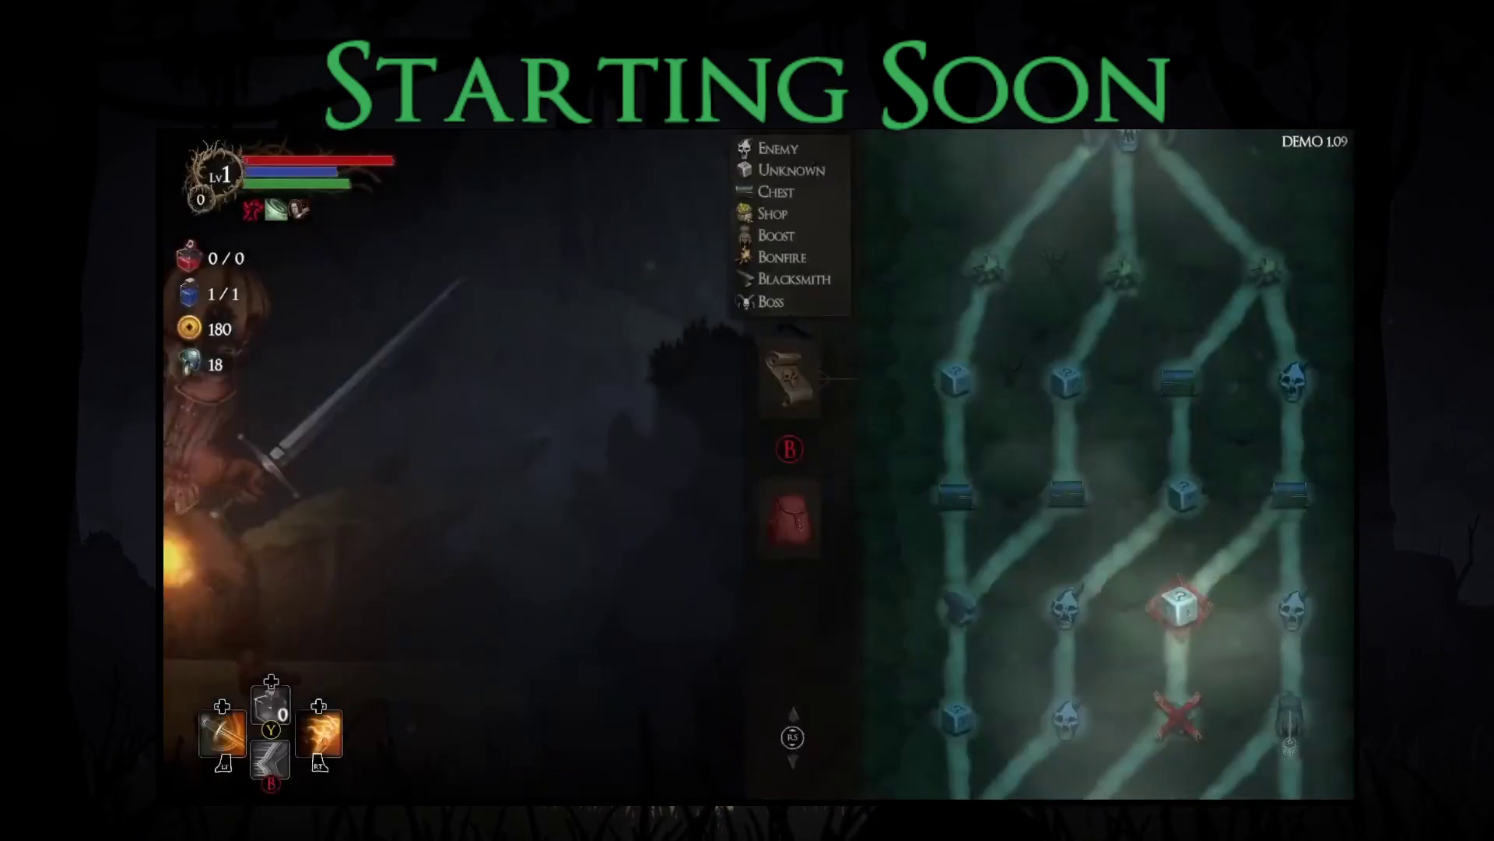
pyautogui.press('Return')
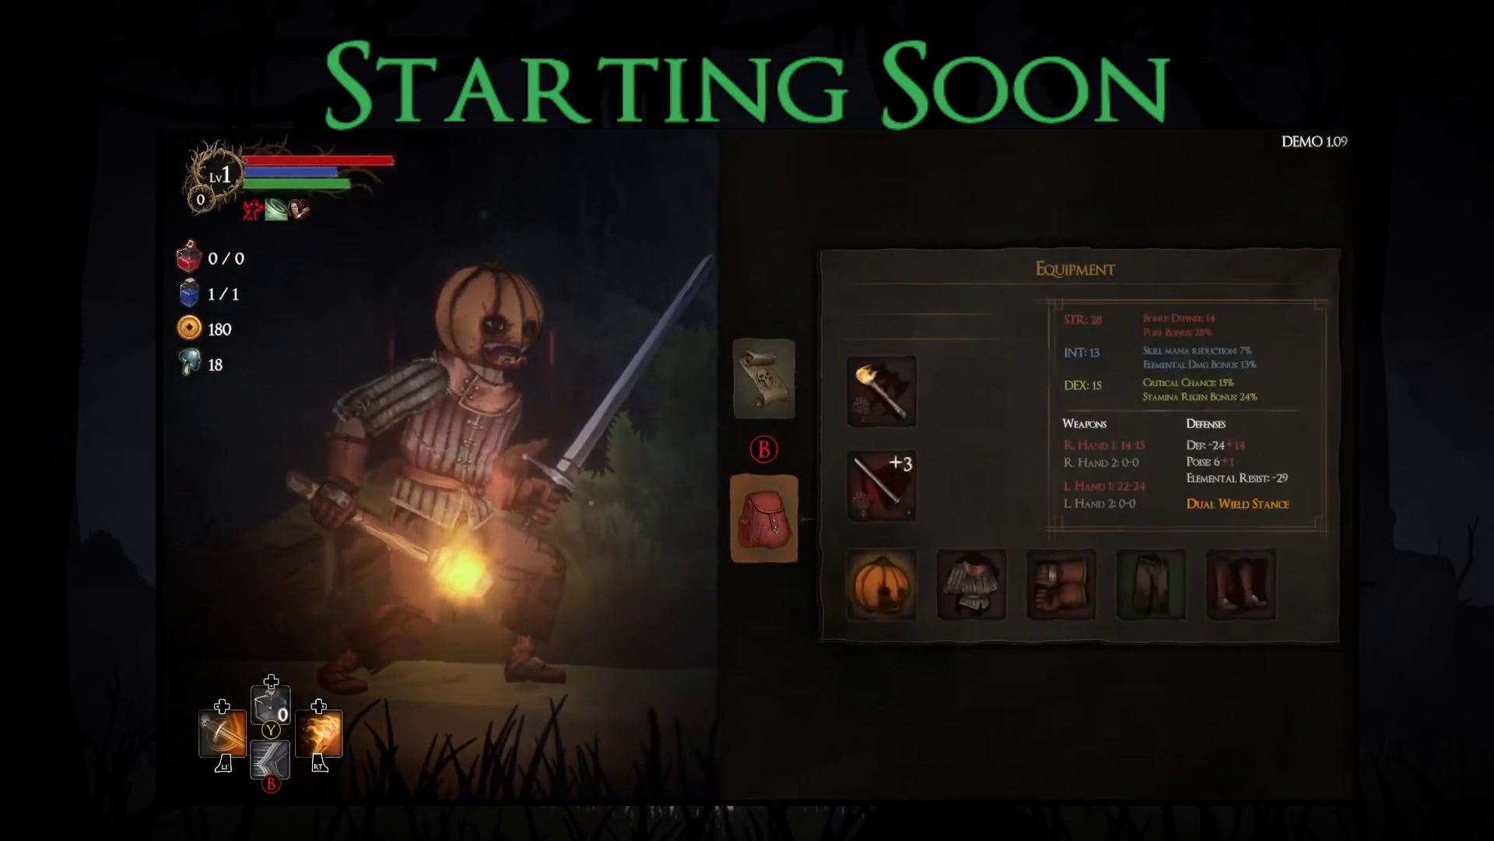
pyautogui.press('Up')
pyautogui.press('Right')
pyautogui.press('Down')
pyautogui.press('Return')
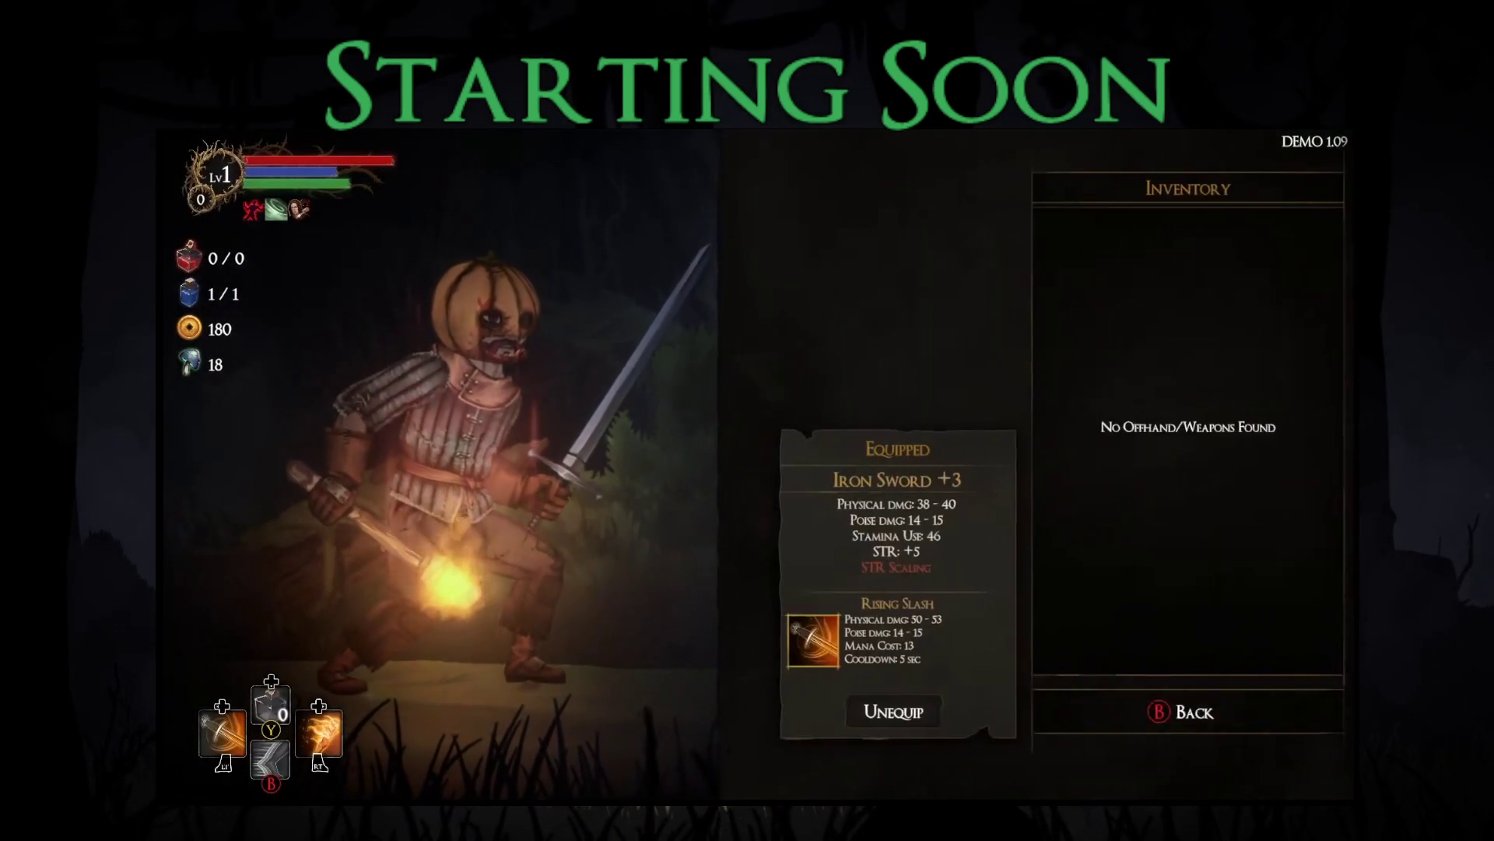
pyautogui.press('Escape')
pyautogui.press('Escape')
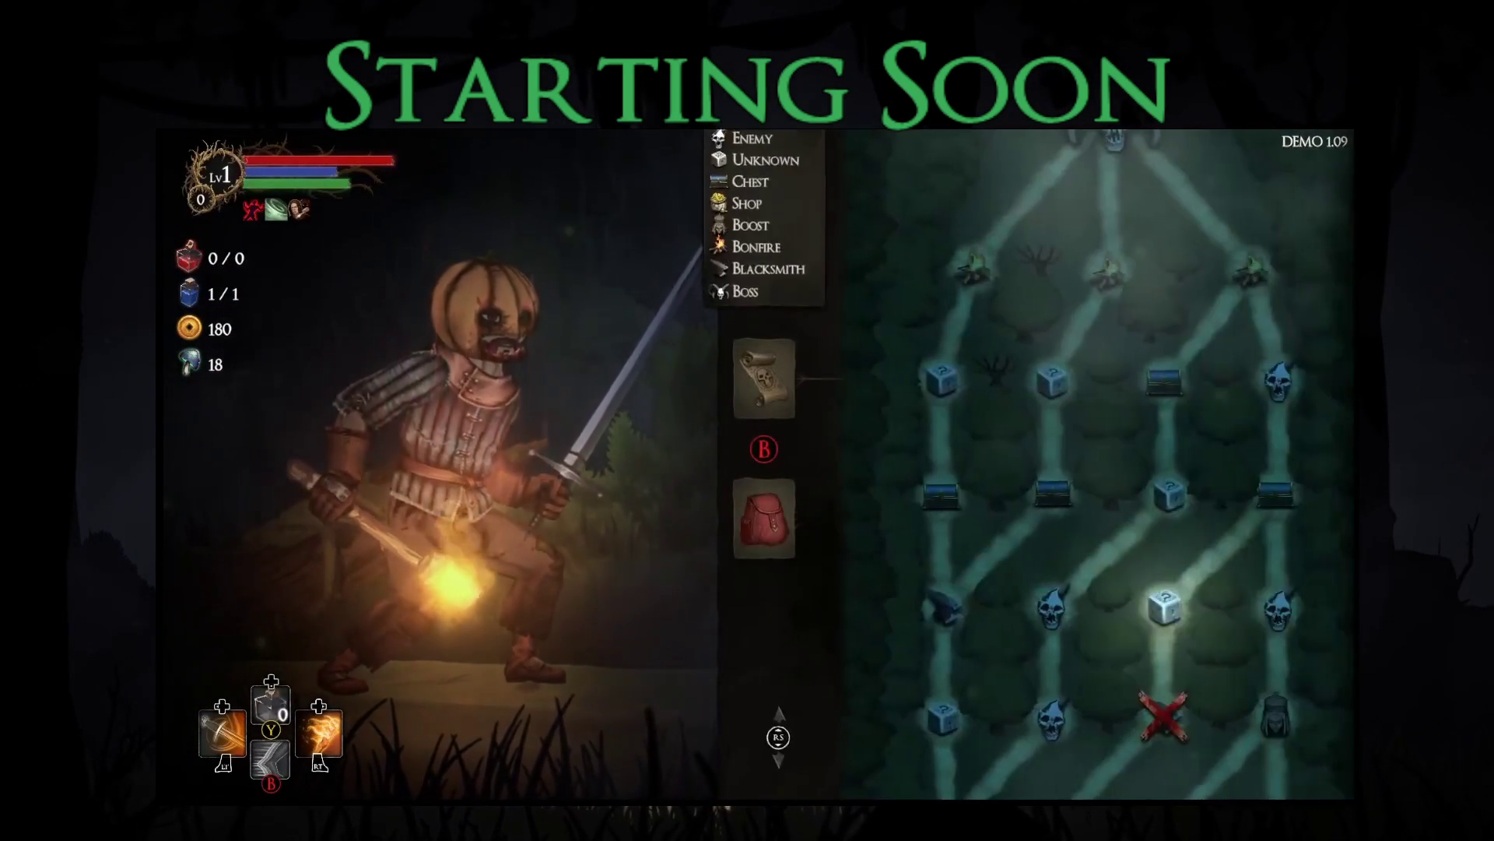
pyautogui.press('Escape')
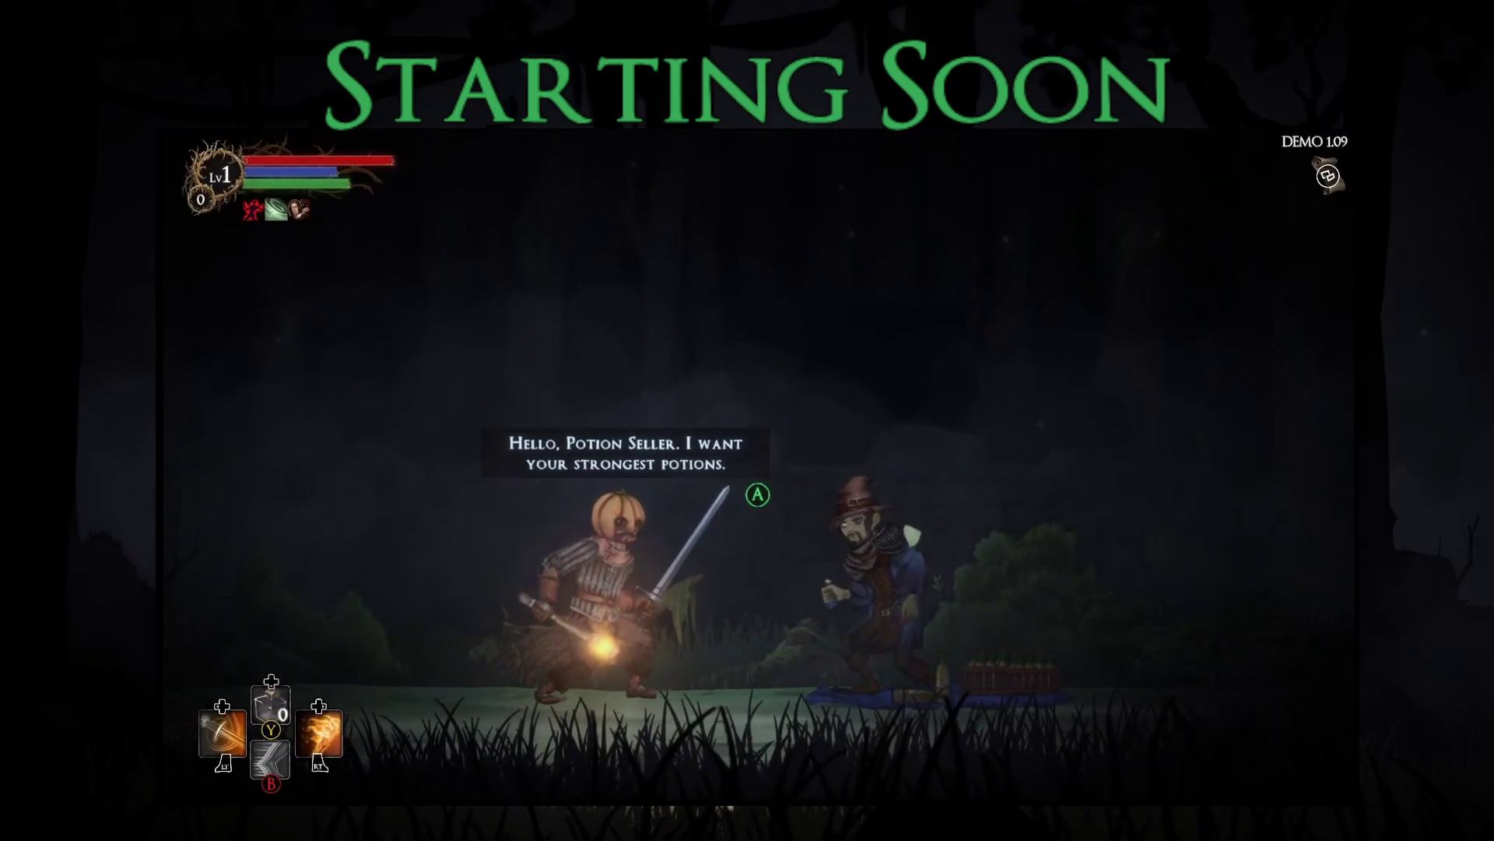
# Step: Talk to the Potion Seller and browse the strongest, upgrade and additional potion options
pyautogui.press('Return')
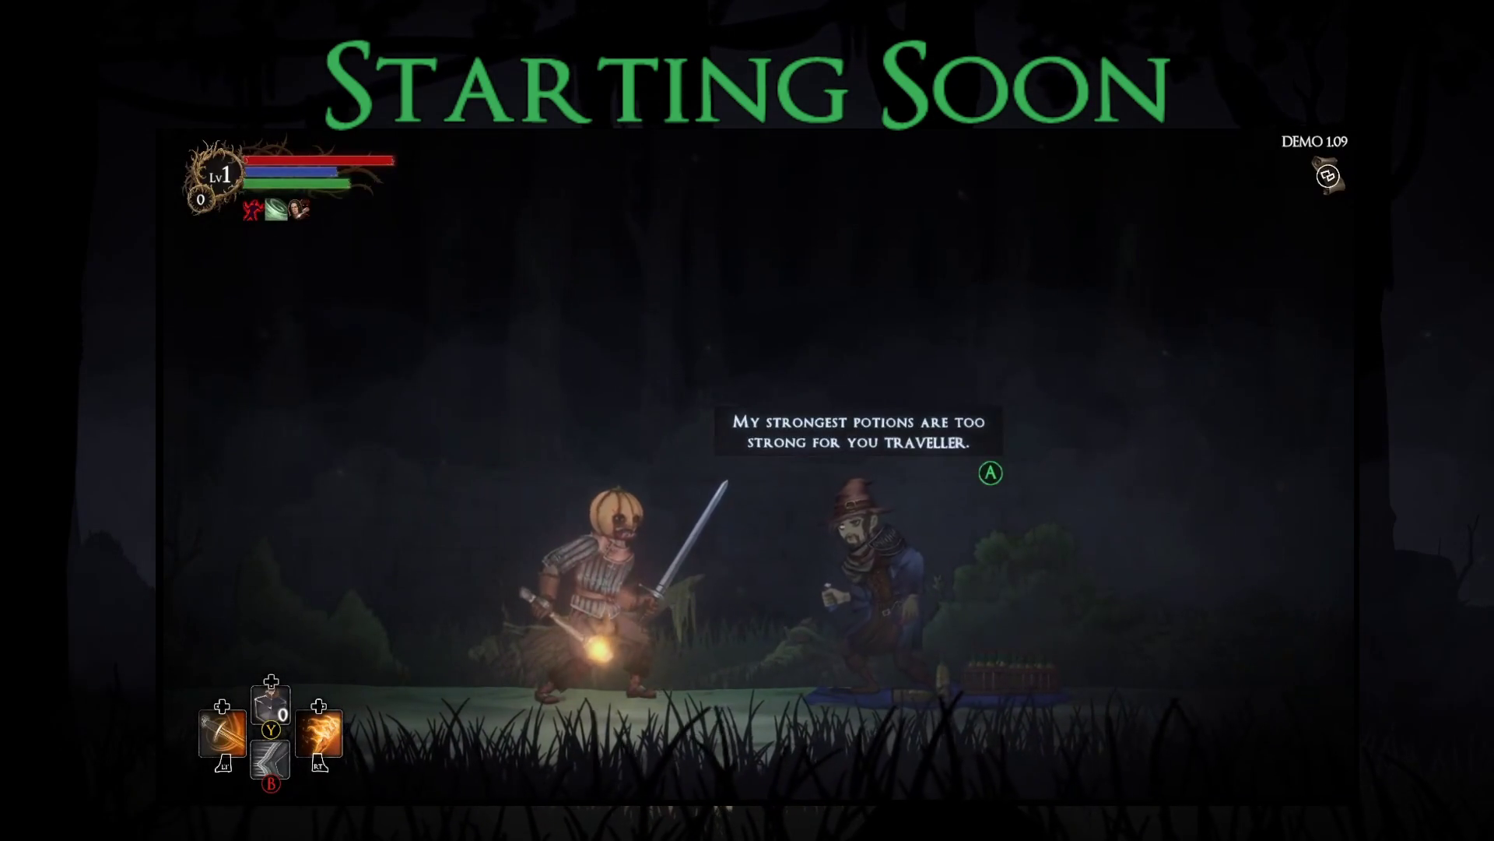
pyautogui.press('Return')
pyautogui.press('Down')
pyautogui.press('Up')
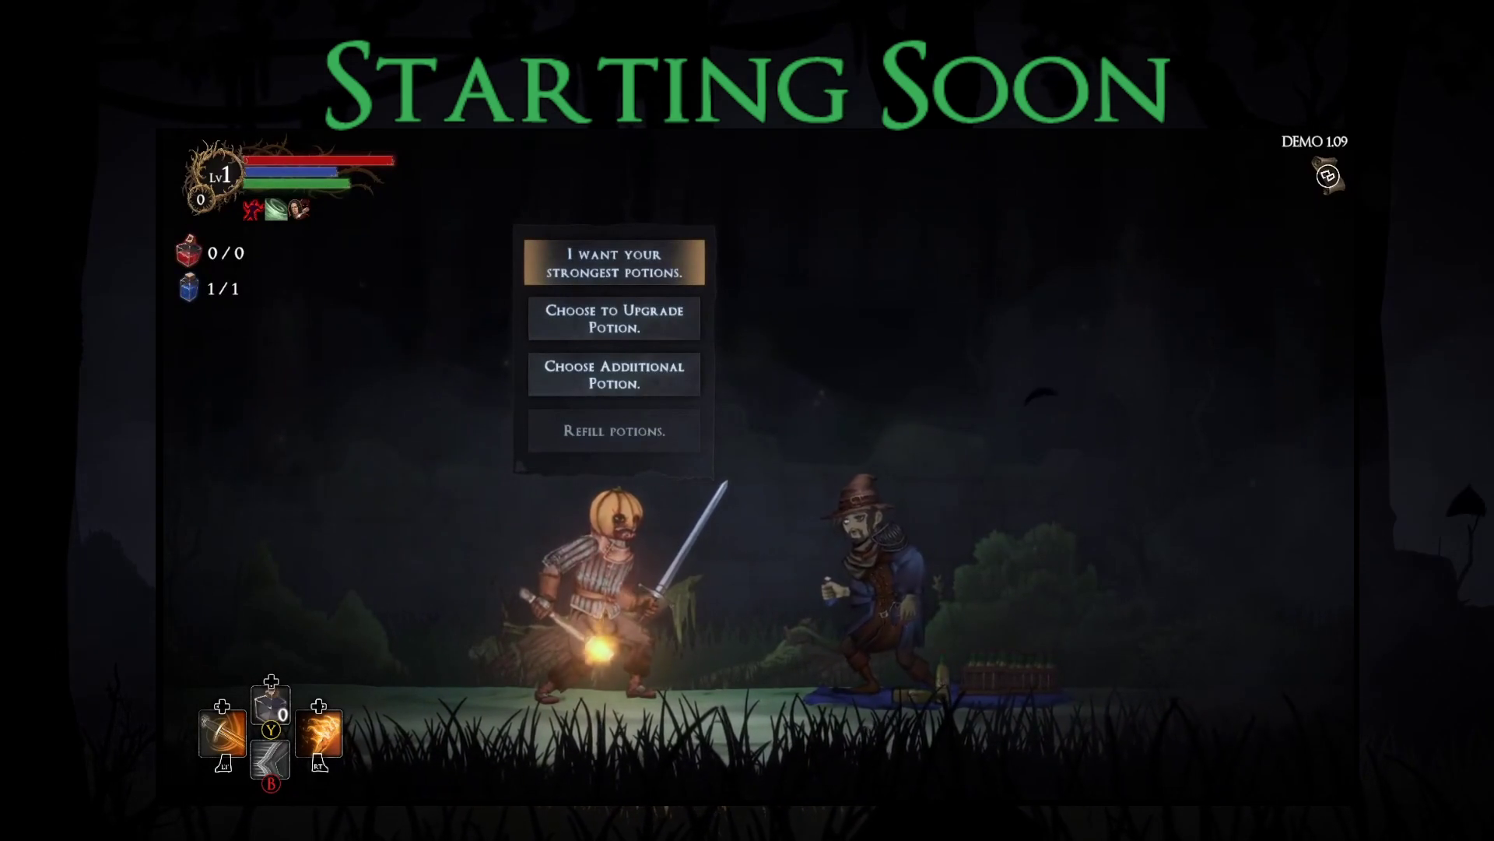
pyautogui.press('Down')
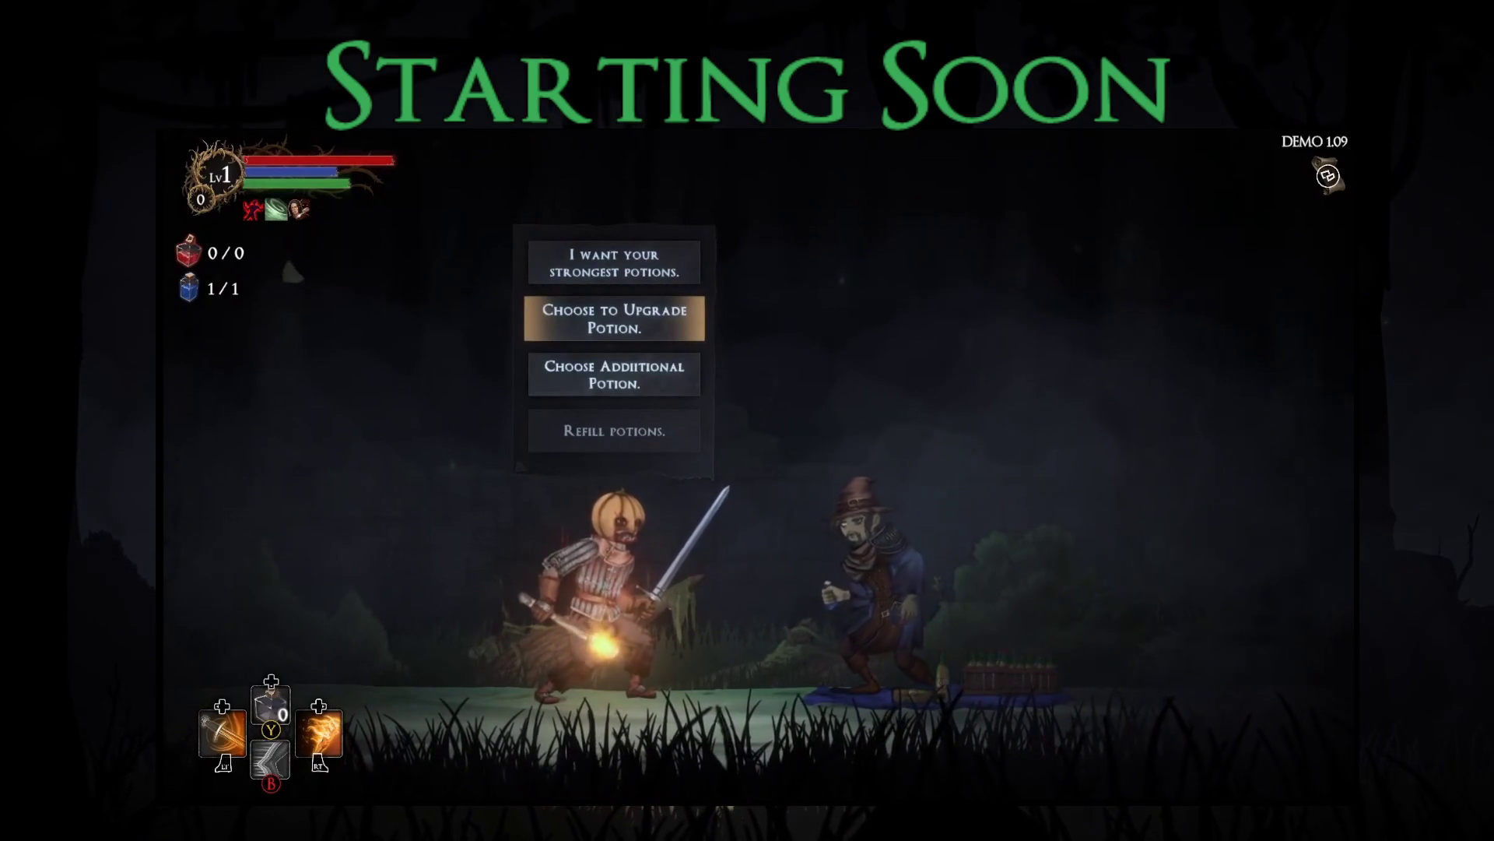
pyautogui.press('Down')
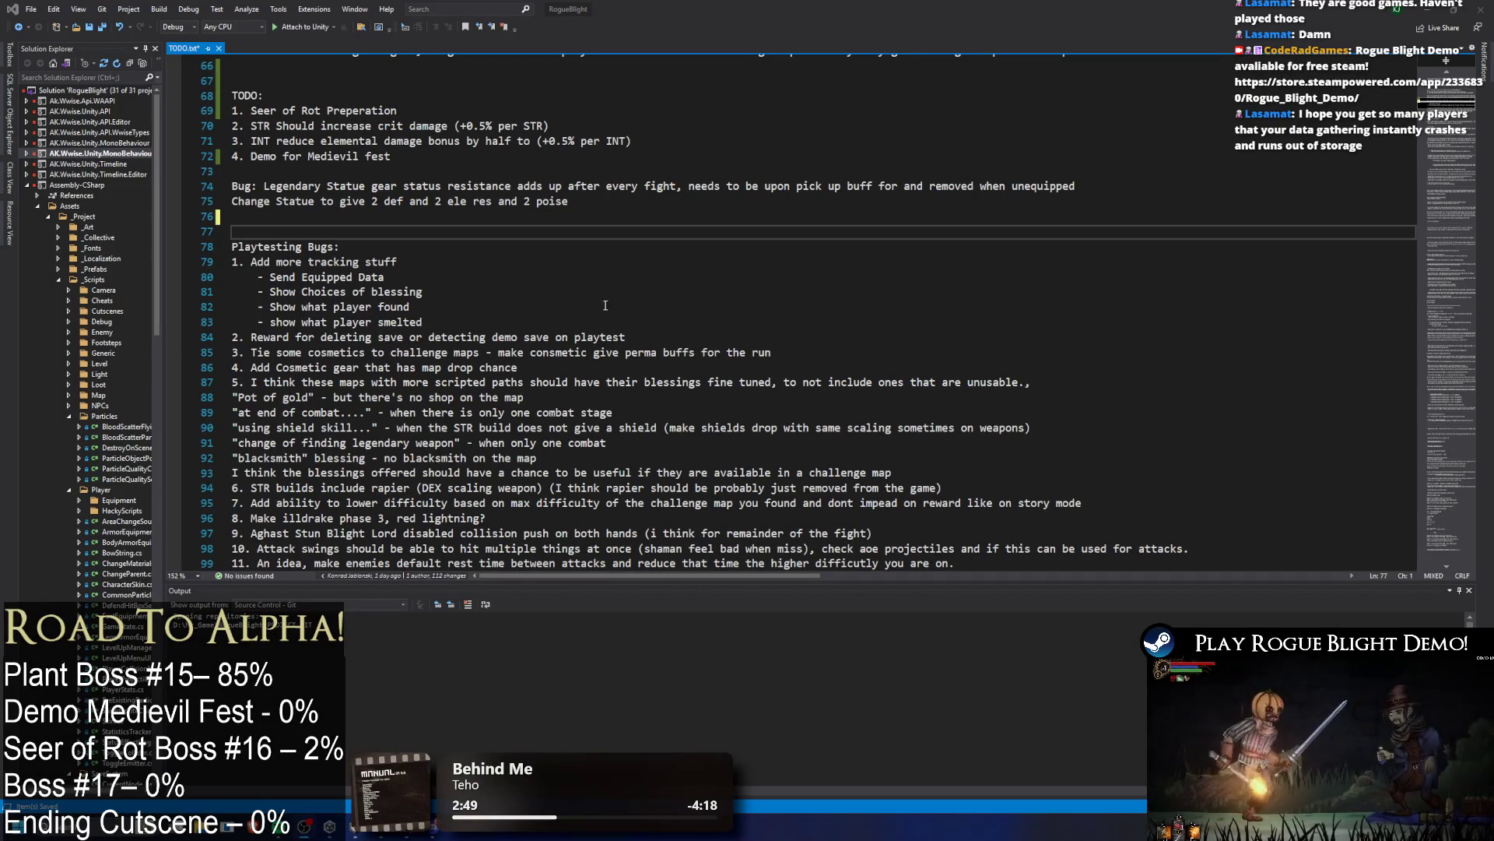
# Step: Delete the 'Add more tracking stuff' item with its sub-items and the reward-for-deleting-save item
pyautogui.click(483, 325)
pyautogui.moveTo(484, 326); pyautogui.dragTo(140, 271)
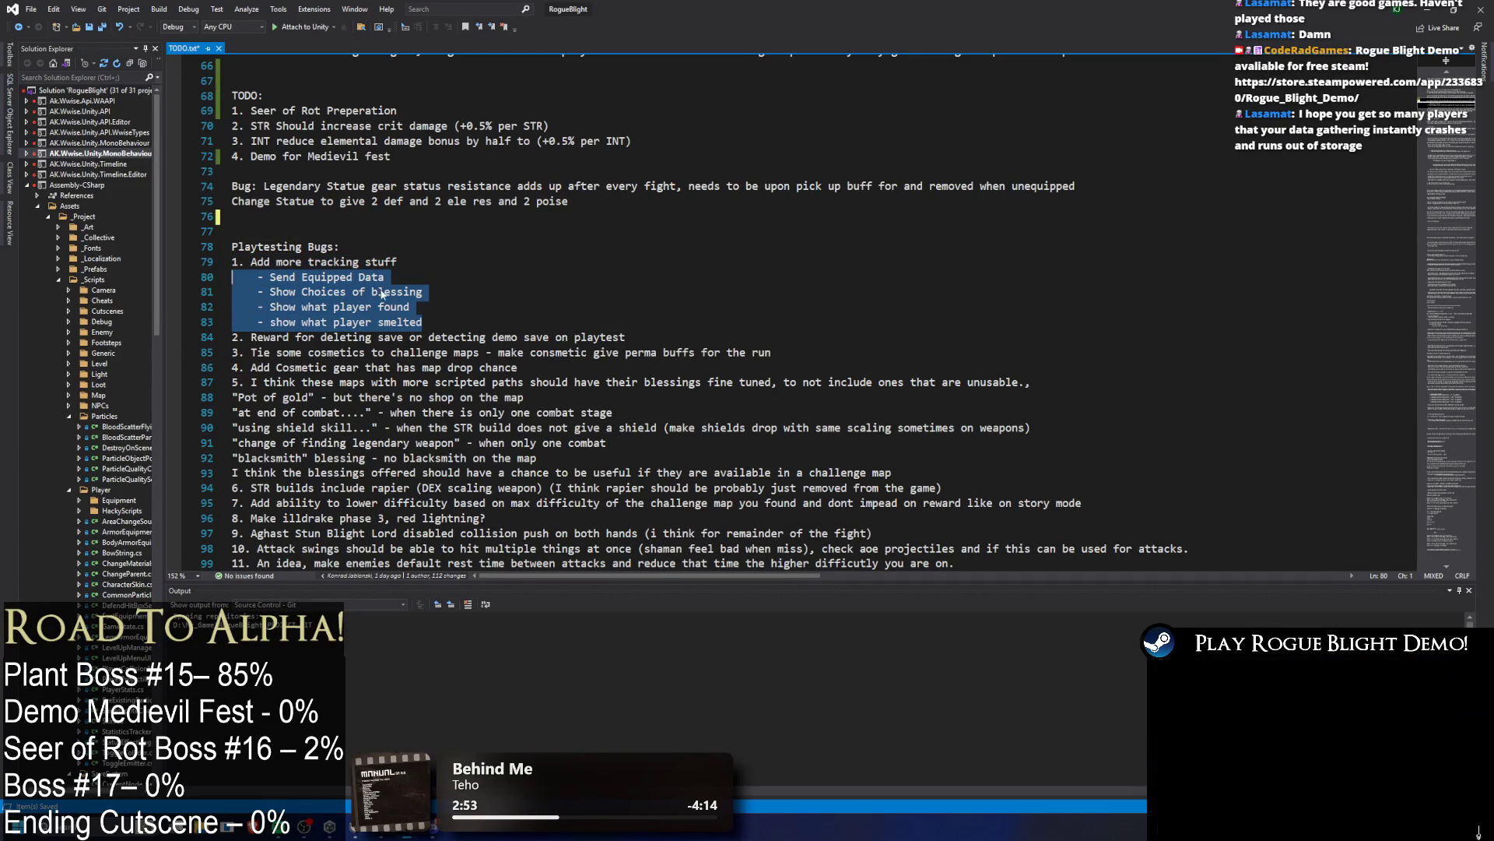
pyautogui.click(432, 262)
pyautogui.moveTo(448, 321)
pyautogui.mouseDown()
pyautogui.moveTo(234, 263)
pyautogui.moveTo(256, 267)
pyautogui.mouseUp()
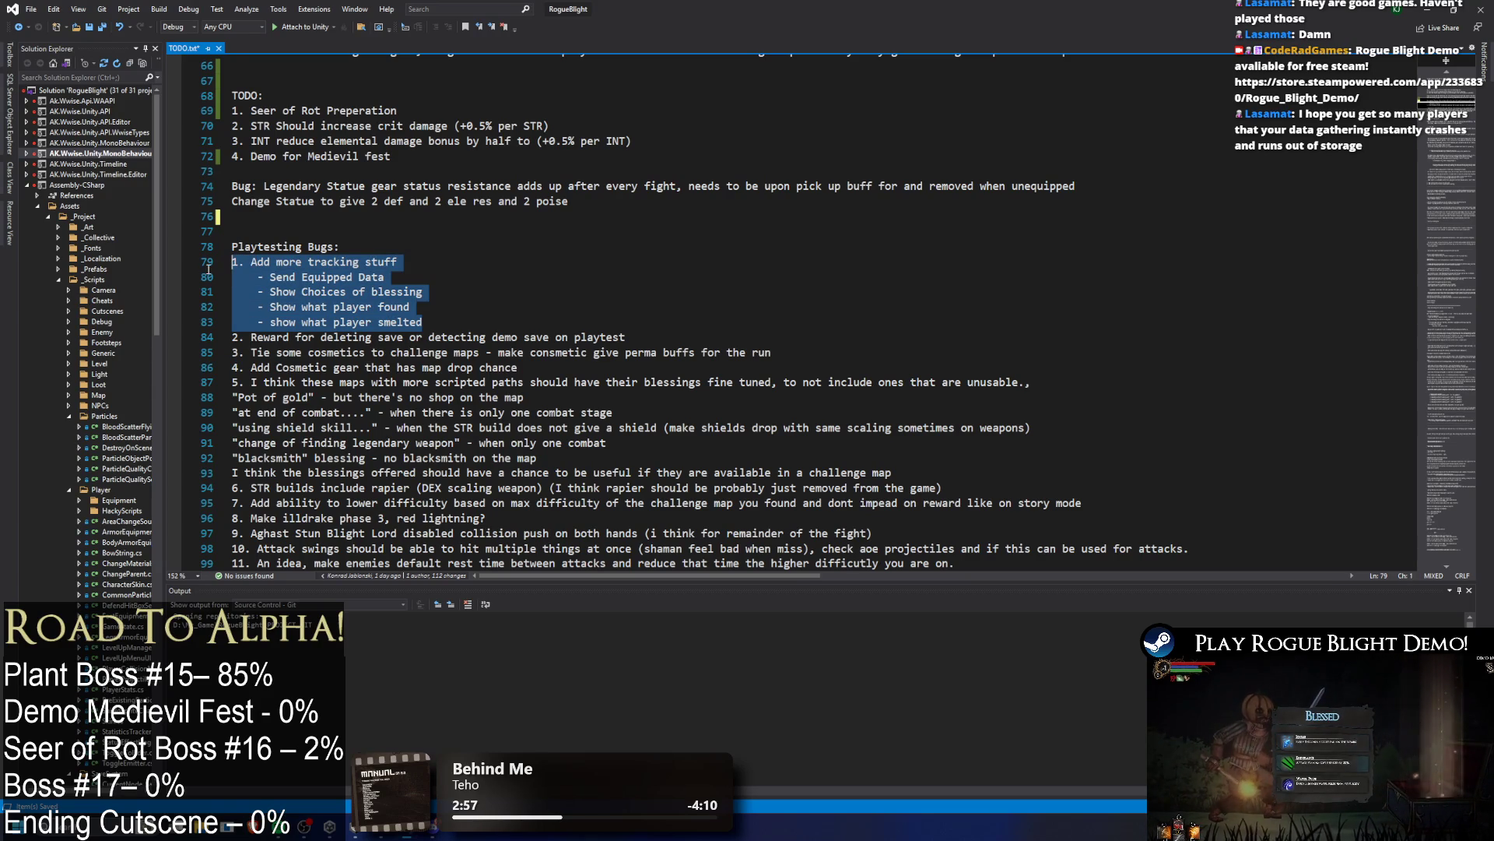
pyautogui.press('Delete')
pyautogui.moveTo(210, 273); pyautogui.dragTo(204, 261)
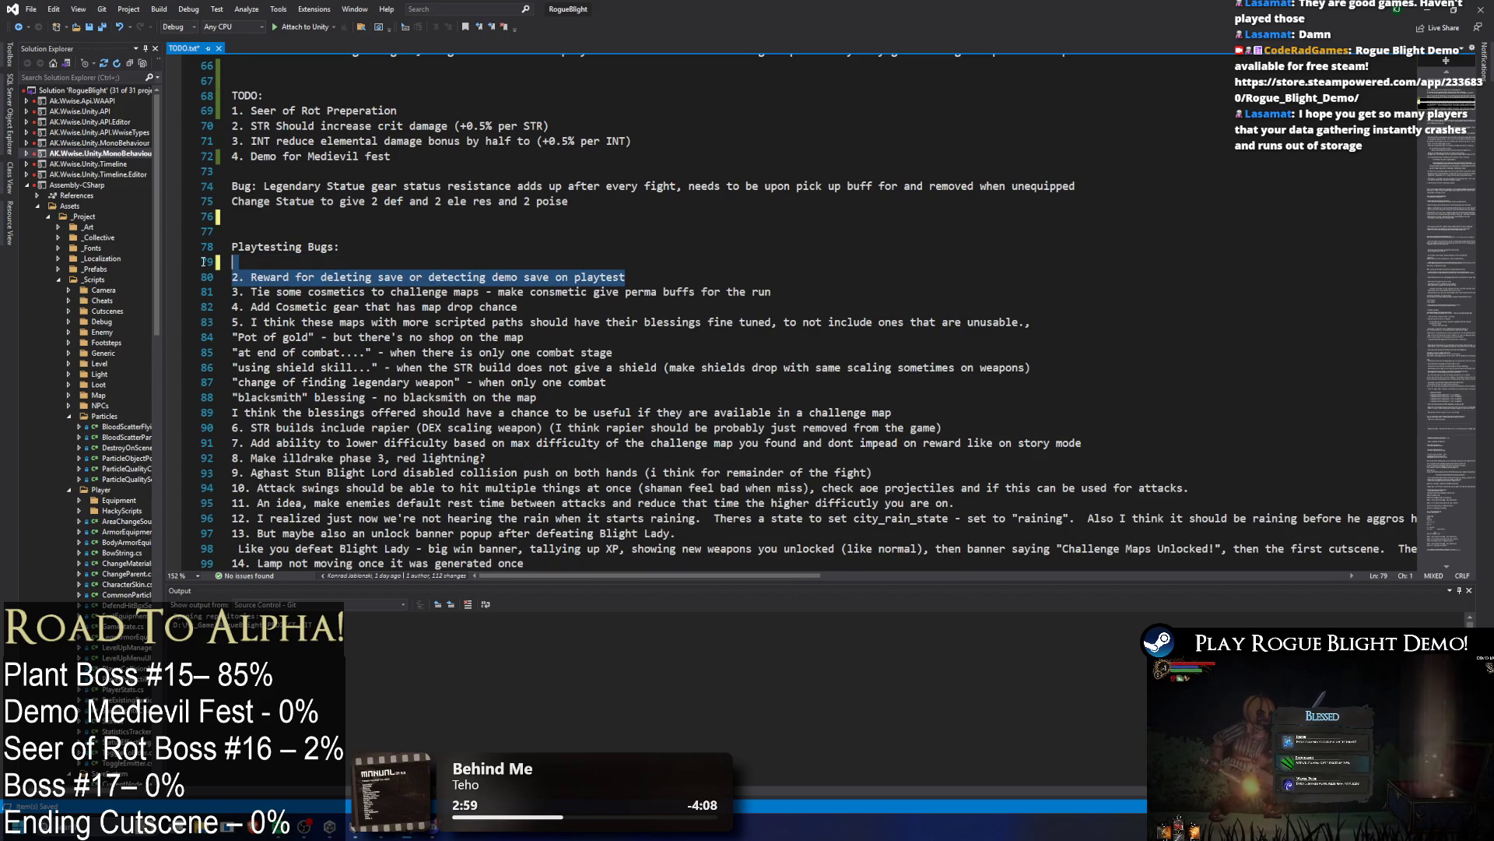
pyautogui.press('Delete')
pyautogui.press('BackSpace')
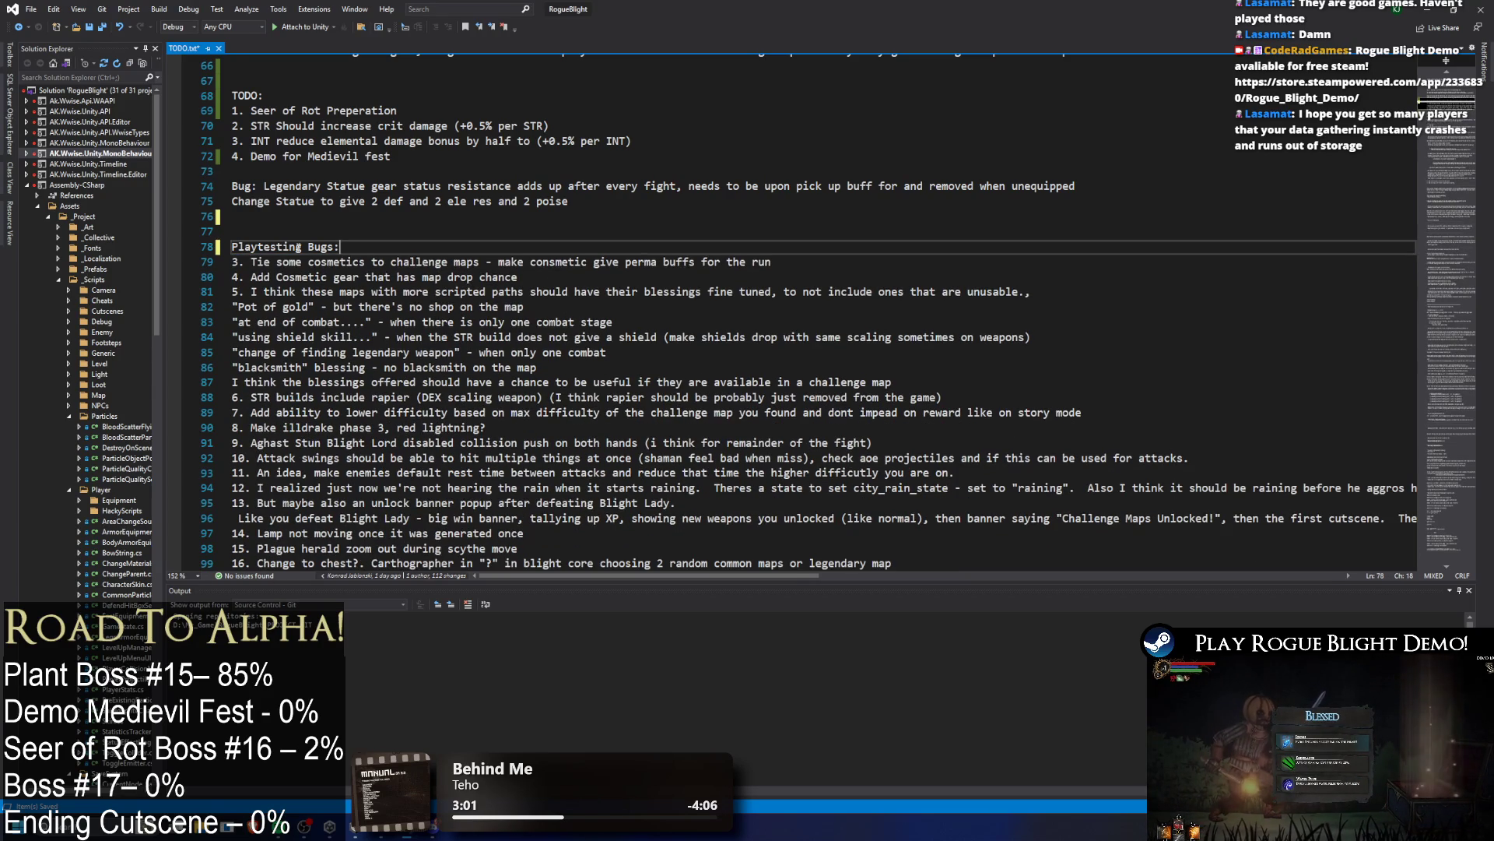
# Step: Renumber the first Playtesting Bugs items 1 through 8
pyautogui.click(241, 262)
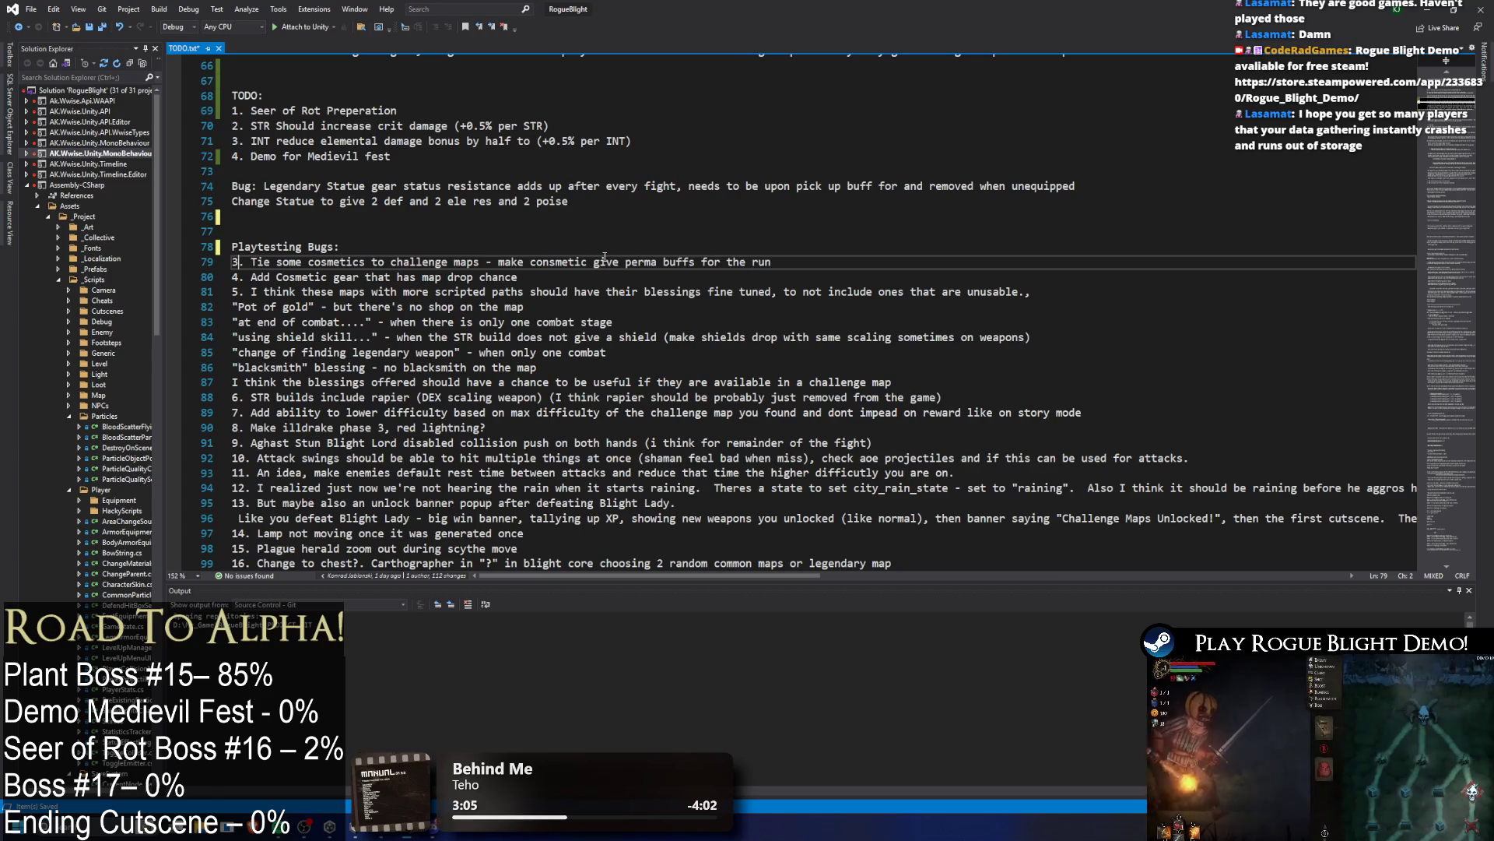
pyautogui.press('BackSpace')
pyautogui.write('1')
pyautogui.press('Down')
pyautogui.press('BackSpace')
pyautogui.write('2')
pyautogui.press('Down')
pyautogui.press('BackSpace')
pyautogui.write('3')
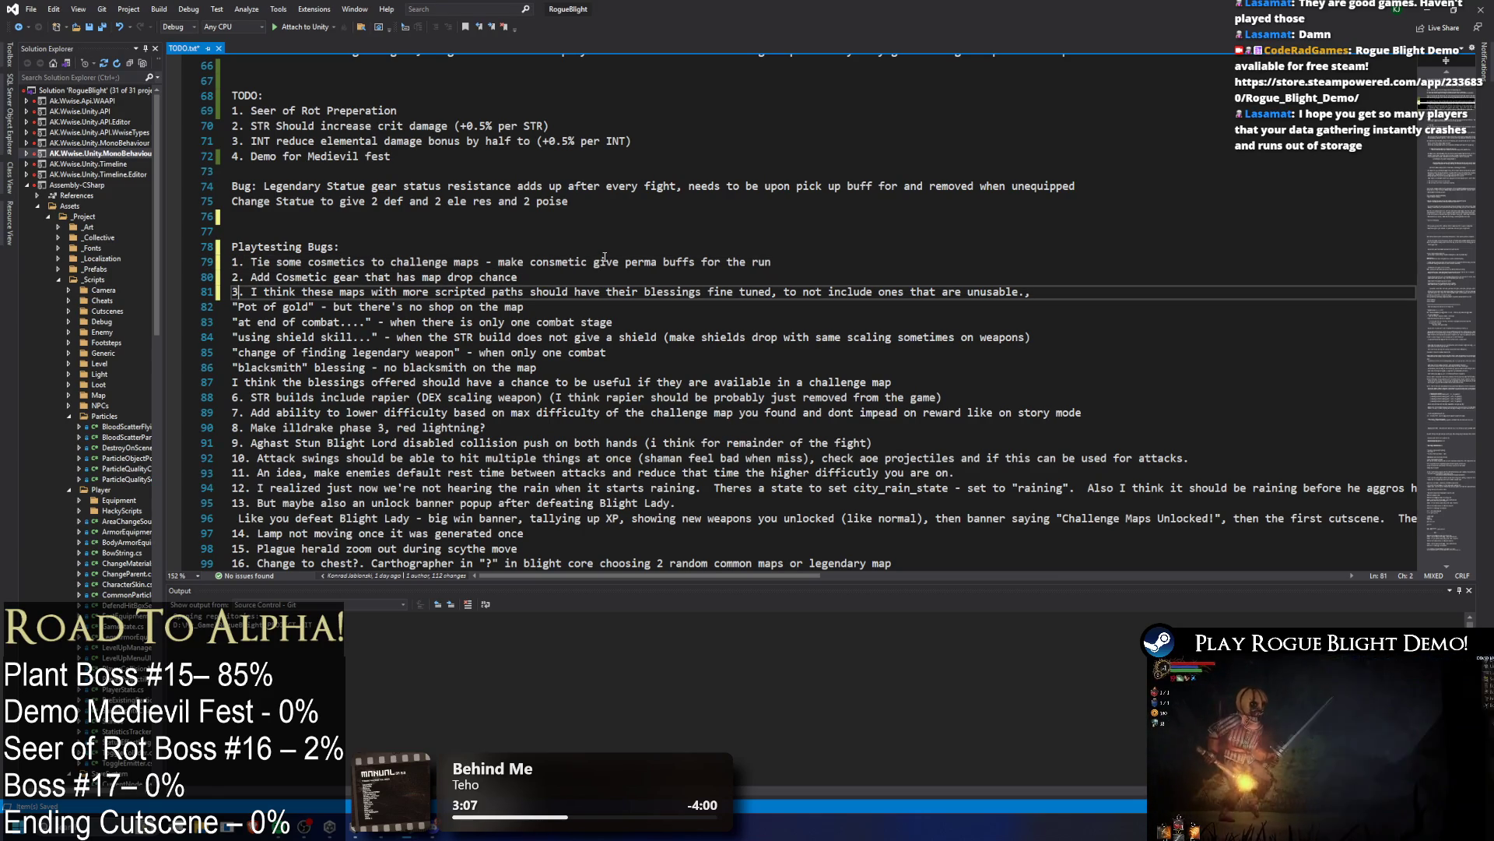
pyautogui.press('Down')
pyautogui.press('Down')
pyautogui.press('Down')
pyautogui.press('BackSpace')
pyautogui.write('5')
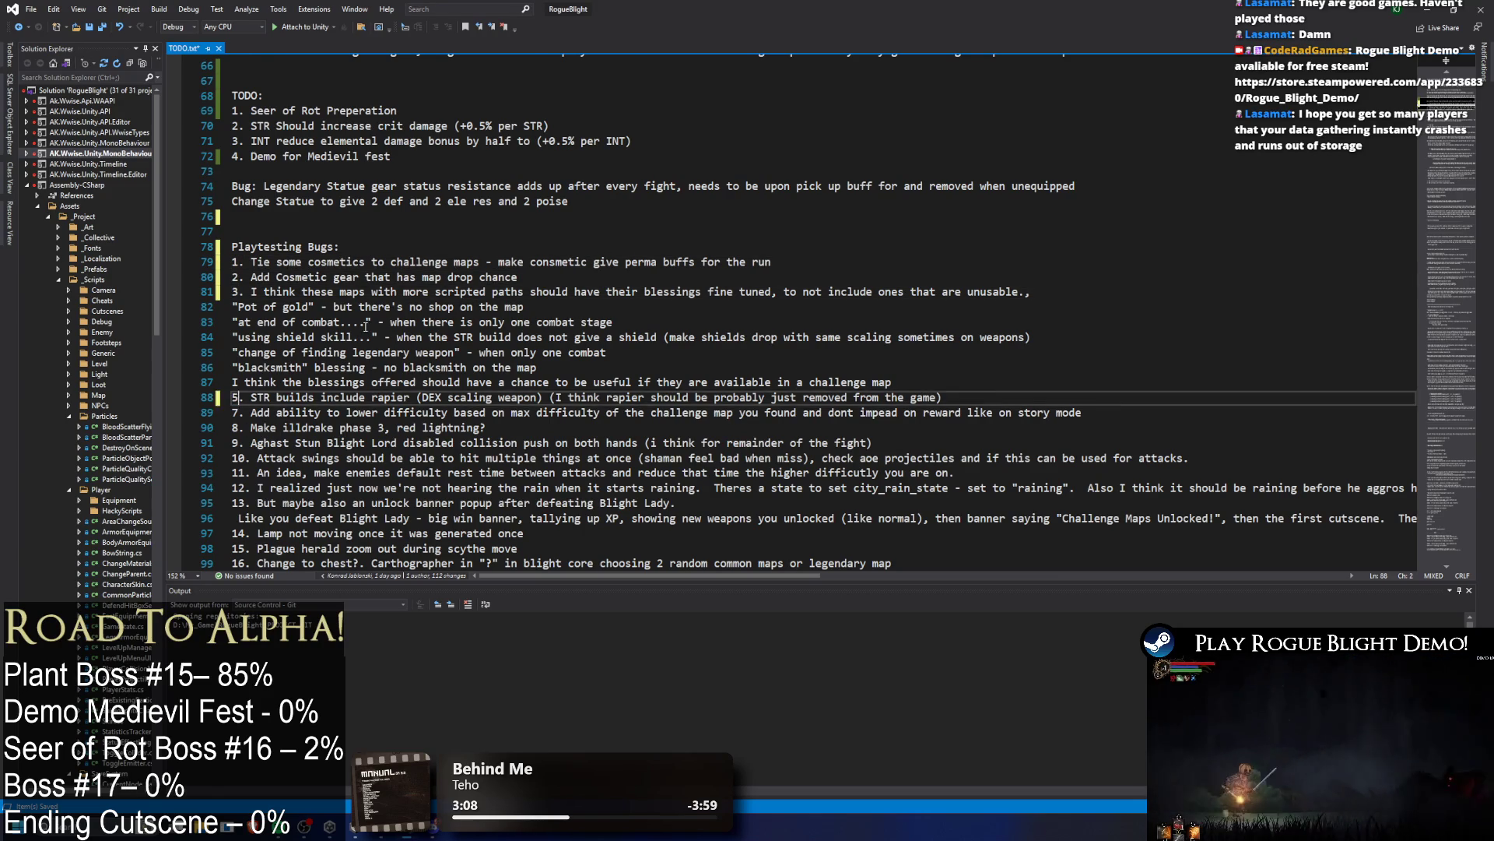
pyautogui.scroll(-3, 362, 270)
pyautogui.press('BackSpace')
pyautogui.write('4')
pyautogui.press('Down')
pyautogui.press('BackSpace')
pyautogui.write('5')
pyautogui.press('BackSpace')
pyautogui.write('6')
pyautogui.press('Down')
pyautogui.press('BackSpace')
pyautogui.write('7')
pyautogui.press('Down')
pyautogui.press('BackSpace')
pyautogui.write('8')
pyautogui.press('Down')
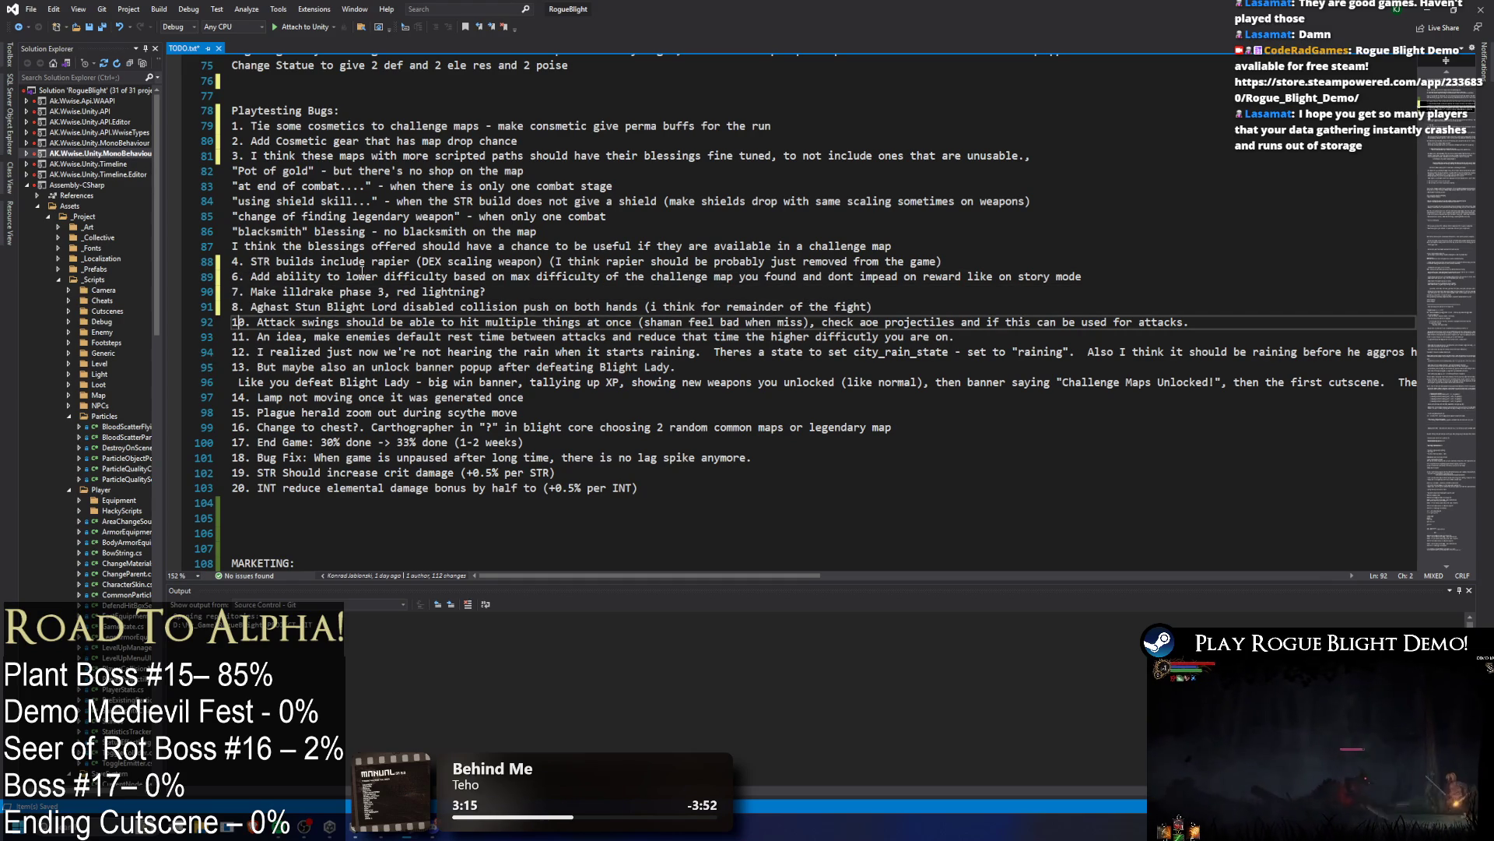
# Step: Correct the items from the sixth onward to read 6, 7, 8 and 9
pyautogui.click(243, 276)
pyautogui.press('Down')
pyautogui.press('BackSpace')
pyautogui.write('6')
pyautogui.press('Down')
pyautogui.press('BackSpace')
pyautogui.write('7')
pyautogui.press('Down')
pyautogui.press('BackSpace')
pyautogui.press('BackSpace')
pyautogui.write('8')
pyautogui.press('Down')
pyautogui.press('BackSpace')
pyautogui.press('BackSpace')
pyautogui.write('9')
pyautogui.press('Down')
pyautogui.press('Down')
# Step: Renumber the remaining items 10 through 18, ending with the STR crit and INT elemental items
pyautogui.press('Up')
pyautogui.press('Delete')
pyautogui.write('0')
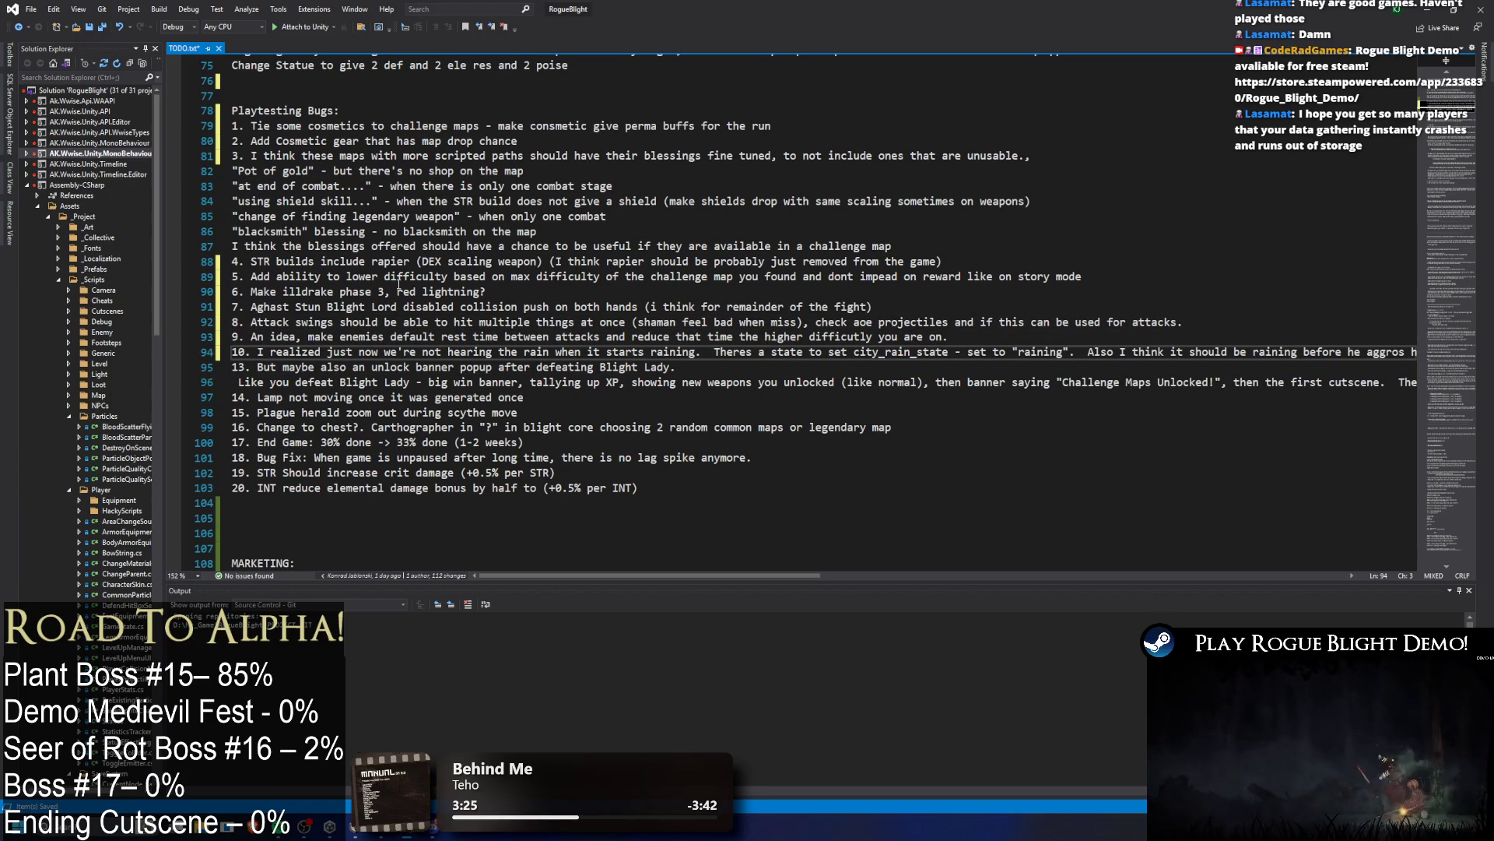
pyautogui.press('Down')
pyautogui.press('BackSpace')
pyautogui.write('1')
pyautogui.press('Down')
pyautogui.press('Down')
pyautogui.press('BackSpace')
pyautogui.write('2')
pyautogui.press('Down')
pyautogui.press('BackSpace')
pyautogui.write('3')
pyautogui.press('Down')
pyautogui.press('BackSpace')
pyautogui.write('4')
pyautogui.press('Down')
pyautogui.press('BackSpace')
pyautogui.write('5')
pyautogui.press('Down')
pyautogui.press('BackSpace')
pyautogui.write('6')
pyautogui.press('Down')
pyautogui.press('BackSpace')
pyautogui.write('7')
pyautogui.press('Down')
pyautogui.press('BackSpace')
pyautogui.press('BackSpace')
pyautogui.write('18')
pyautogui.moveTo(638, 488); pyautogui.dragTo(221, 472)
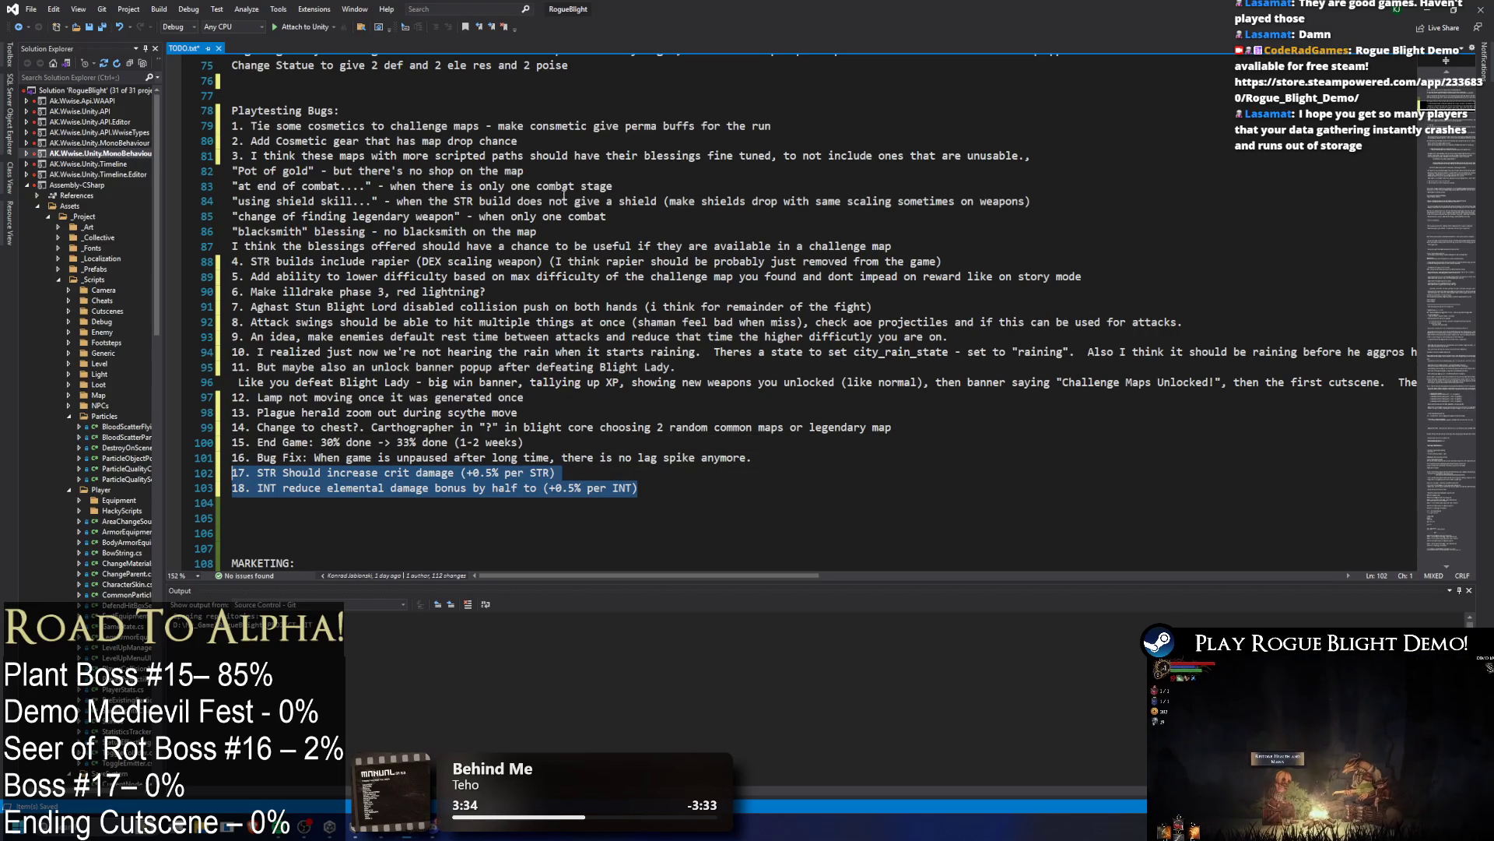
pyautogui.scroll(5, 576, 201)
pyautogui.click(622, 337)
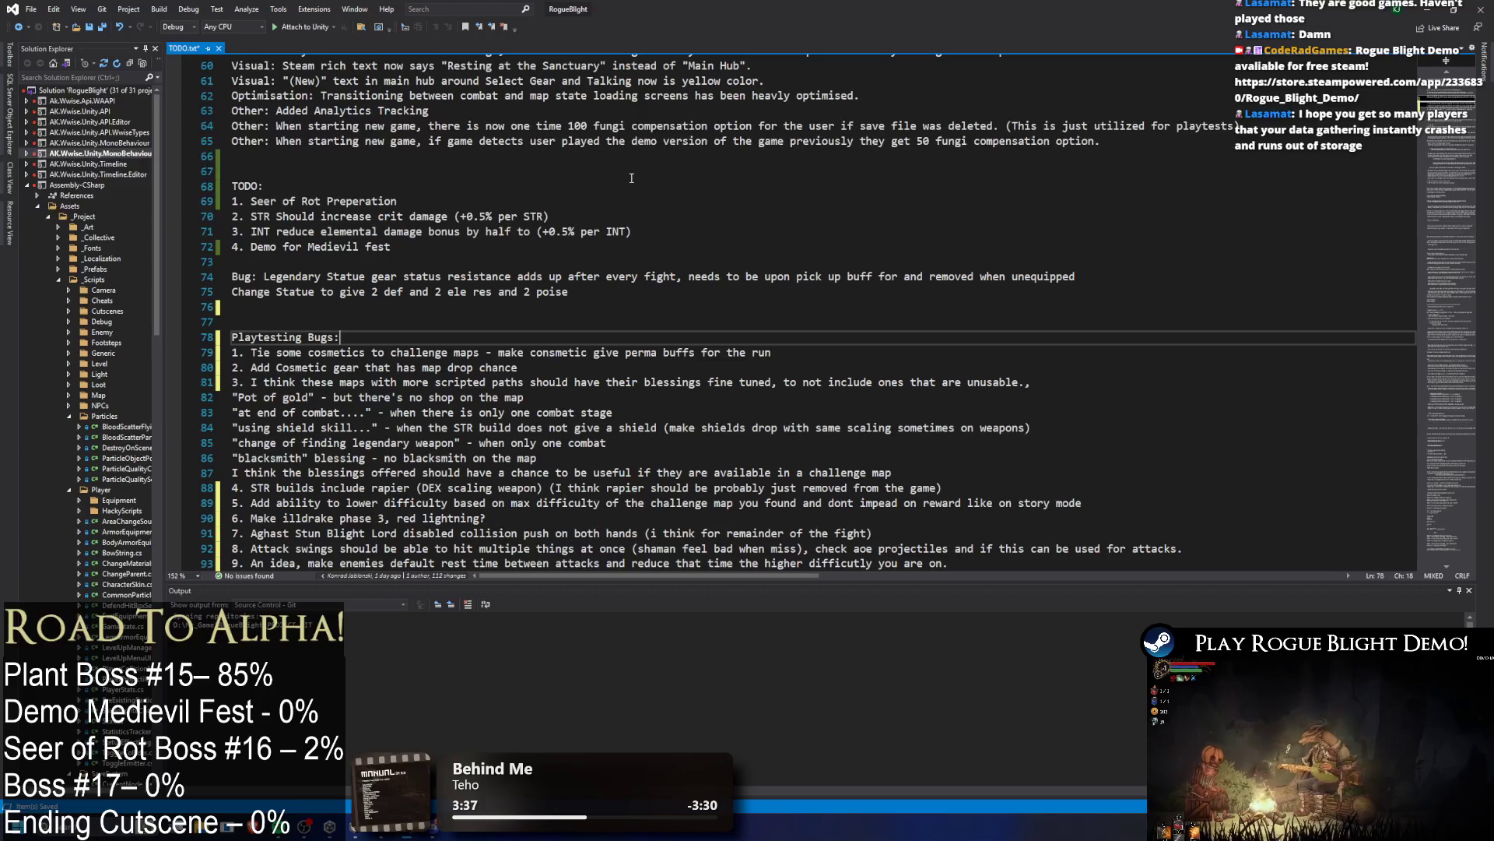
# Step: Change the TODO heading on line 68 to 'TODO IMPORTANT'
pyautogui.scroll(2, 633, 179)
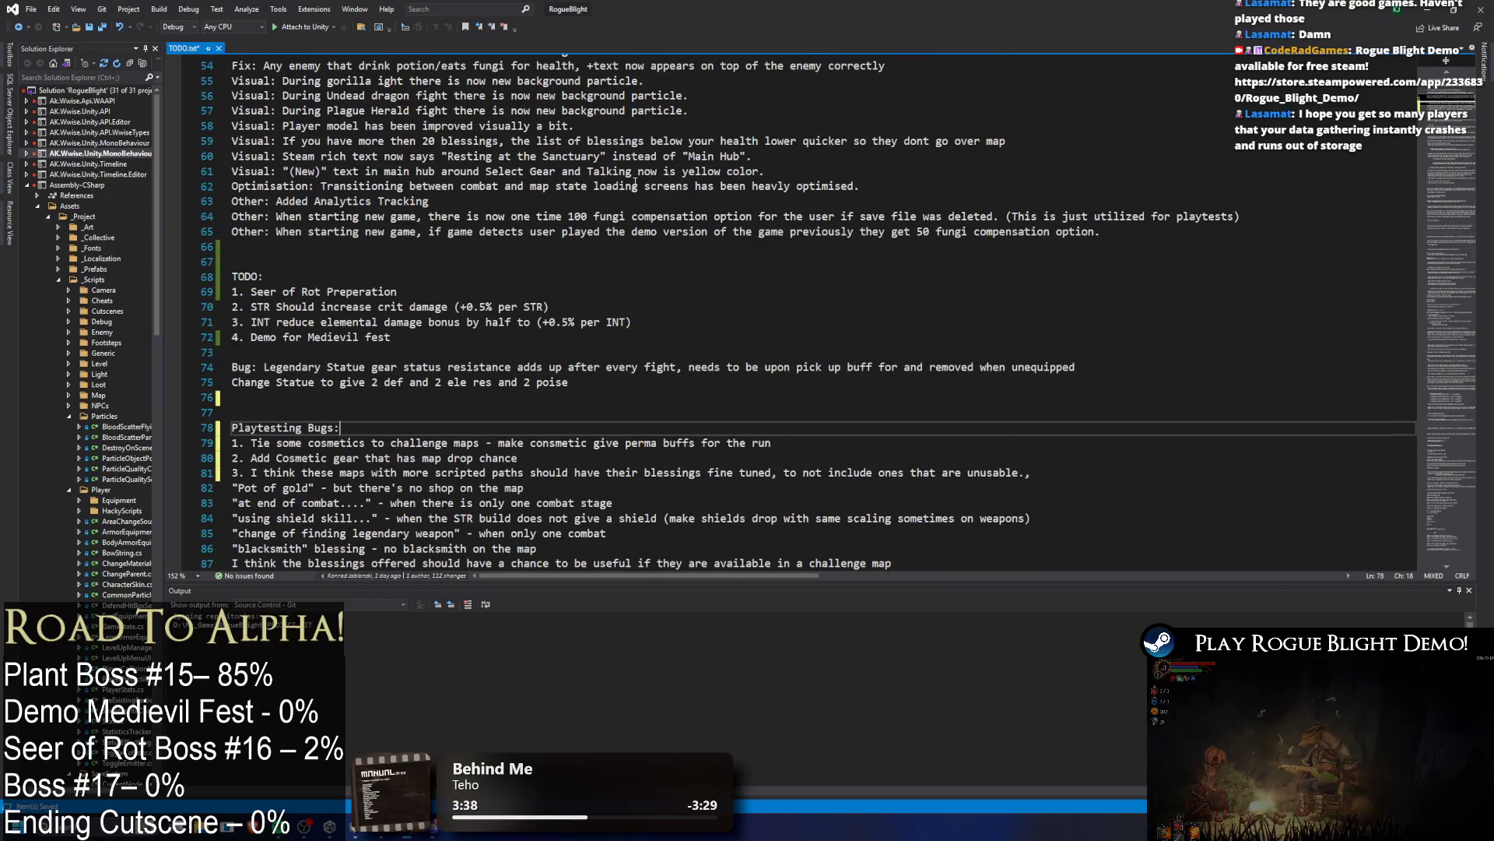
pyautogui.click(450, 279)
pyautogui.scroll(2, 457, 287)
pyautogui.scroll(-2, 457, 288)
pyautogui.scroll(-1, 459, 291)
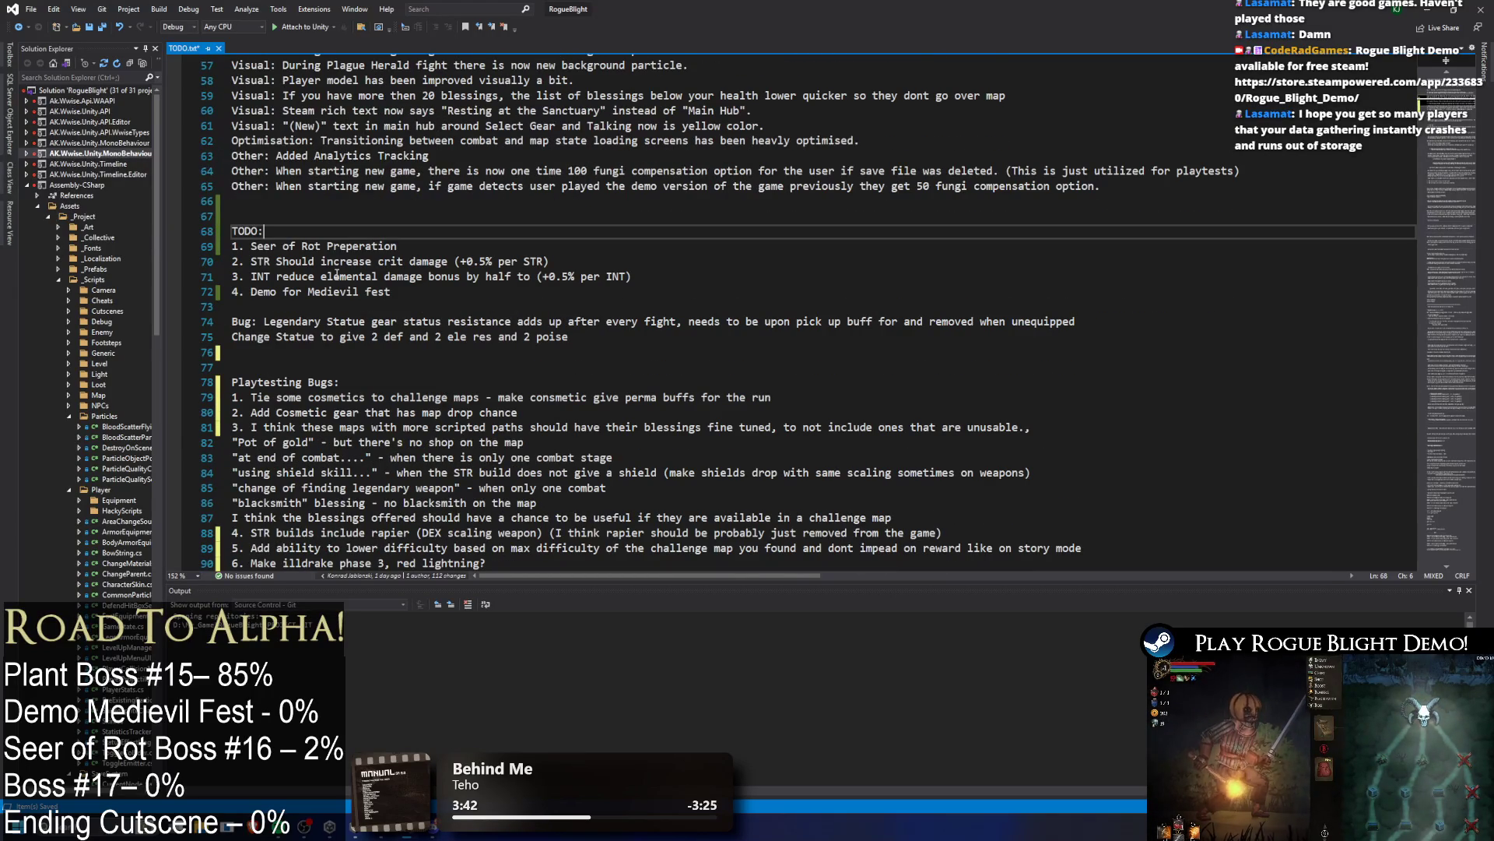
pyautogui.write('MPORTANT')
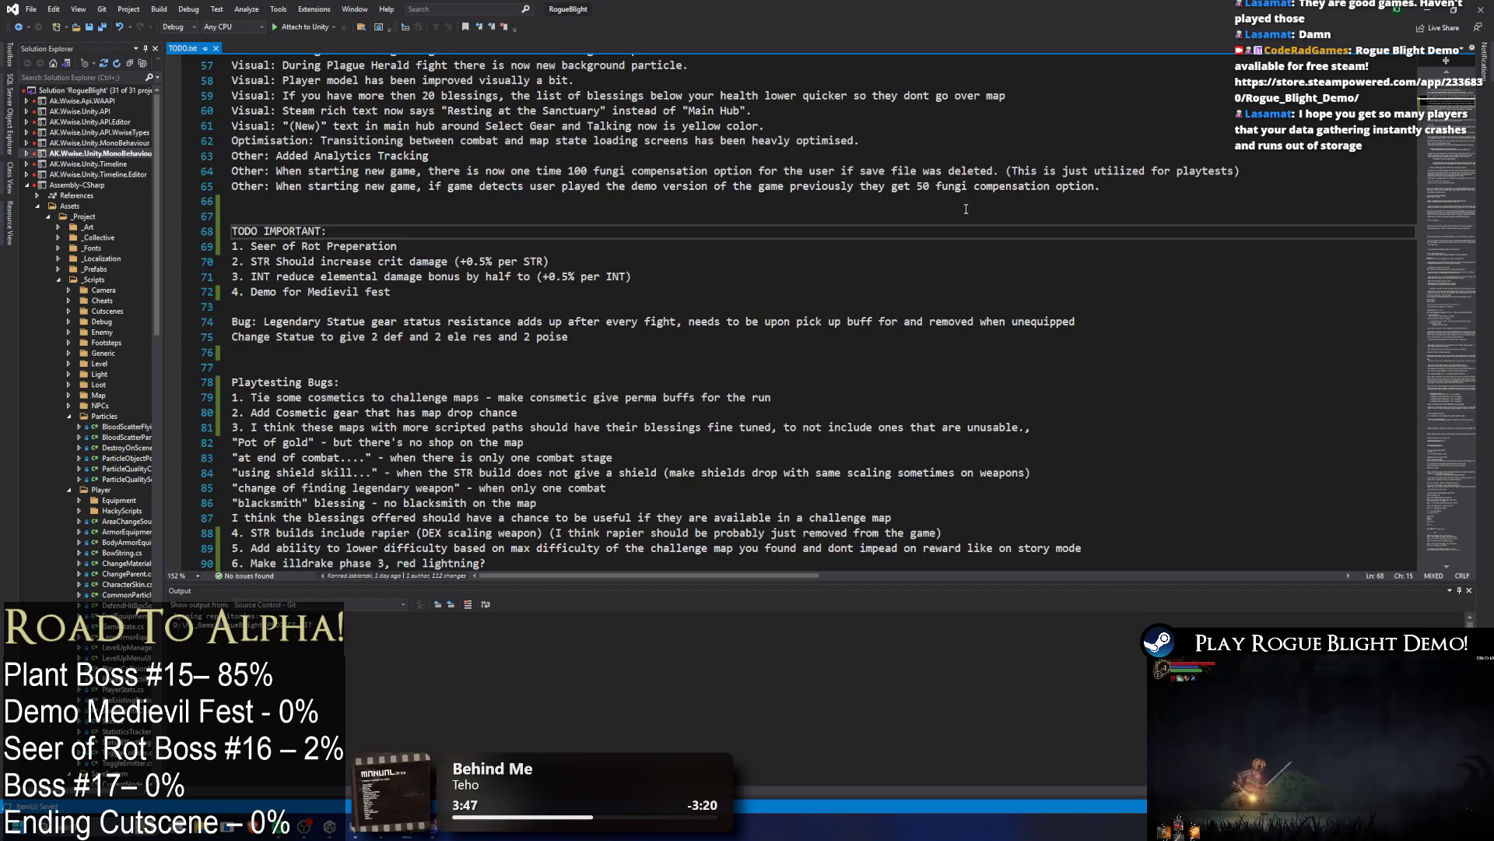
# Step: Minimize Visual Studio to bring Unity back into view
pyautogui.hotkey('alt', 'Tab')
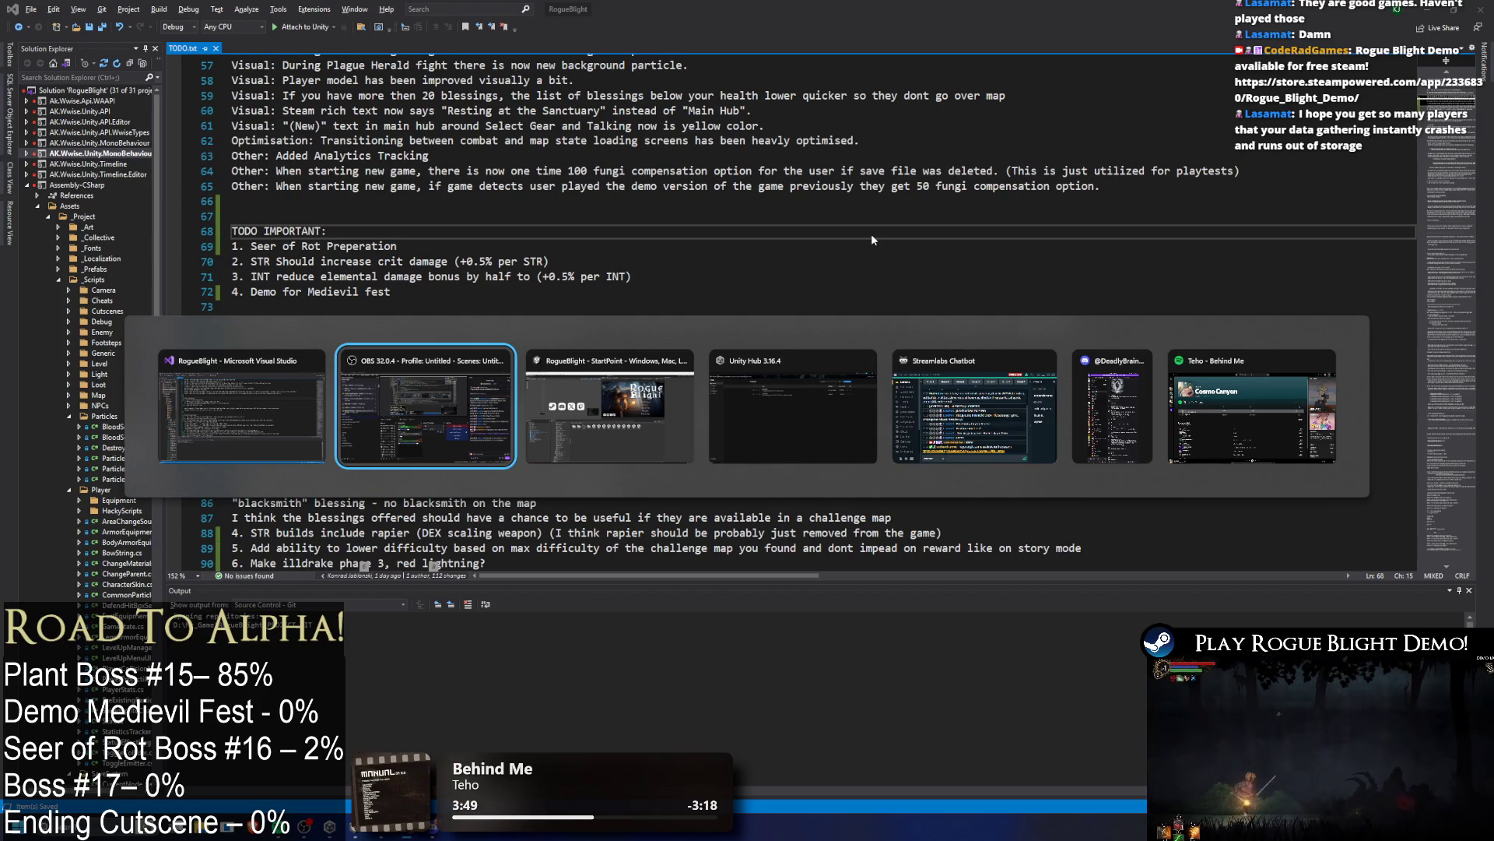
pyautogui.press('Escape')
pyautogui.click(508, 217)
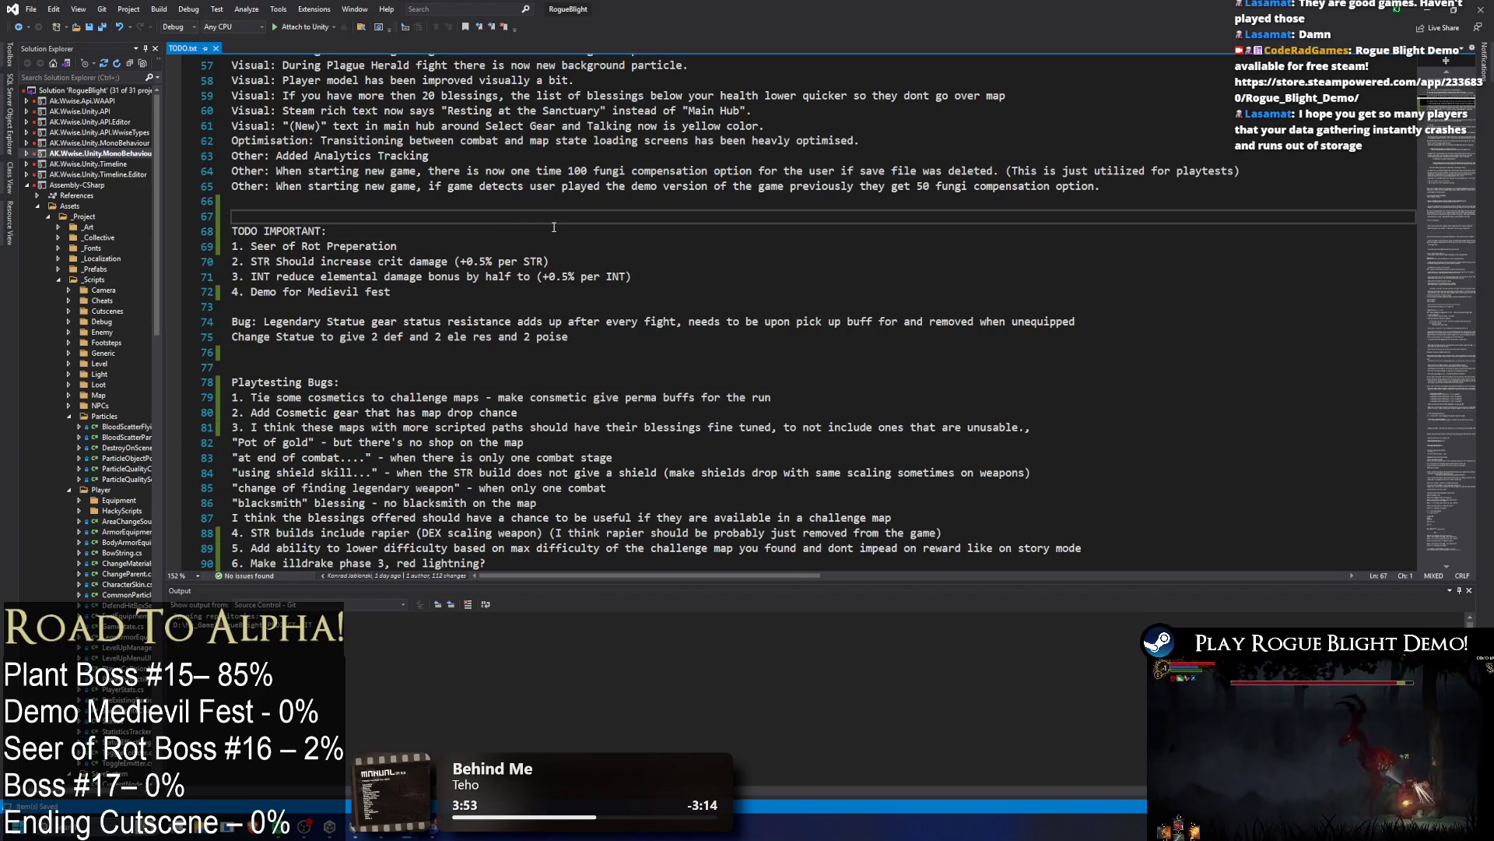
pyautogui.click(1429, 9)
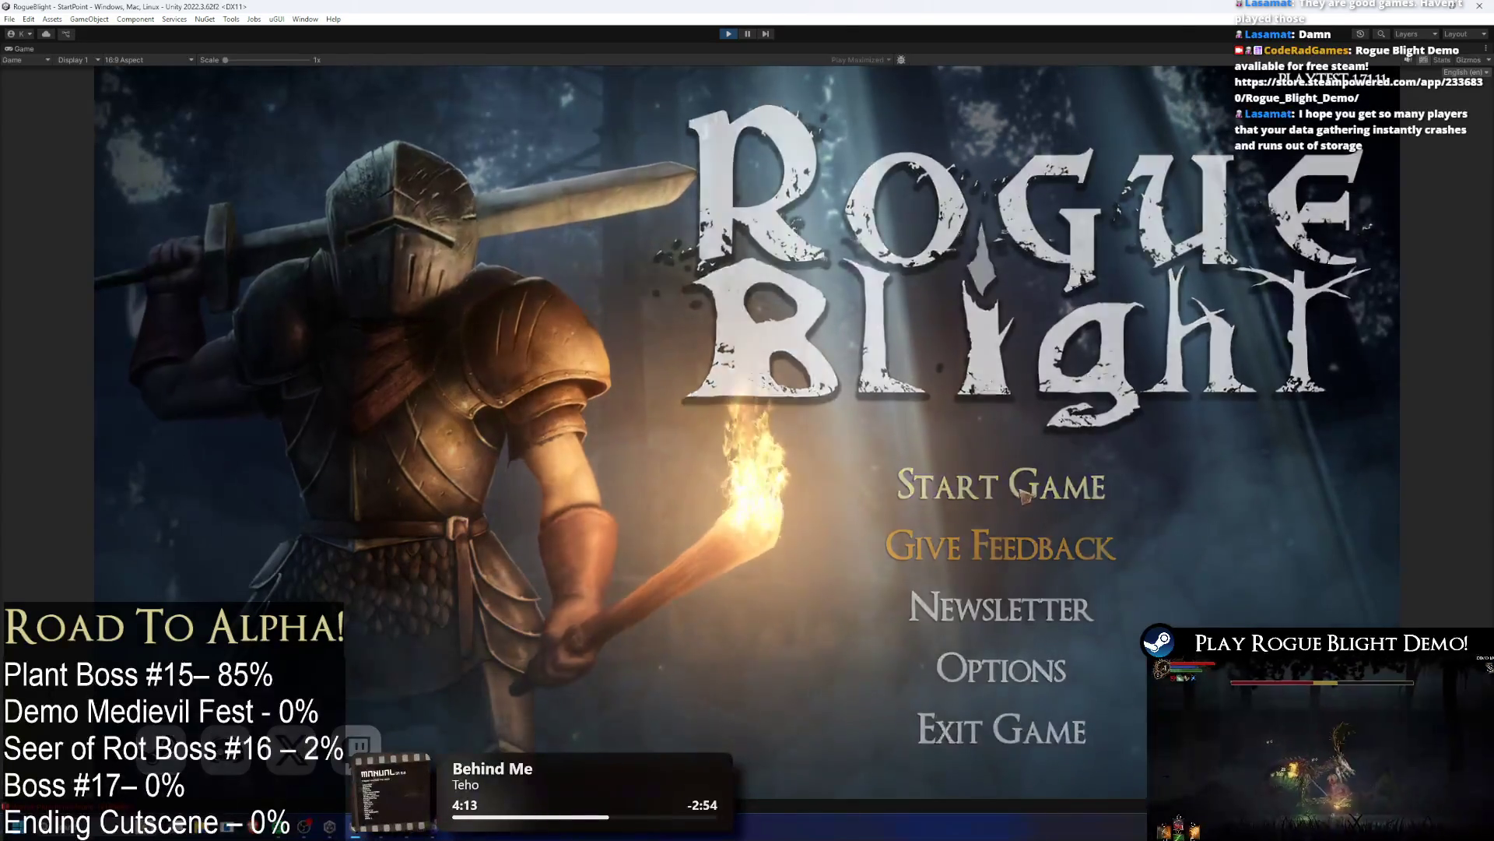
# Step: Delete an existing save slot and start a New Game
pyautogui.click(925, 475)
pyautogui.click(1241, 421)
pyautogui.click(868, 475)
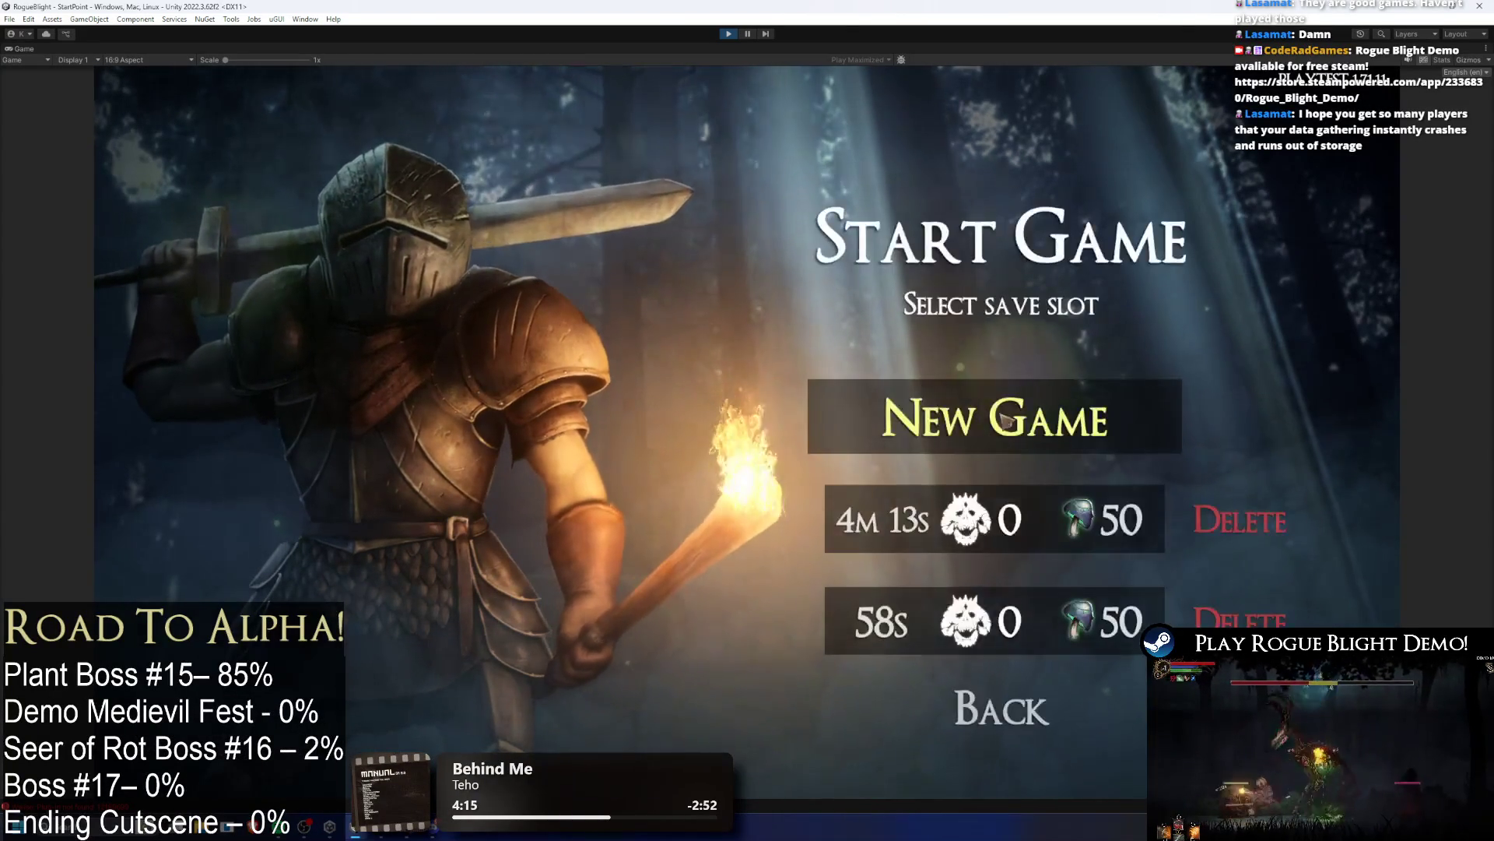
pyautogui.click(954, 436)
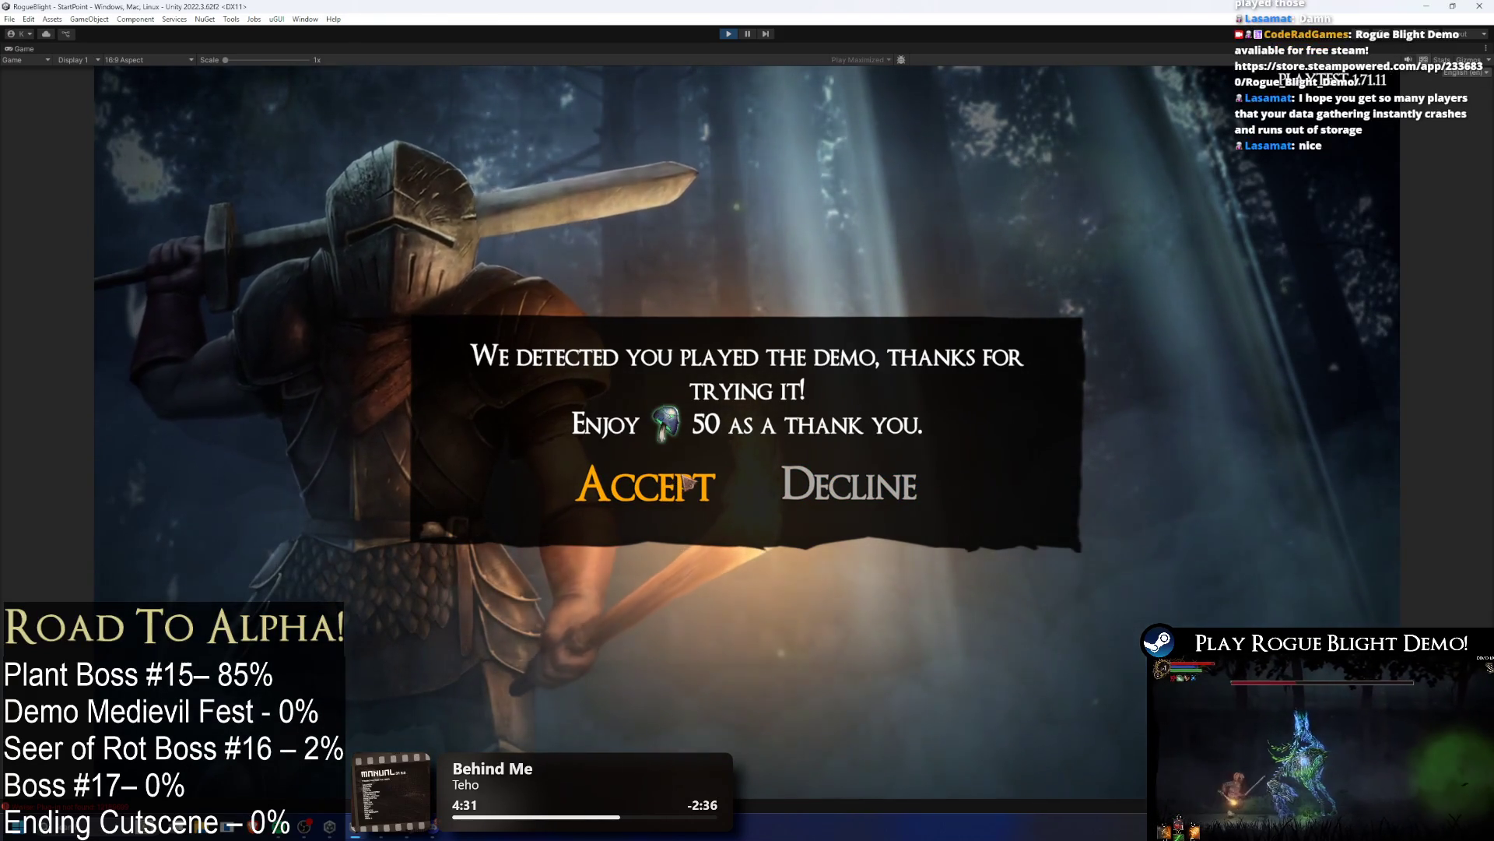
# Step: Accept the demo-player reward, begin the journey, end the tutorial, then save and quit
pyautogui.click(673, 486)
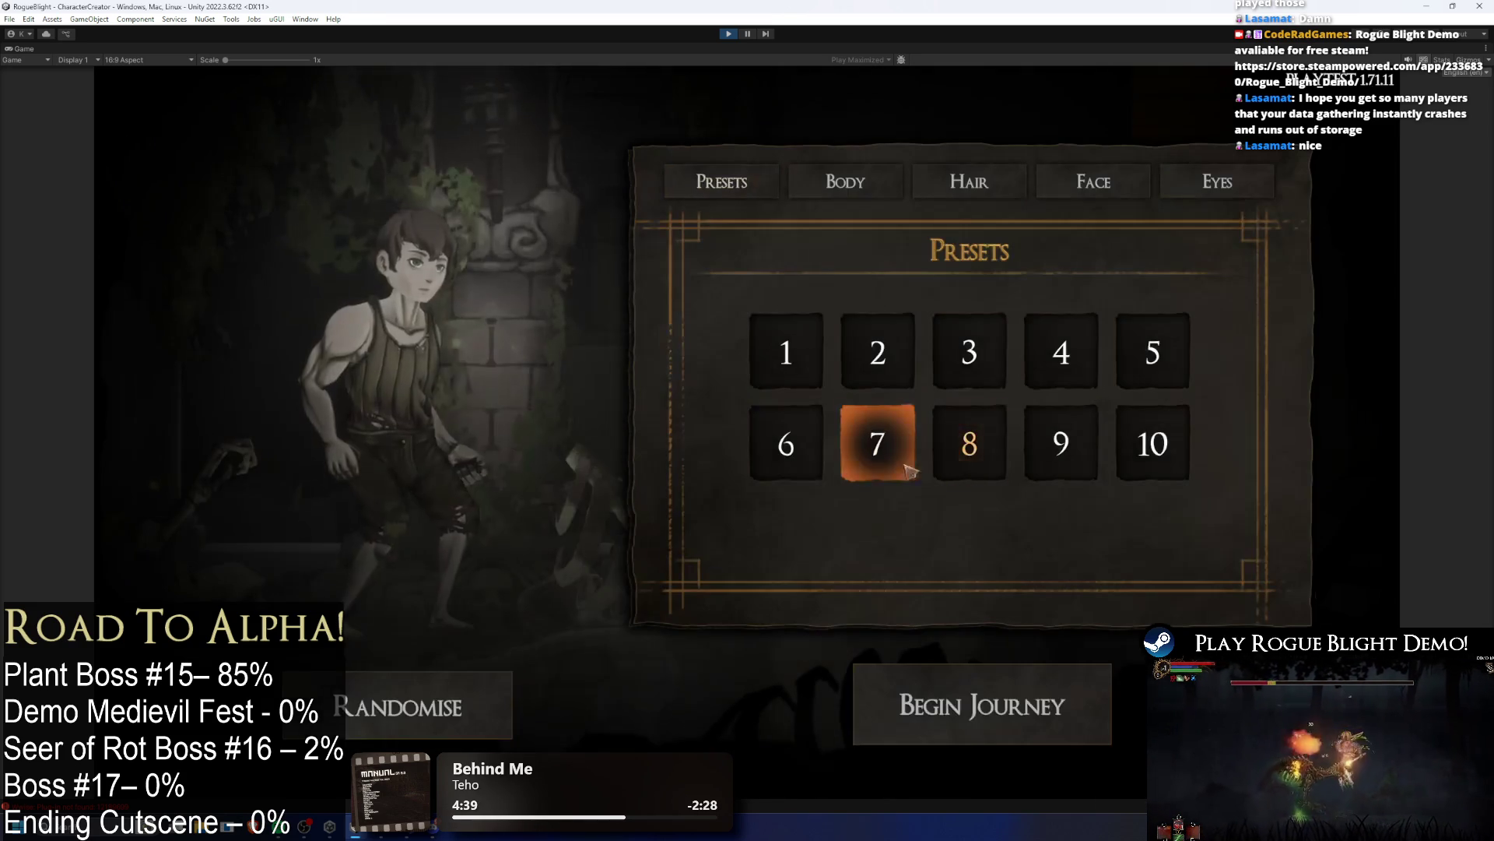
pyautogui.click(989, 681)
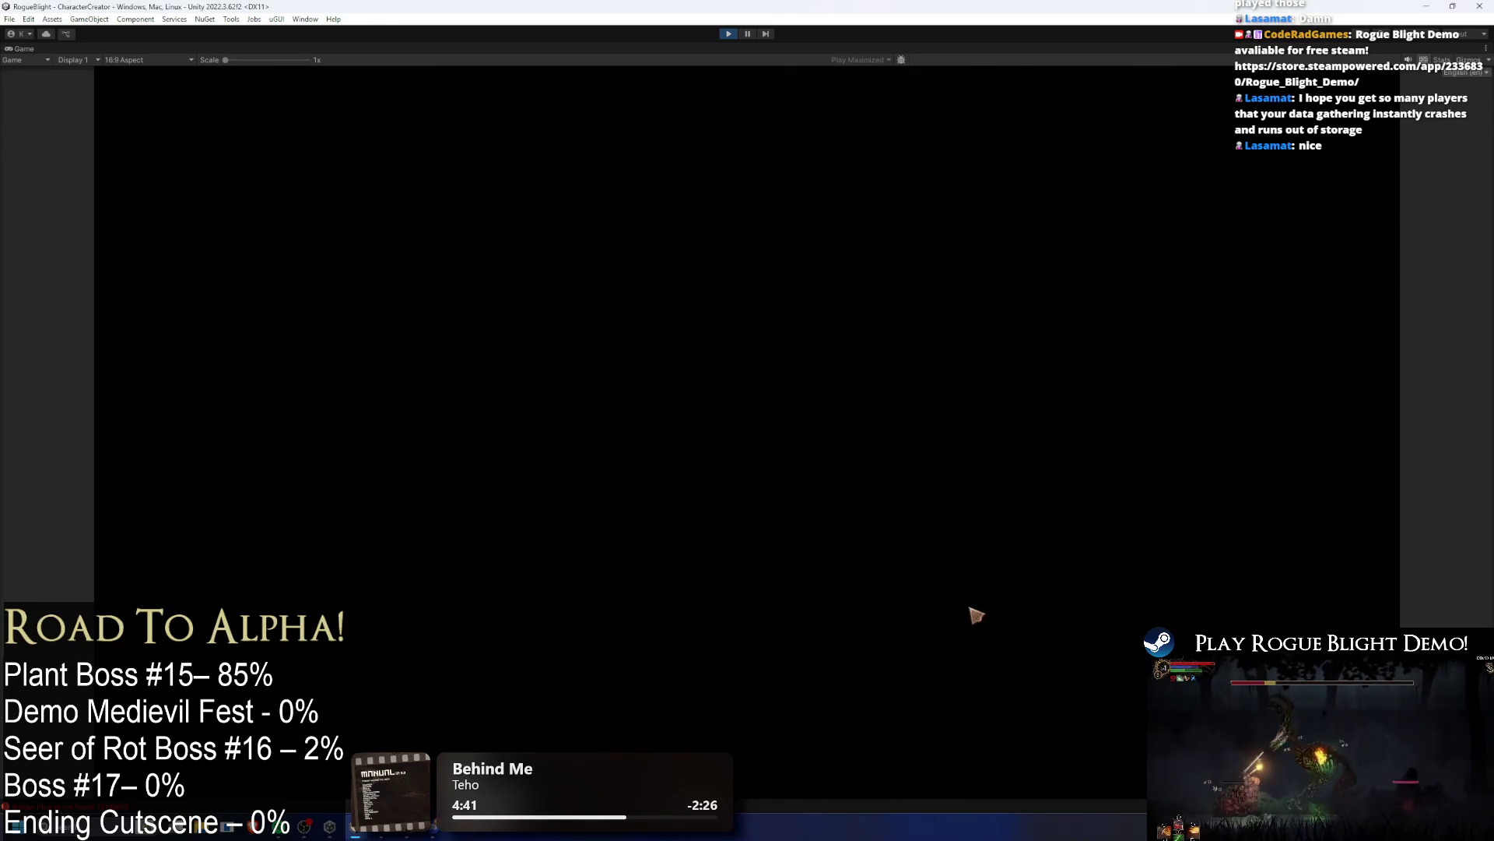
pyautogui.press('Escape')
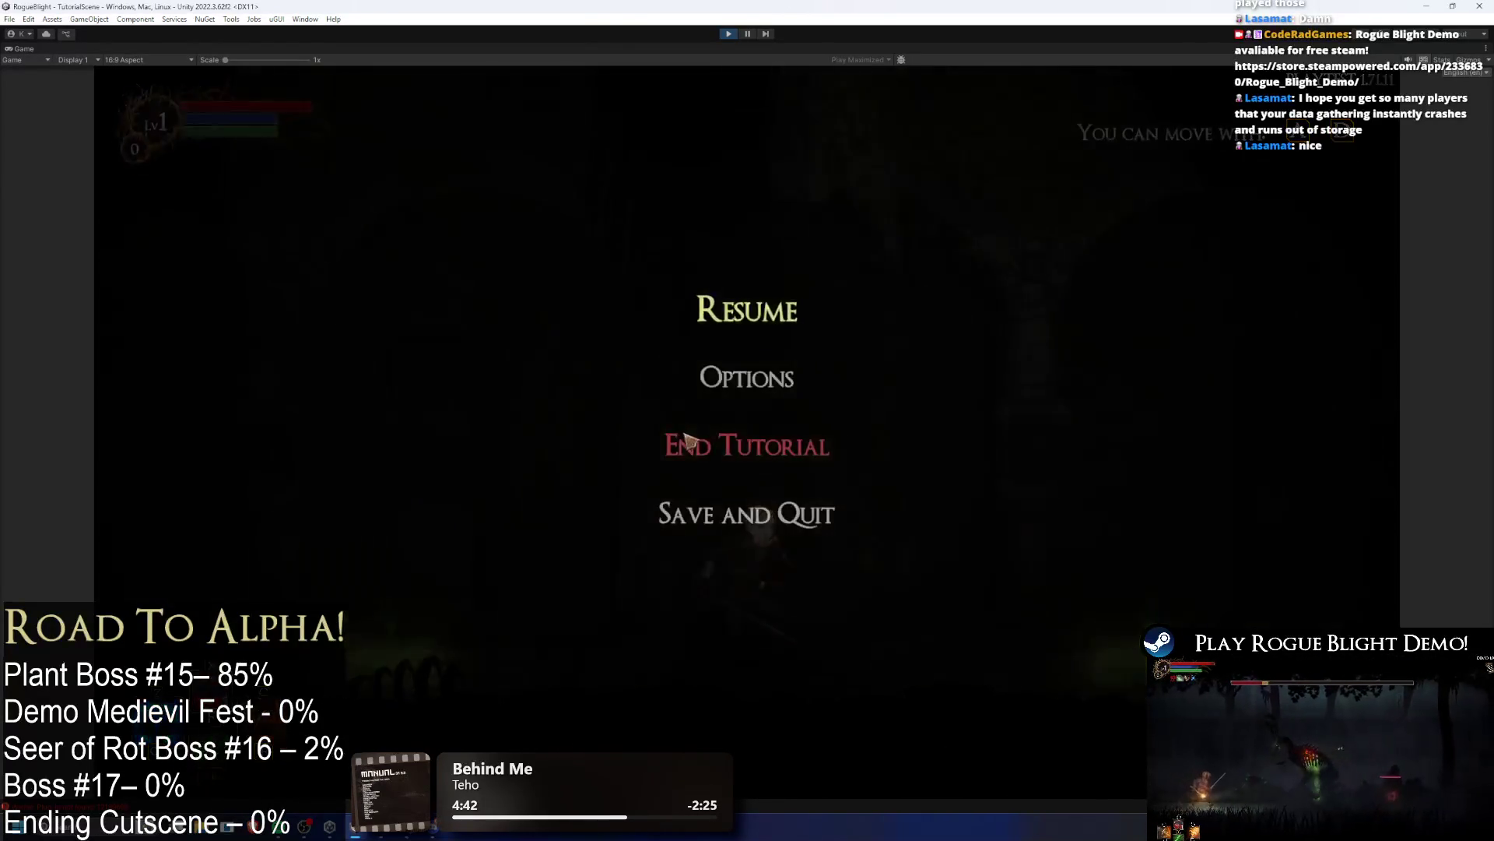
pyautogui.click(772, 460)
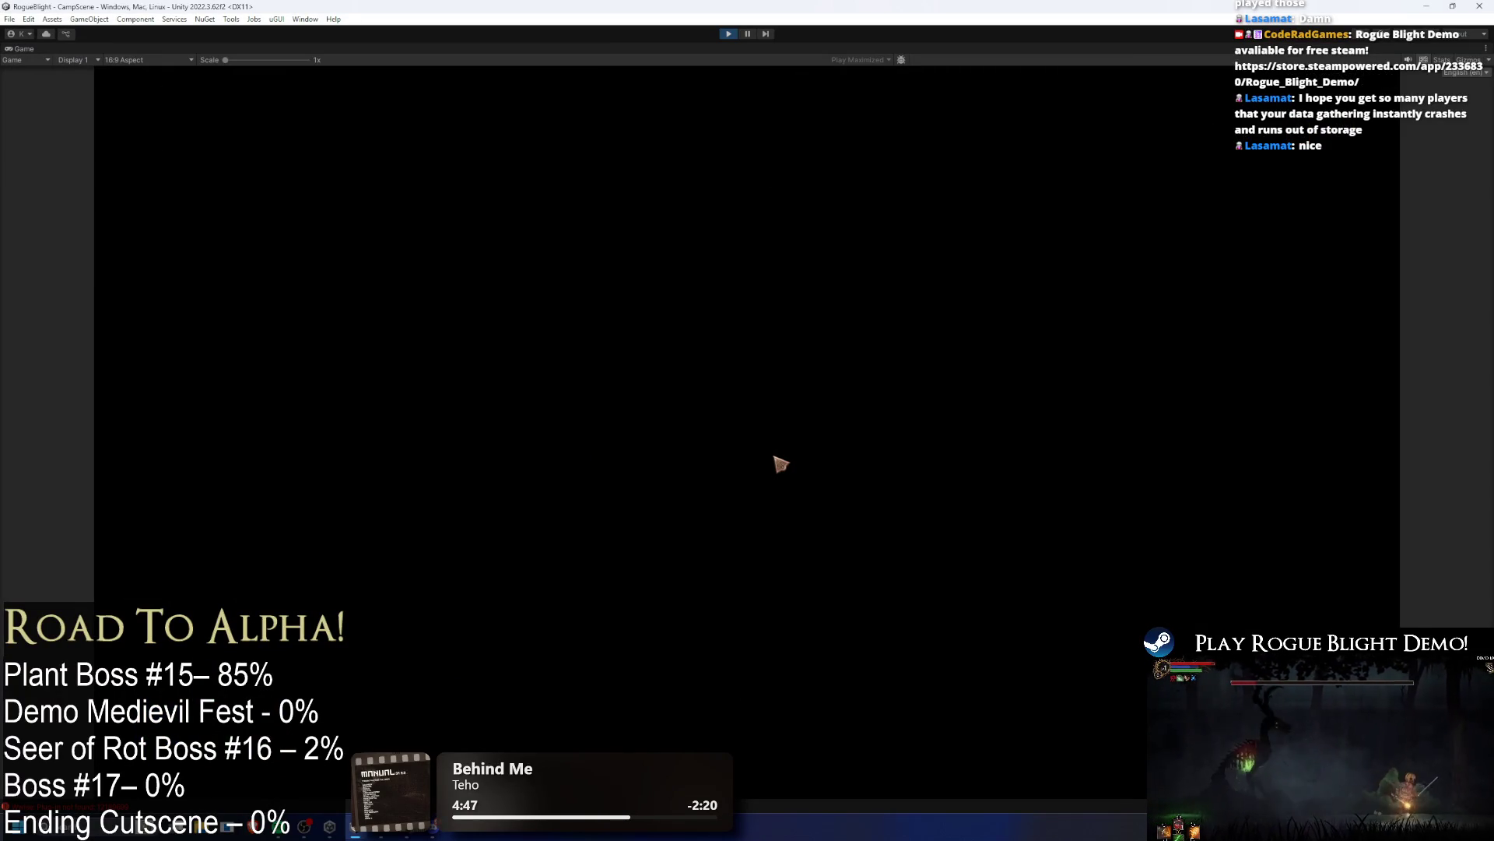
pyautogui.press('Escape')
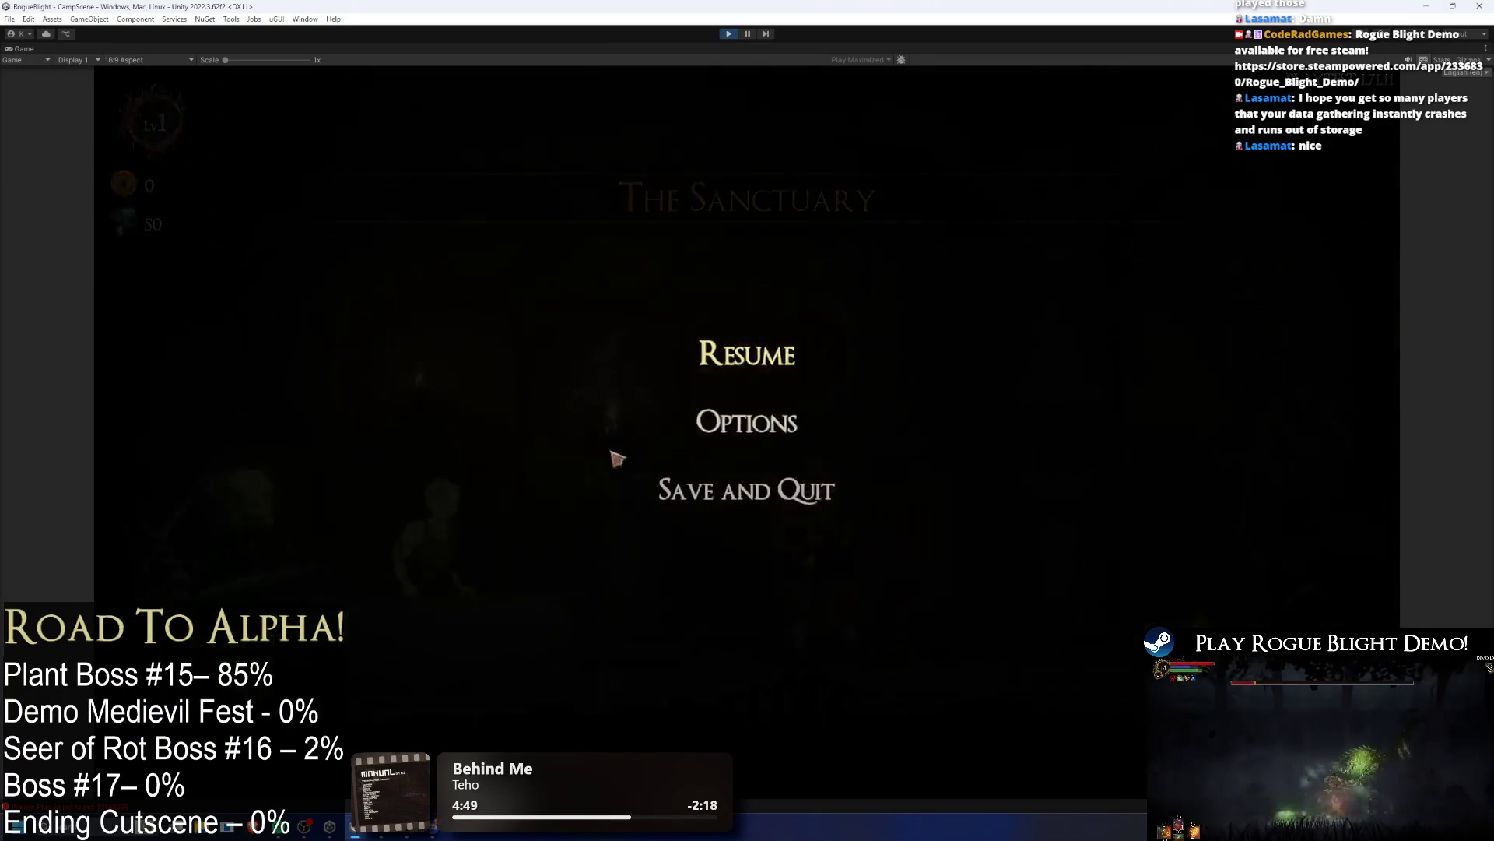
pyautogui.click(727, 481)
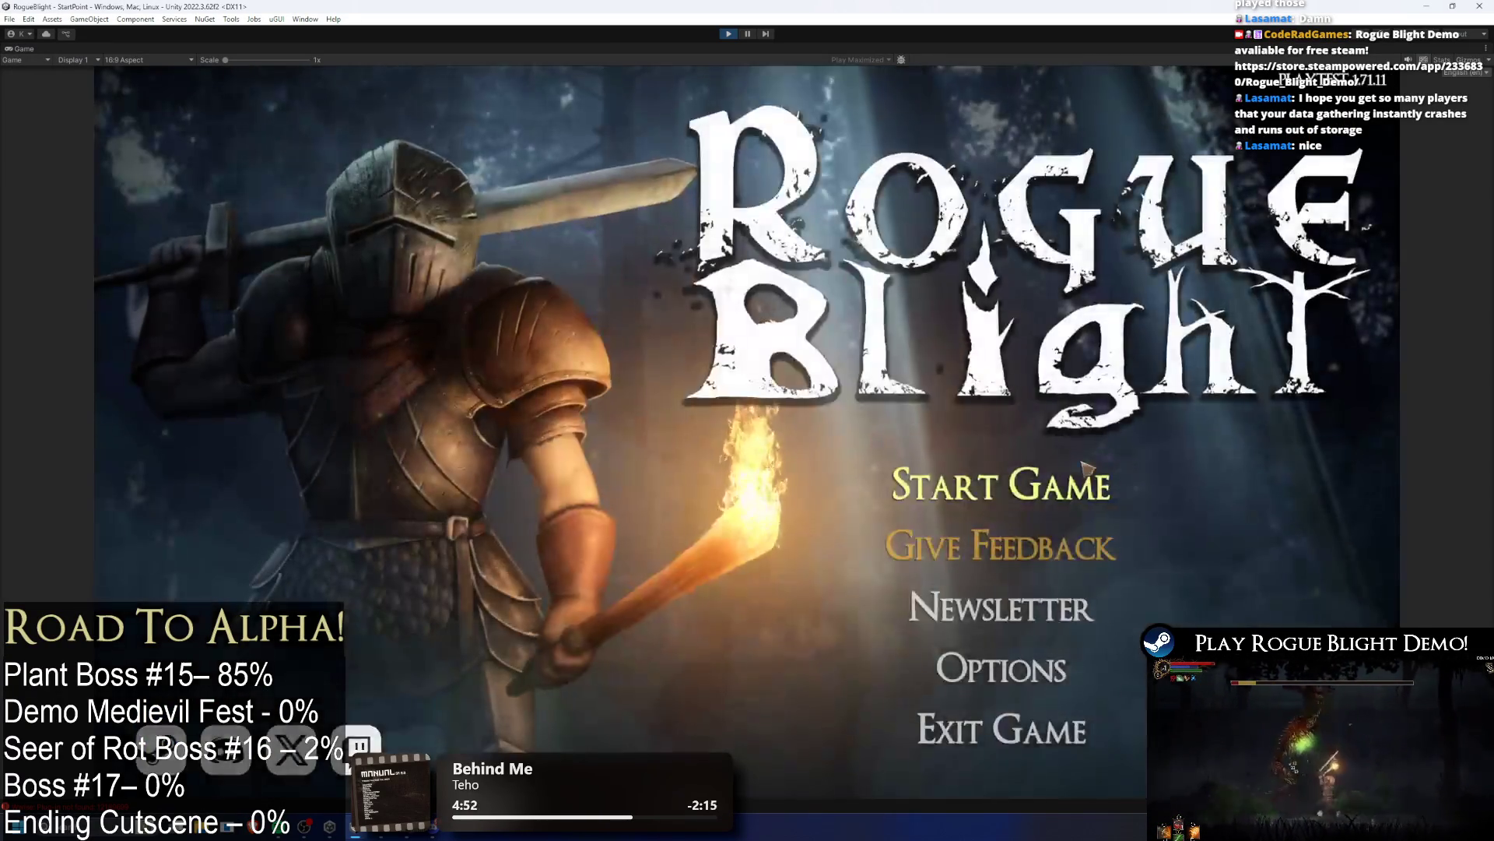
# Step: Revisit the save slots, cancel a deletion, stop Play mode and return to Visual Studio
pyautogui.click(1019, 394)
pyautogui.click(1421, 610)
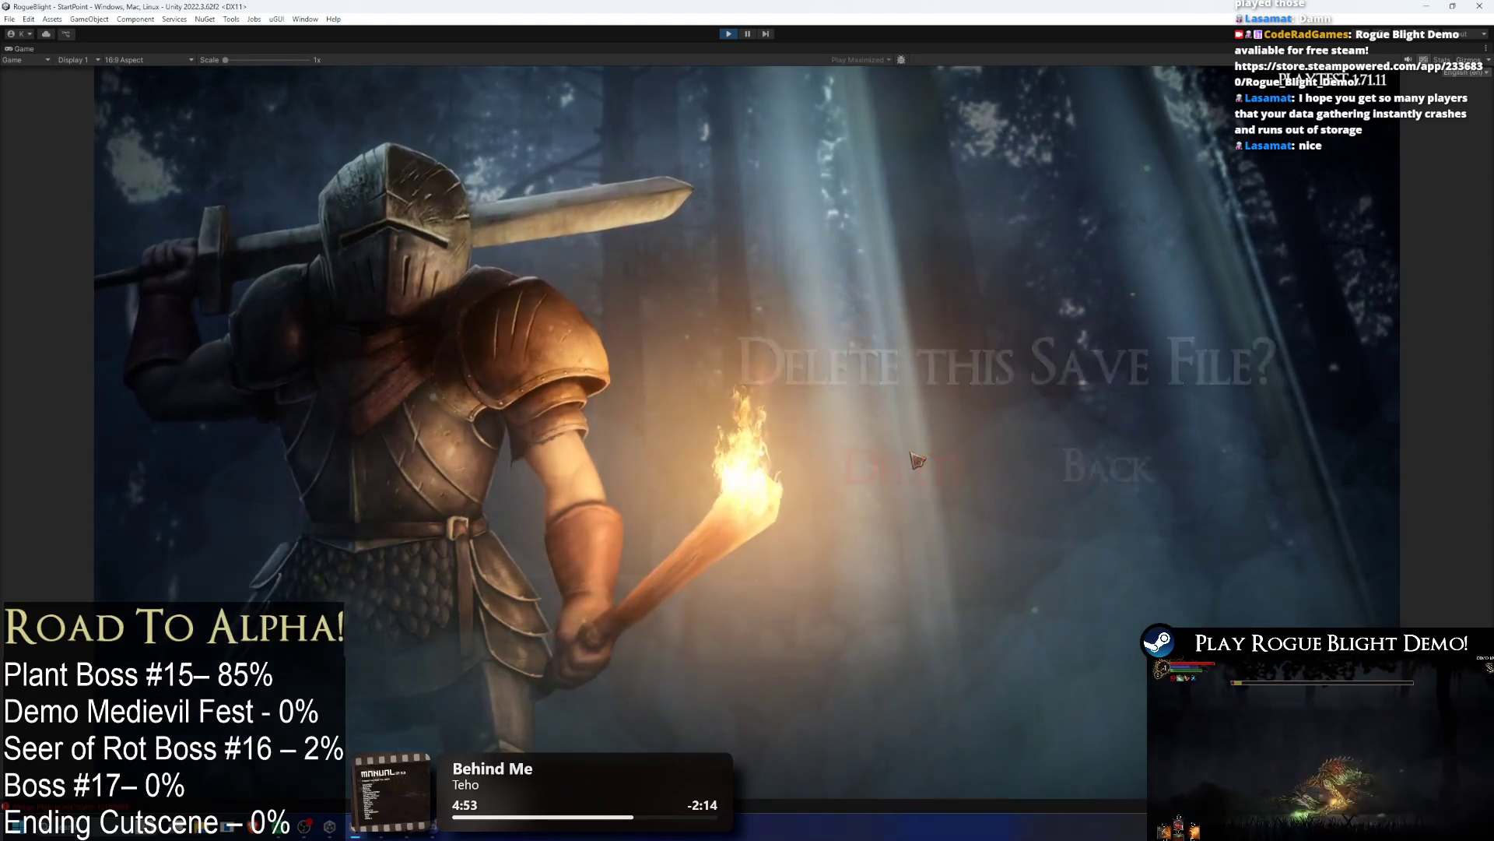
pyautogui.click(1105, 467)
pyautogui.click(730, 34)
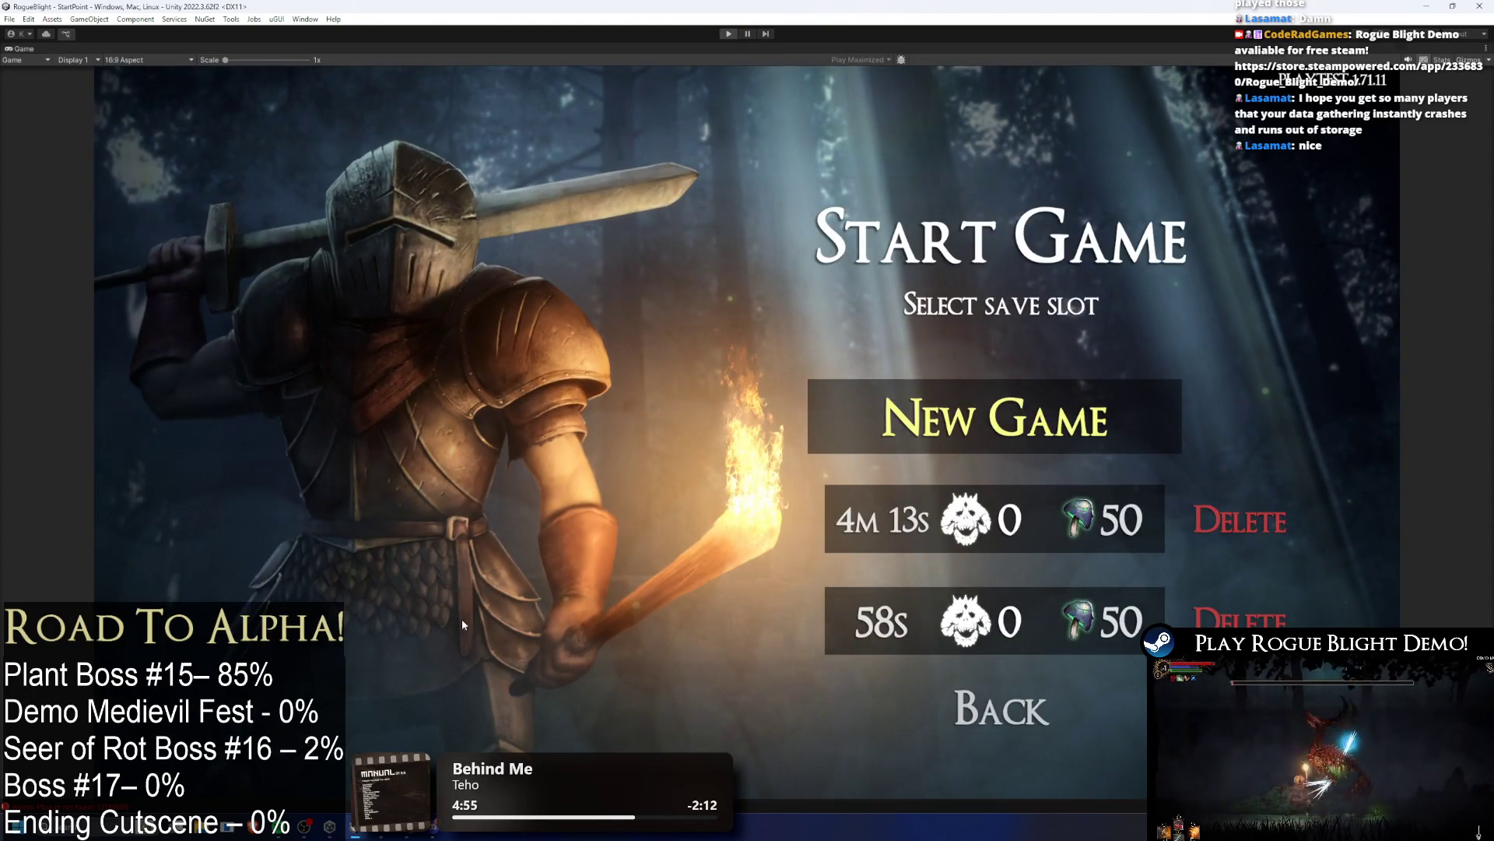
pyautogui.hotkey('alt', 'Tab')
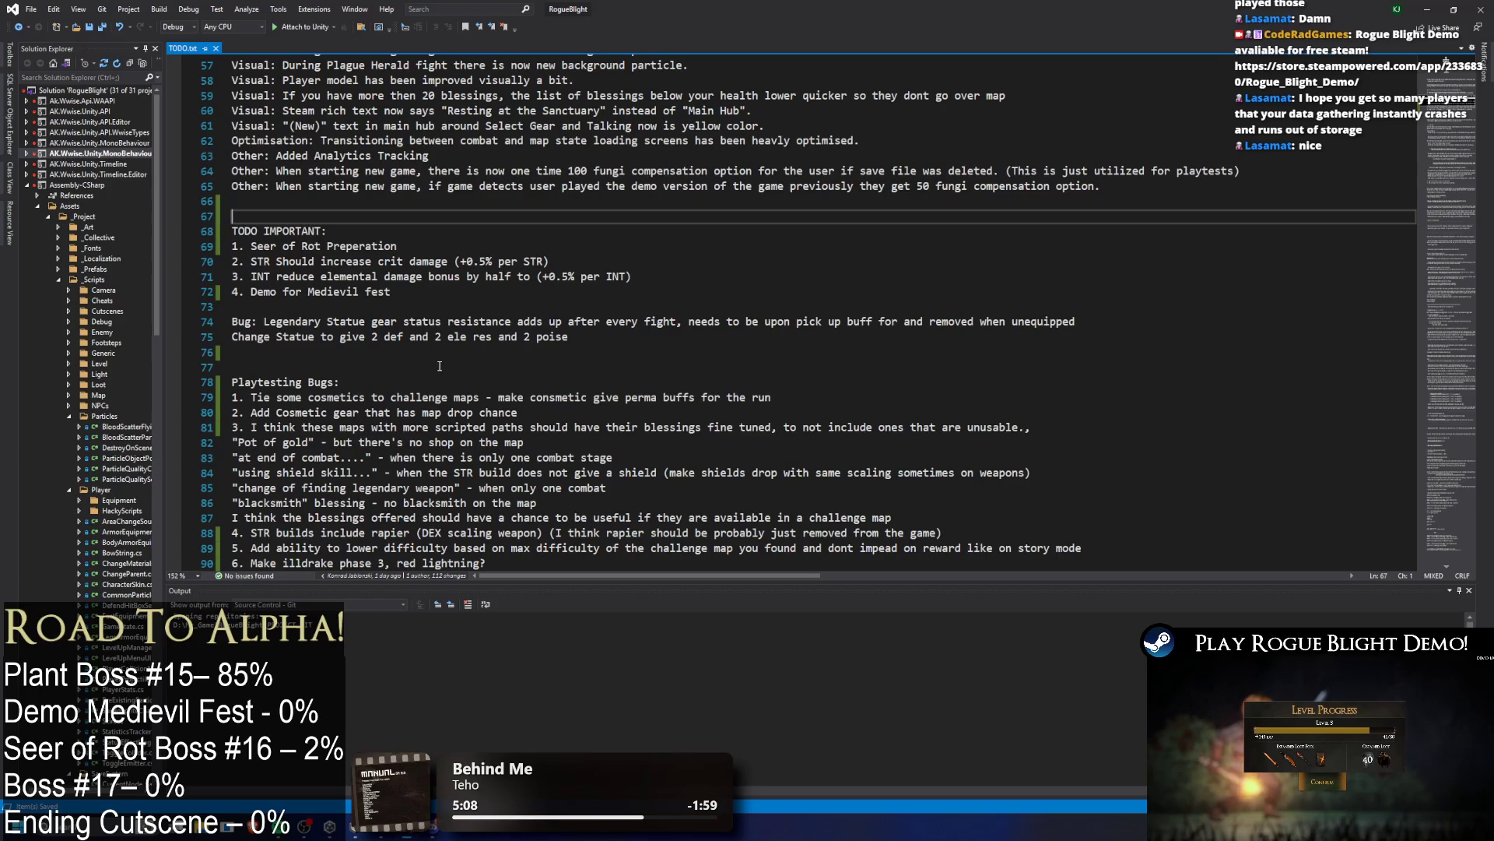
# Step: Highlight the Legendary Statue gear bug note under TODO IMPORTANT, then return to Unity
pyautogui.click(451, 235)
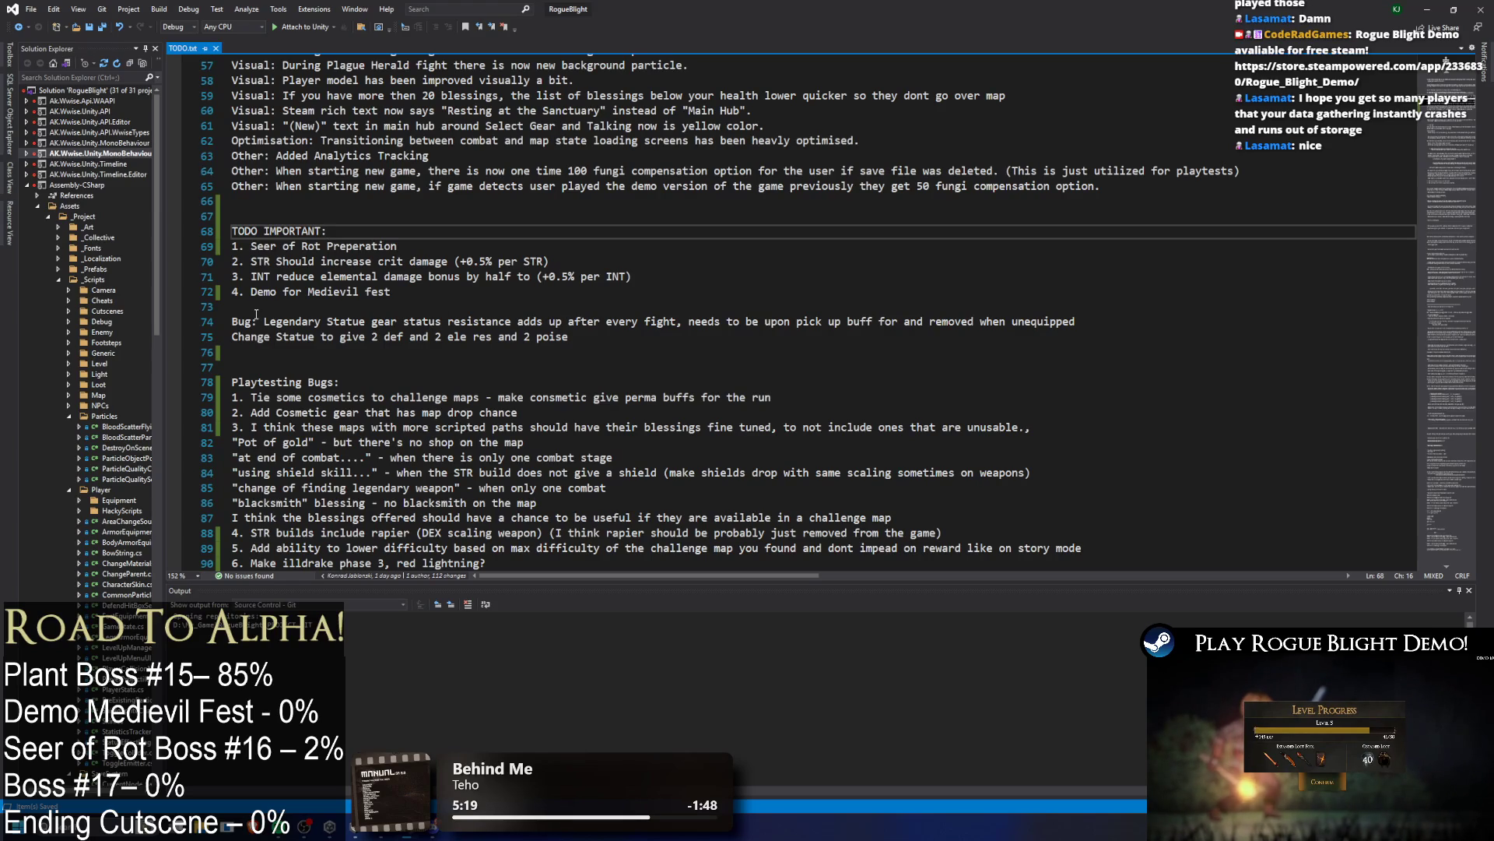
pyautogui.moveTo(263, 321); pyautogui.dragTo(656, 327)
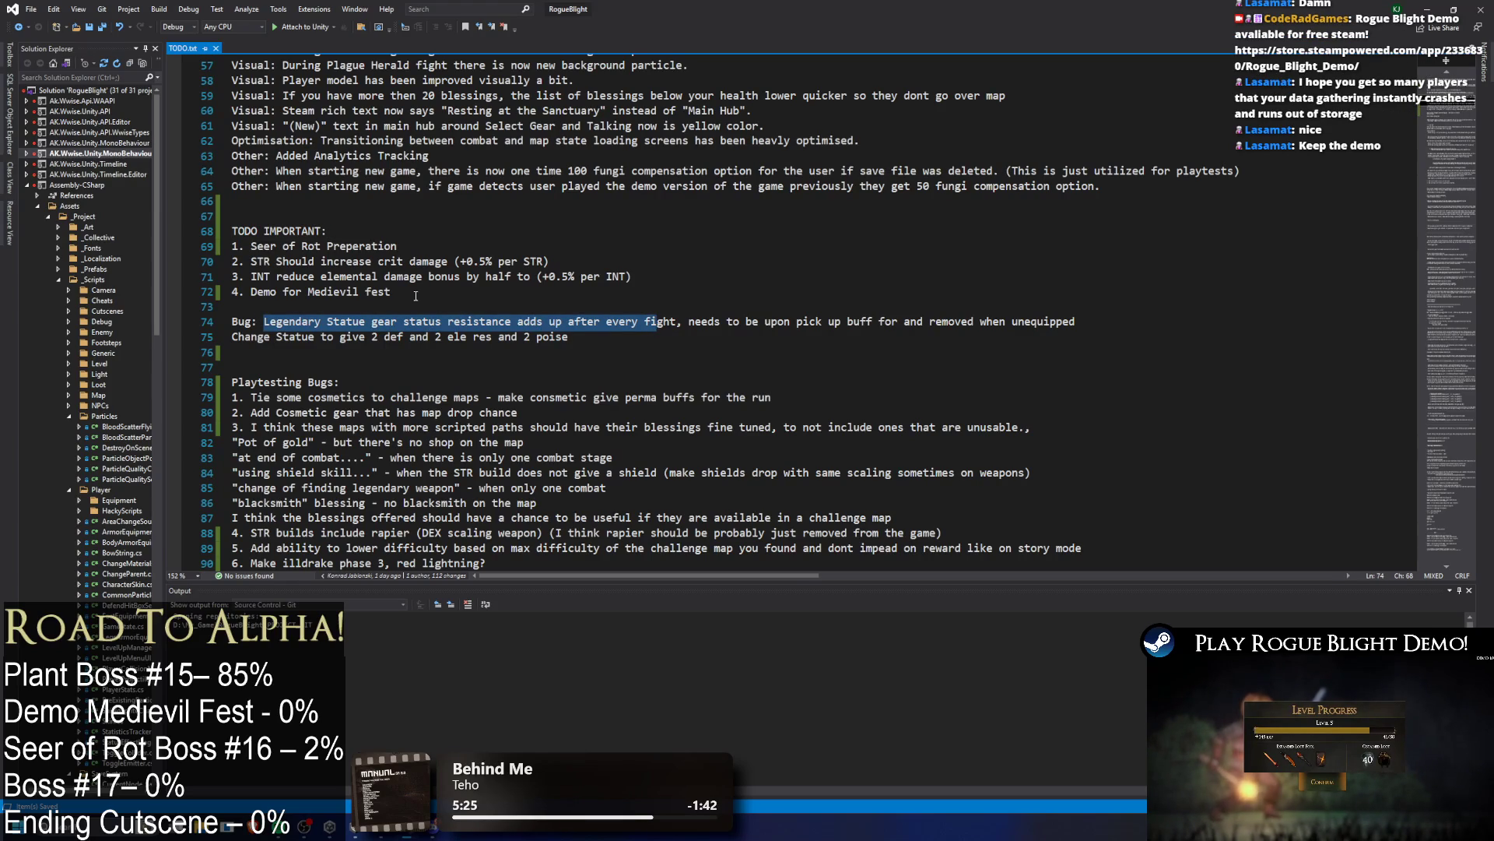
pyautogui.hotkey('alt', 'Tab')
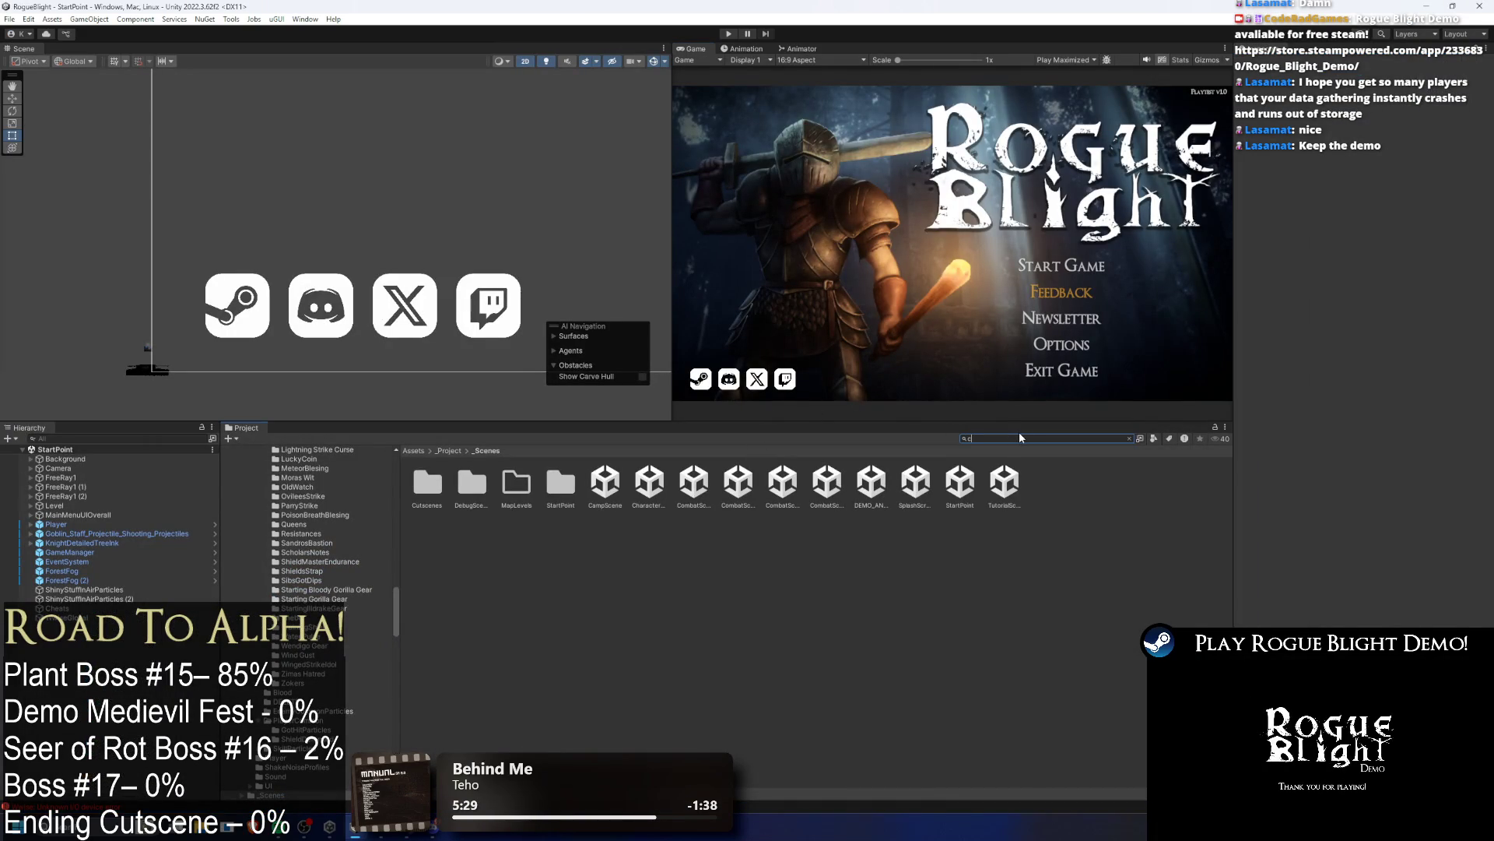
# Step: Open CombatScene3 from a 'combat scene 3' search, clear the search, and frame the Player
pyautogui.write('ombat scene 3')
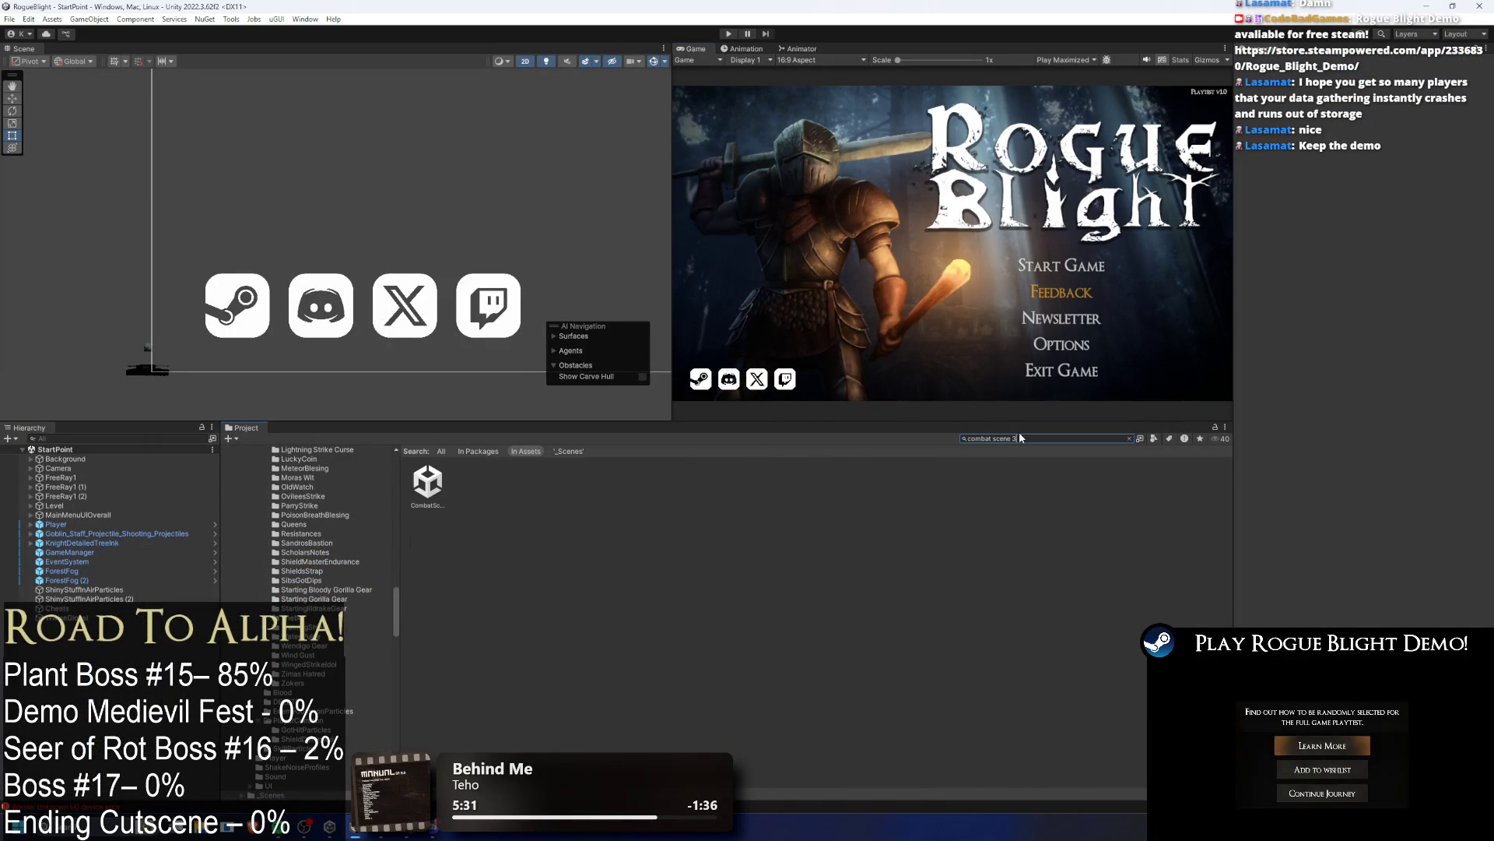
pyautogui.click(440, 482)
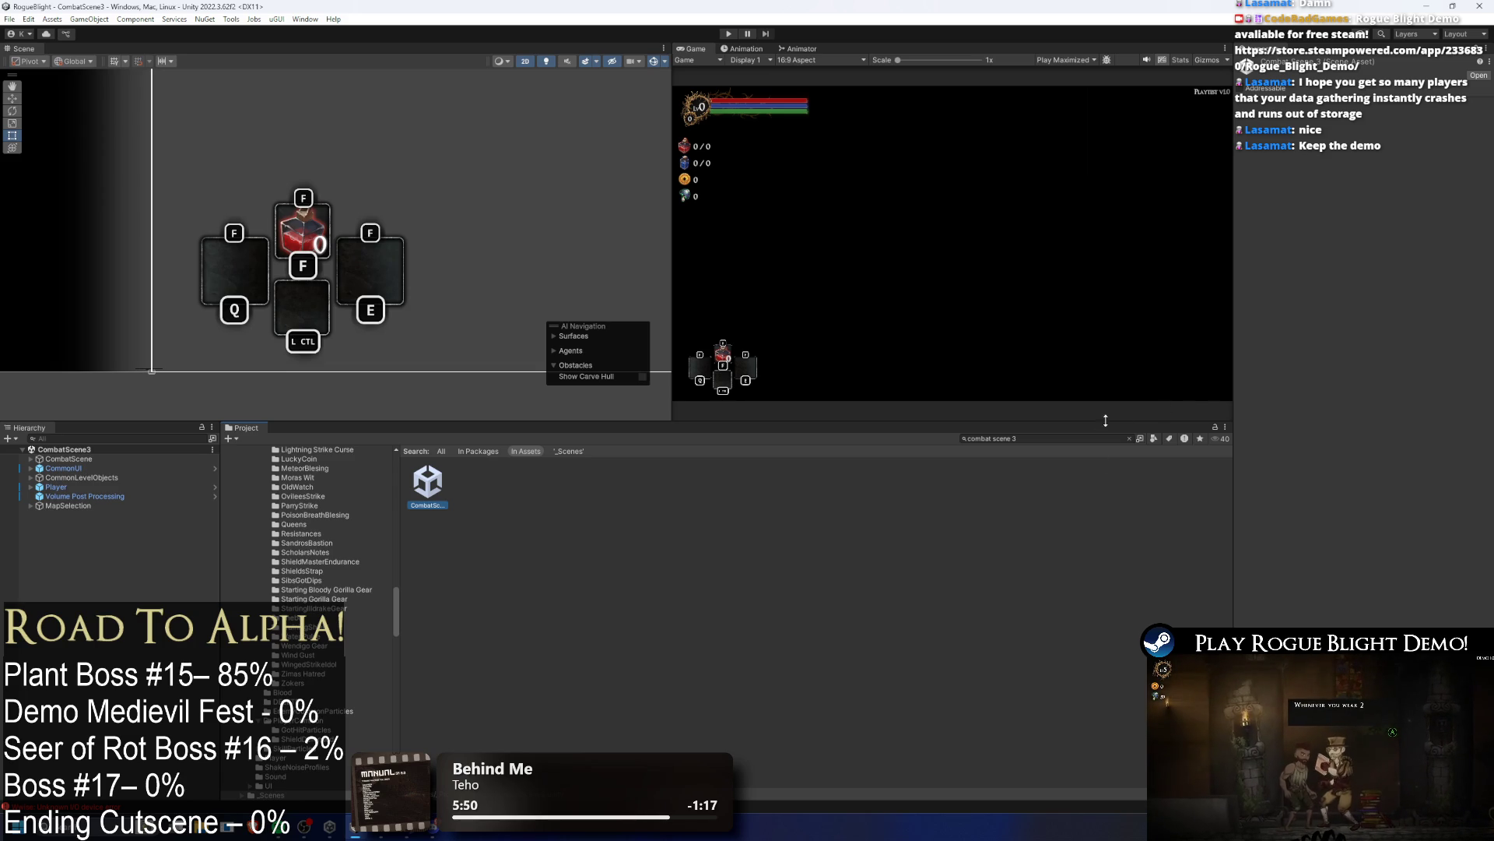
pyautogui.click(1079, 435)
pyautogui.press('BackSpace')
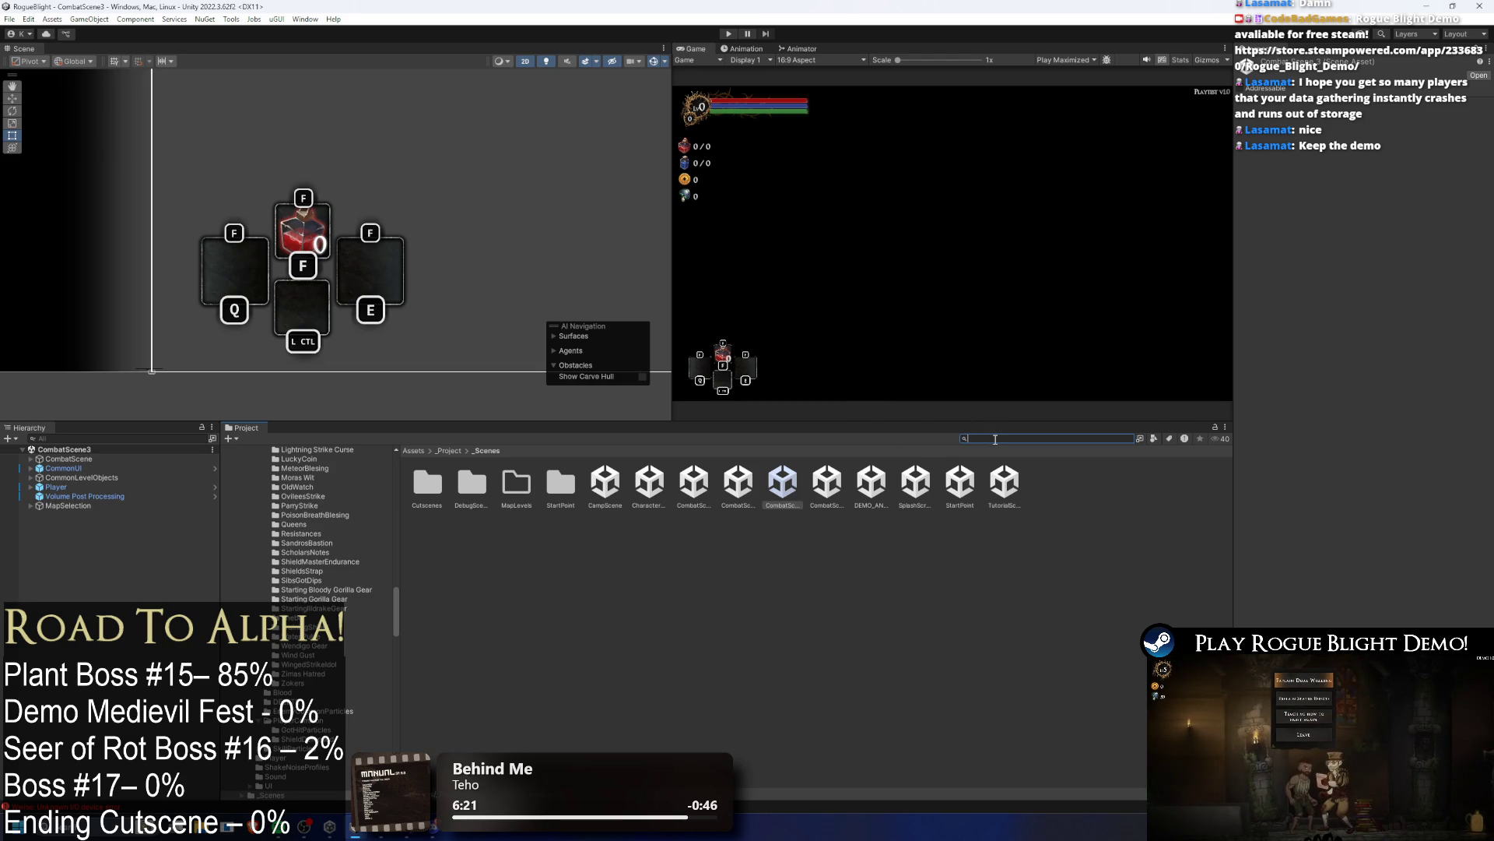
pyautogui.click(124, 486)
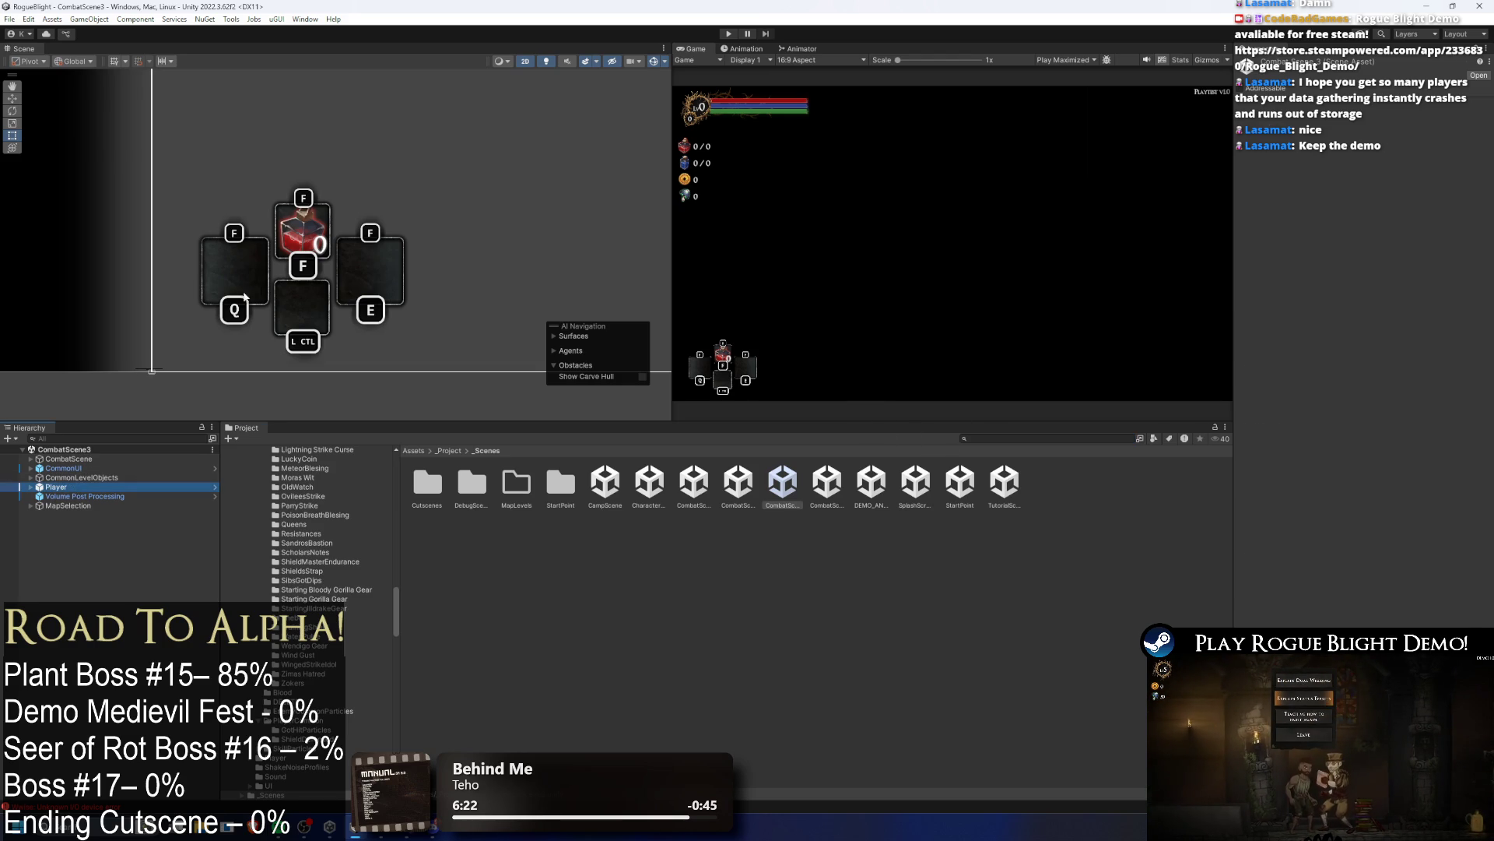
pyautogui.press('f')
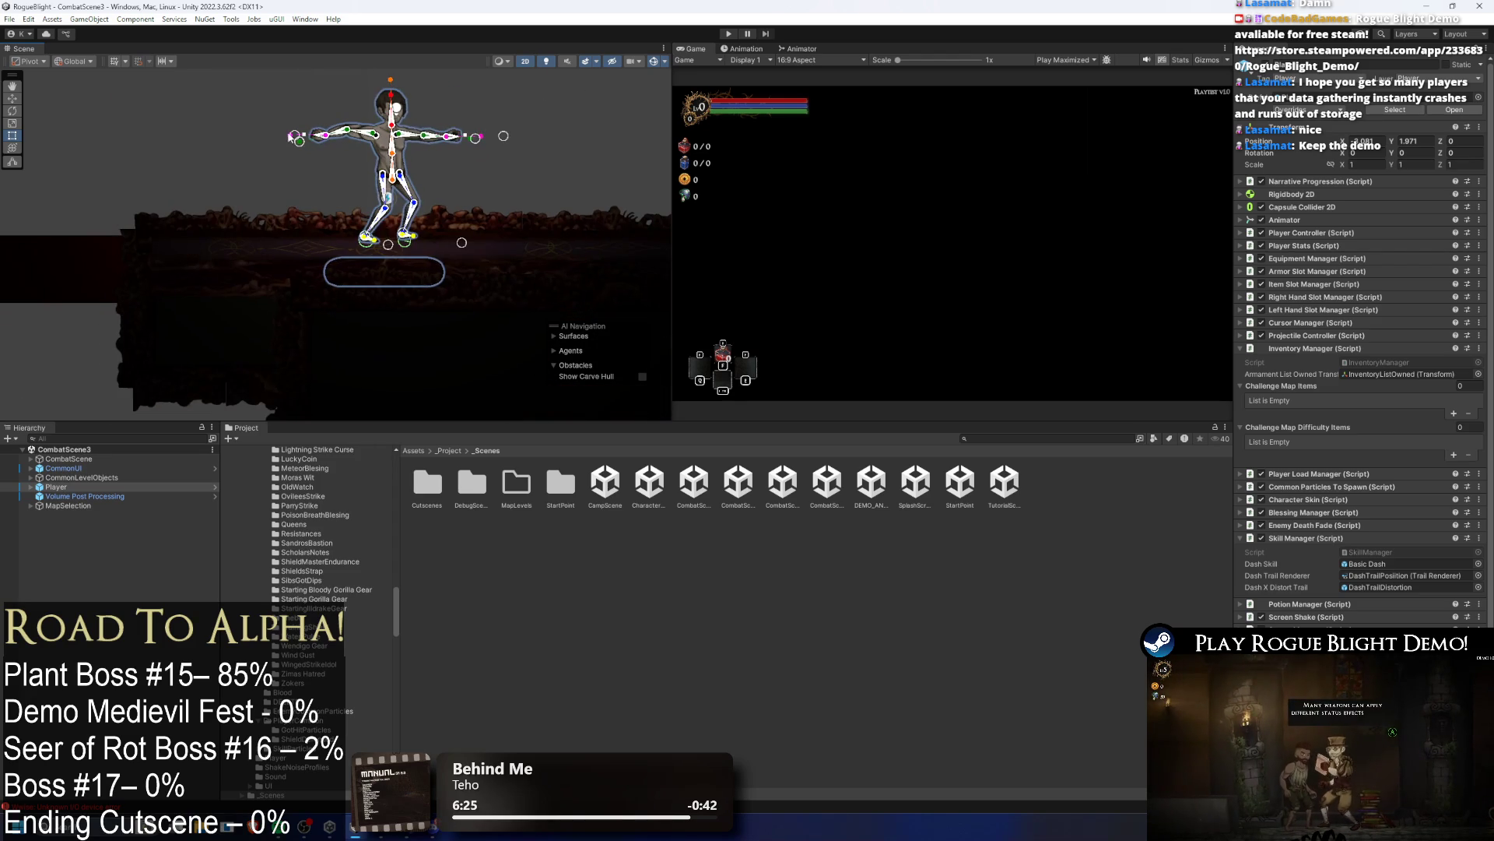
# Step: Search for 'seer of r' and drag the SeerOfRot PSD into the scene
pyautogui.scroll(-5, 307, 115)
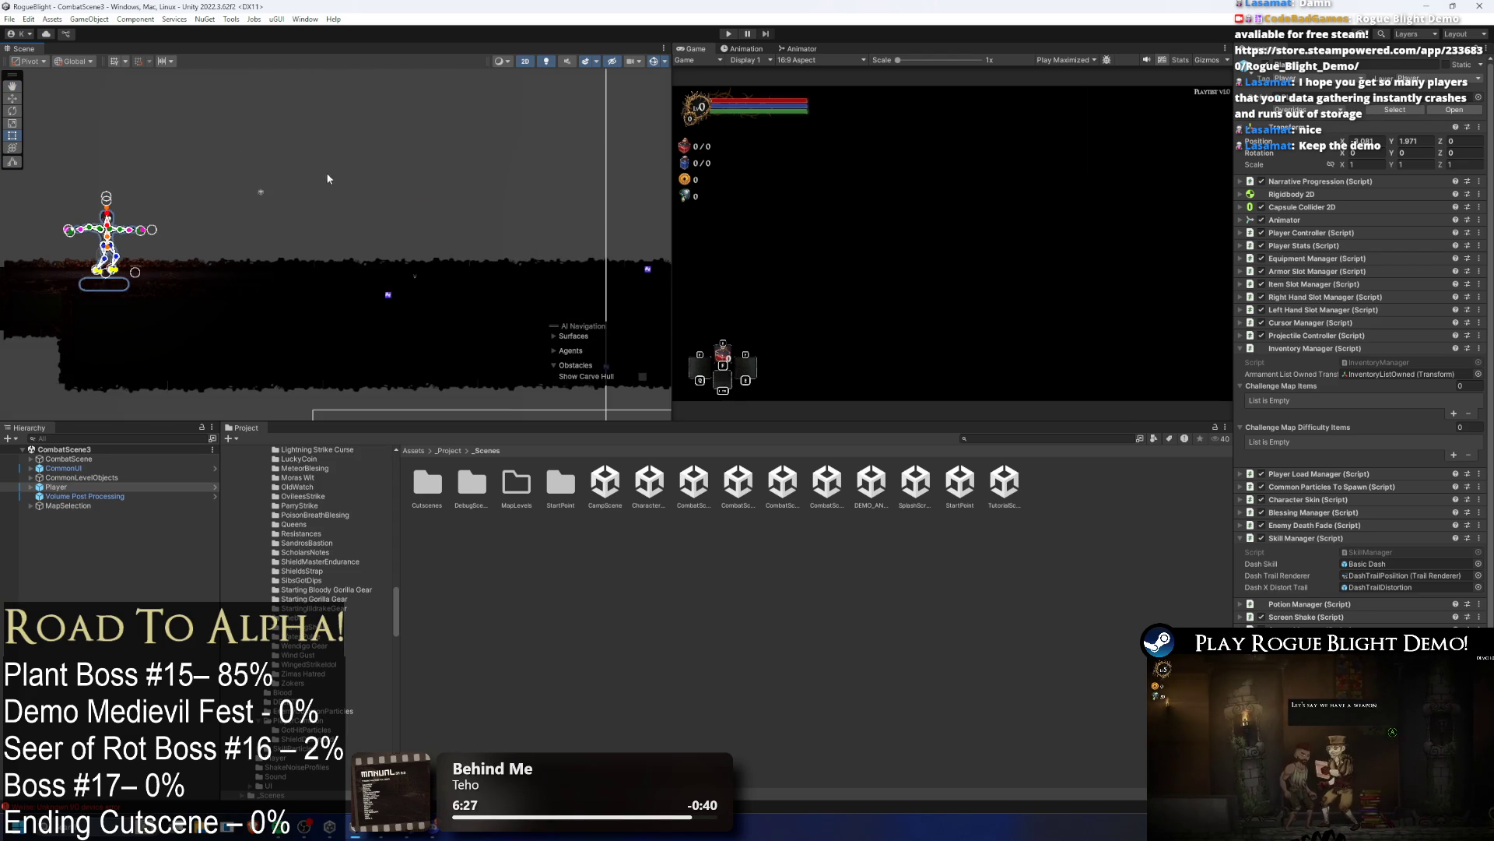
pyautogui.moveTo(341, 161); pyautogui.dragTo(279, 193)
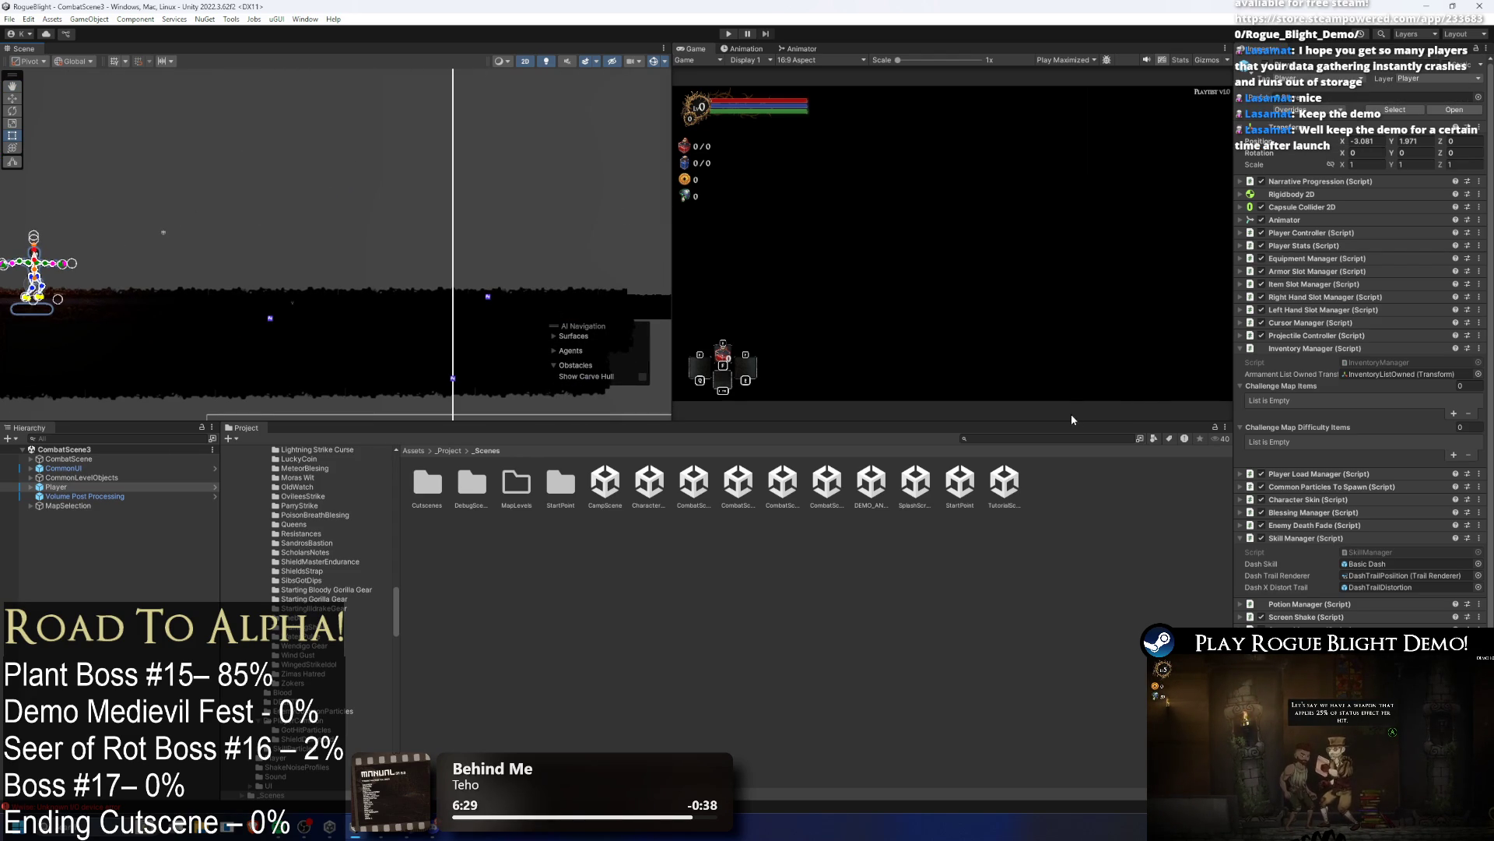
pyautogui.click(1007, 440)
pyautogui.write('r')
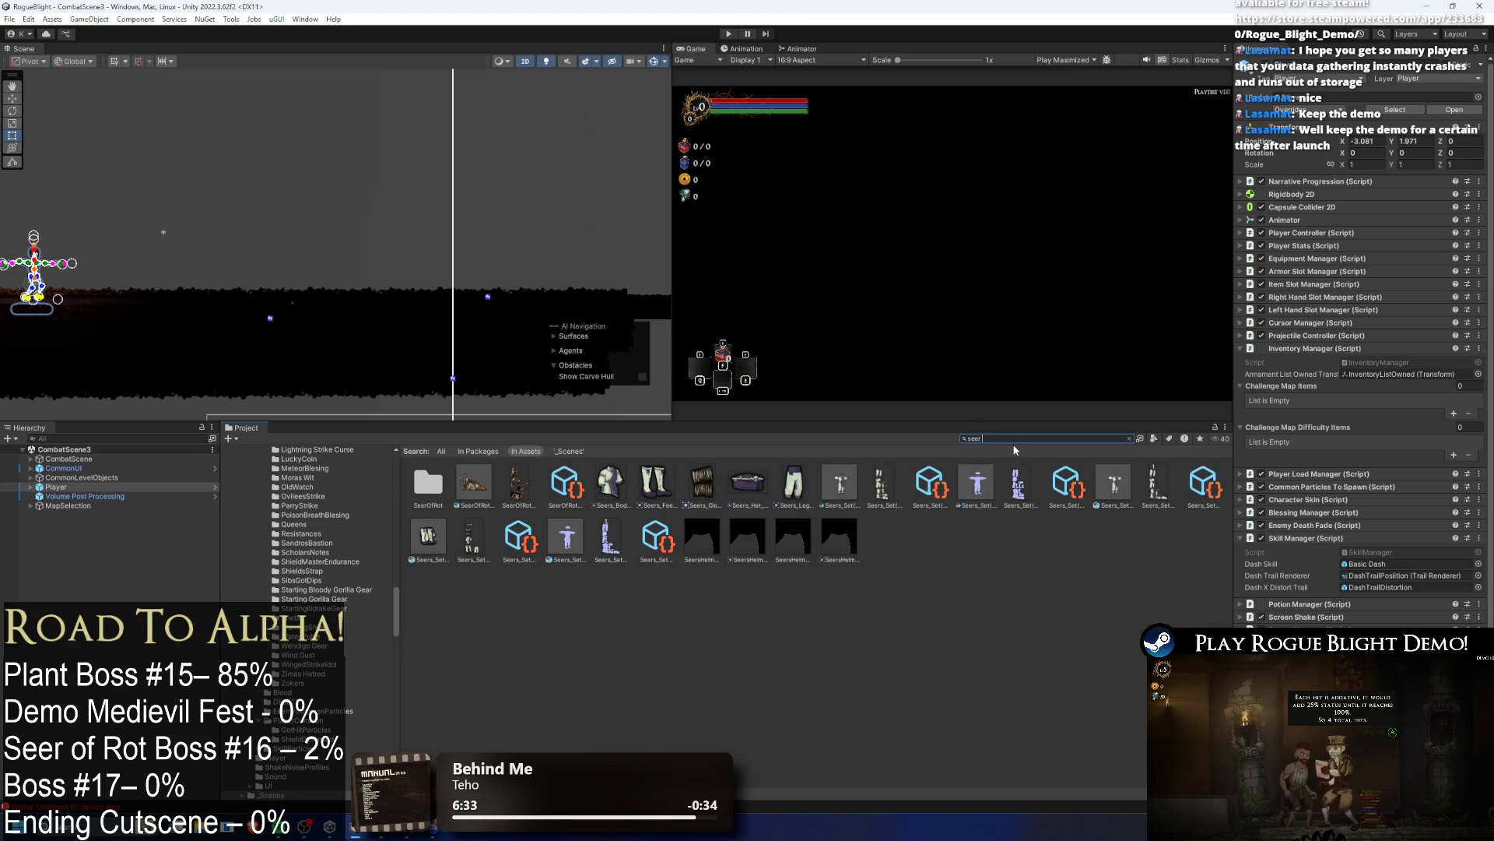
pyautogui.write(' of r')
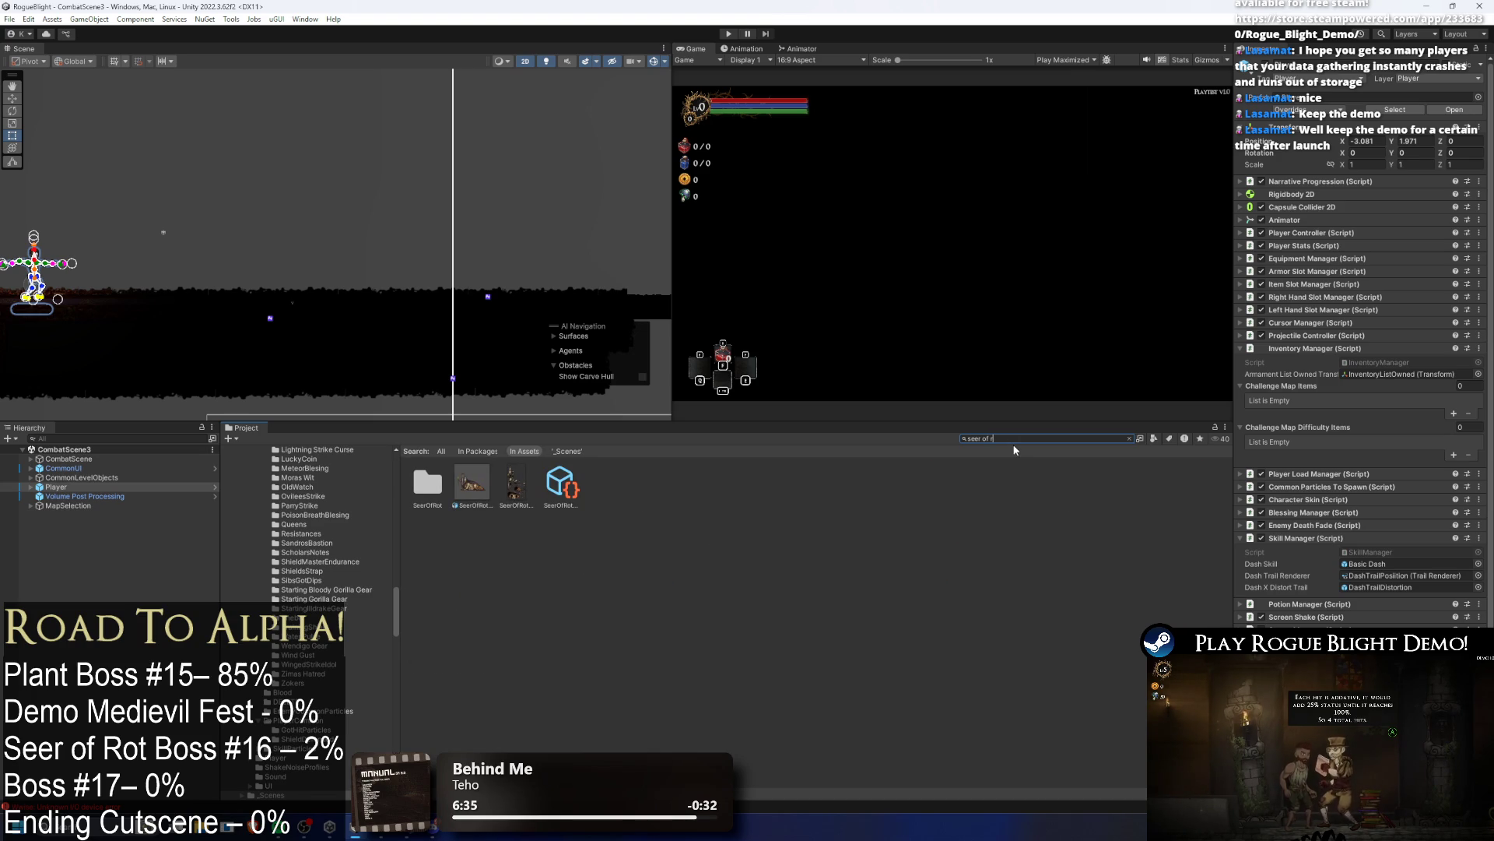
pyautogui.moveTo(472, 482)
pyautogui.mouseDown()
pyautogui.moveTo(311, 269)
pyautogui.moveTo(365, 263)
pyautogui.moveTo(380, 320)
pyautogui.mouseUp()
# Step: Set the SeerOfRot PSD's Pixels Per Unit to 3000
pyautogui.scroll(-2, 320, 272)
pyautogui.scroll(-5, 408, 269)
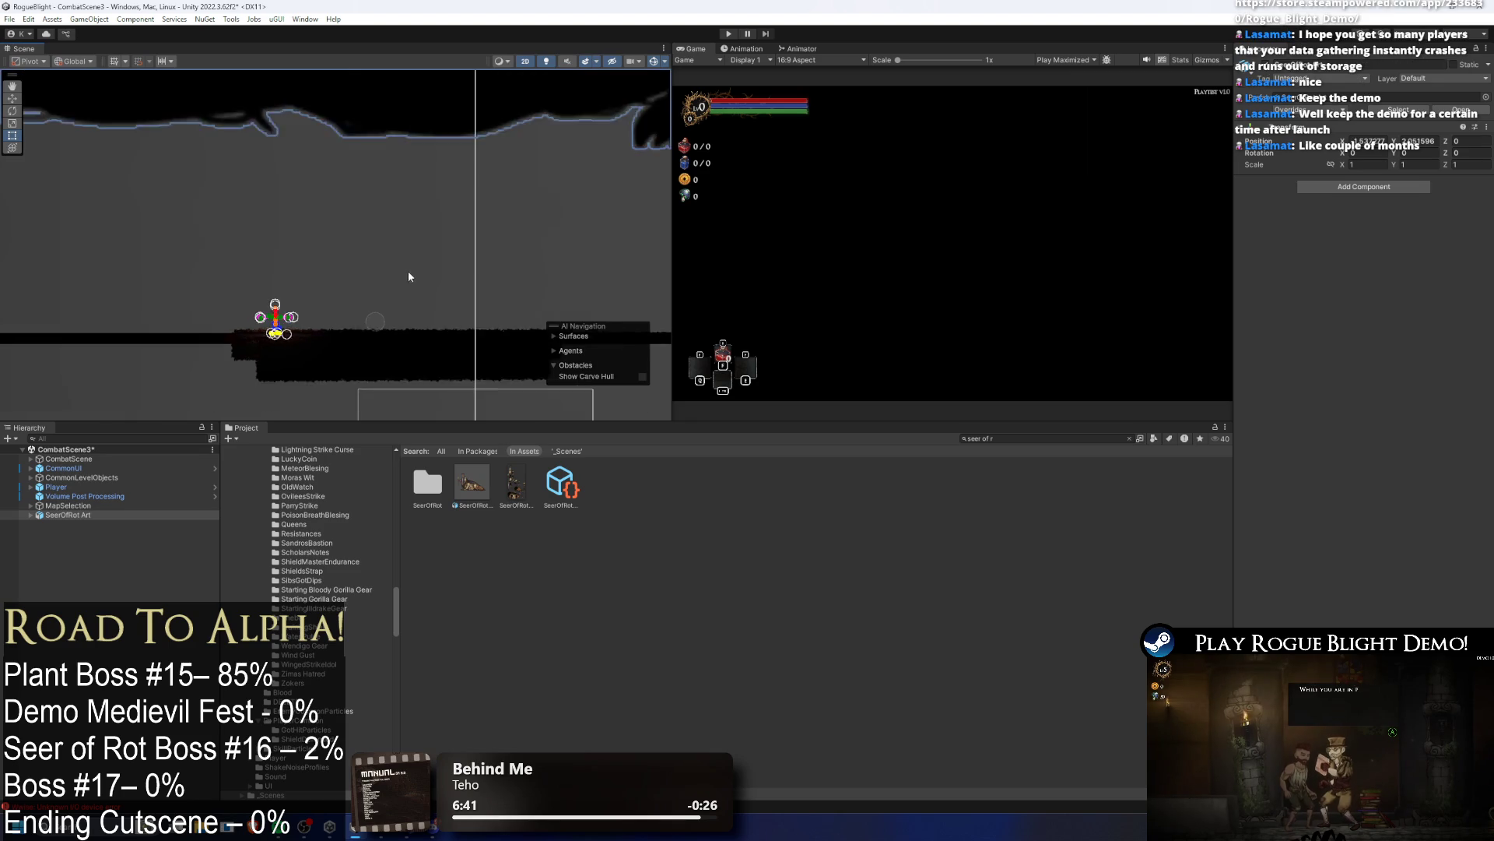
pyautogui.scroll(5, 413, 249)
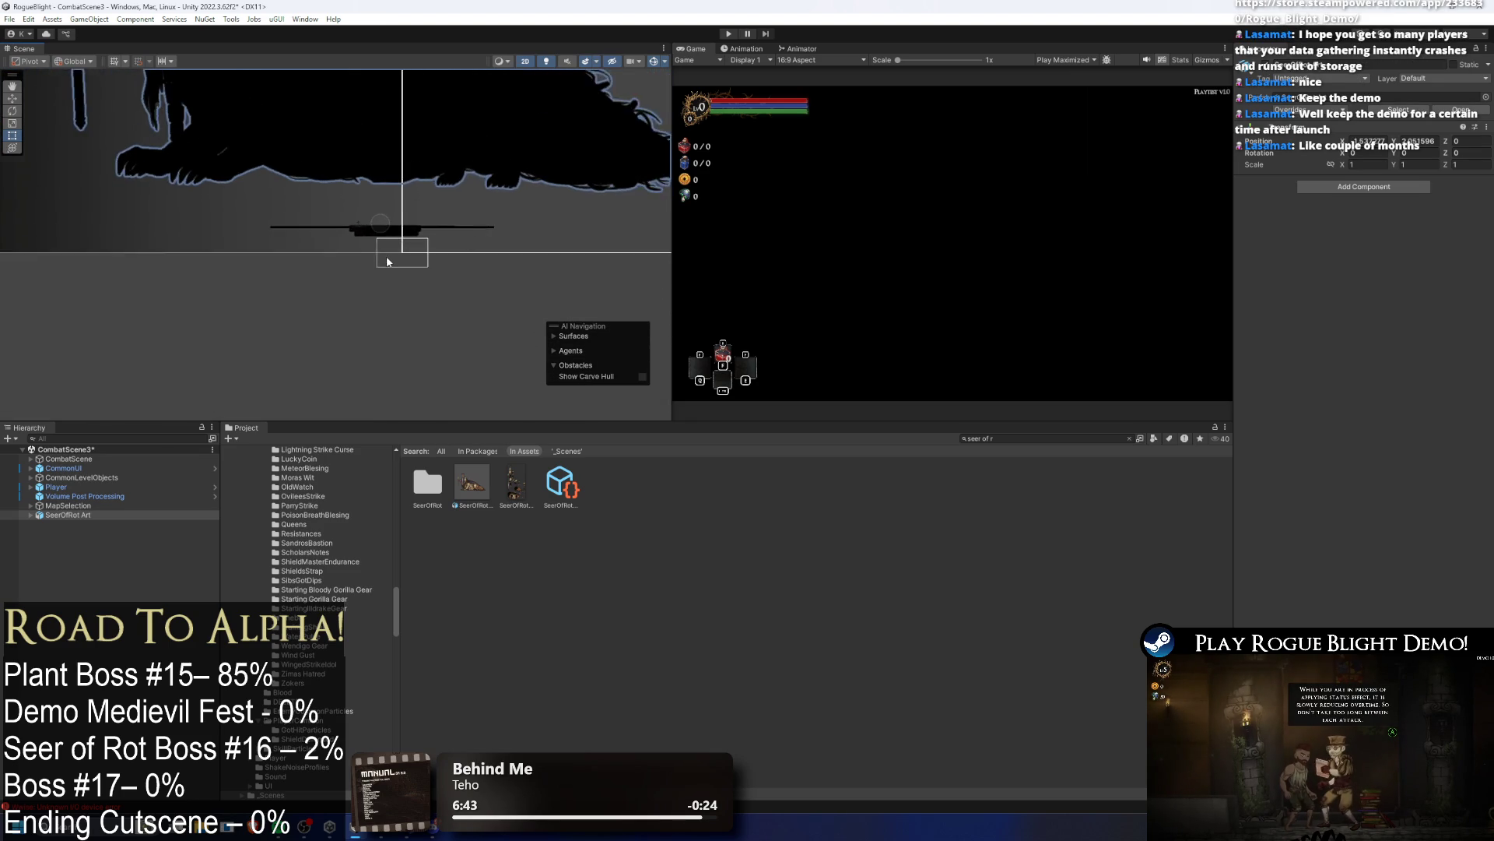
pyautogui.click(472, 485)
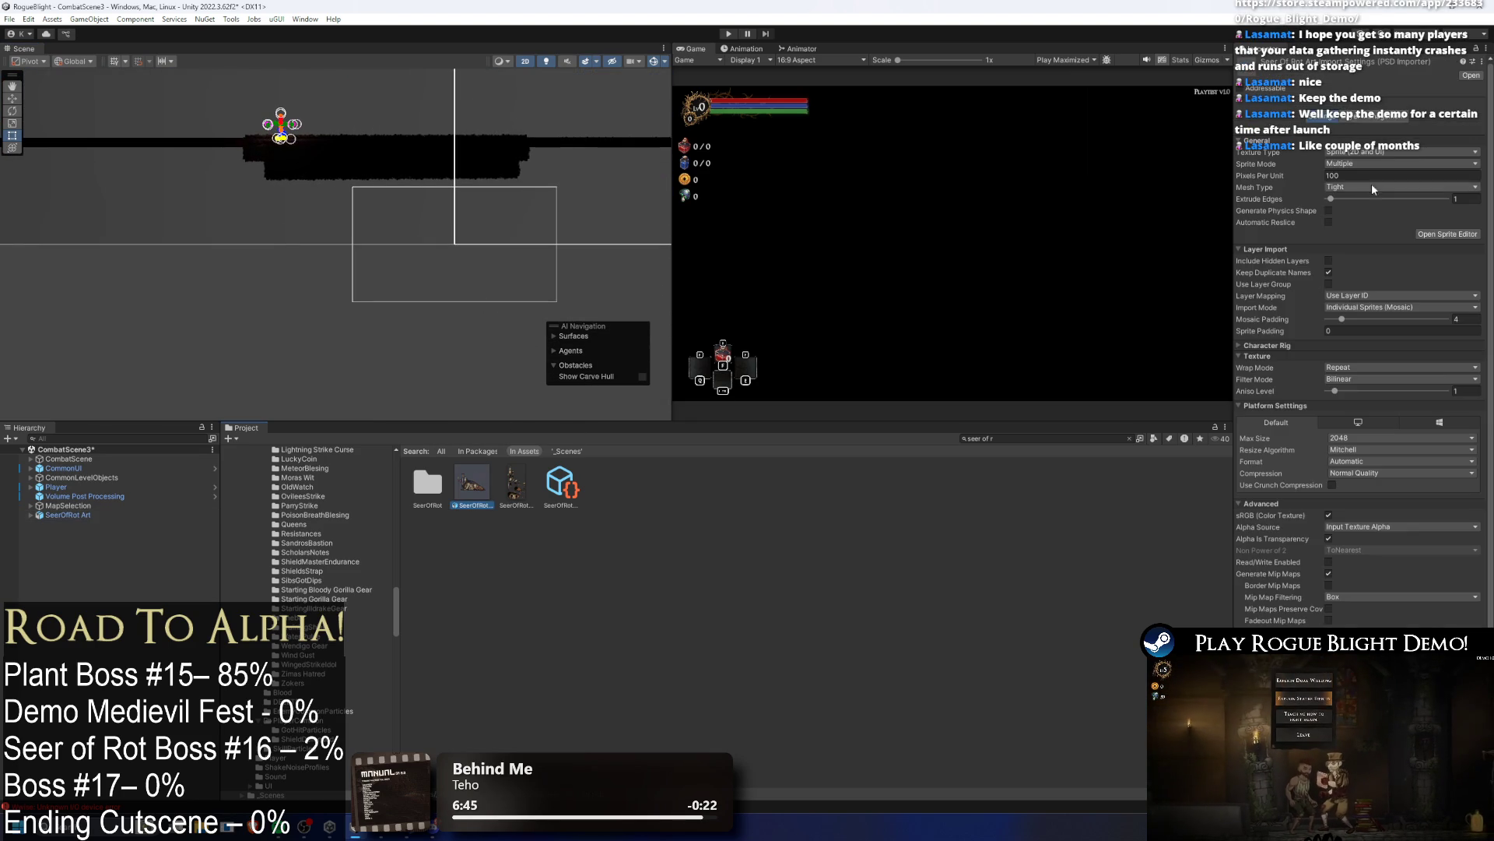
pyautogui.click(1358, 175)
pyautogui.write('30')
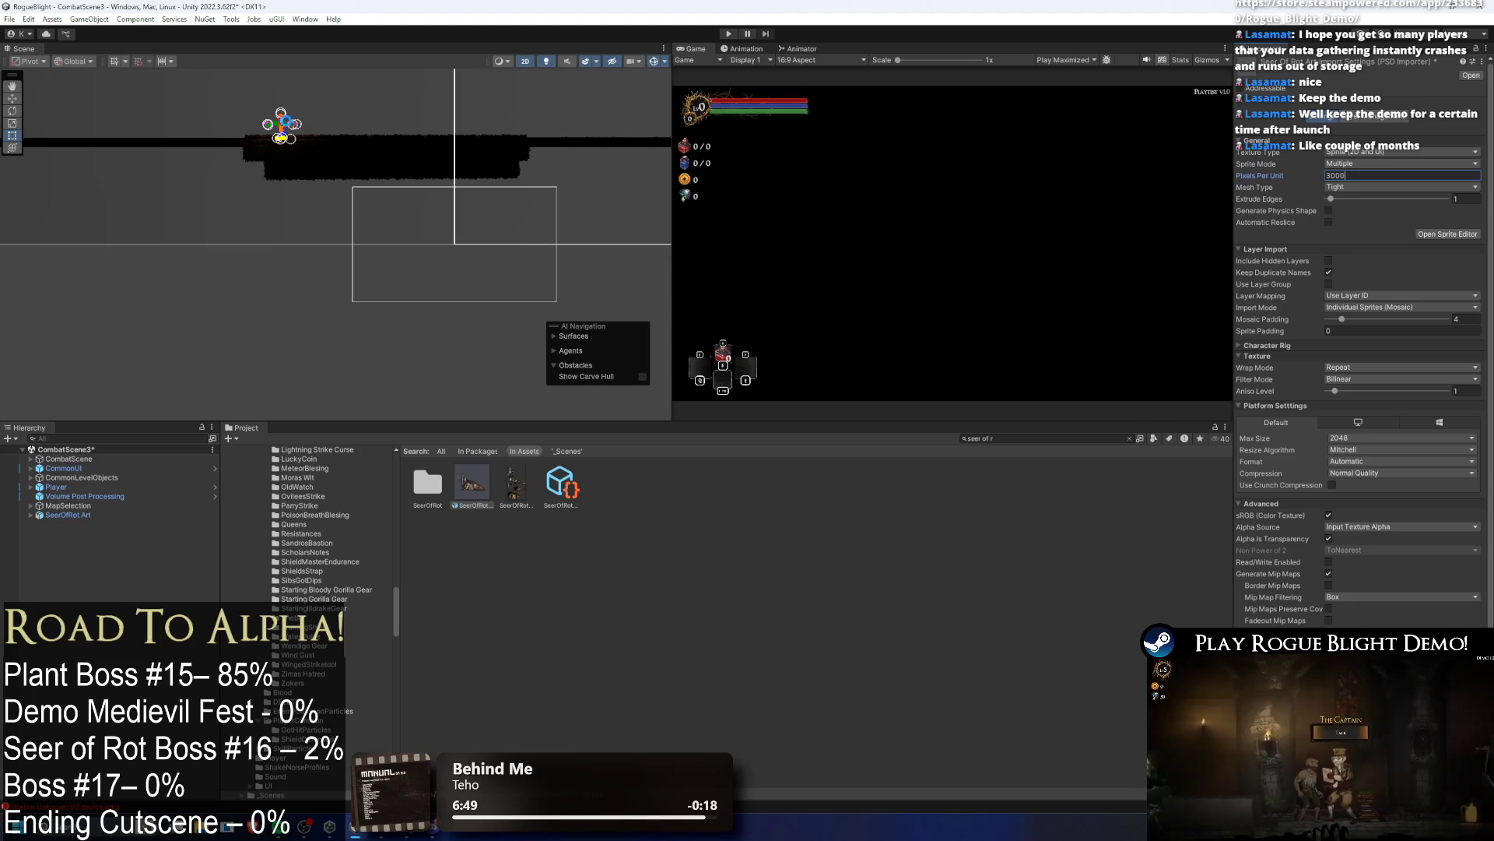
# Step: Move the SeerOfRot Art sprite right and down onto the ground near the player
pyautogui.moveTo(286, 117)
pyautogui.mouseDown()
pyautogui.moveTo(239, 166)
pyautogui.moveTo(239, 276)
pyautogui.mouseUp()
pyautogui.scroll(5, 332, 287)
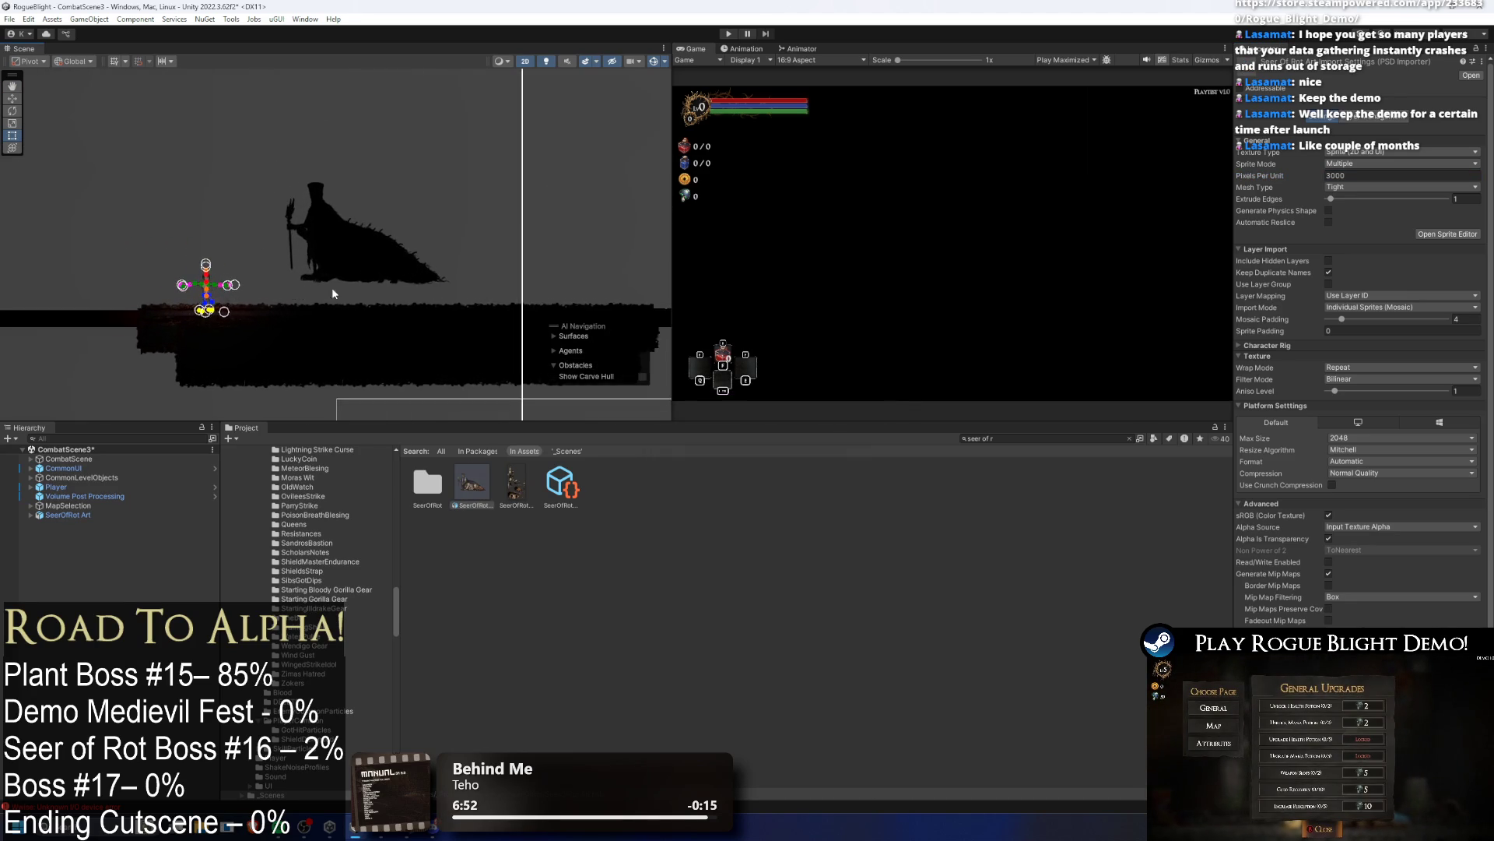
pyautogui.click(93, 515)
pyautogui.press('w')
pyautogui.moveTo(389, 289); pyautogui.dragTo(473, 347)
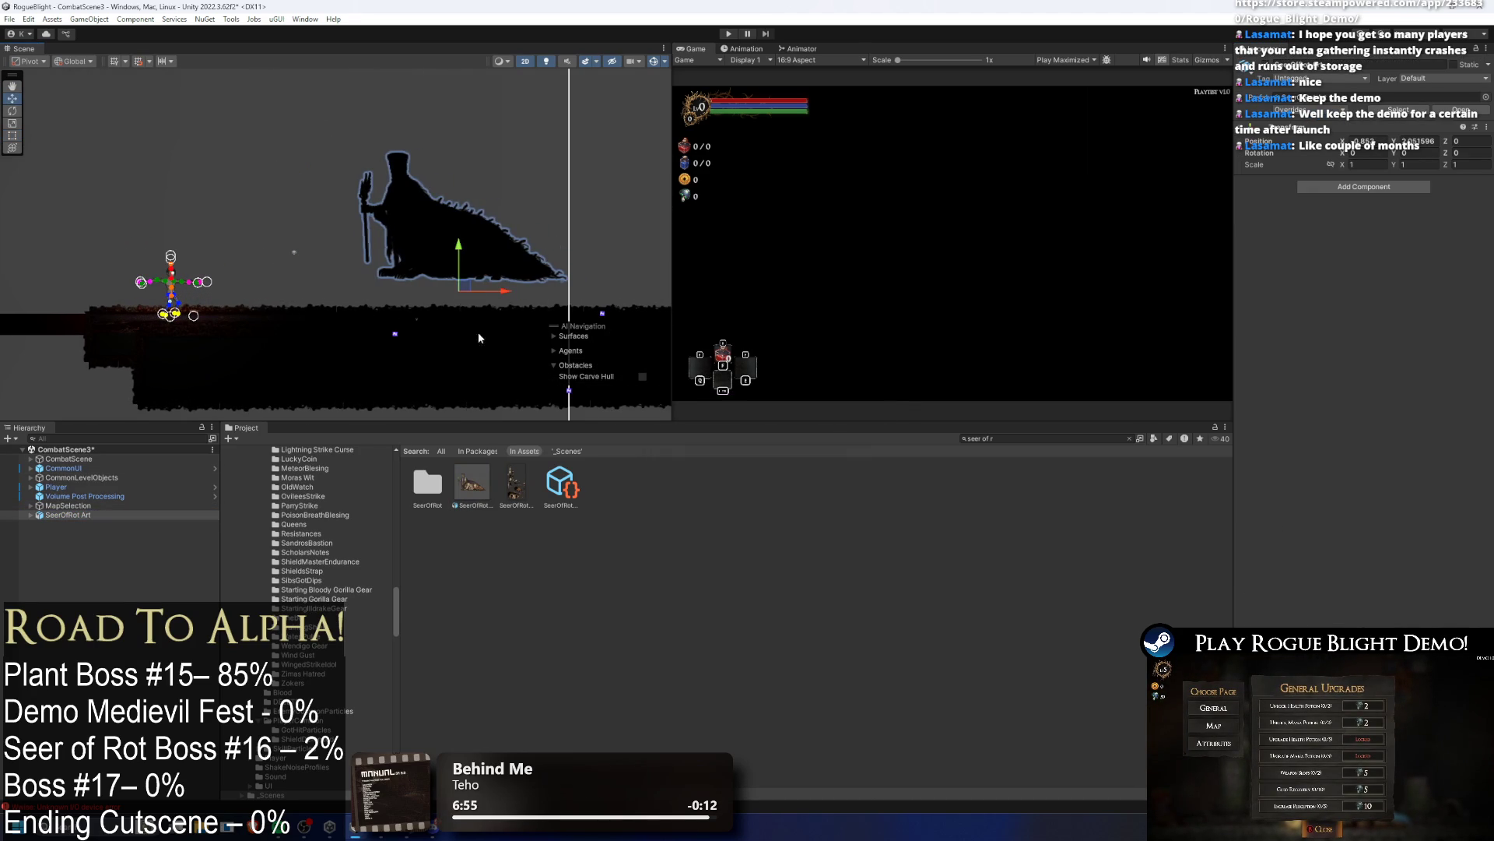
pyautogui.moveTo(460, 249); pyautogui.dragTo(462, 293)
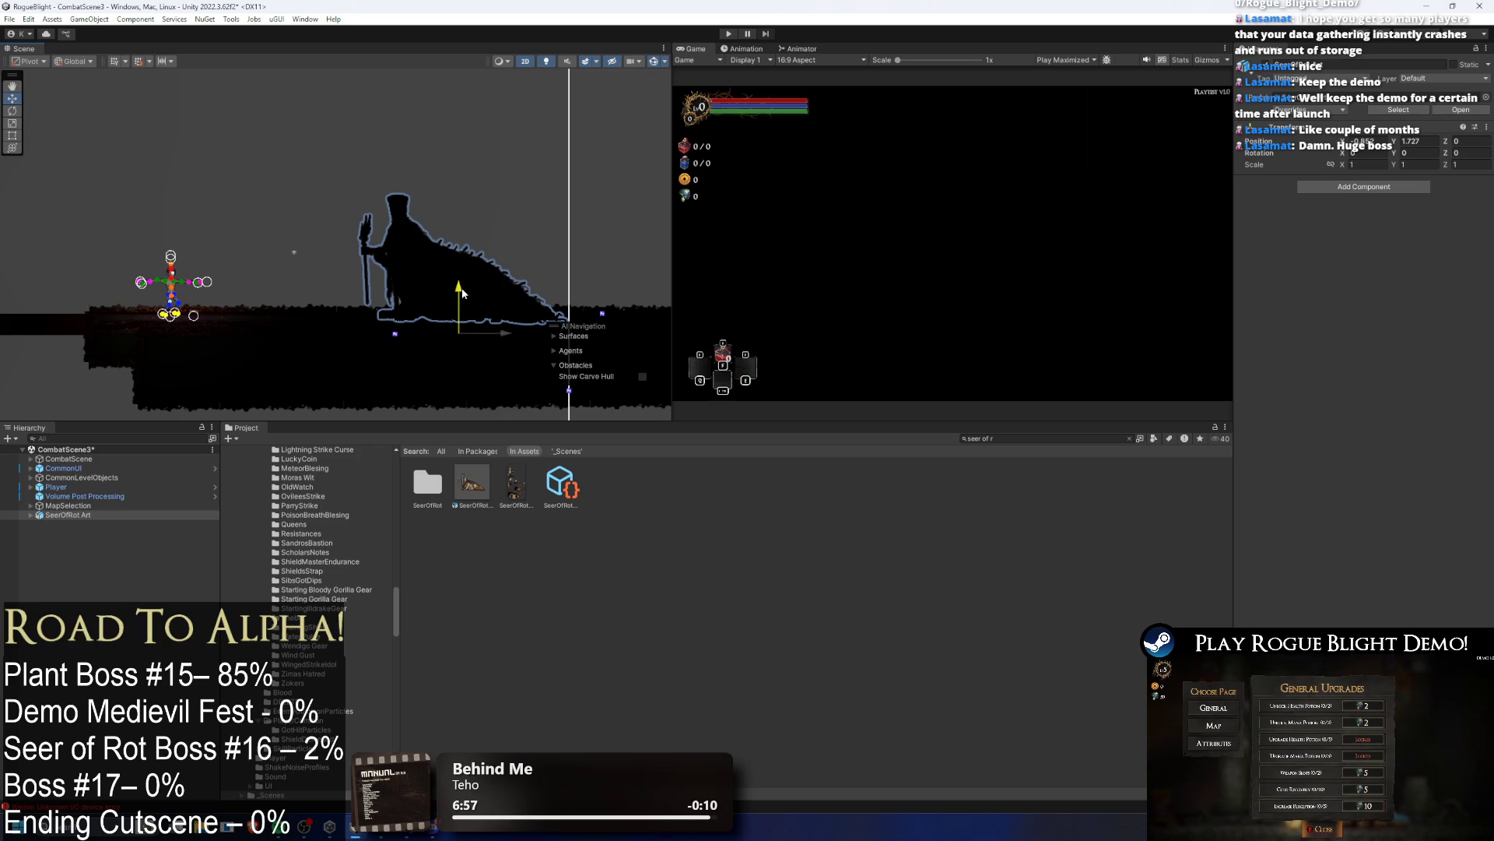
# Step: Change the PSD's Pixels Per Unit to 2900 and apply the reimport
pyautogui.scroll(-2, 419, 283)
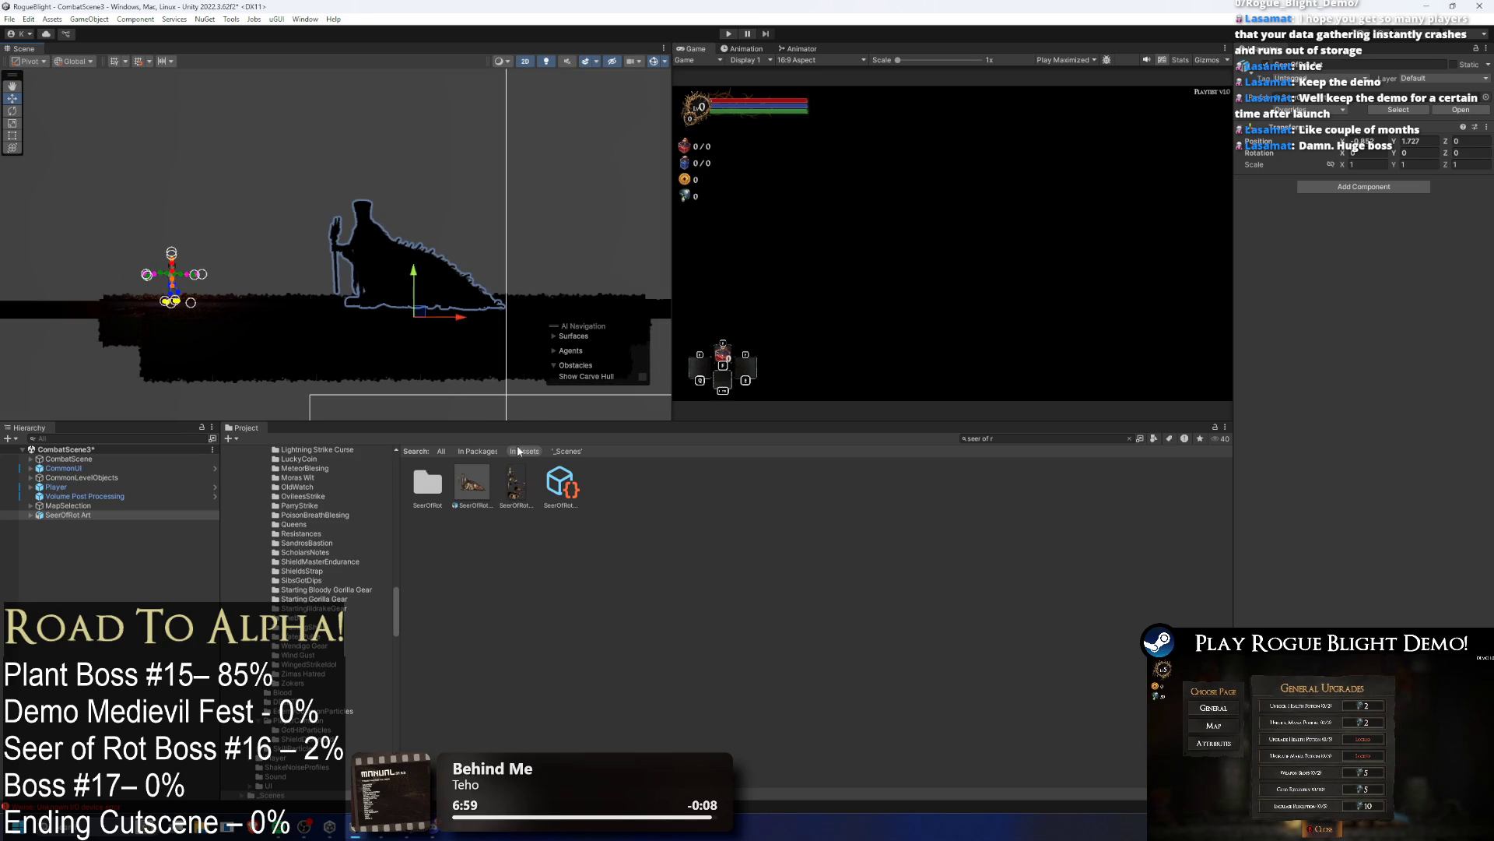
pyautogui.click(472, 485)
pyautogui.click(1302, 174)
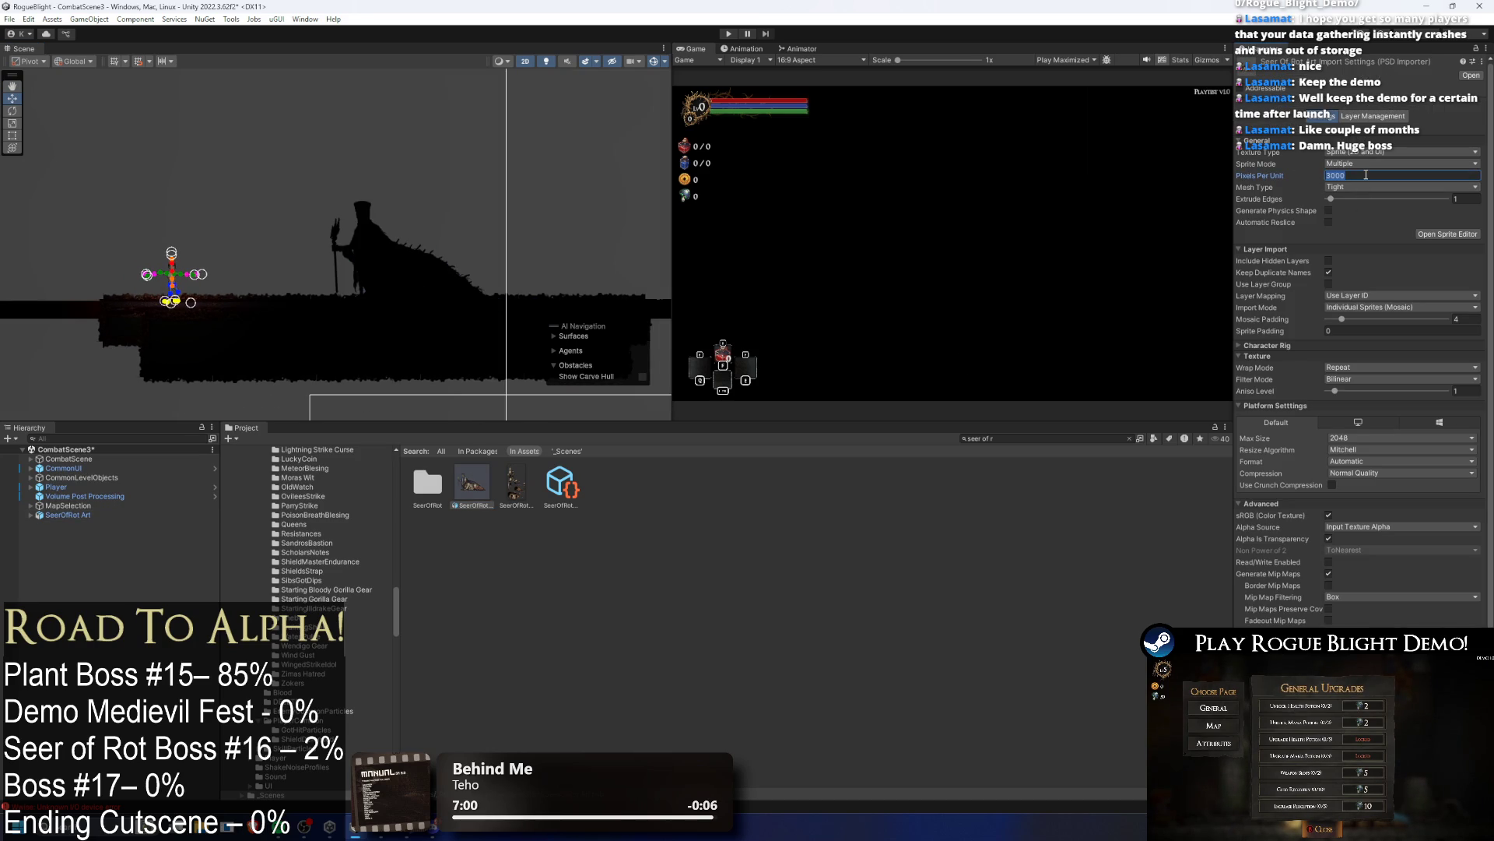
pyautogui.write('2900')
pyautogui.click(1448, 644)
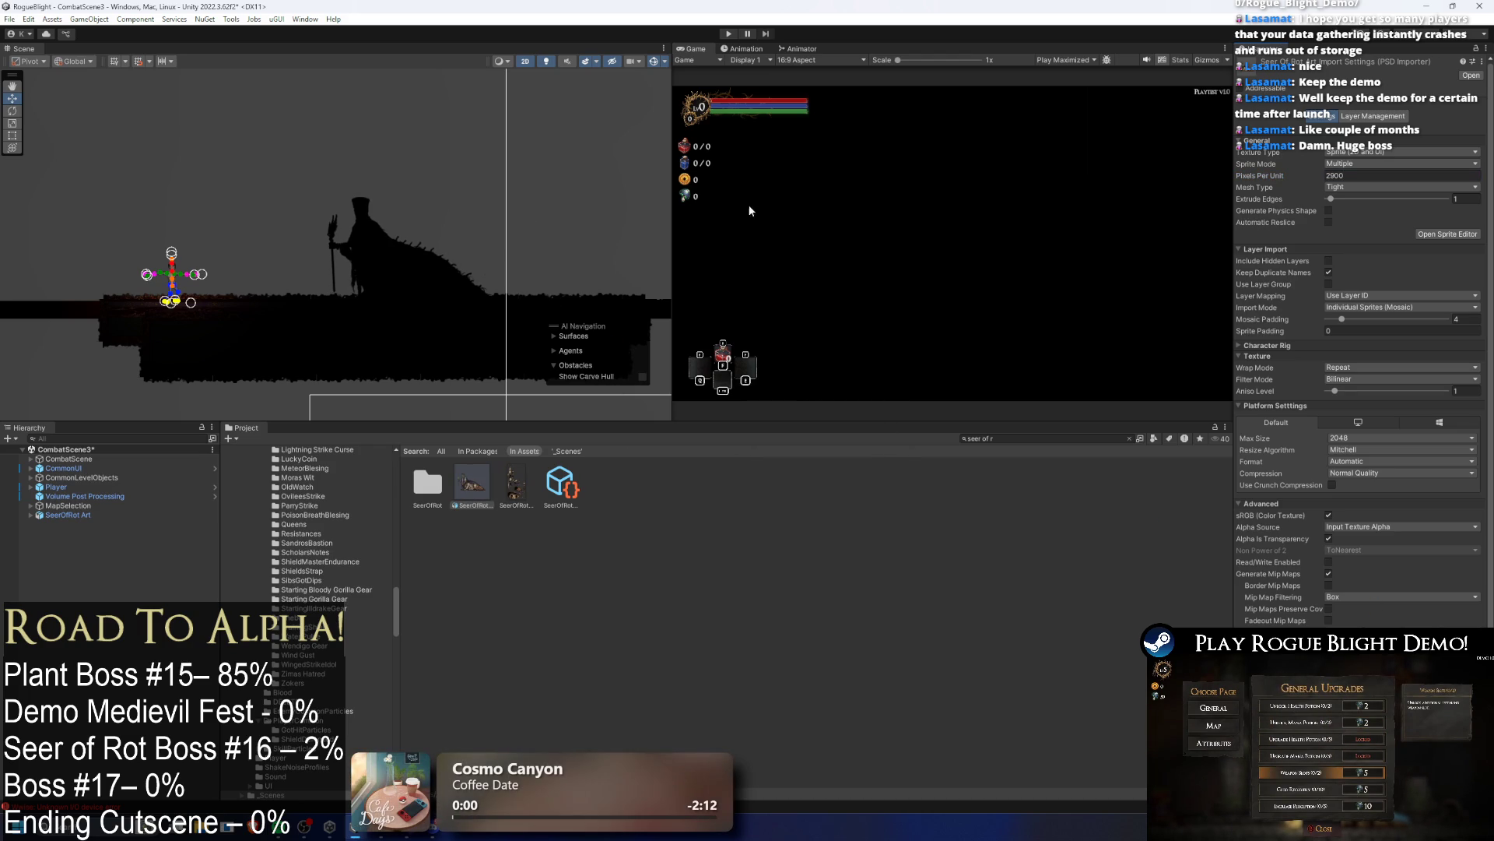
pyautogui.scroll(-2, 342, 312)
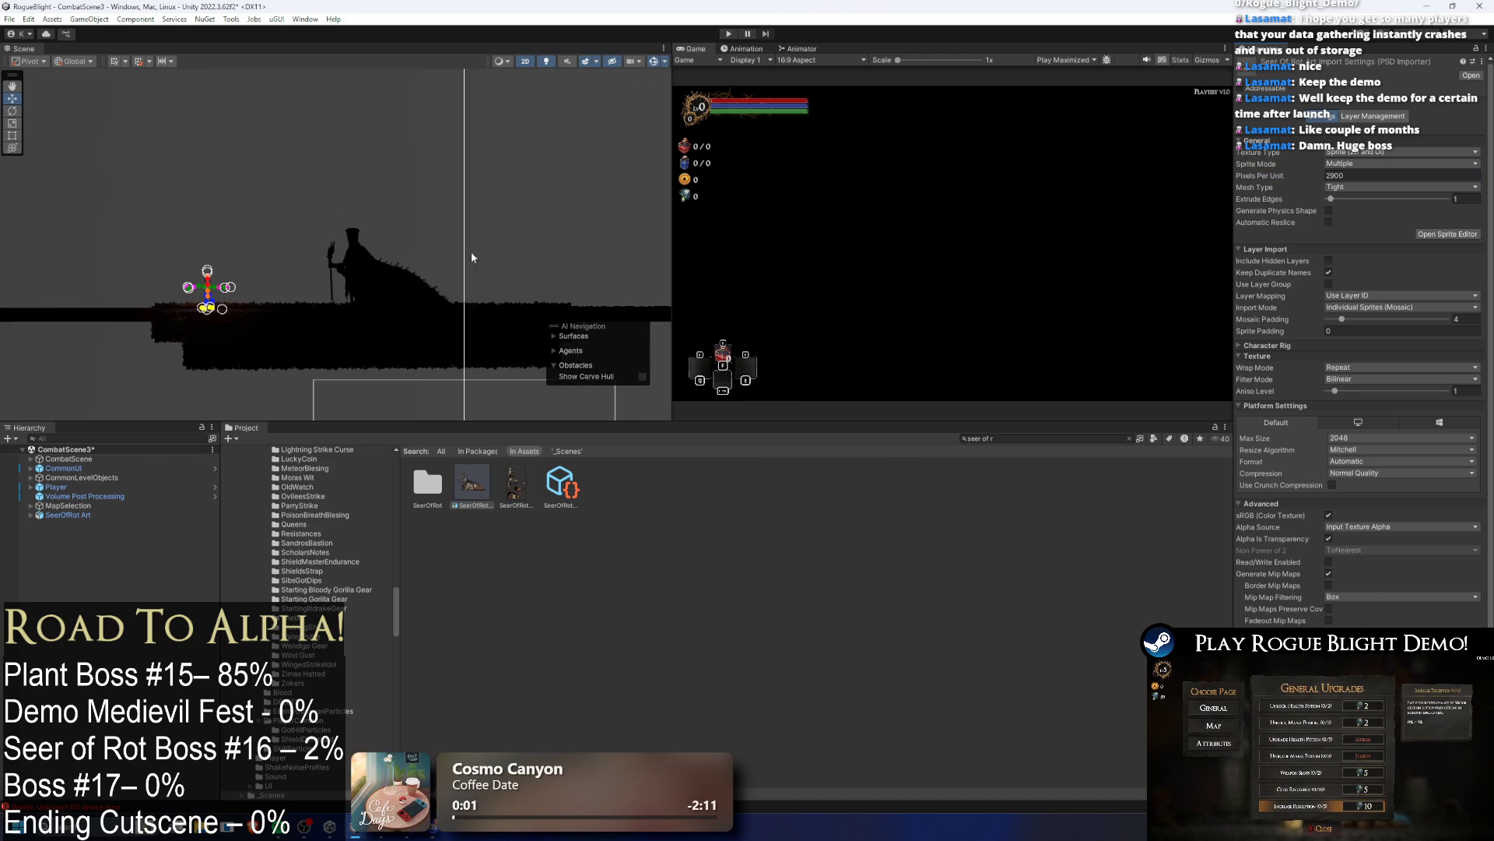
# Step: Run and stop a CombatScene3 test, then search the project for 'start point'
pyautogui.click(728, 33)
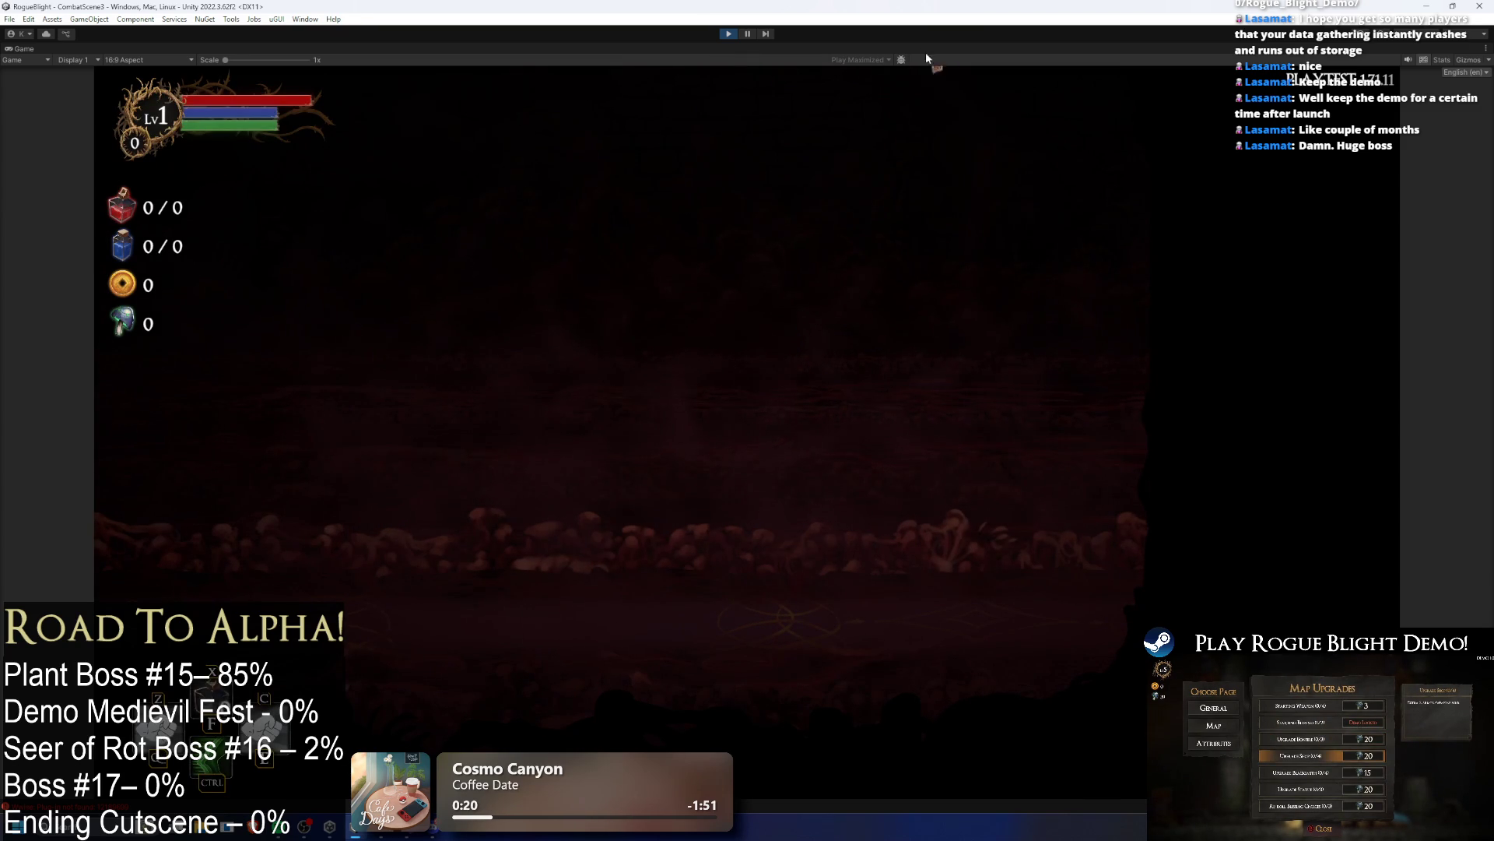
pyautogui.click(723, 34)
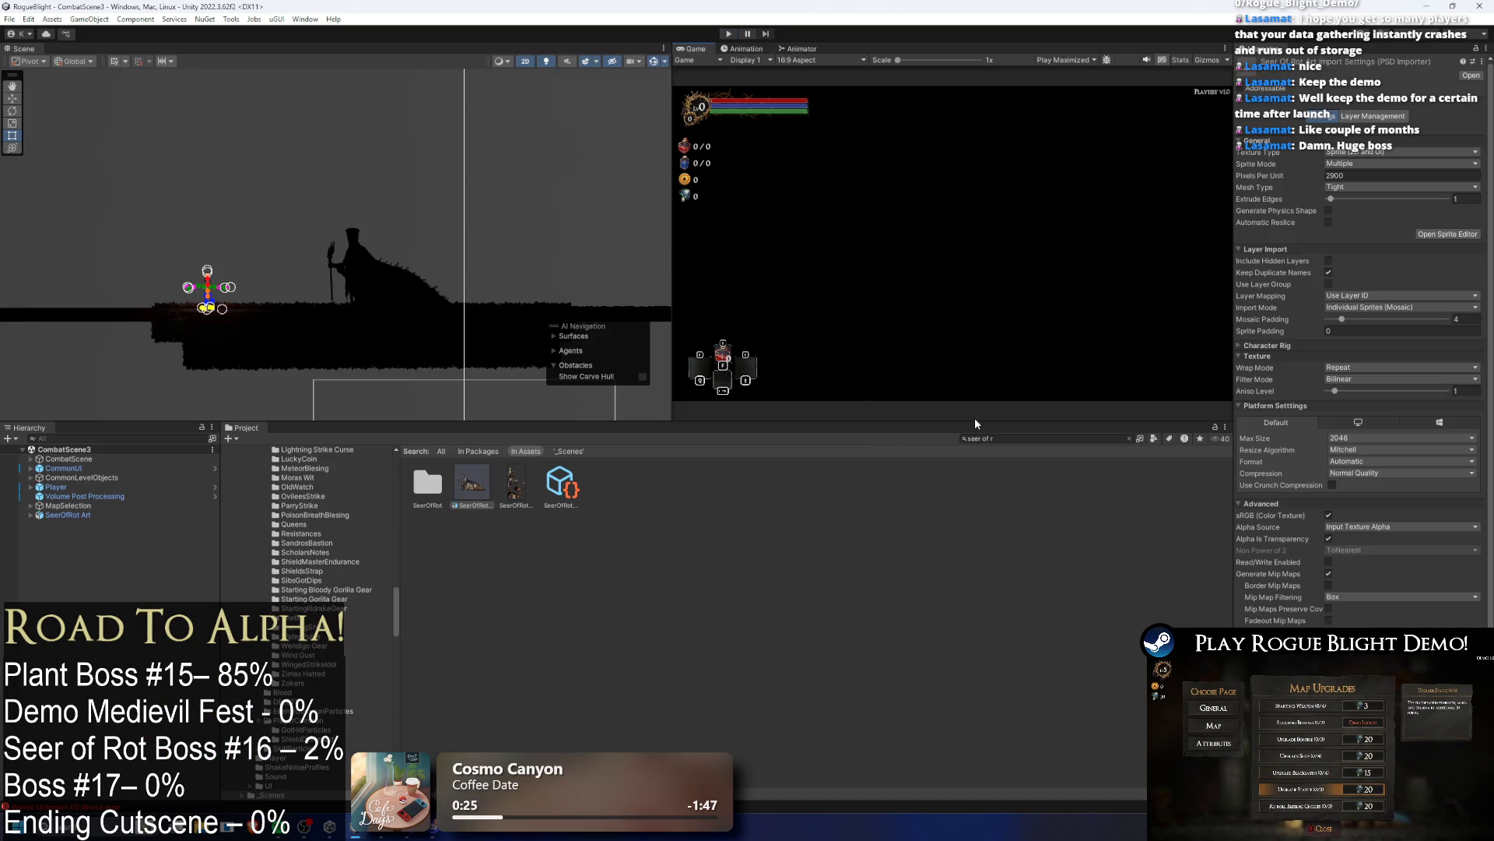
pyautogui.click(1053, 438)
pyautogui.write('start po')
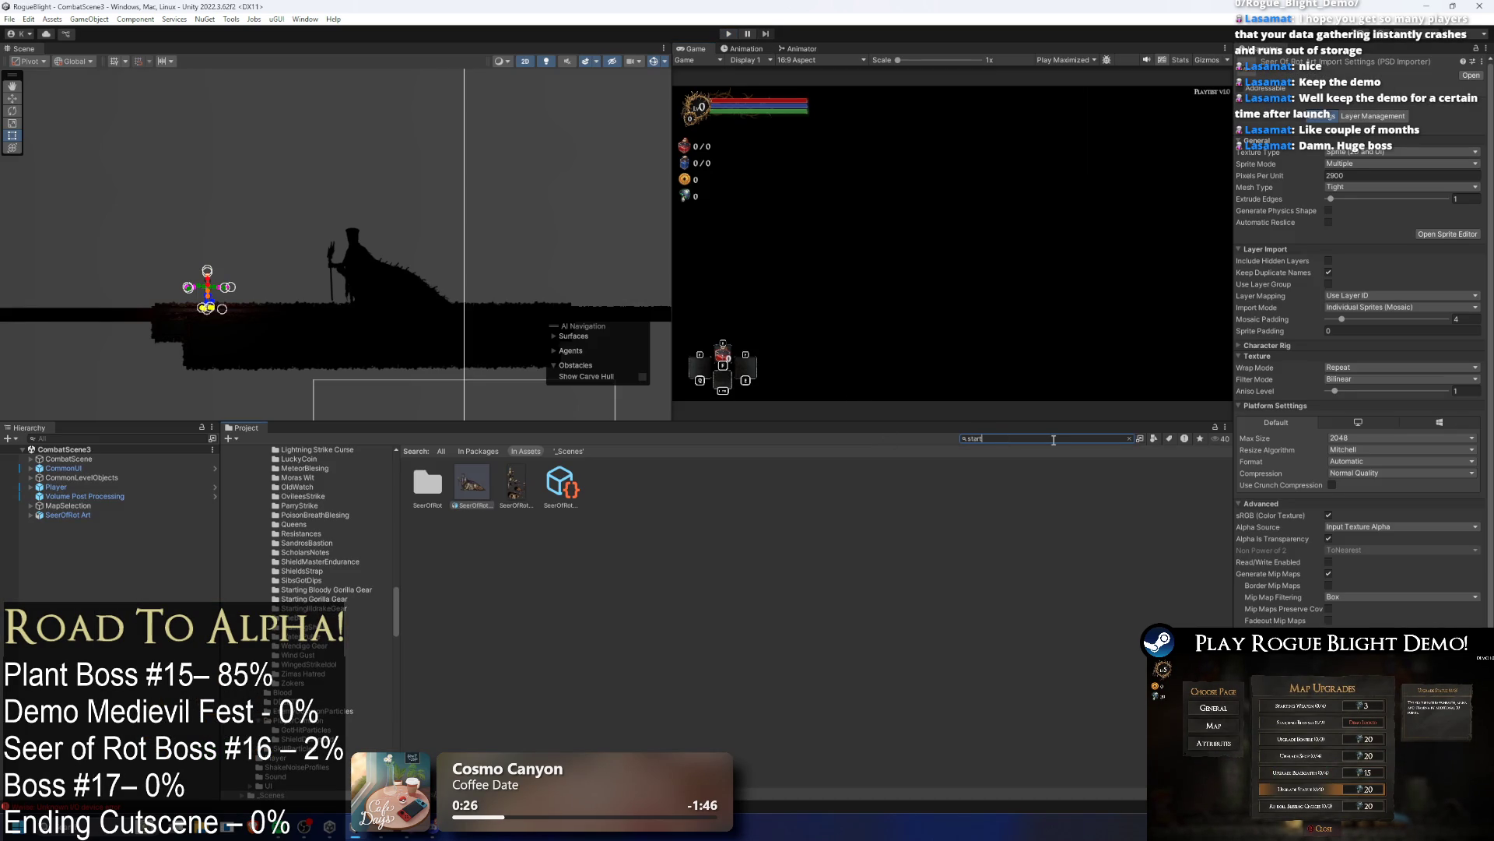
pyautogui.write('int')
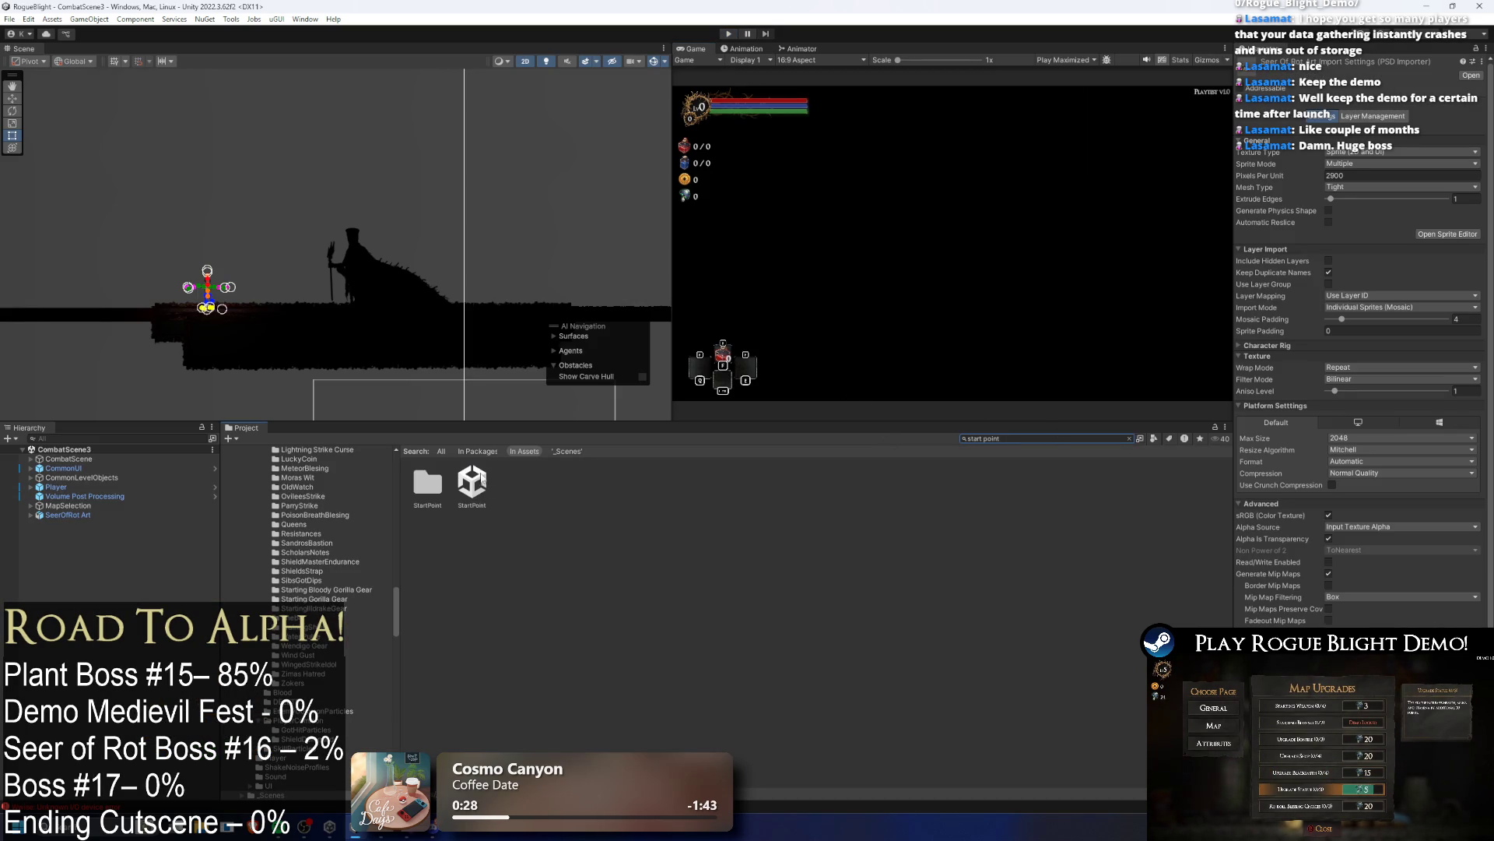
# Step: Select the left side fade screen object, then search 'test node' and inspect the first TESTNODE asset
pyautogui.click(372, 269)
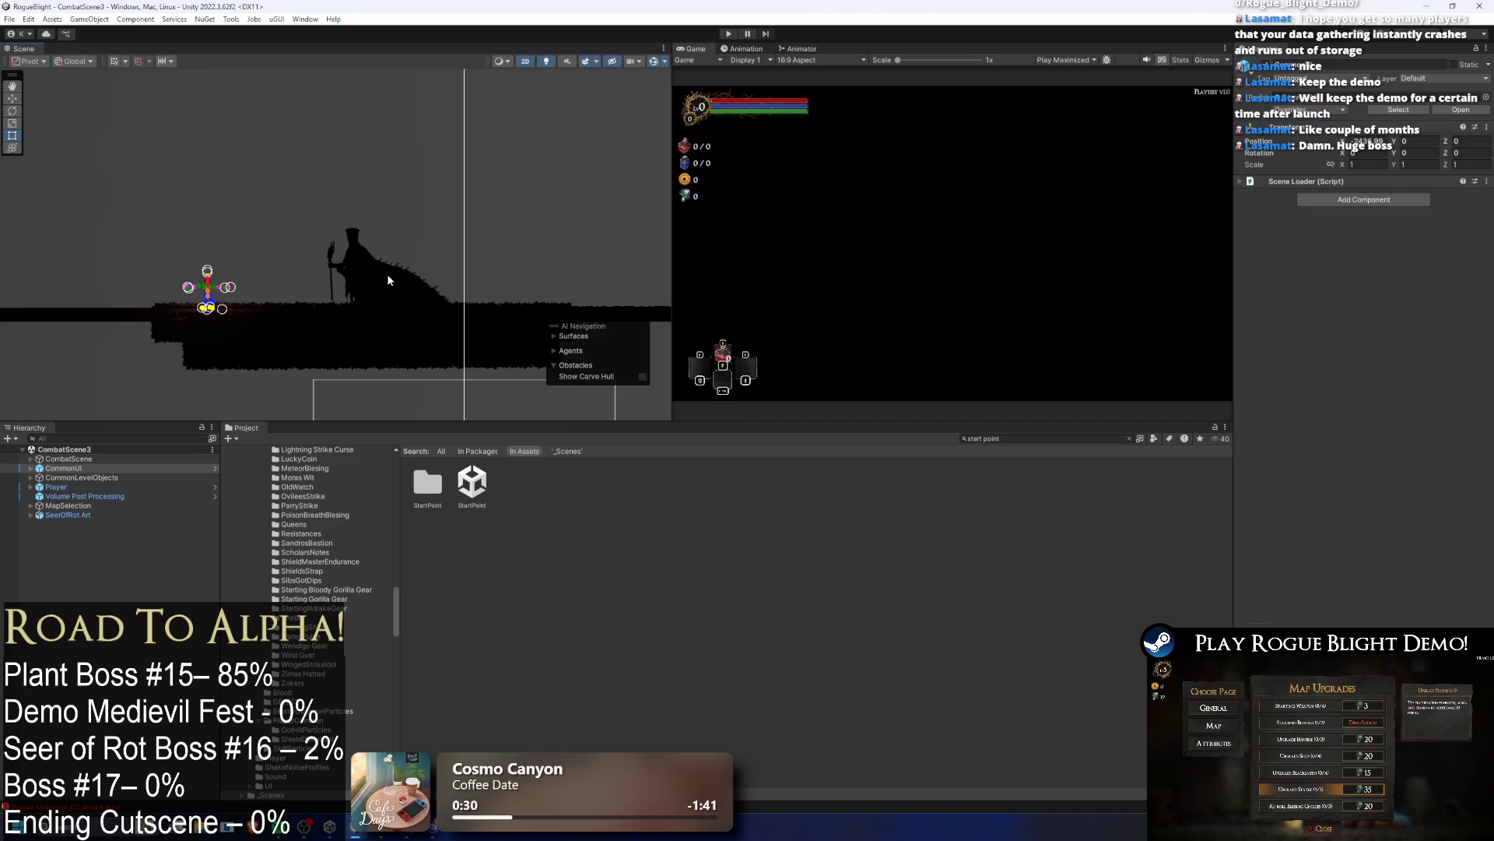
pyautogui.click(372, 269)
pyautogui.click(1128, 438)
pyautogui.write('s')
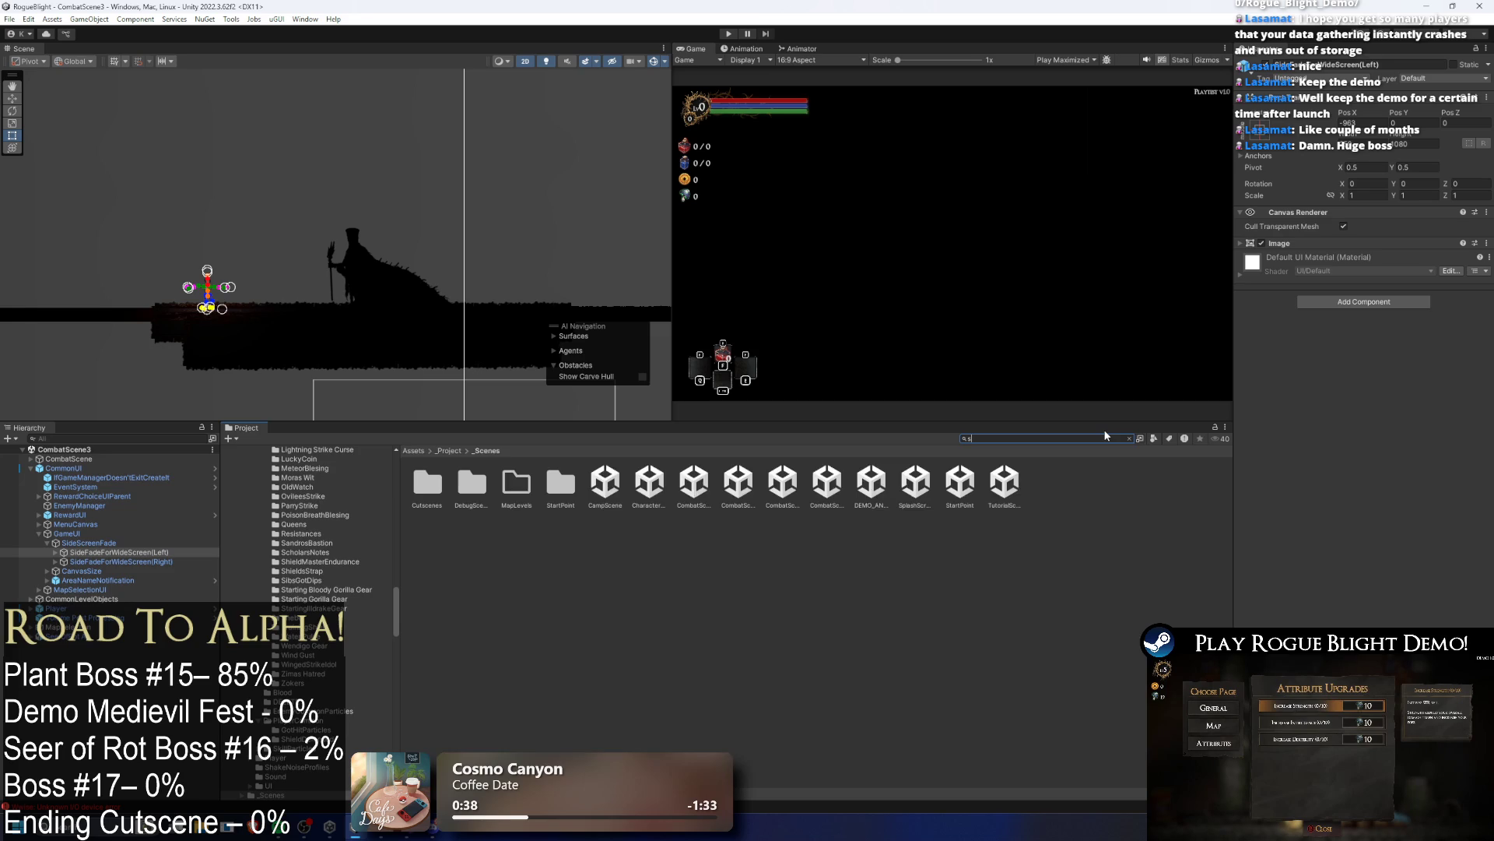
pyautogui.press('BackSpace')
pyautogui.write('test node')
pyautogui.click(431, 484)
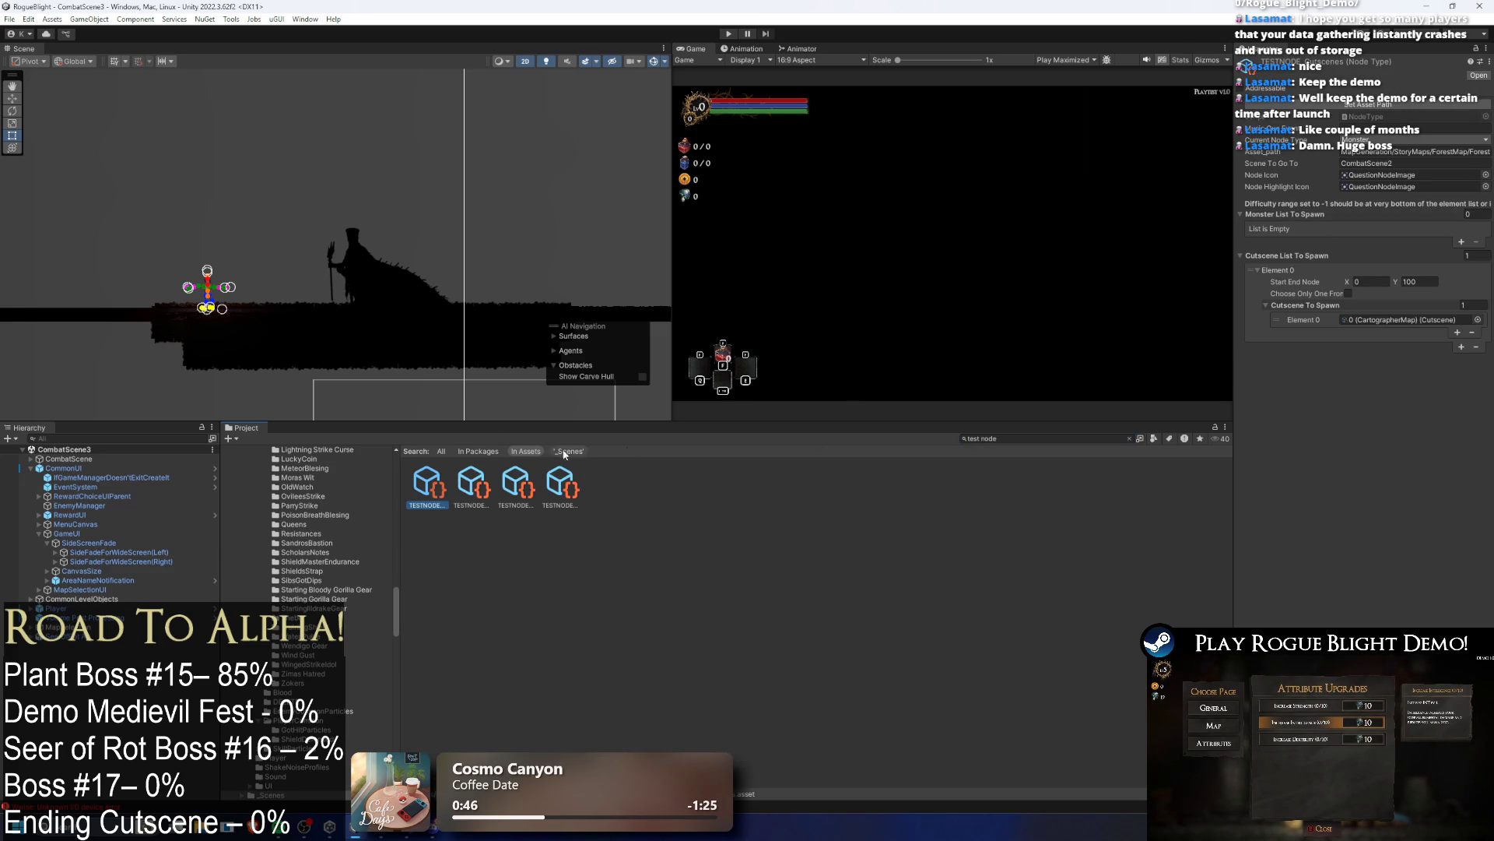
# Step: Open TEST_MAP and change its Scene Name to CombatScene3
pyautogui.click(1026, 438)
pyautogui.press('BackSpace')
pyautogui.press('BackSpace')
pyautogui.press('BackSpace')
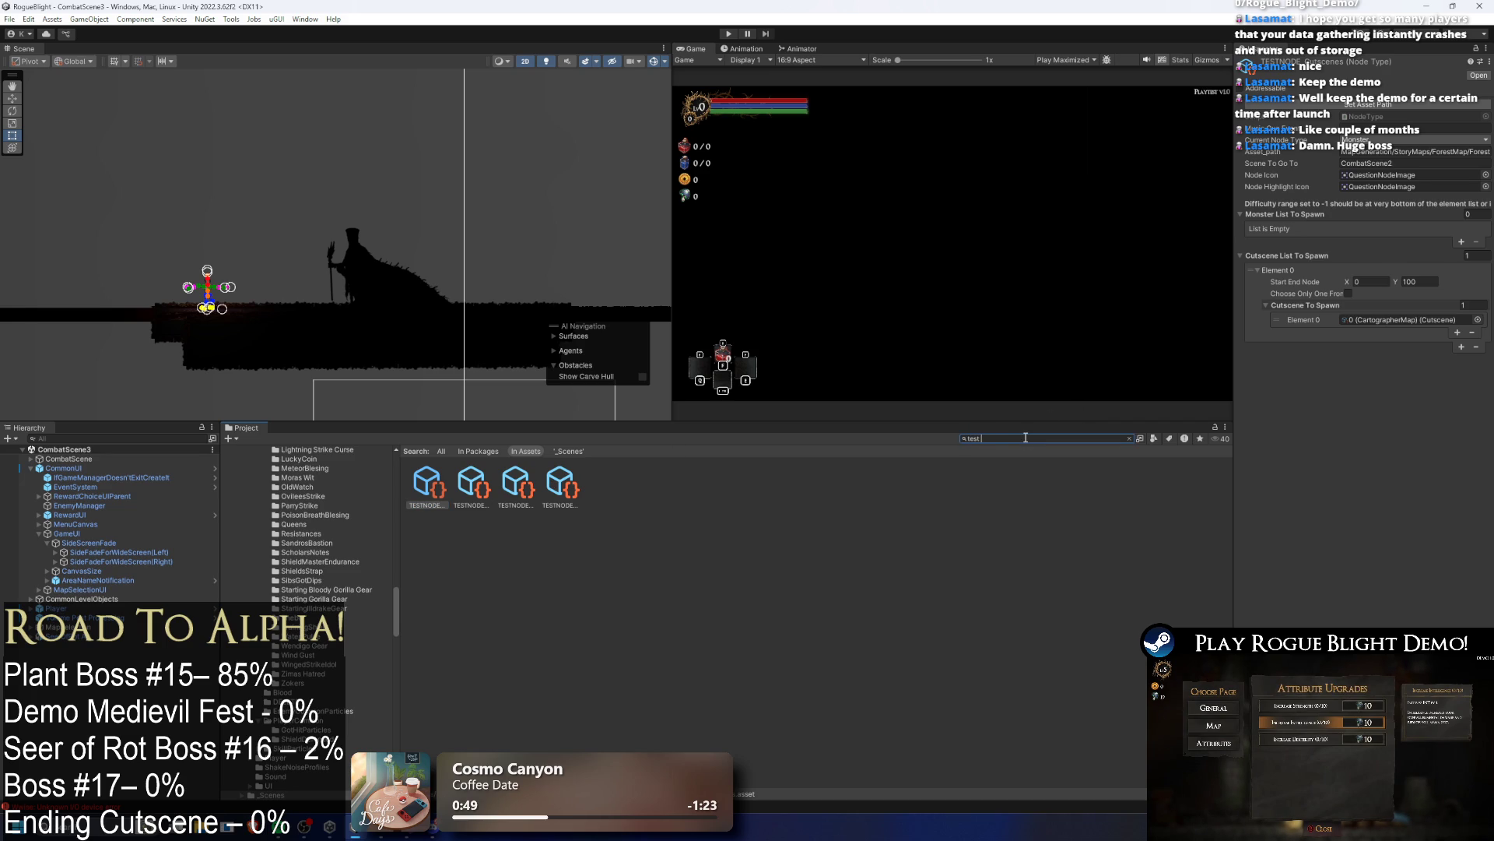
pyautogui.write('map')
pyautogui.click(472, 484)
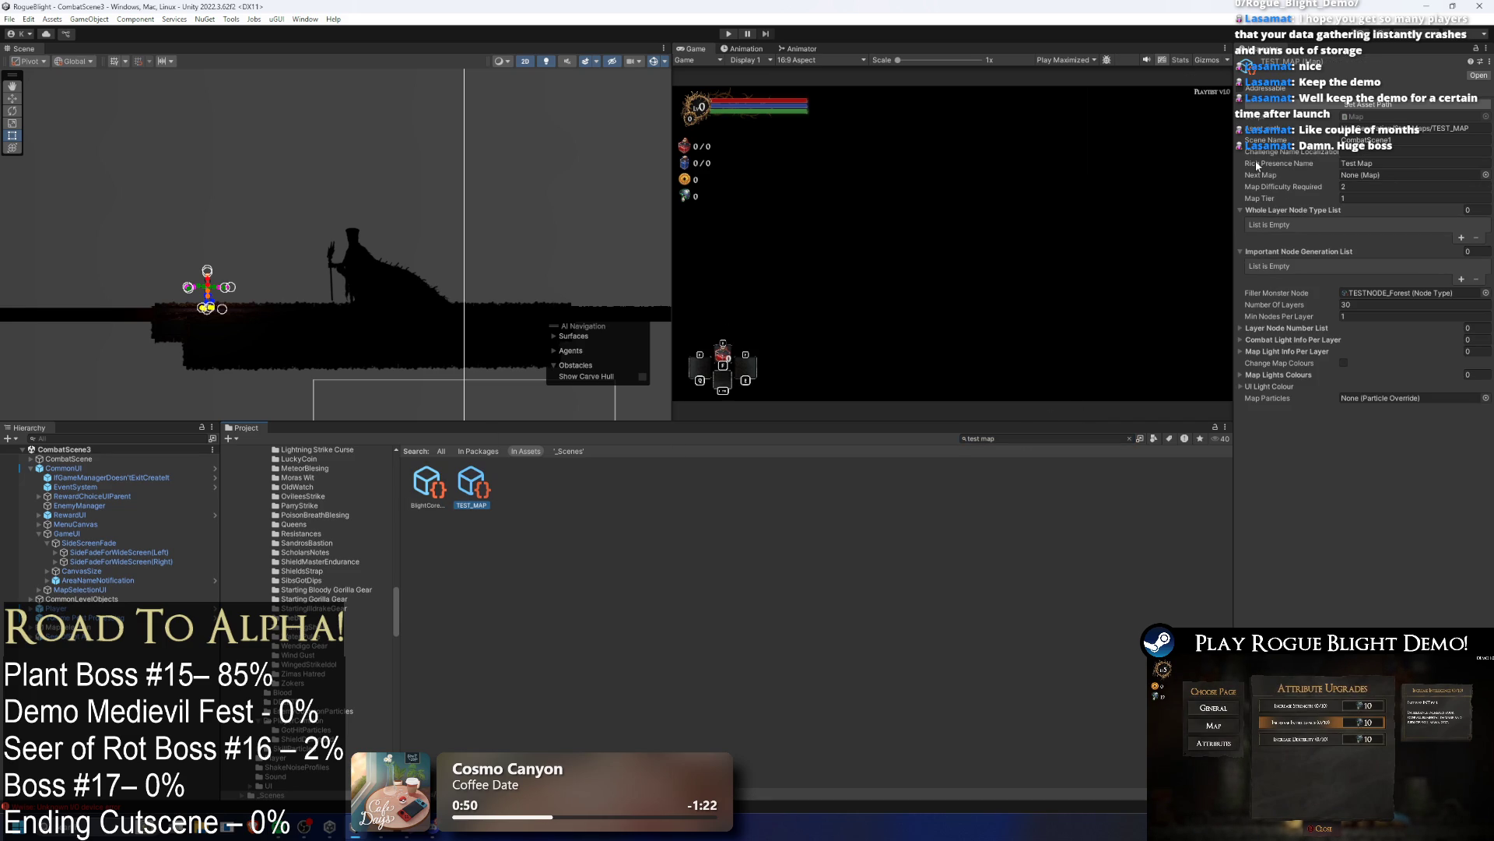
pyautogui.click(1401, 139)
pyautogui.press('BackSpace')
pyautogui.write('3')
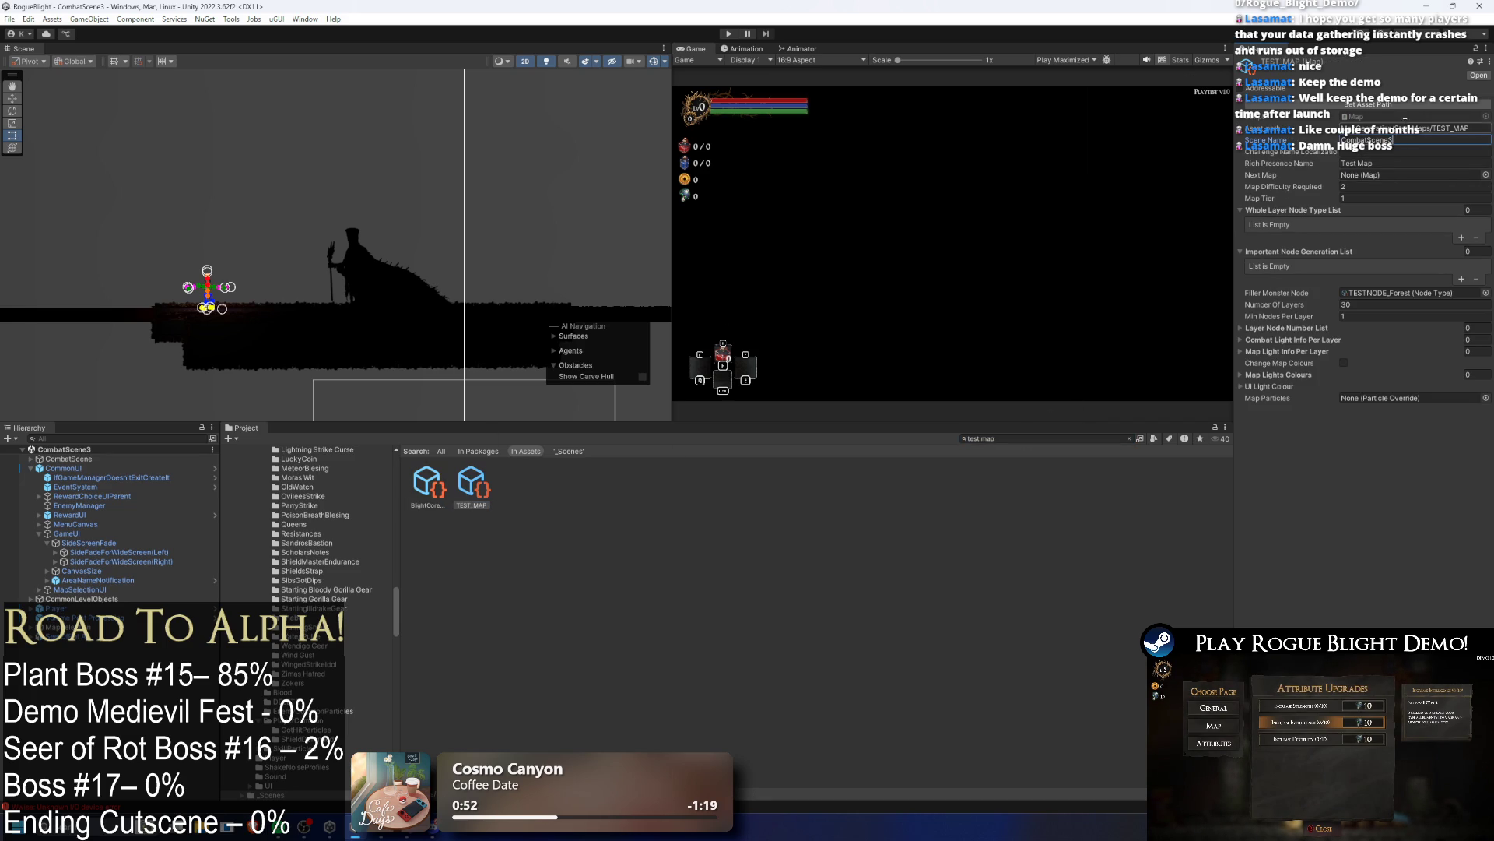
# Step: Open TESTNODE_Forest and set its Scene To Go To to CombatScene3
pyautogui.click(1429, 299)
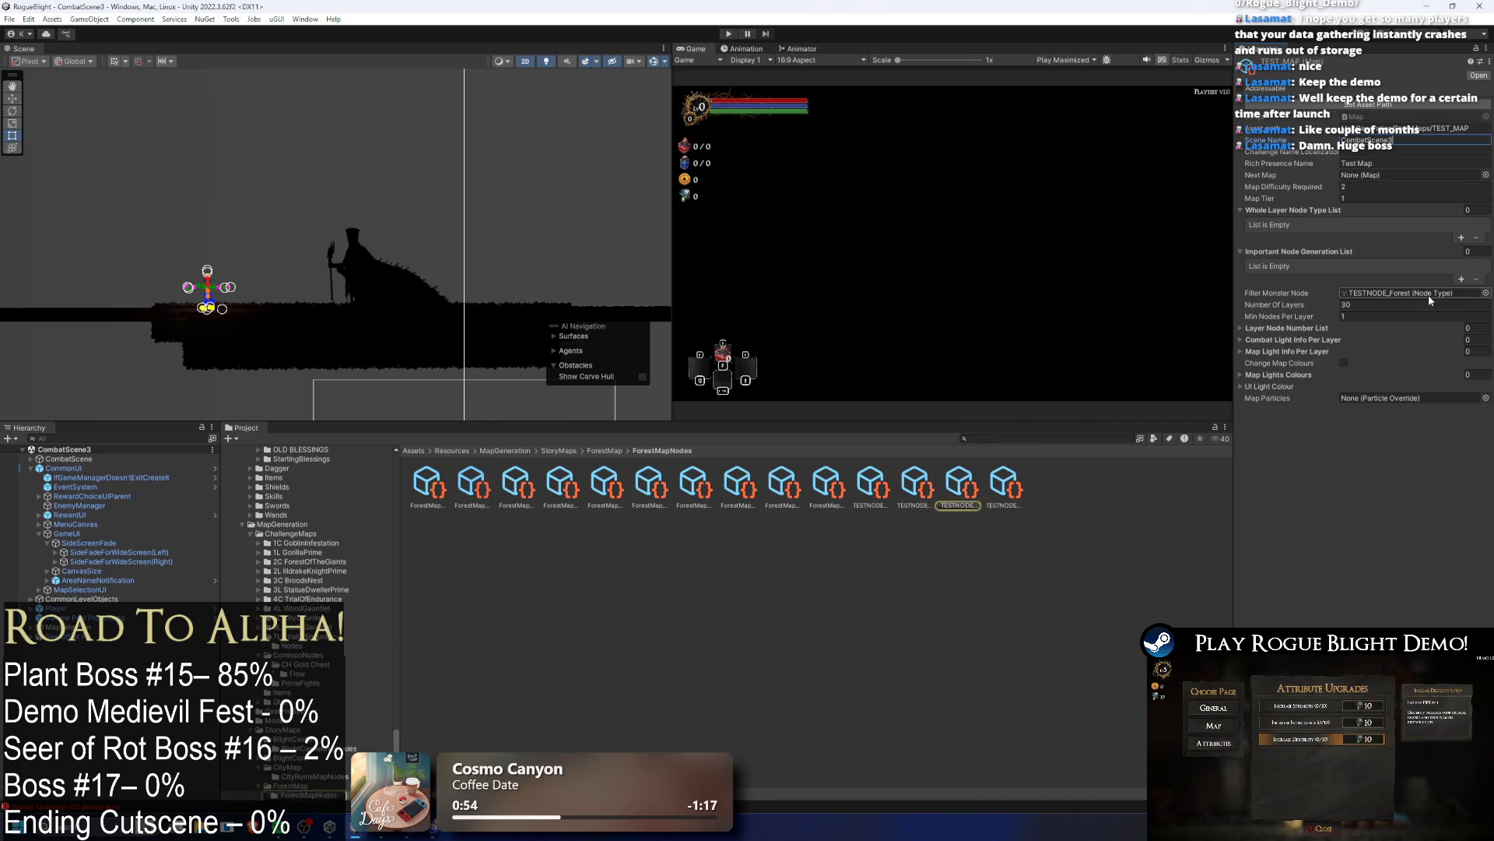
pyautogui.doubleClick(1429, 300)
pyautogui.click(1401, 162)
pyautogui.press('BackSpace')
pyautogui.write('3')
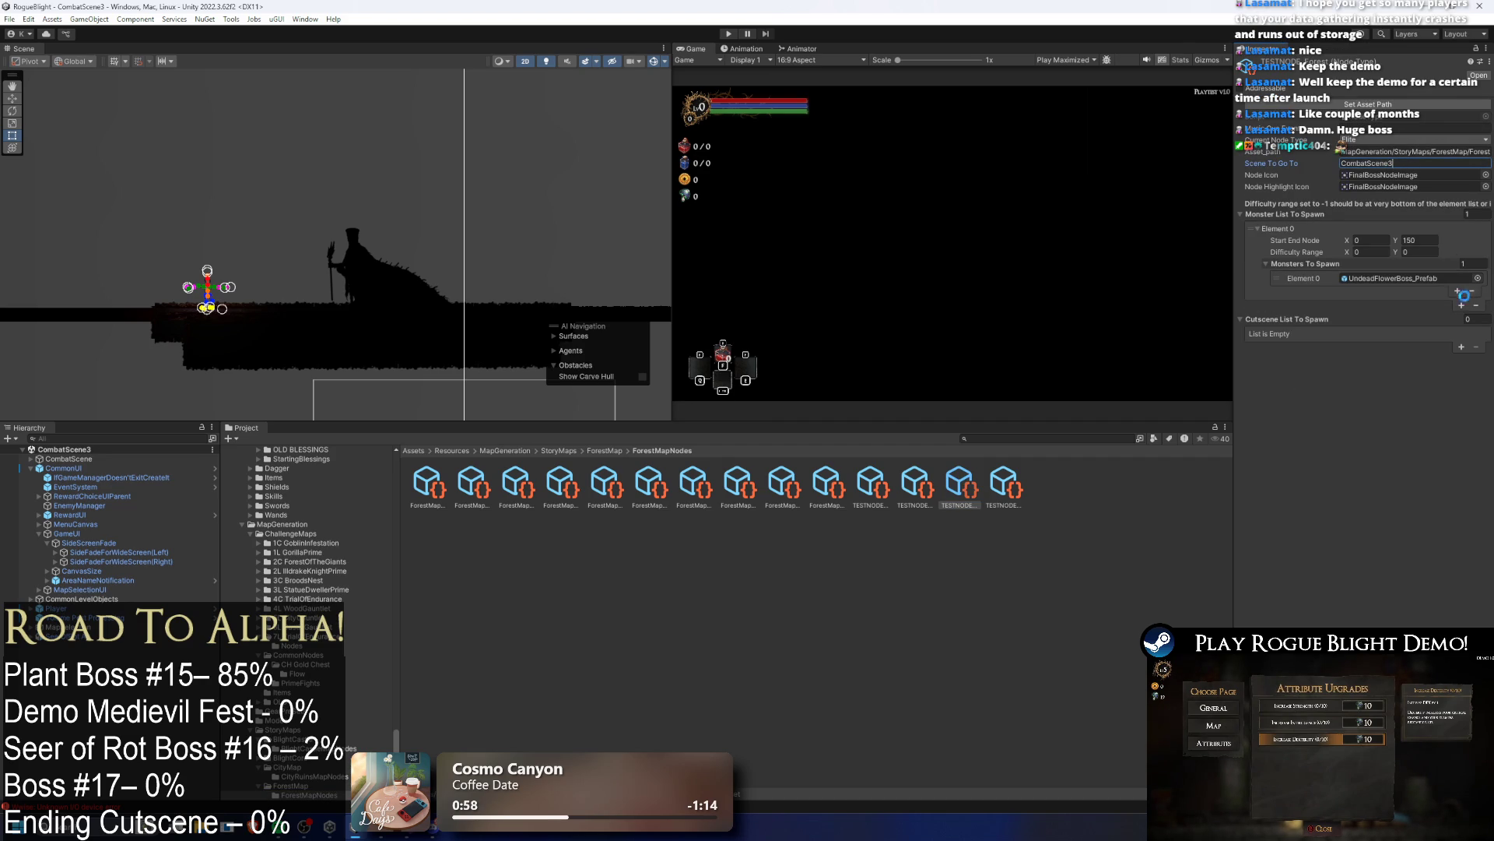
# Step: Assign impaler_prefab as Monsters To Spawn Element 0 and save with Ctrl+S
pyautogui.click(1478, 279)
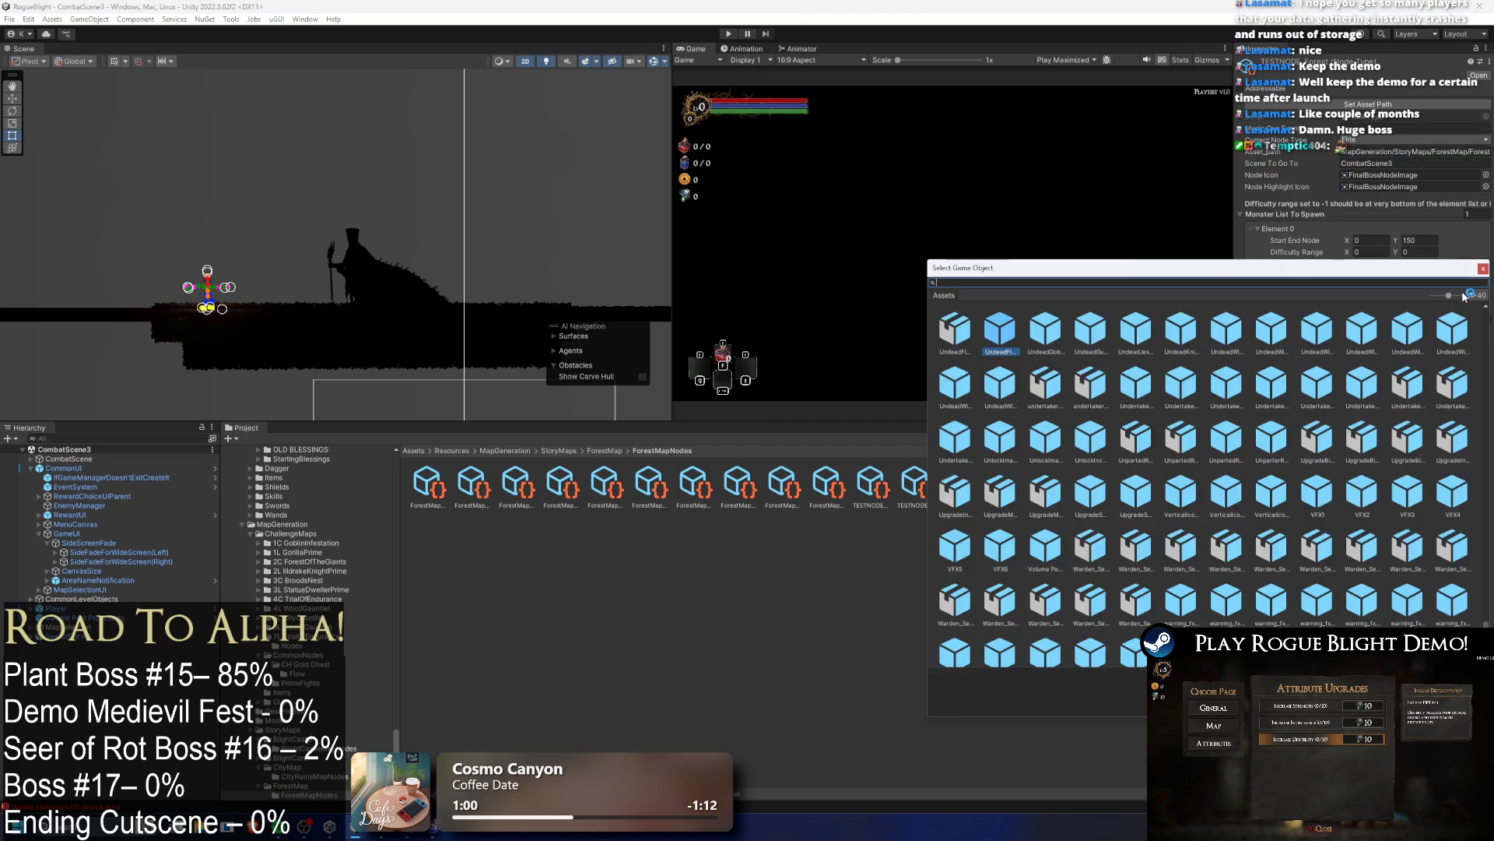
pyautogui.write('imp')
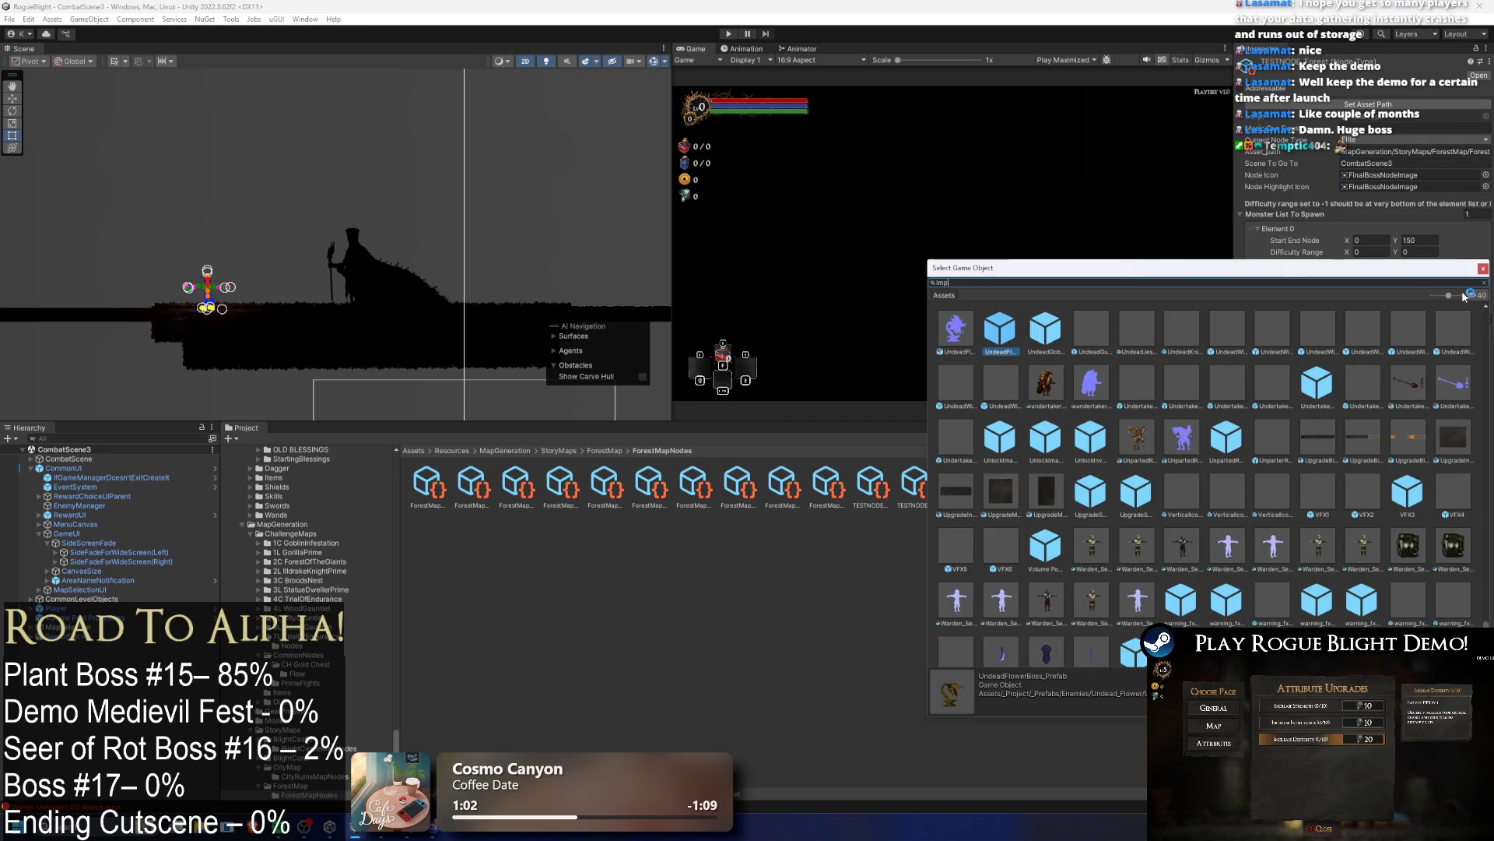
pyautogui.write('aler prefa')
pyautogui.click(1015, 330)
pyautogui.doubleClick(1015, 330)
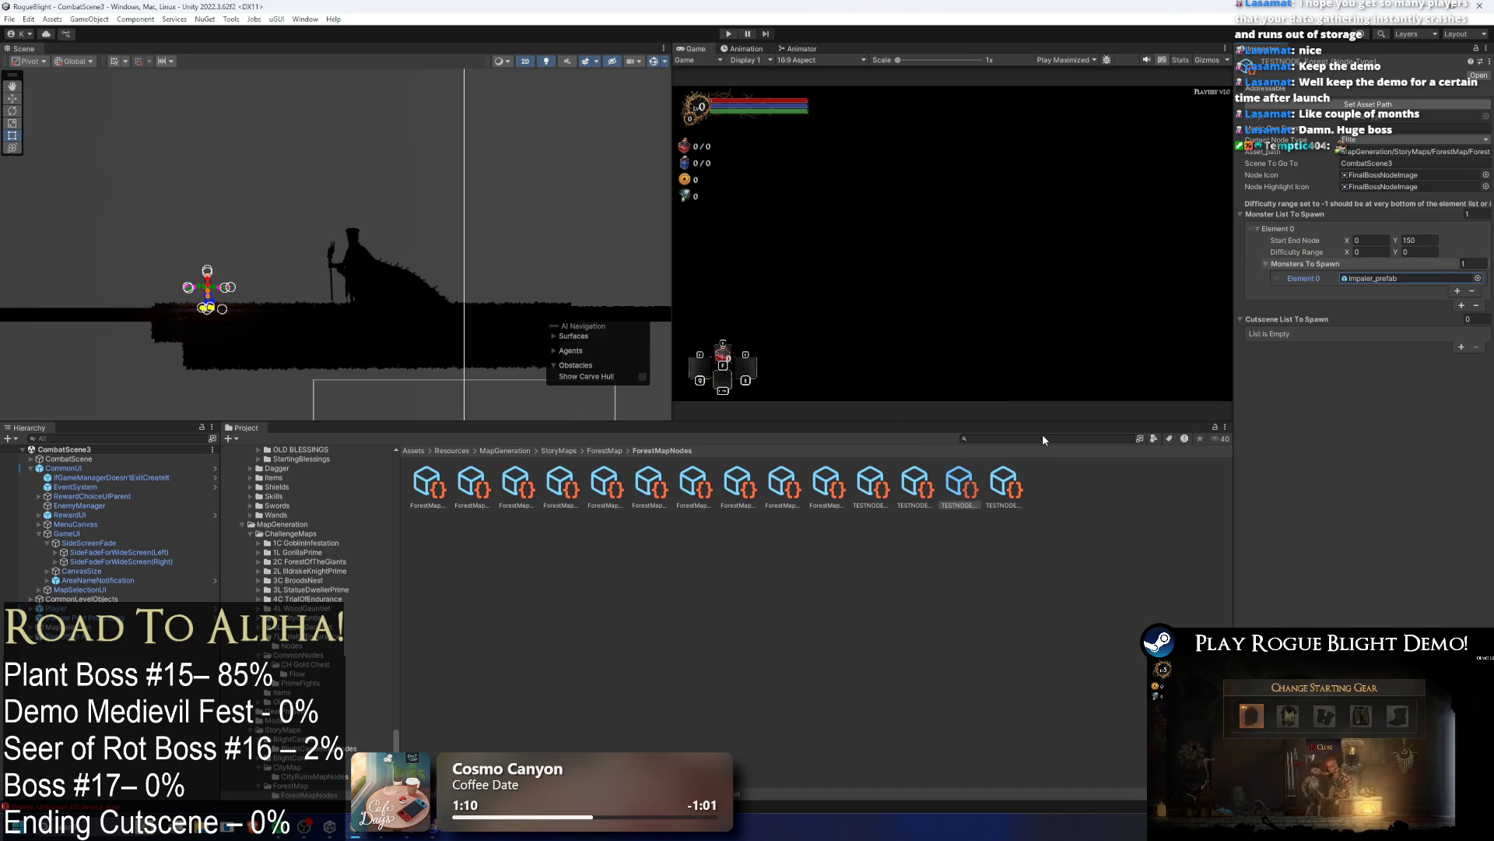
pyautogui.hotkey('ctrl', 's')
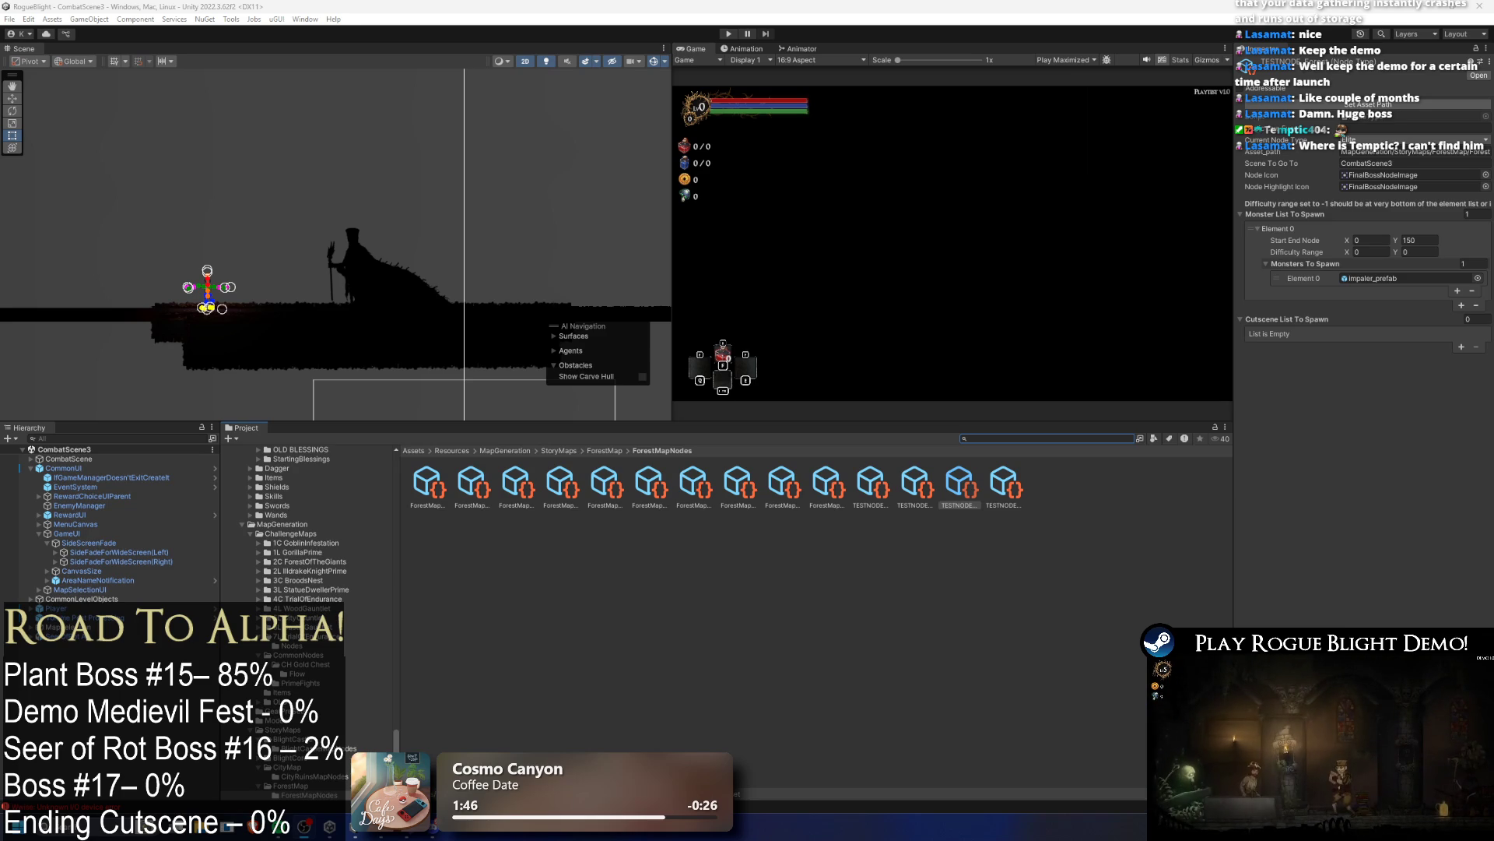
# Step: Open the StartPoint scene and select the StoryMode asset
pyautogui.write('sta')
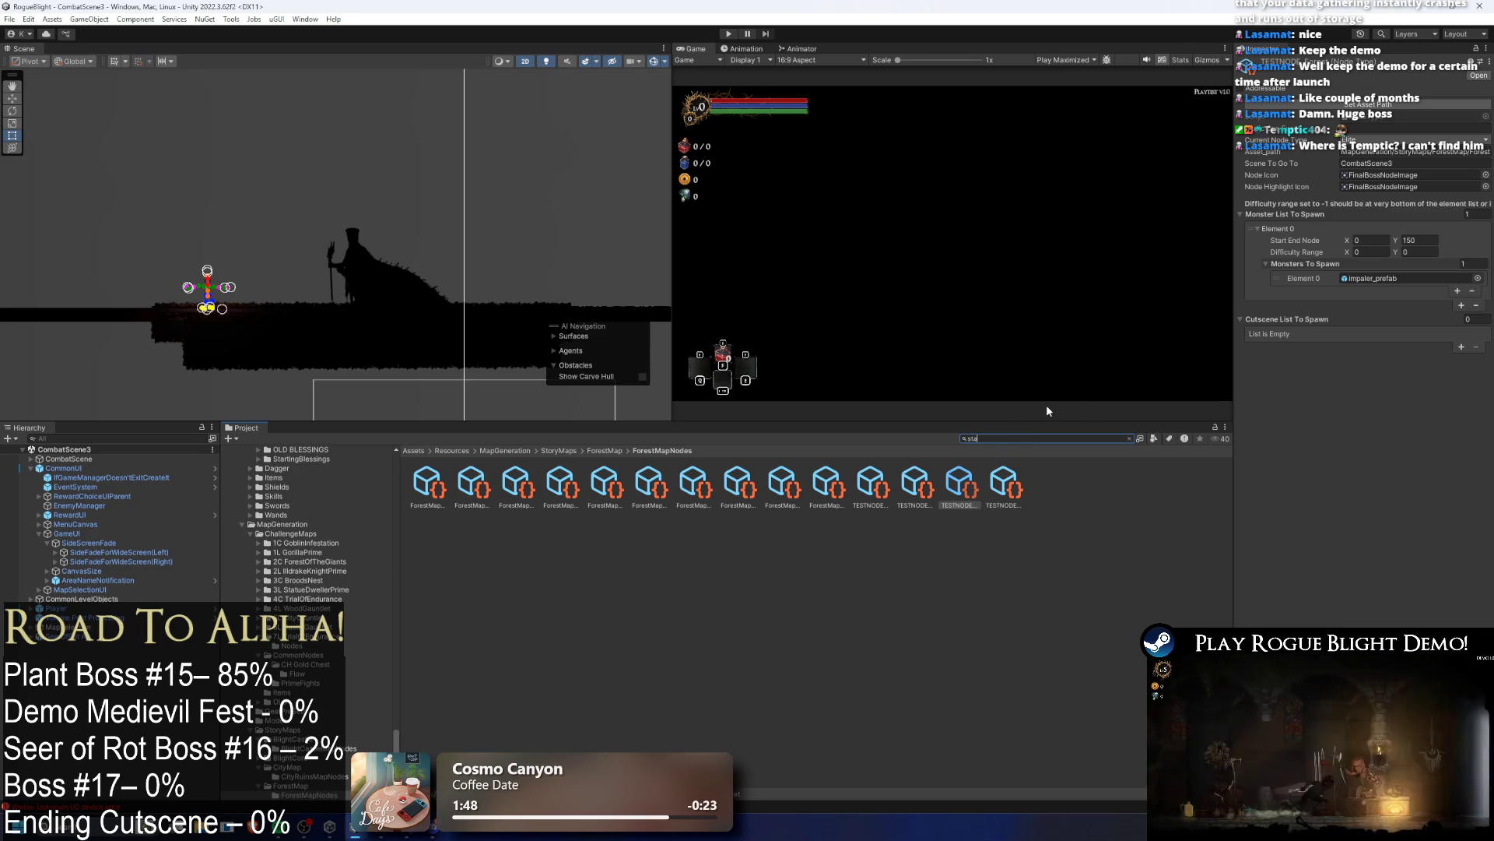
pyautogui.write('rt point')
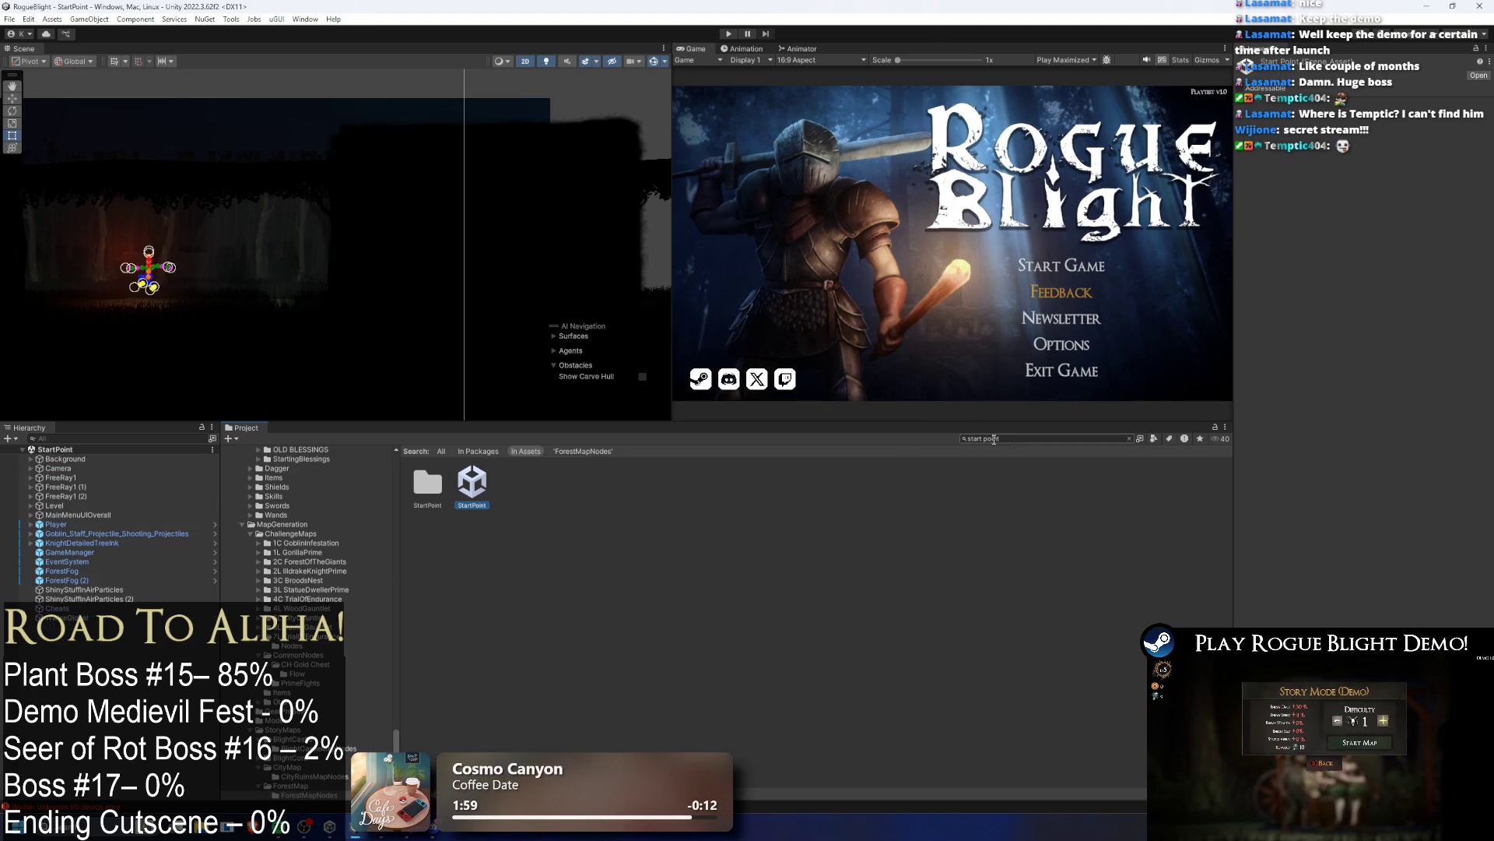
pyautogui.write('roy')
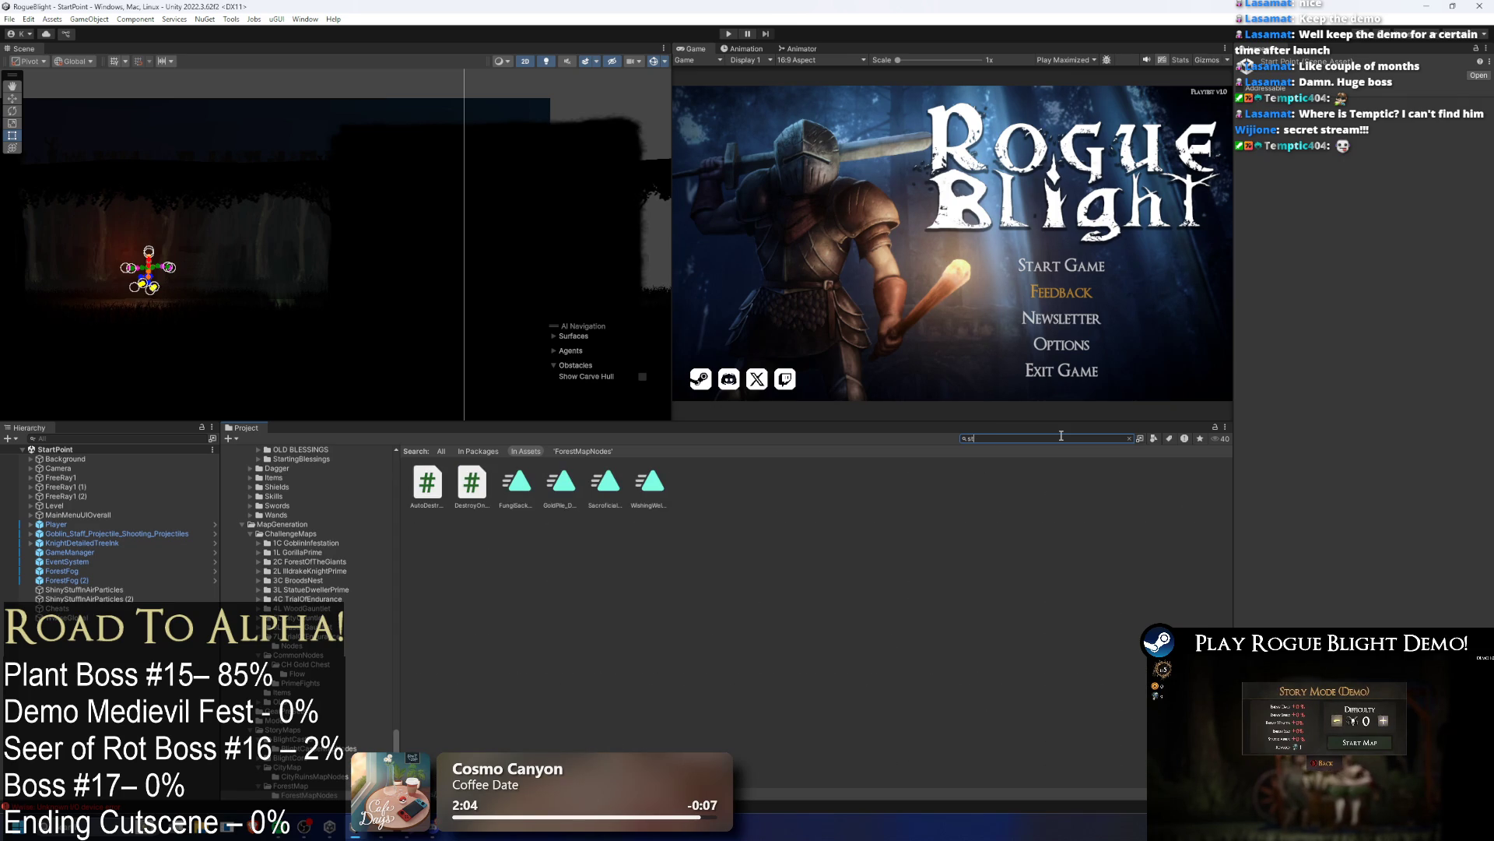
pyautogui.write(' mode')
pyautogui.click(606, 484)
# Step: Set Story Mode's Map to TEST_MAP and enter Play mode
pyautogui.click(1483, 130)
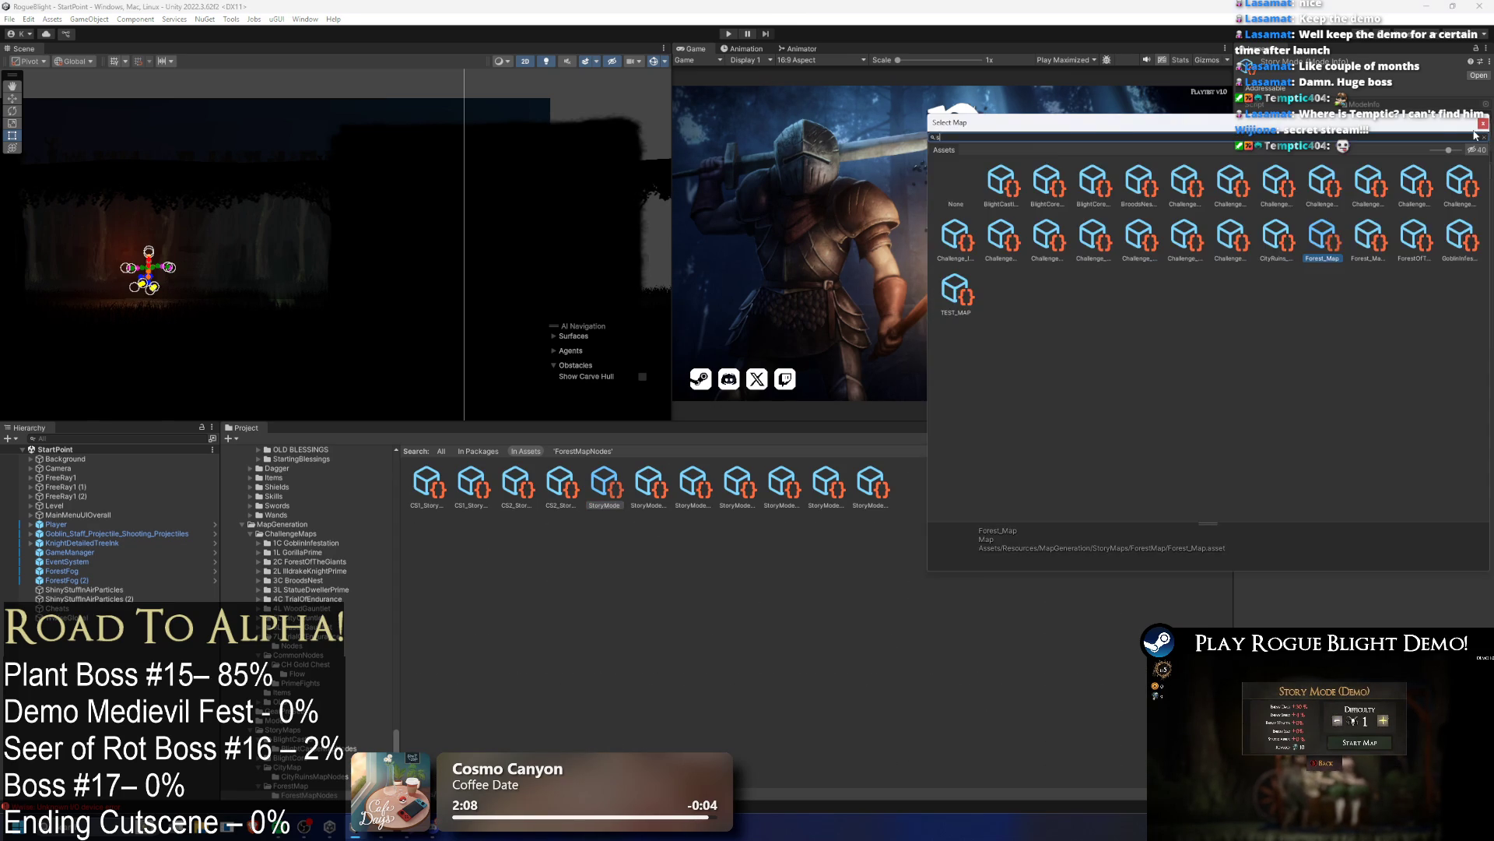
pyautogui.doubleClick(1325, 235)
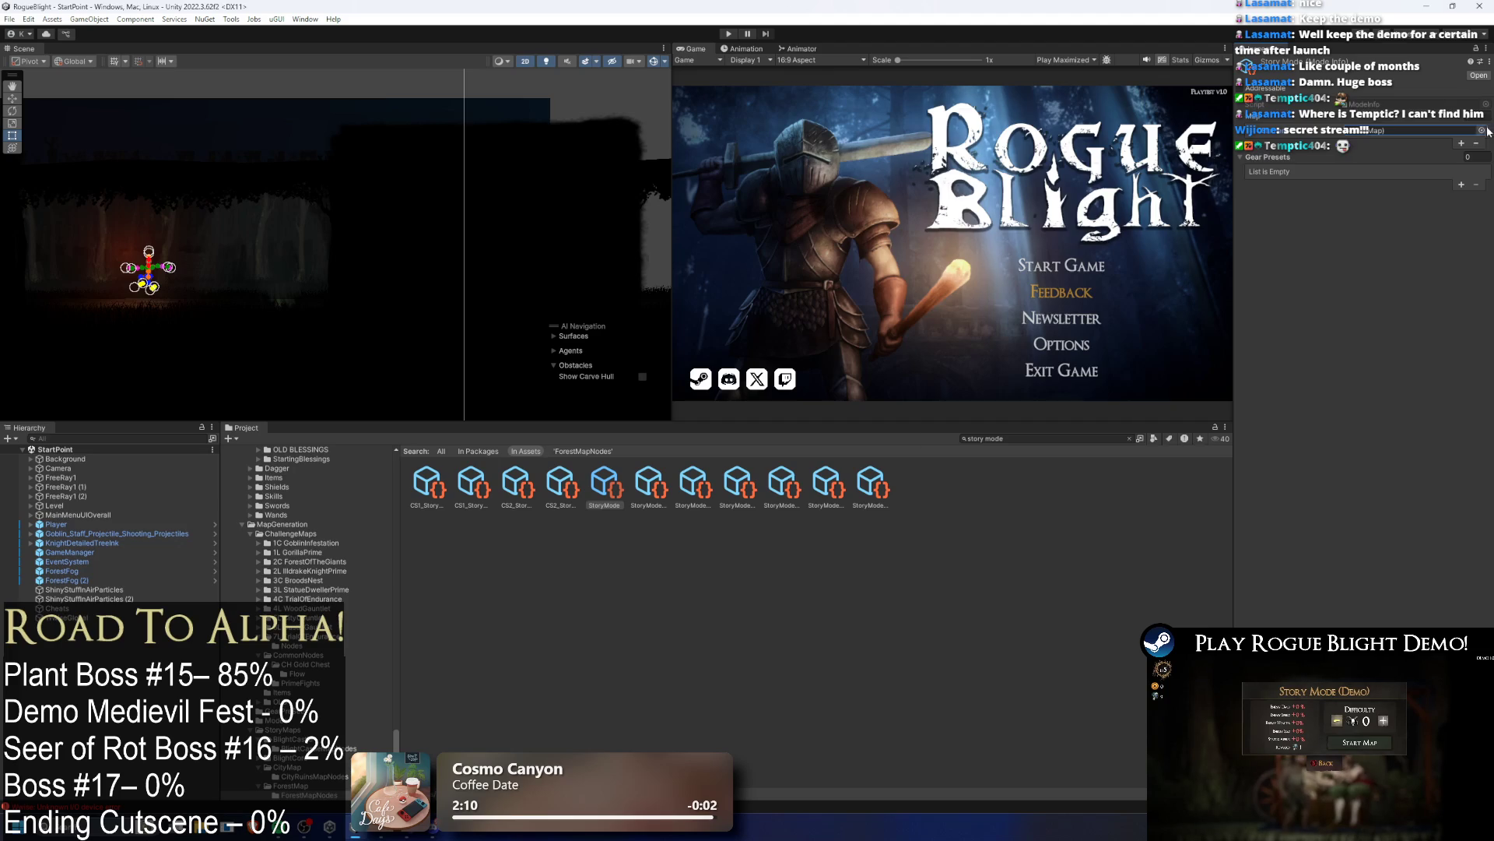
pyautogui.click(1483, 130)
pyautogui.doubleClick(1004, 176)
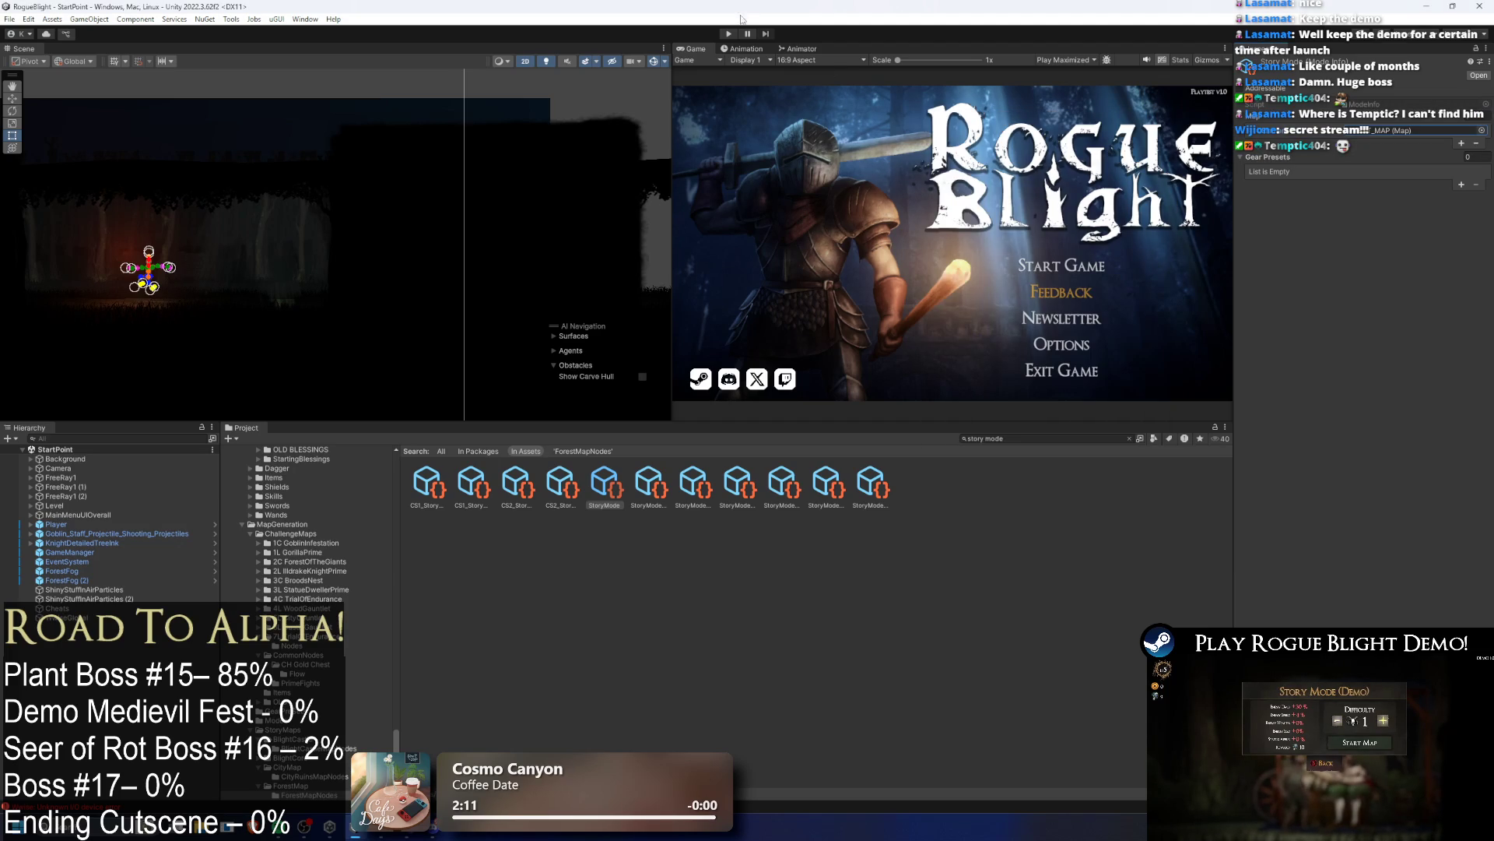
pyautogui.click(734, 33)
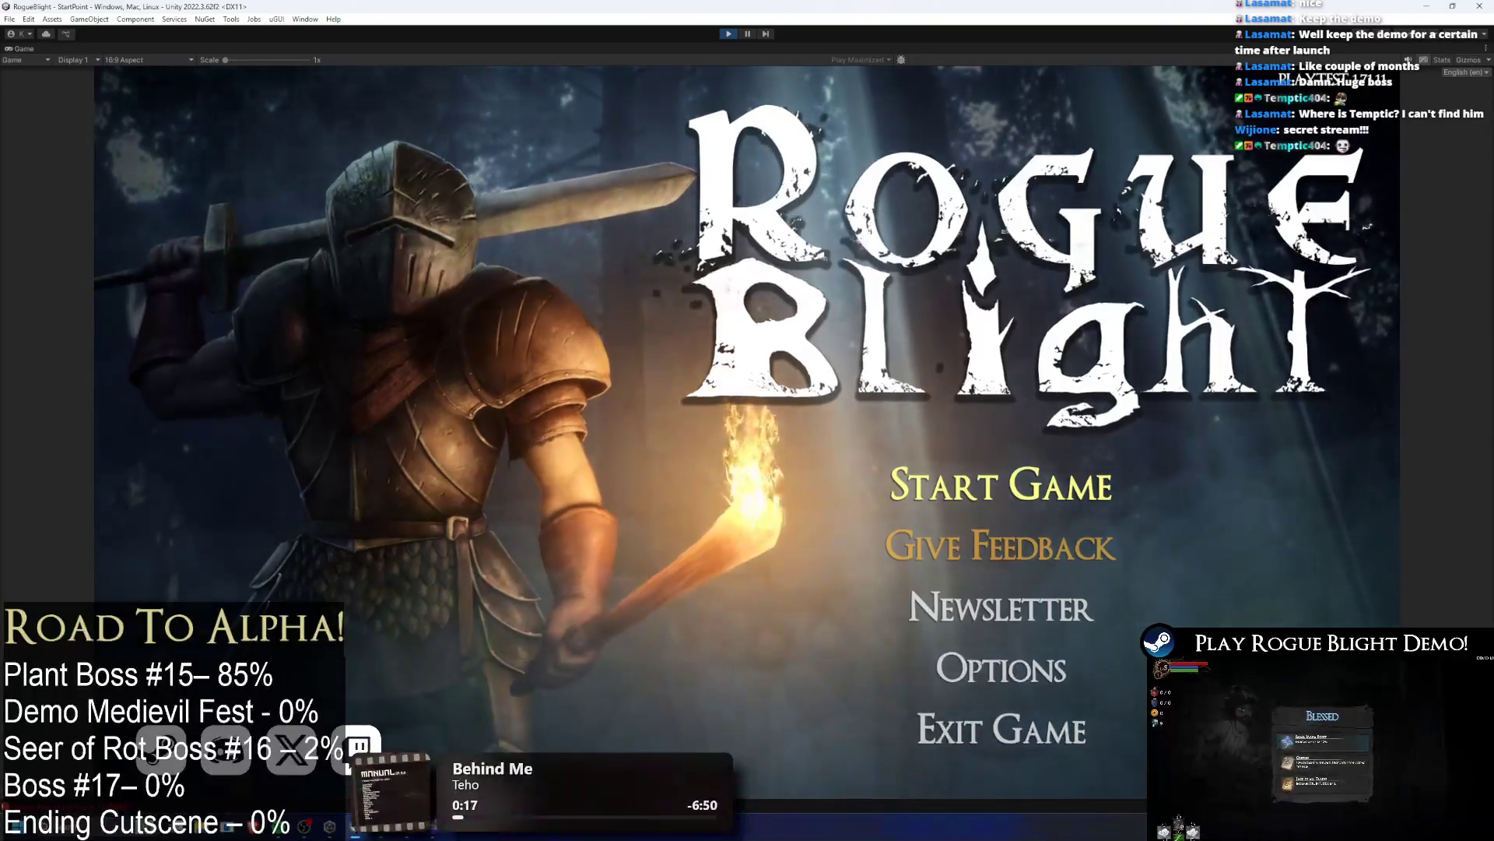
# Step: Start a New Game, decline the demo import, and begin the journey with preset 8
pyautogui.click(1027, 485)
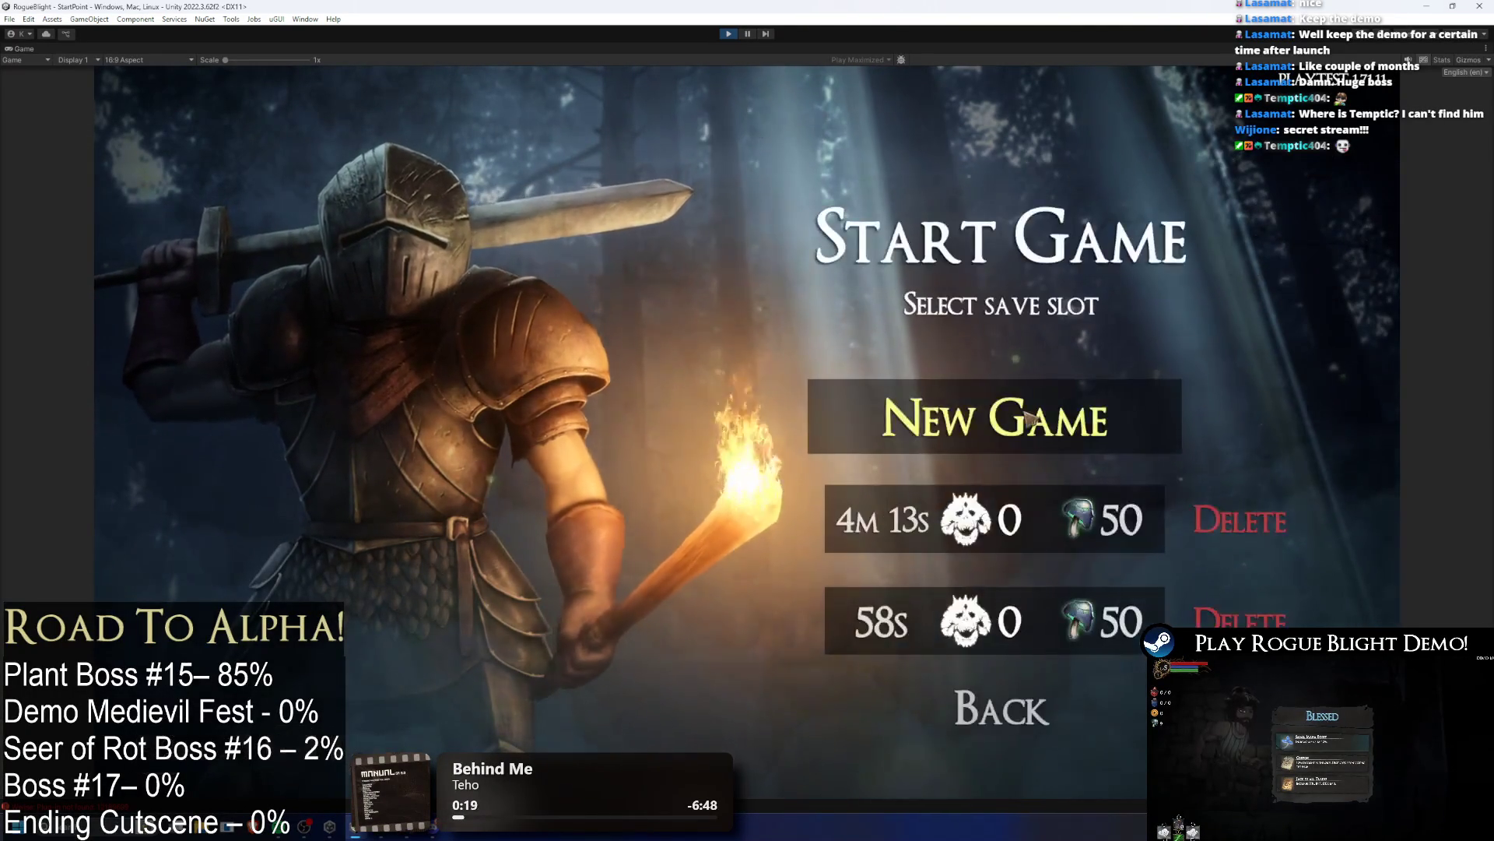
pyautogui.click(1027, 440)
pyautogui.click(938, 495)
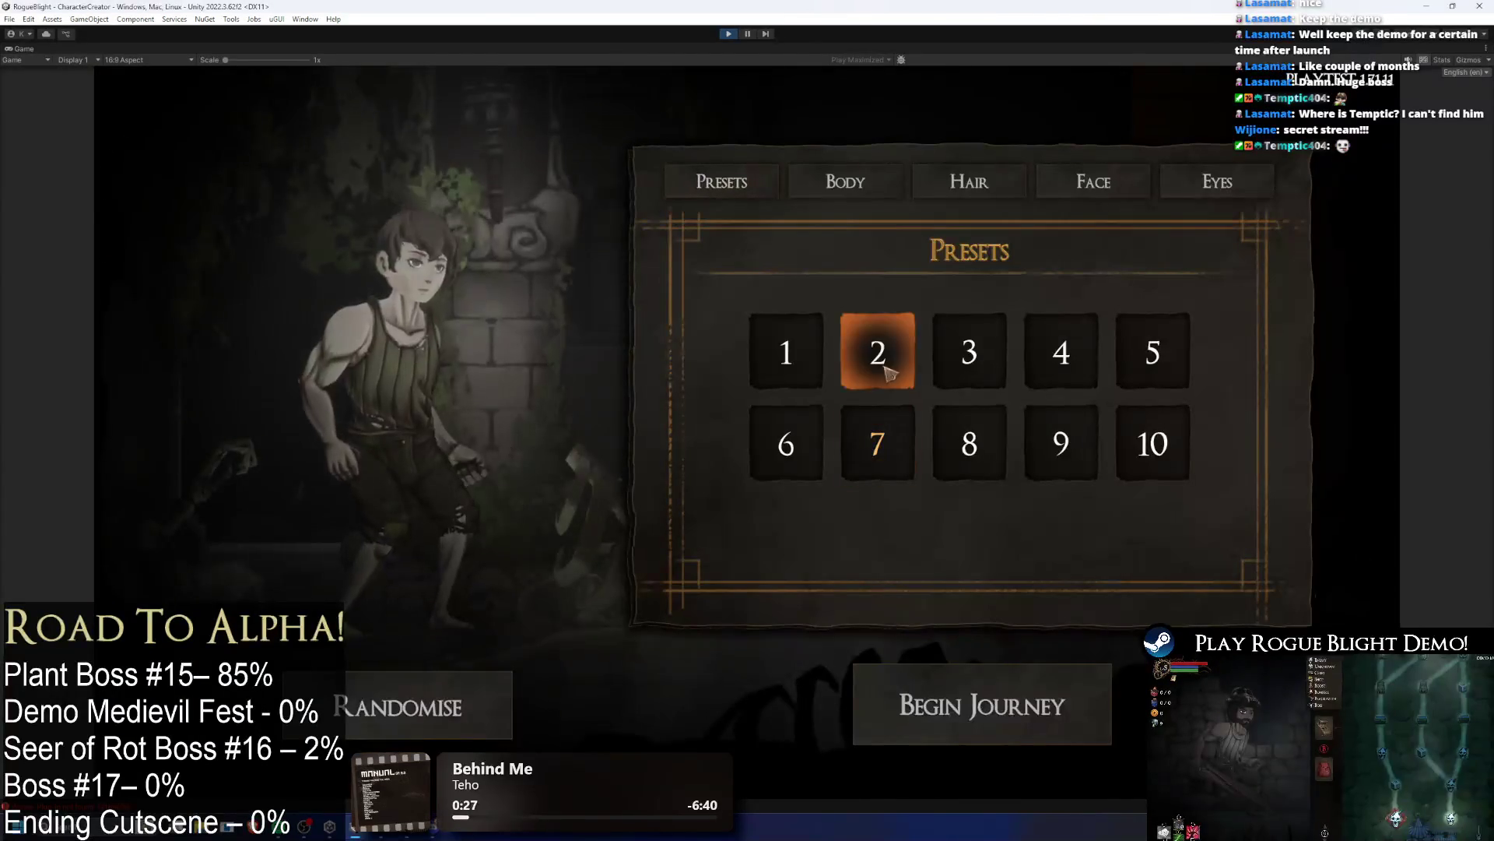
pyautogui.click(968, 437)
pyautogui.click(1016, 718)
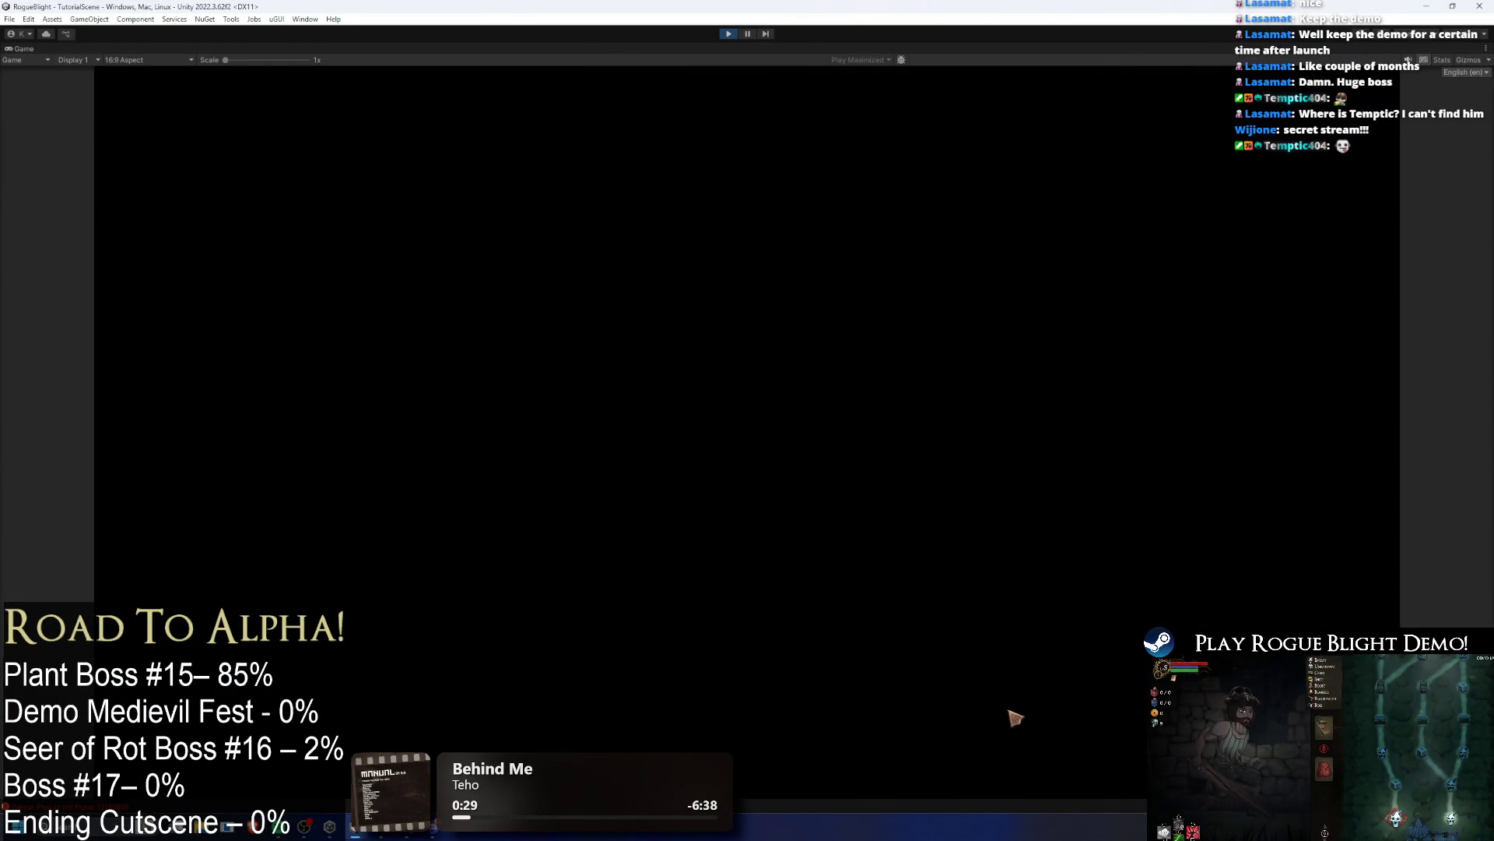
# Step: Skip the tutorial, save and quit, then load the new 5s save slot
pyautogui.press('Escape')
pyautogui.click(778, 467)
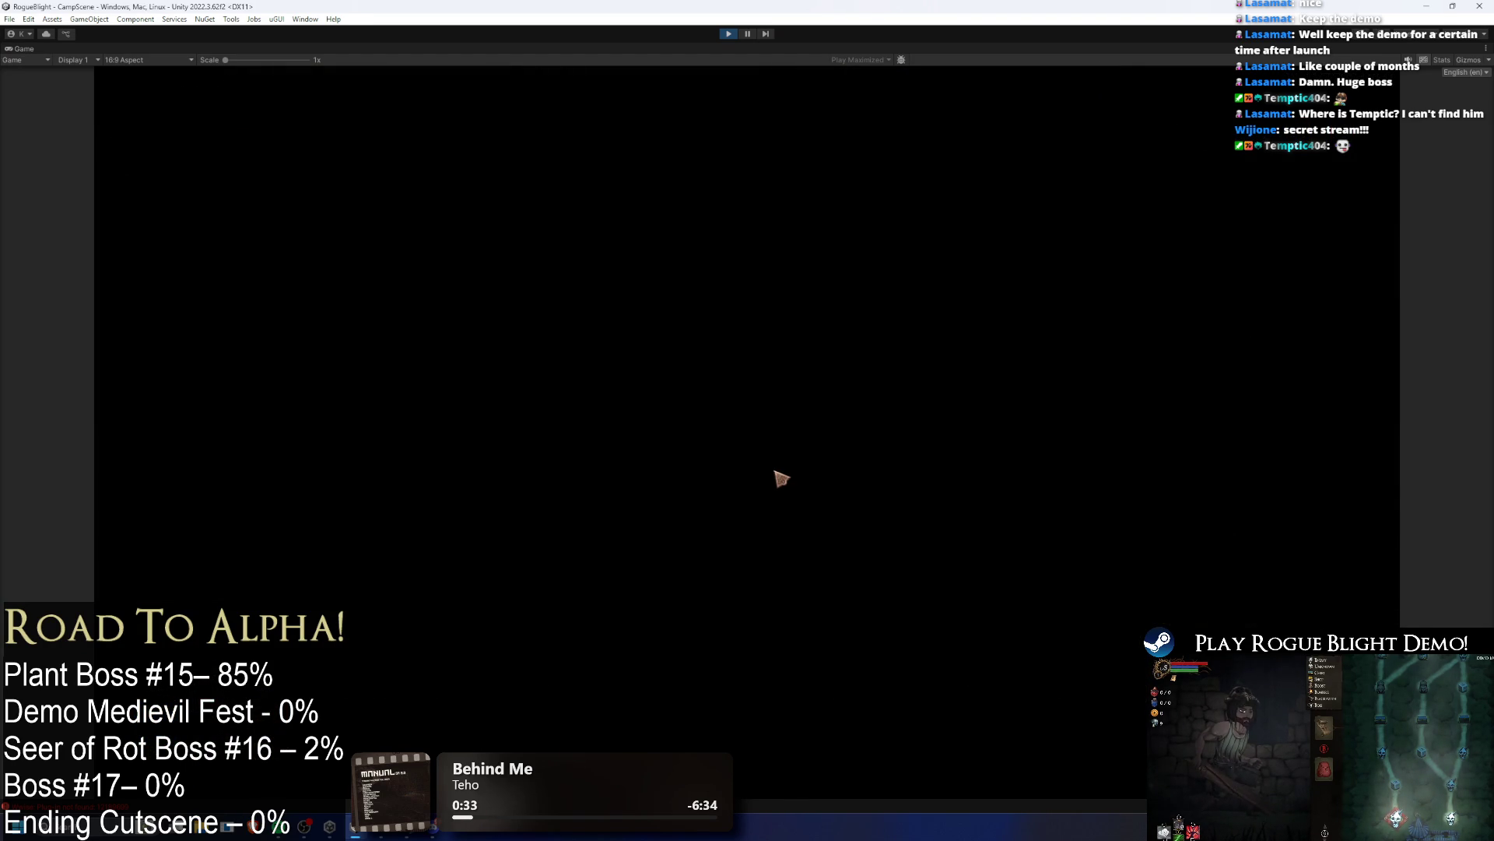
pyautogui.press('Escape')
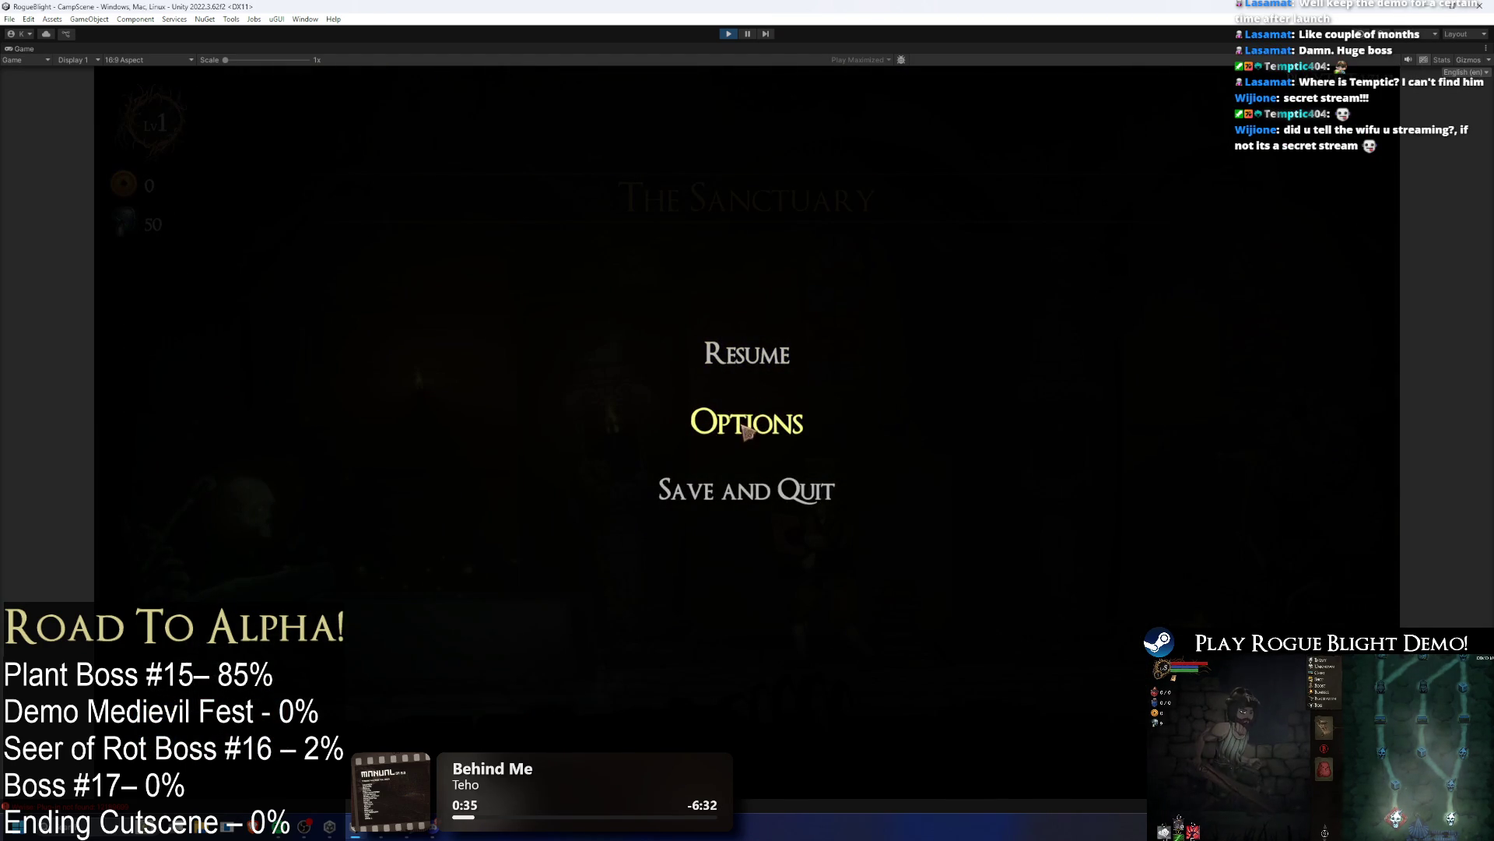
pyautogui.click(748, 501)
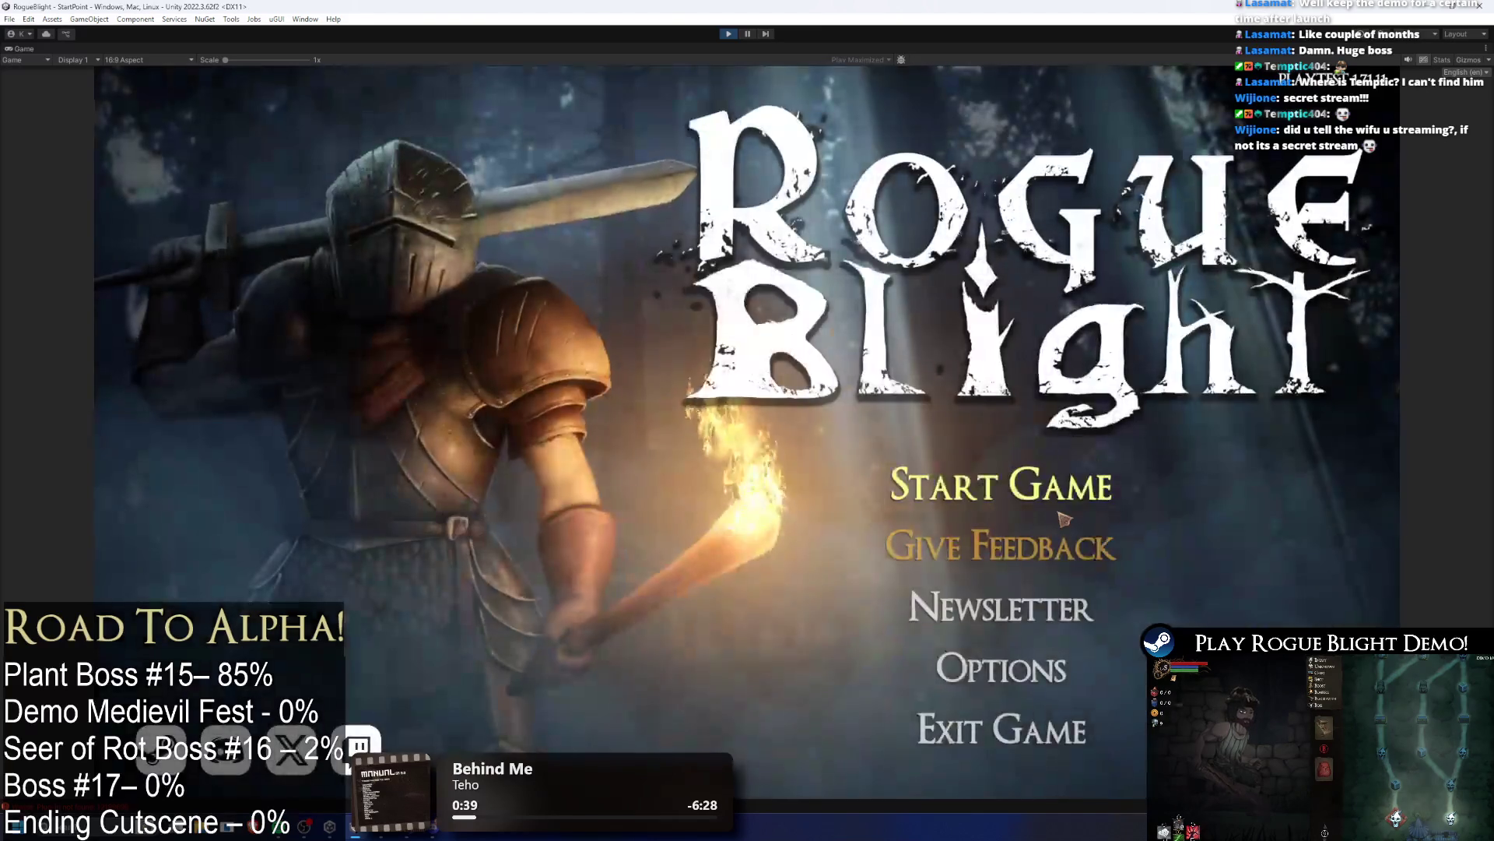
pyautogui.click(1004, 490)
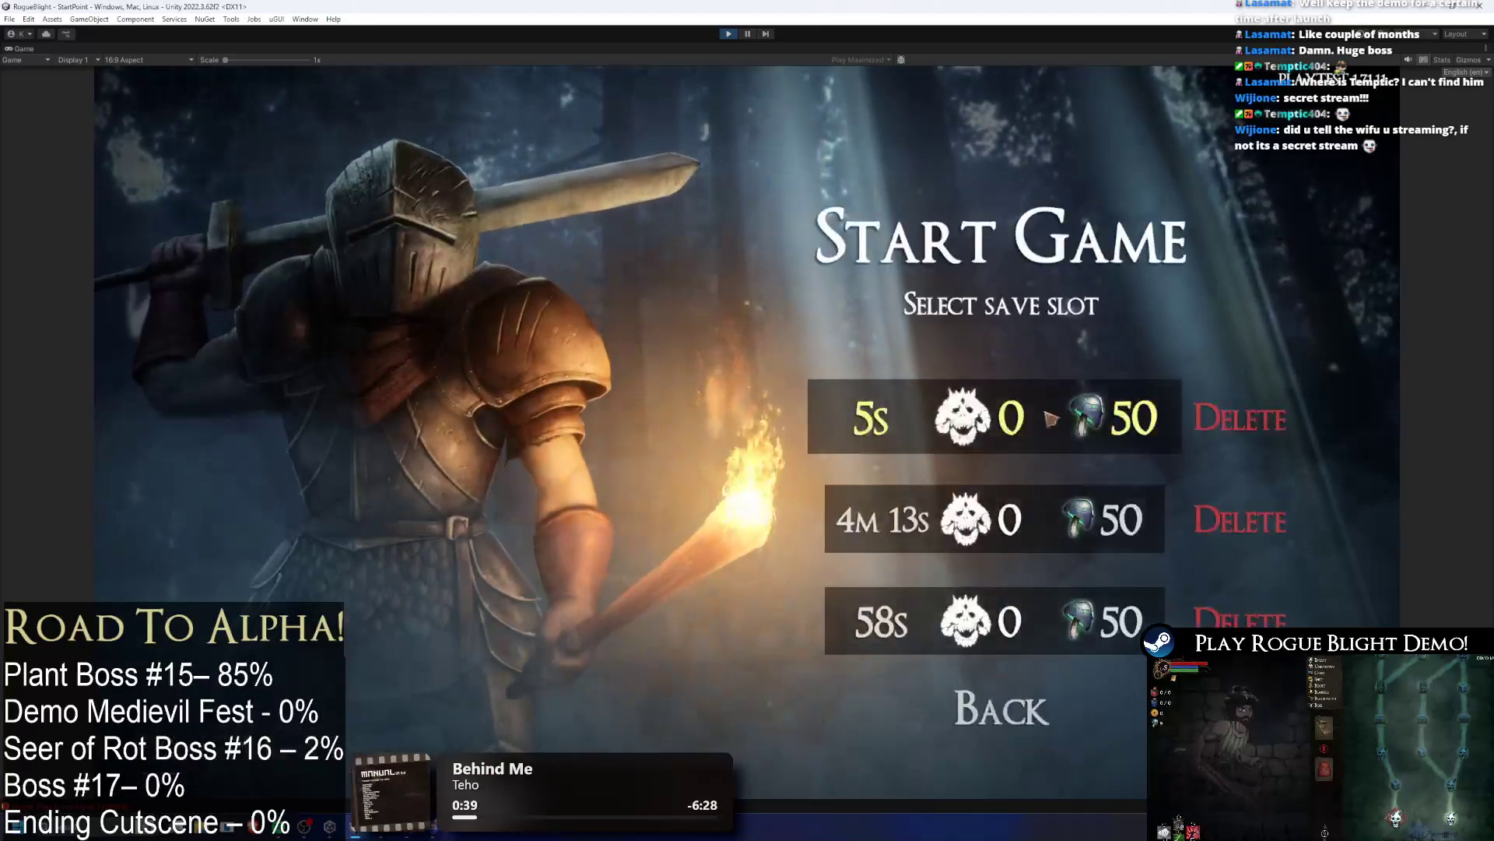
pyautogui.click(1046, 414)
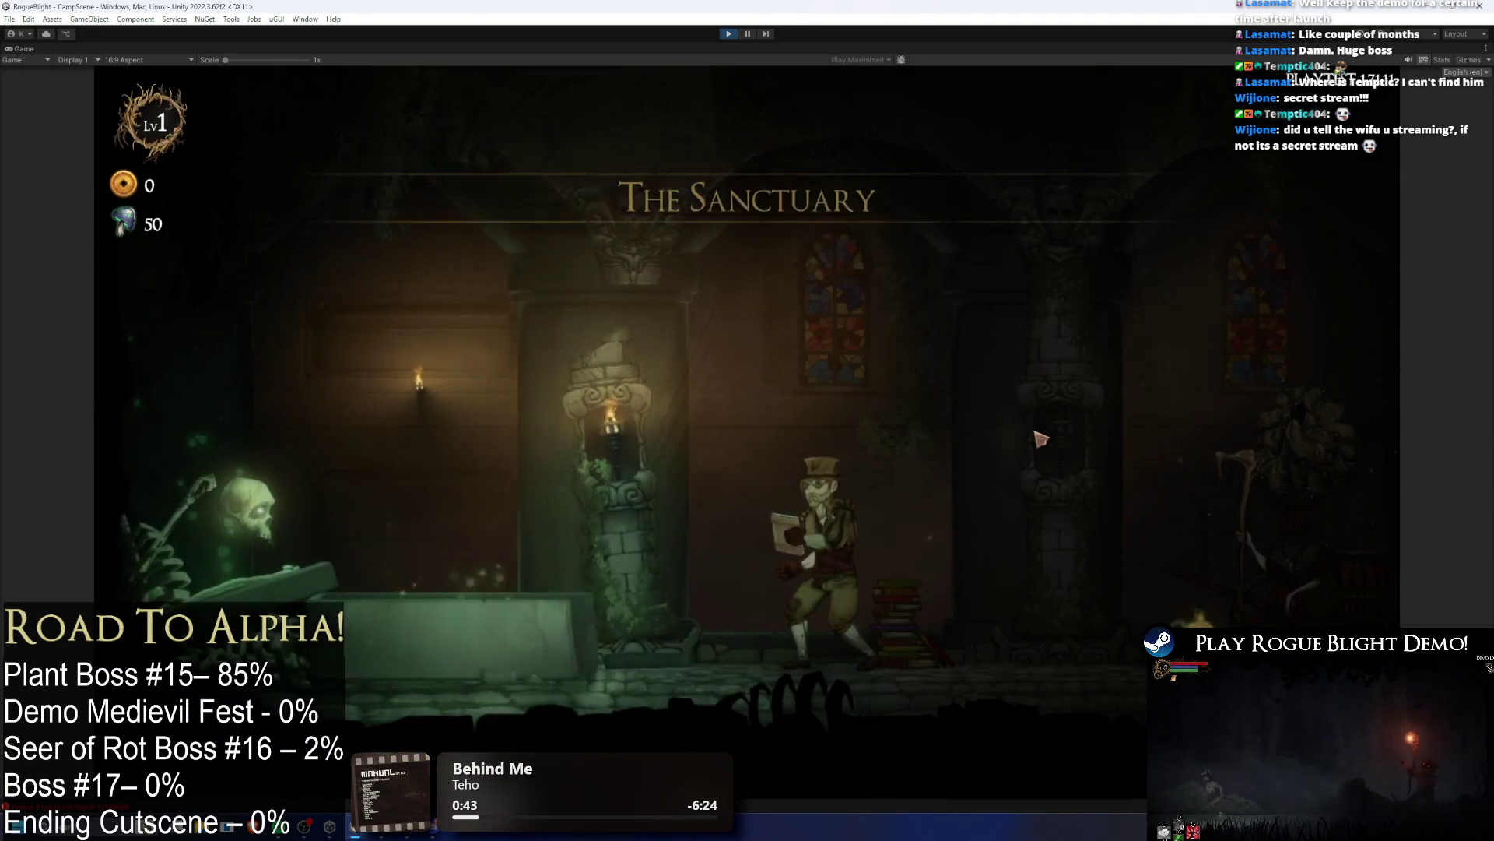
# Step: Walk the character between the Sanctuary's blacksmith room and forest merchant camp
pyautogui.press('Escape')
pyautogui.press('Escape')
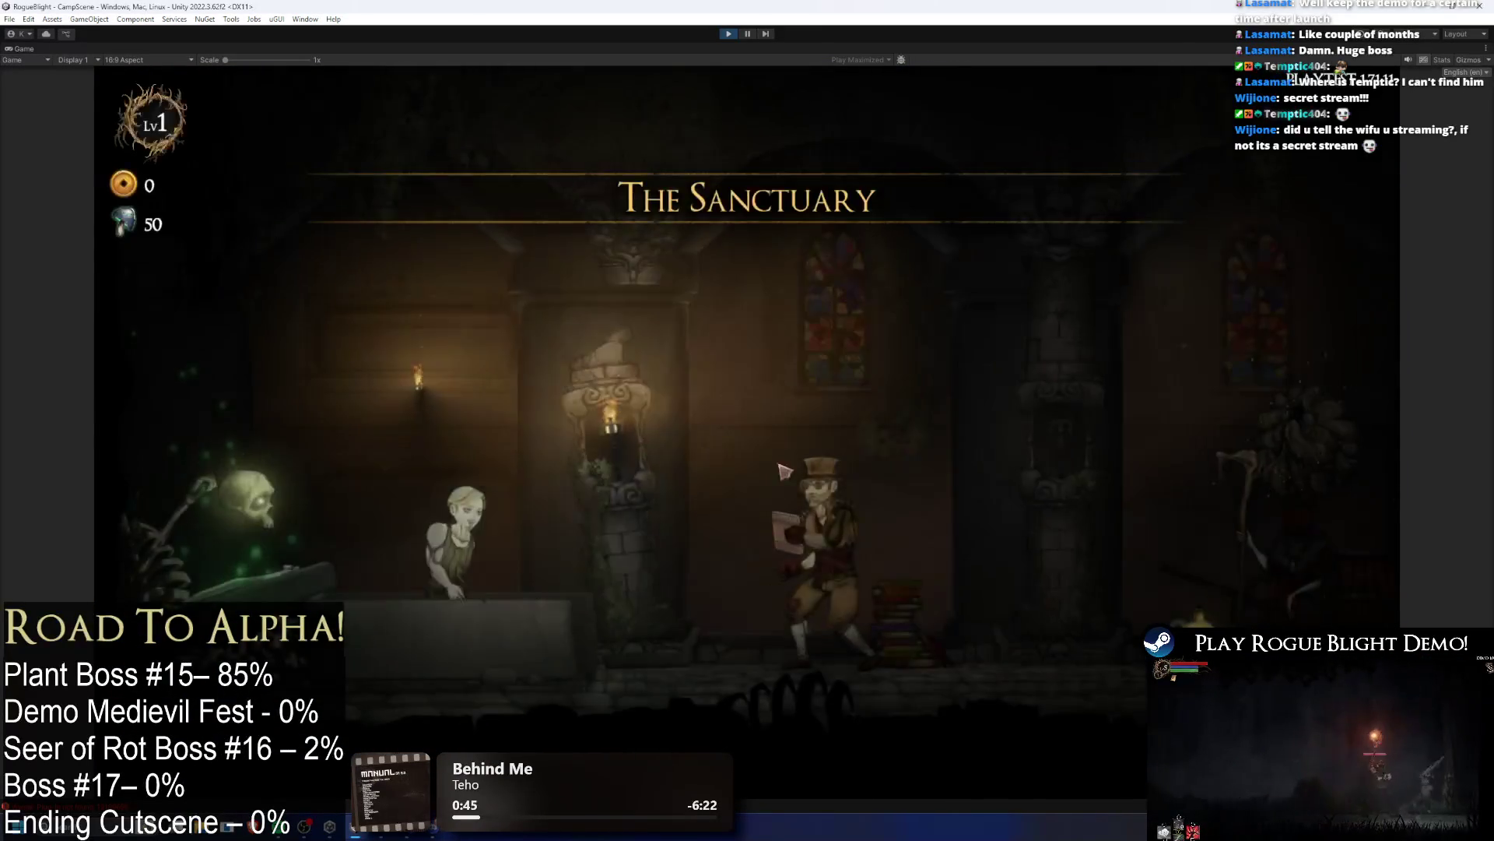
pyautogui.press('e')
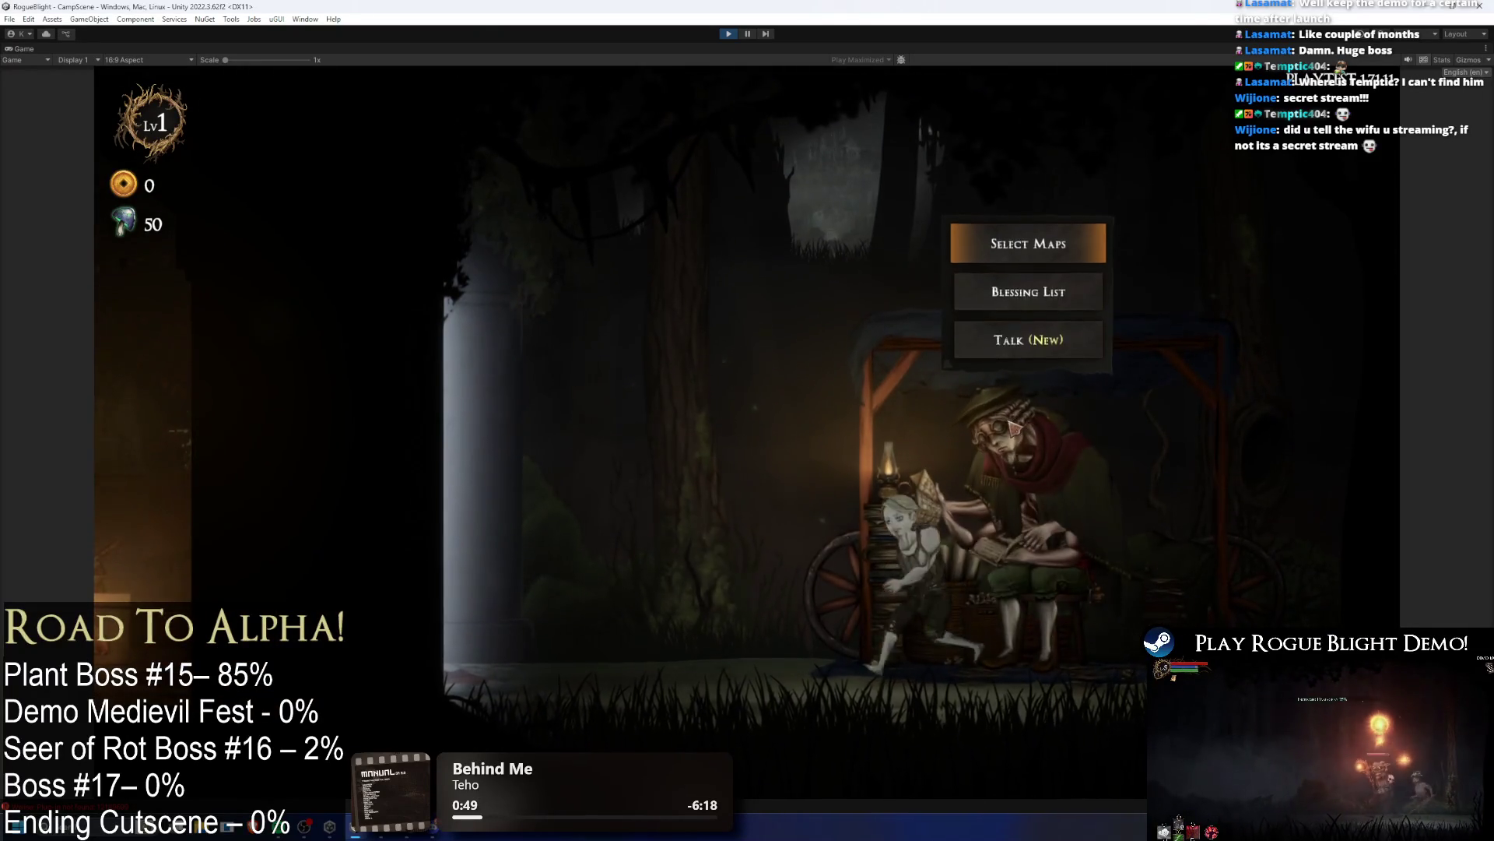
pyautogui.press('a')
pyautogui.press('a')
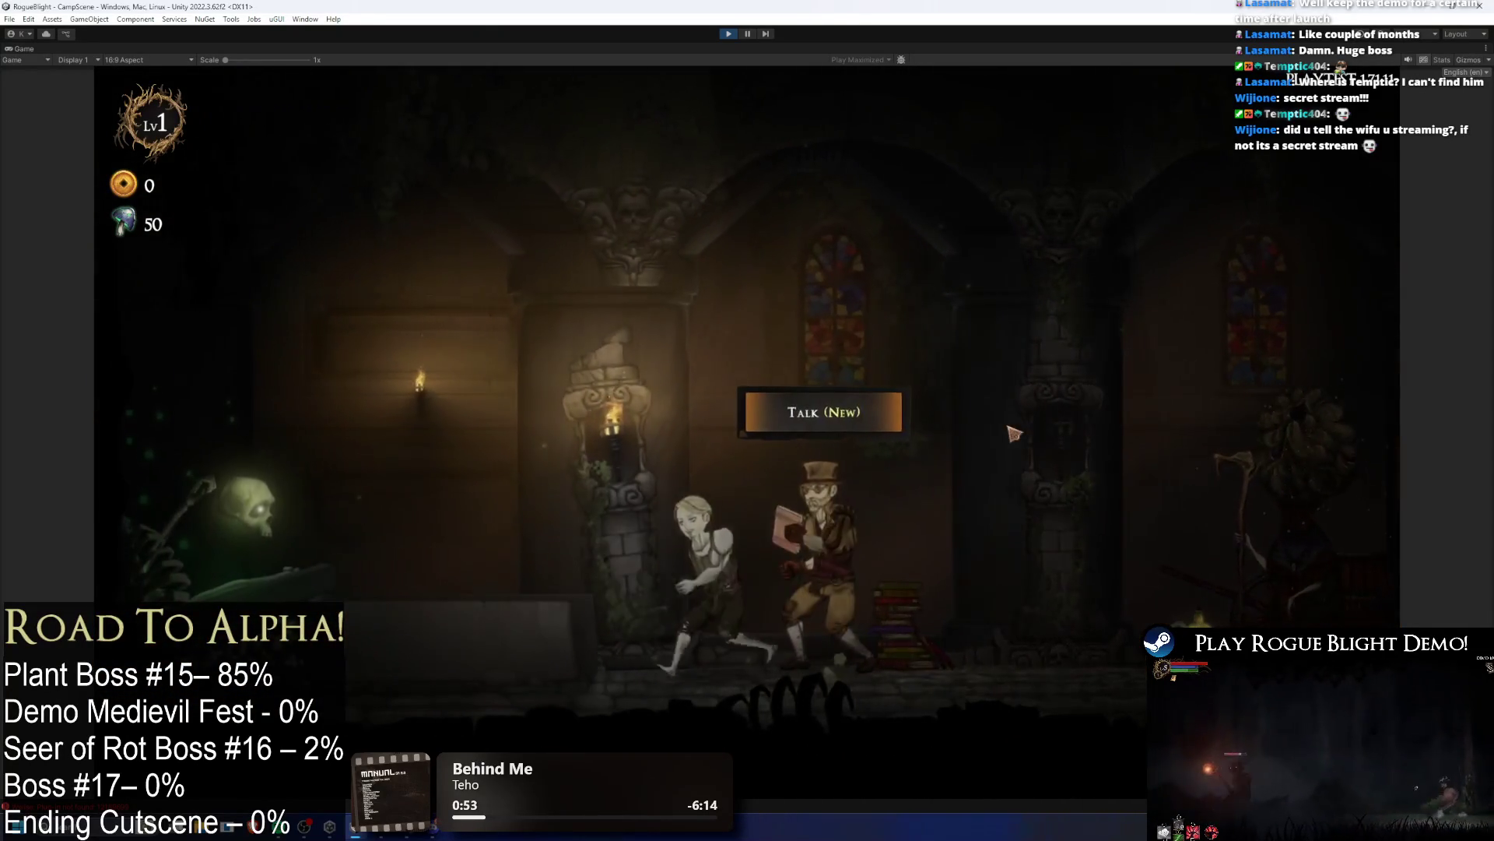
pyautogui.press('d')
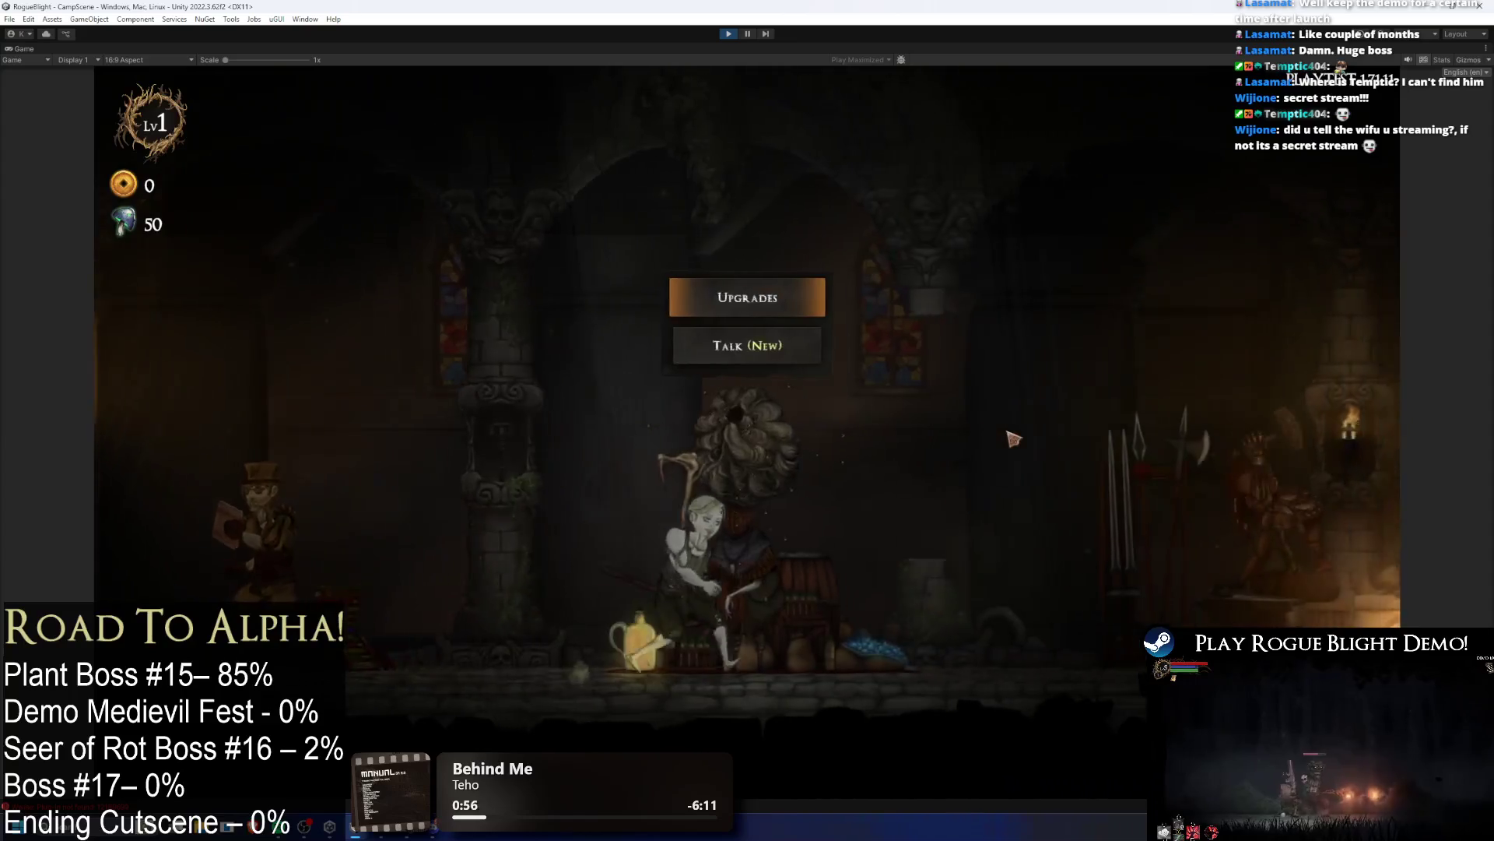
pyautogui.press('d')
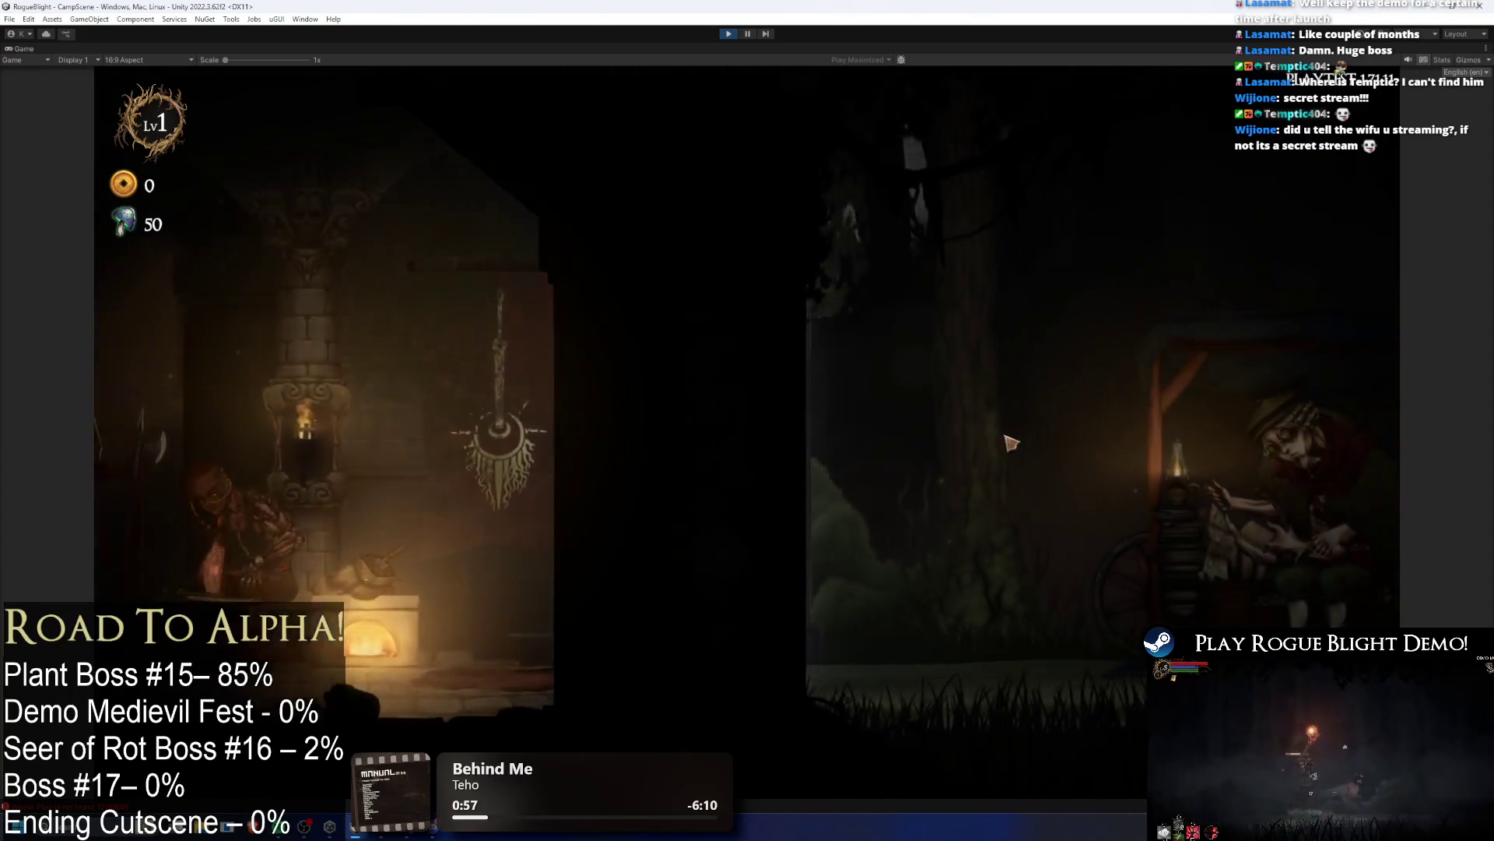
pyautogui.press('a')
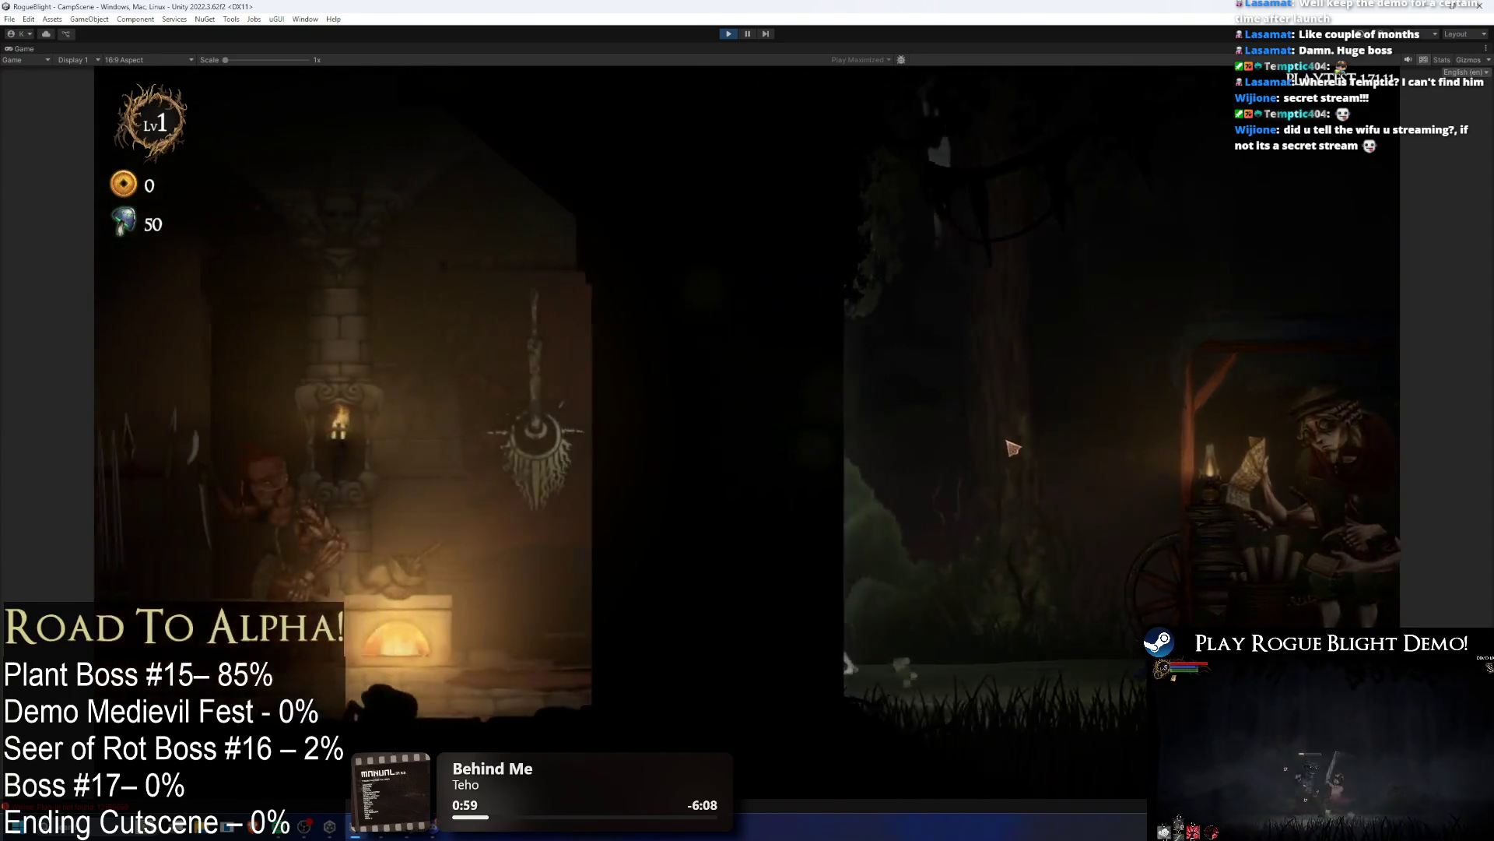
pyautogui.press('a')
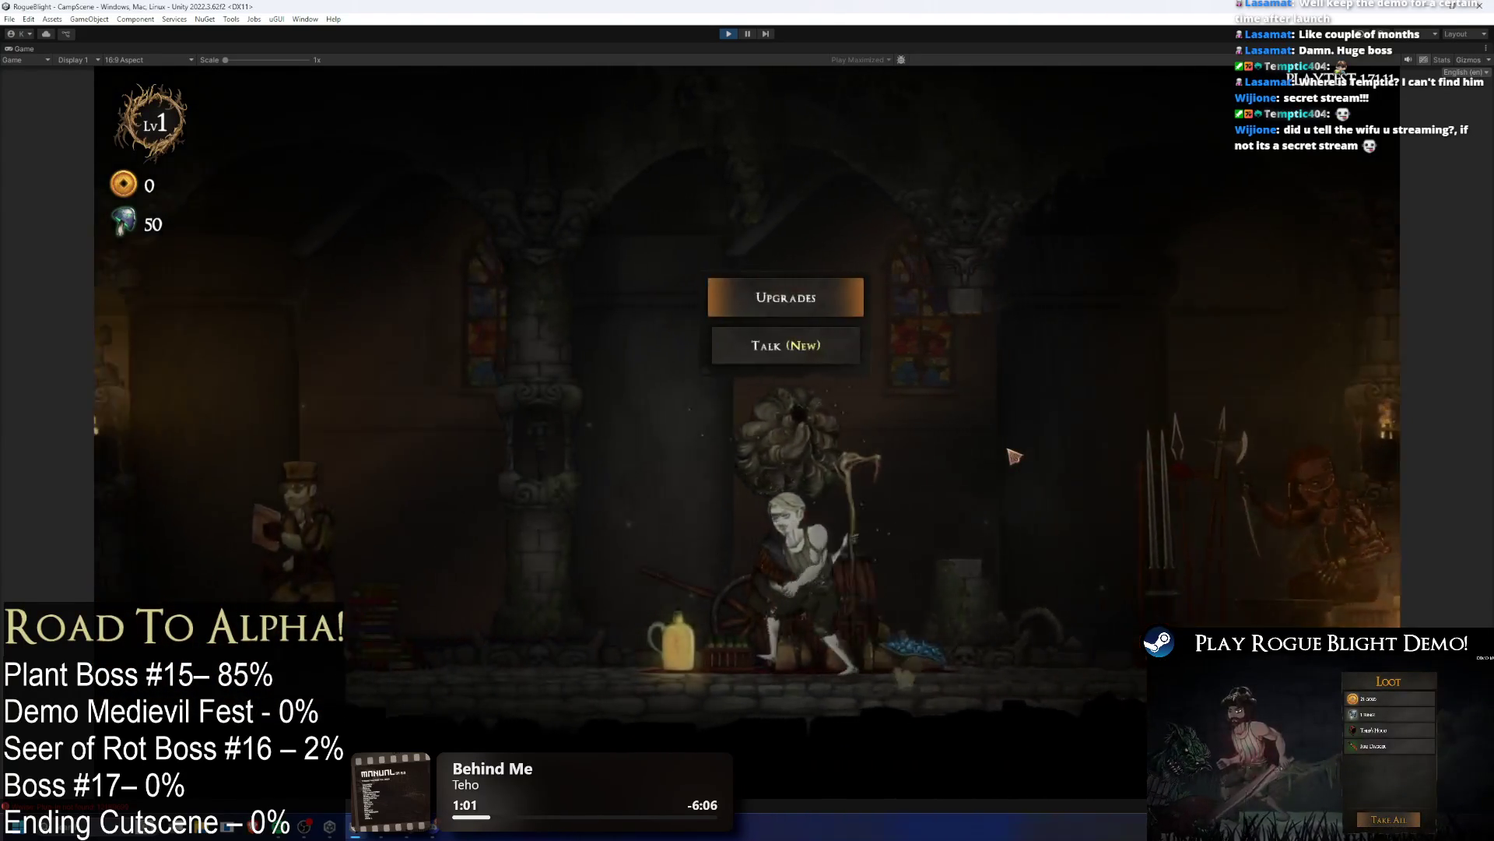
pyautogui.press('d')
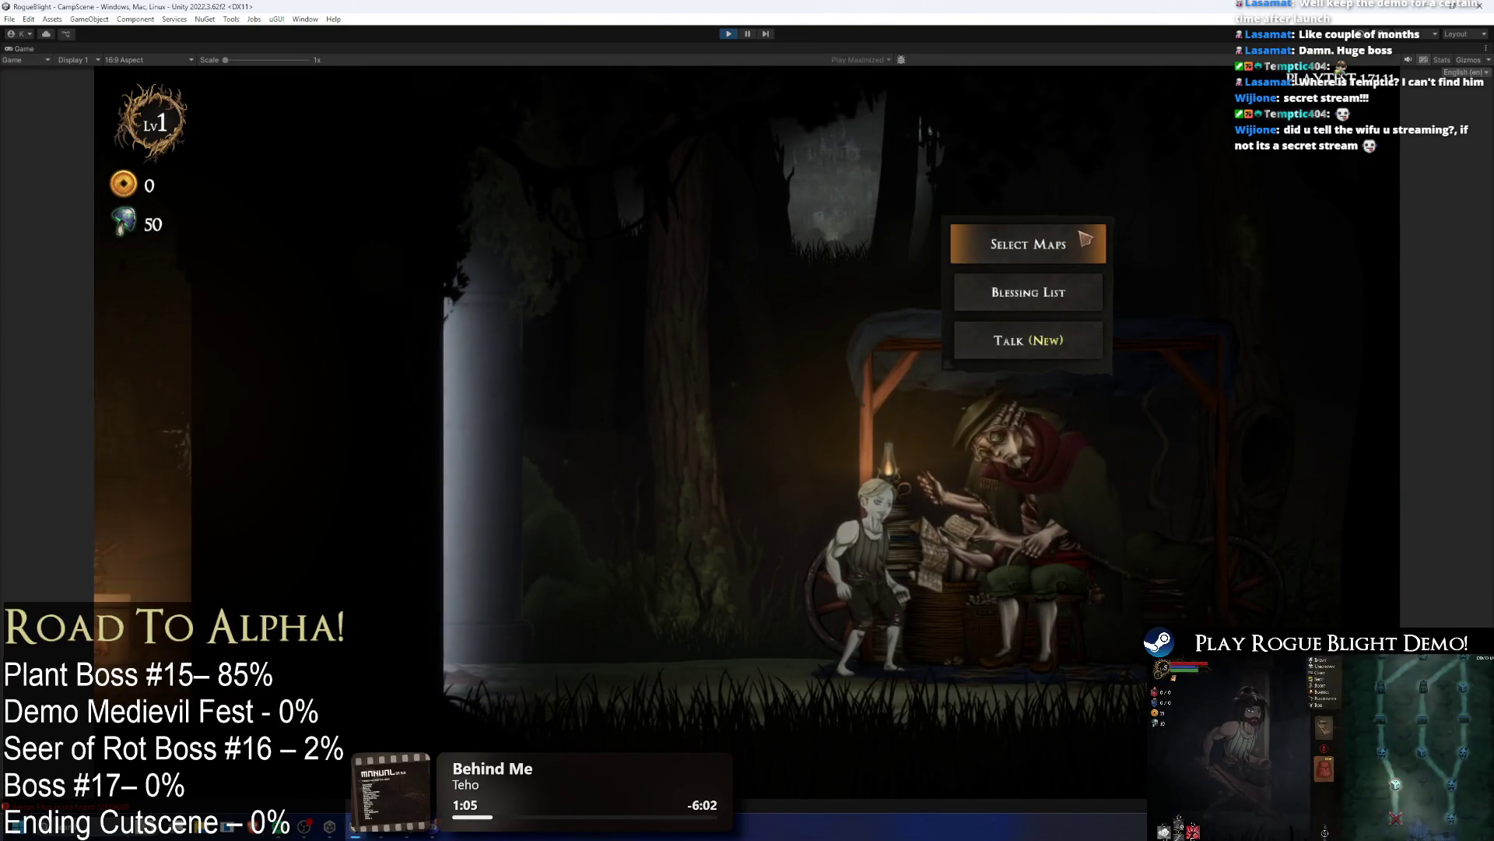
# Step: Check the empty challenge maps, then start the Story Mode map at difficulty 0
pyautogui.press('Return')
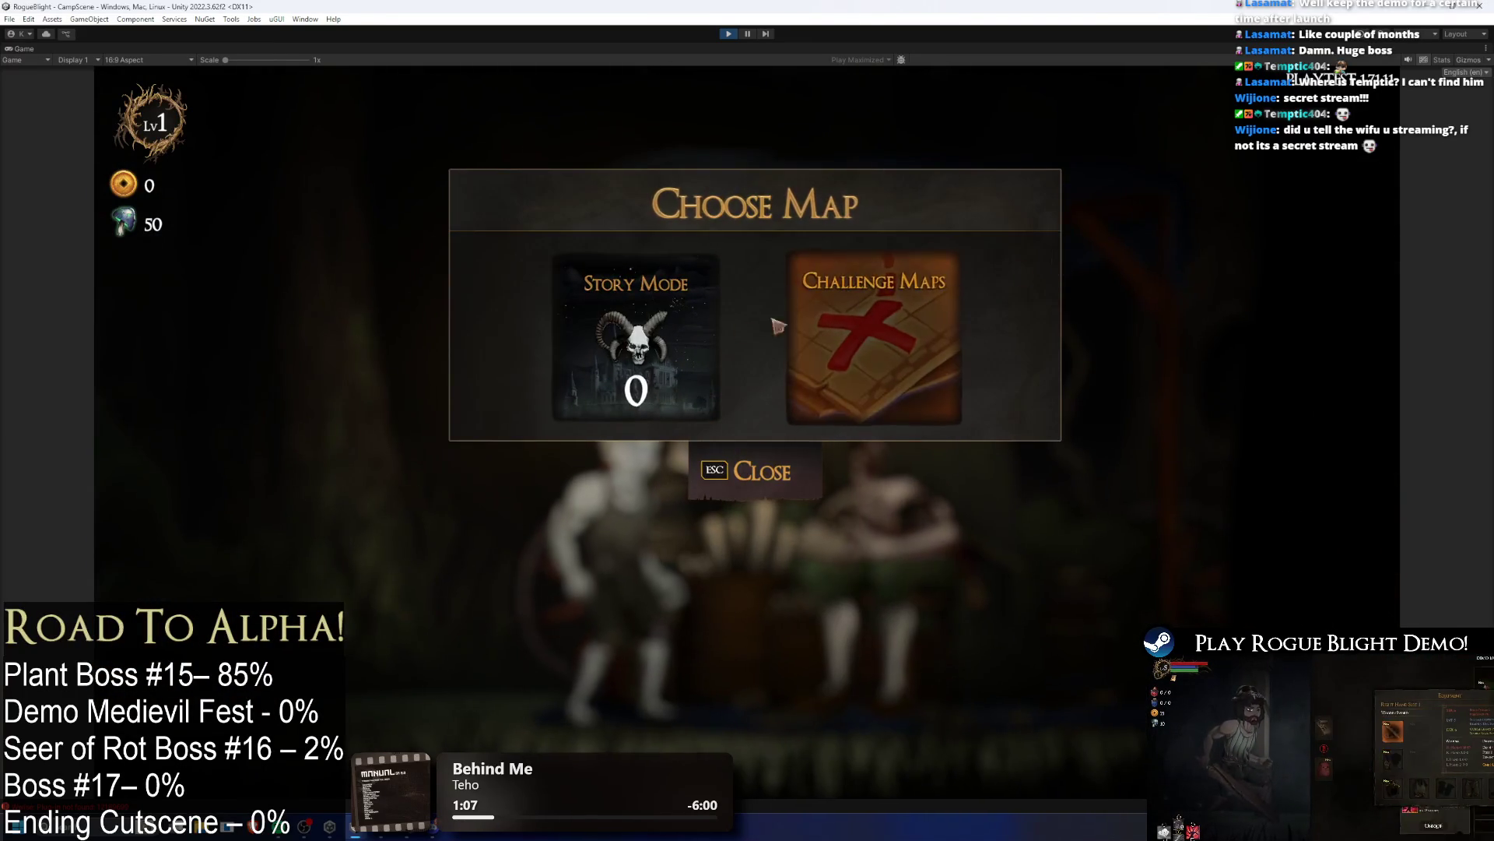
pyautogui.press('Return')
pyautogui.press('Escape')
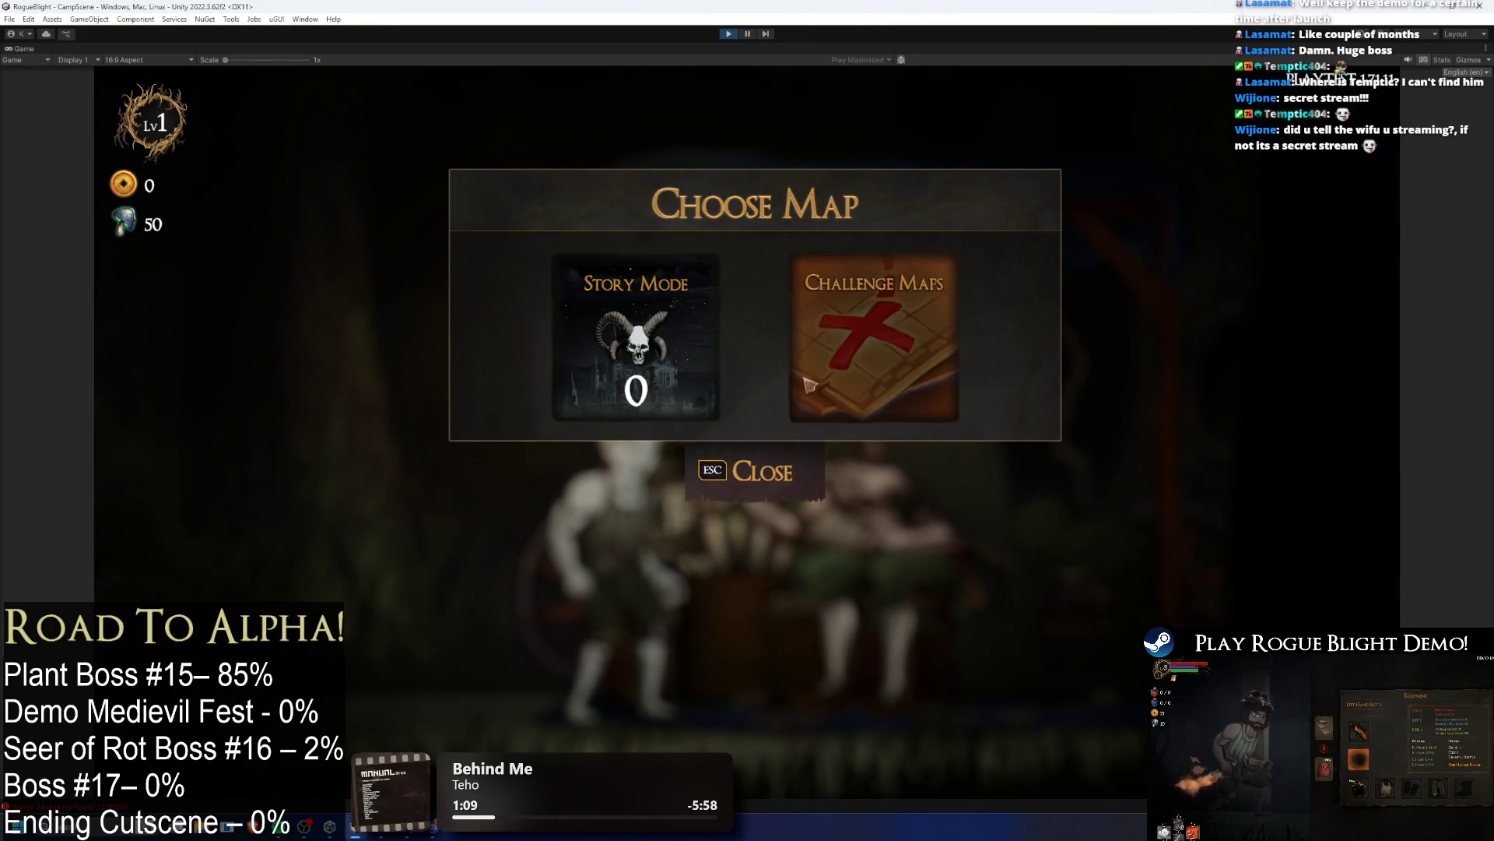
pyautogui.click(907, 353)
pyautogui.press('Escape')
pyautogui.press('Return')
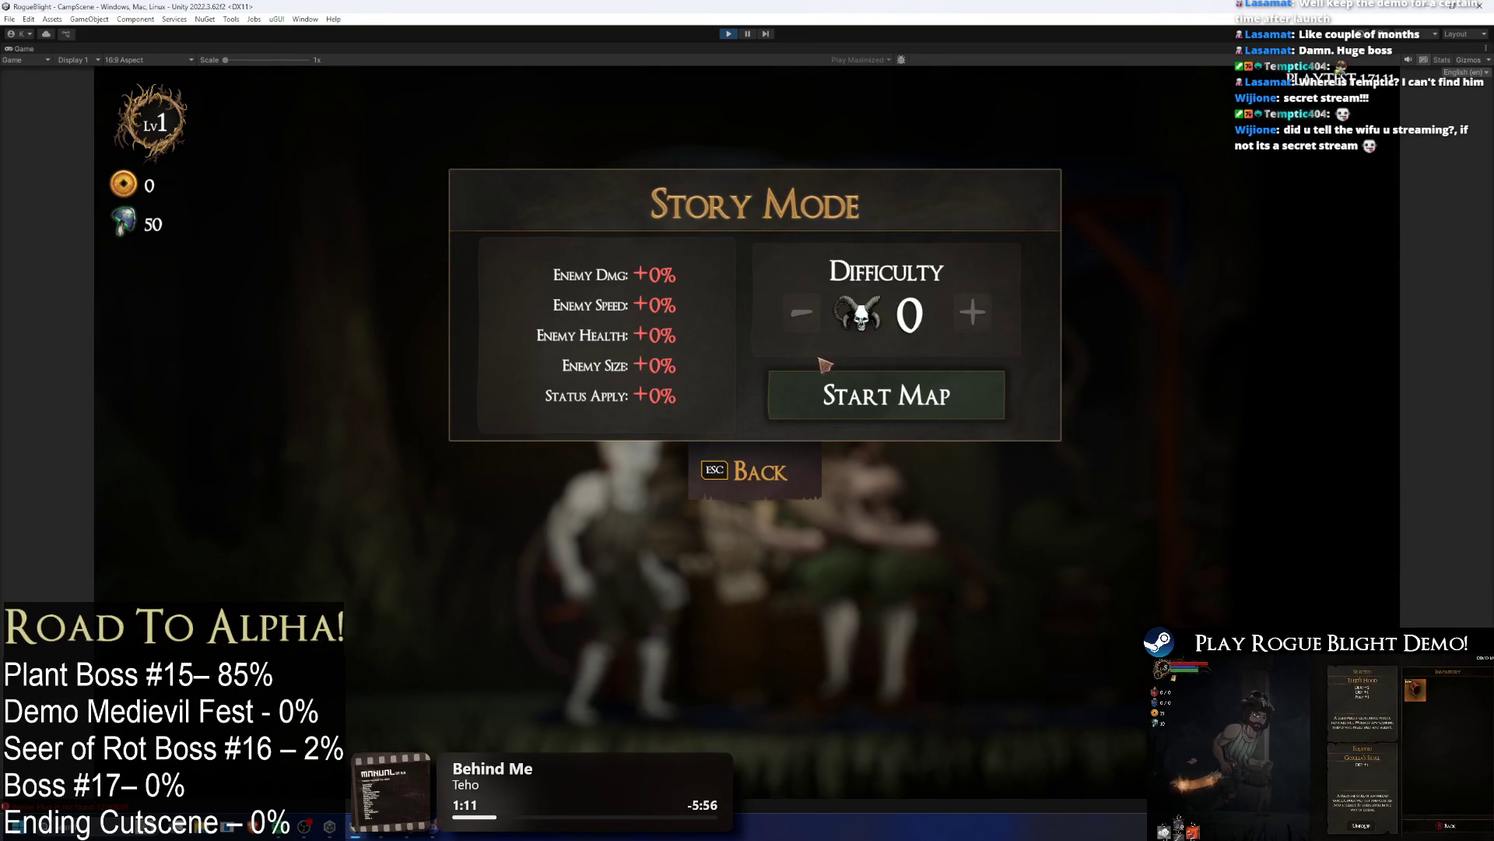
pyautogui.click(899, 400)
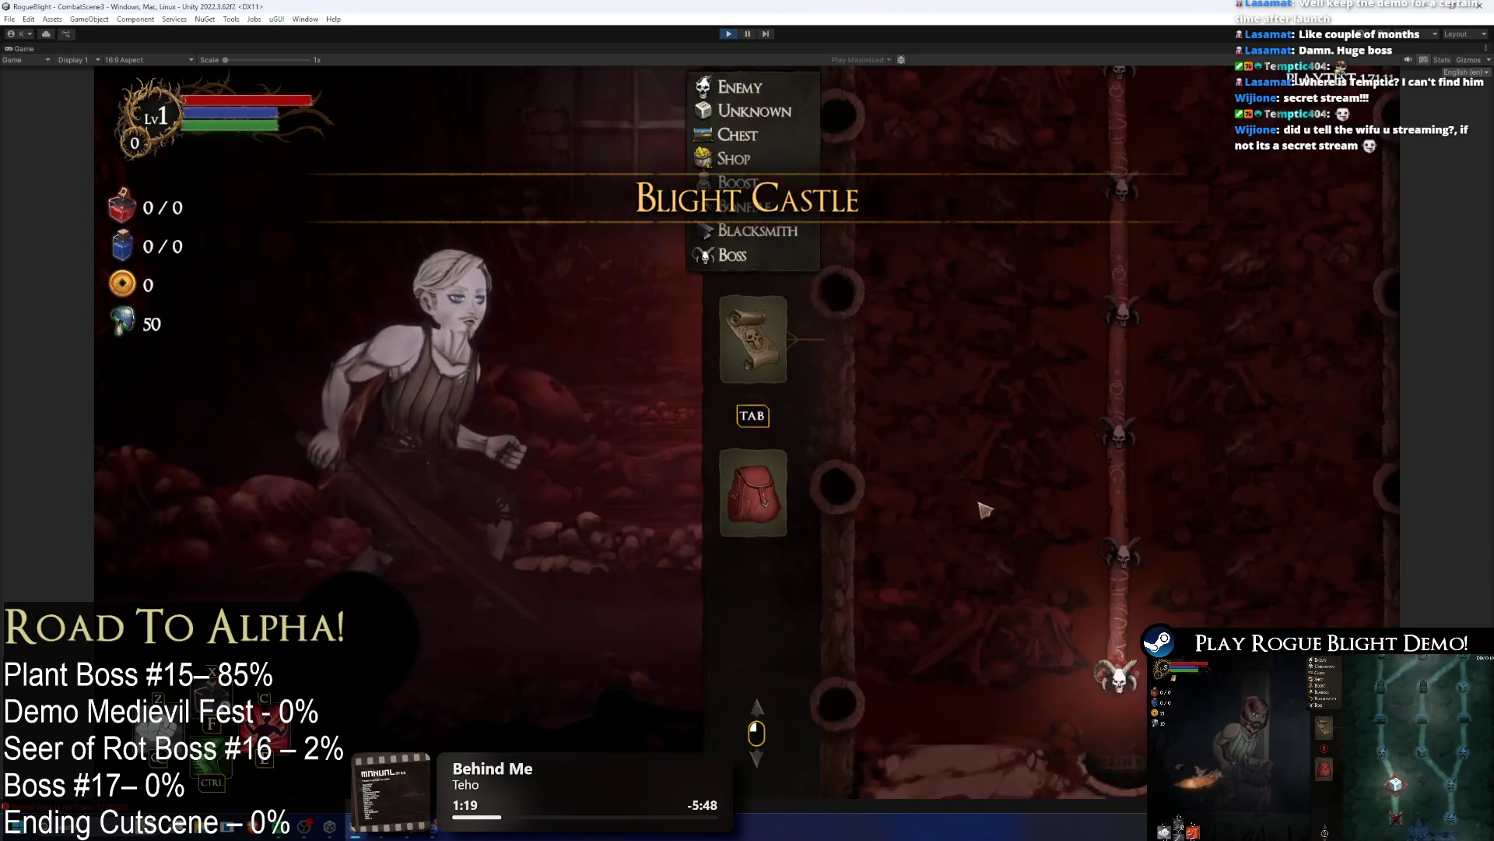
# Step: Advance through the route map into the Blight Castle boss room and pause with Ctrl+Shift+P
pyautogui.press('Tab')
pyautogui.press('d')
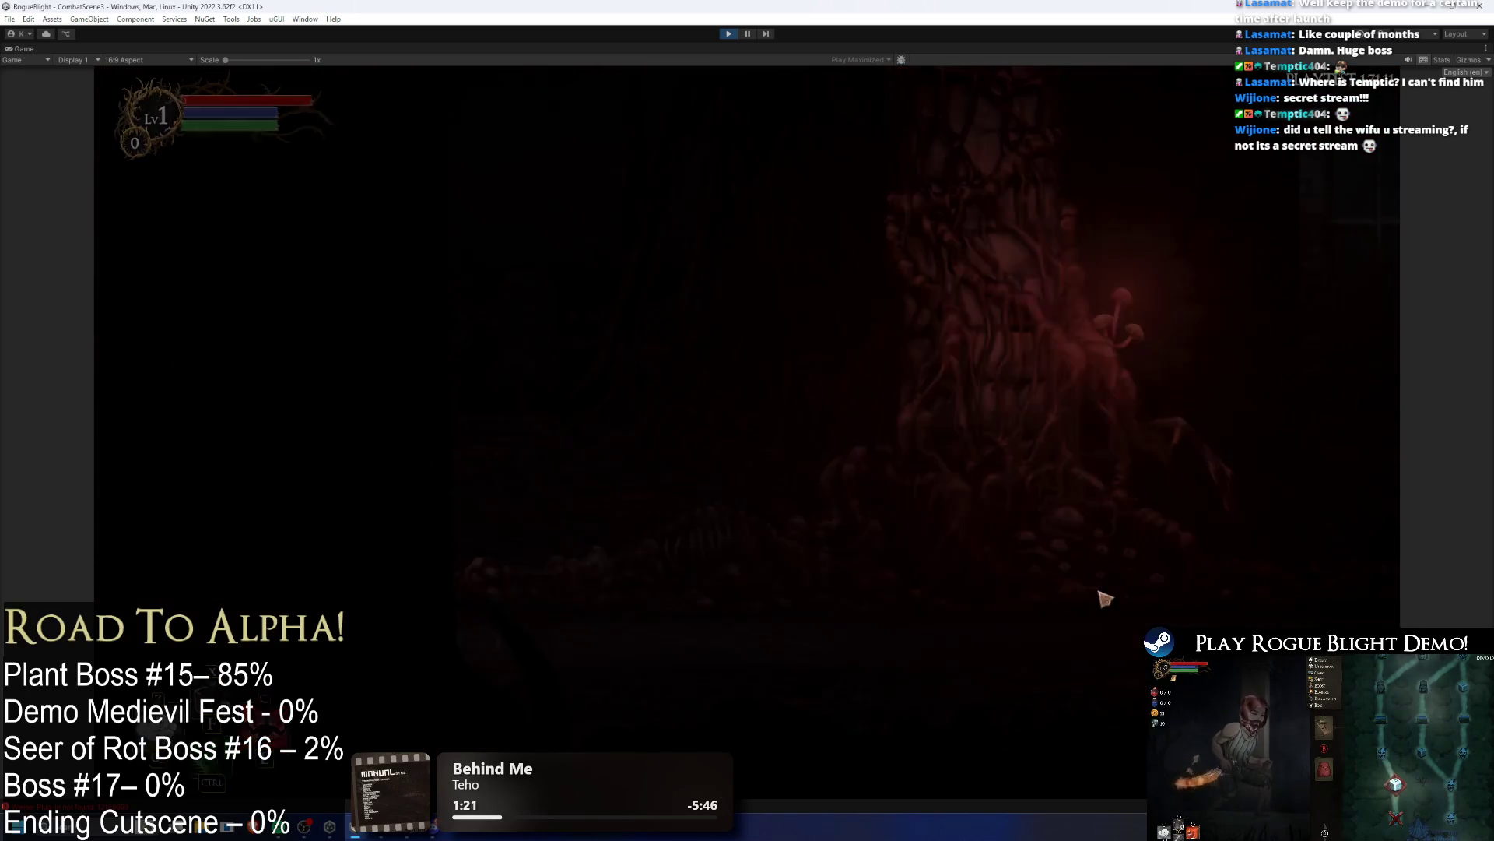
pyautogui.press('Tab')
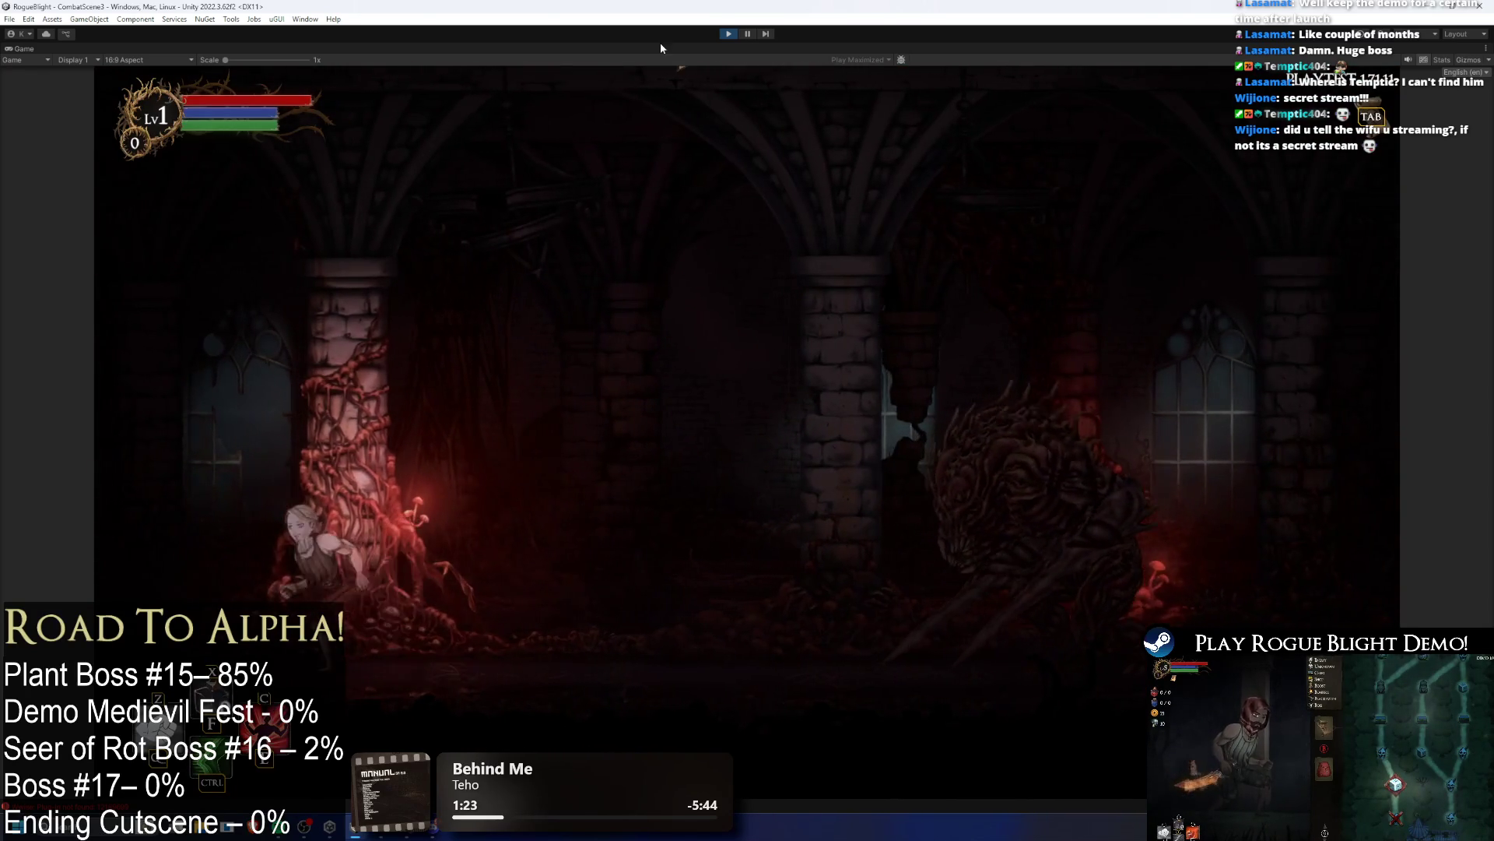
pyautogui.hotkey('ctrl', 'shift', 'p')
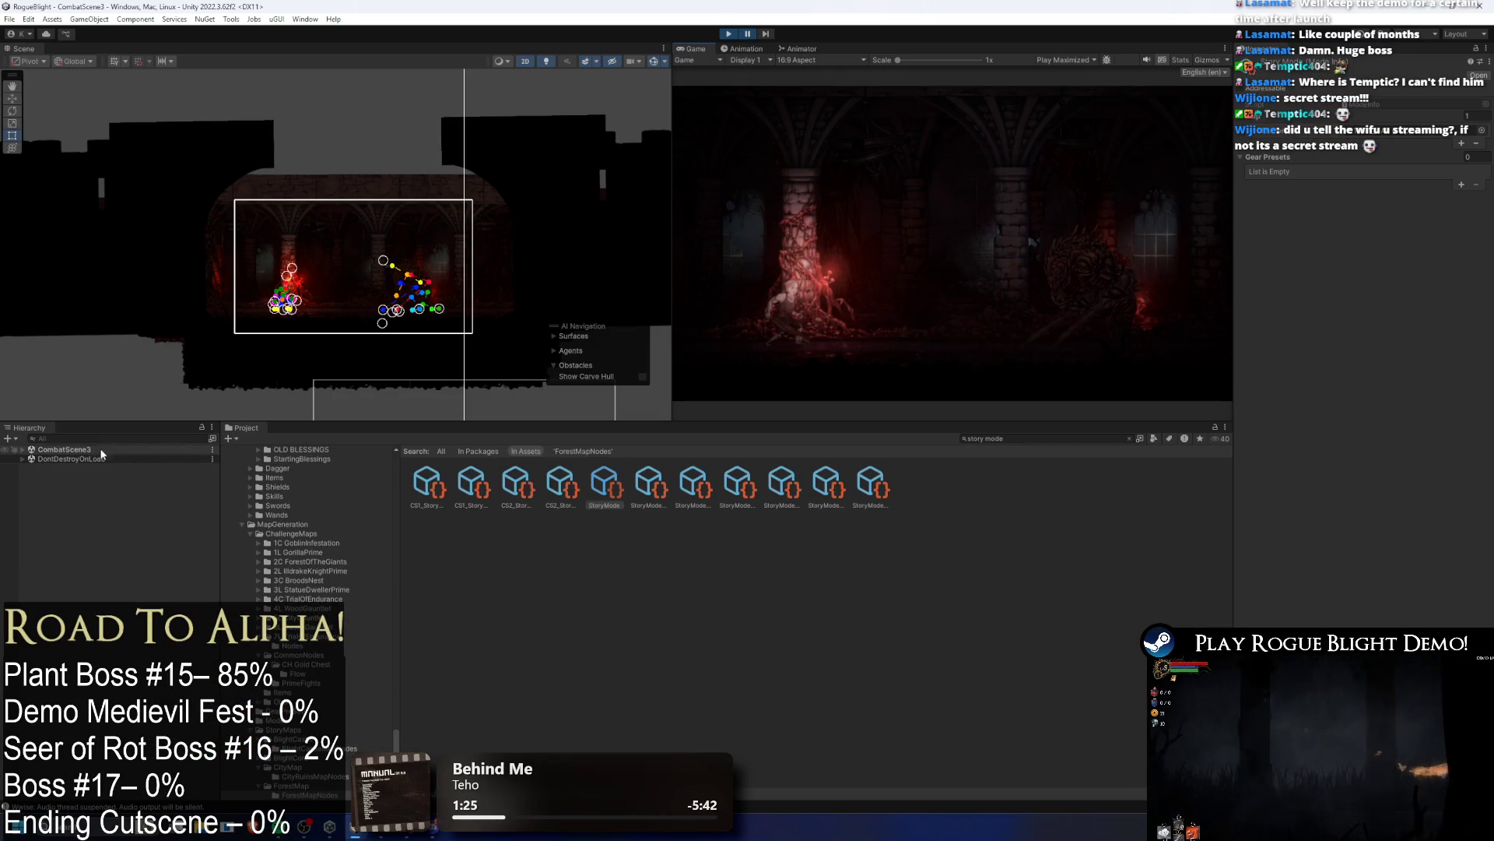
# Step: Find SeerOfRot Art in the Hierarchy with 'seer' and select all its sprite parts
pyautogui.click(106, 438)
pyautogui.write('seer')
pyautogui.click(88, 461)
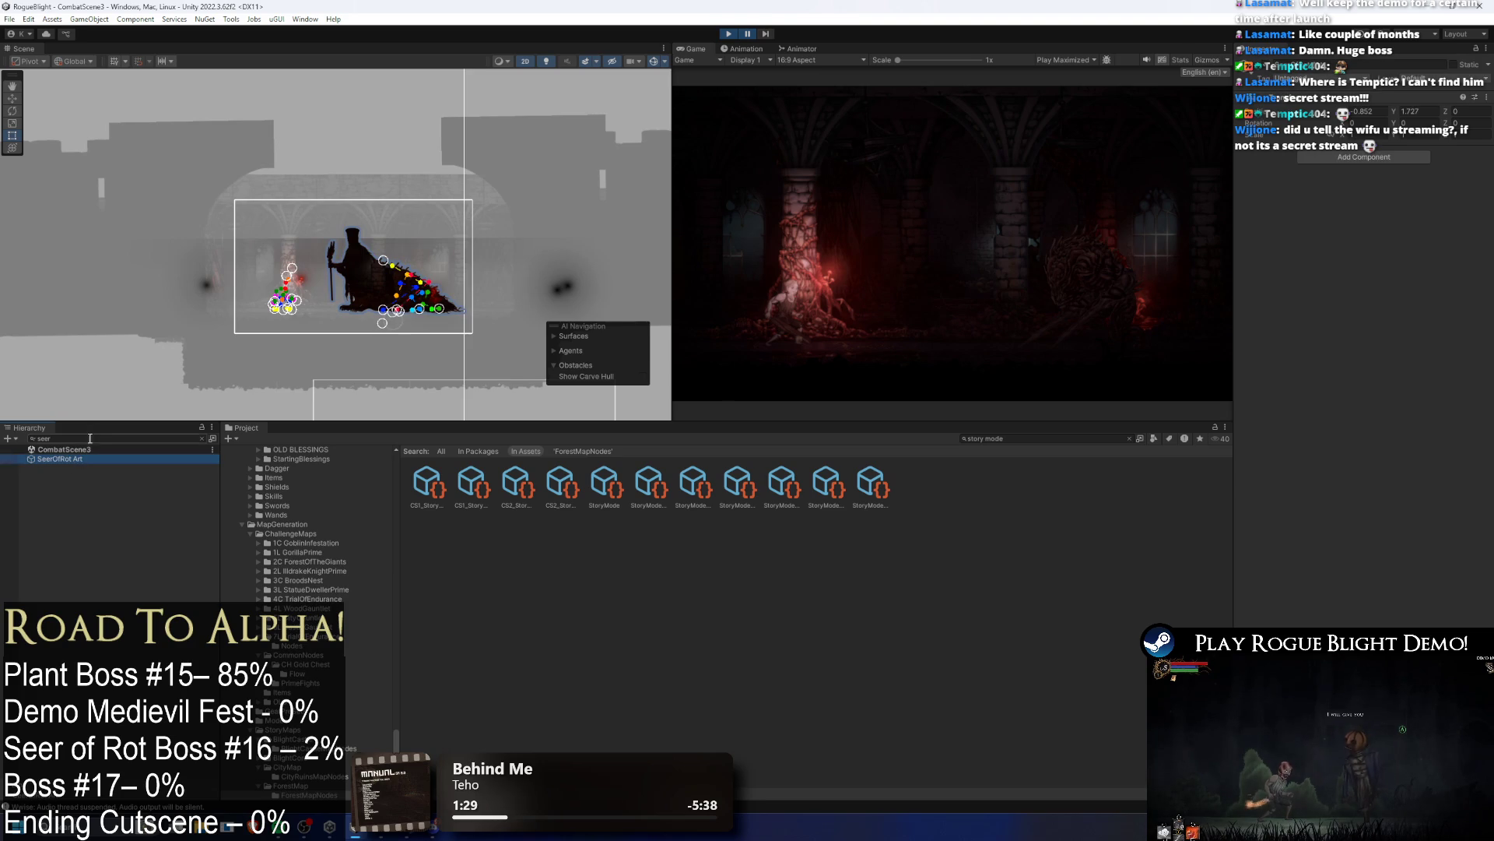
pyautogui.press('Escape')
pyautogui.click(102, 511)
pyautogui.click(96, 526)
pyautogui.scroll(-3, 96, 545)
pyautogui.keyDown('shift'); pyautogui.click(94, 700); pyautogui.keyUp('shift')
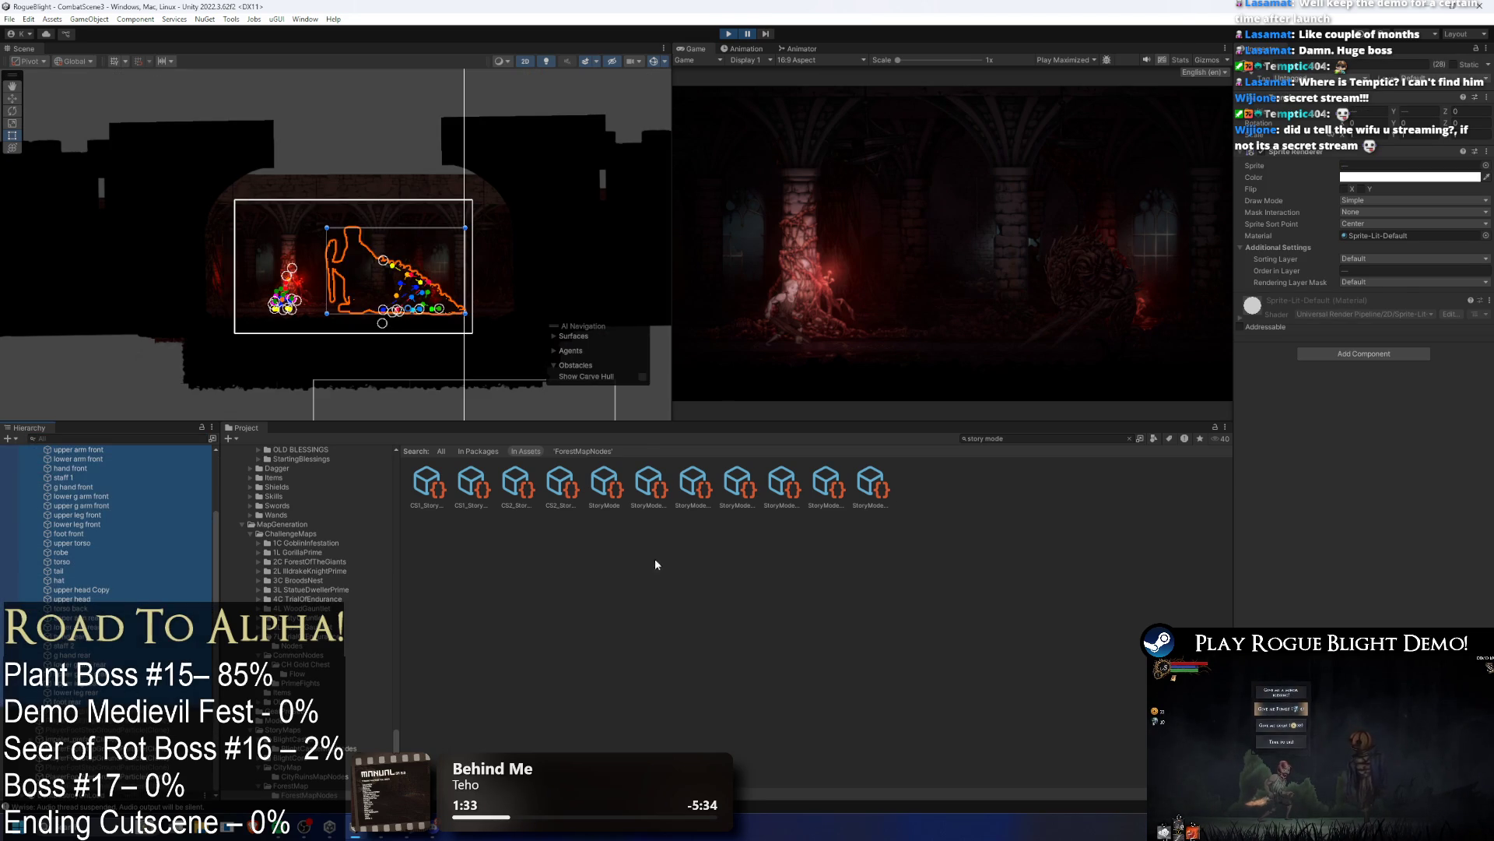
# Step: Set the selected parts' Sorting Layer to EnemyBack1 and resume maximized play
pyautogui.click(1364, 269)
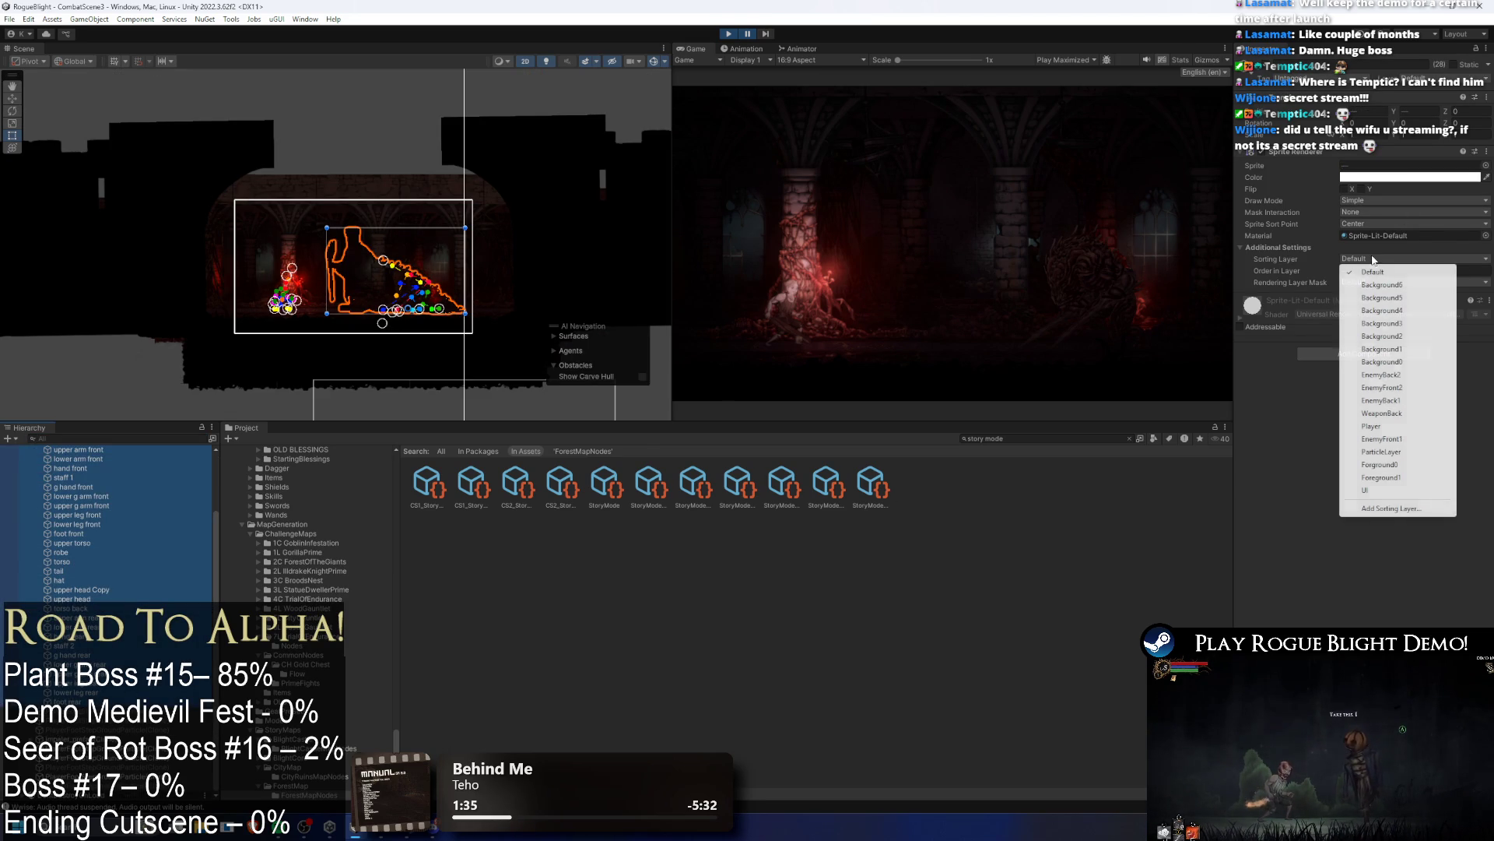
pyautogui.click(1370, 392)
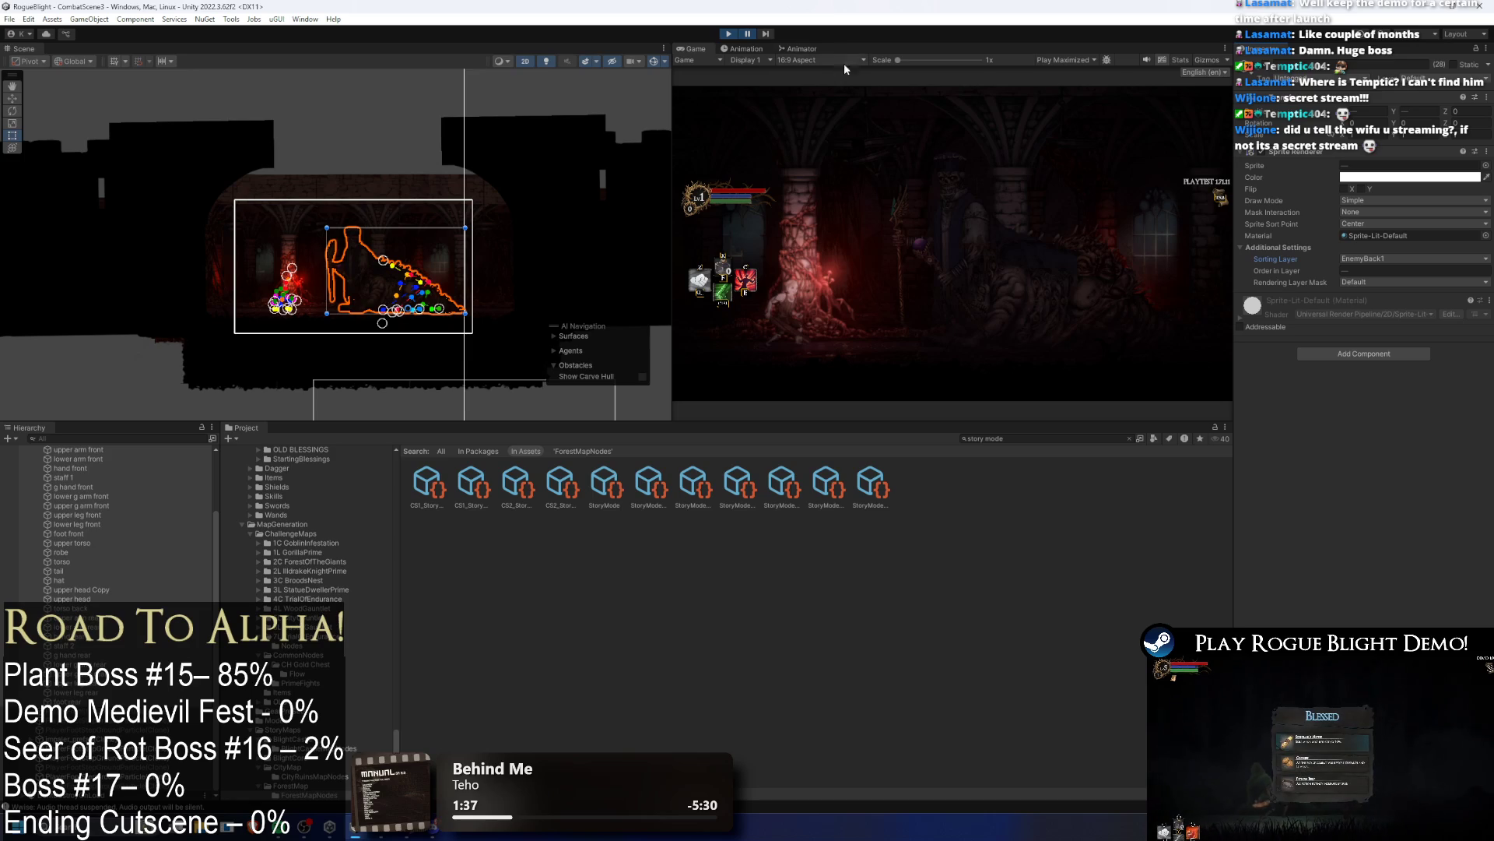
pyautogui.hotkey('shift', 'space')
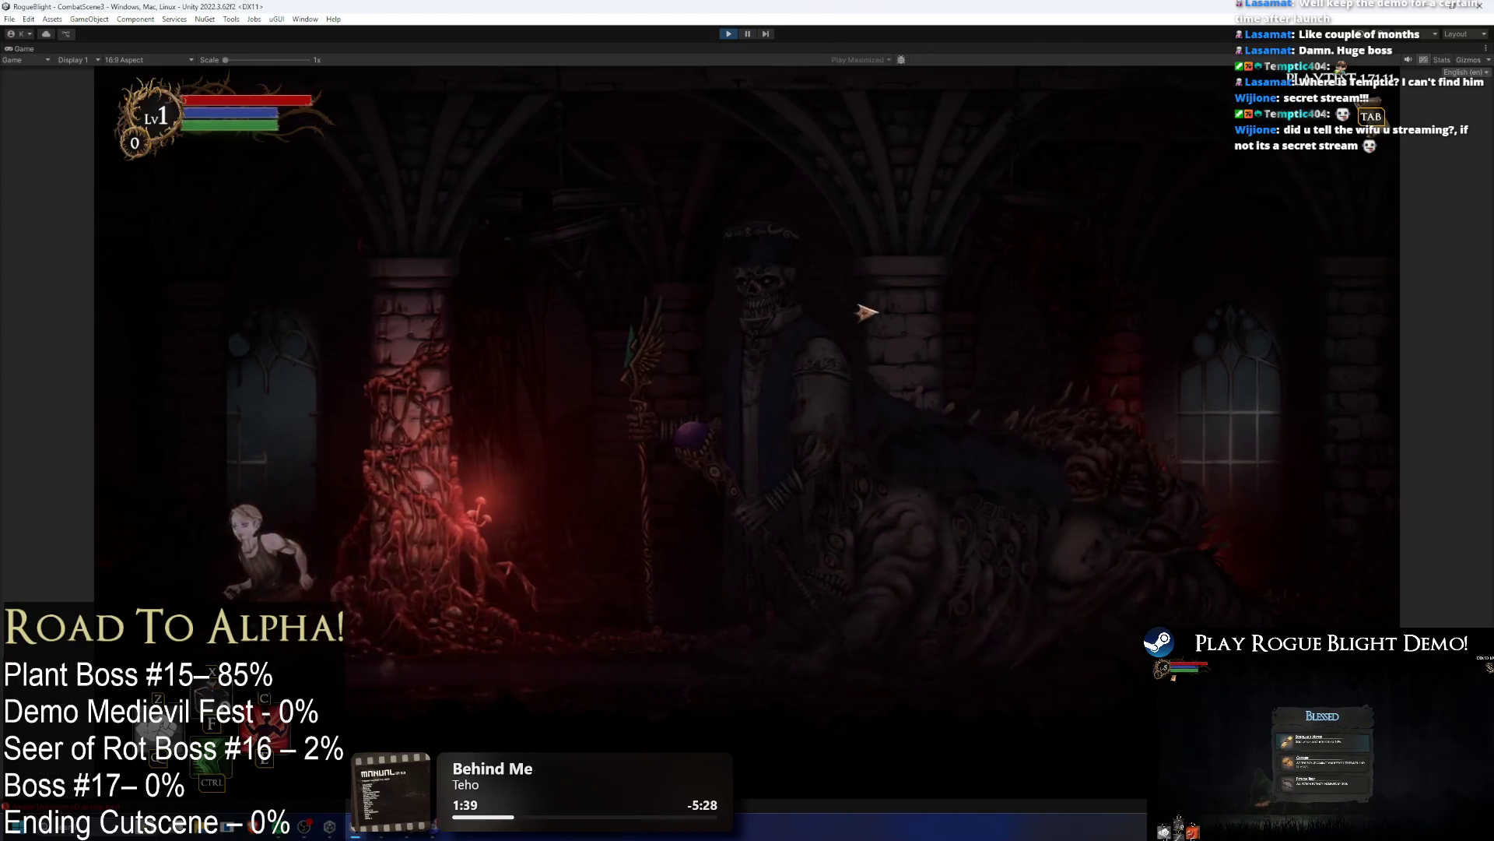
# Step: Walk the player right toward the Seer of Rot, then pause back to the editor
pyautogui.press('d')
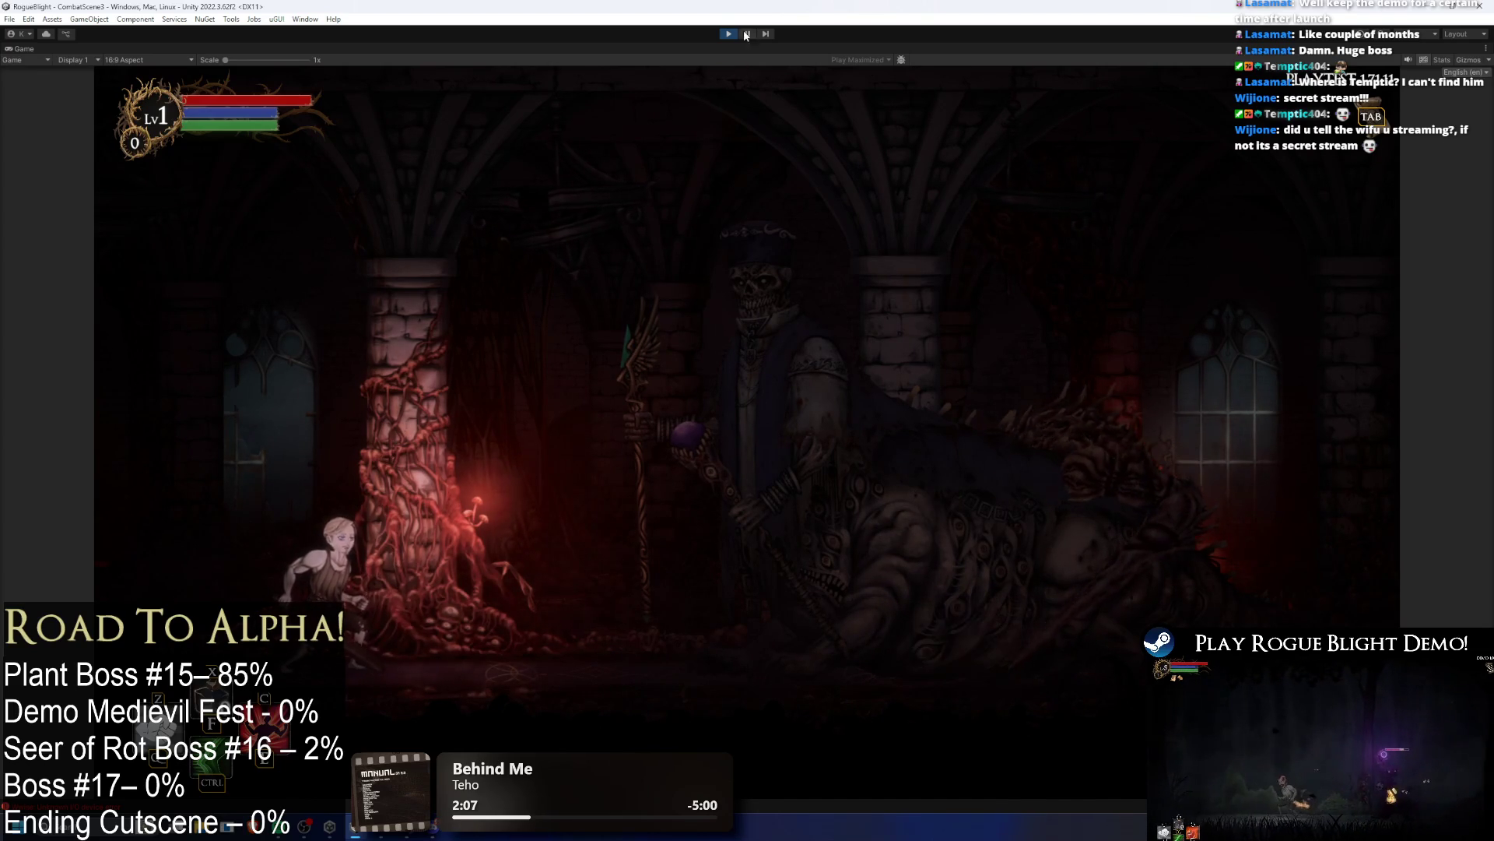
pyautogui.hotkey('ctrl', 'shift', 'p')
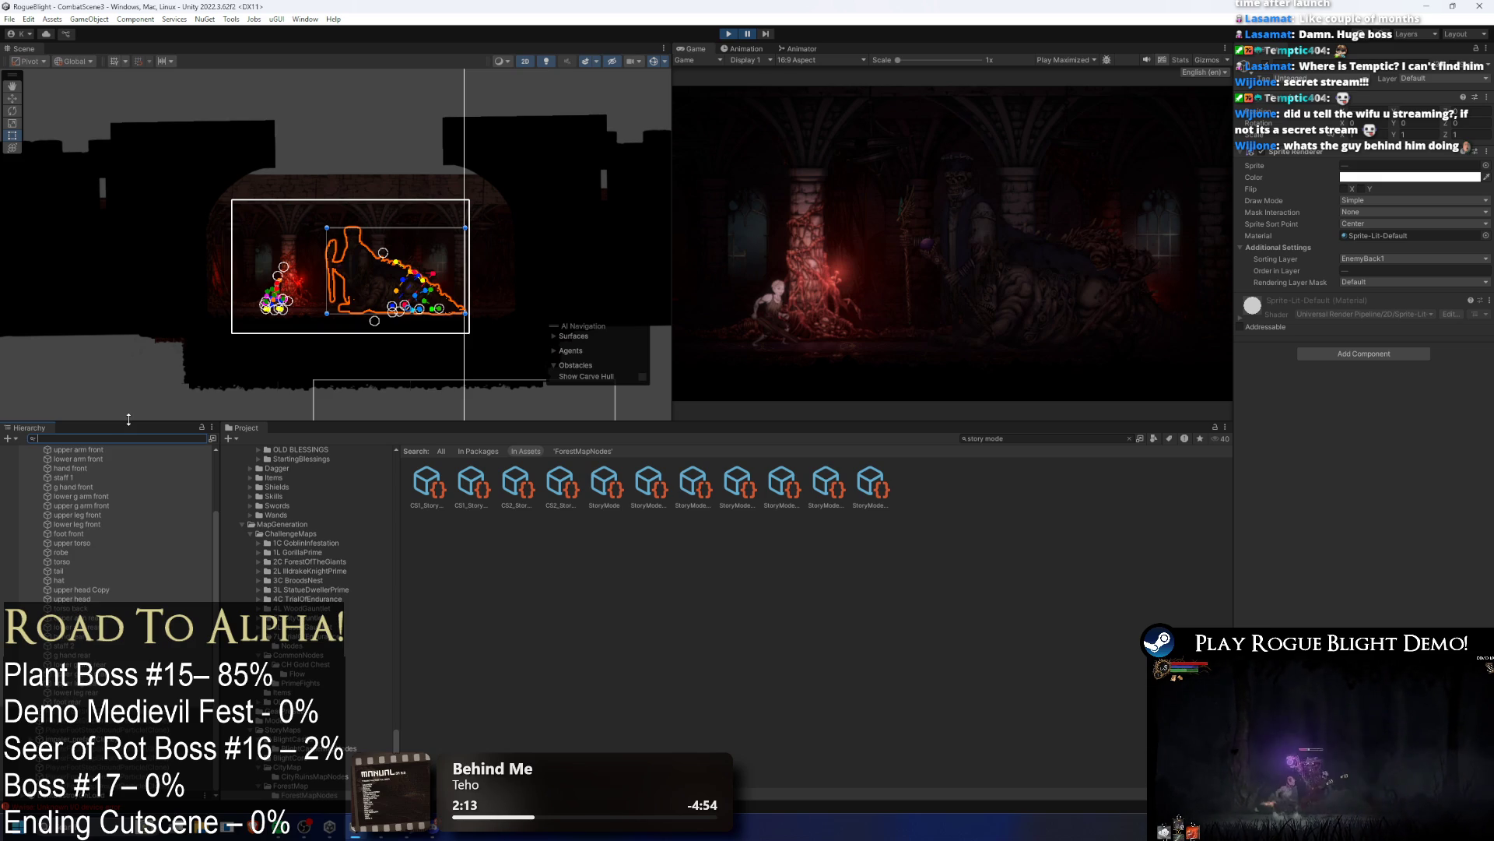
pyautogui.click(743, 34)
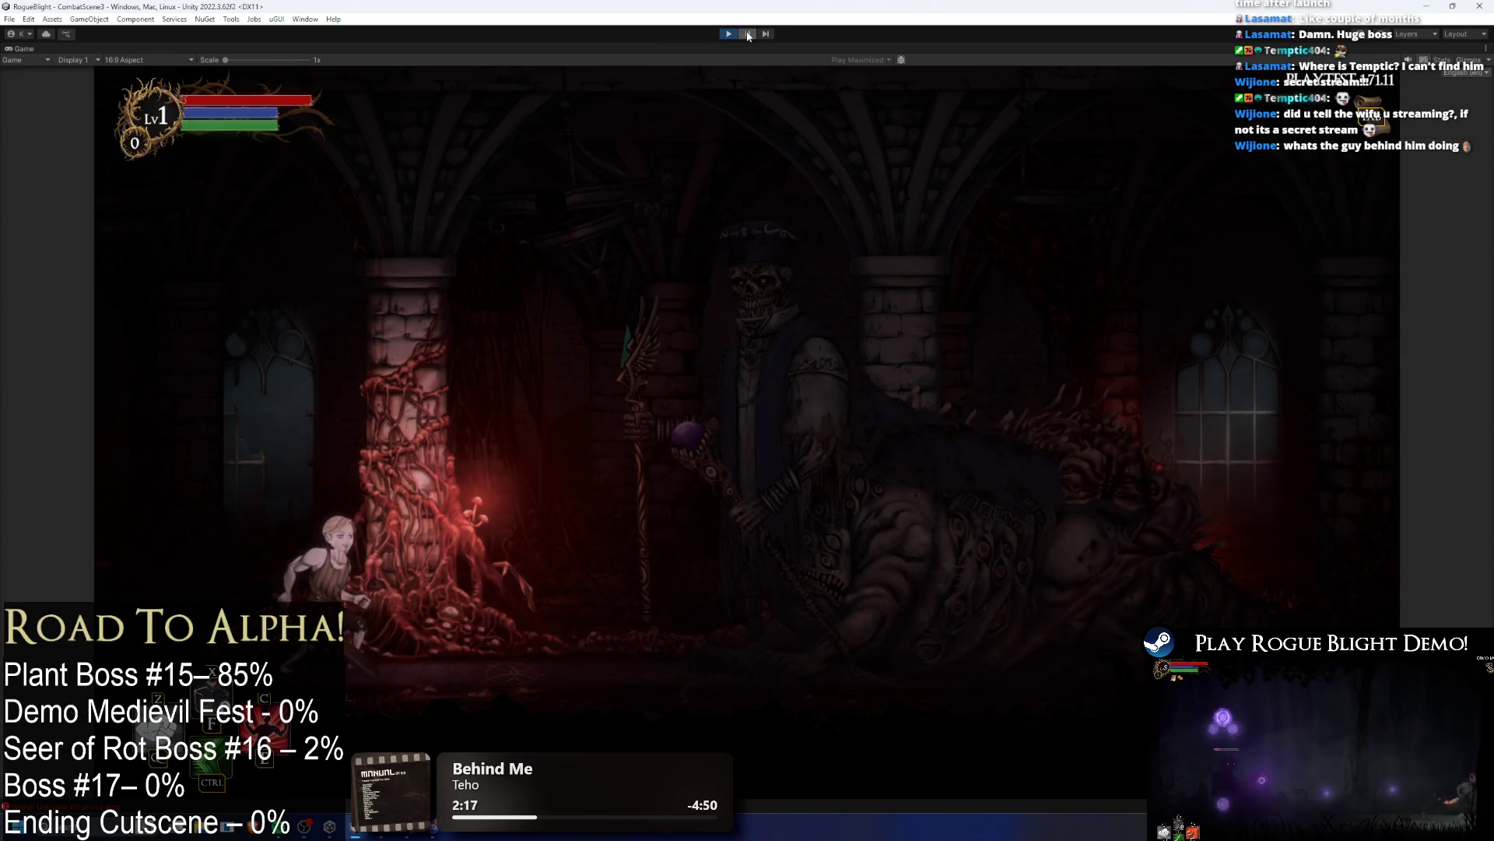
pyautogui.click(747, 34)
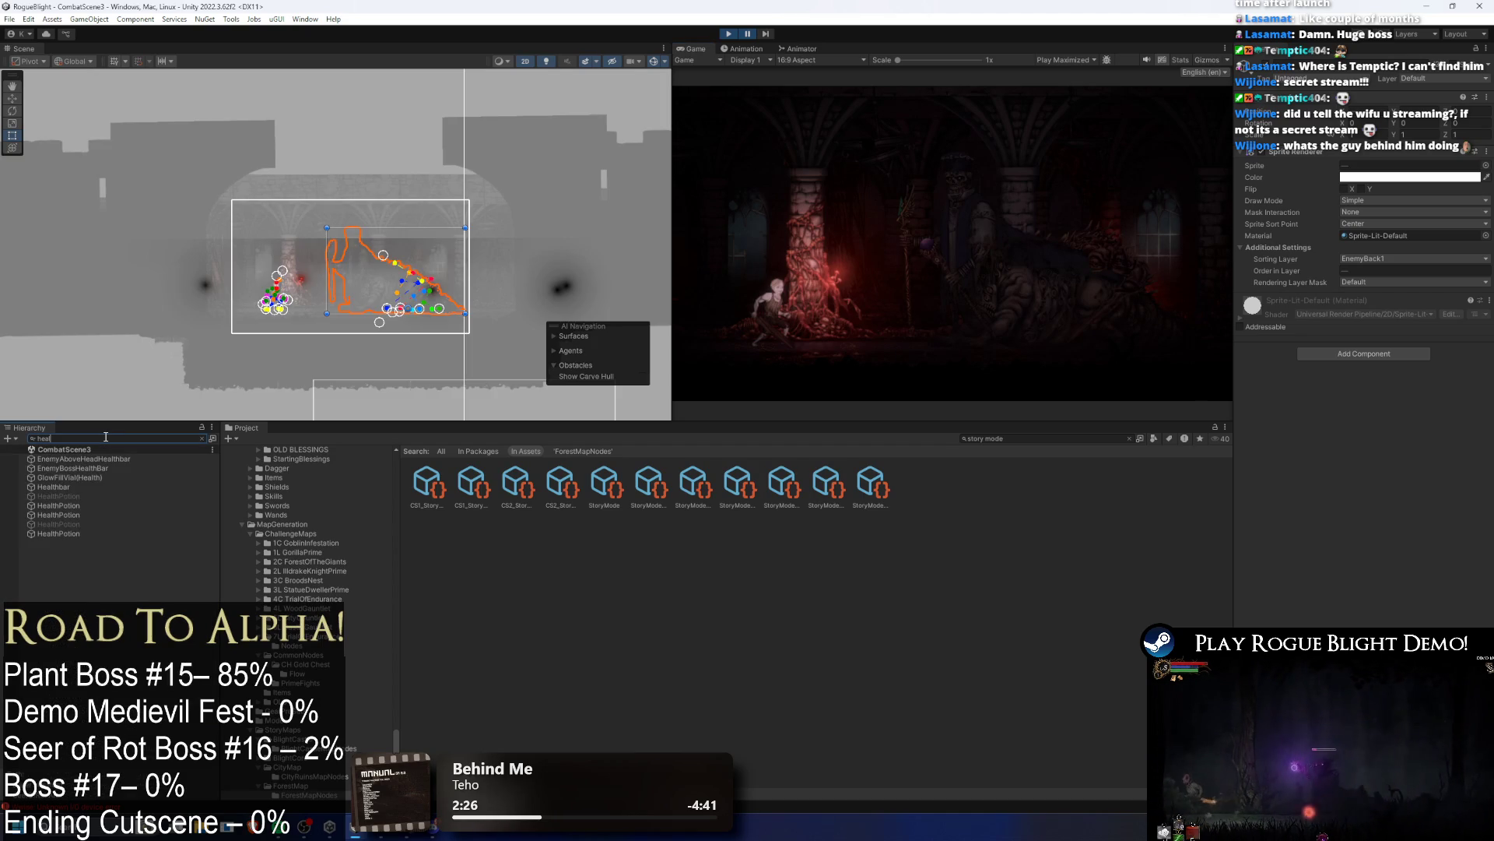
# Step: Set EnemyAboveHeadHealthbar's Canvas Group Alpha to 1
pyautogui.click(105, 468)
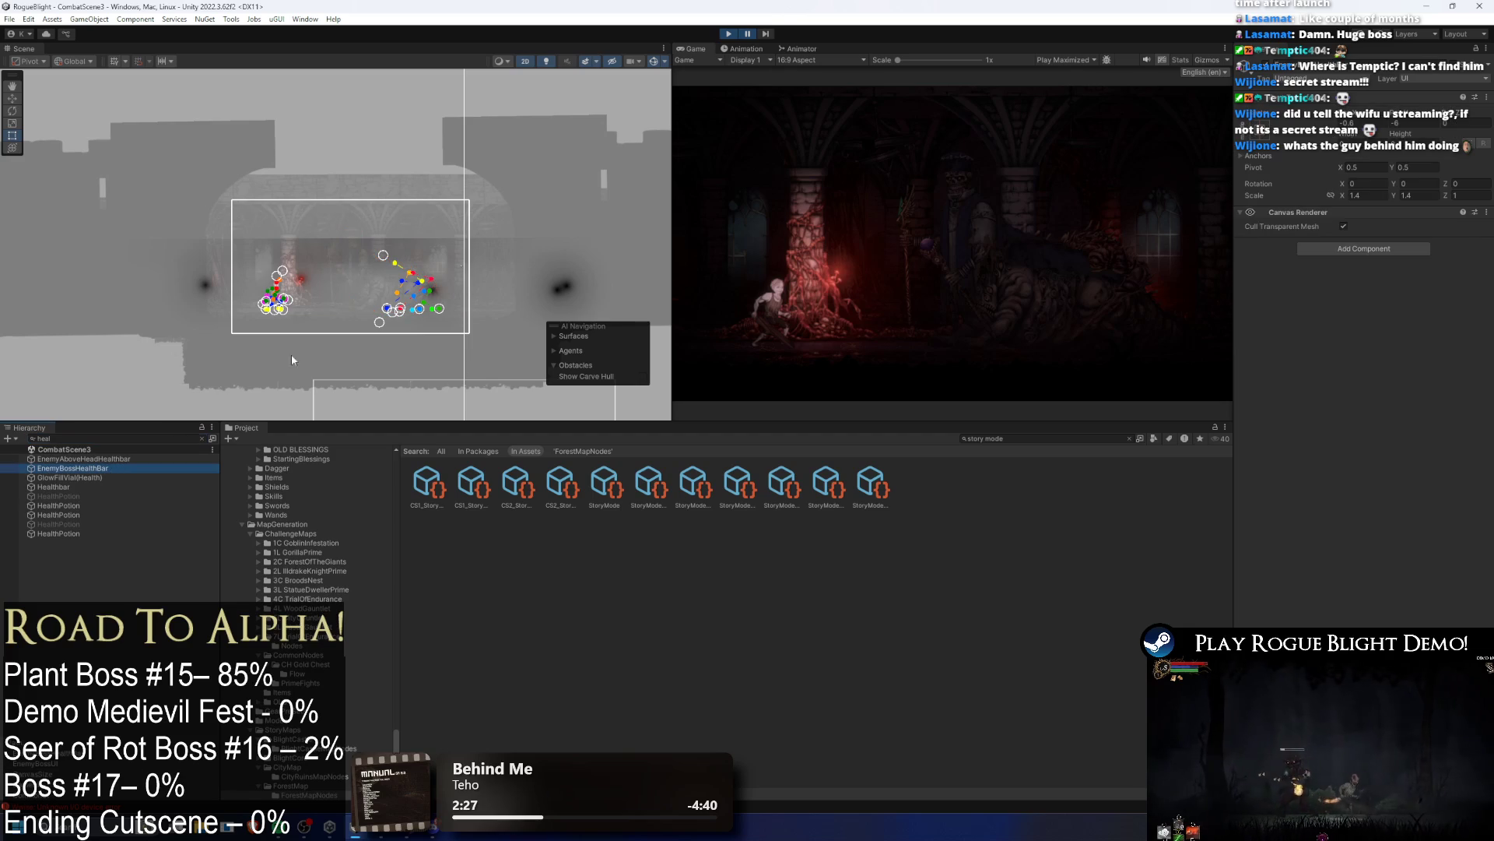
pyautogui.press('Up')
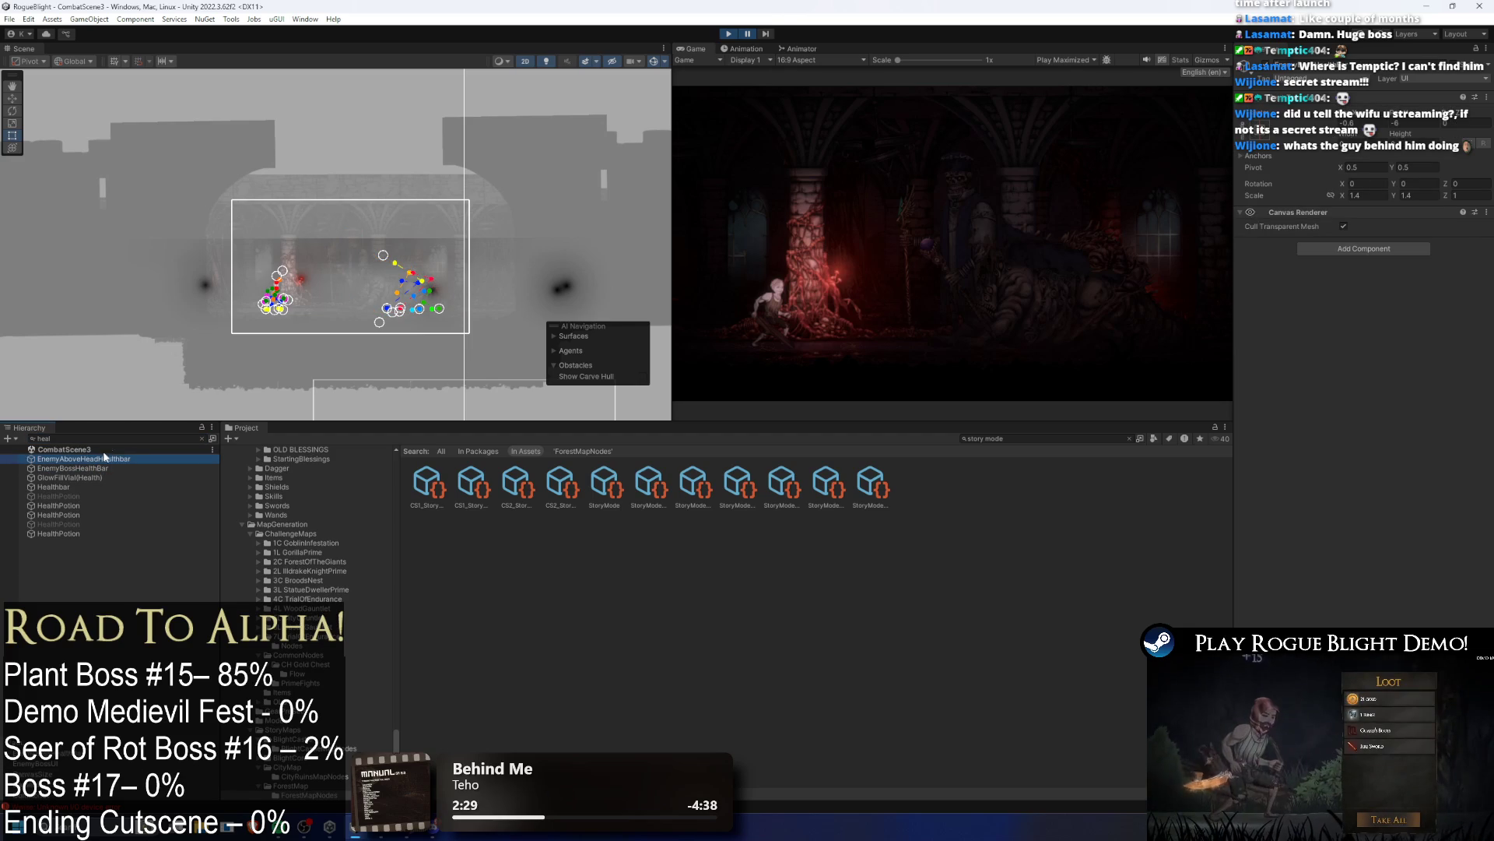
pyautogui.click(110, 439)
pyautogui.press('BackSpace')
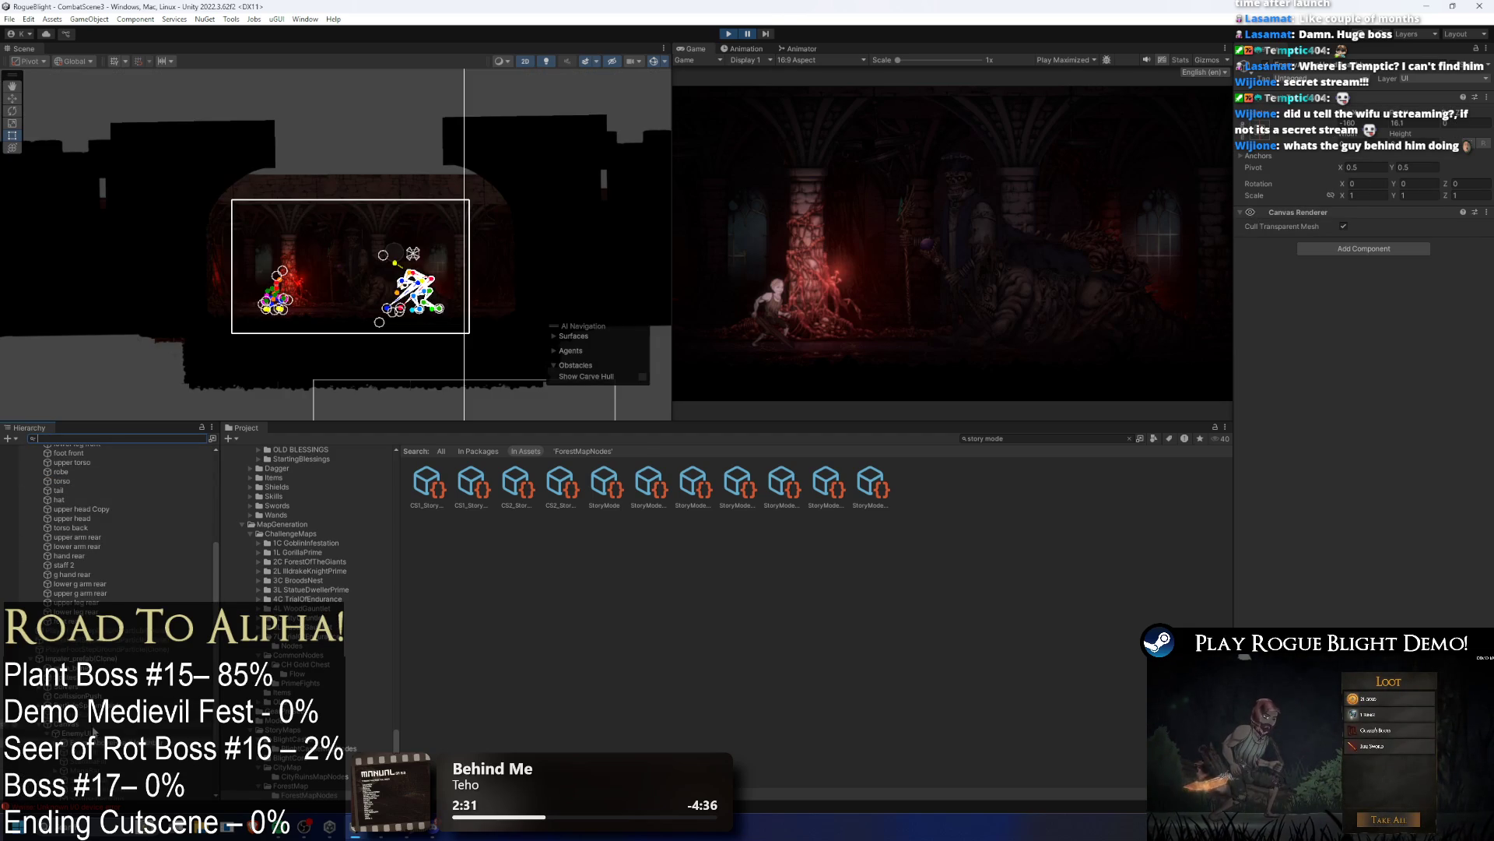
pyautogui.click(1330, 239)
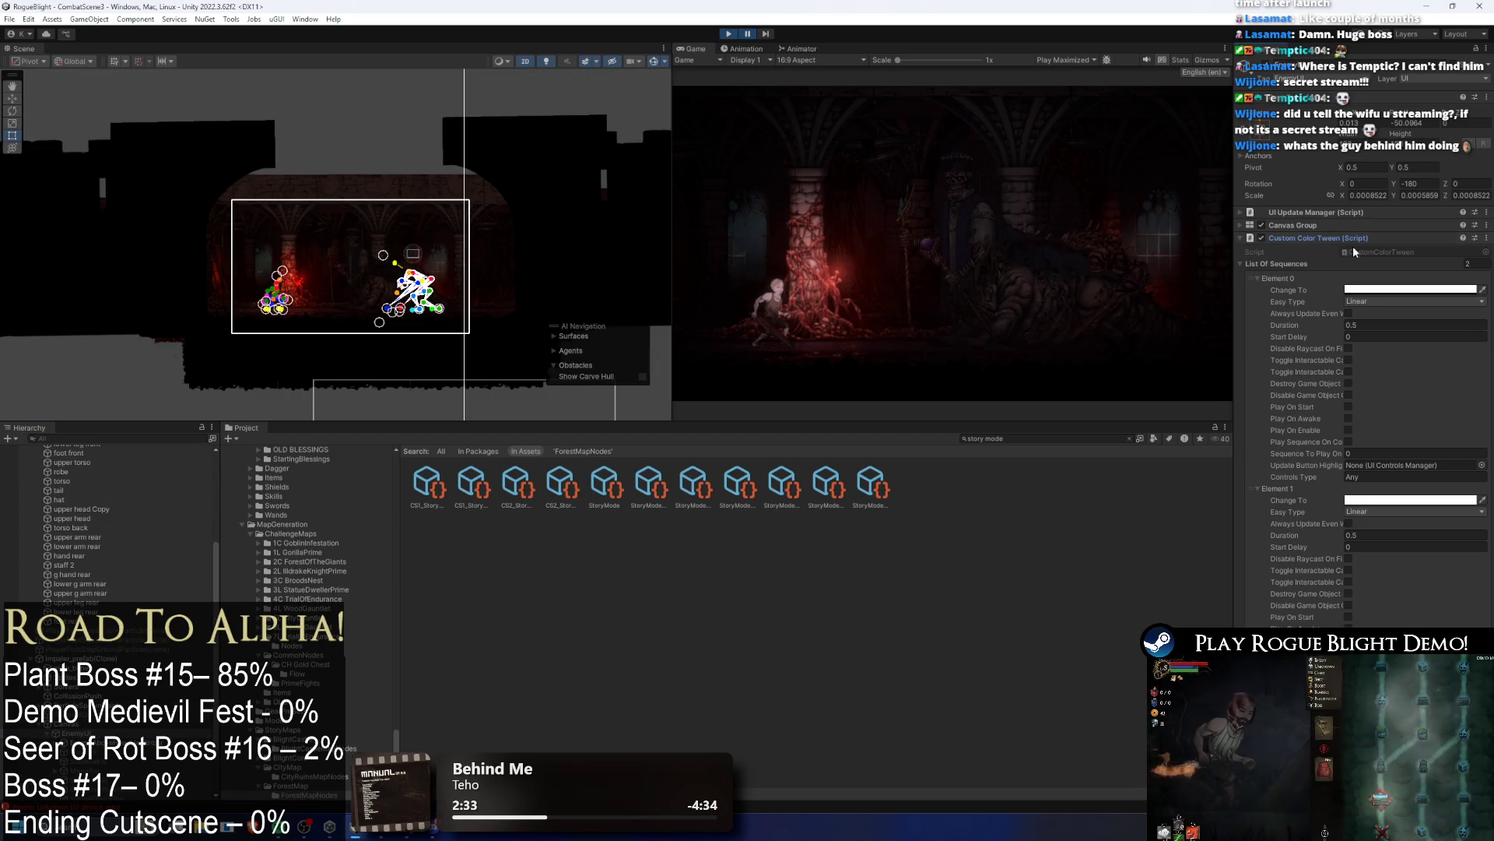
pyautogui.click(1323, 225)
pyautogui.click(1372, 239)
pyautogui.write('1')
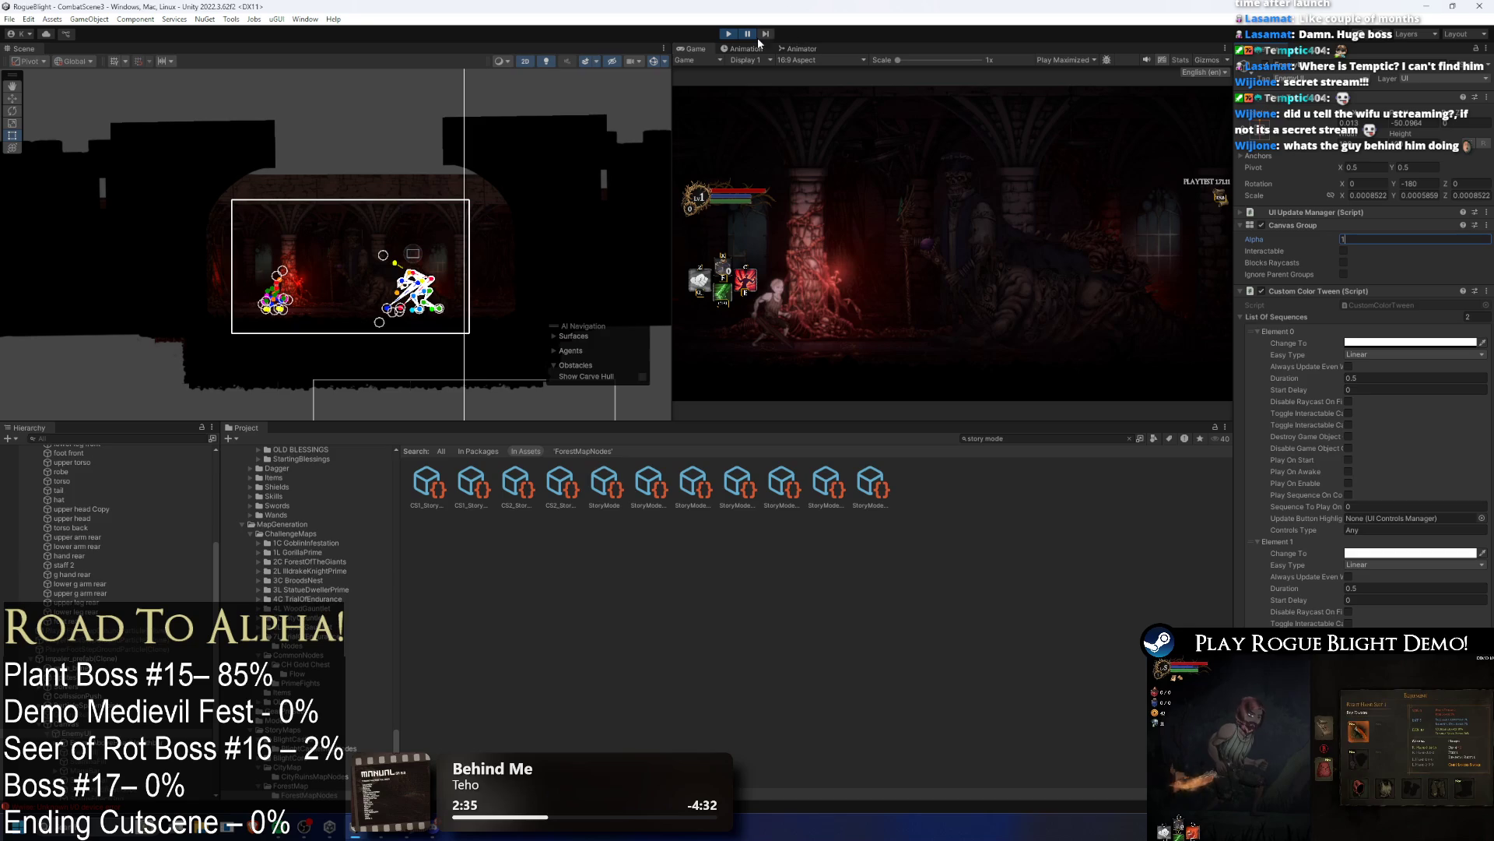
pyautogui.press('Return')
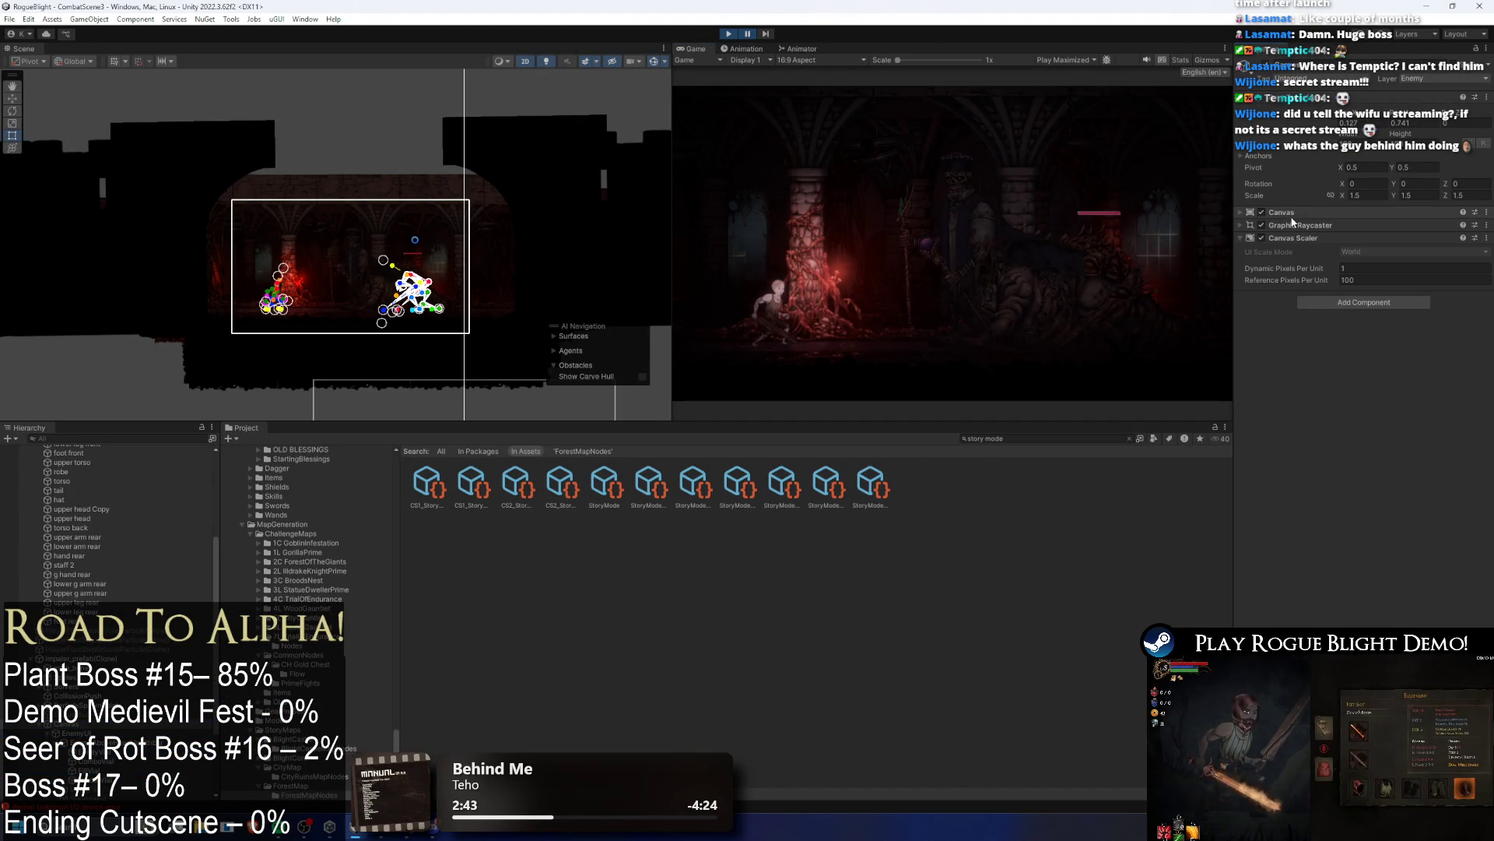
# Step: Find EnemyBossUI via a 'th' search and set its Canvas Group Alpha to 1
pyautogui.click(1293, 210)
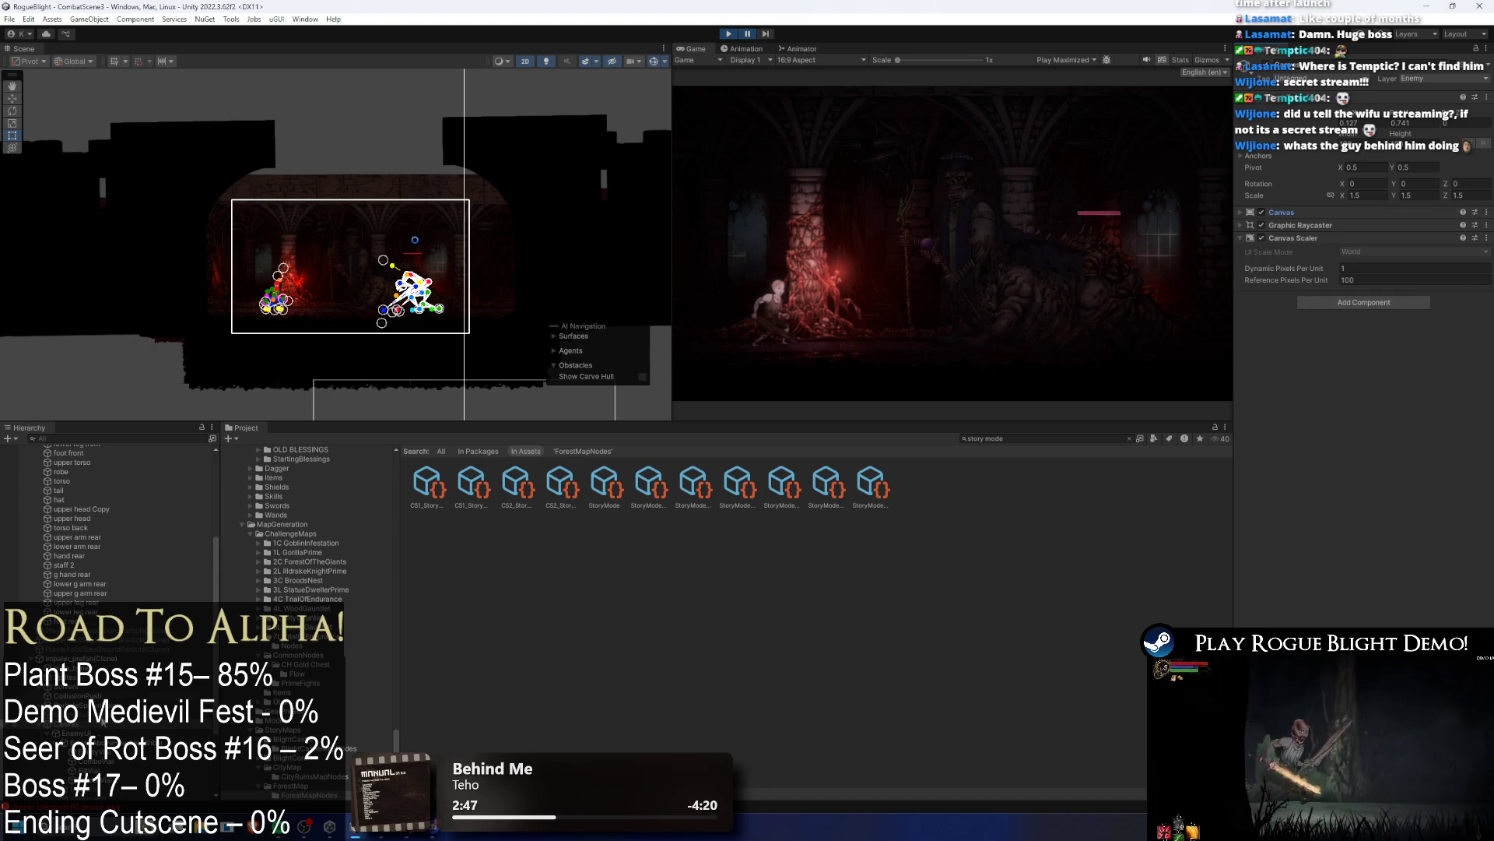
pyautogui.scroll(-3, 142, 691)
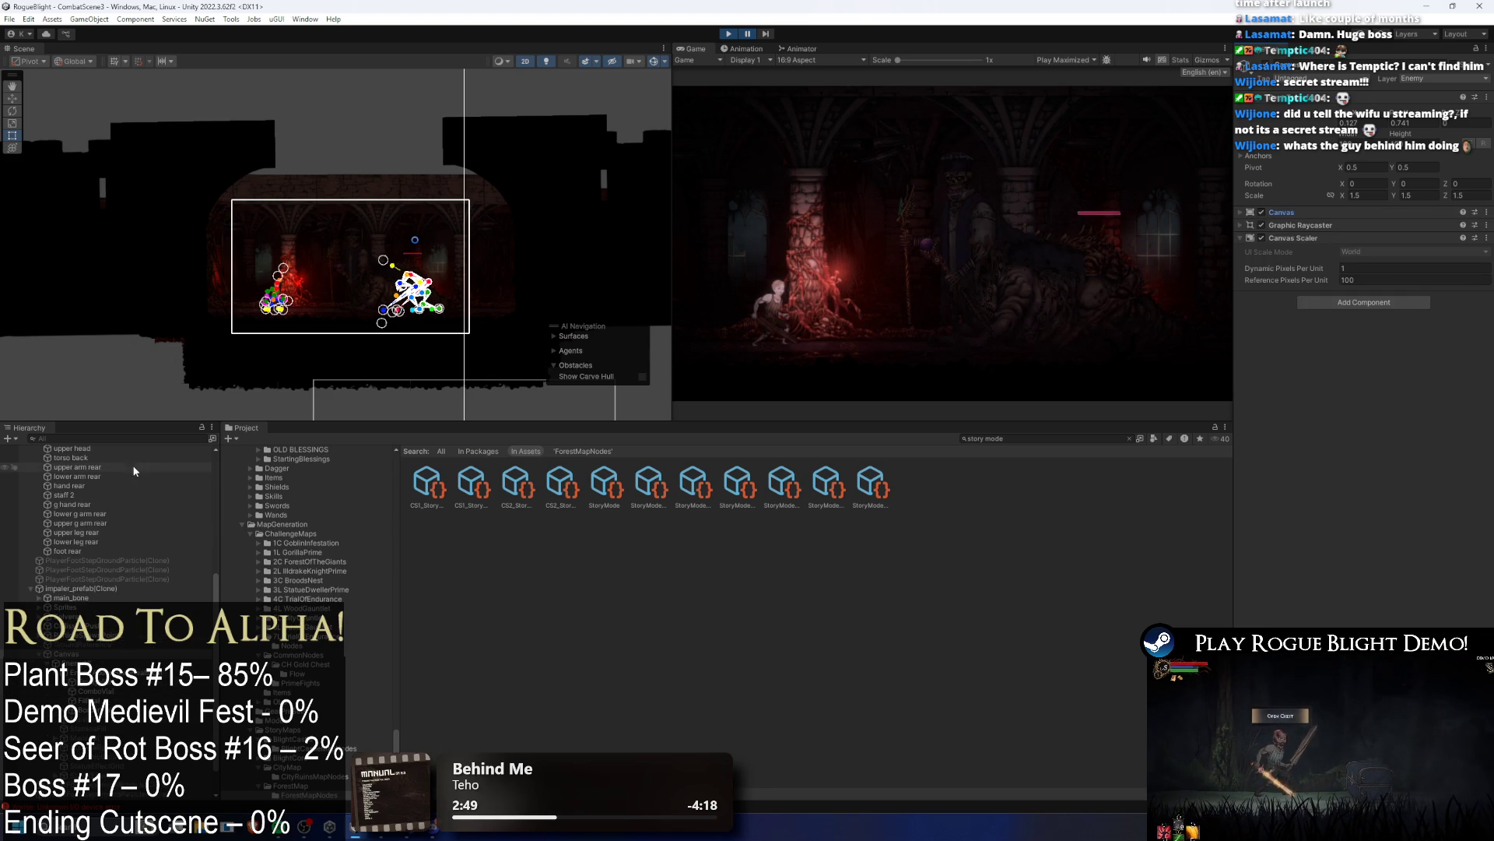
pyautogui.click(117, 437)
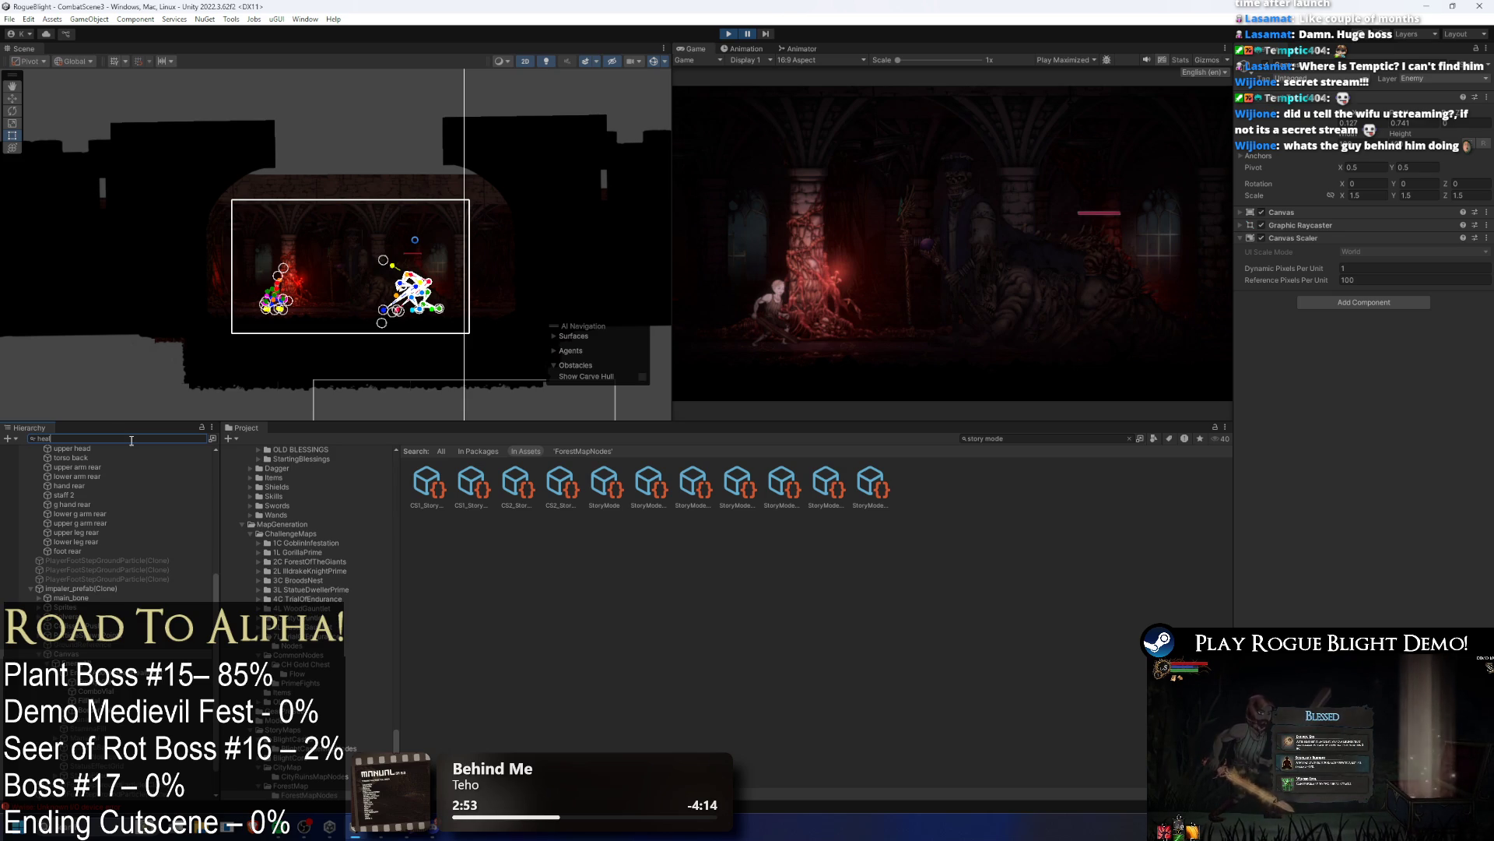
pyautogui.write('th')
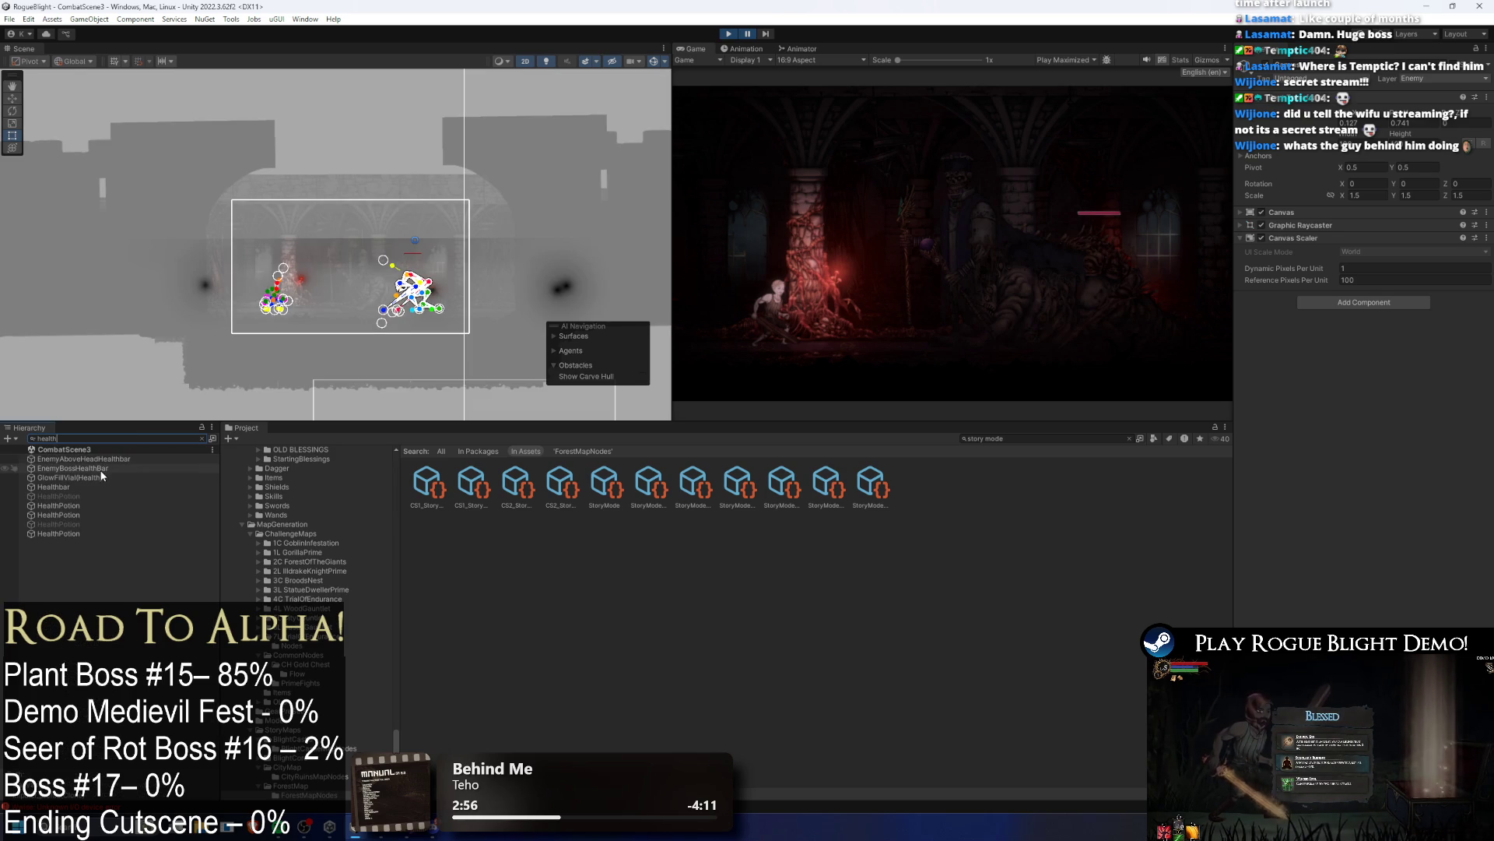
pyautogui.click(102, 469)
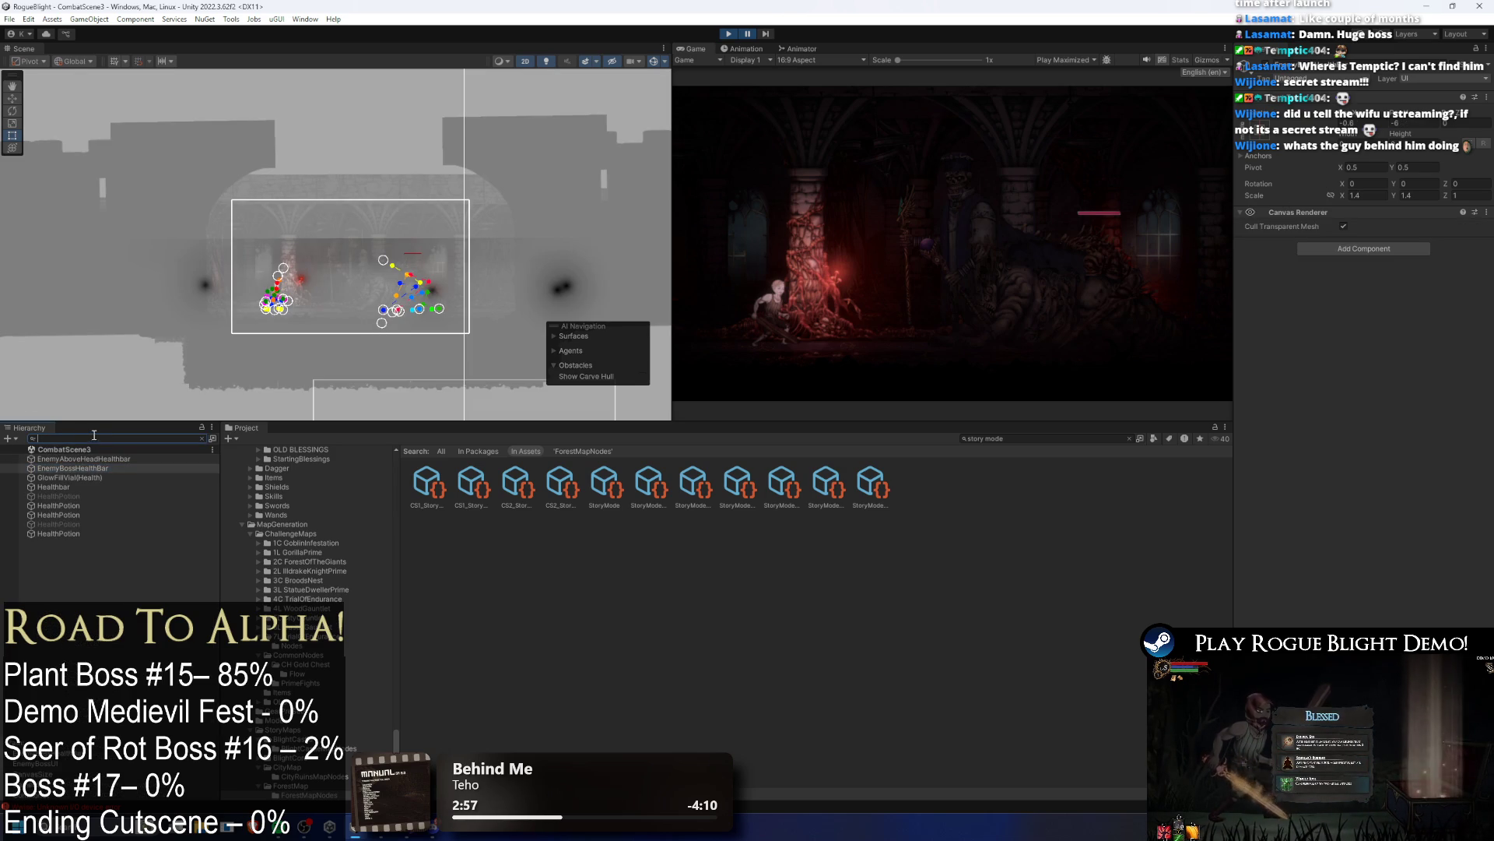
pyautogui.press('BackSpace')
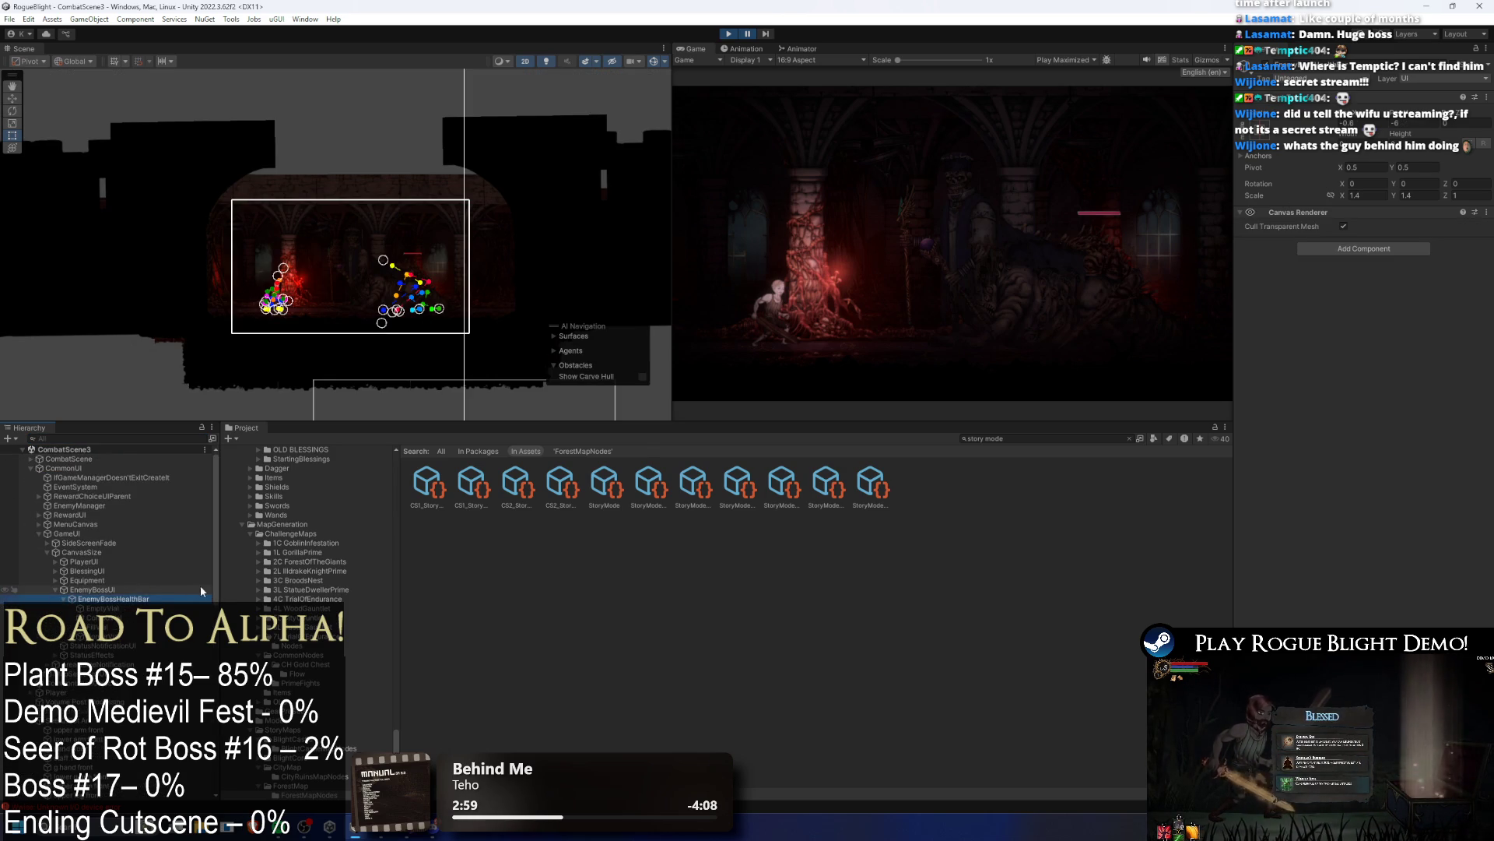
pyautogui.click(197, 590)
pyautogui.click(1404, 244)
pyautogui.write('1')
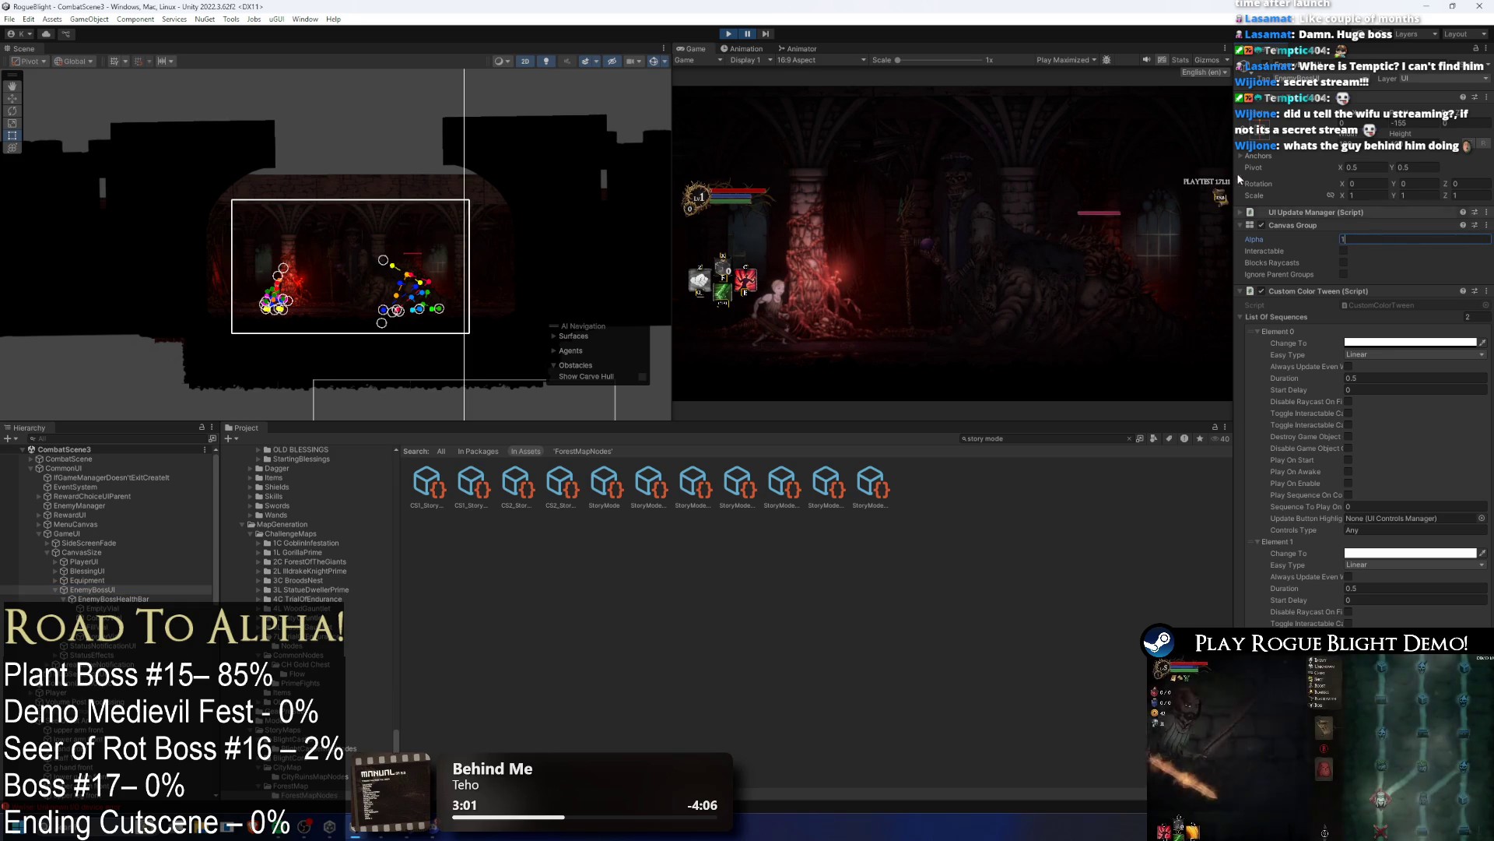
# Step: Playtest maximized, moving the player right, left and right around the boss, then pause
pyautogui.hotkey('shift', 'space')
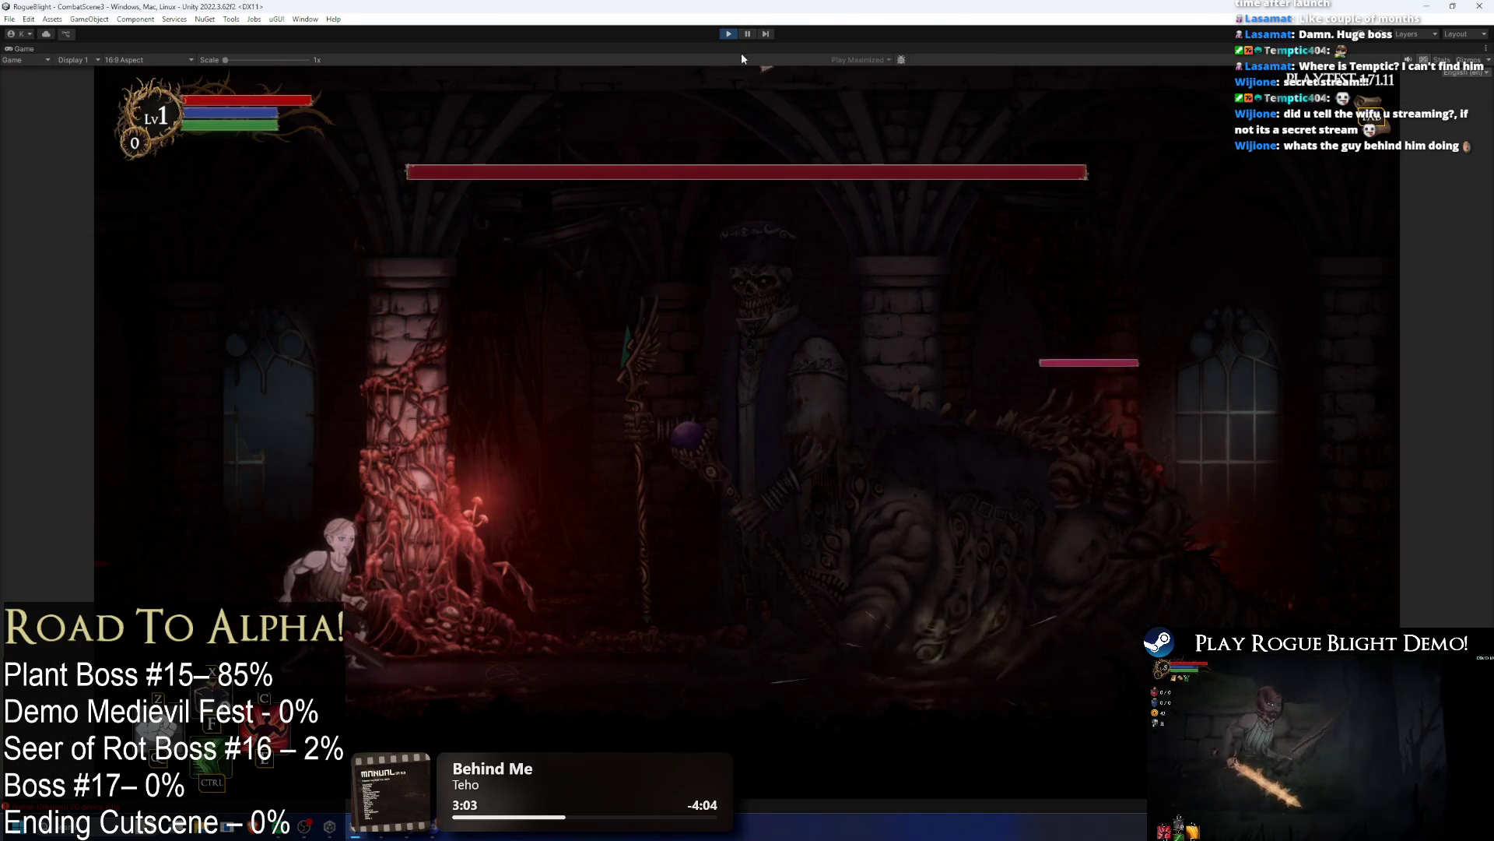
pyautogui.press('d')
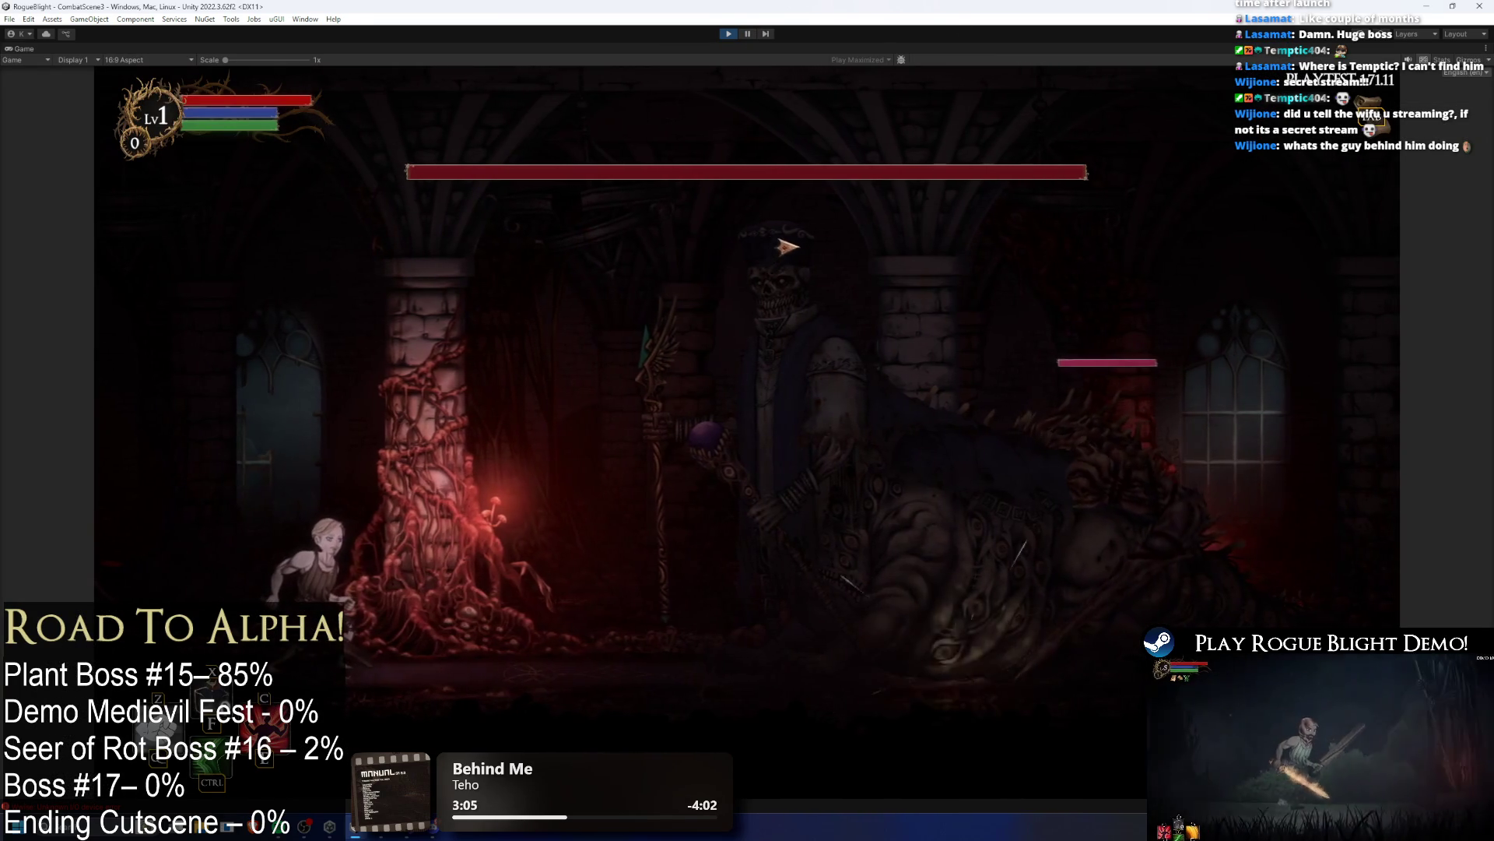
pyautogui.press('a')
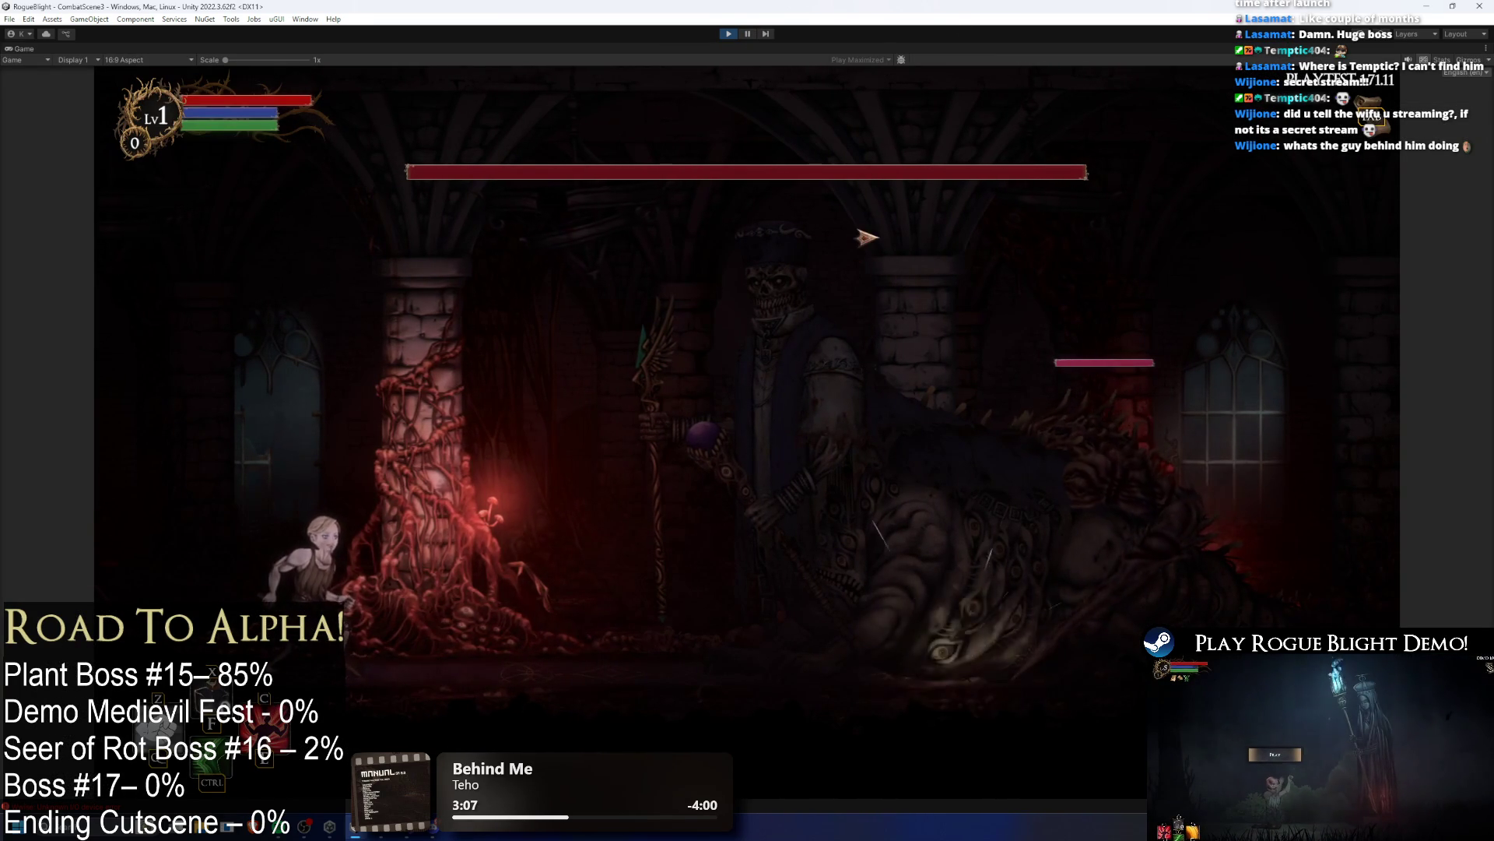
pyautogui.press('d')
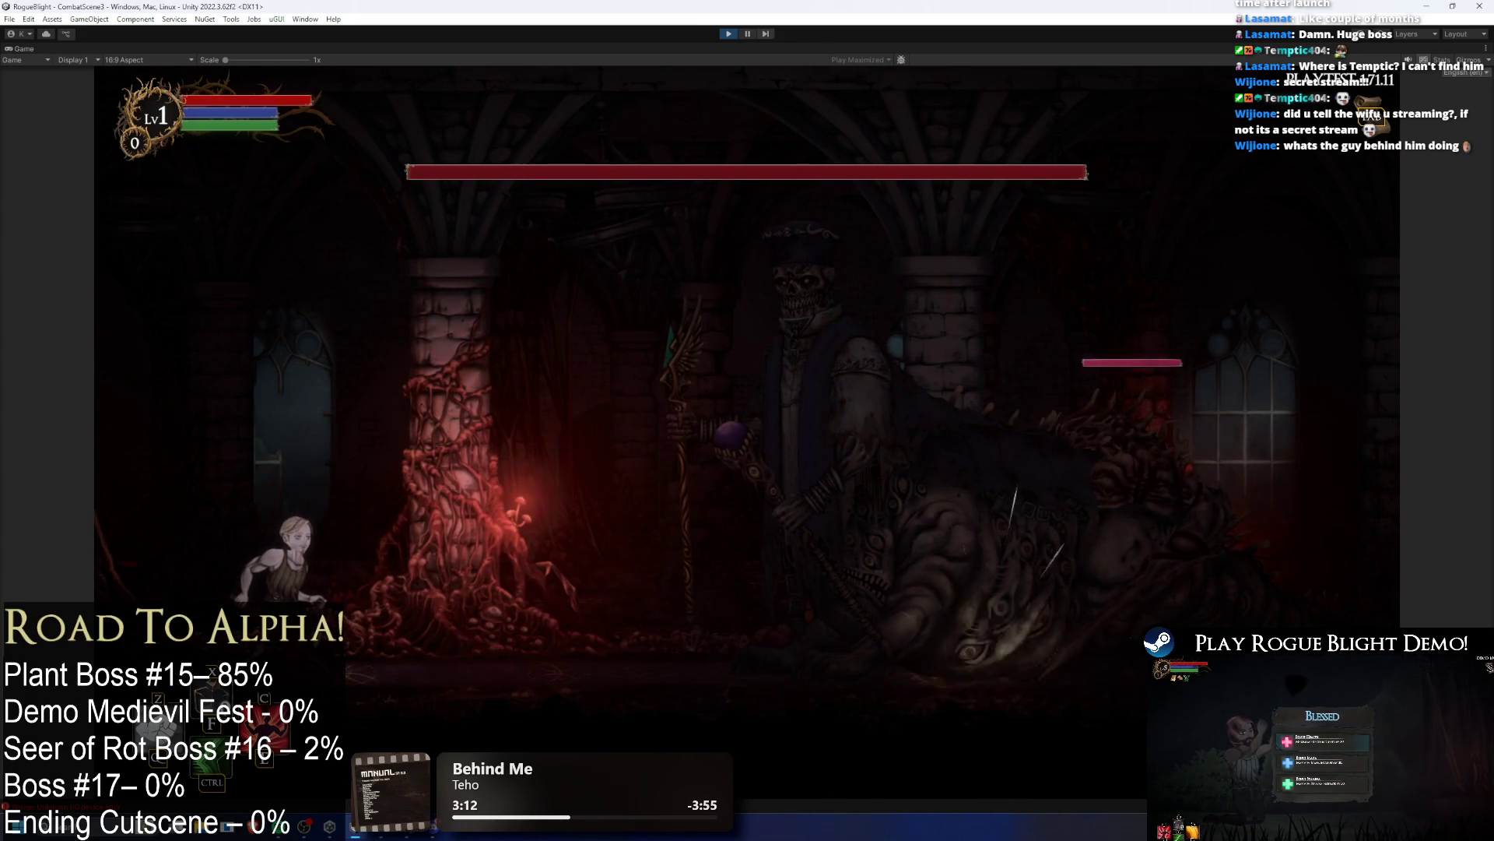
pyautogui.click(748, 34)
pyautogui.write('seer of ro')
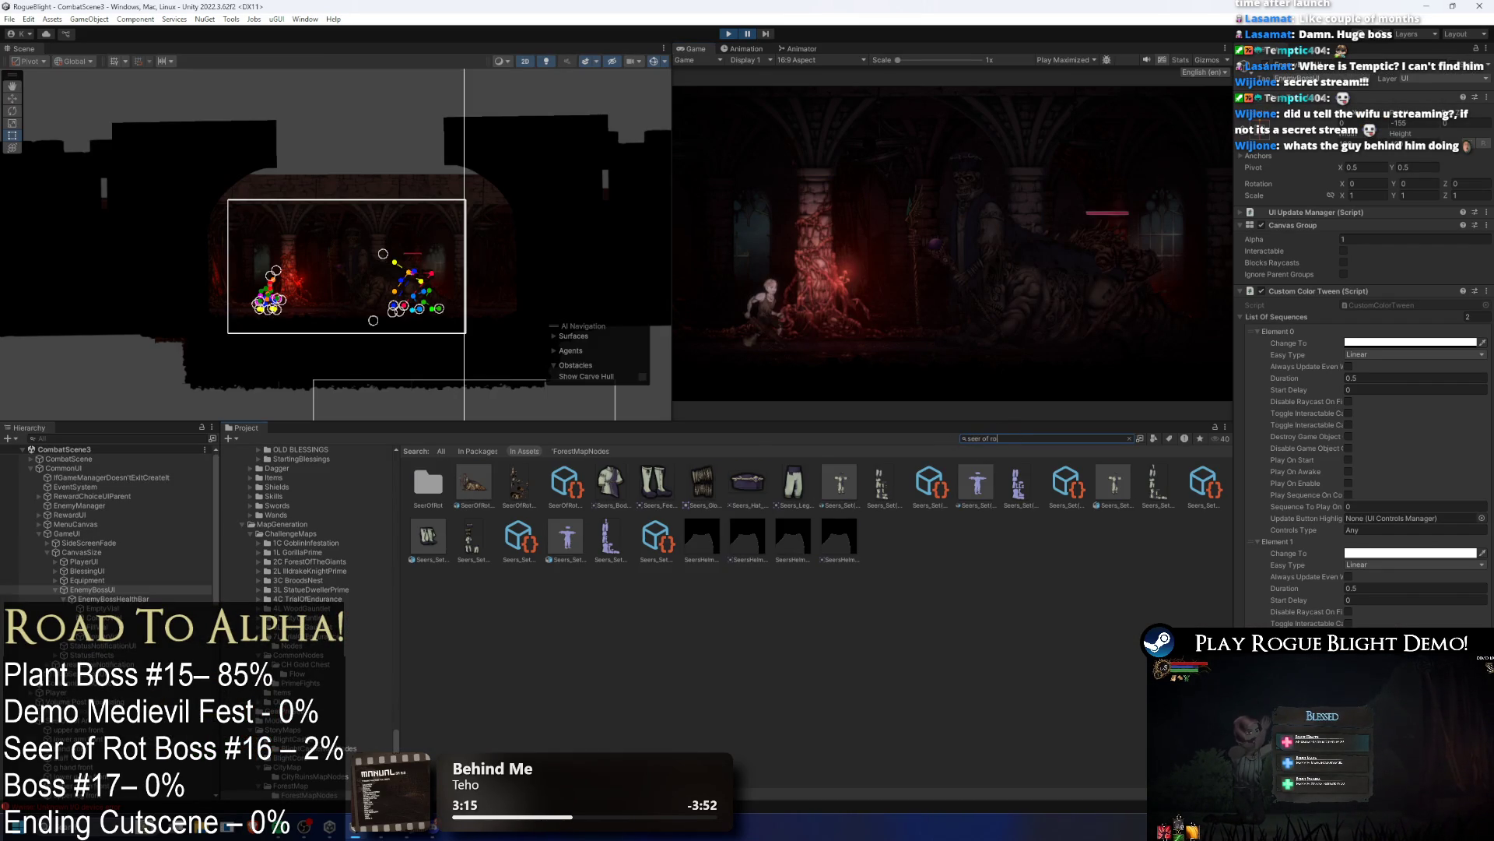
# Step: Change the Seer of Rot sprite's Pixels Per Unit to 2800 and reimport it
pyautogui.write('t')
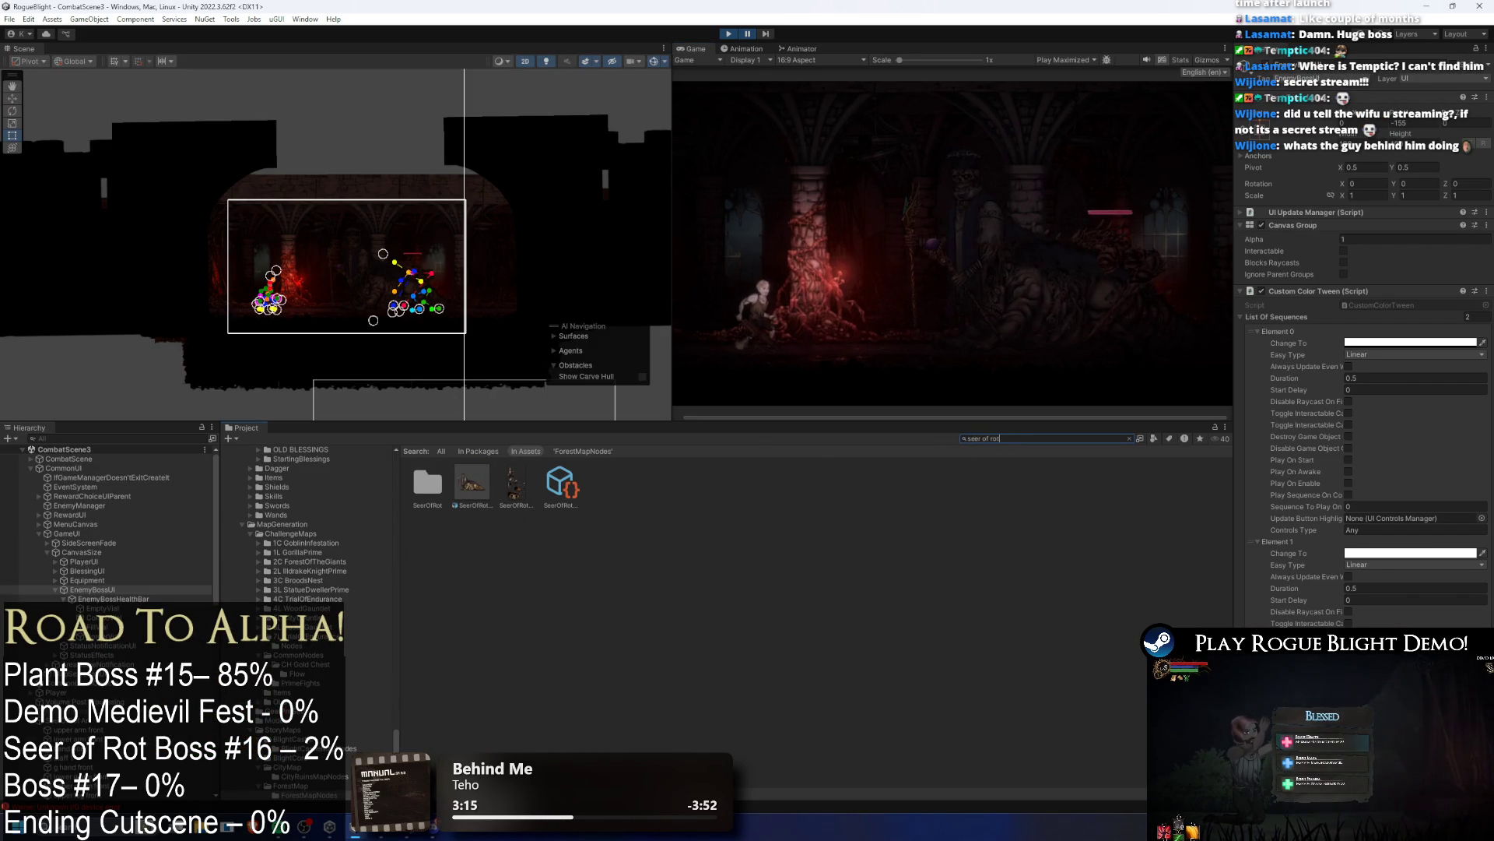
pyautogui.click(473, 483)
pyautogui.click(1367, 173)
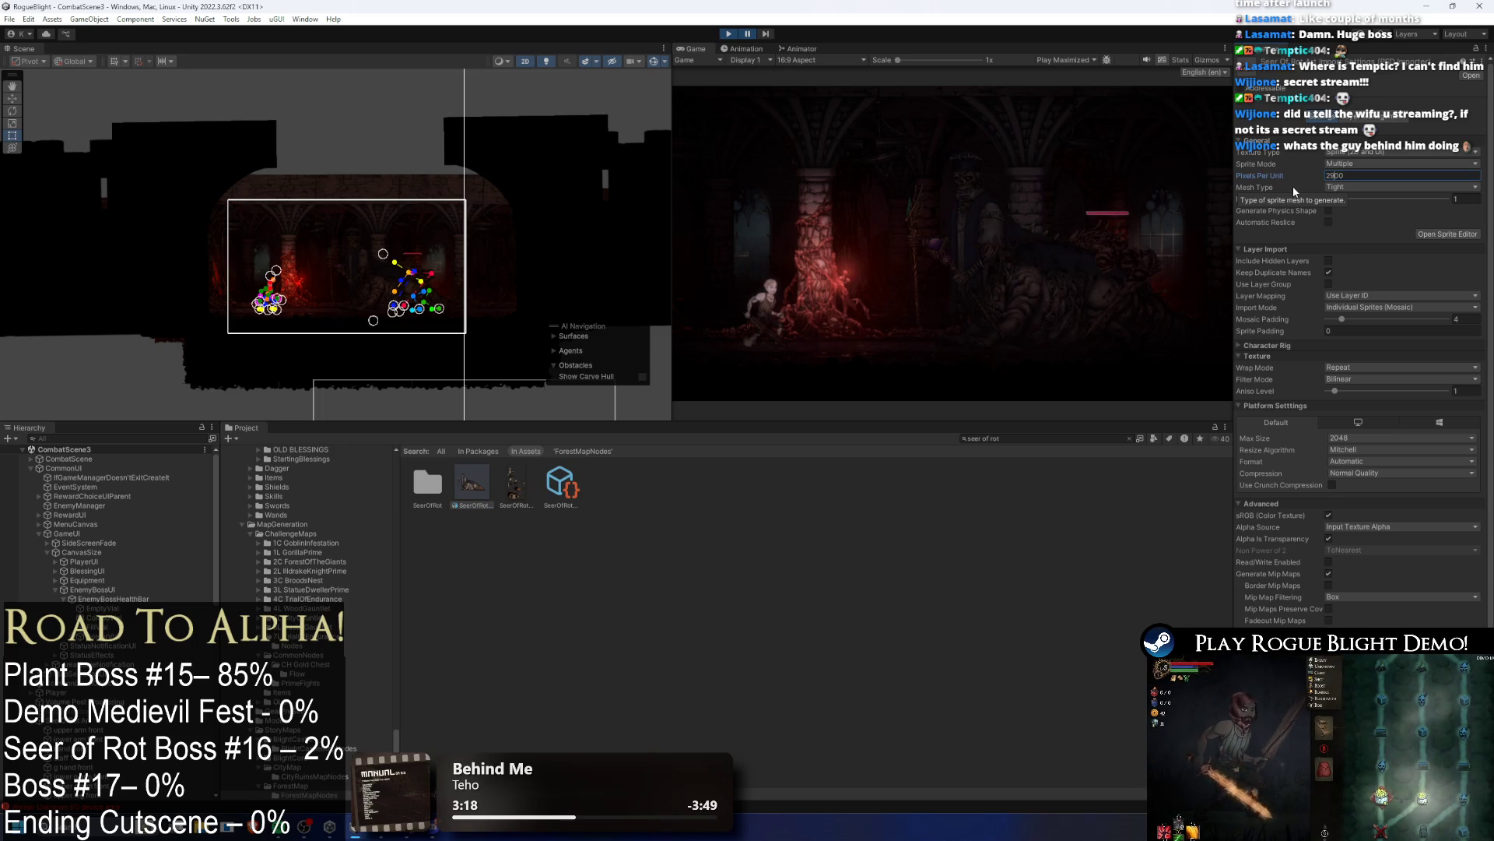
pyautogui.press('BackSpace')
pyautogui.write('8')
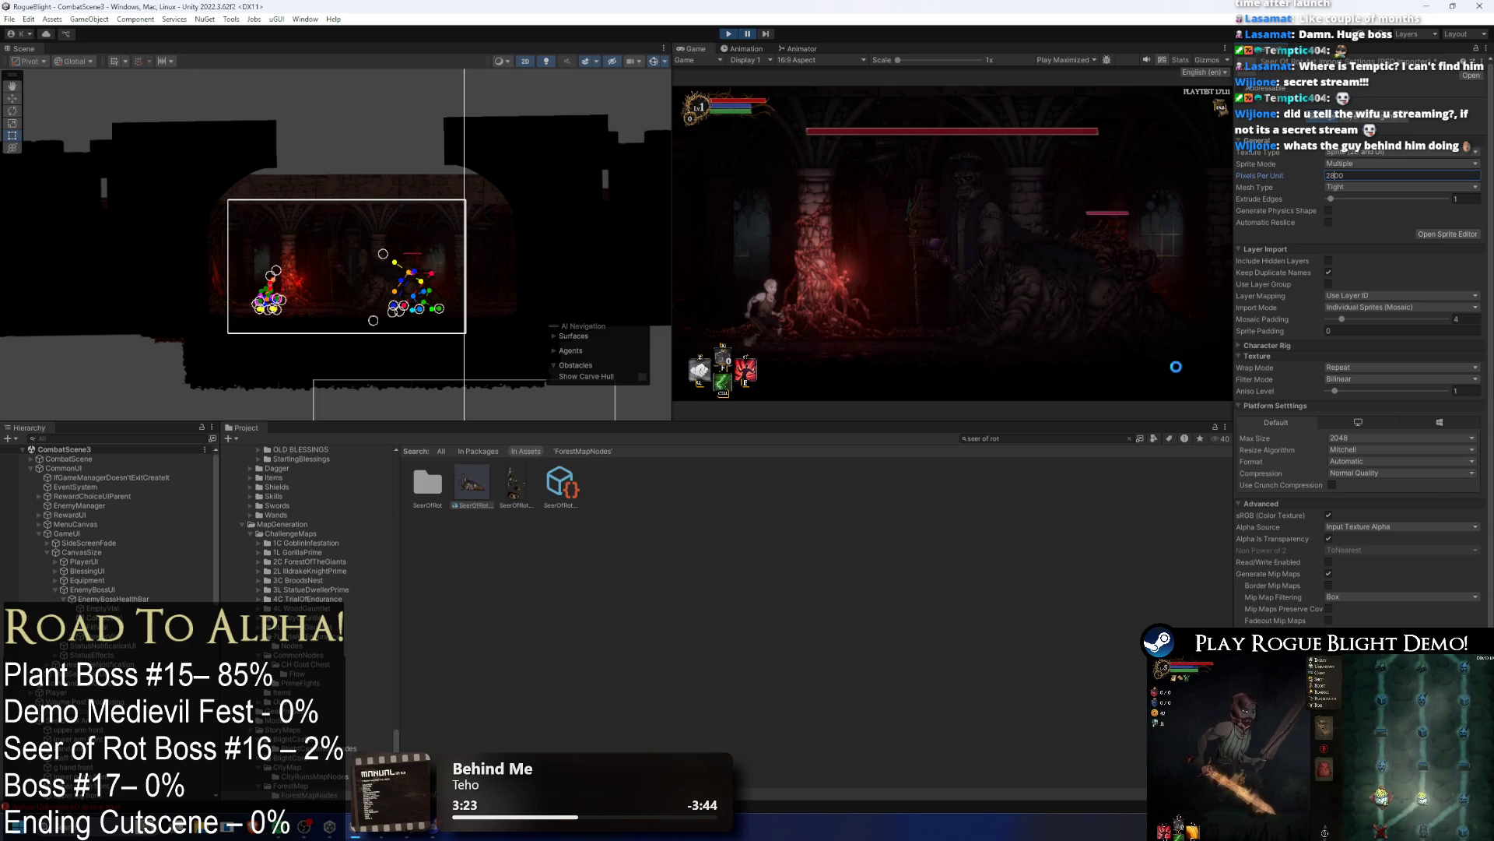
pyautogui.press('Return')
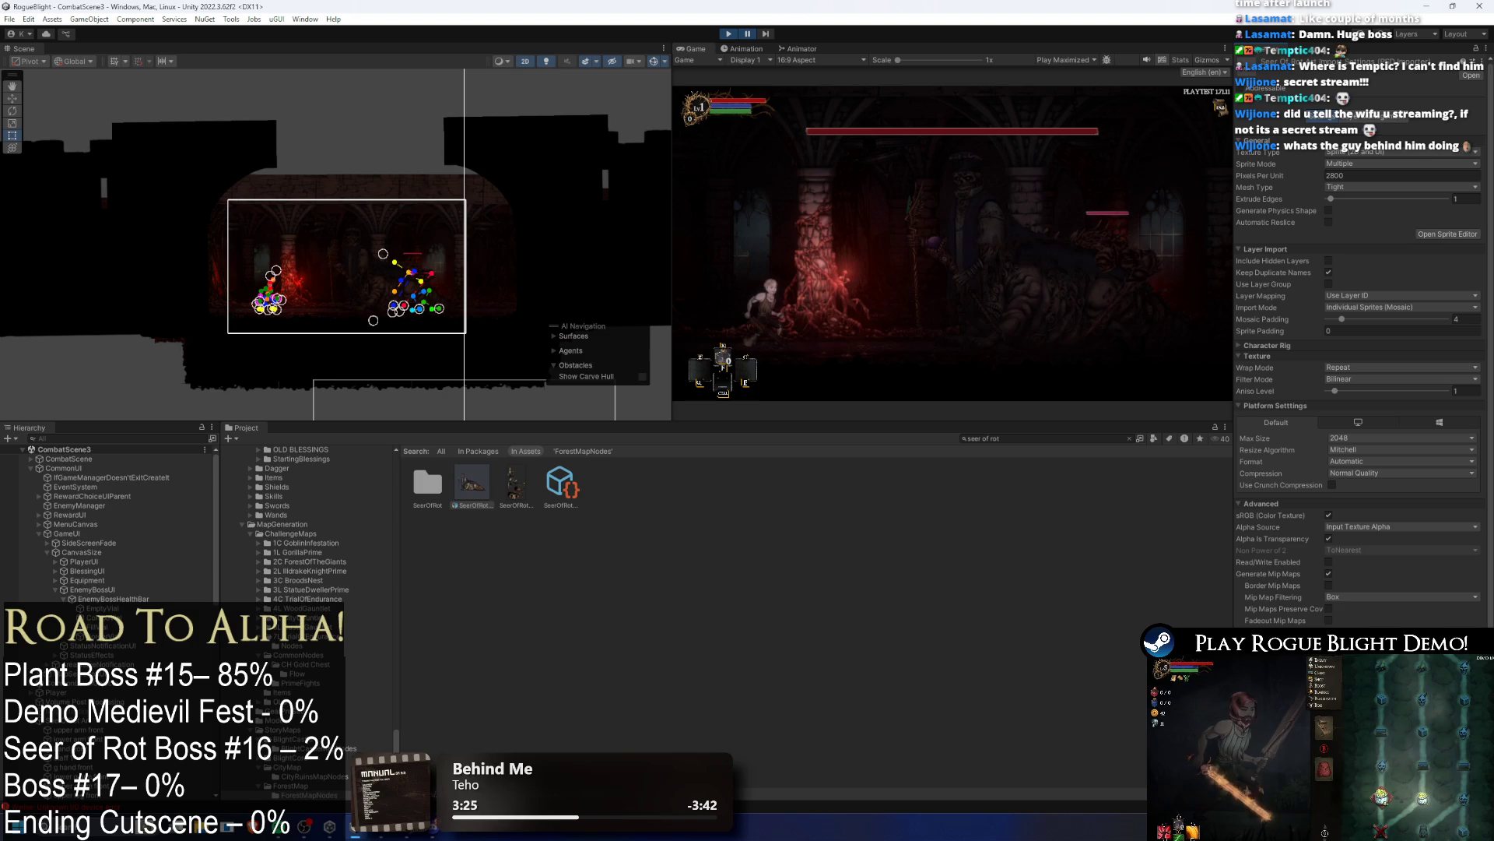
# Step: Pause the game and start a Hierarchy search for 's'
pyautogui.click(751, 34)
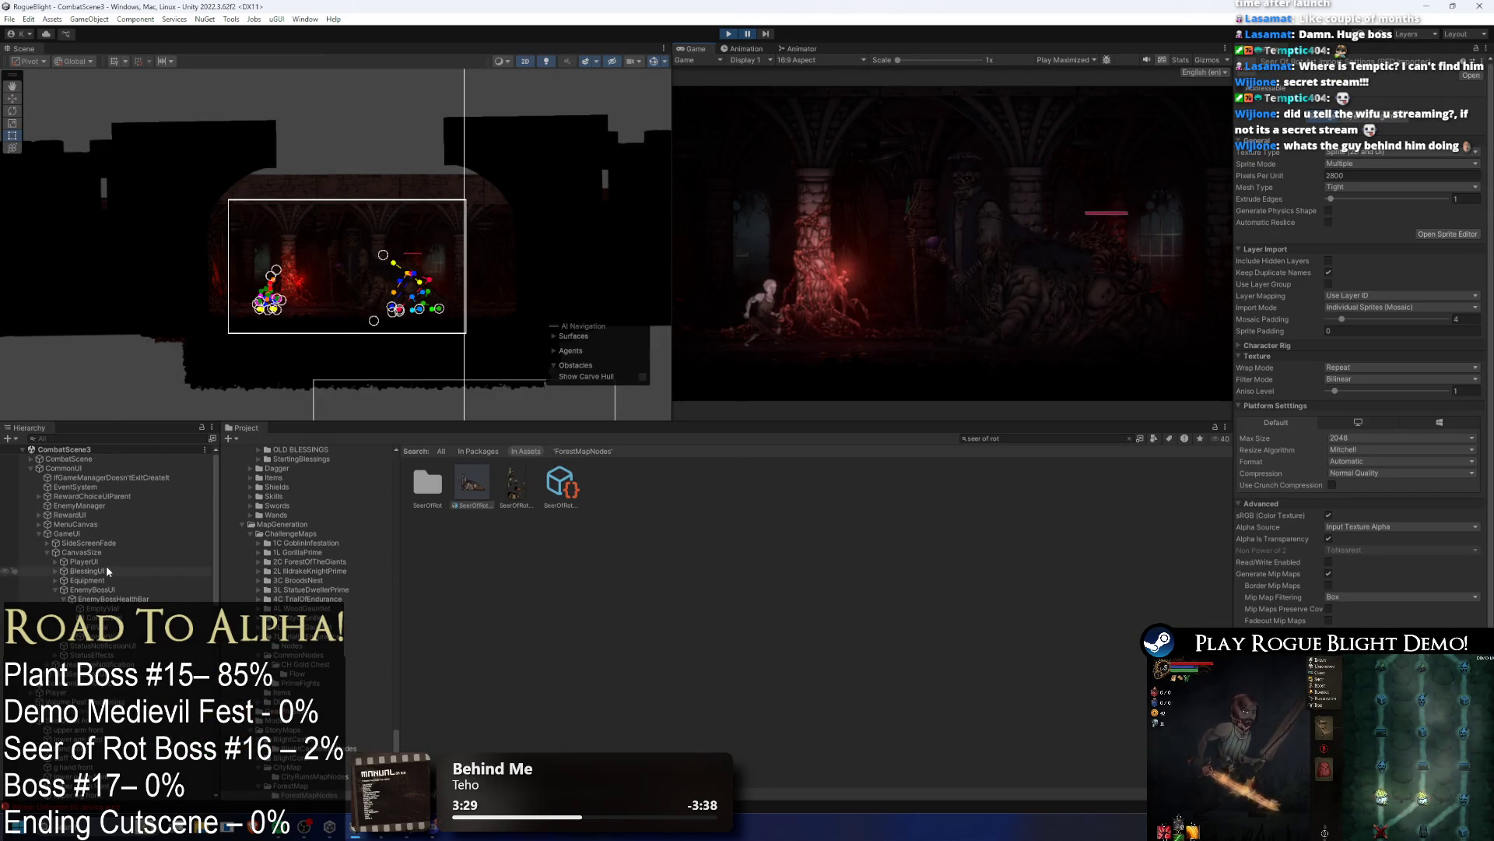
pyautogui.click(113, 438)
pyautogui.write('seer')
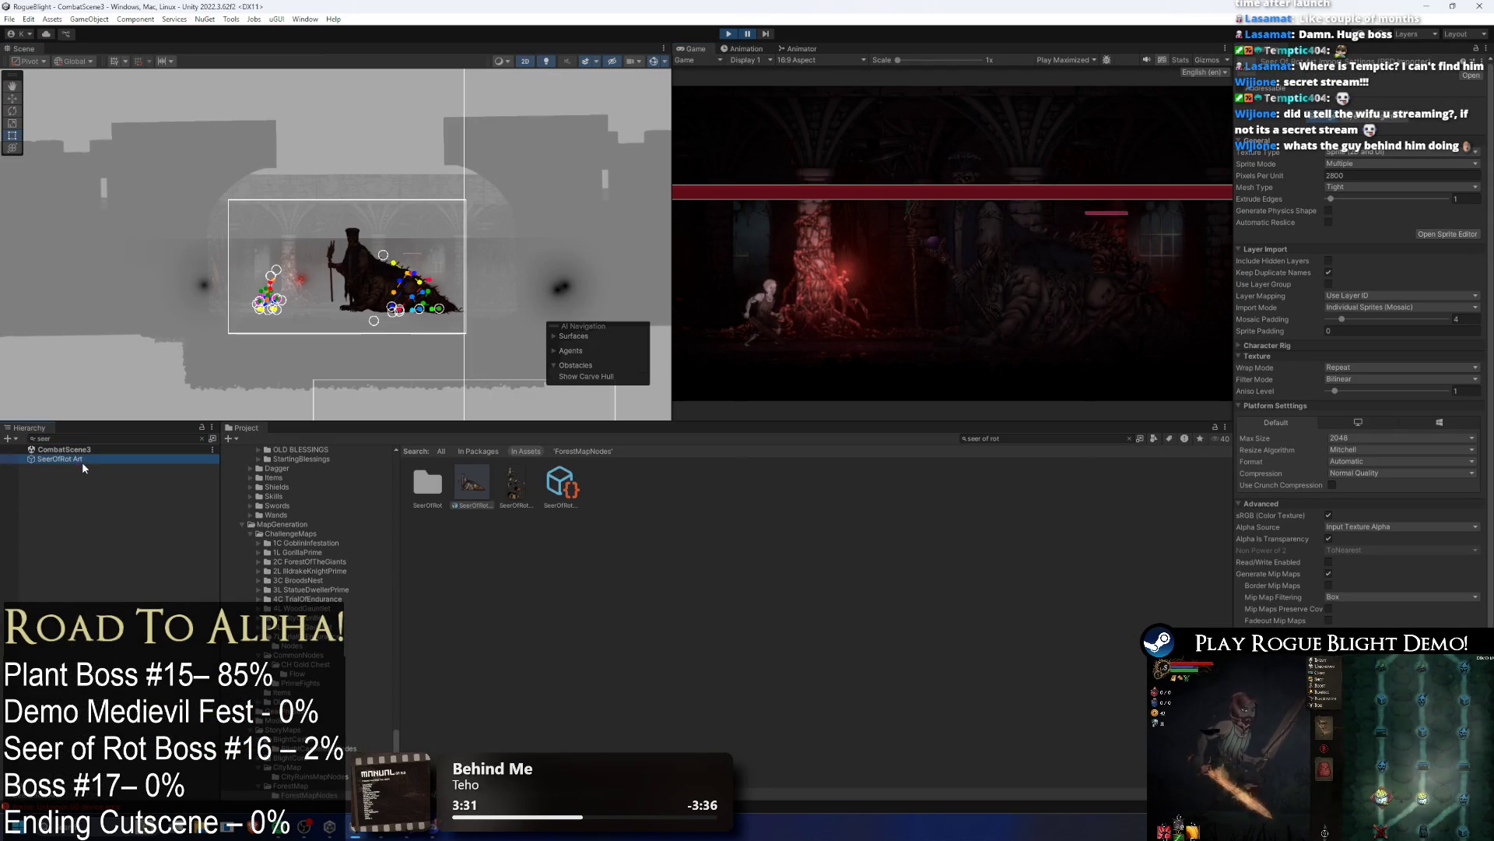
# Step: Select the Seer's front upper arm through its last body part and set them to EnemyBack1
pyautogui.click(415, 318)
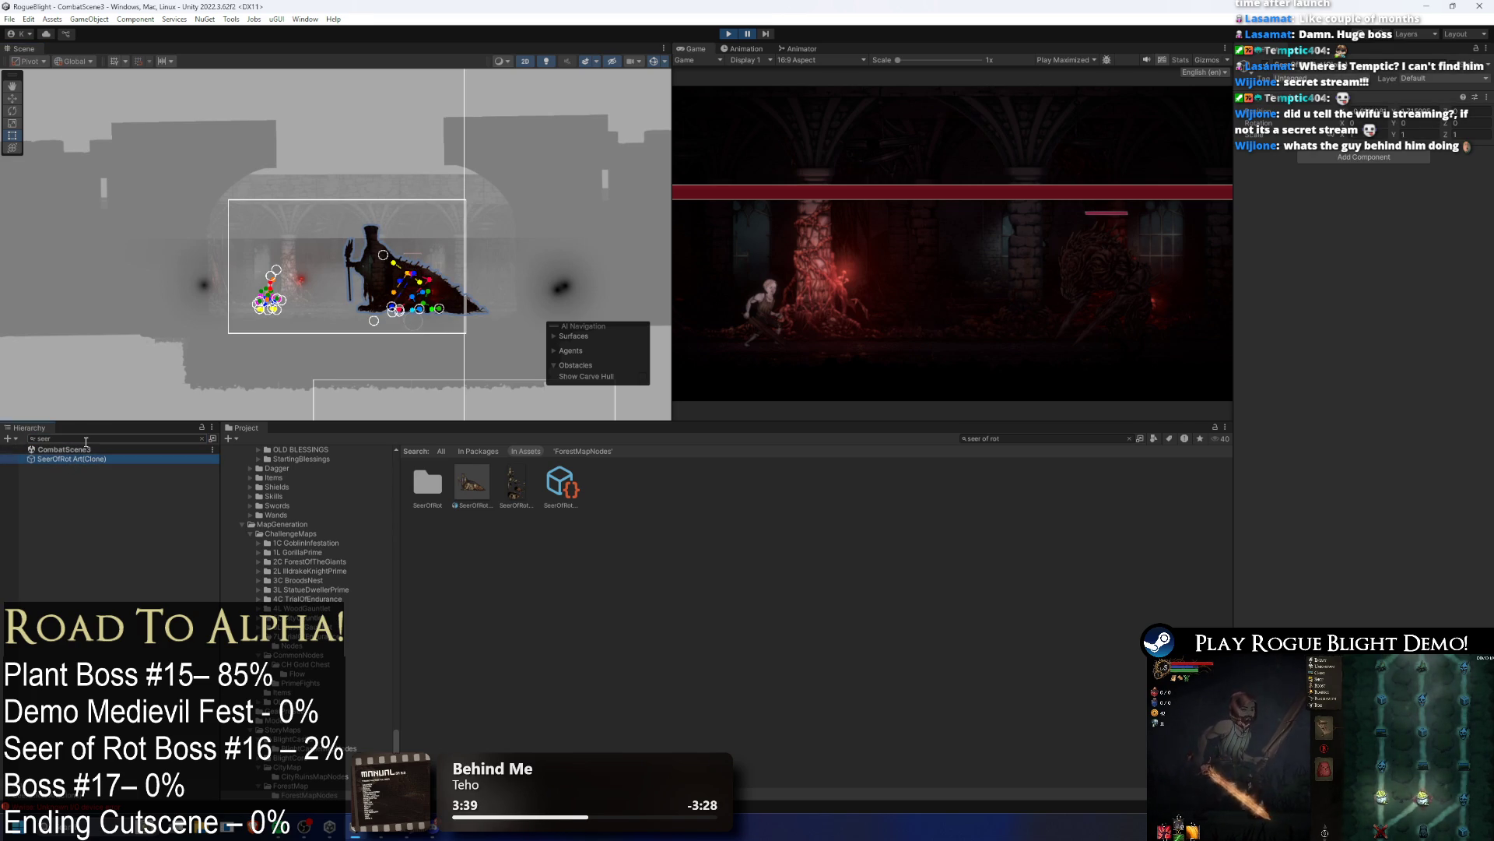
pyautogui.press('BackSpace')
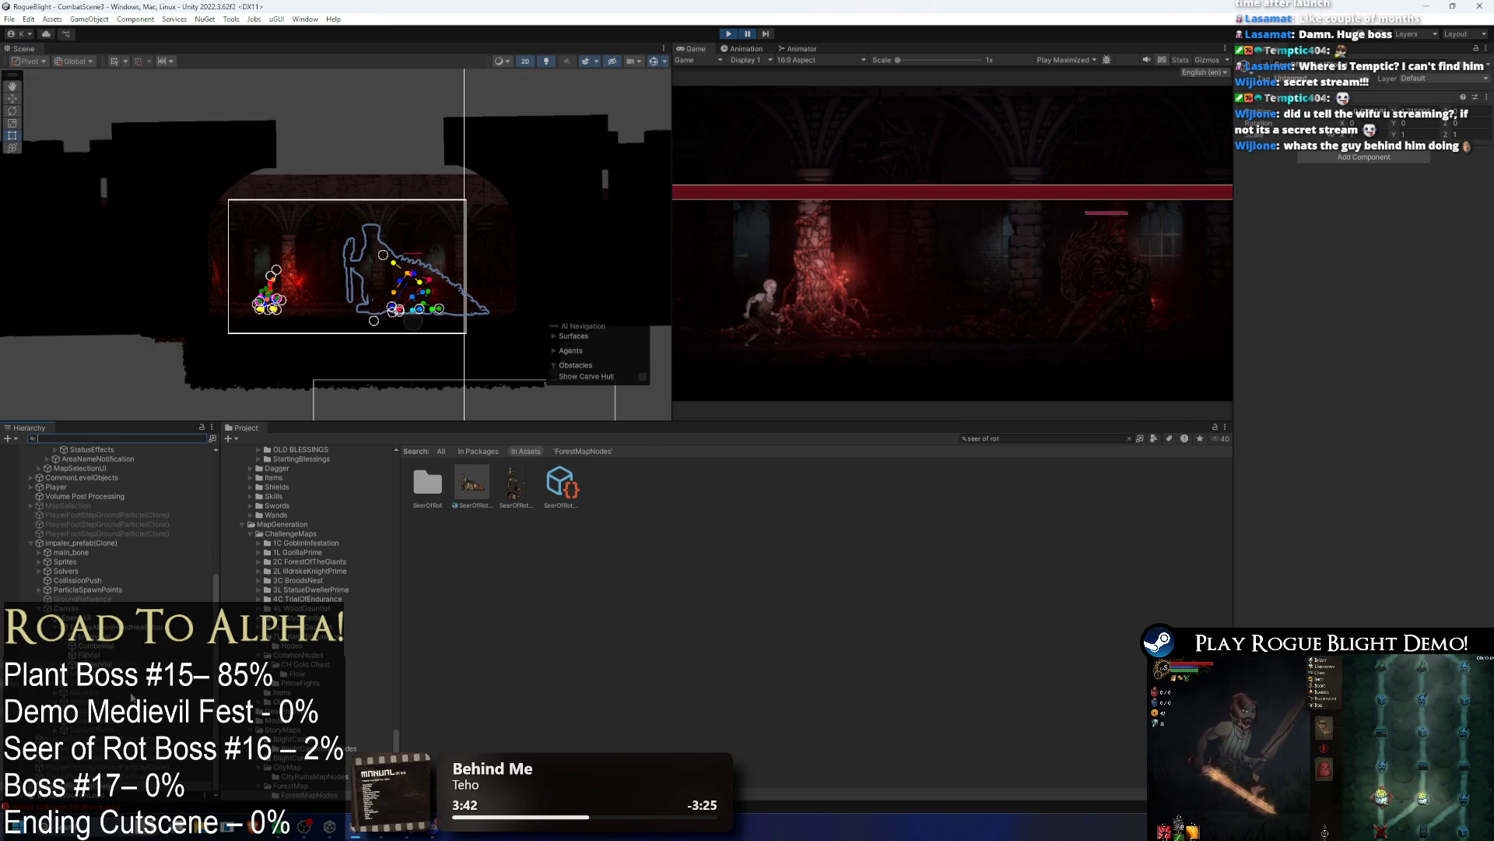
pyautogui.click(382, 259)
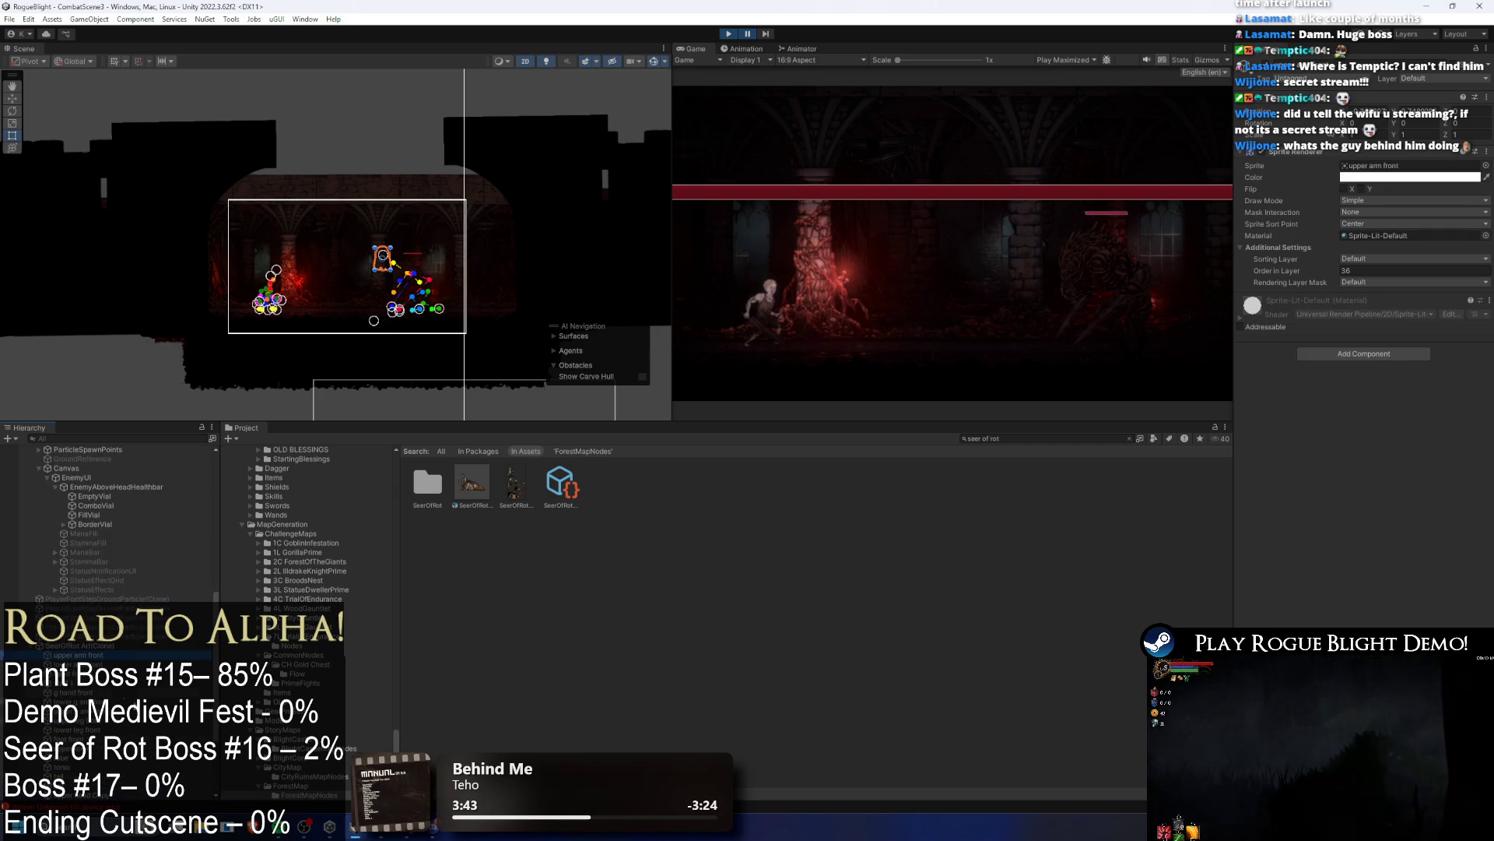
pyautogui.hotkey('shift', 'End')
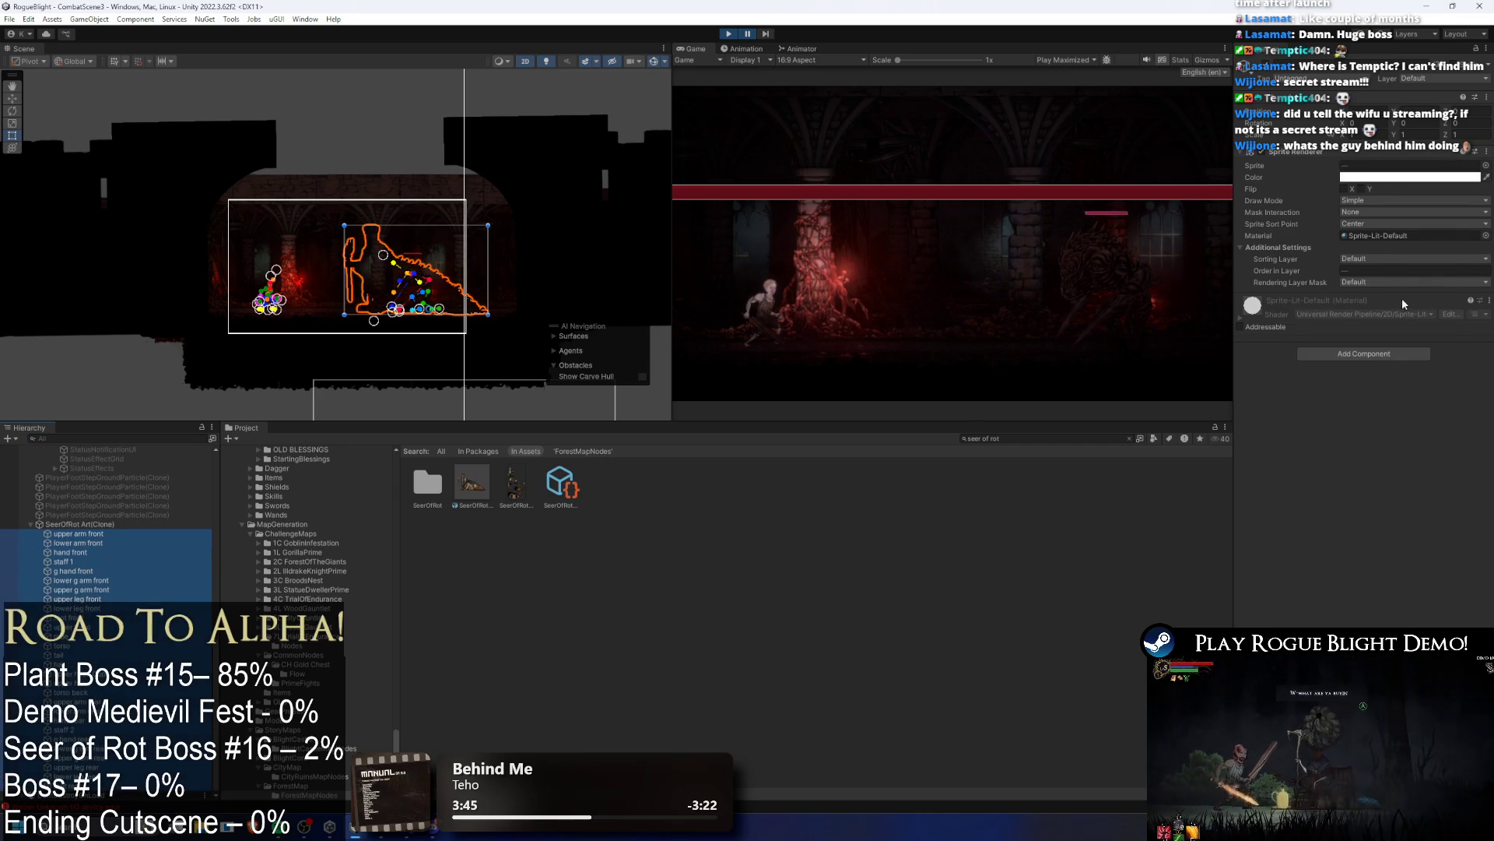
pyautogui.click(1377, 266)
pyautogui.click(1393, 409)
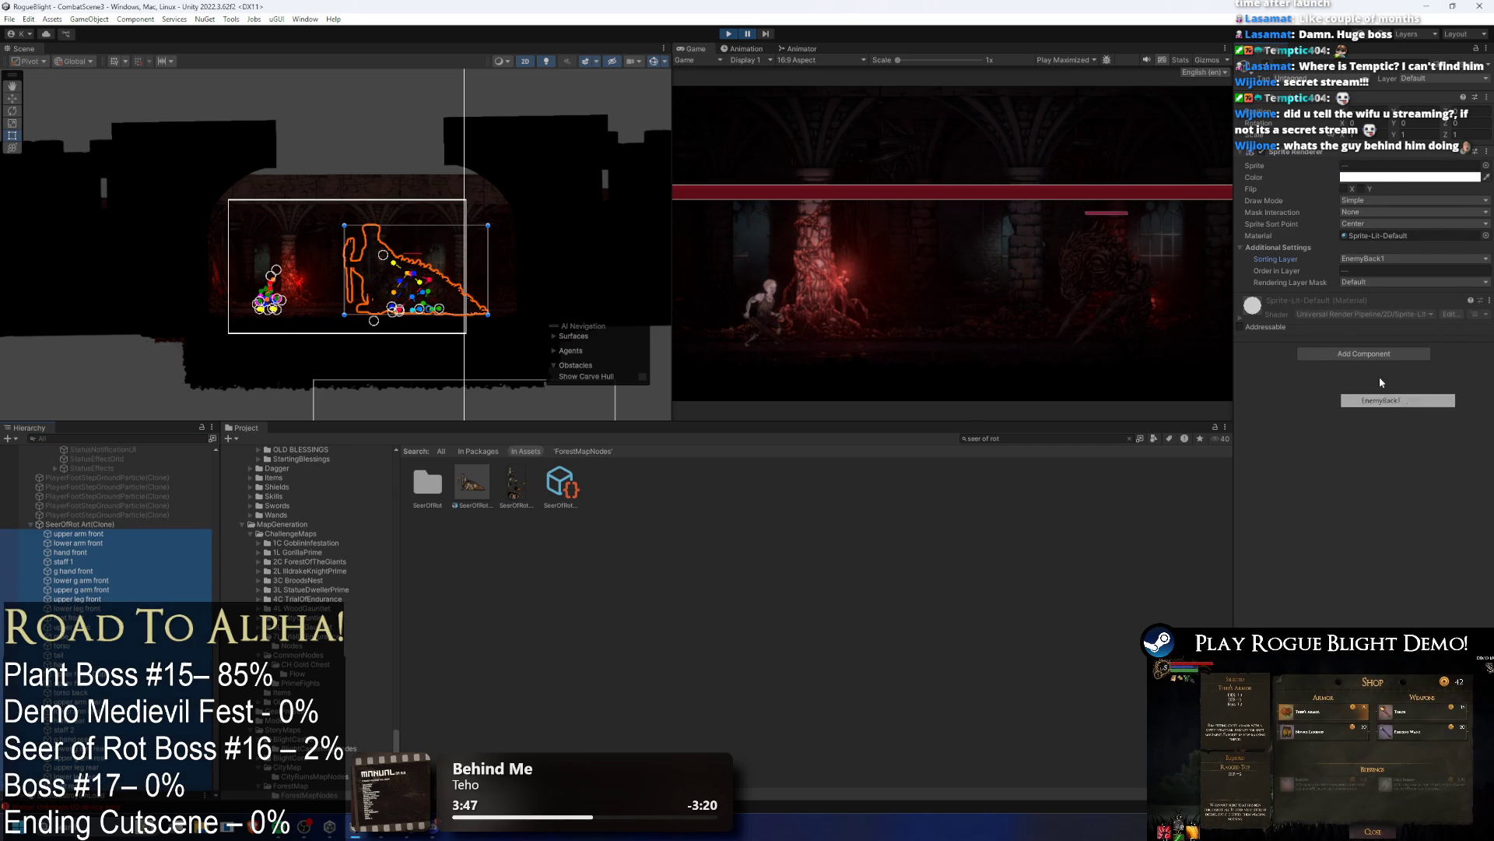
# Step: Check the boss in the maximized Game view, then select the whole Seer of Rot art
pyautogui.hotkey('shift', 'space')
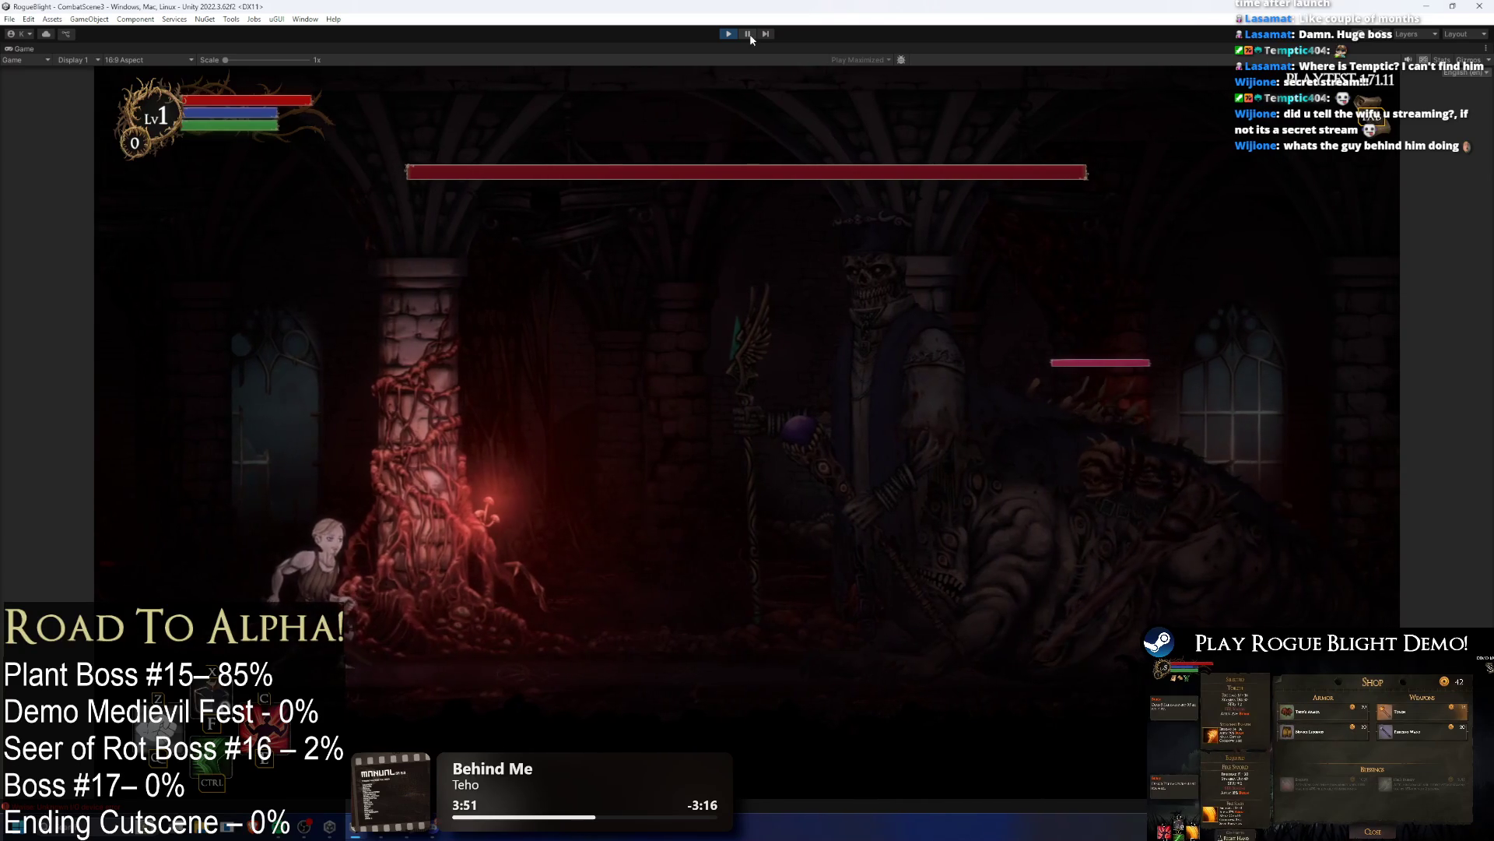
pyautogui.hotkey('shift', 'space')
pyautogui.click(93, 523)
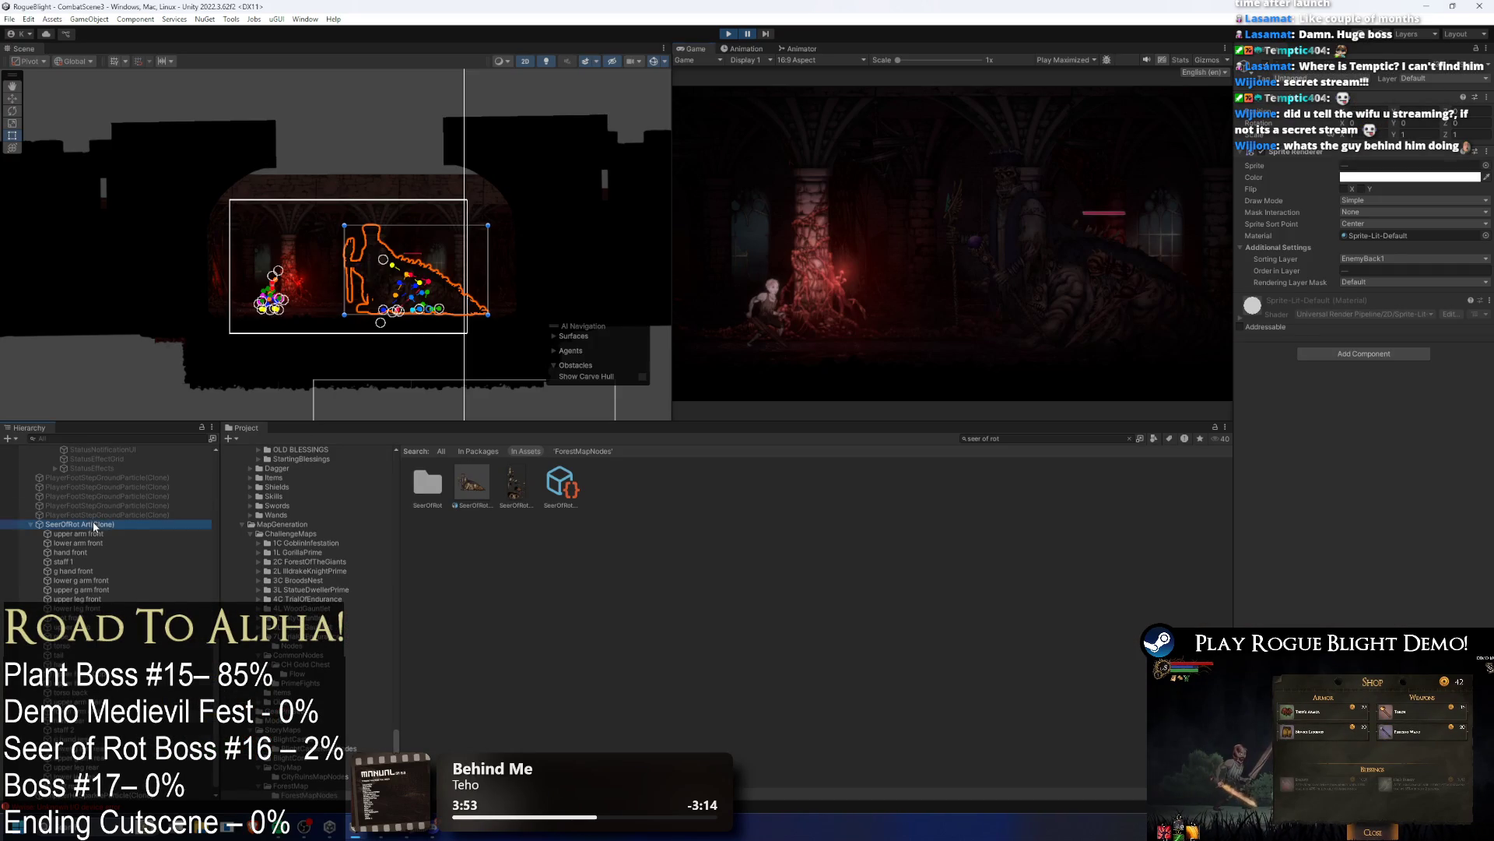
# Step: Move the Seer of Rot art left and check its placement in the game view
pyautogui.press('w')
pyautogui.moveTo(424, 319); pyautogui.dragTo(356, 318)
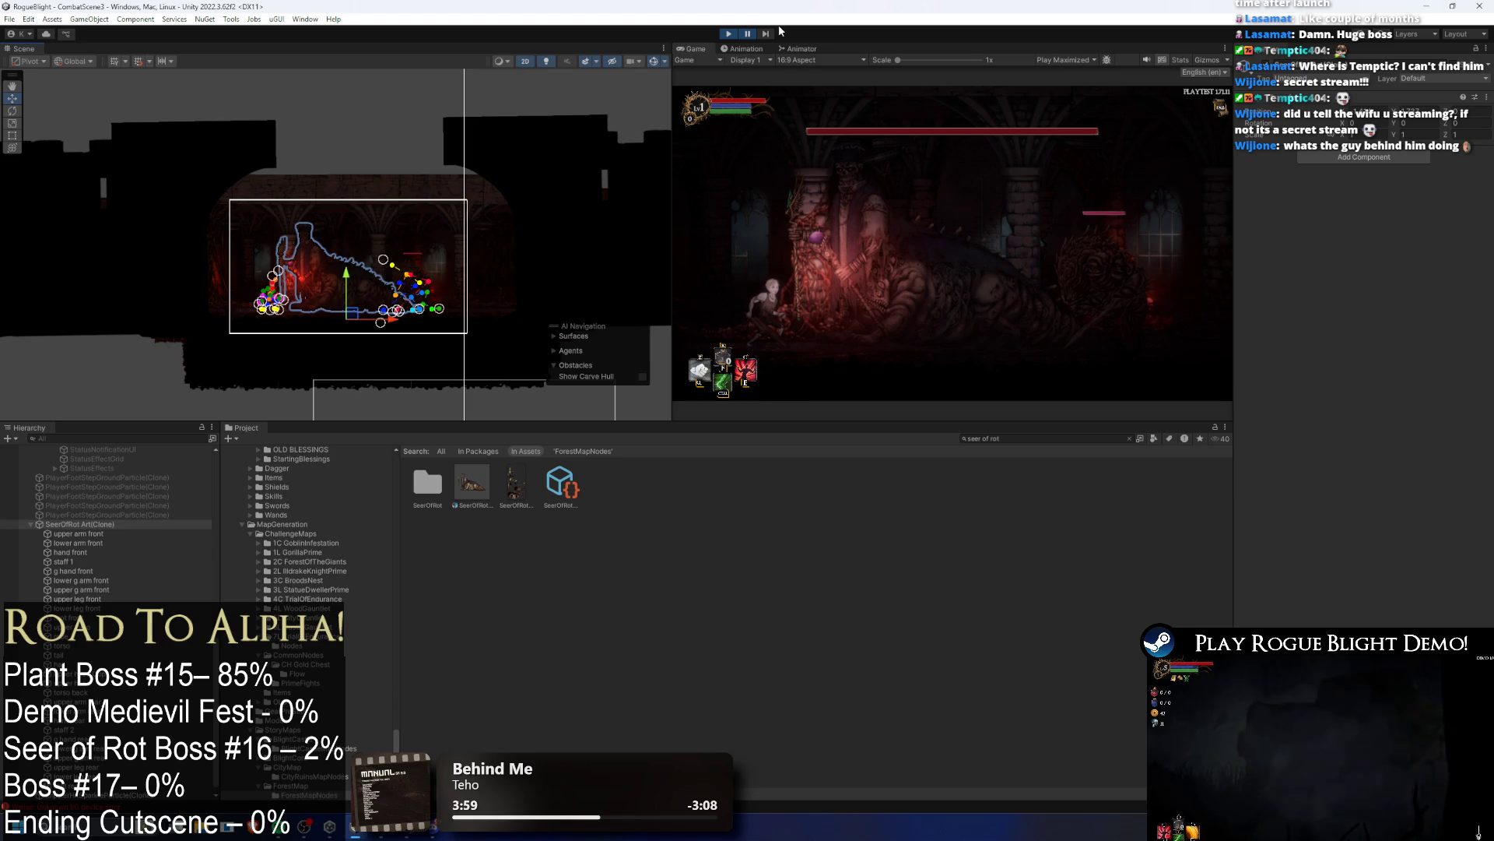
pyautogui.hotkey('shift', 'space')
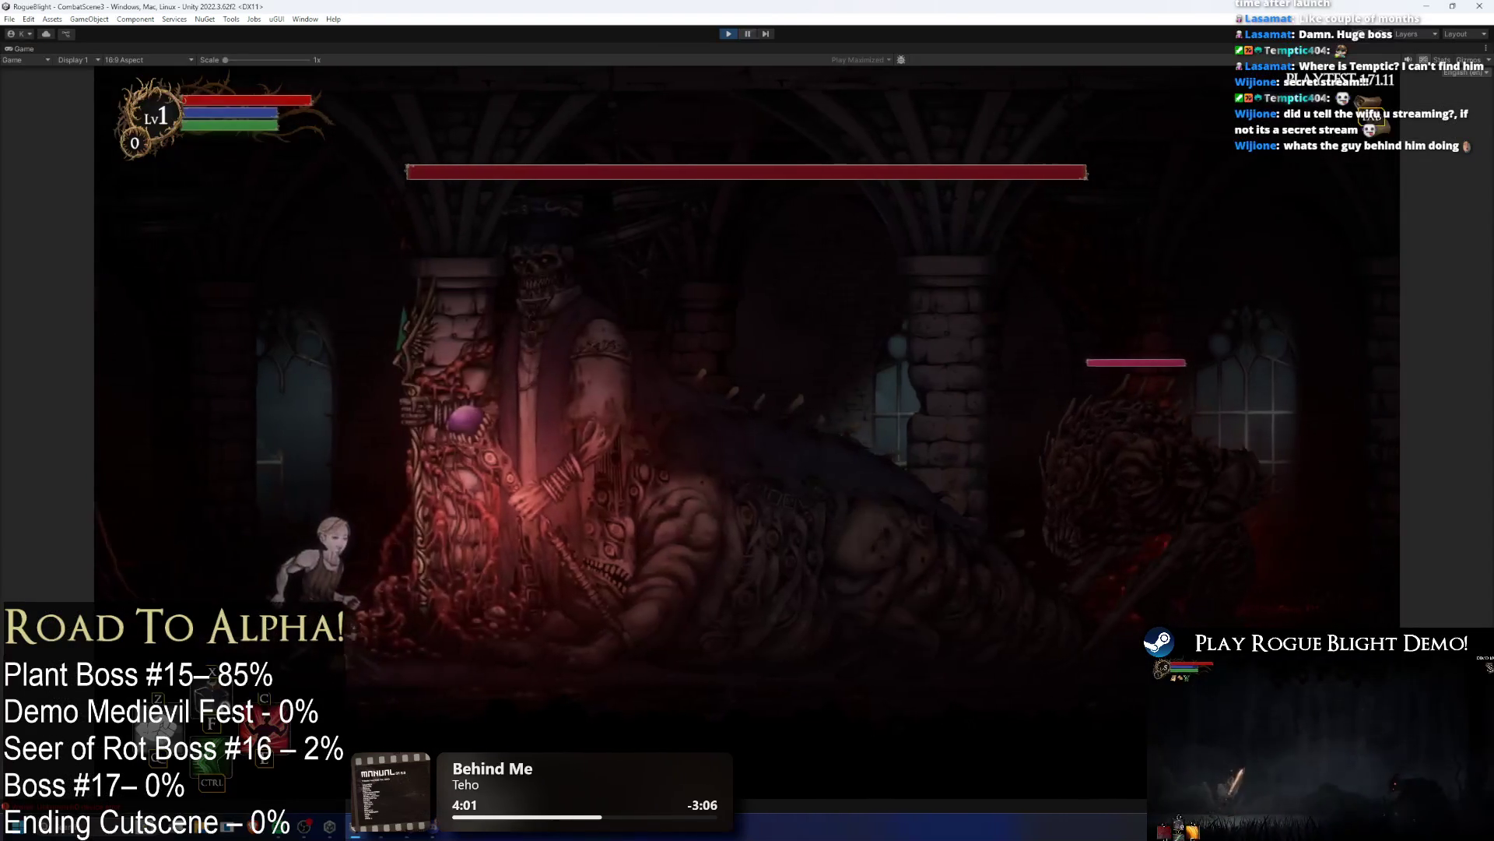
pyautogui.hotkey('shift', 'space')
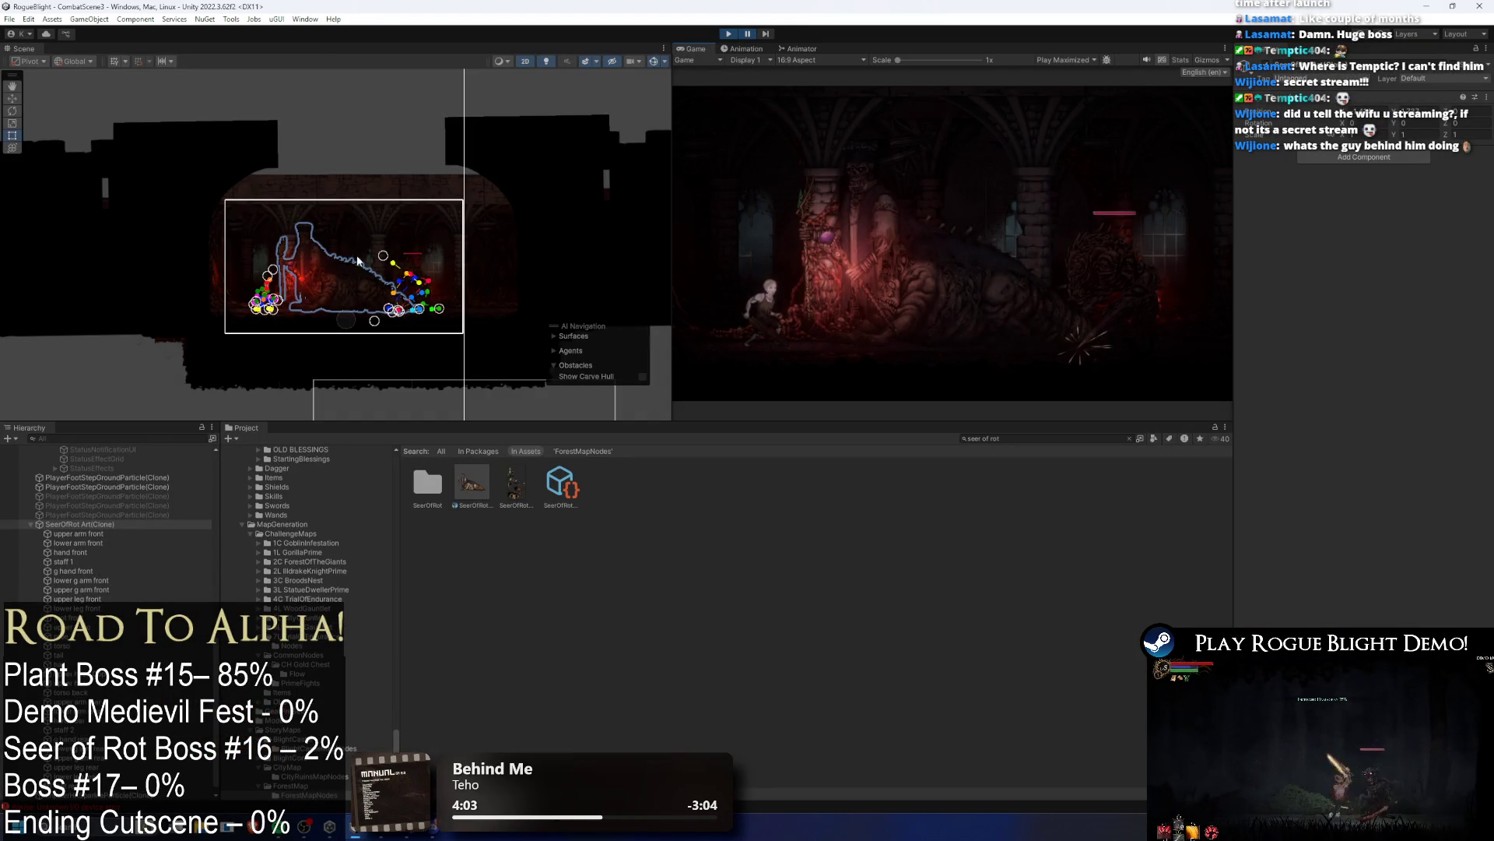
pyautogui.click(161, 525)
pyautogui.press('w')
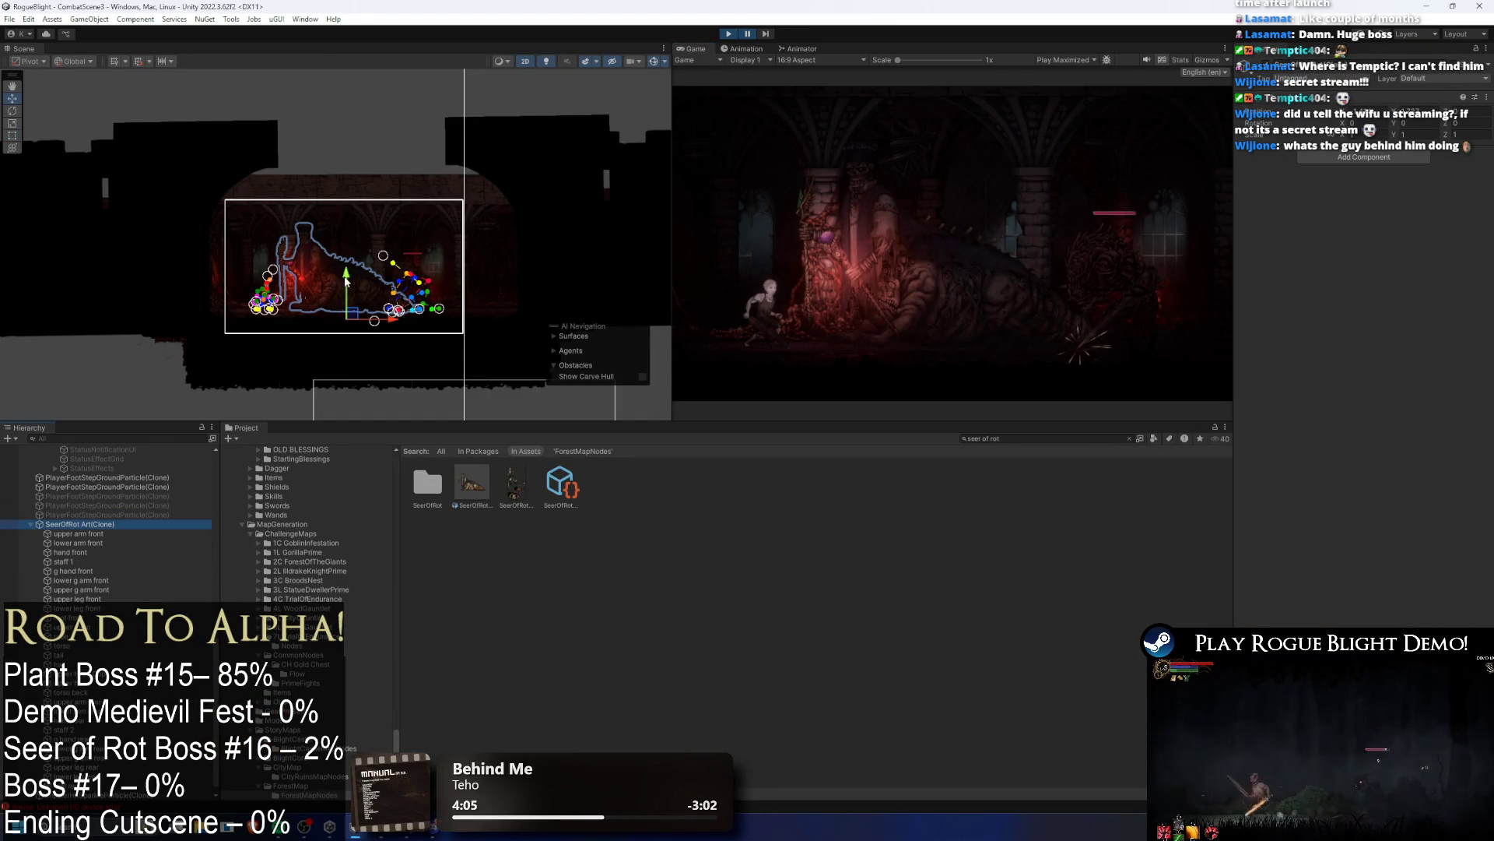
pyautogui.click(347, 277)
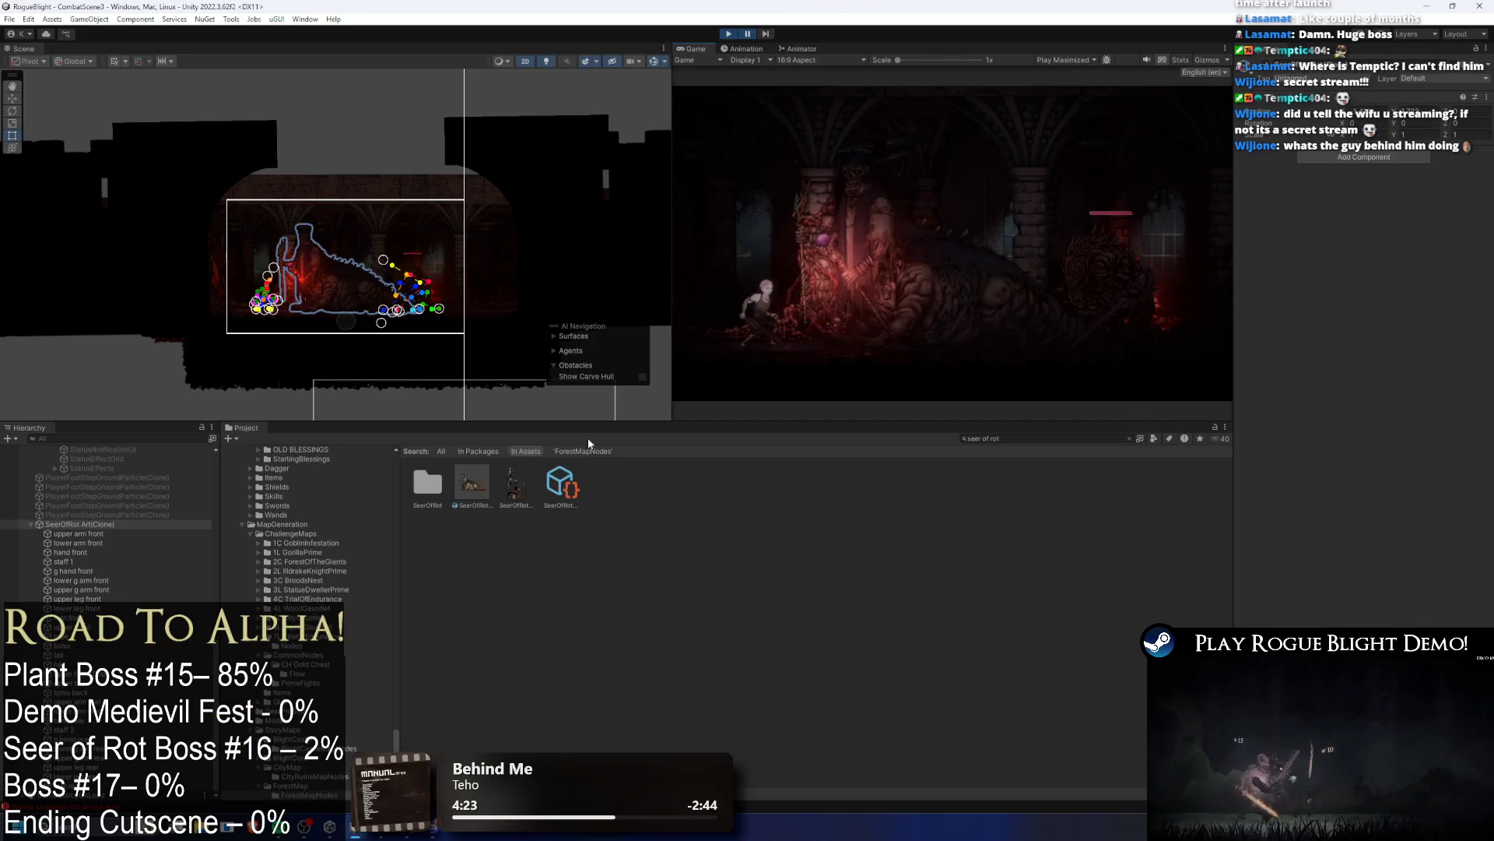
# Step: Reimport the Seer of Rot sprite at 2700 Pixels Per Unit, with play kept in the docked Game view
pyautogui.click(489, 484)
pyautogui.click(1363, 174)
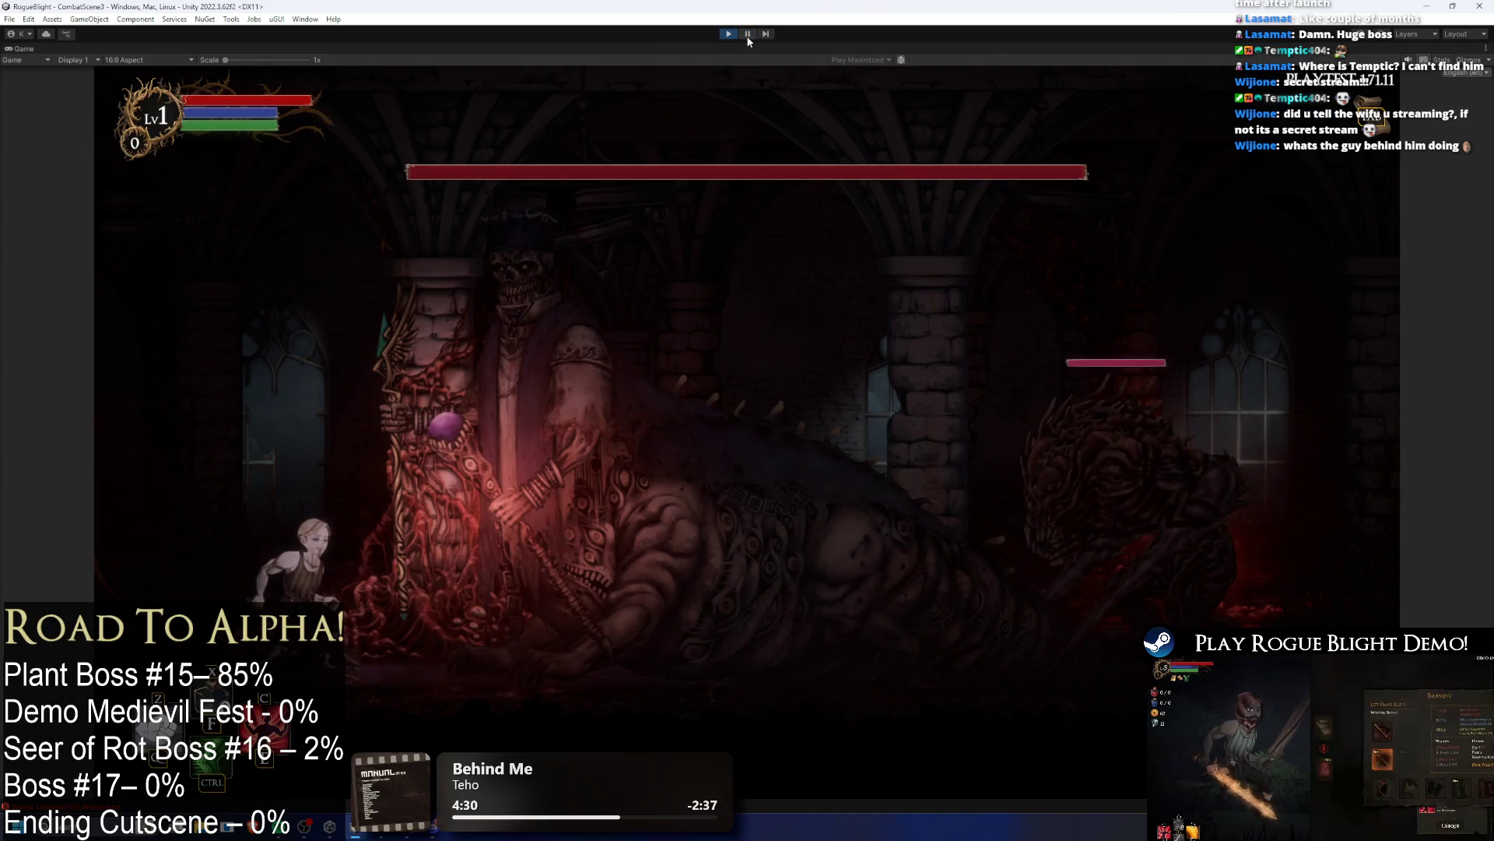
pyautogui.click(748, 35)
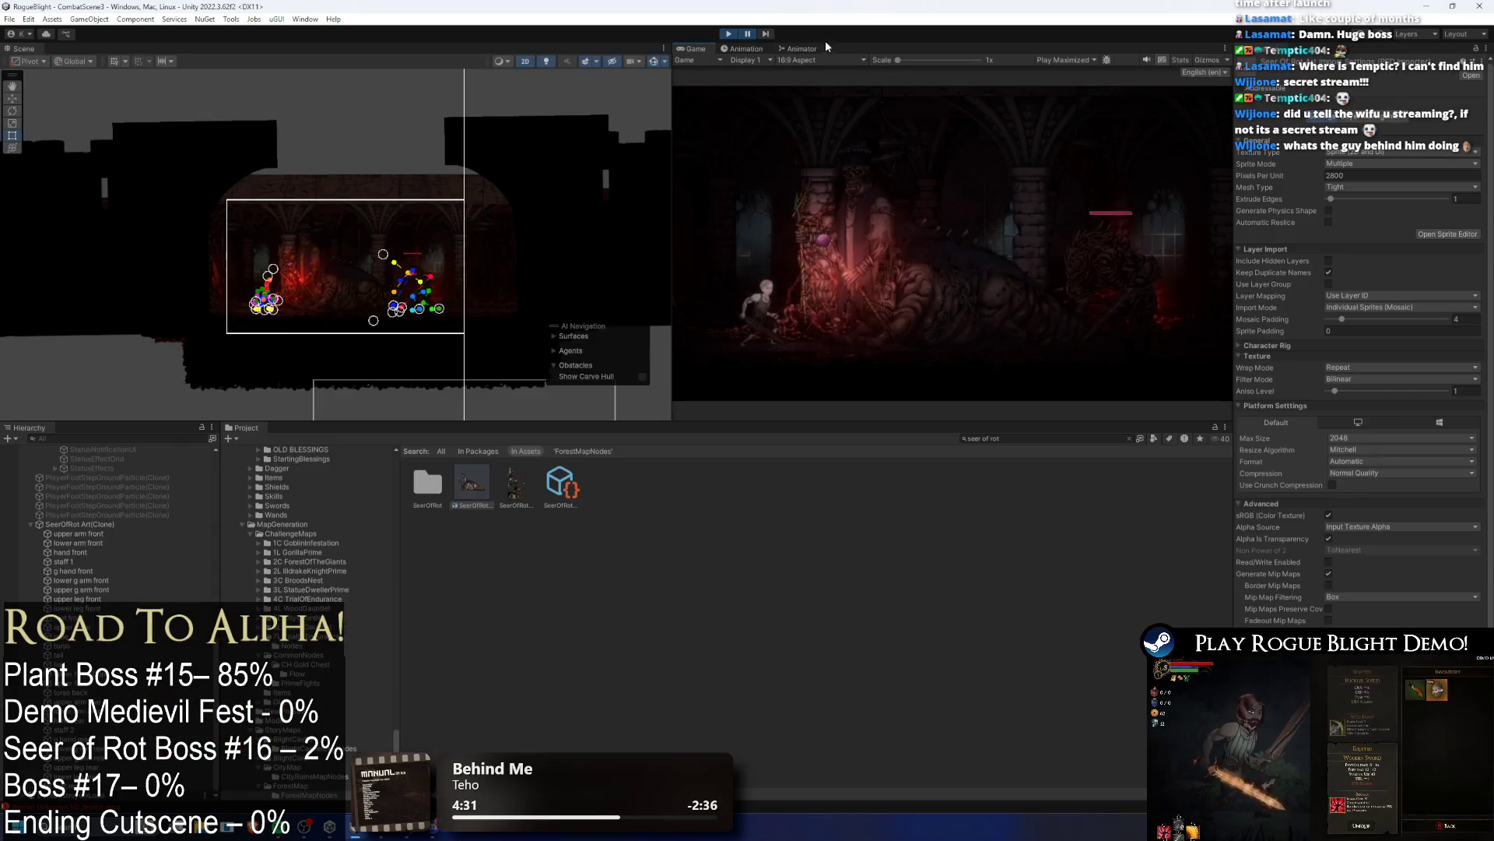
pyautogui.click(1066, 60)
pyautogui.click(1062, 72)
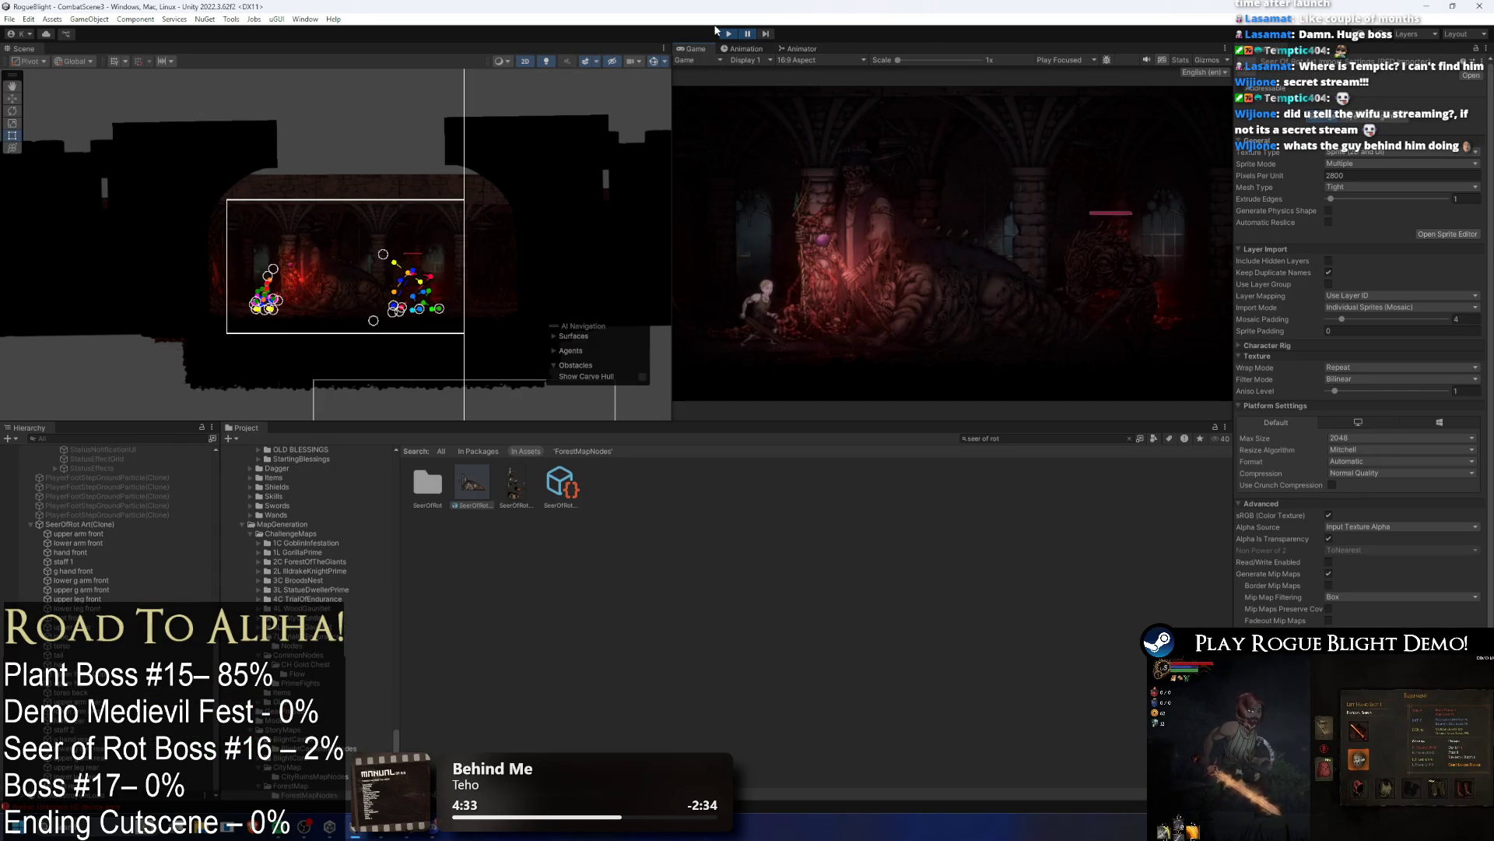
pyautogui.click(747, 35)
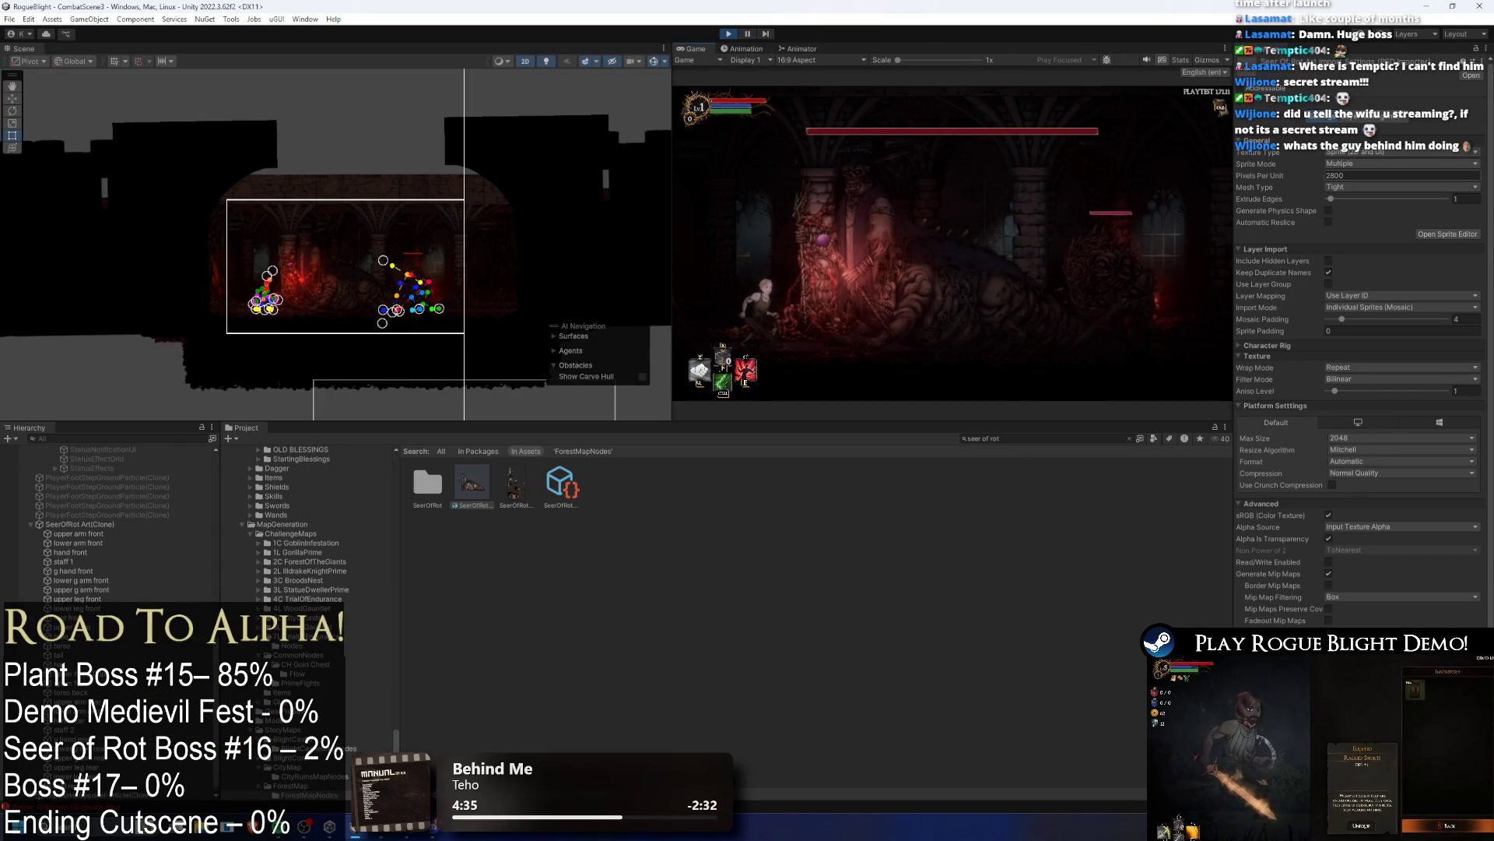
pyautogui.click(1462, 174)
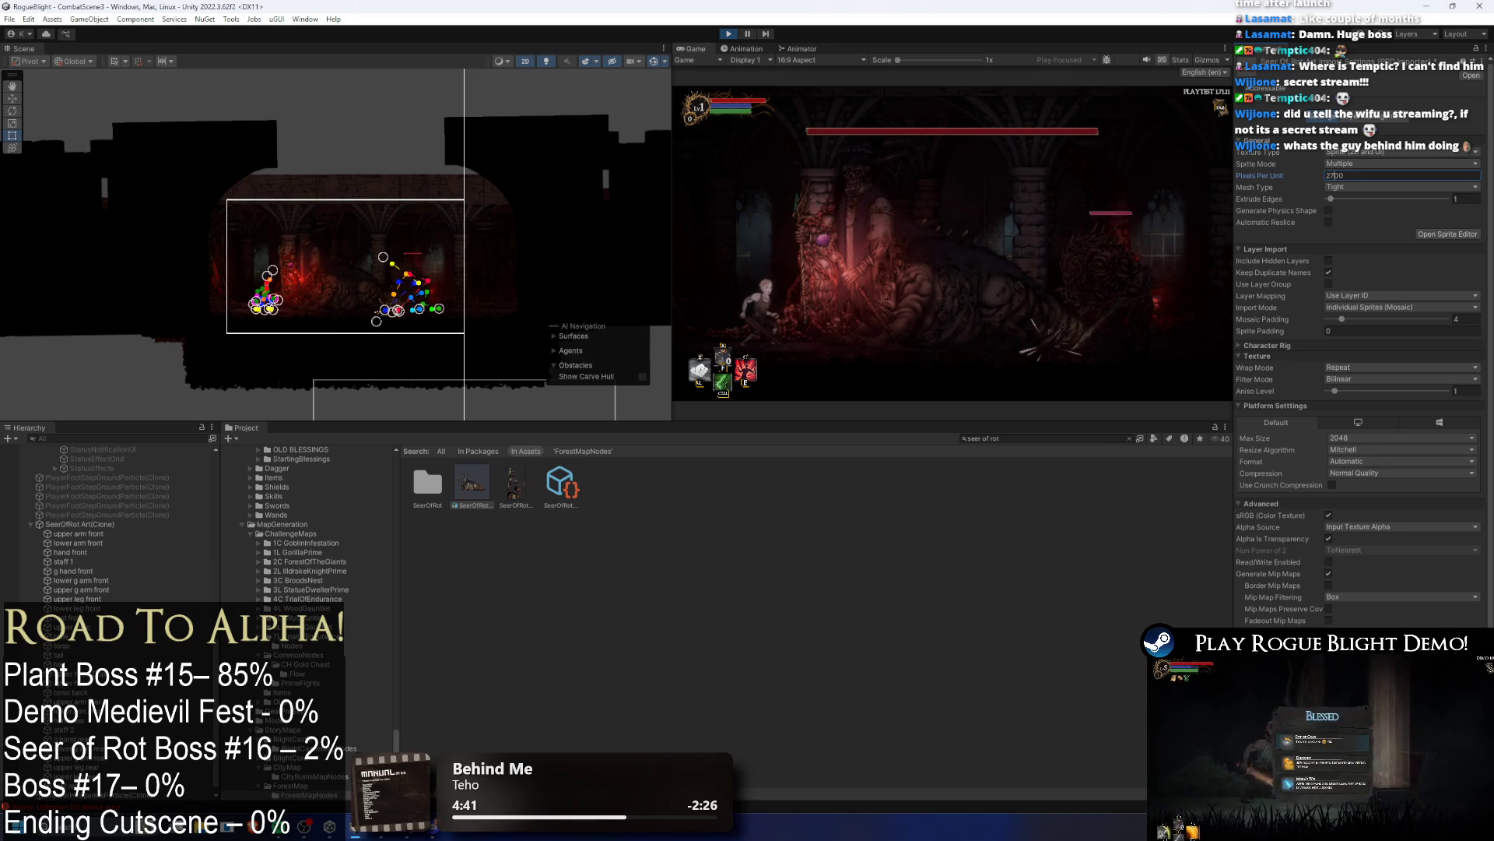
pyautogui.press('Return')
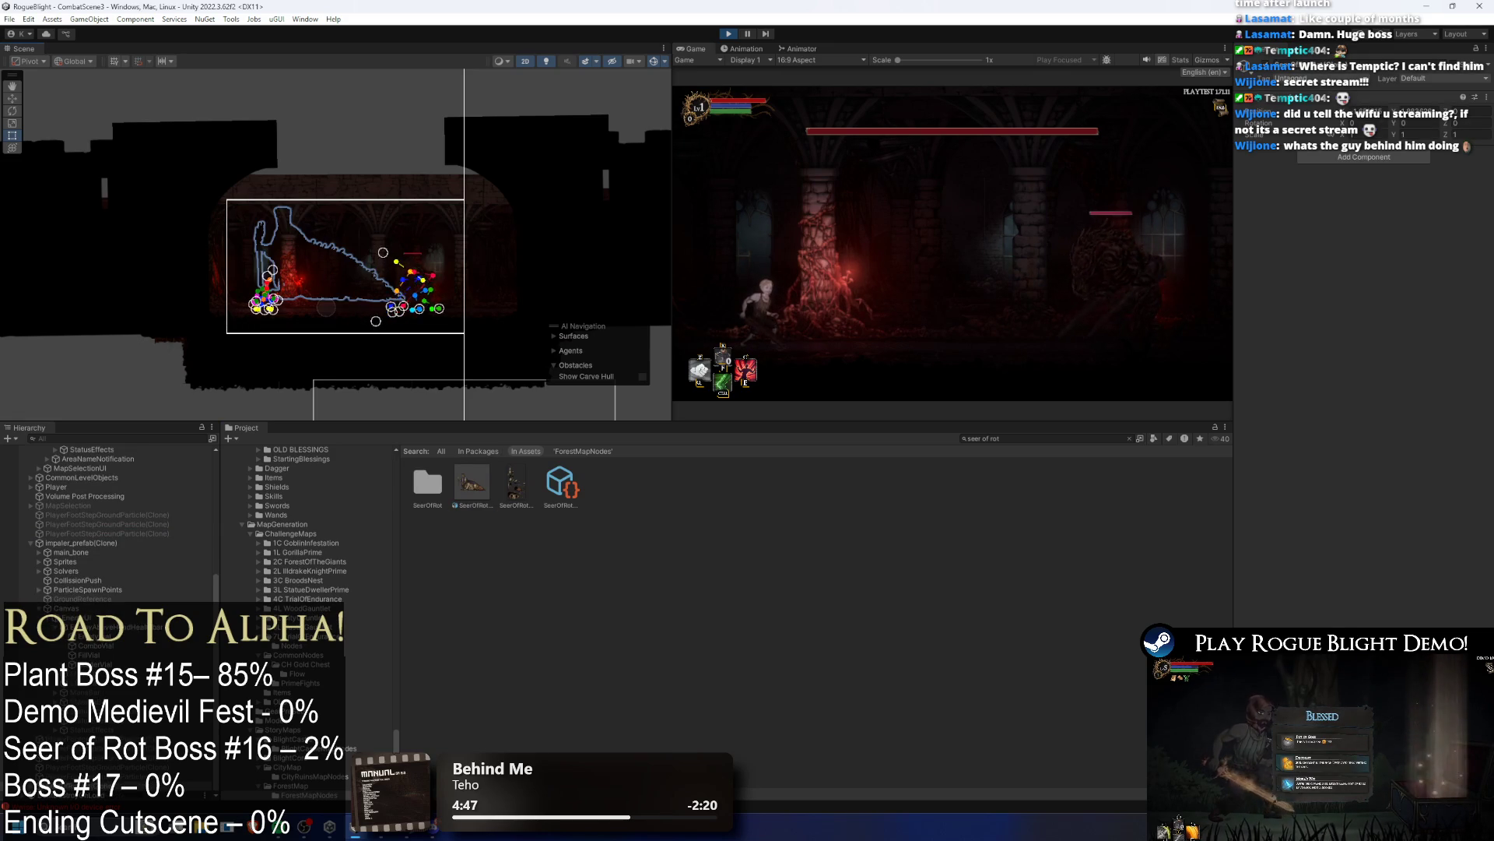
pyautogui.press('w')
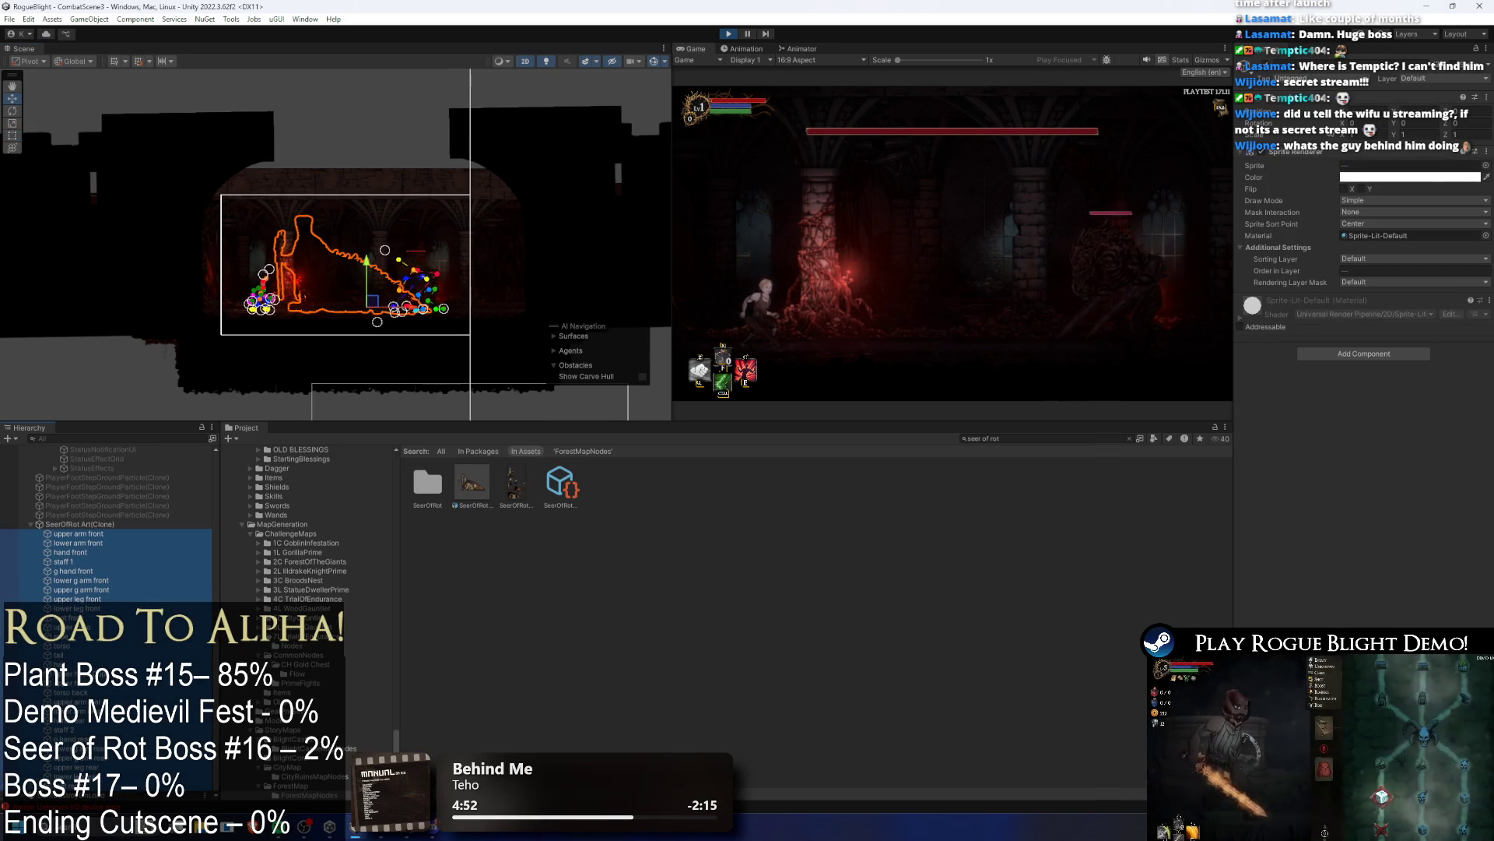
pyautogui.click(1352, 259)
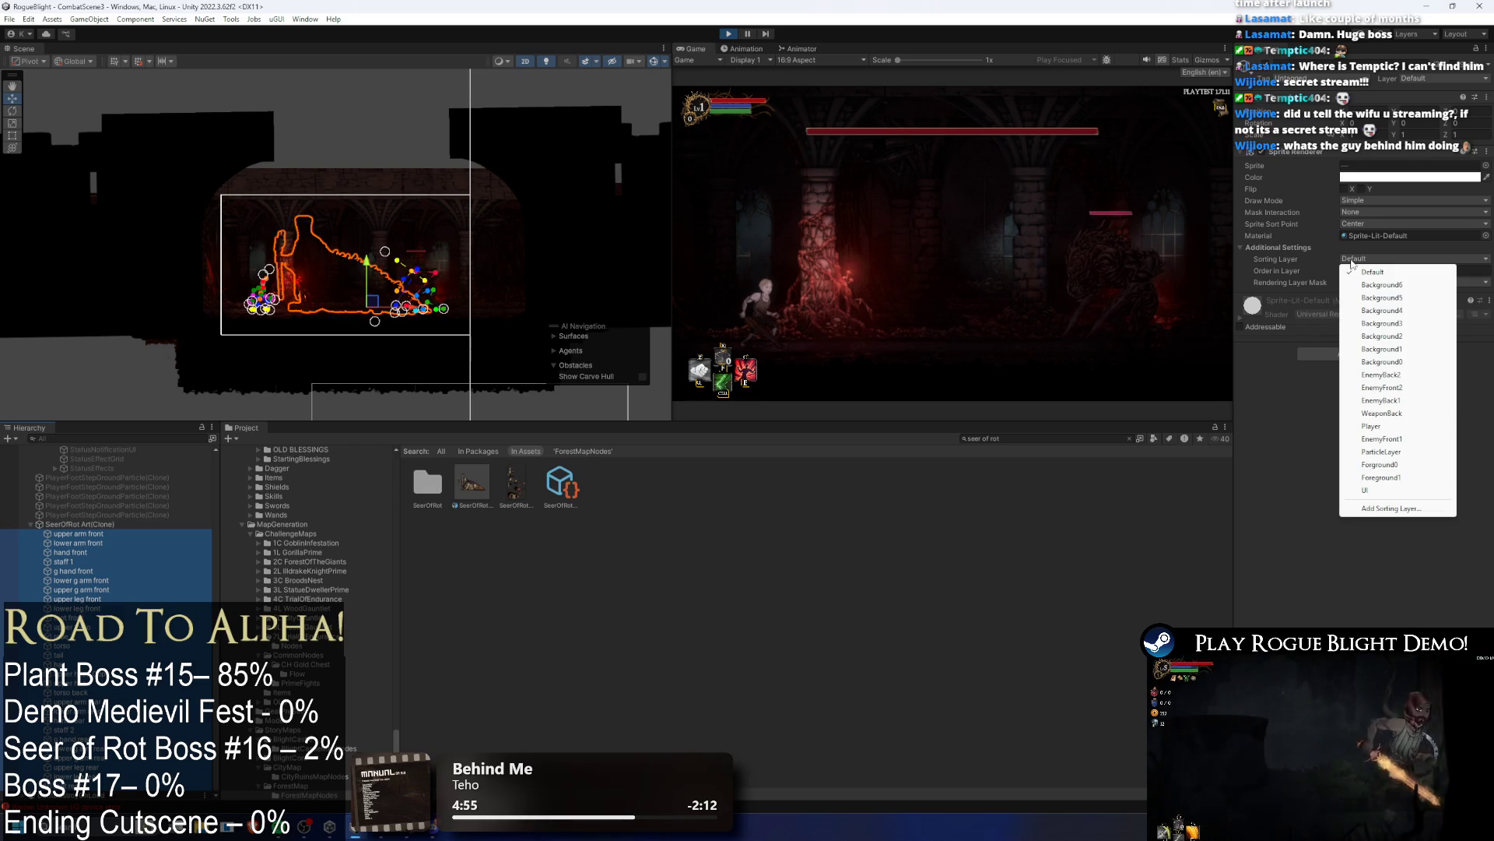
# Step: Put the sprite parts on EnemyBack1, select SeerOfRot Art(Clone), and switch play mode to Play Maximized
pyautogui.click(1382, 400)
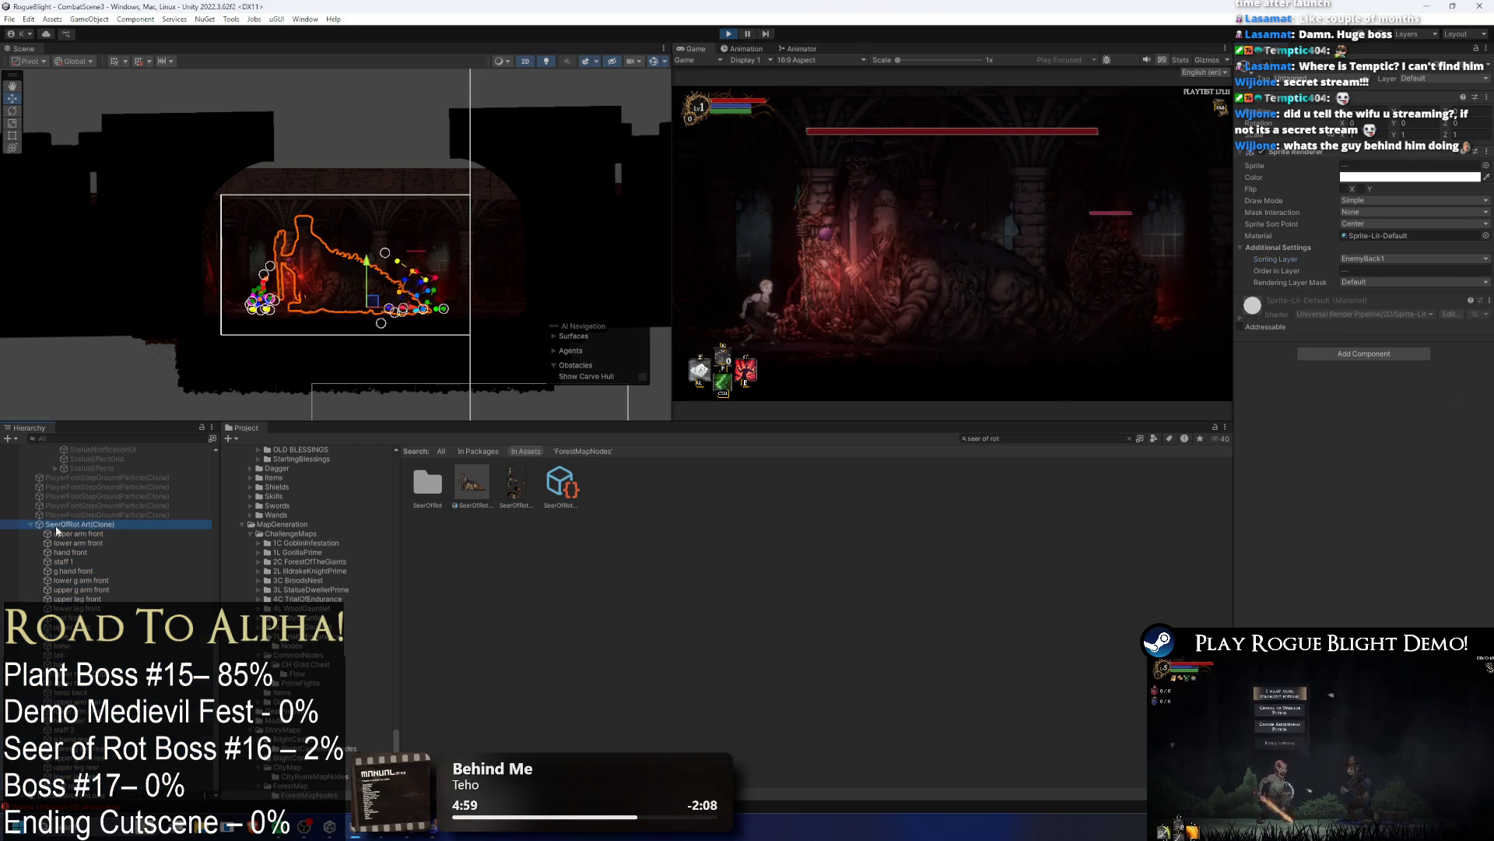
pyautogui.click(79, 524)
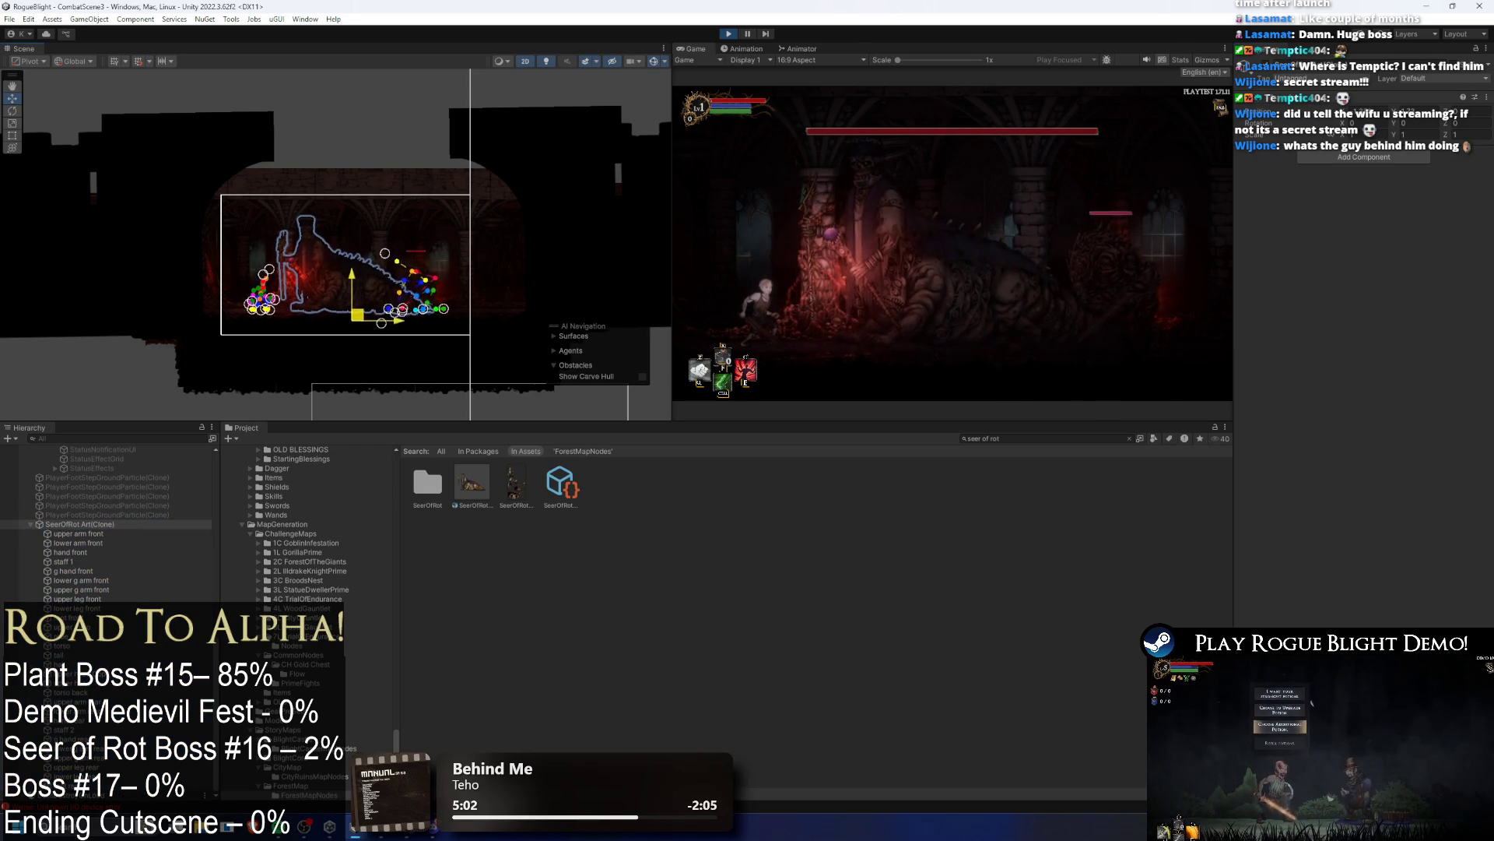
pyautogui.hotkey('ctrl', 'shift', 'p')
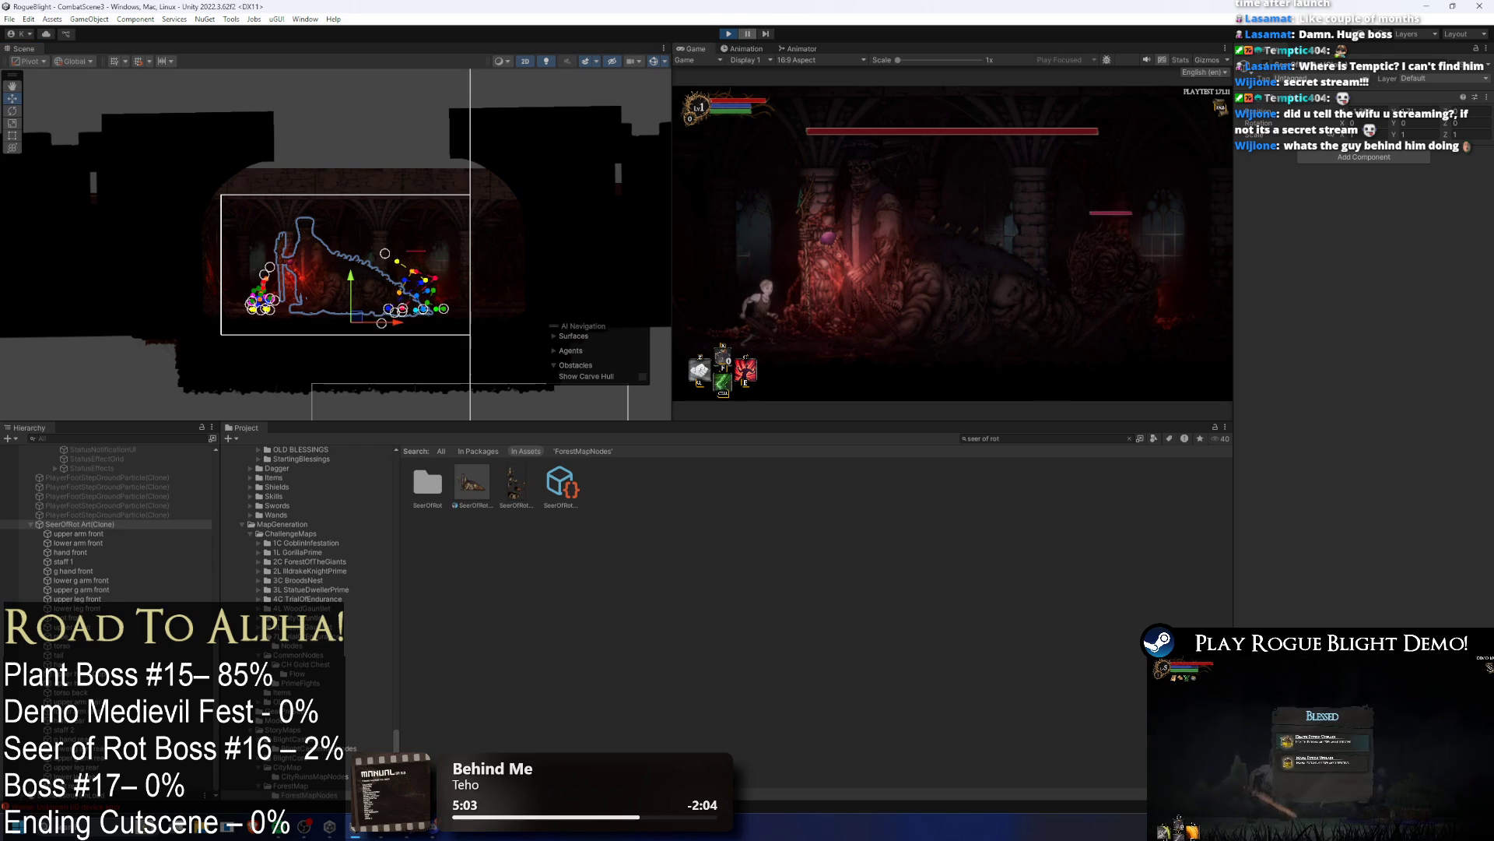
pyautogui.click(1065, 60)
pyautogui.click(1074, 84)
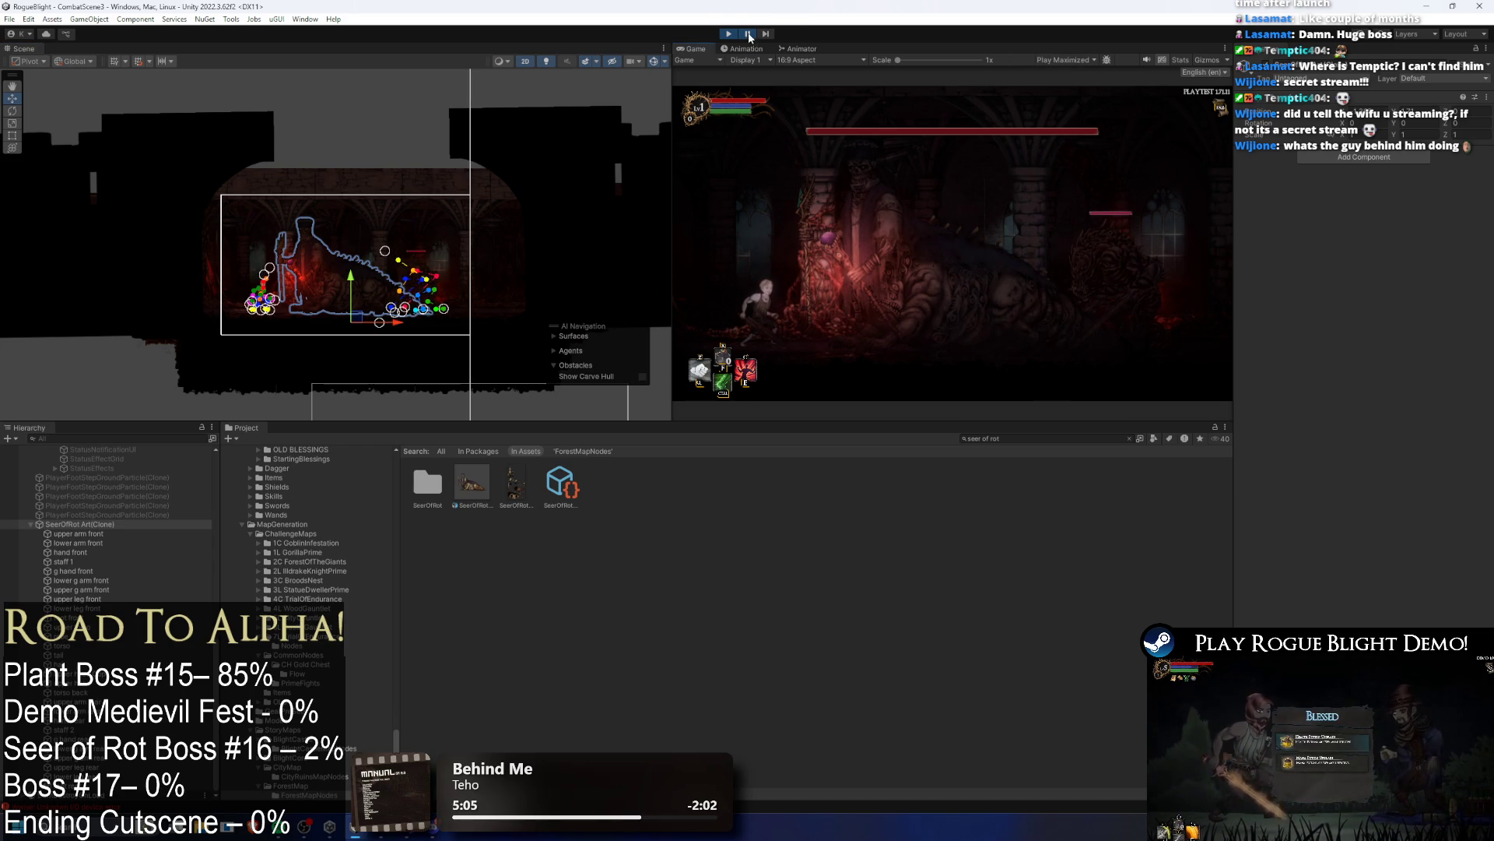
# Step: Playtest the boss fight maximized, pausing once to select SeerOfRot Art(Clone), then stop play mode
pyautogui.click(749, 36)
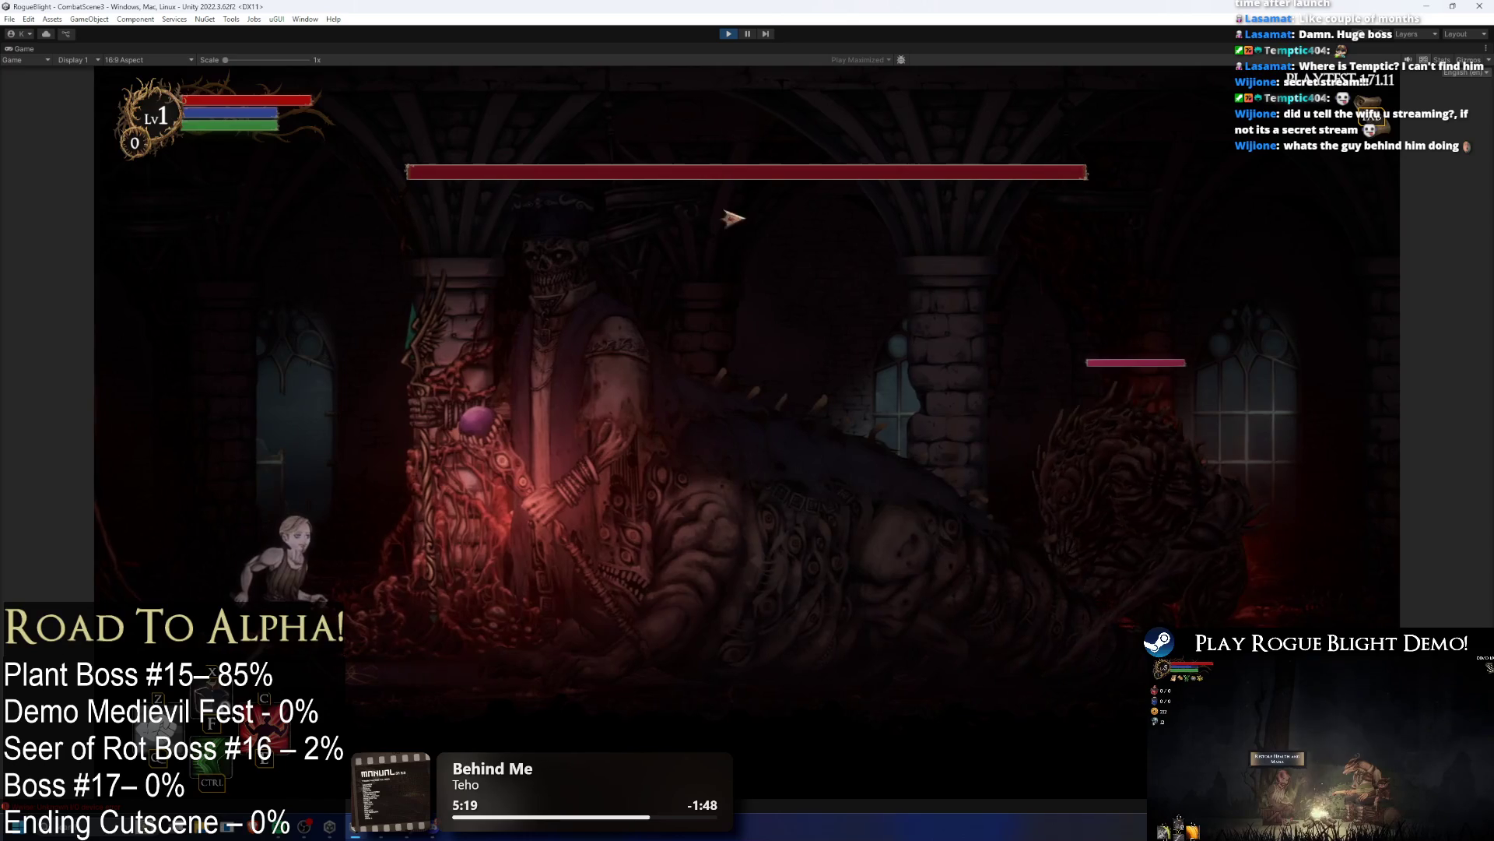
pyautogui.click(749, 34)
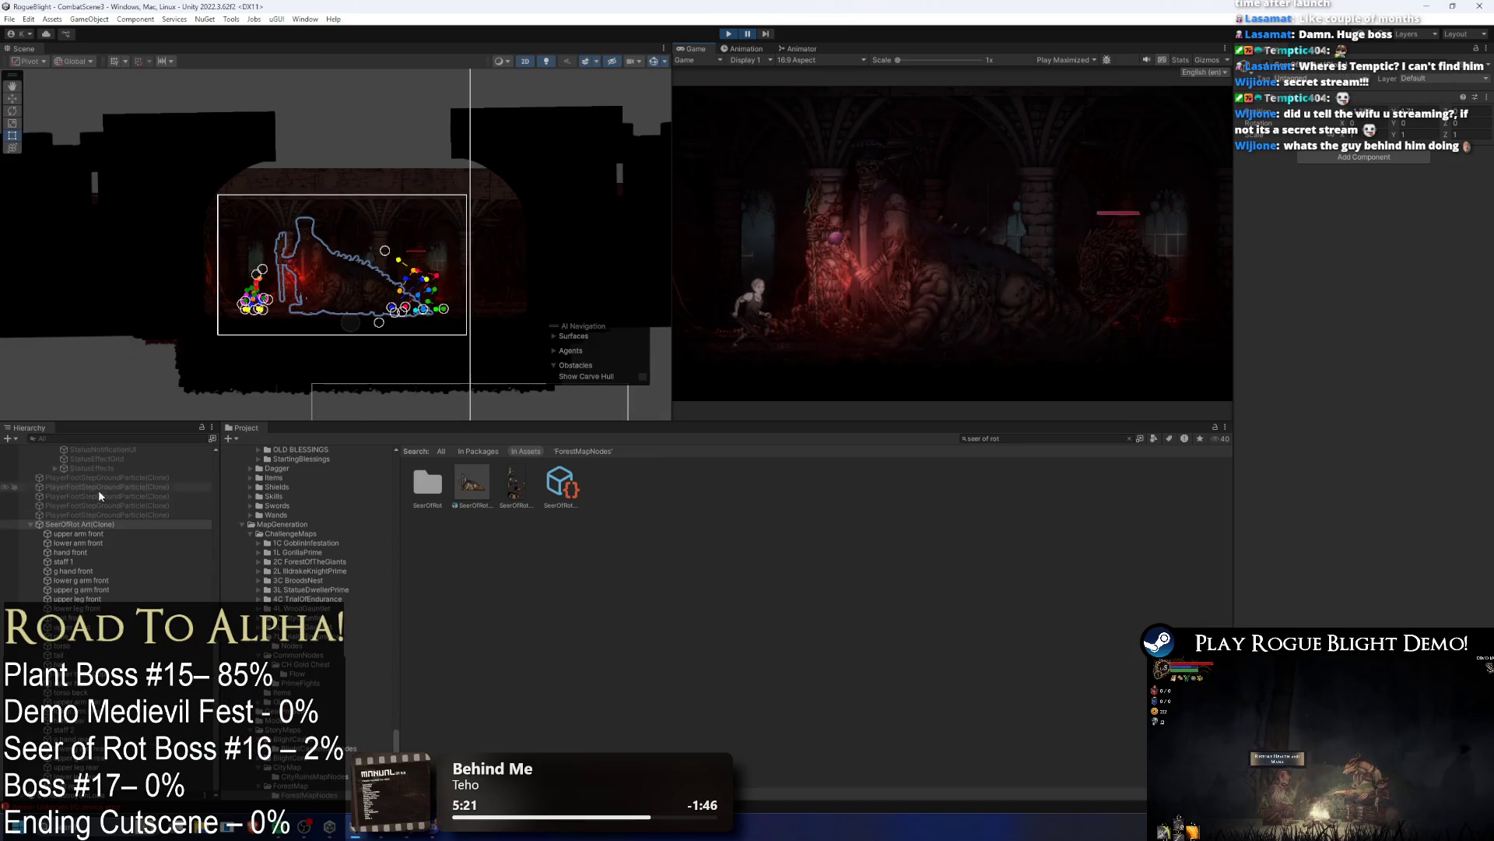
pyautogui.click(100, 525)
pyautogui.press('w')
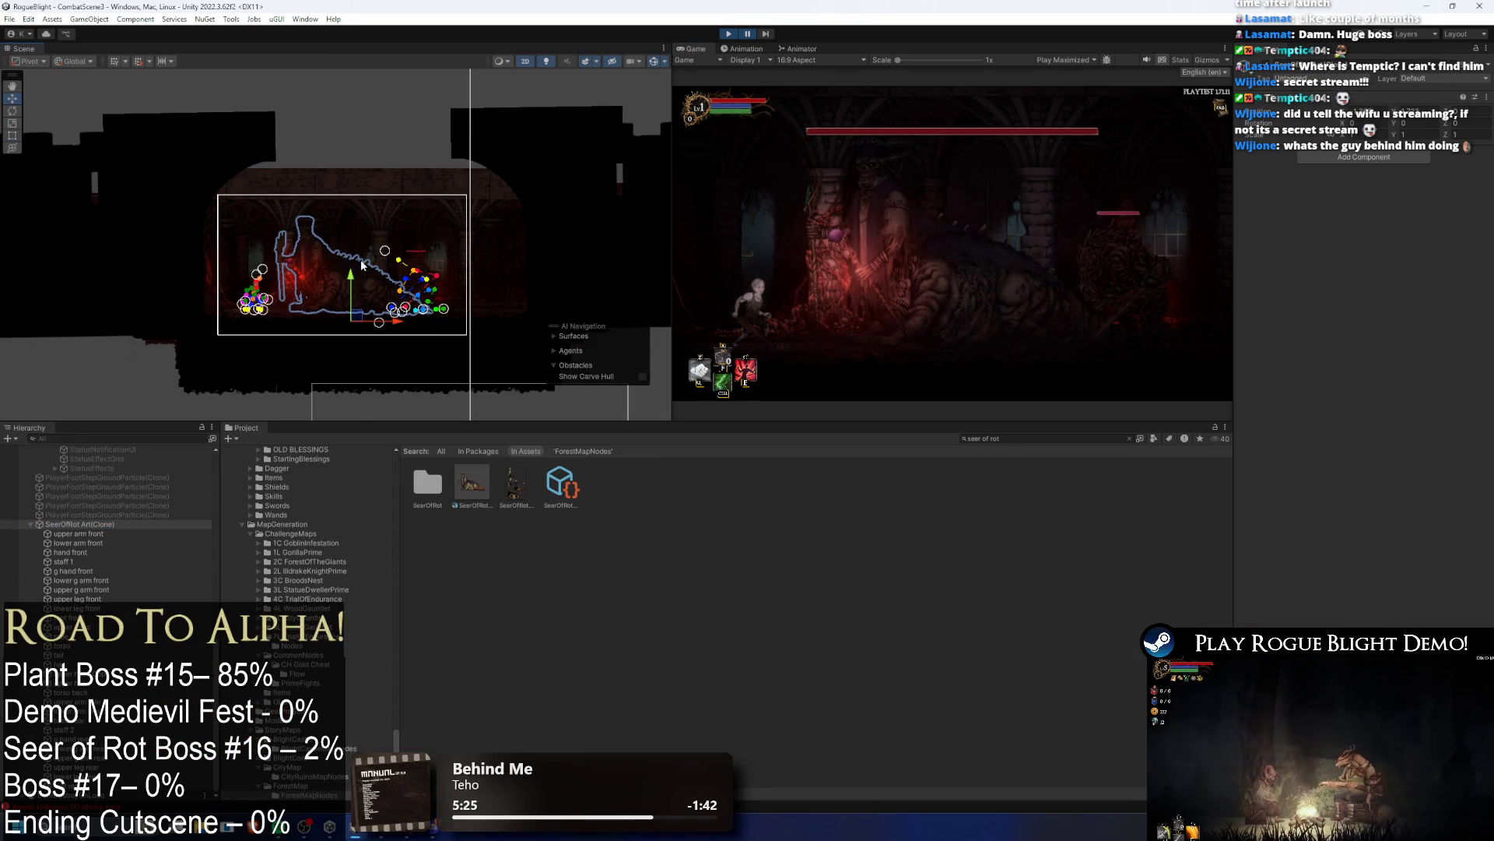
pyautogui.click(748, 34)
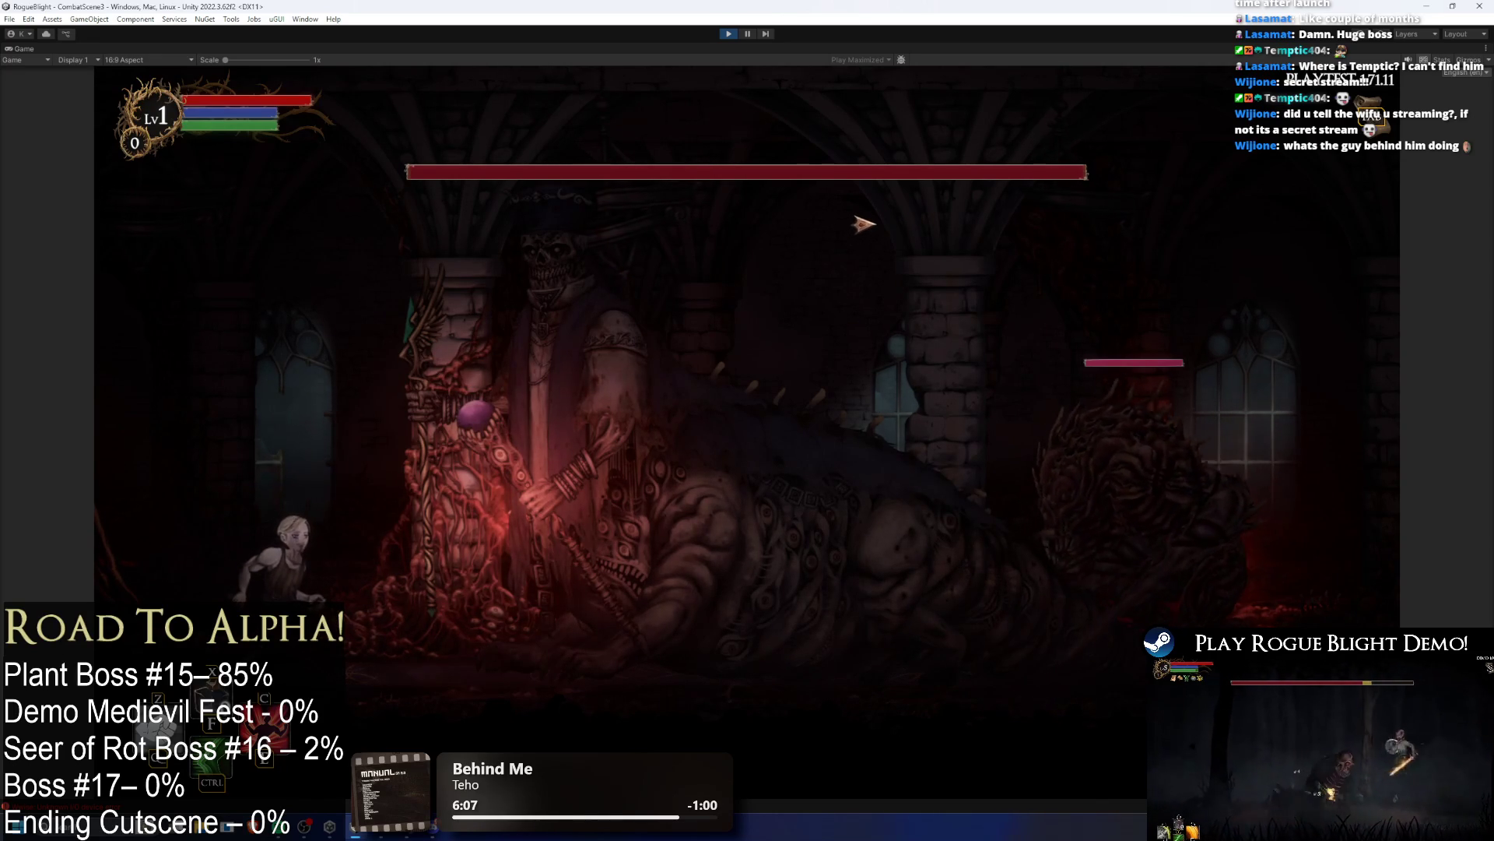
pyautogui.click(726, 34)
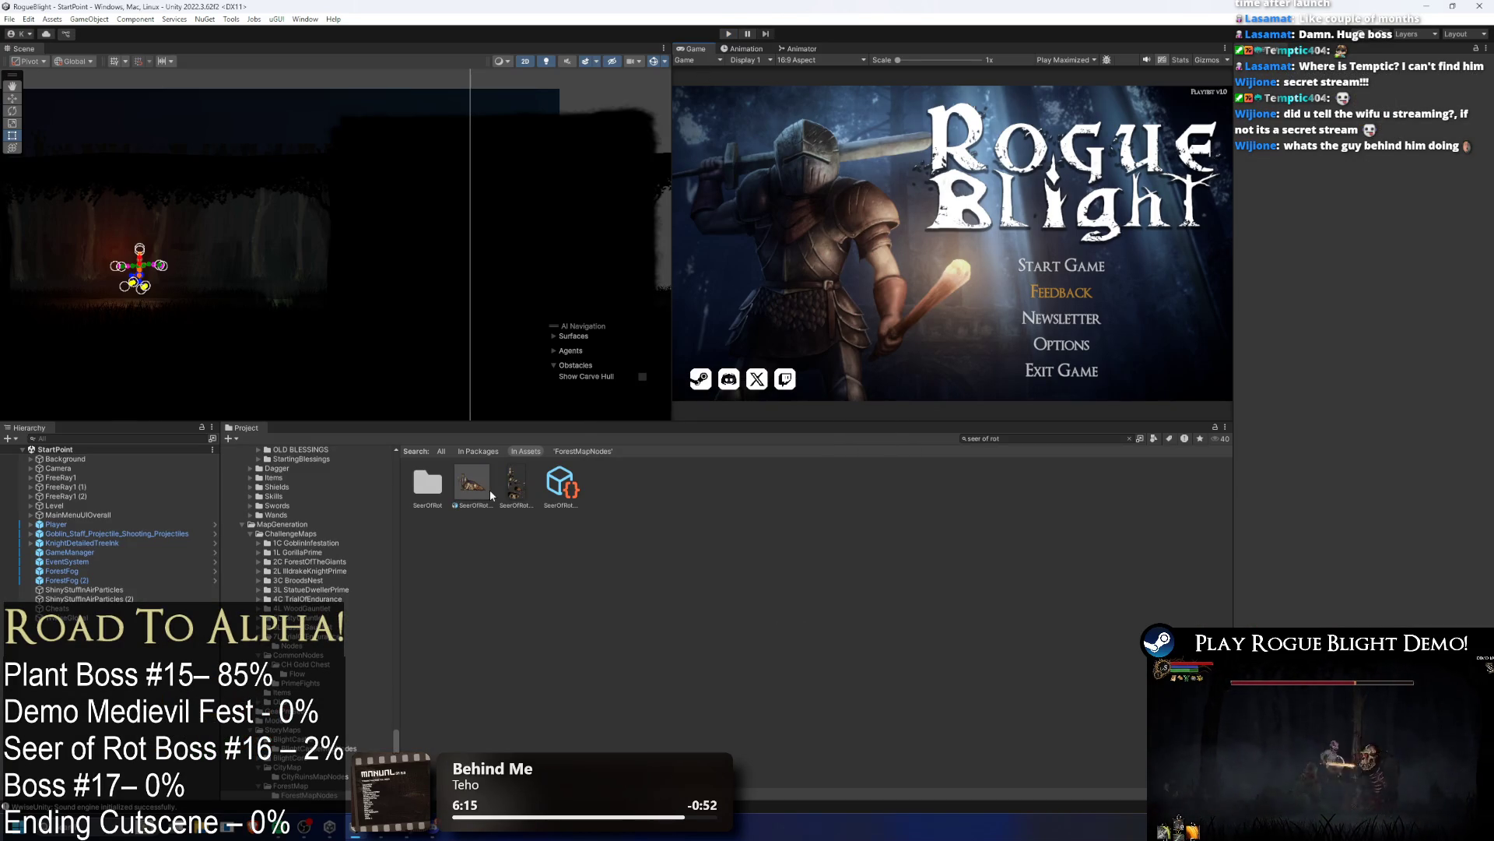
# Step: Rename the copied art file in the SeerOfRot folder to SeerOfRot_NormalMap
pyautogui.click(483, 483)
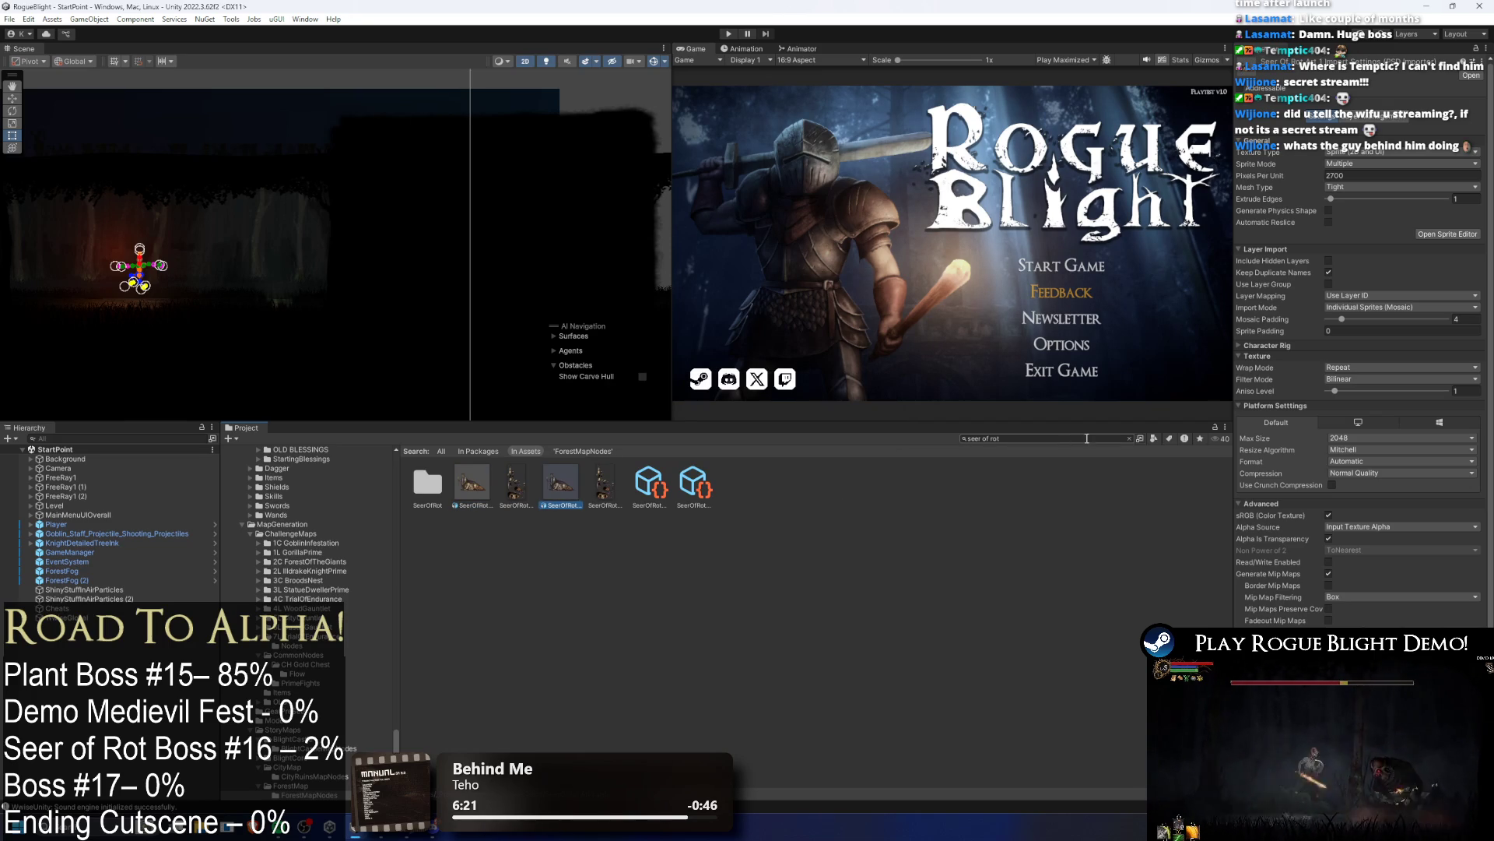
pyautogui.click(1129, 438)
pyautogui.rightClick(464, 488)
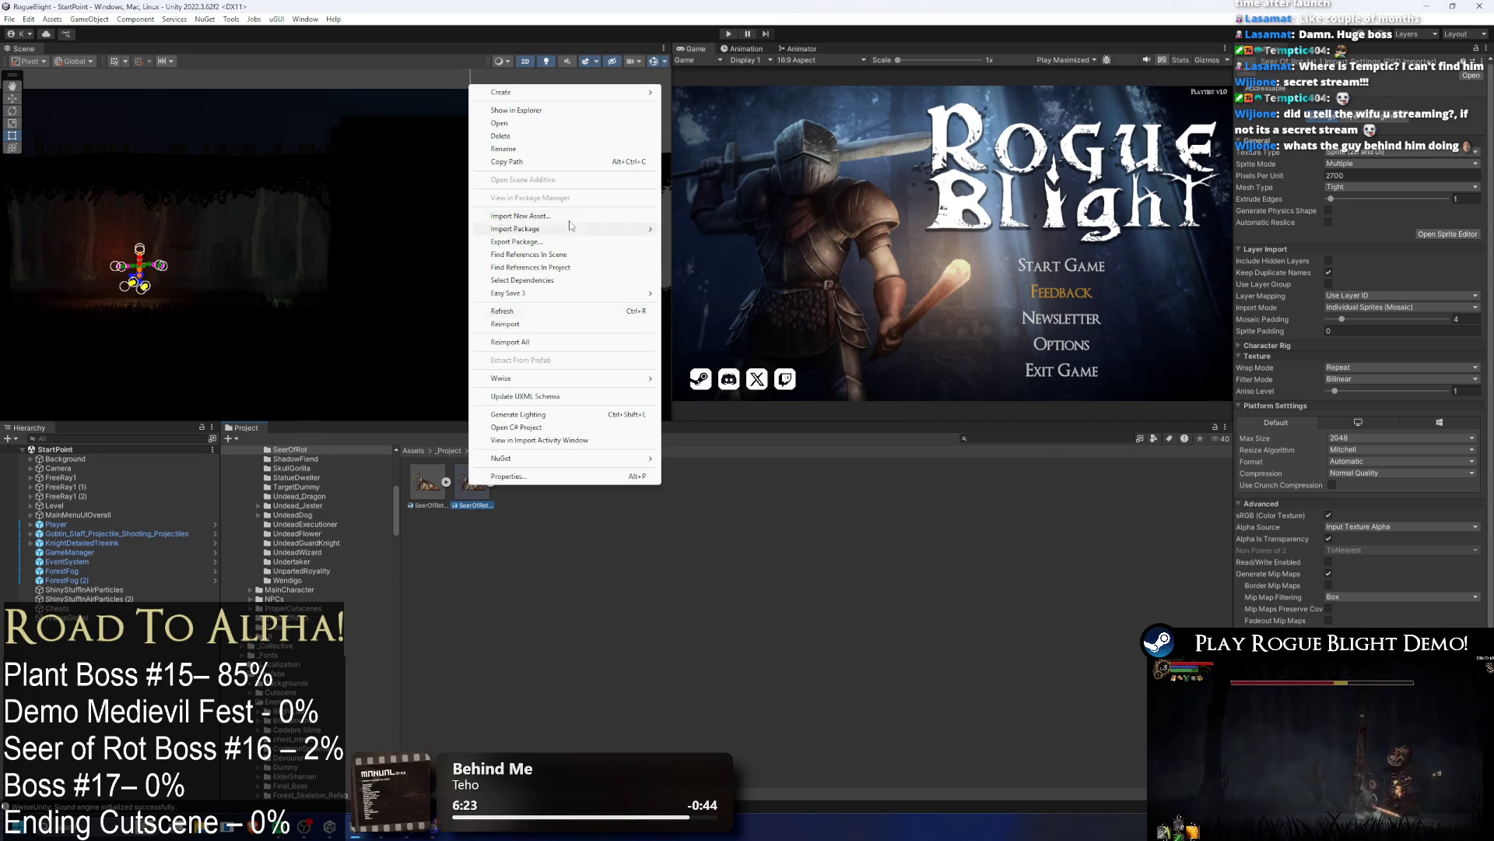
pyautogui.click(557, 173)
pyautogui.press('BackSpace')
pyautogui.press('BackSpace')
pyautogui.press('BackSpace')
pyautogui.write('ormalMap')
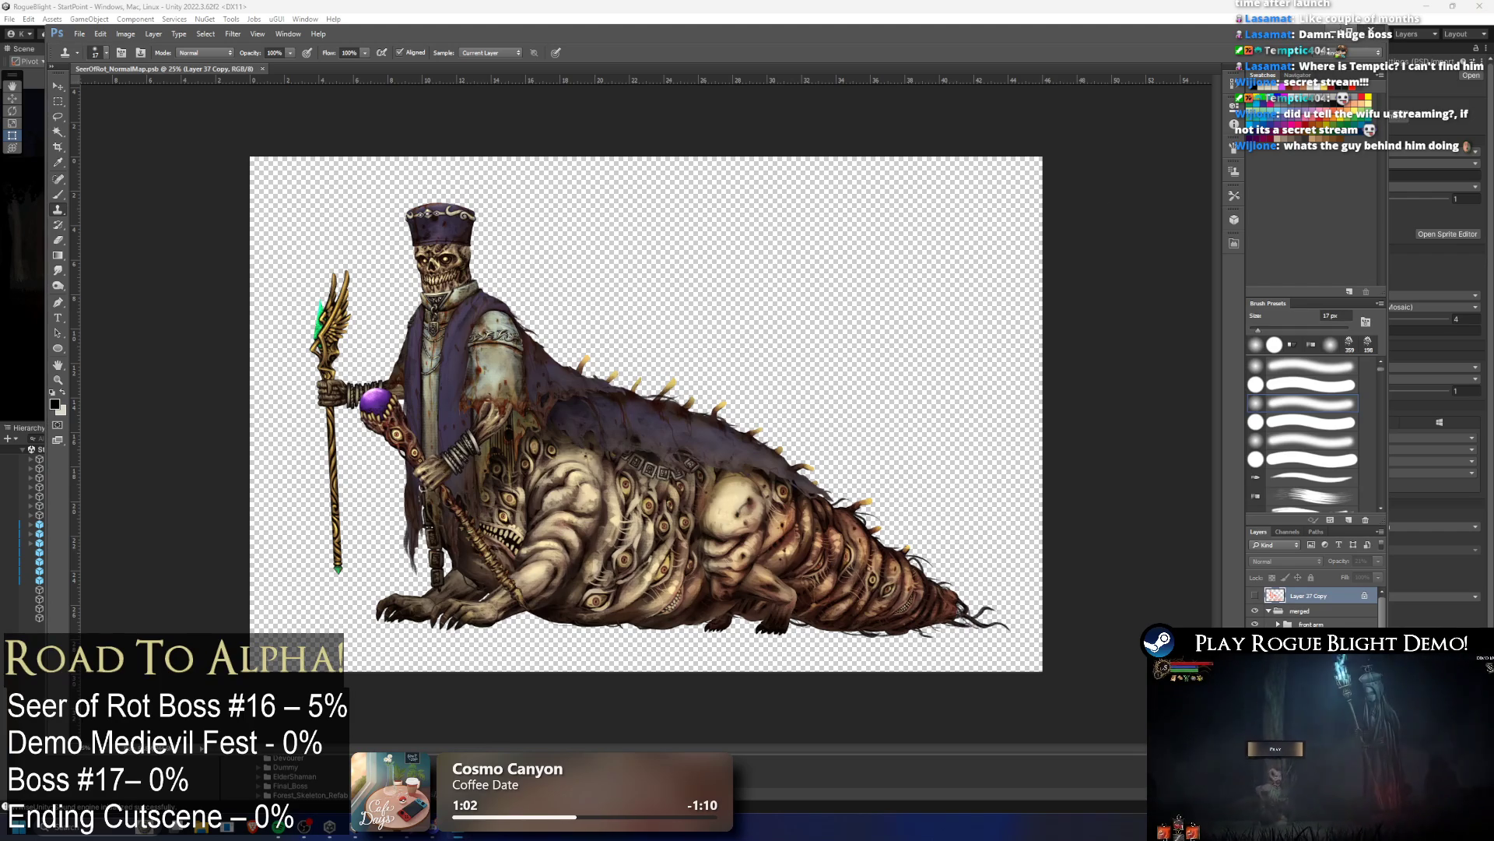
# Step: Back in Unity, delete the duplicate Seer of Rot art file
pyautogui.hotkey('alt', 'Tab')
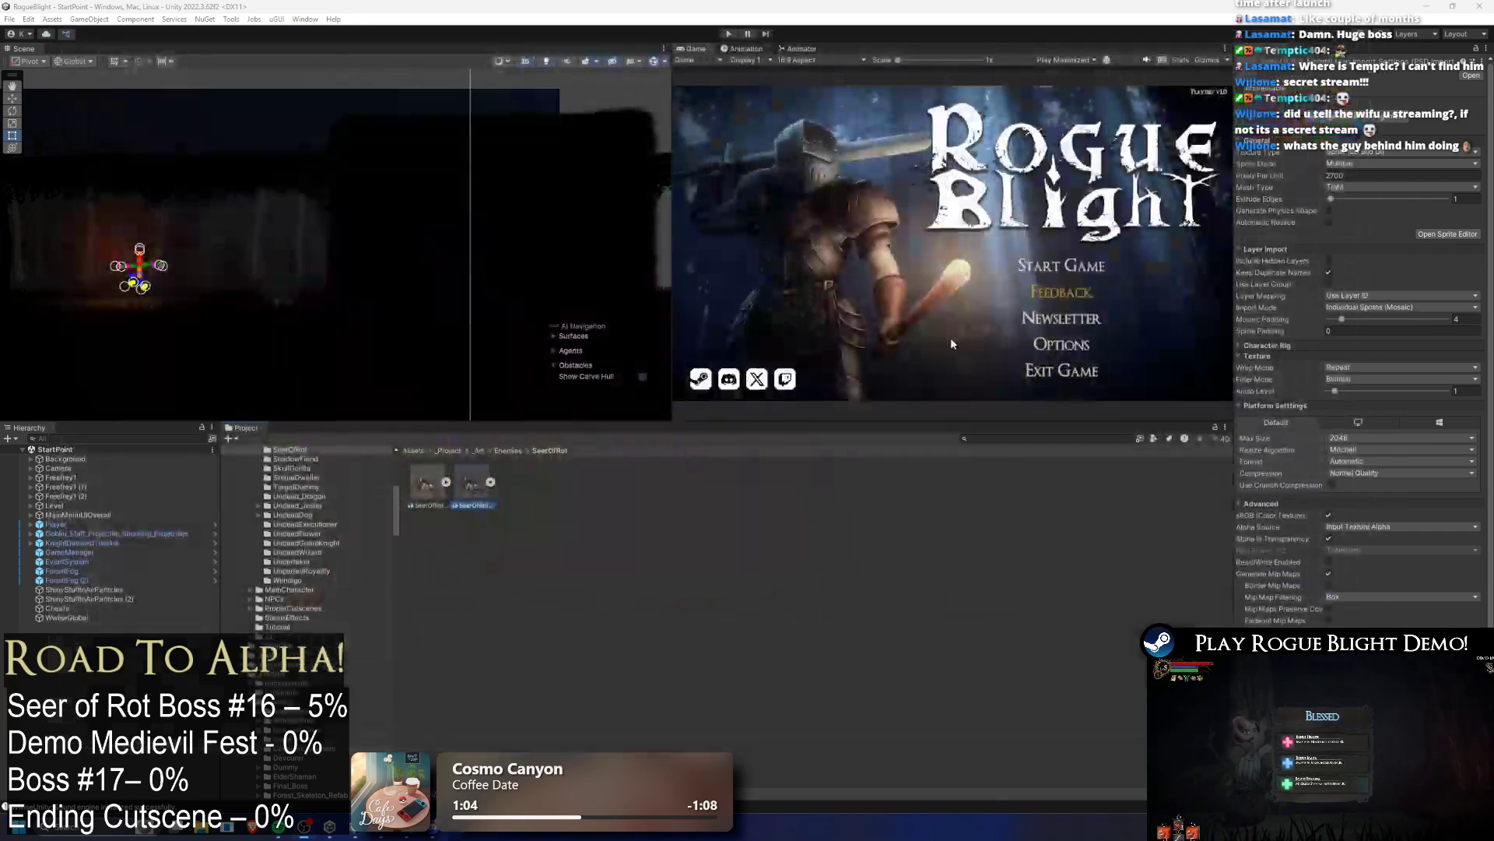
pyautogui.click(491, 483)
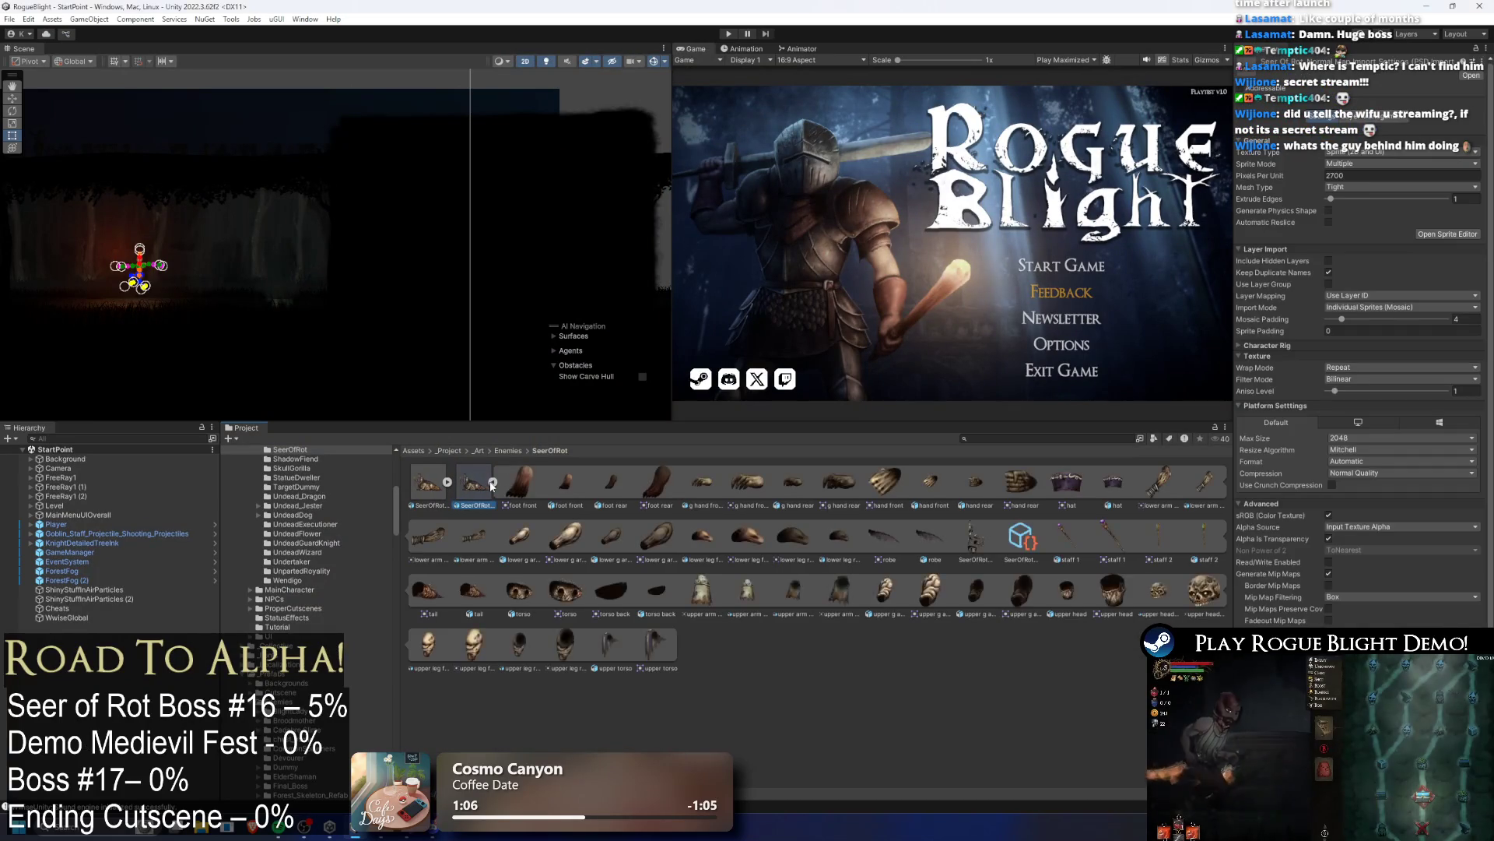
pyautogui.click(491, 483)
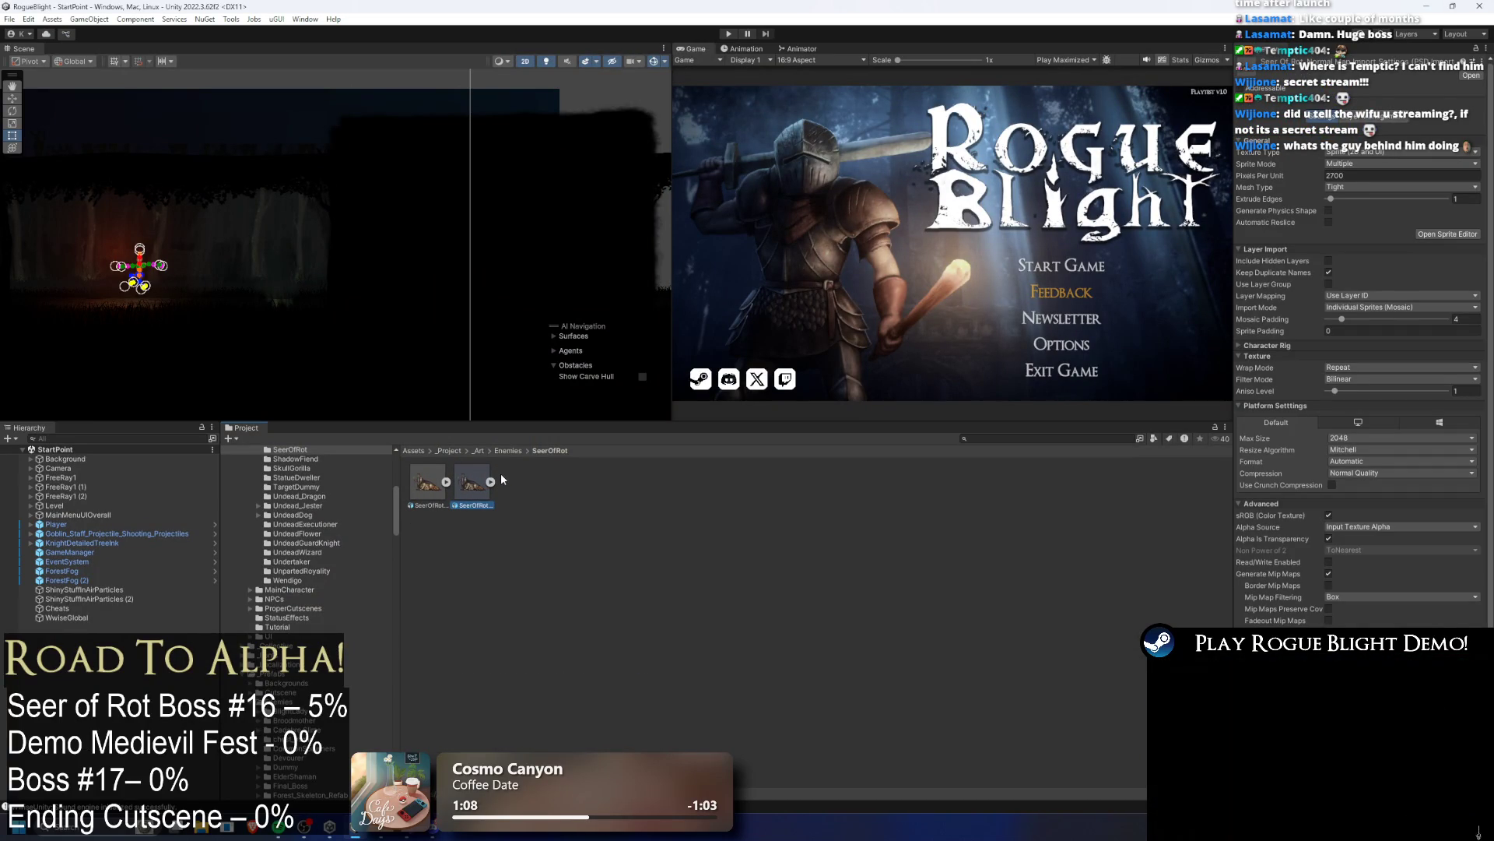
pyautogui.hotkey('ctrl', 'd')
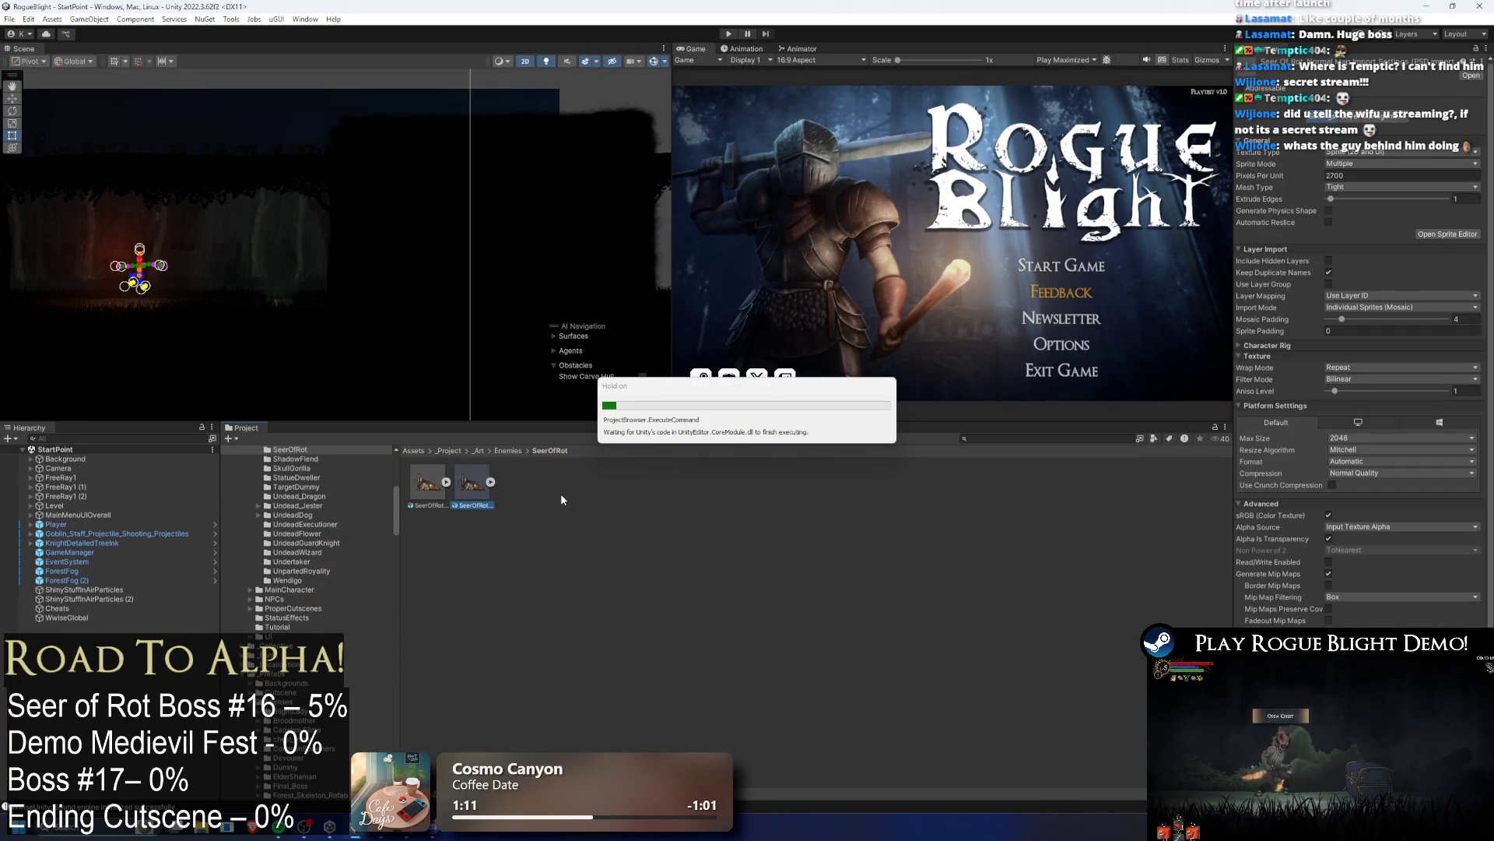
pyautogui.press('Delete')
pyautogui.press('Return')
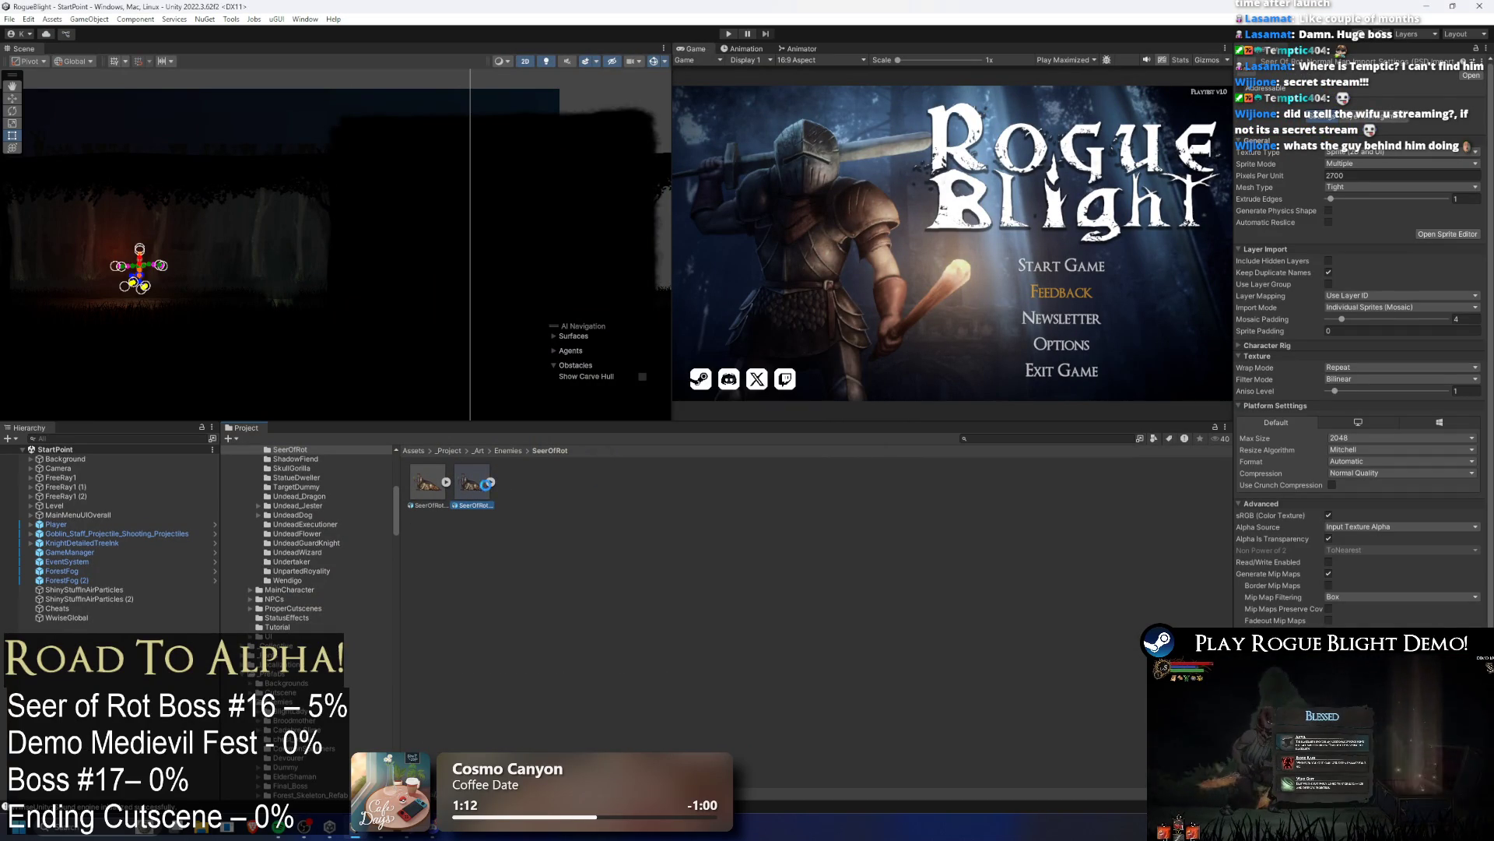
# Step: Rename the remaining art file to SeerOfRot_Art and open it in Photoshop
pyautogui.rightClick(436, 487)
pyautogui.click(545, 151)
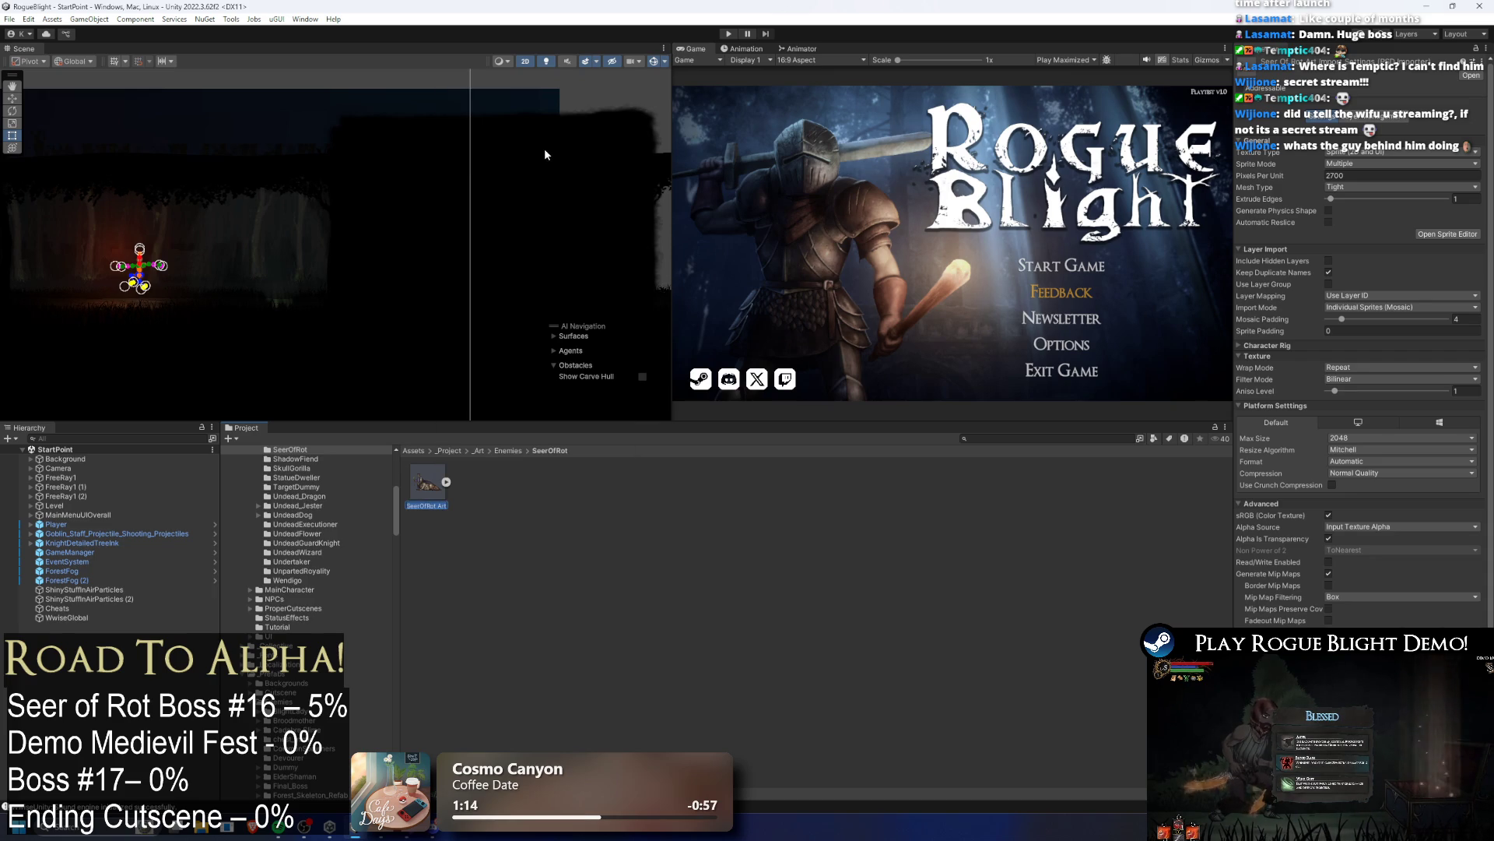
pyautogui.press('BackSpace')
pyautogui.write('_')
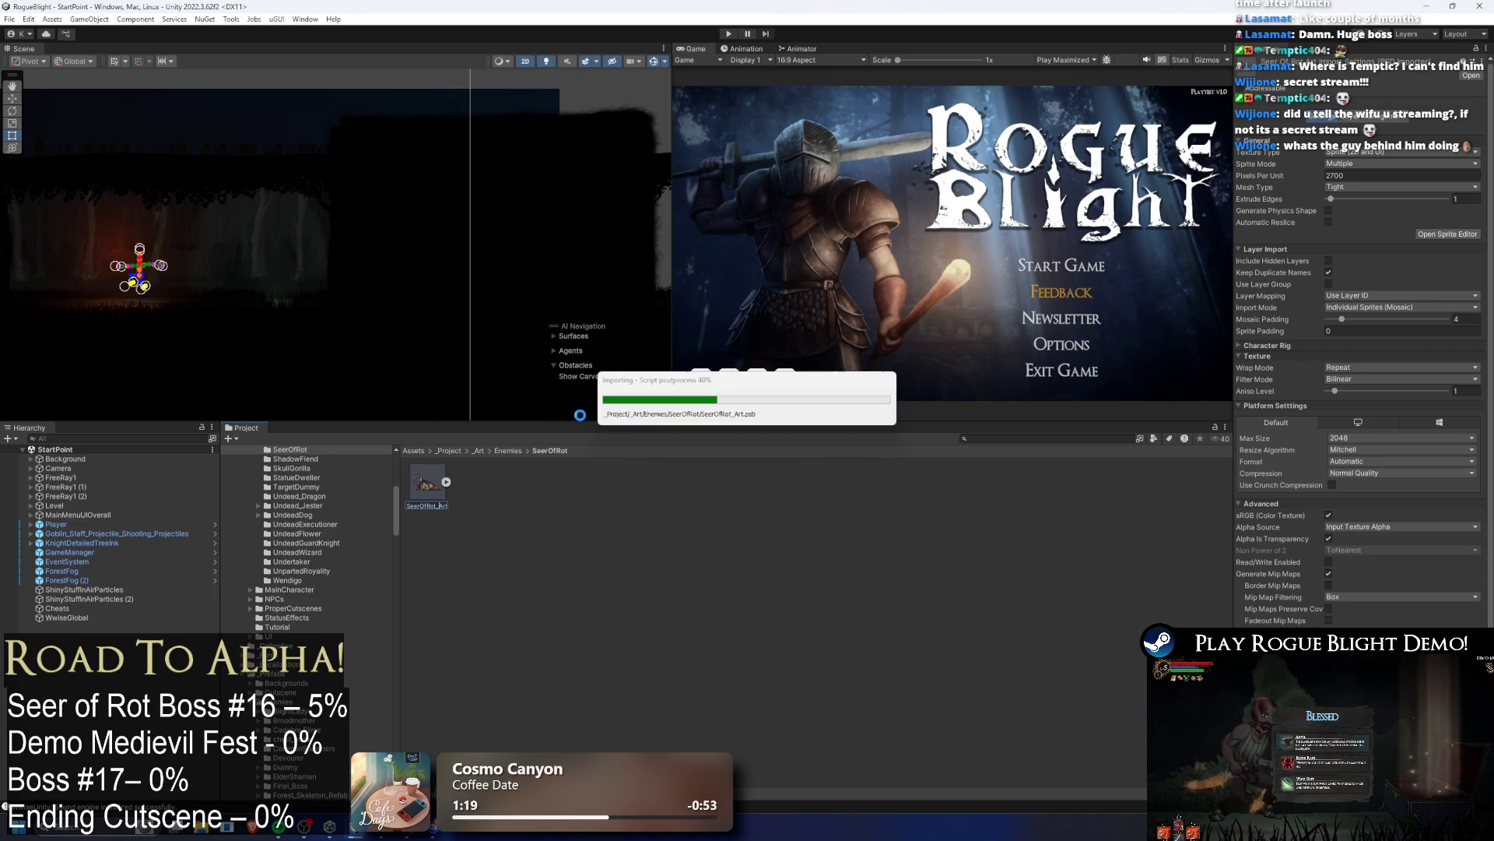
pyautogui.doubleClick(430, 483)
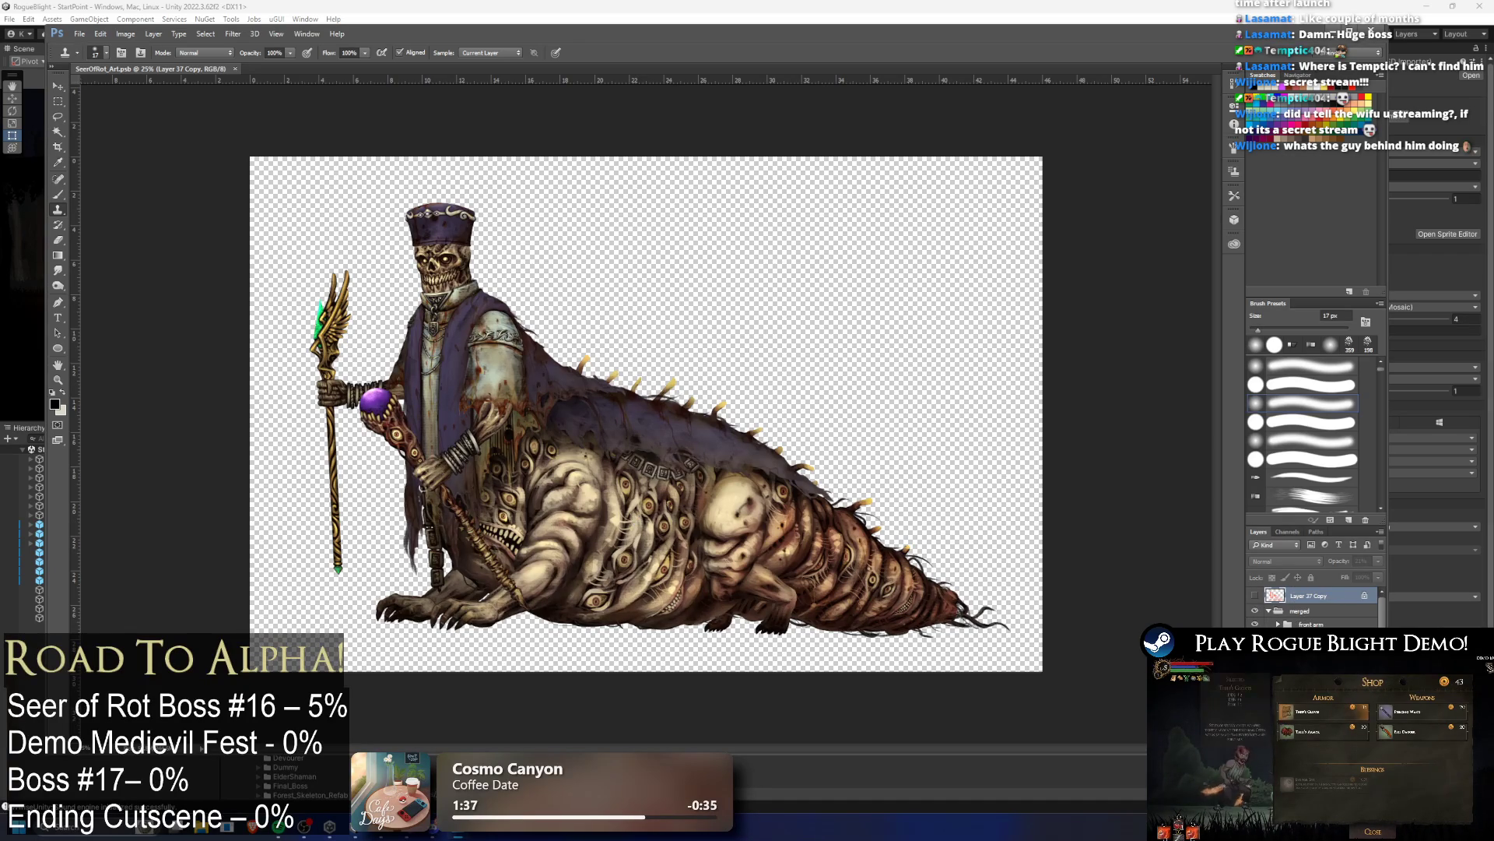
# Step: Delete the Layer 37 Copy layer and dismiss the notification panel
pyautogui.press('Delete')
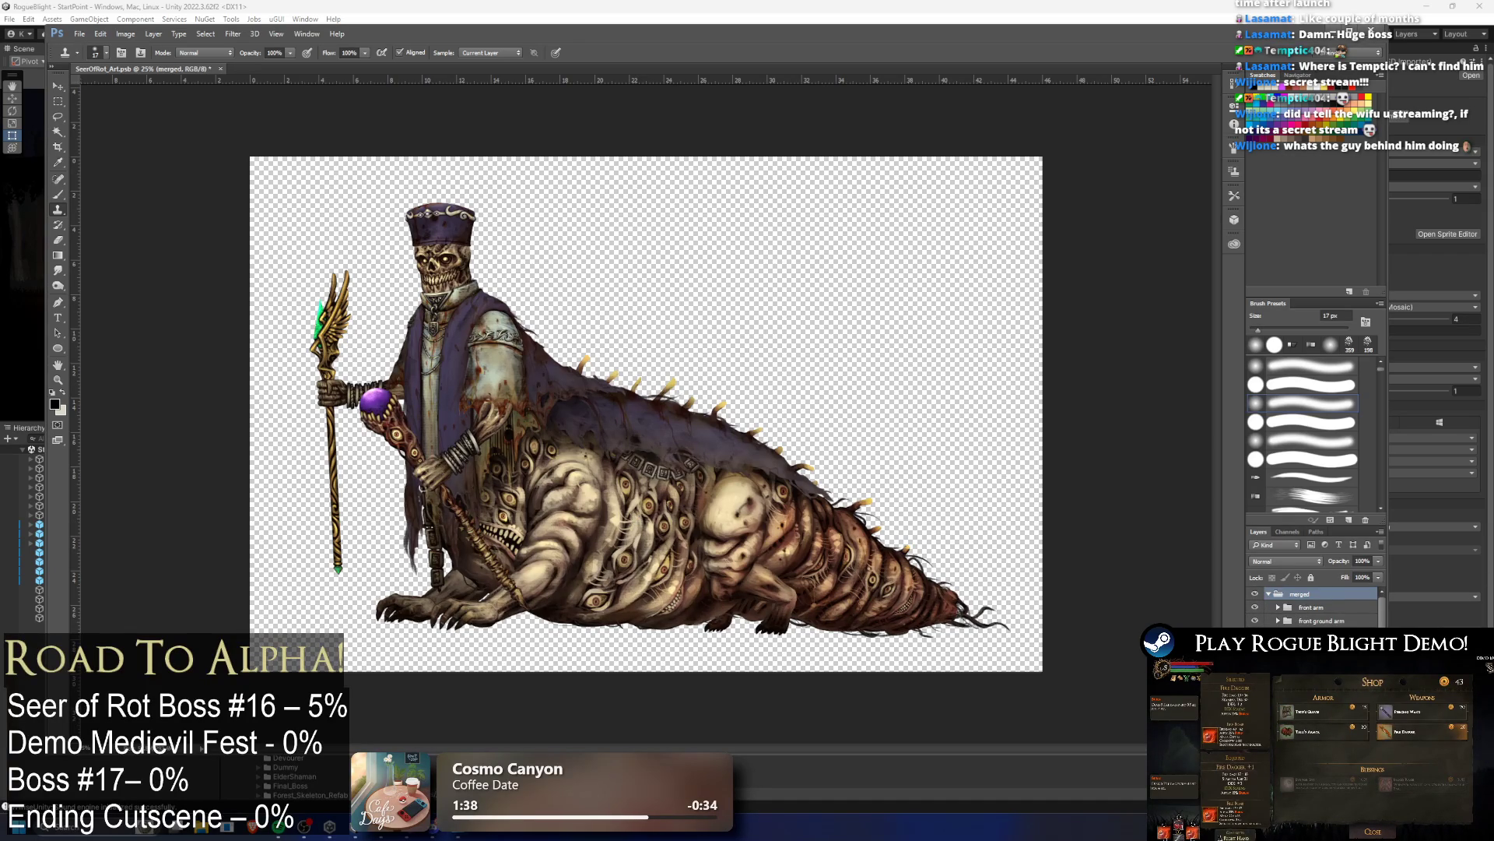
pyautogui.press('super+n')
pyautogui.click(1473, 587)
pyautogui.click(1473, 587)
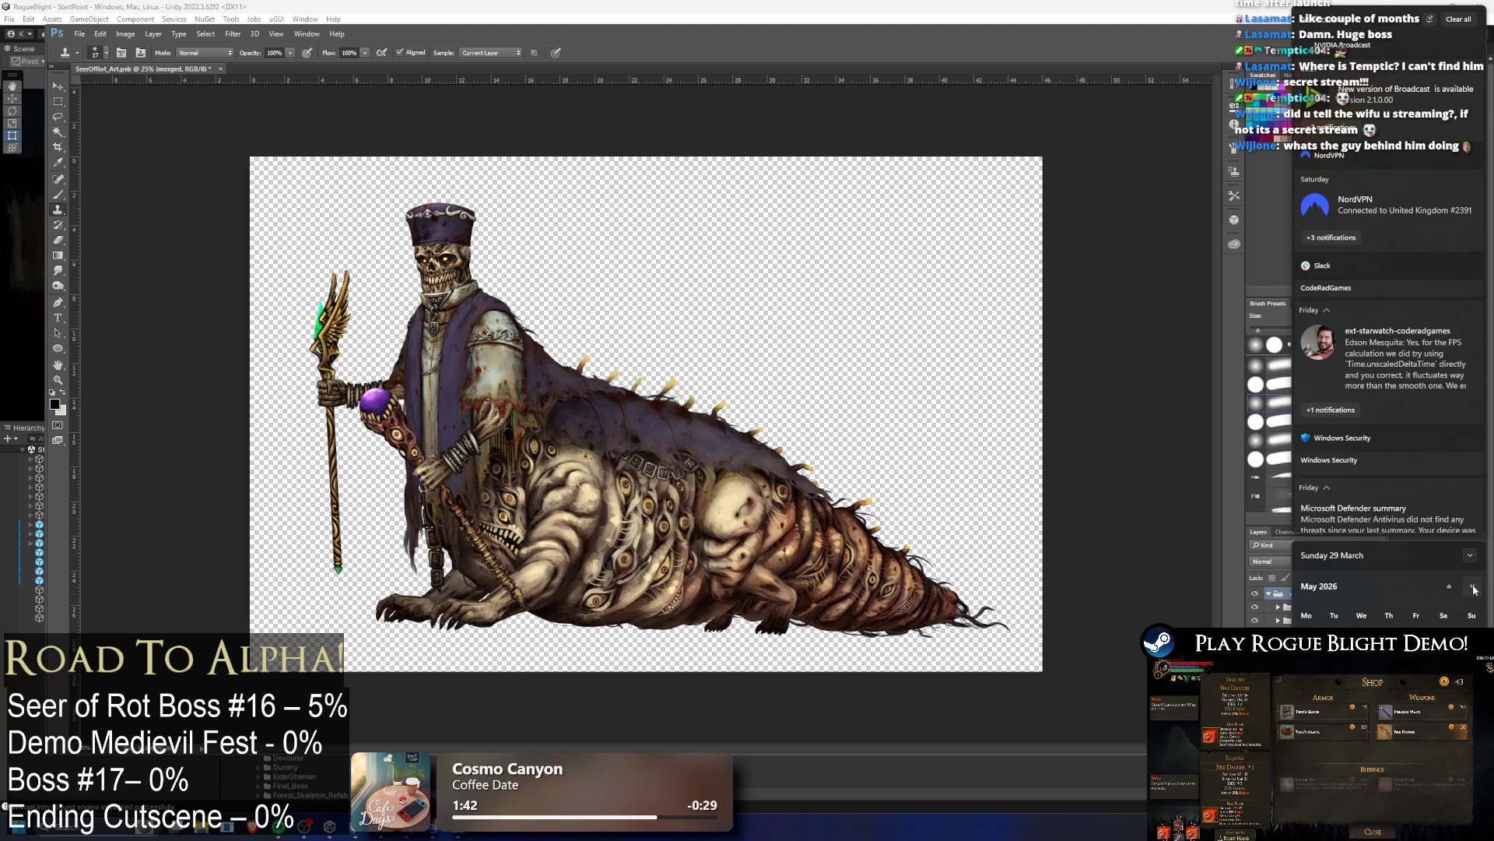
pyautogui.click(1218, 464)
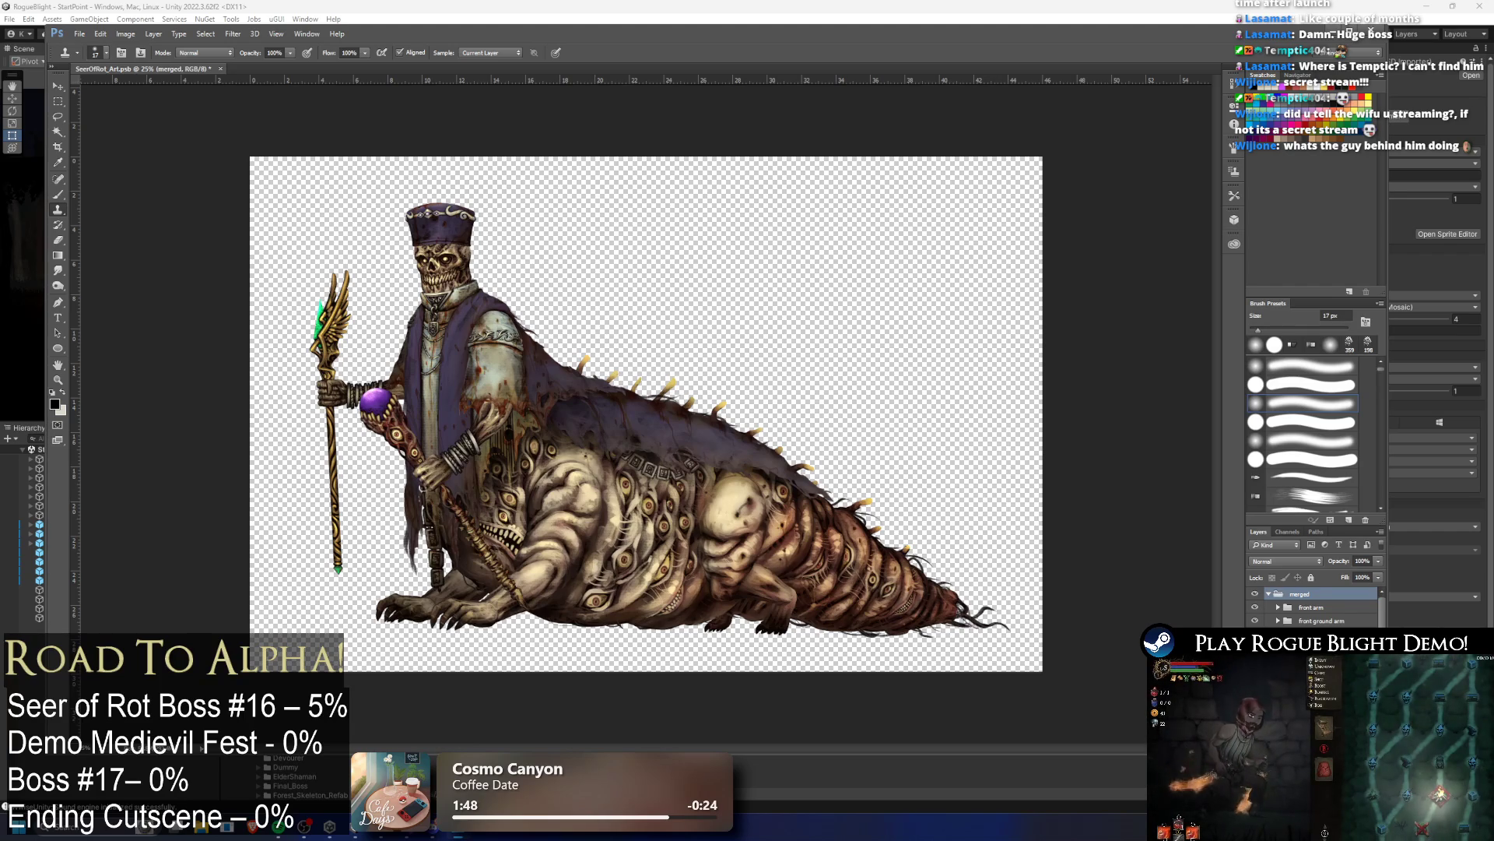
# Step: Browse the leg and arm layers, expanding the front arm layer group
pyautogui.scroll(-3, 1315, 607)
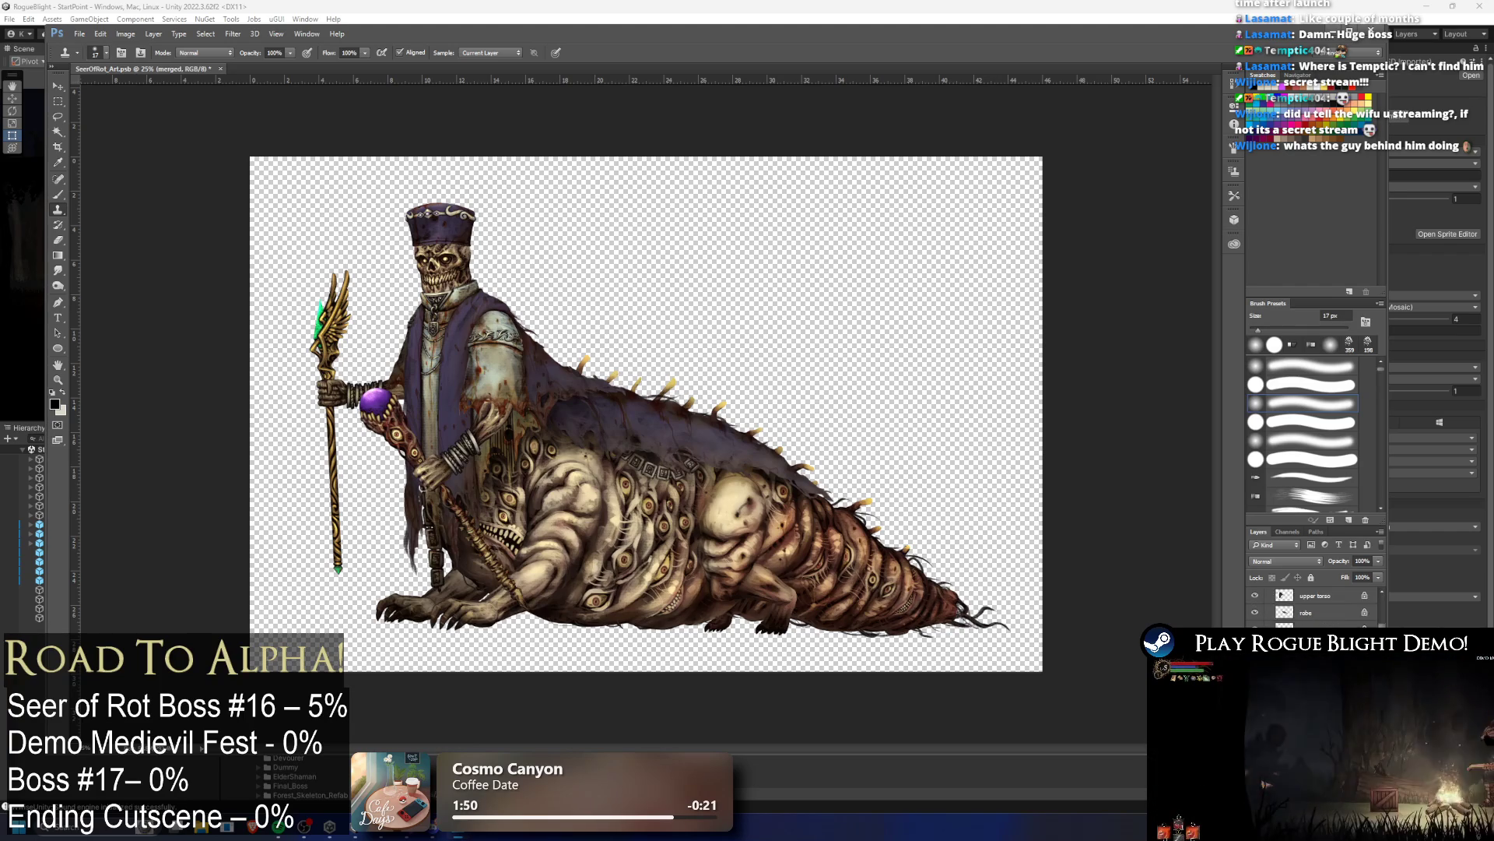
pyautogui.click(1323, 662)
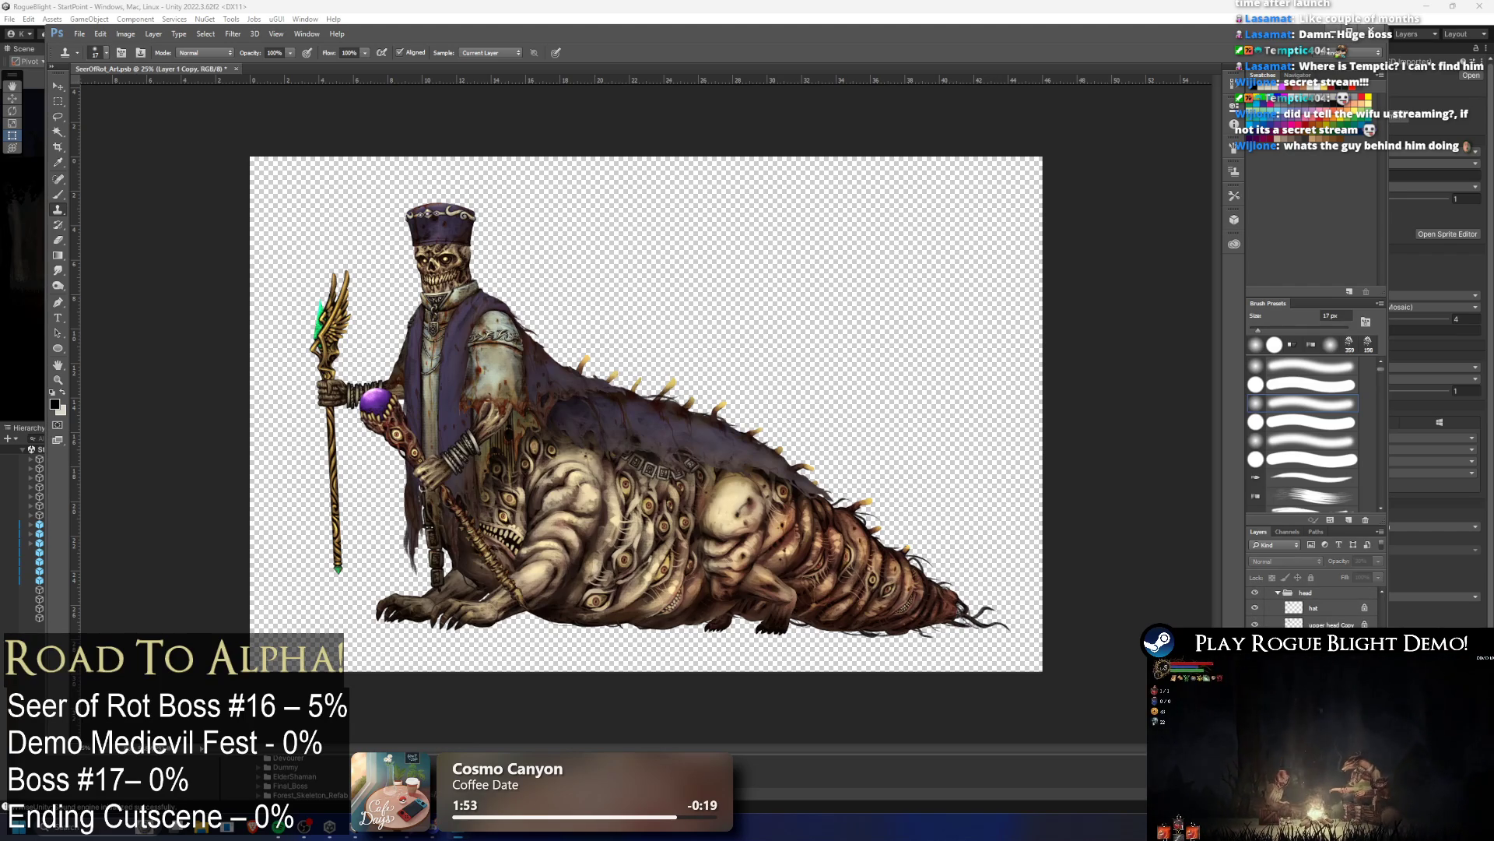
pyautogui.click(1324, 622)
pyautogui.scroll(5, 1332, 608)
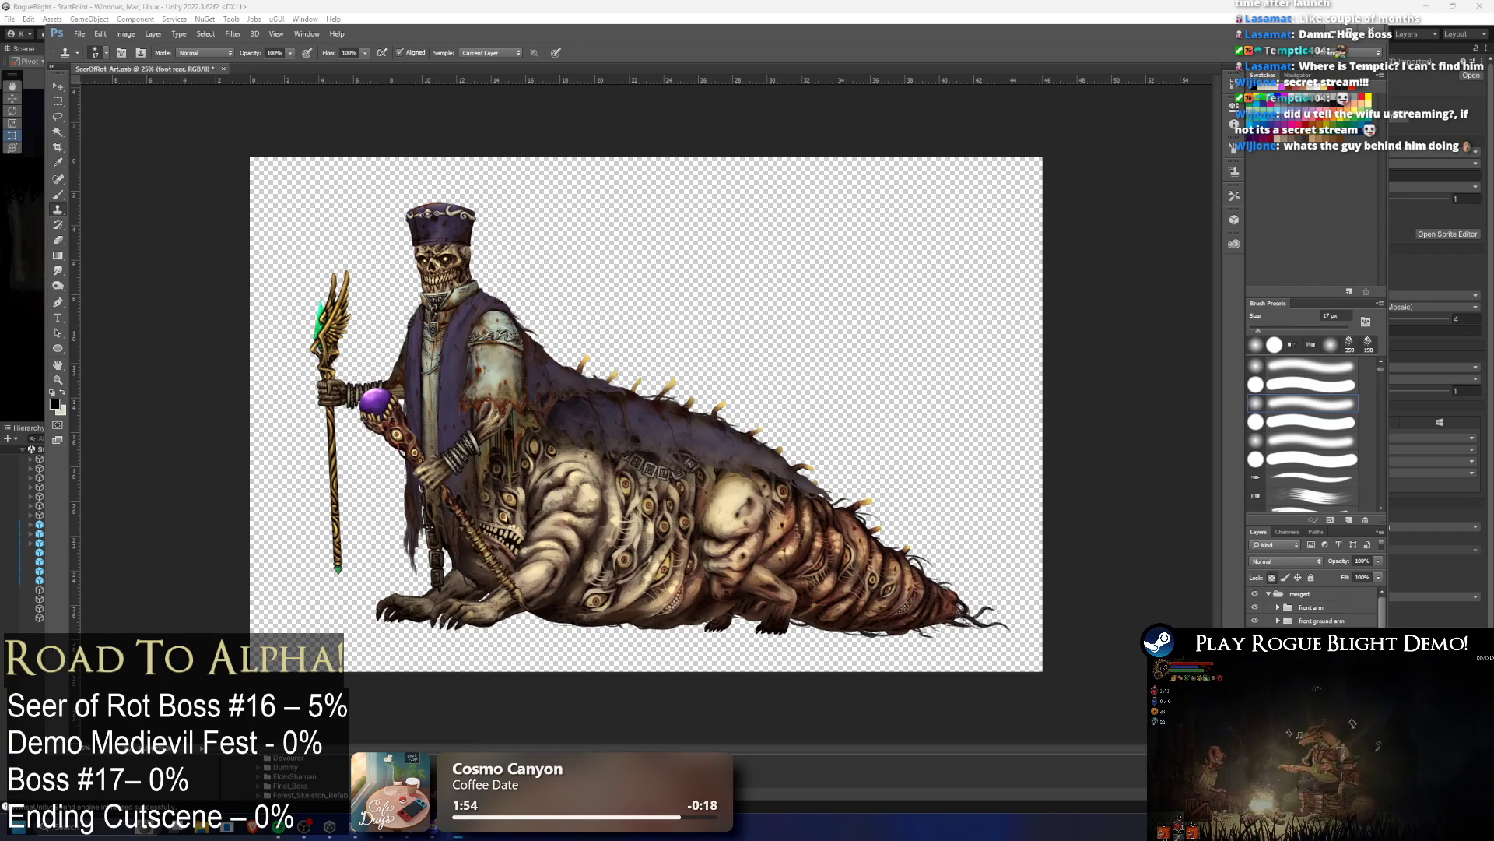
pyautogui.click(1324, 635)
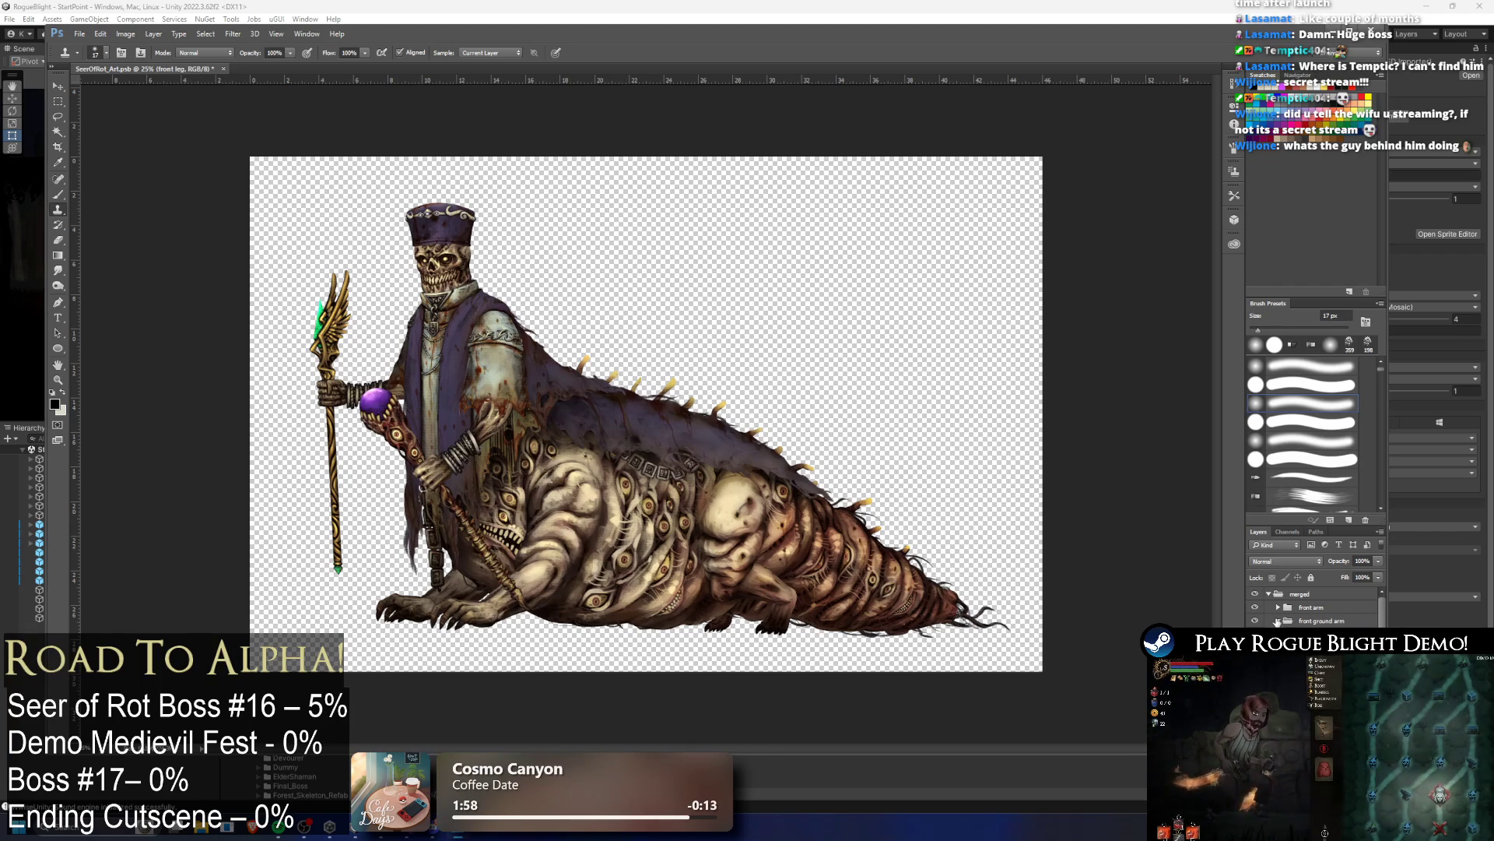
pyautogui.click(1278, 607)
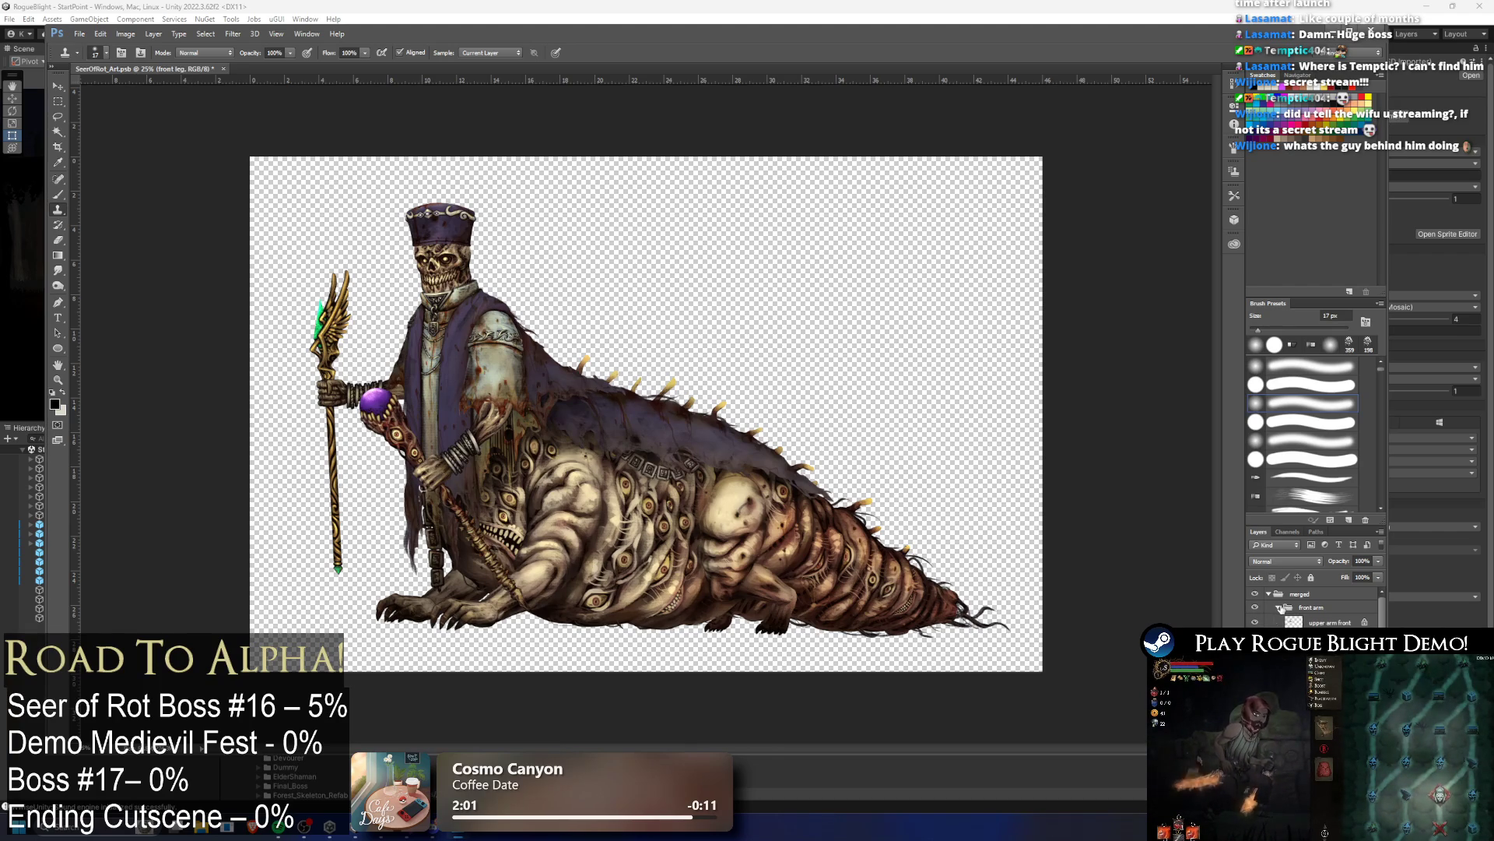
pyautogui.scroll(-3, 1281, 609)
pyautogui.hotkey('alt', '[')
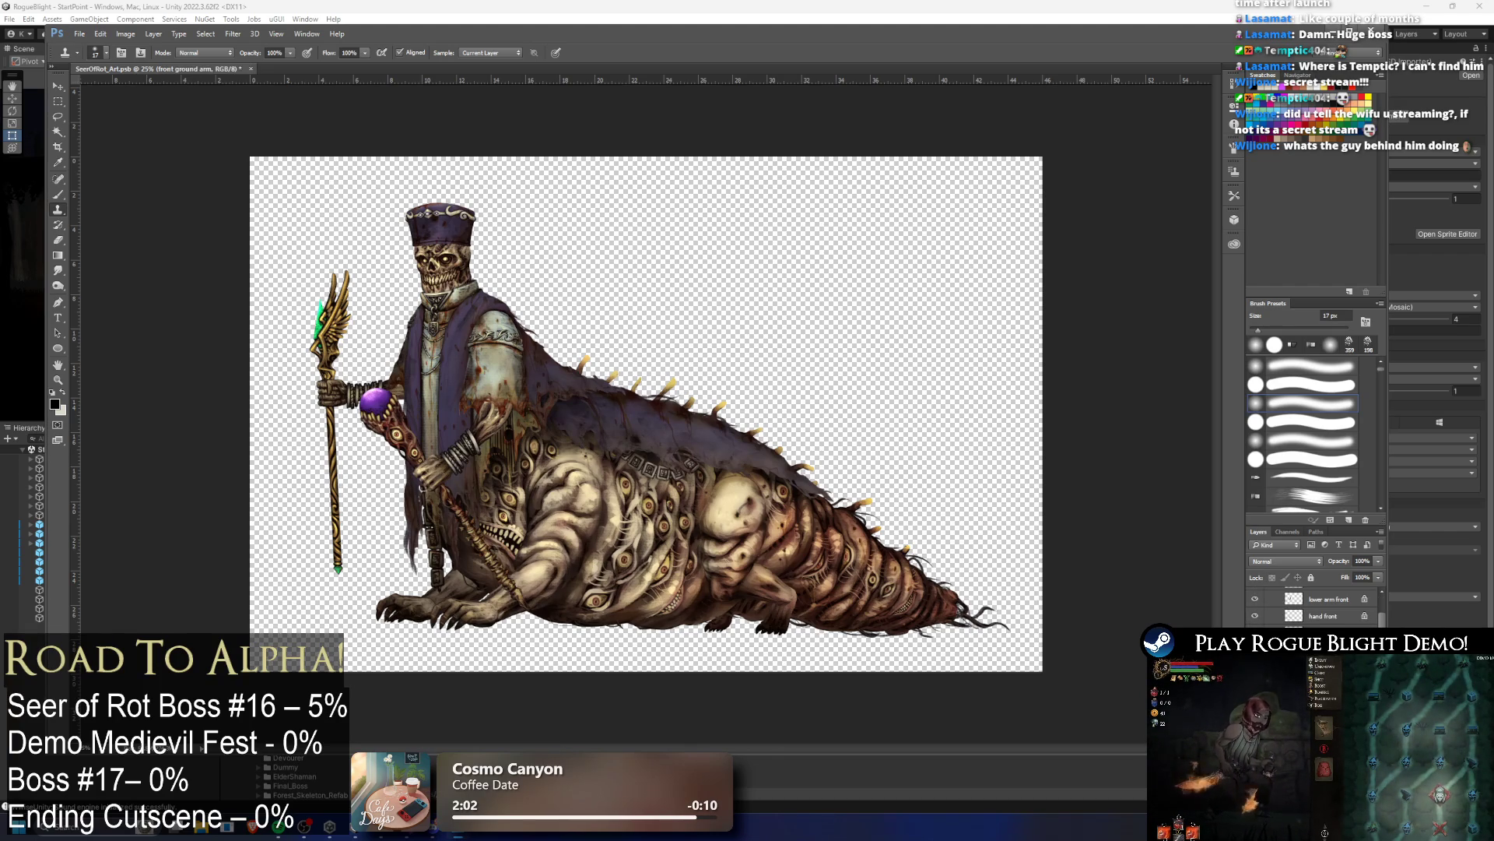
pyautogui.scroll(-2, 1316, 607)
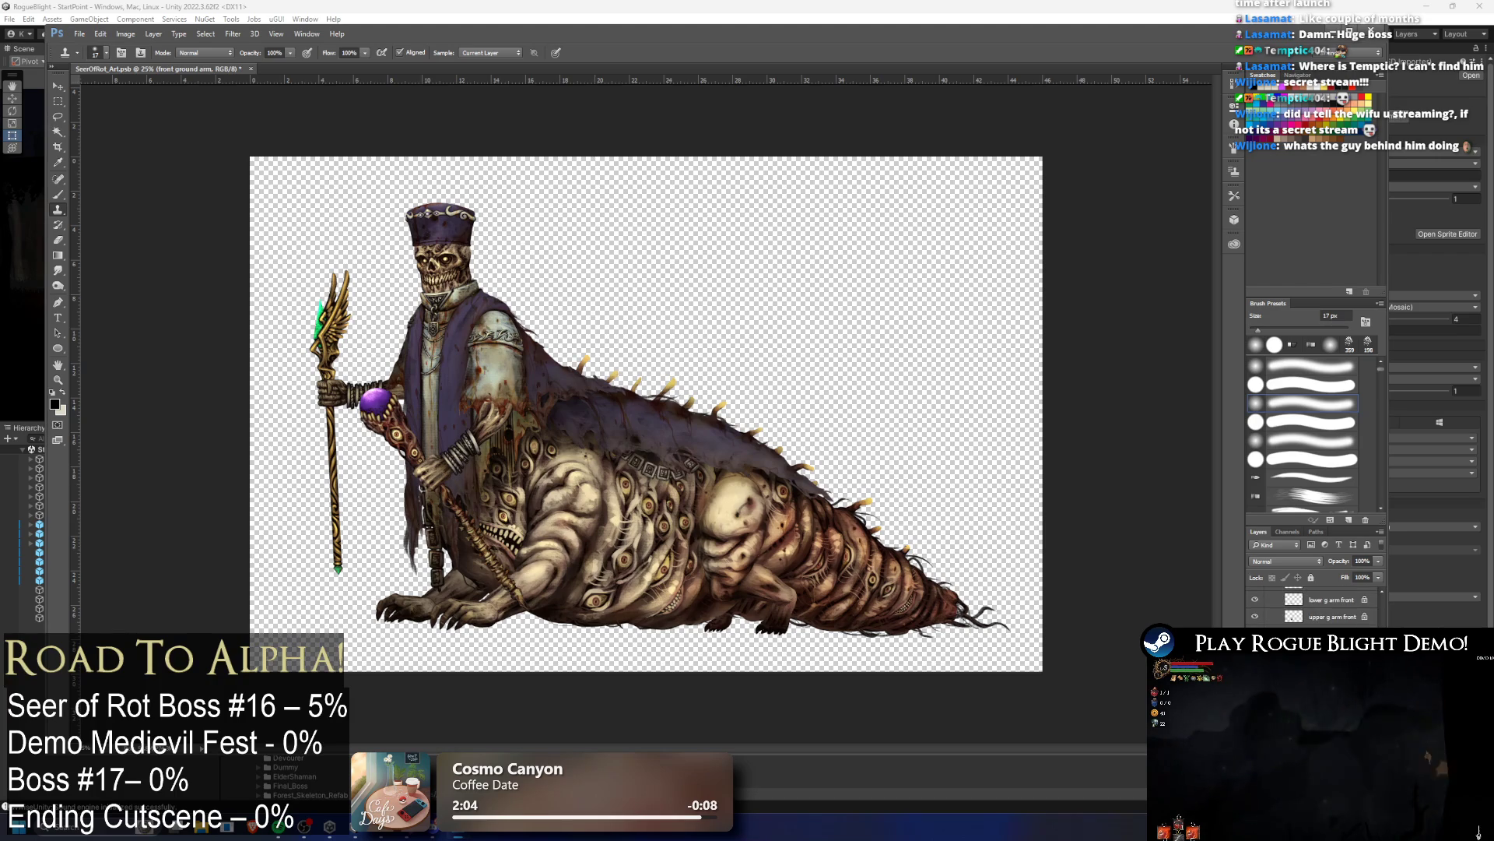
pyautogui.scroll(-2, 1315, 608)
pyautogui.hotkey('alt', '[')
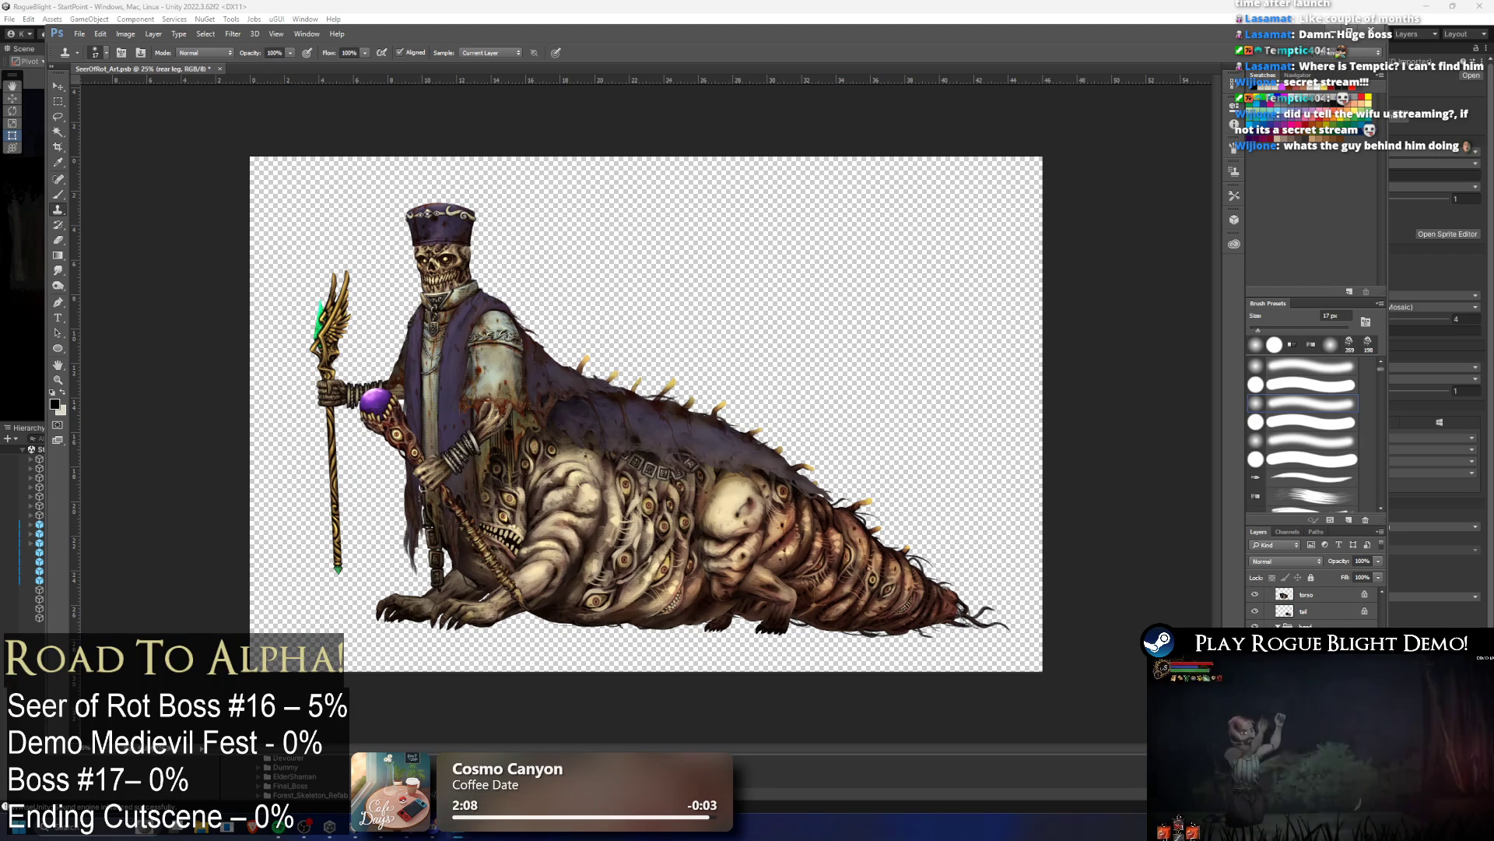
# Step: Select the tail layer, save the artwork, and return to Unity
pyautogui.scroll(-2, 1316, 608)
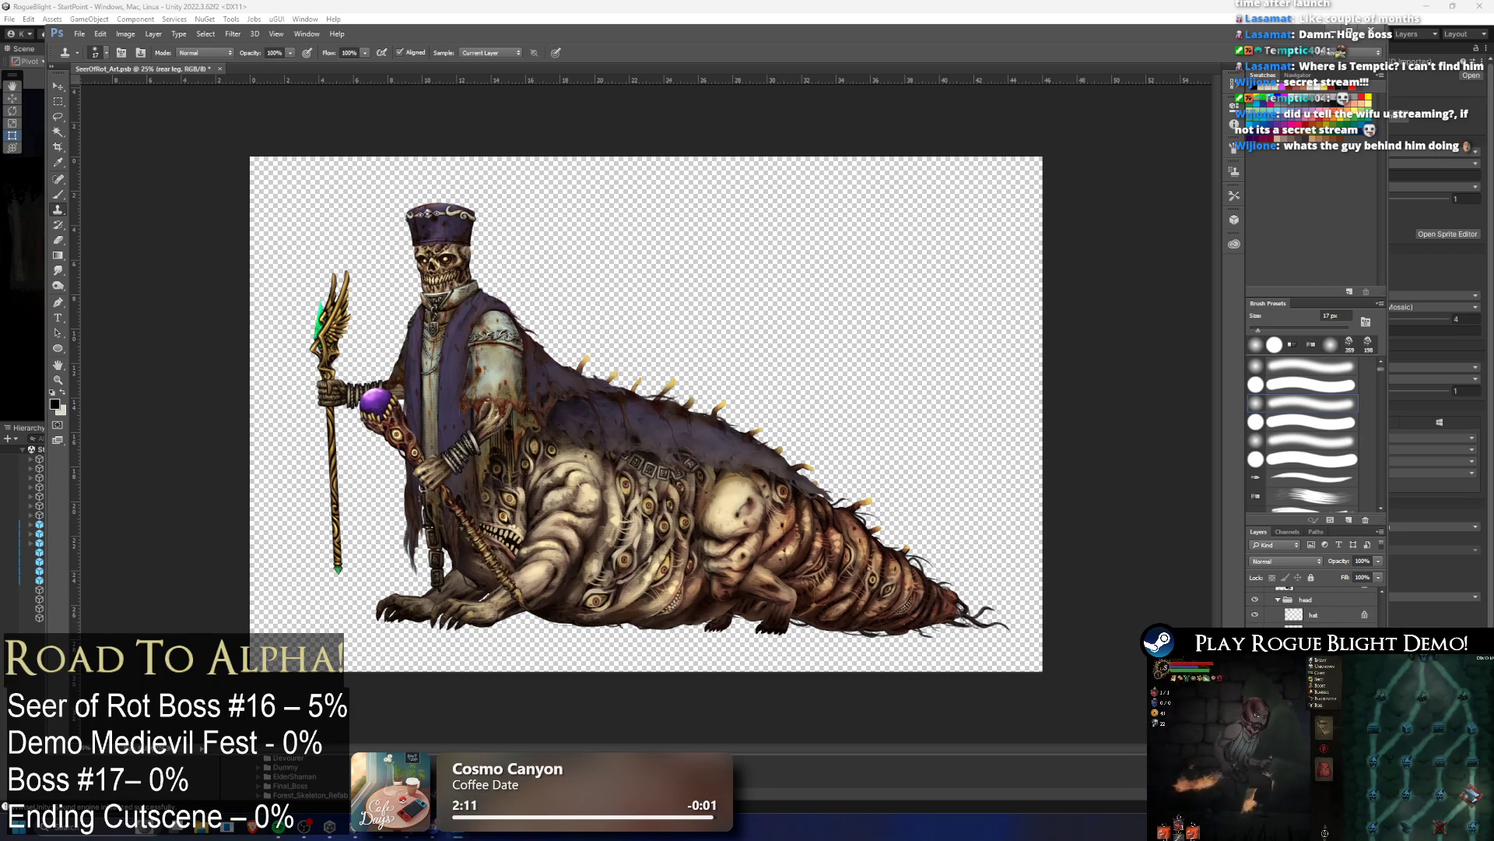
pyautogui.scroll(-2, 1315, 607)
pyautogui.scroll(-2, 1316, 607)
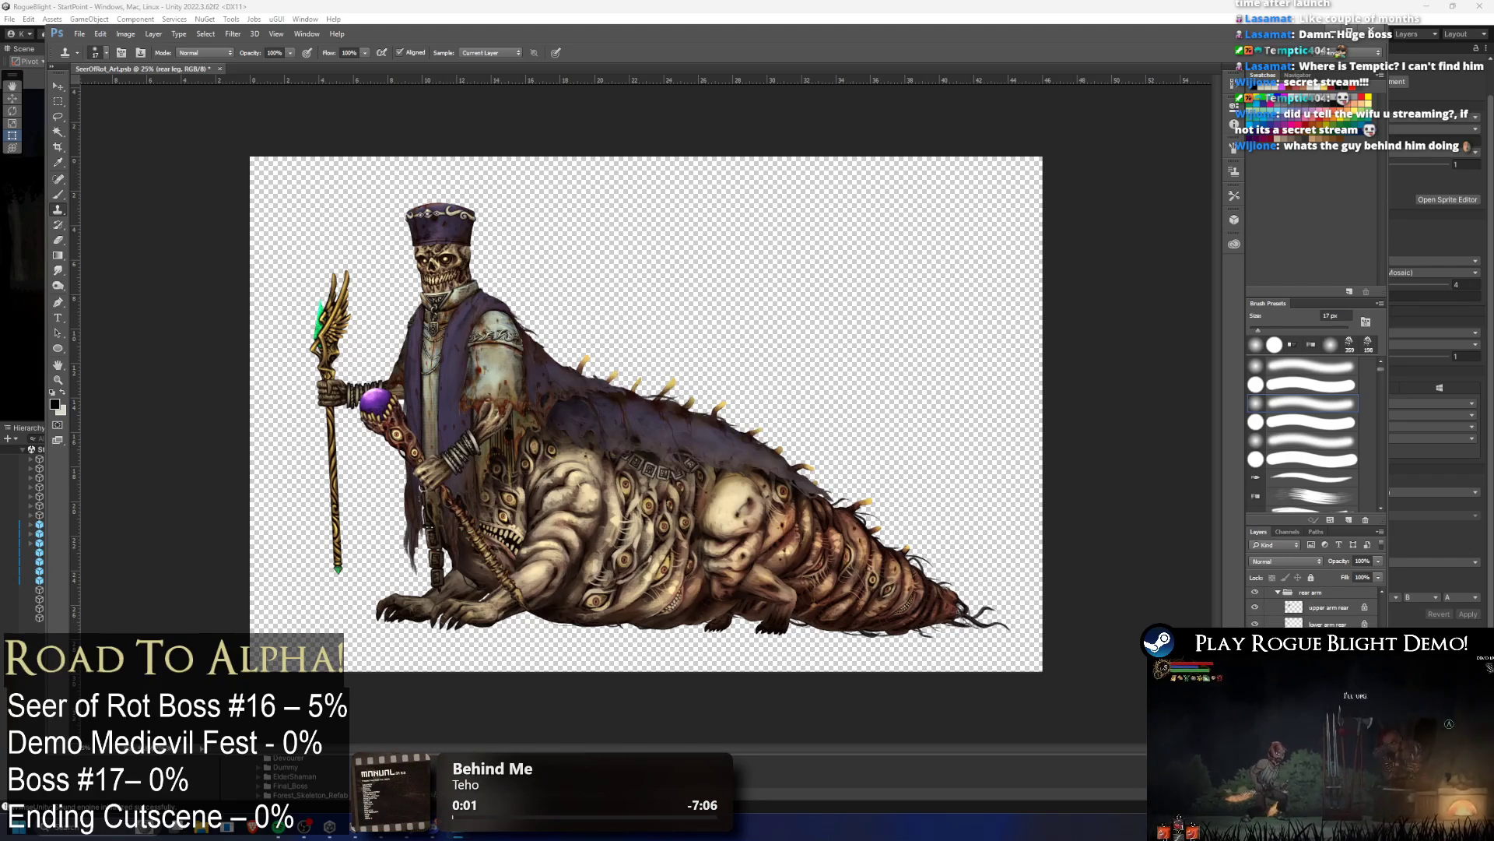
pyautogui.scroll(-2, 1362, 622)
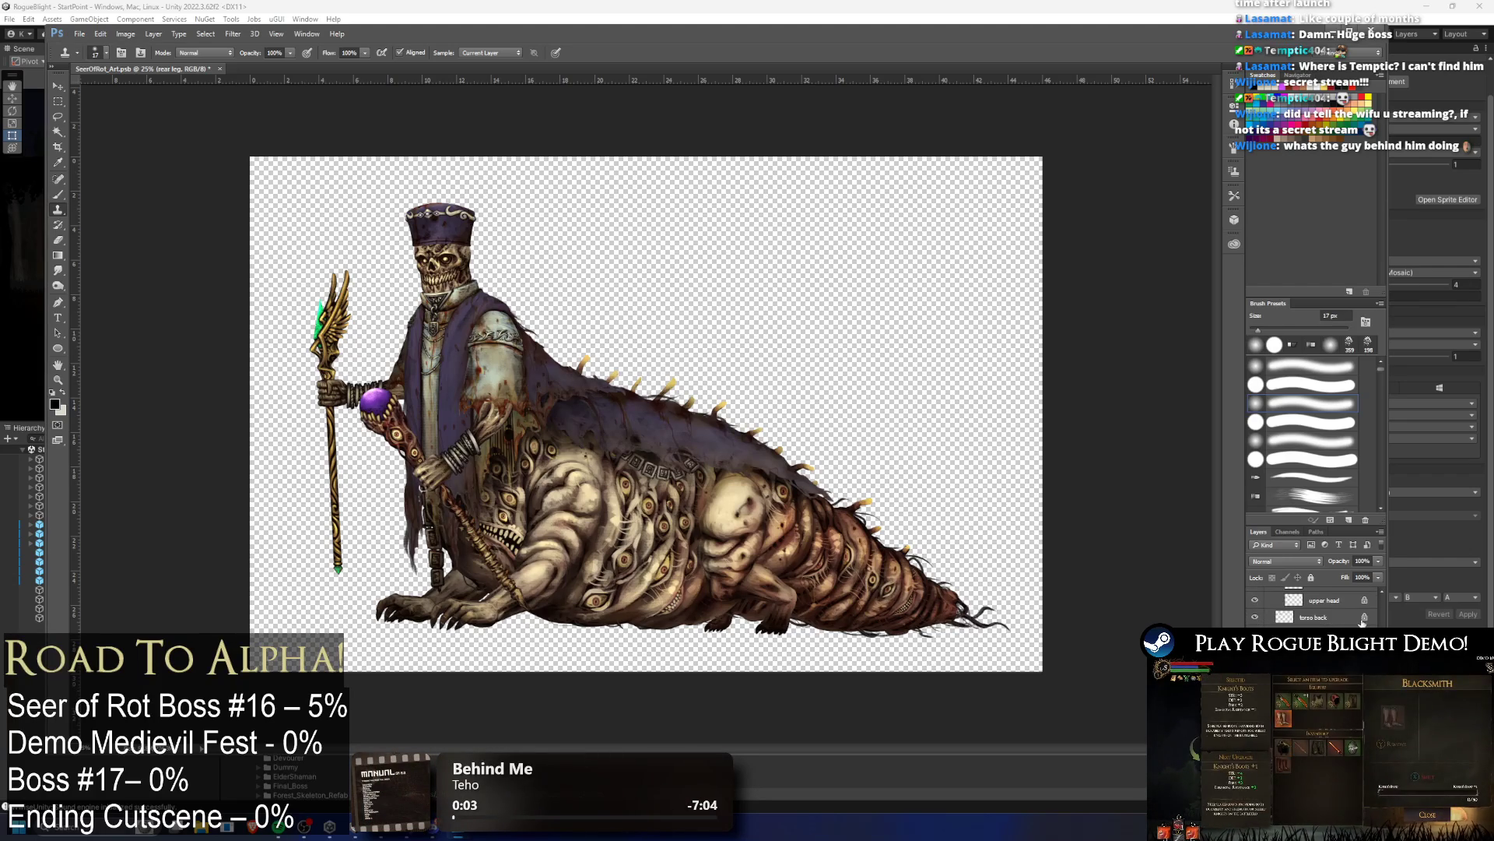
pyautogui.scroll(5, 1363, 623)
pyautogui.scroll(-2, 1364, 619)
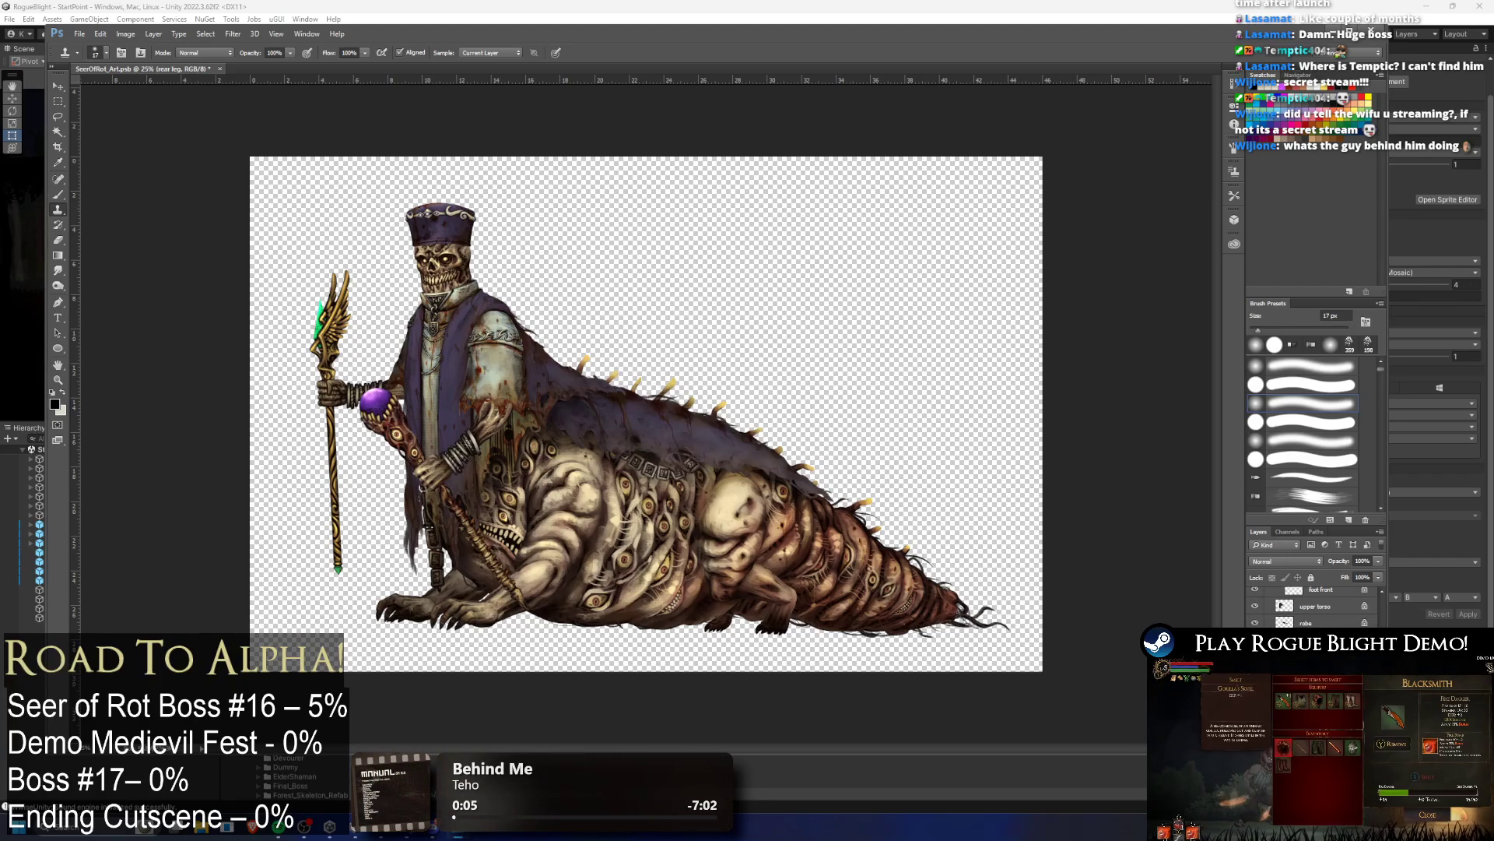
pyautogui.click(1323, 642)
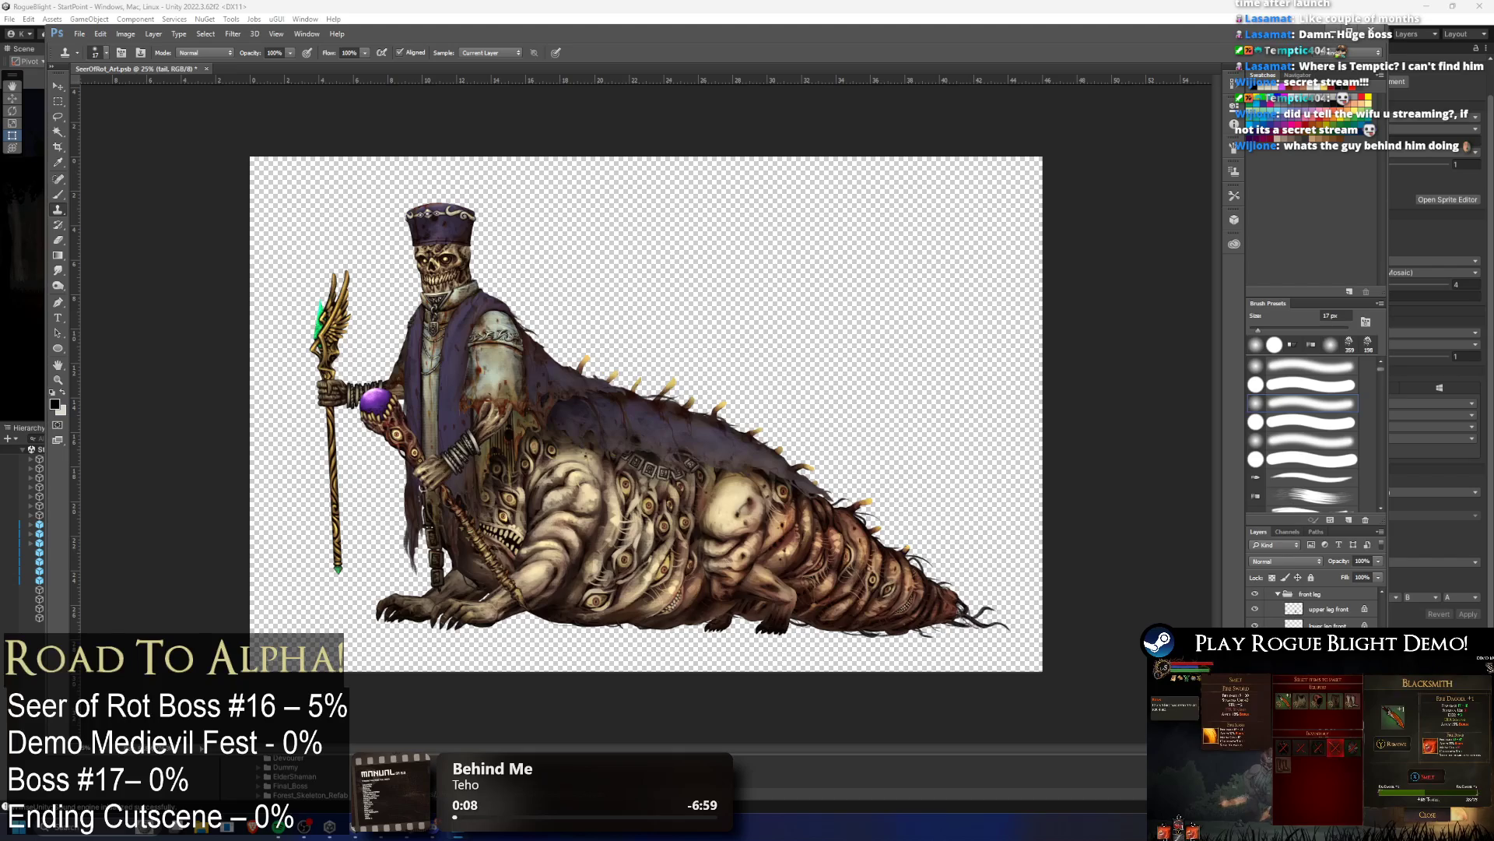
pyautogui.scroll(-2, 1362, 622)
pyautogui.scroll(-2, 1363, 611)
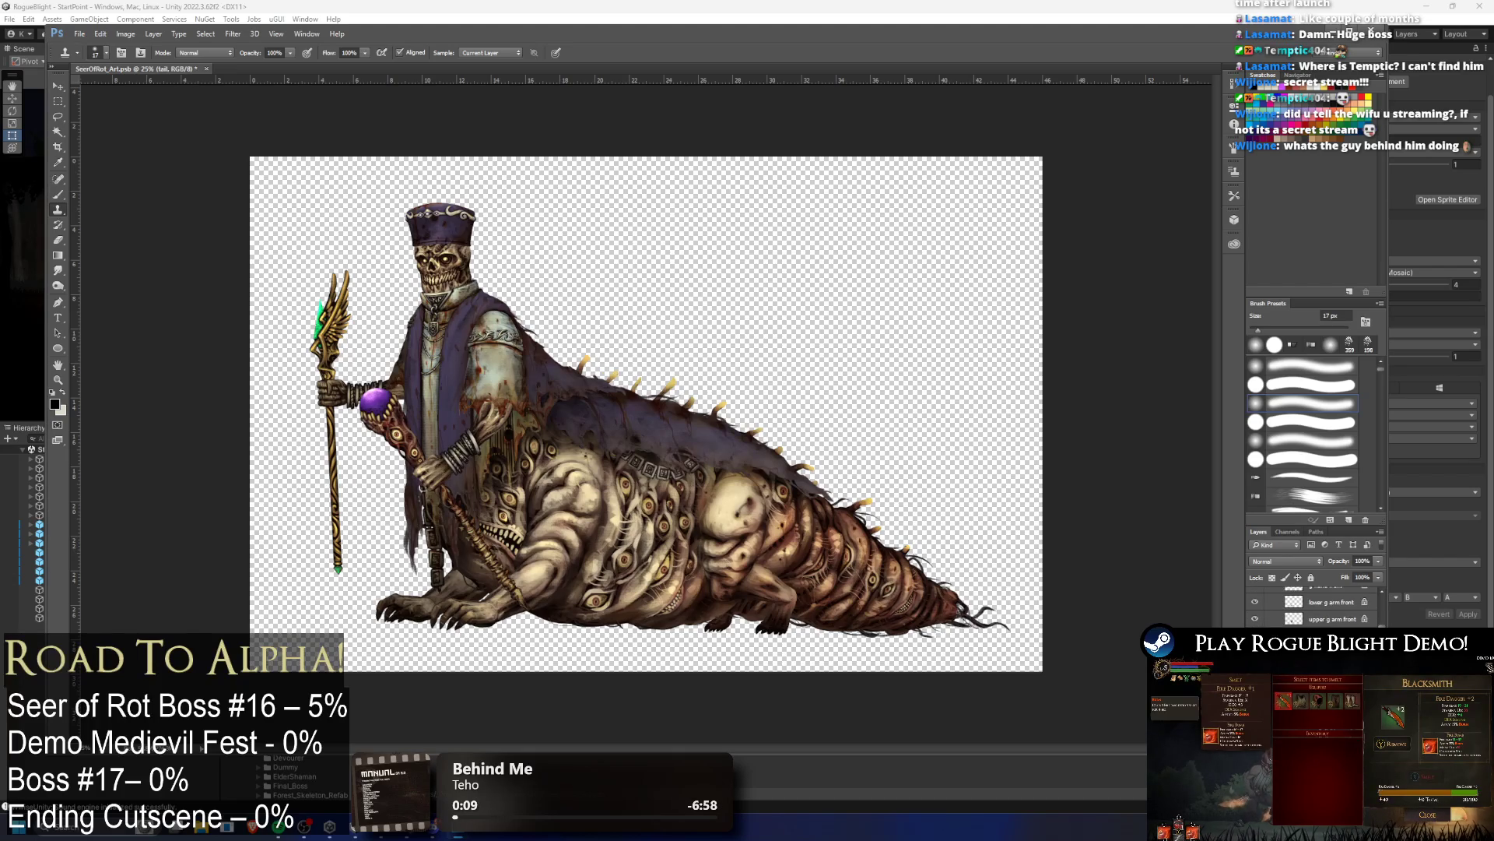
pyautogui.scroll(-1, 1364, 611)
pyautogui.scroll(-2, 1364, 610)
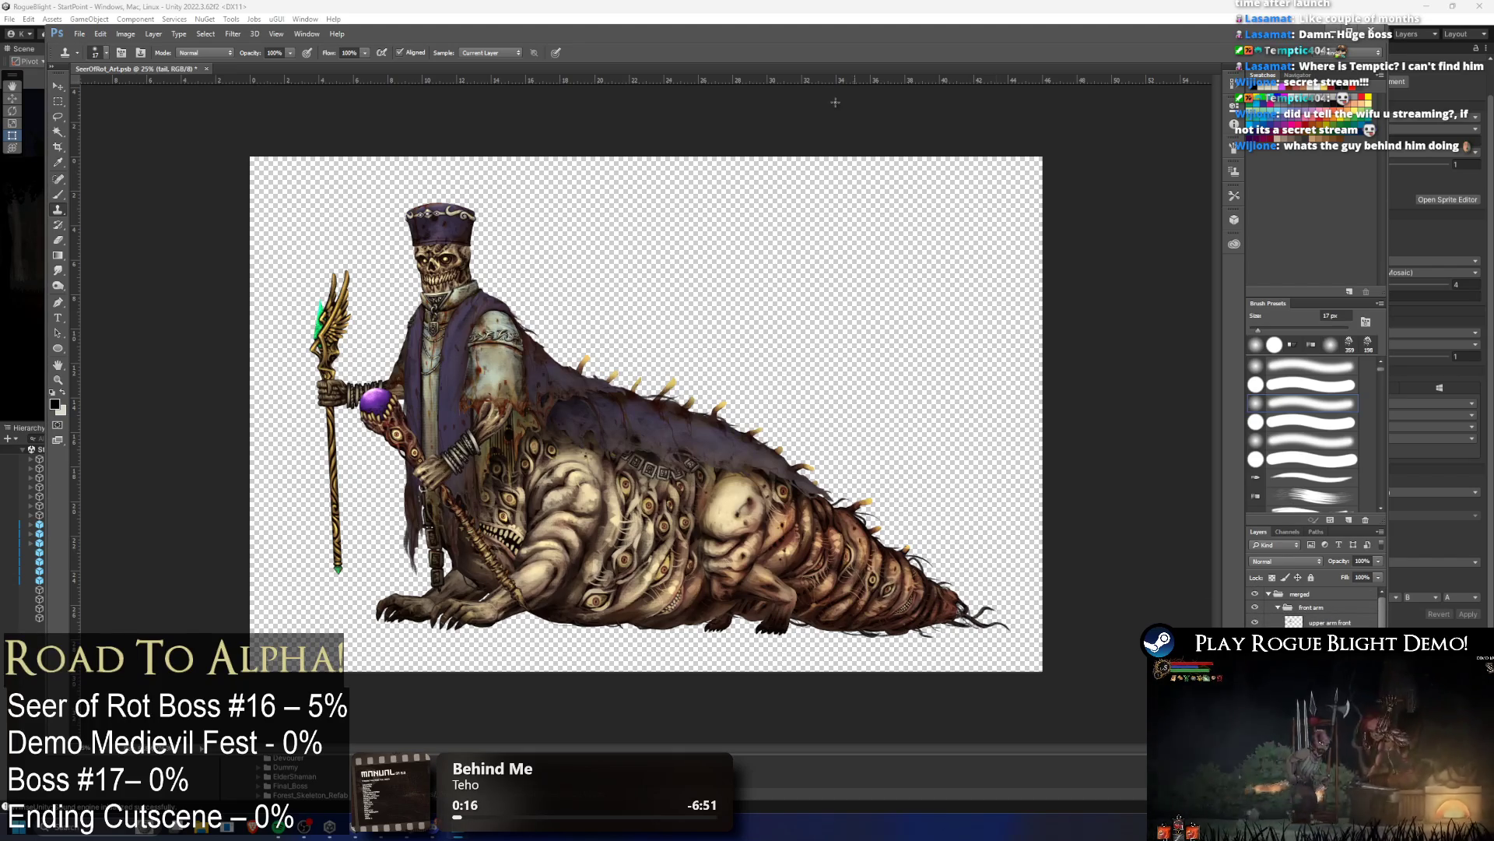
pyautogui.hotkey('ctrl', 's')
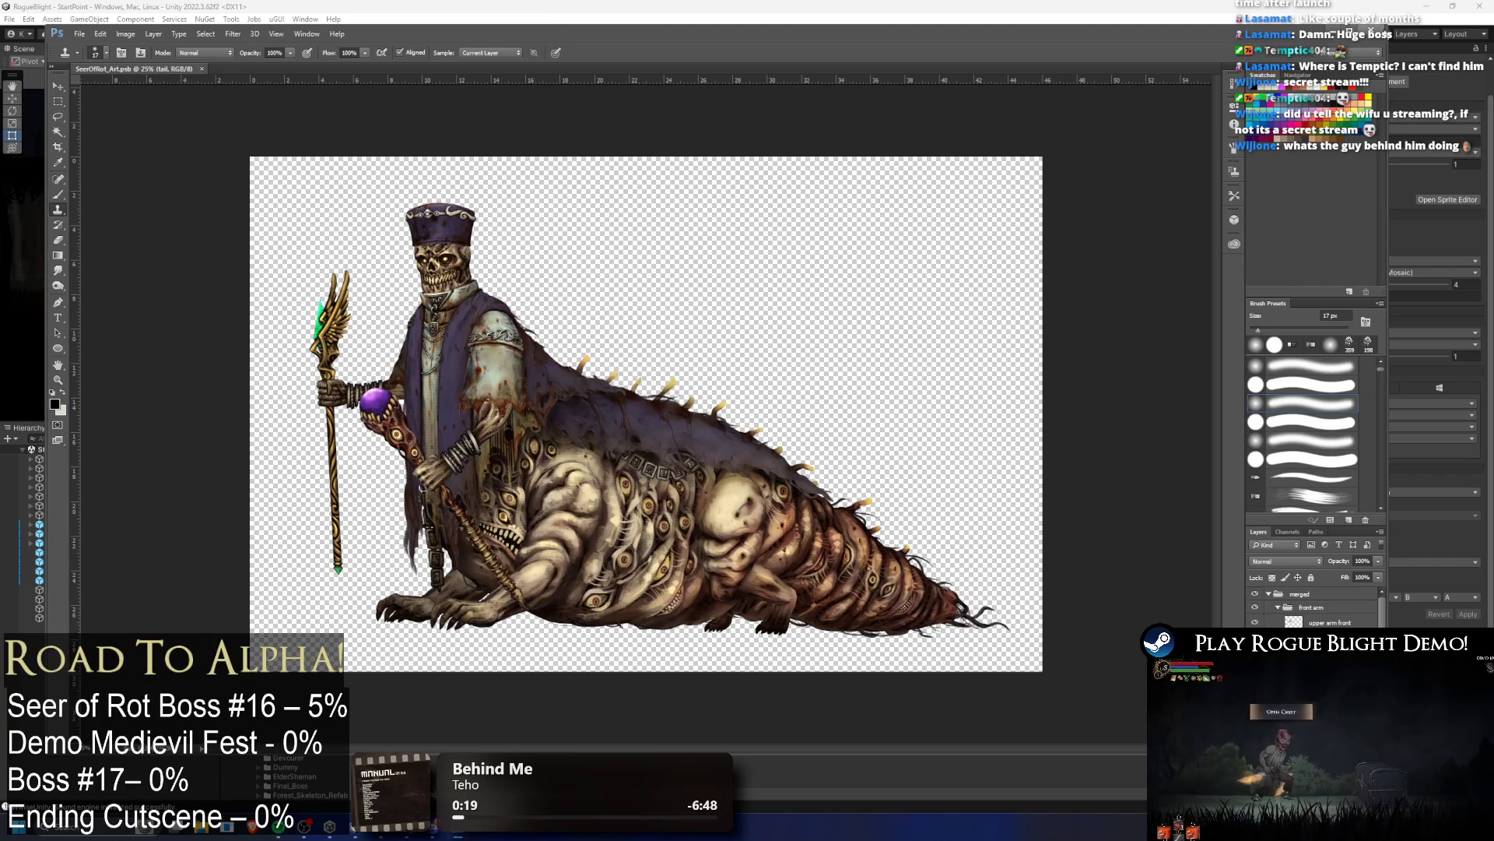
pyautogui.click(1374, 30)
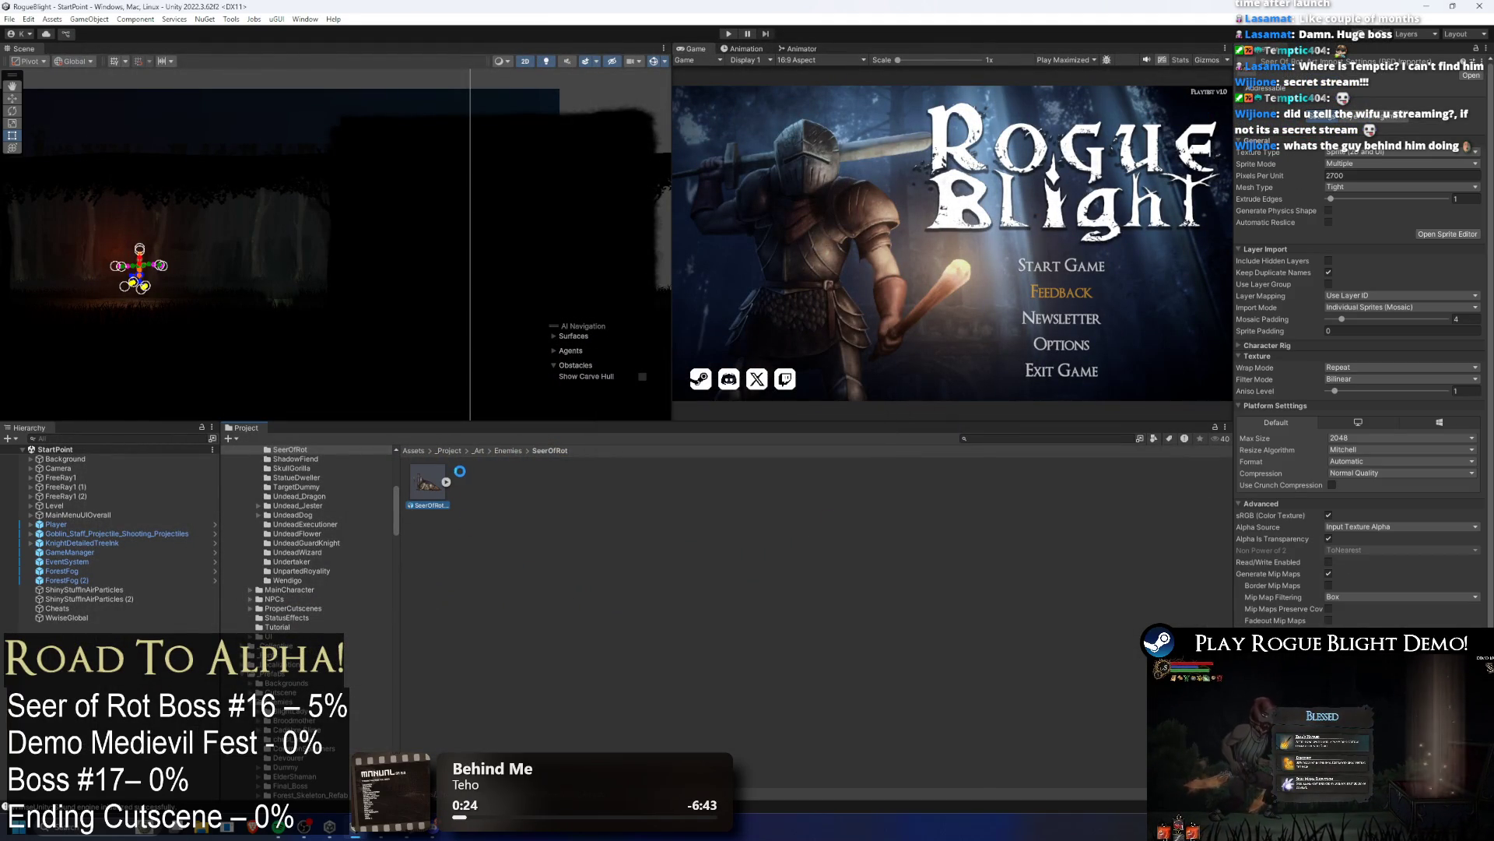
# Step: Rename the second SeerOfRot asset with a _NormalMap suffix and open it in Photoshop
pyautogui.rightClick(489, 479)
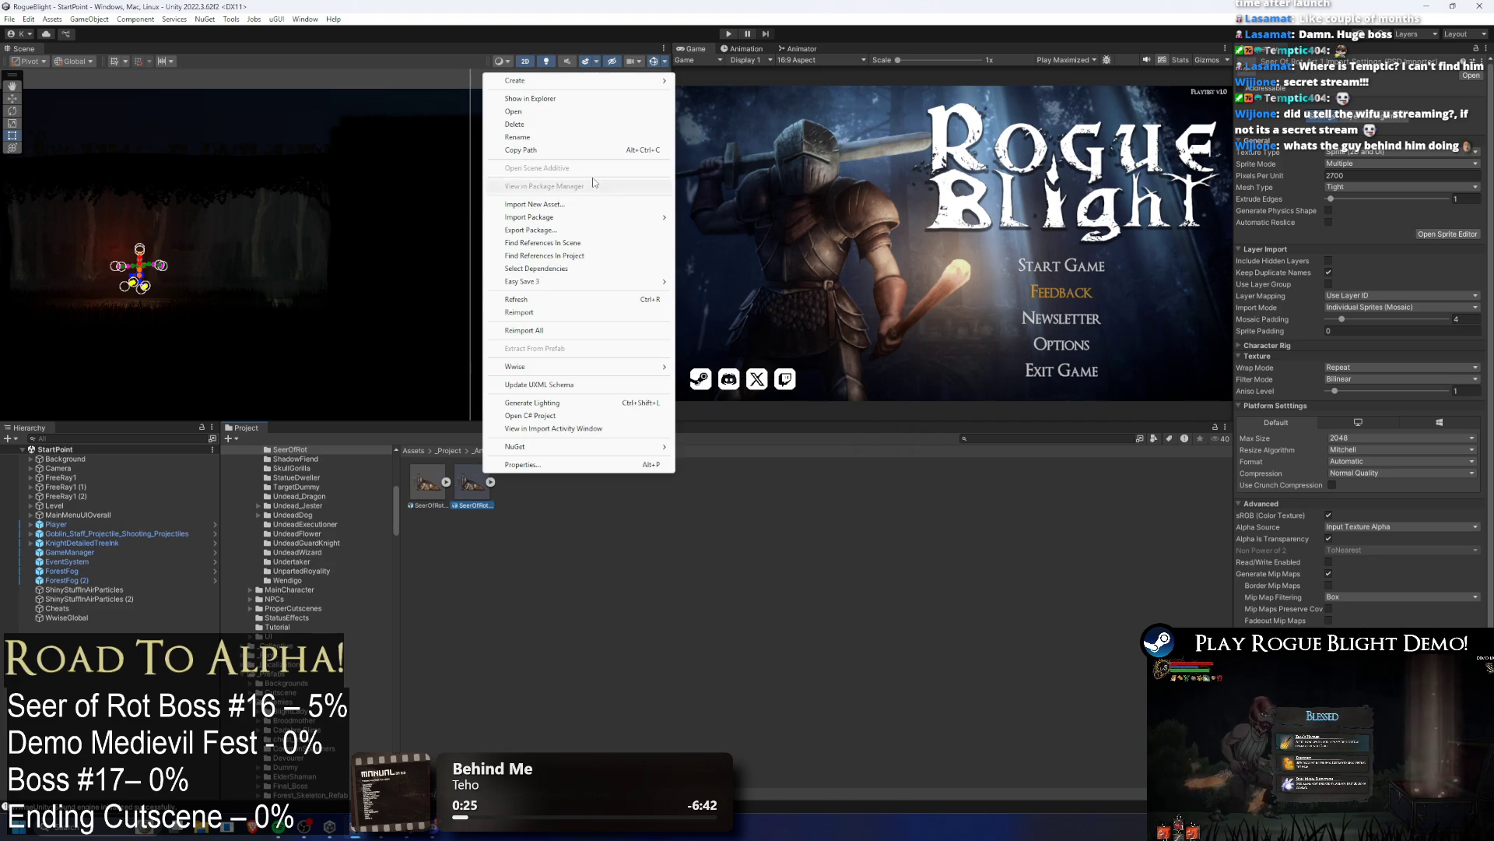
pyautogui.click(590, 148)
pyautogui.press('End')
pyautogui.press('BackSpace')
pyautogui.press('BackSpace')
pyautogui.write('NormalMap')
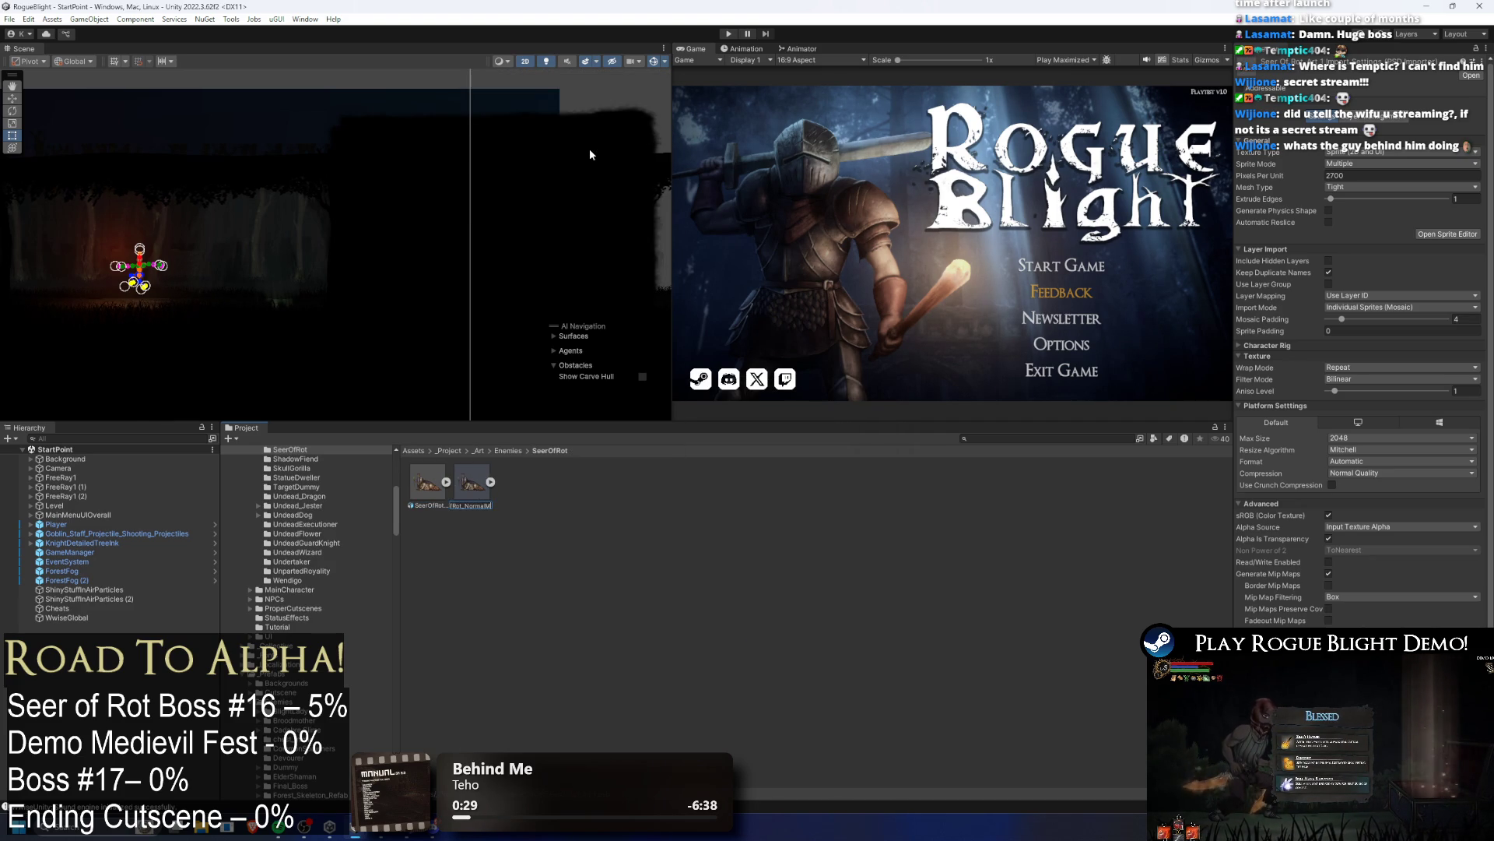
pyautogui.press('Return')
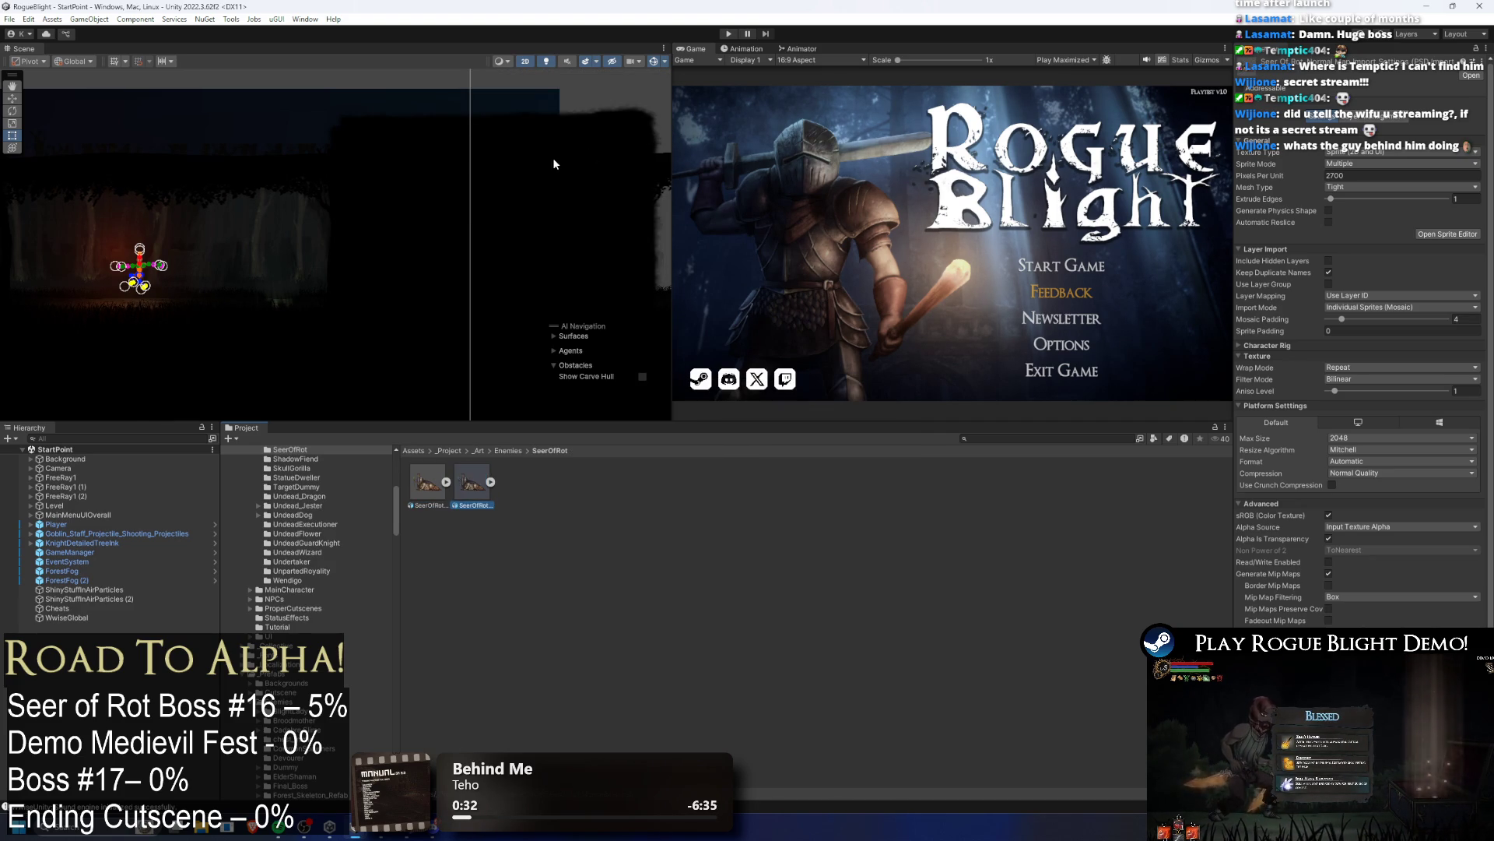
pyautogui.doubleClick(476, 484)
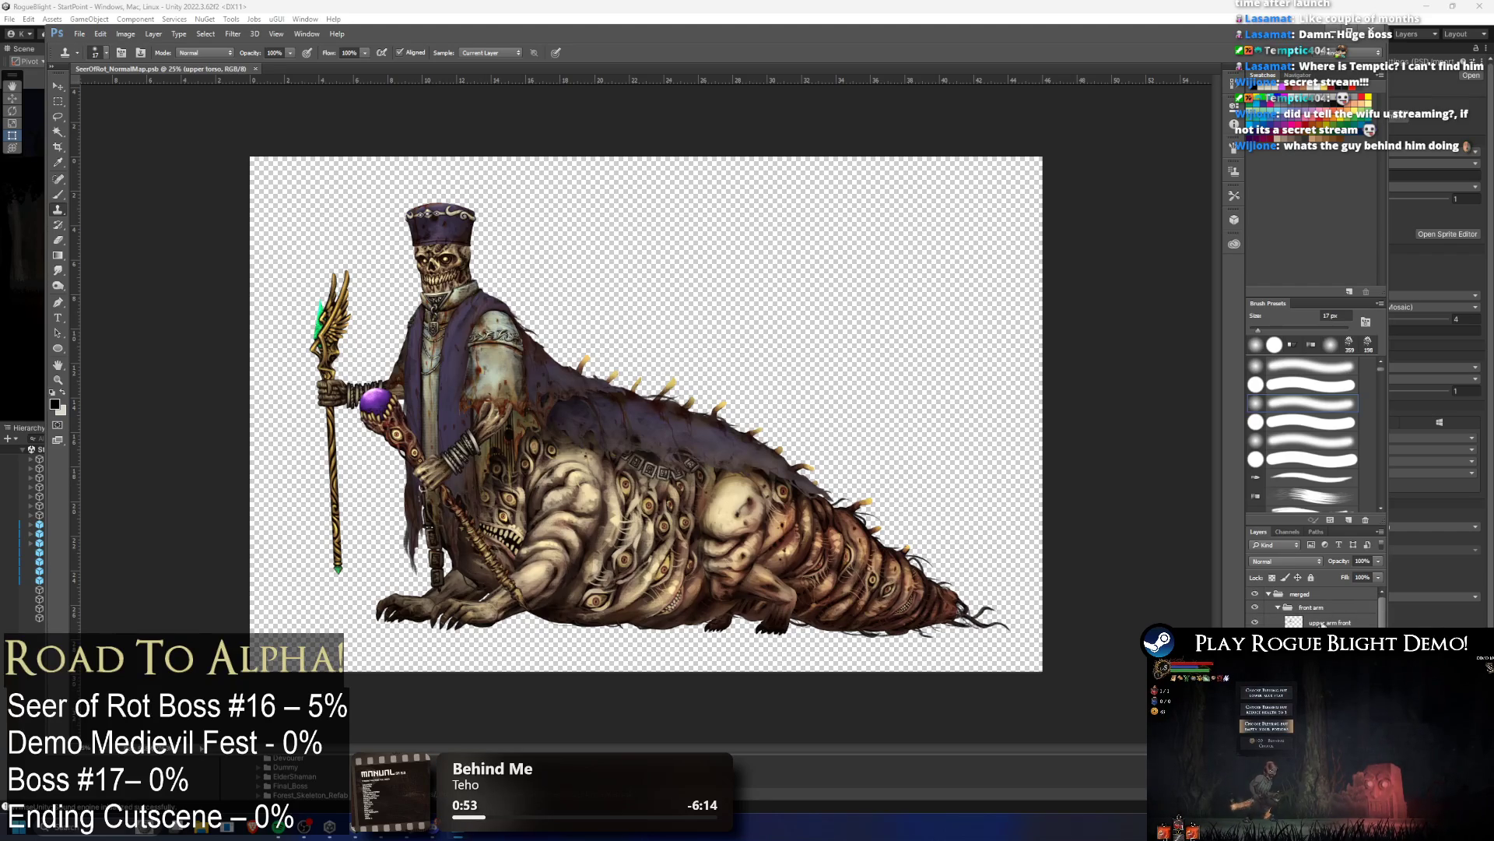
# Step: Apply Filter > 3D > Generate Normal Map to the upper arm front layer
pyautogui.click(1323, 622)
pyautogui.click(232, 33)
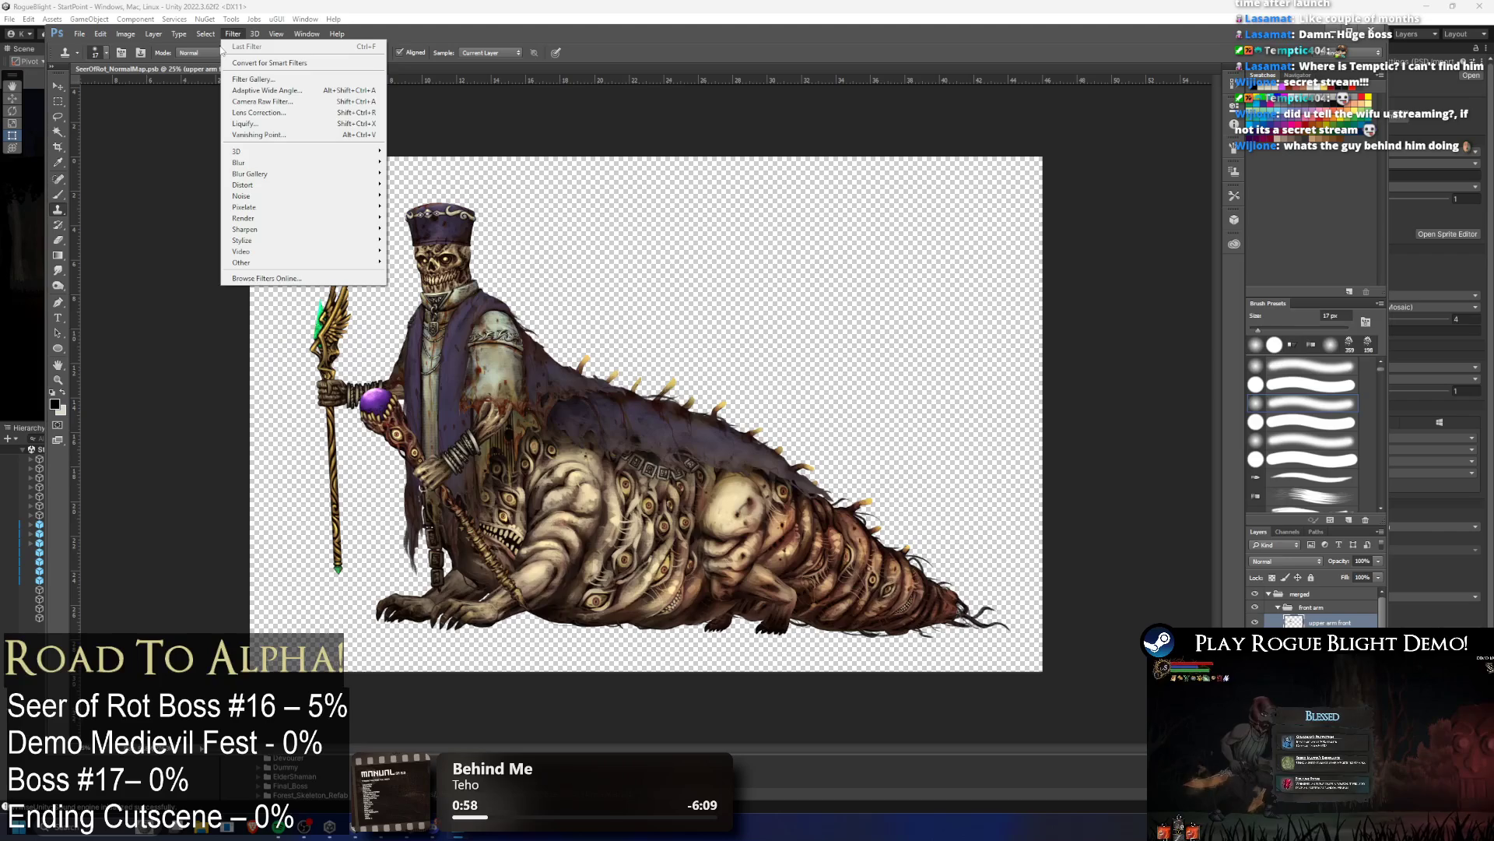
pyautogui.moveTo(276, 165)
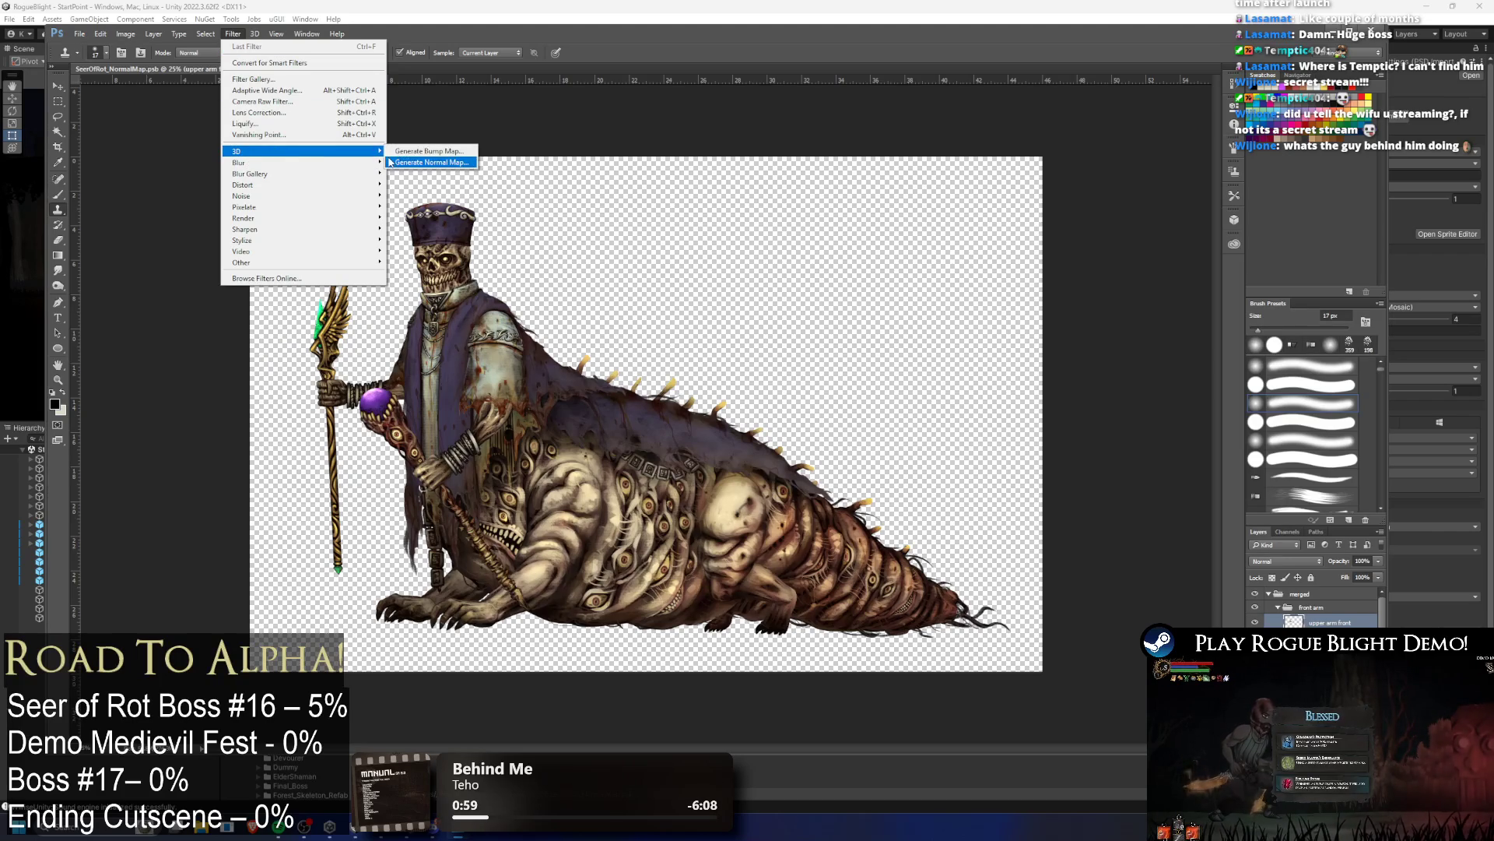
pyautogui.click(421, 150)
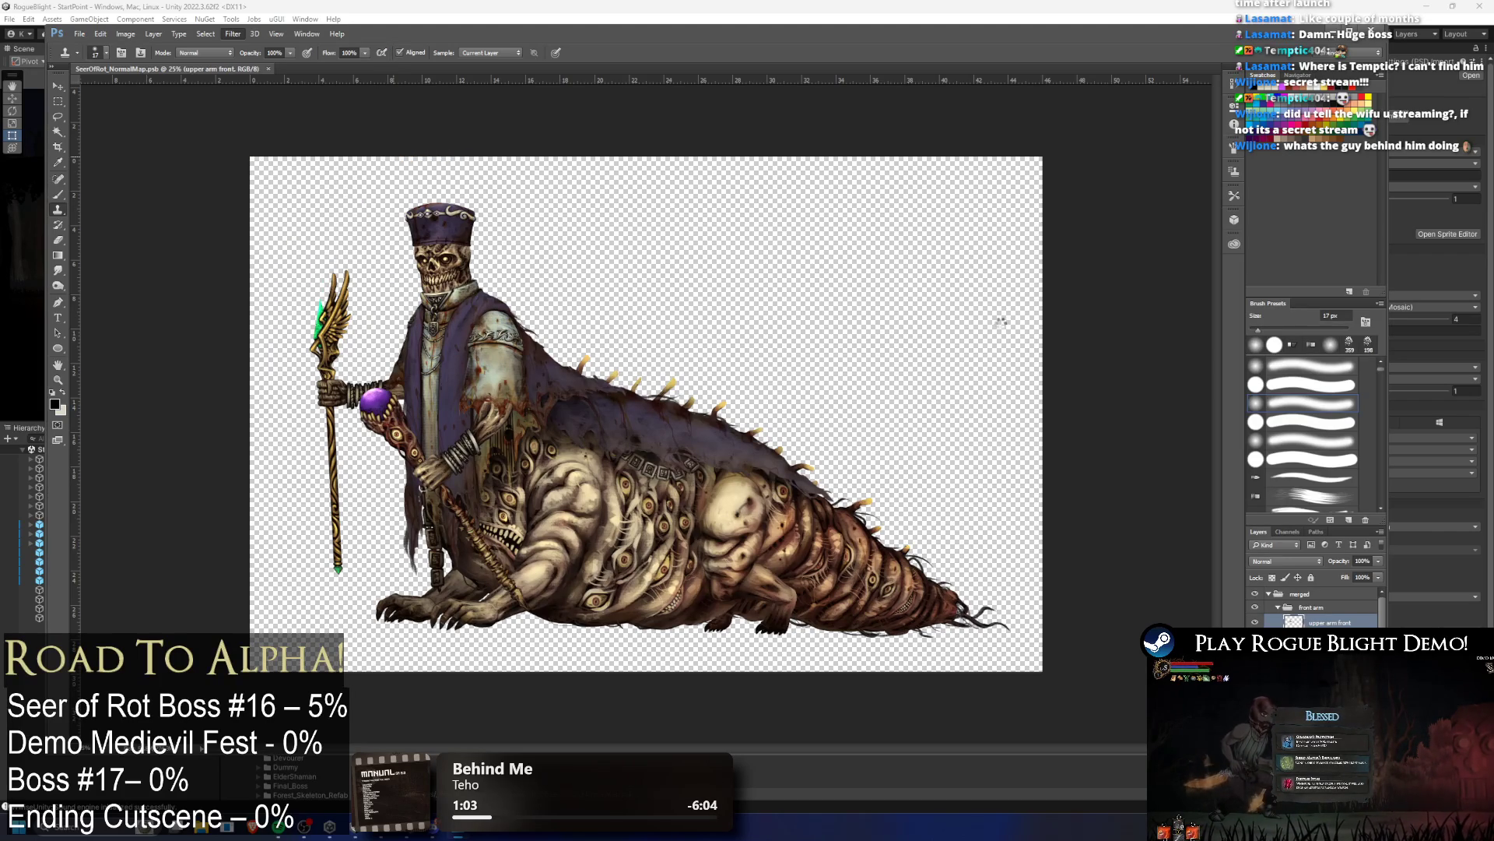
# Step: Commit the upper arm normal map and reapply it to the front arm, hand, leg and foot layers
pyautogui.press('v')
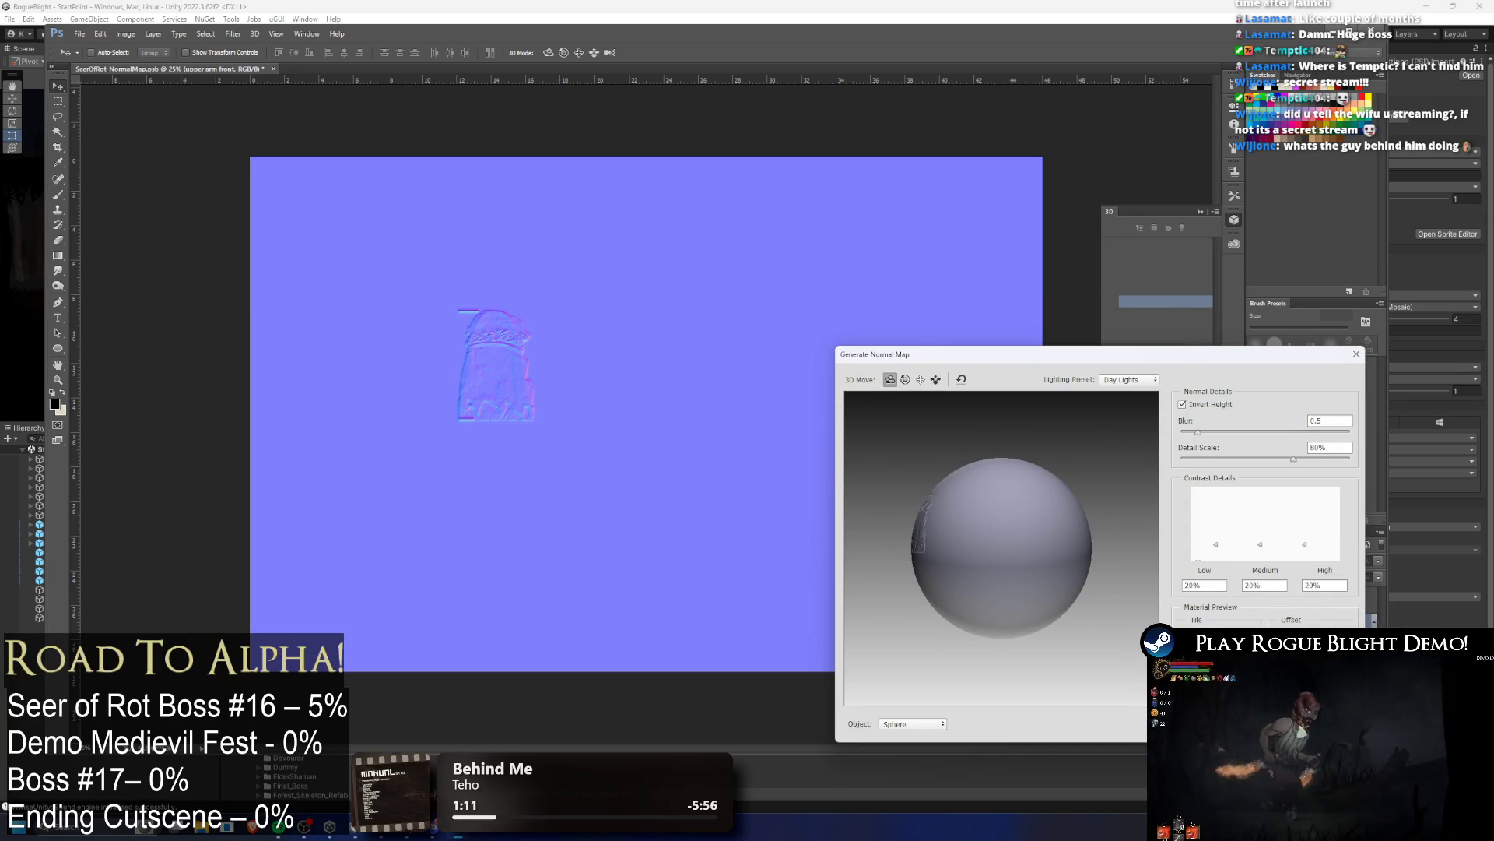
pyautogui.press('Escape')
pyautogui.hotkey('alt', '[')
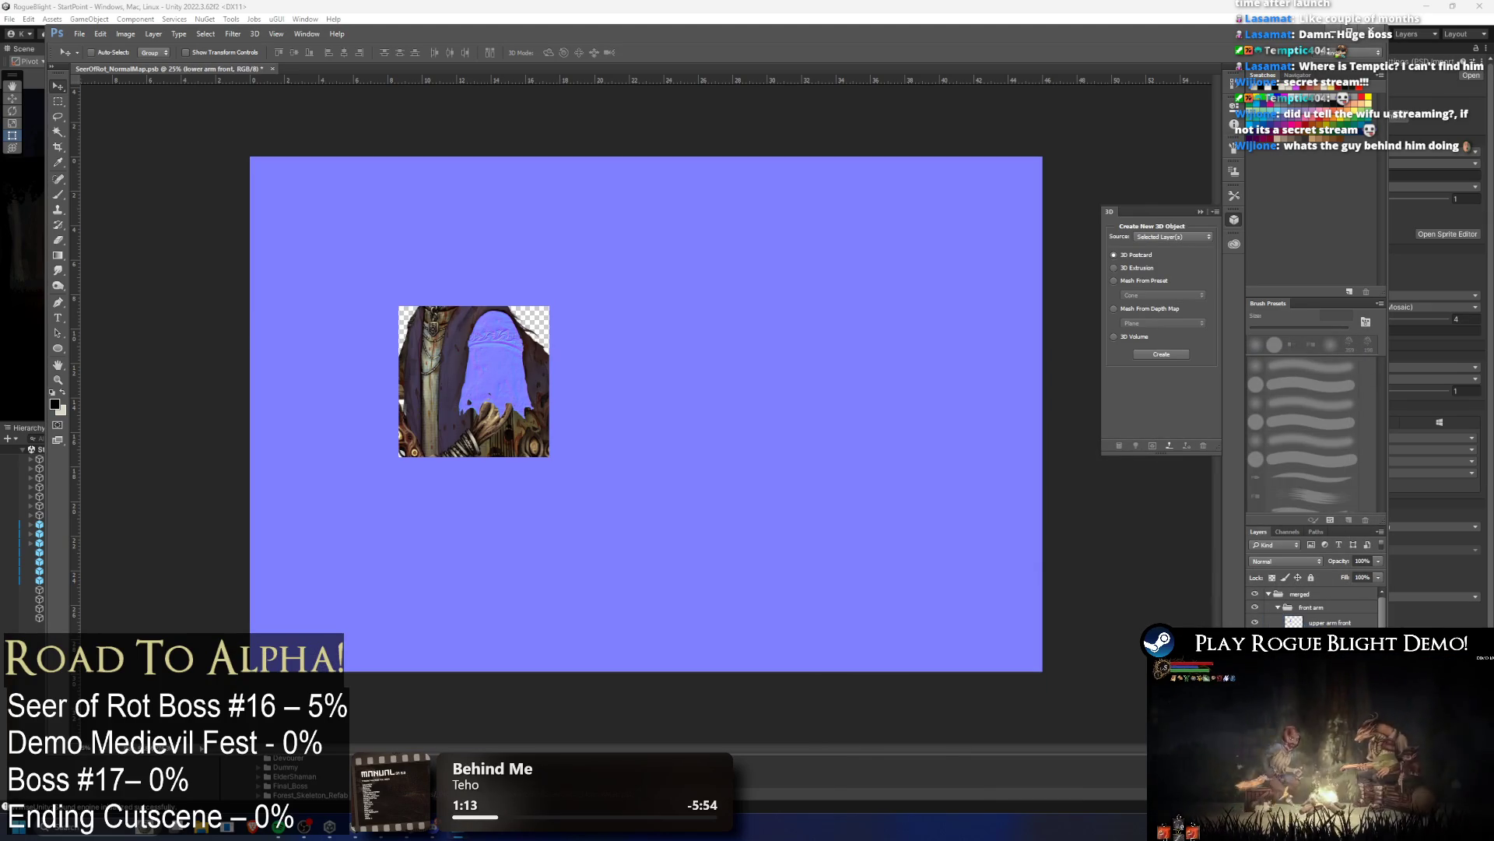
pyautogui.hotkey('alt', '[')
pyautogui.hotkey('alt', '[')
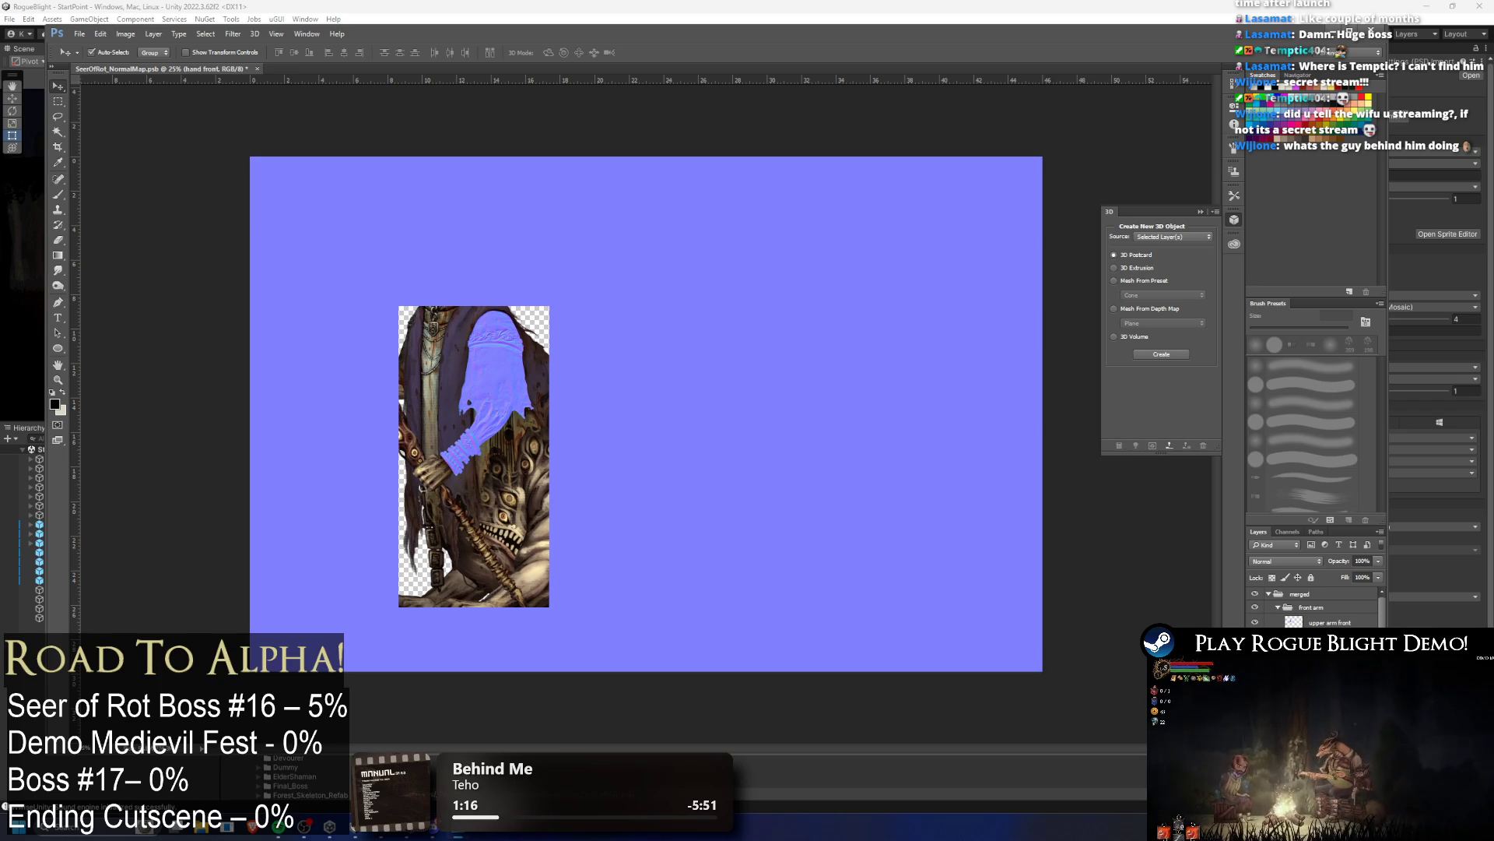
pyautogui.hotkey('alt', ']')
pyautogui.hotkey('ctrl', 'f')
pyautogui.hotkey('alt', ']')
pyautogui.hotkey('alt', ']')
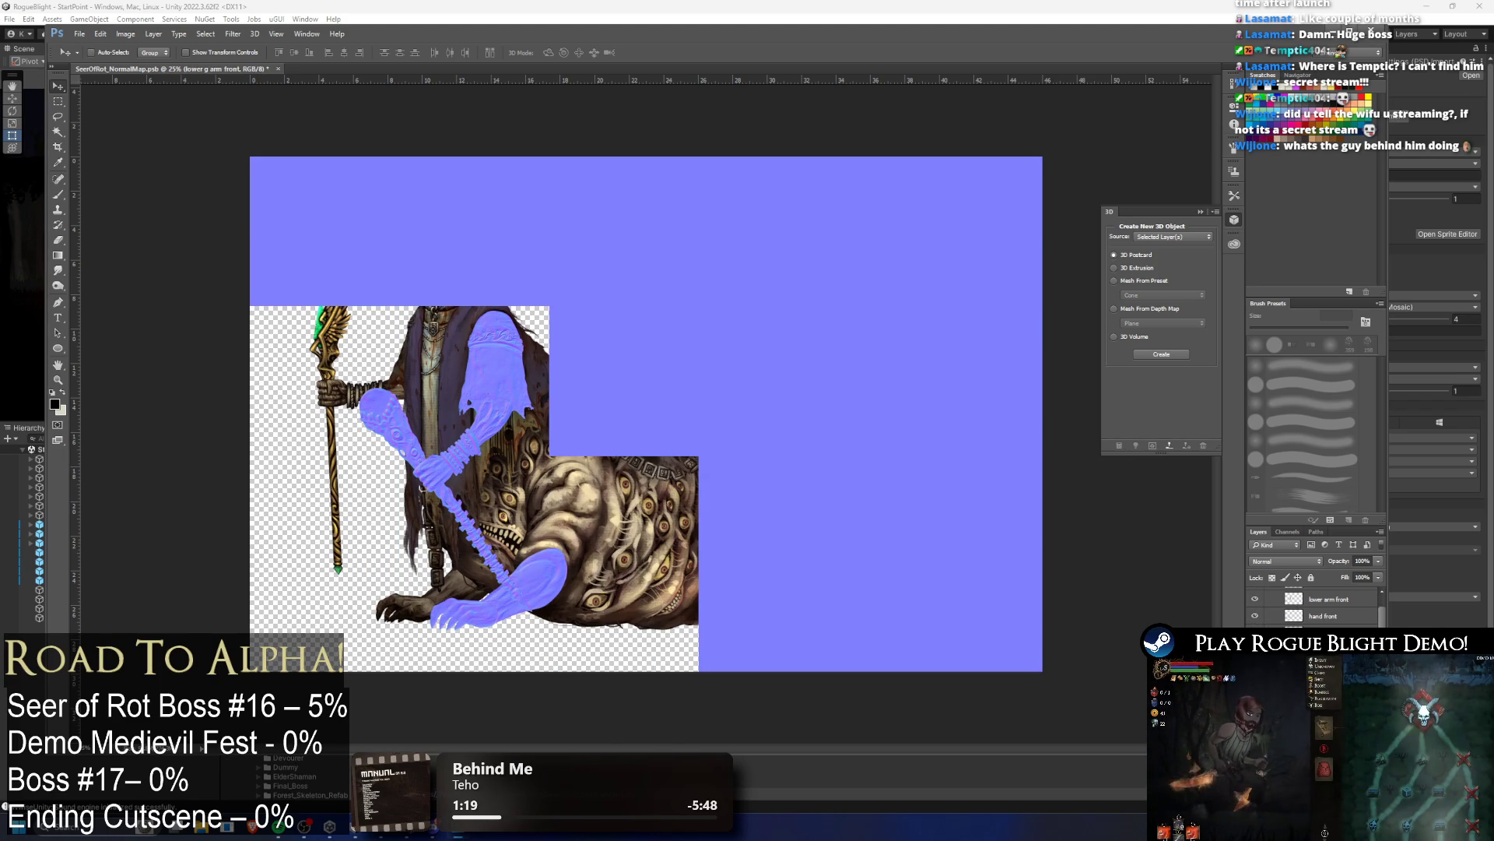
pyautogui.hotkey('ctrl', 'f')
pyautogui.hotkey('alt', ']')
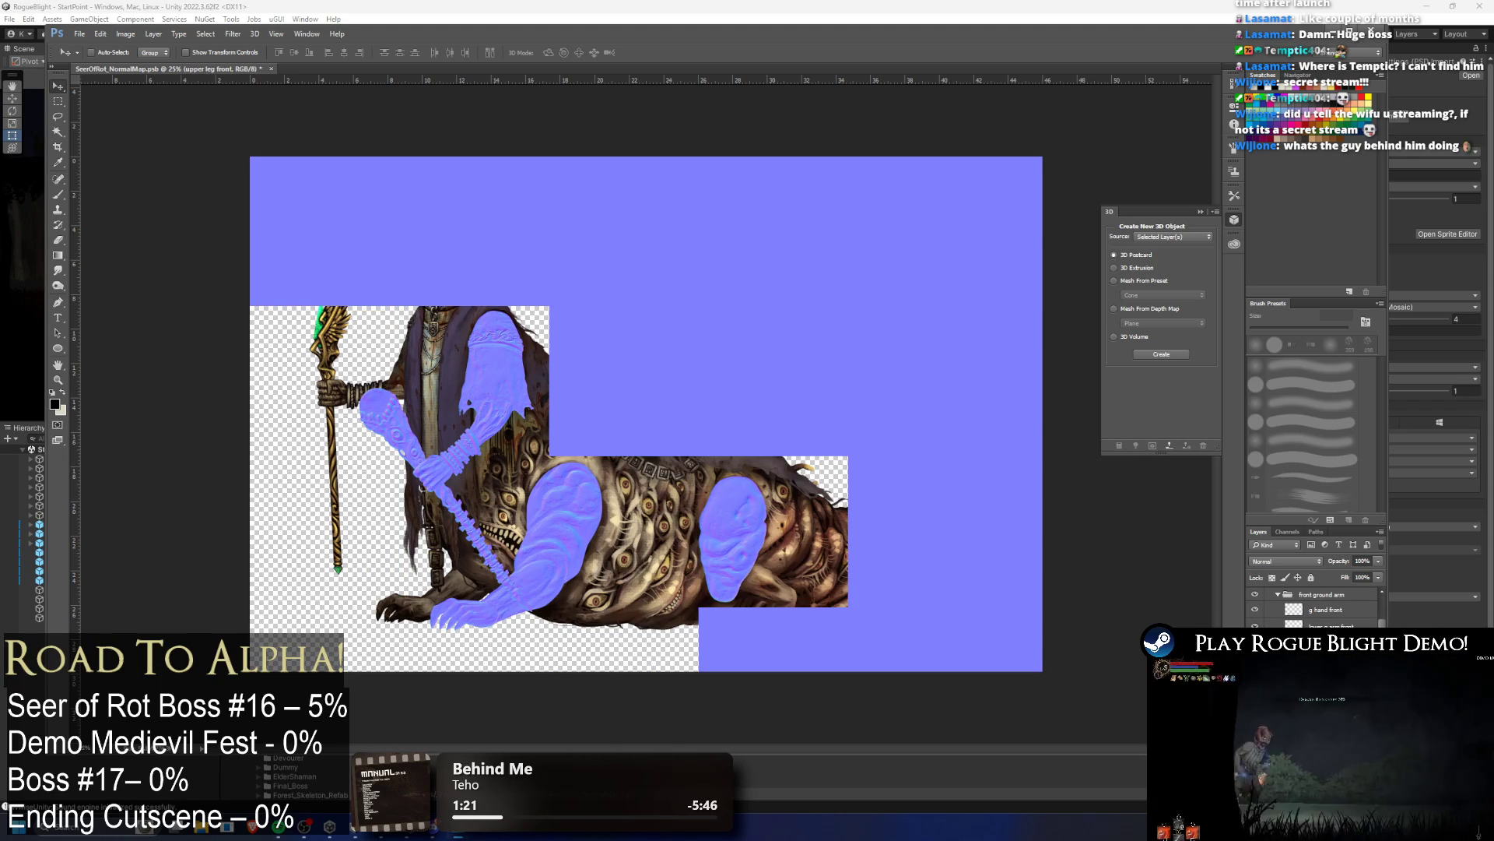
pyautogui.hotkey('ctrl', 'f')
pyautogui.hotkey('alt', ']')
pyautogui.hotkey('ctrl', 'f')
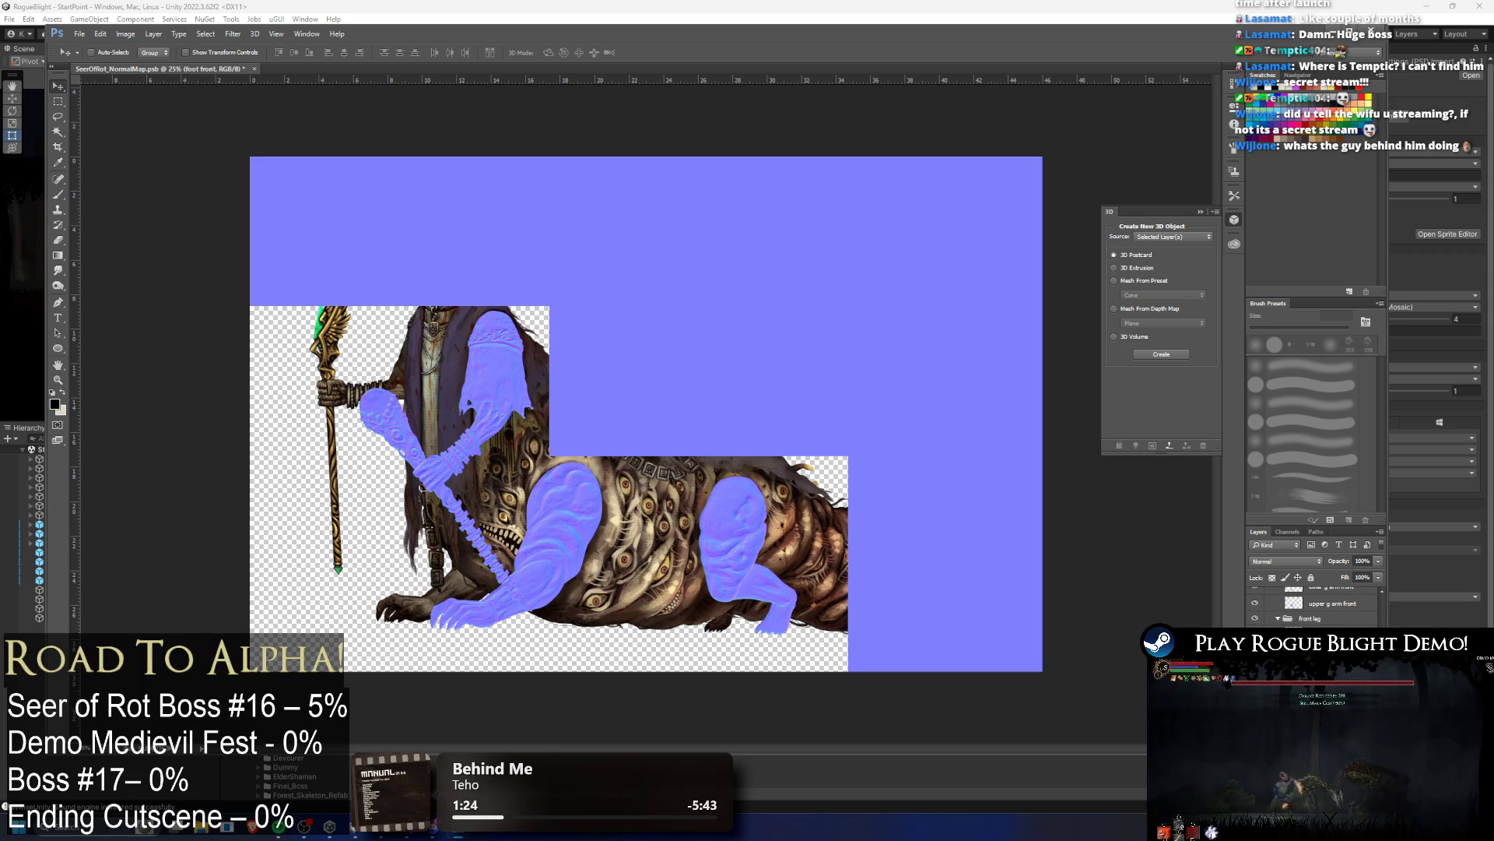
pyautogui.hotkey('alt', ']')
pyautogui.hotkey('ctrl', 'f')
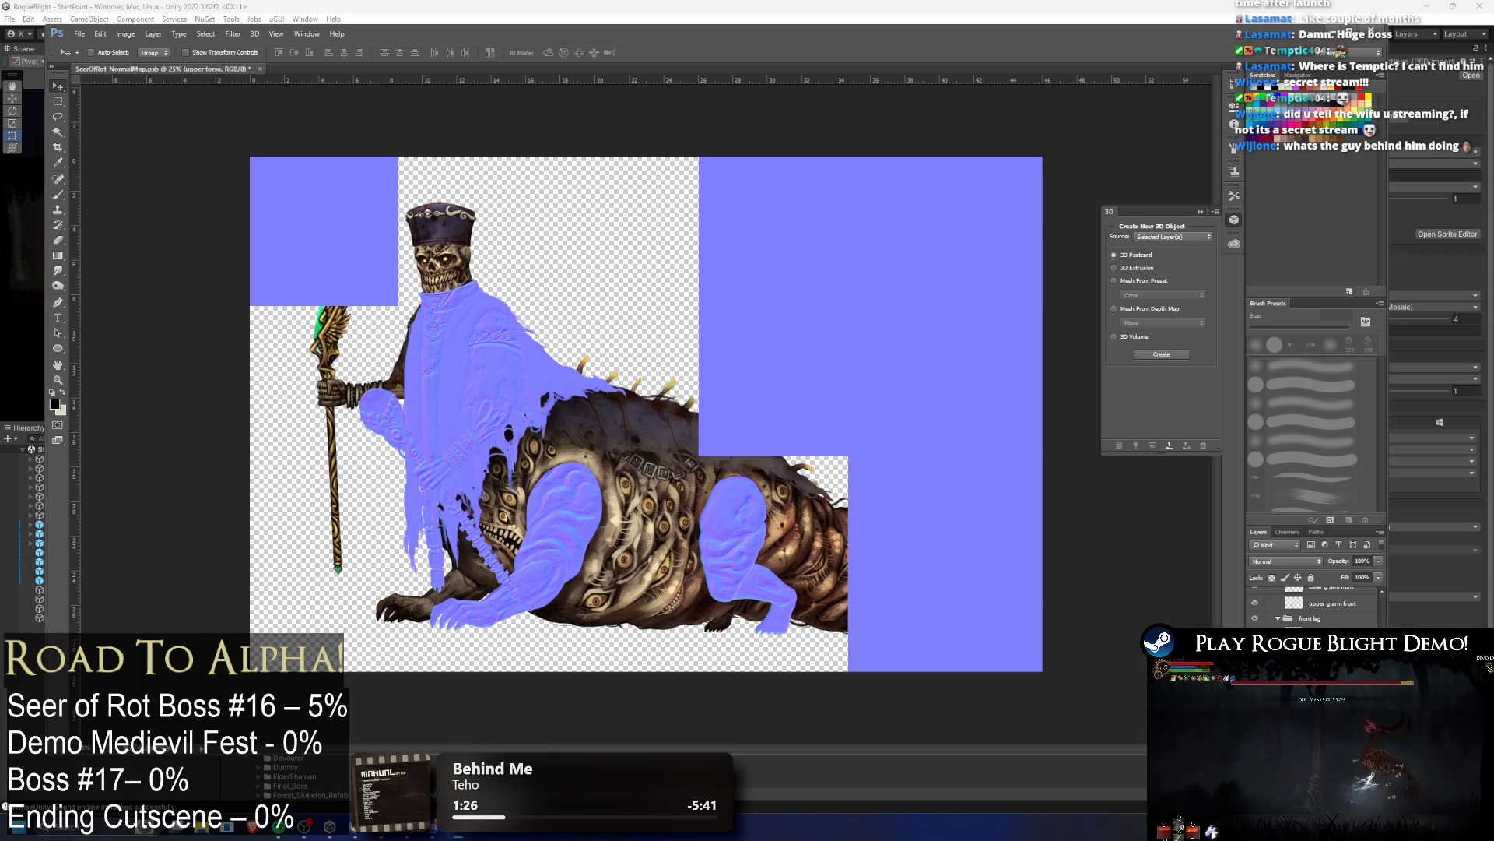
# Step: Convert the robe, torso, tail, hat and head layers into normal maps
pyautogui.press('f')
pyautogui.press('f')
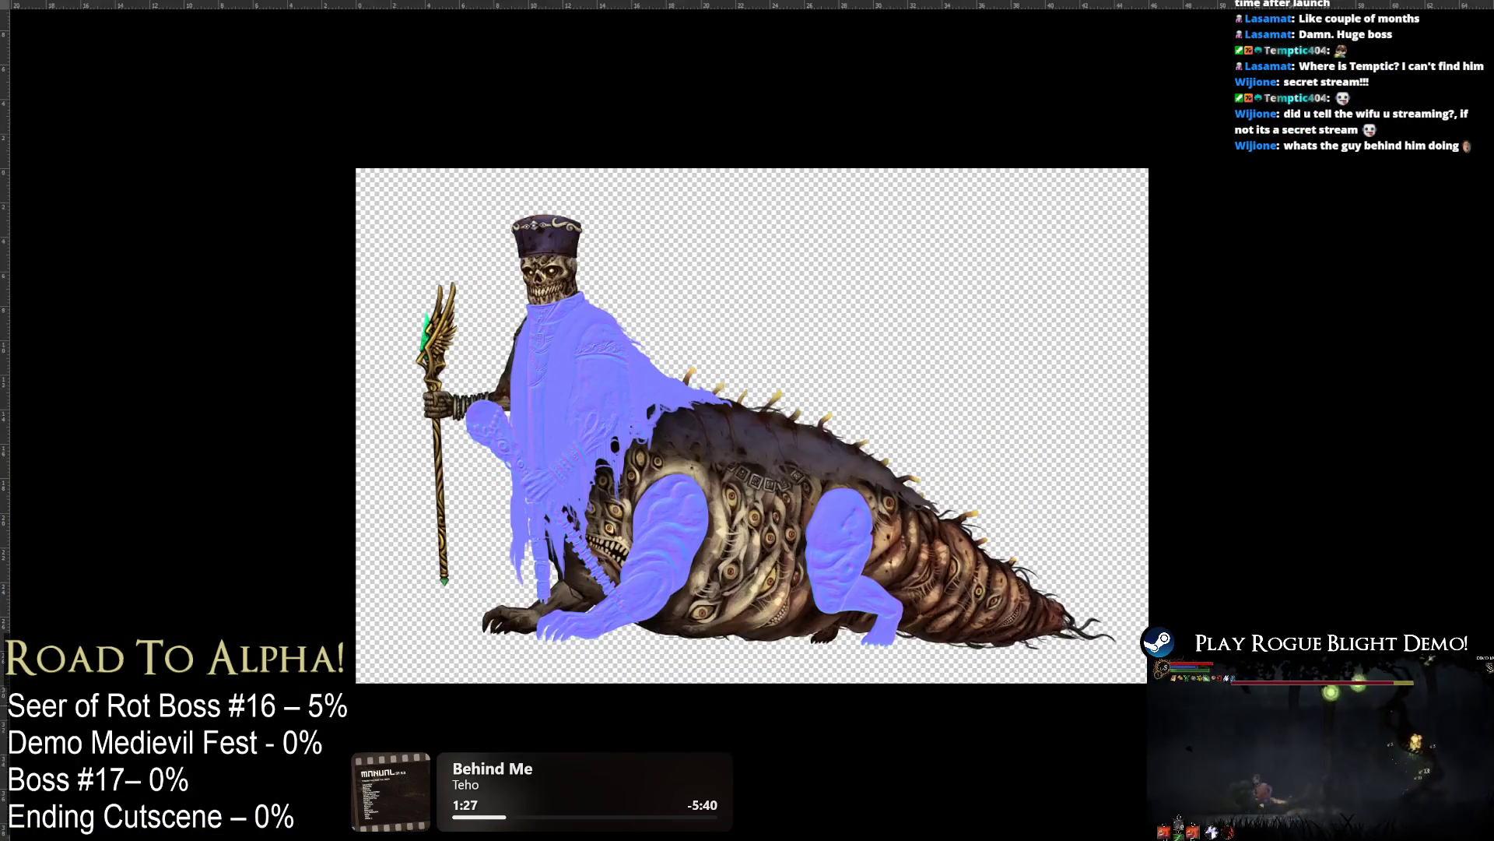
pyautogui.press('f')
pyautogui.hotkey('alt', ']')
pyautogui.hotkey('ctrl', 'f')
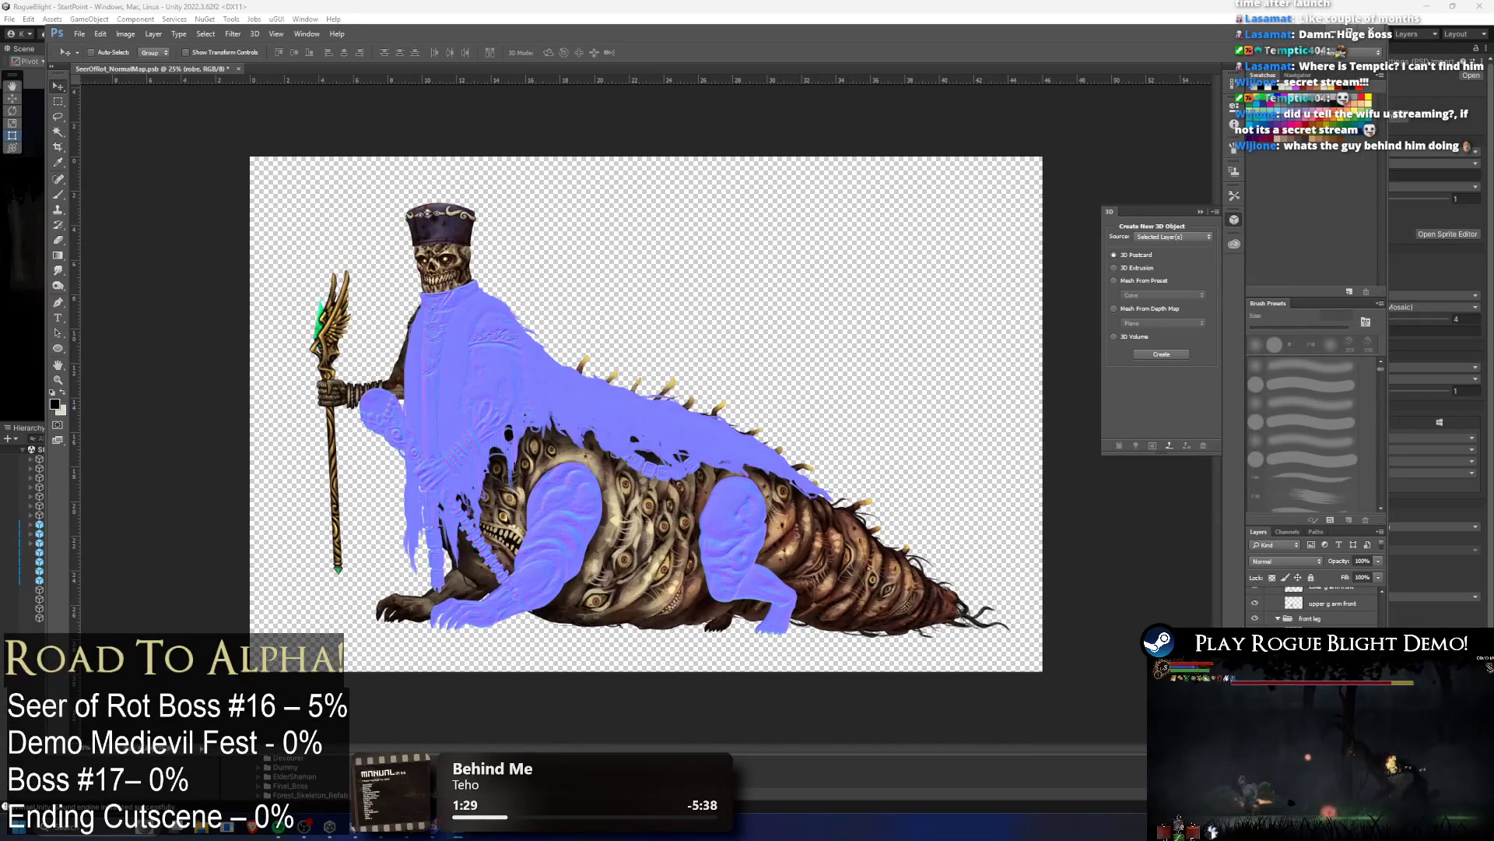
pyautogui.scroll(-1, 1315, 603)
pyautogui.hotkey('ctrl', 'f')
pyautogui.hotkey('alt', ']')
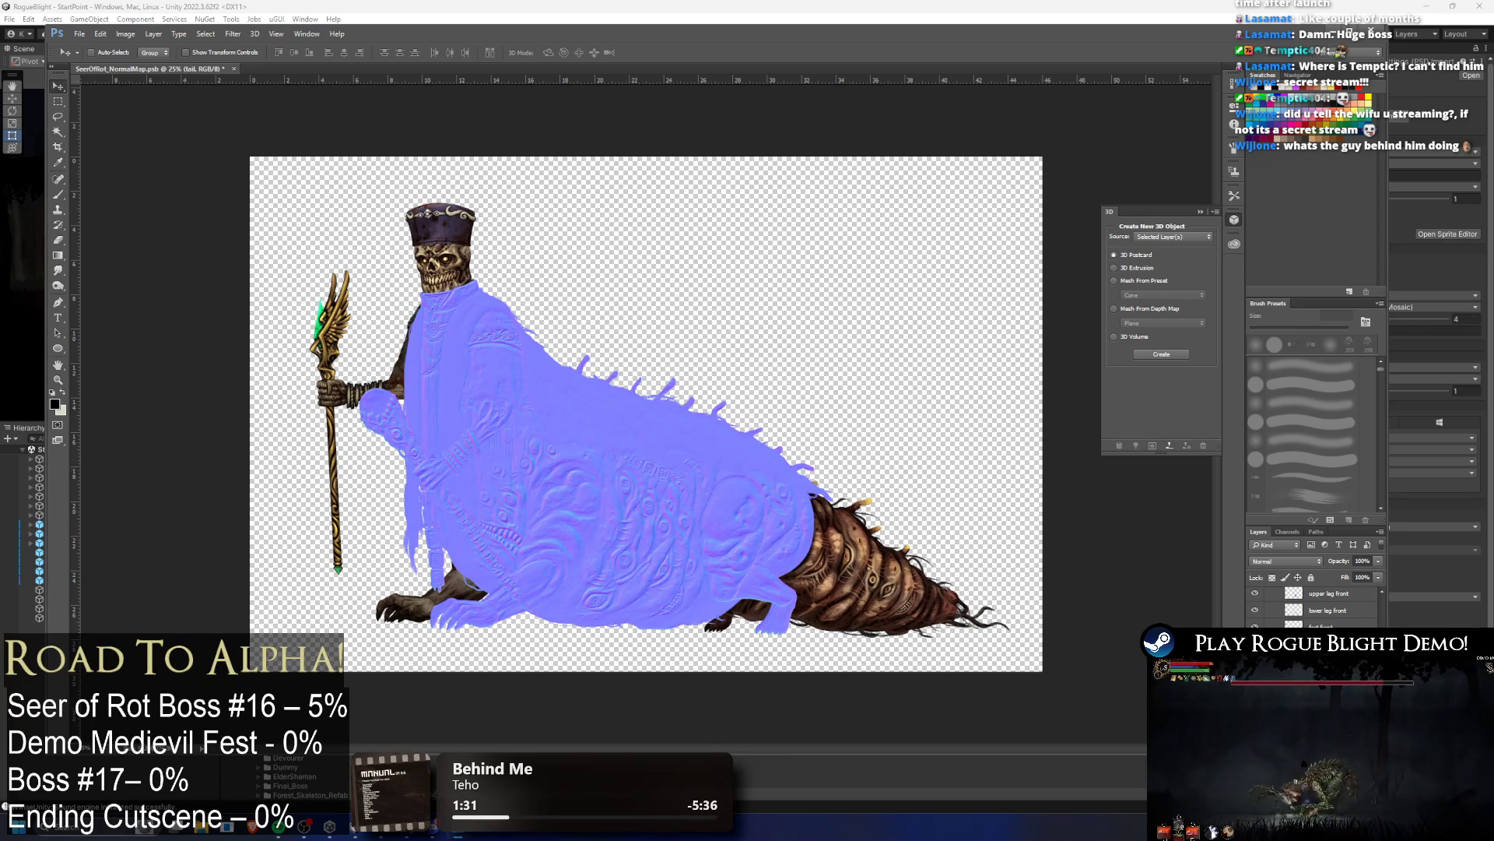
pyautogui.hotkey('ctrl', 'f')
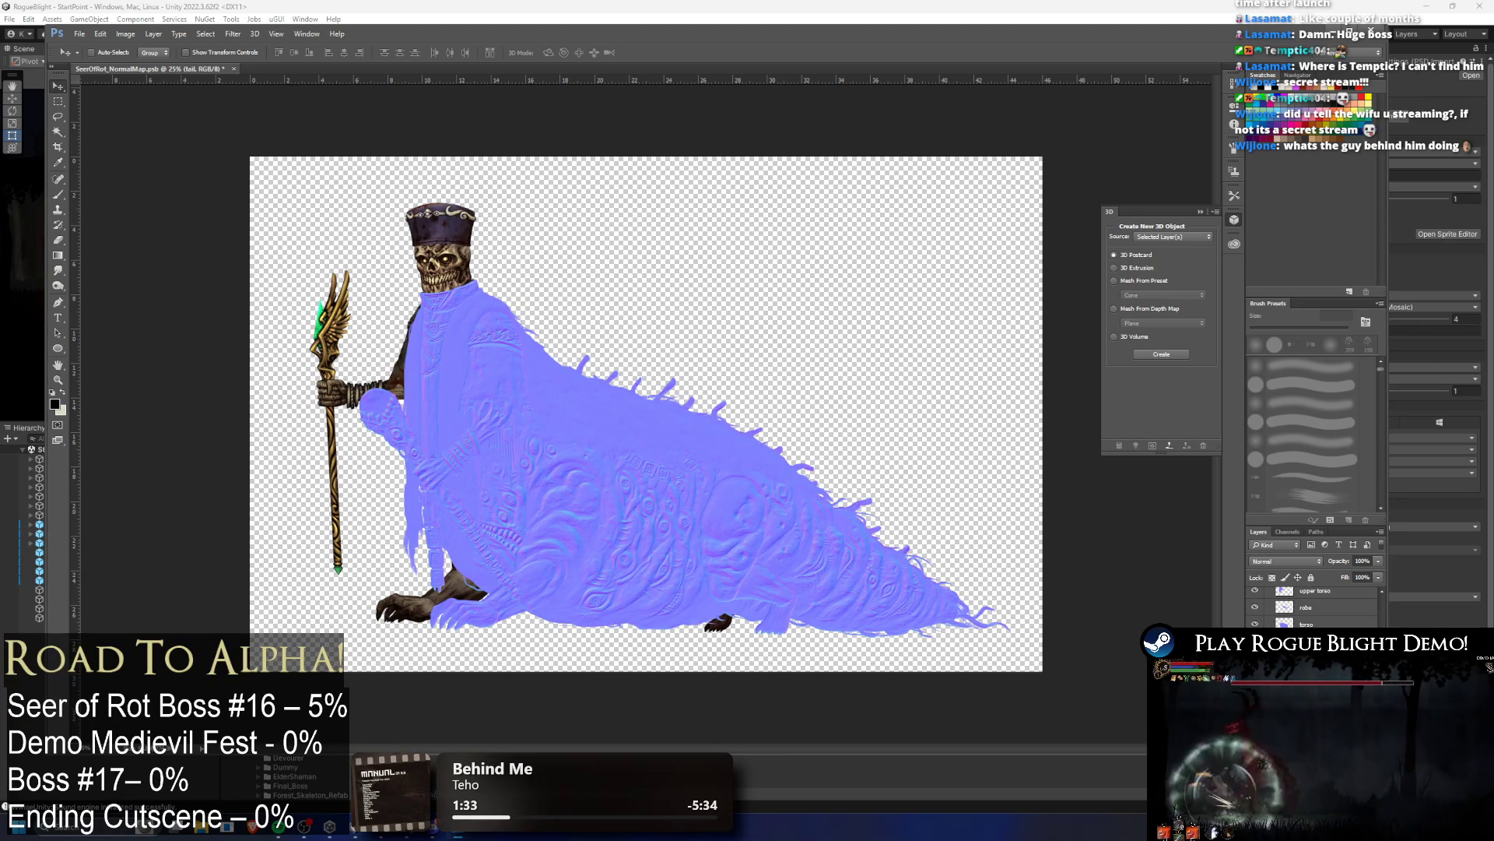
pyautogui.hotkey('ctrl', 'f')
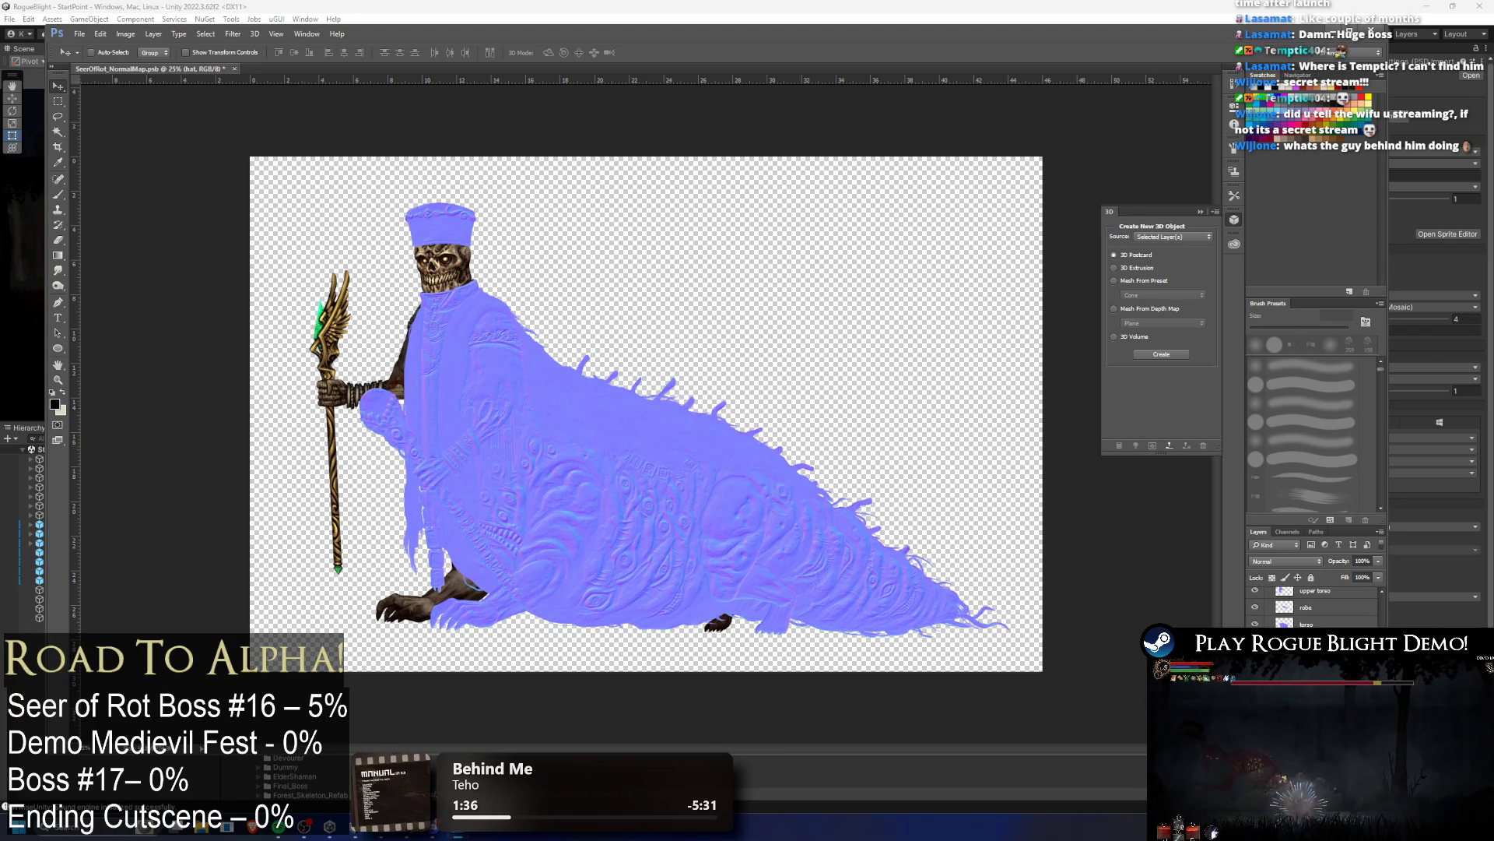
pyautogui.hotkey('alt', ']')
pyautogui.hotkey('ctrl', 'f')
pyautogui.hotkey('alt', ']')
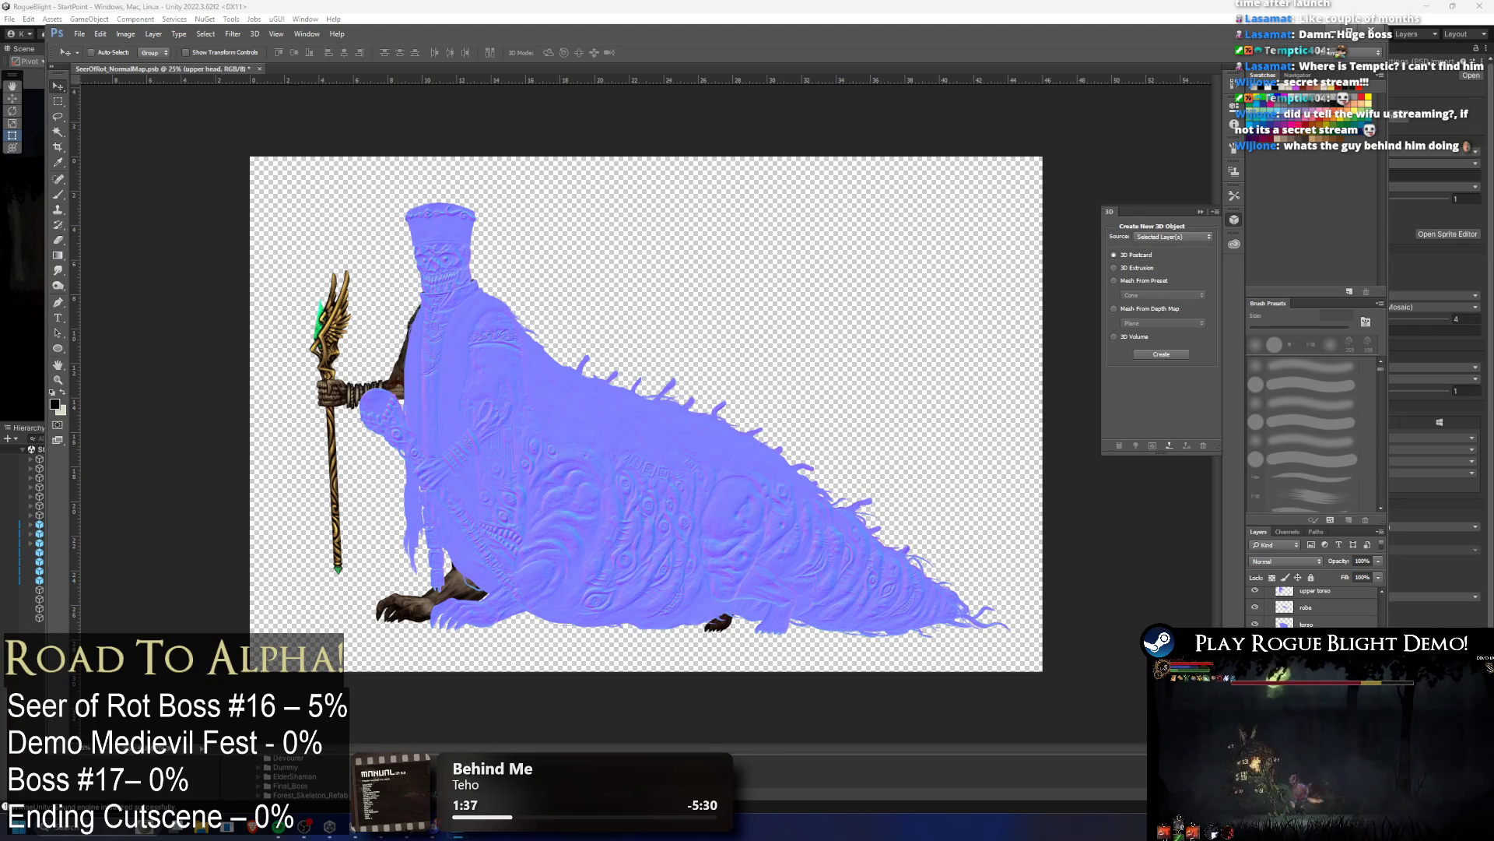
pyautogui.hotkey('ctrl', 'f')
# Step: Convert the rear arm, rear hand, staff and dark rear arm layers into normal maps
pyautogui.hotkey('alt', '[')
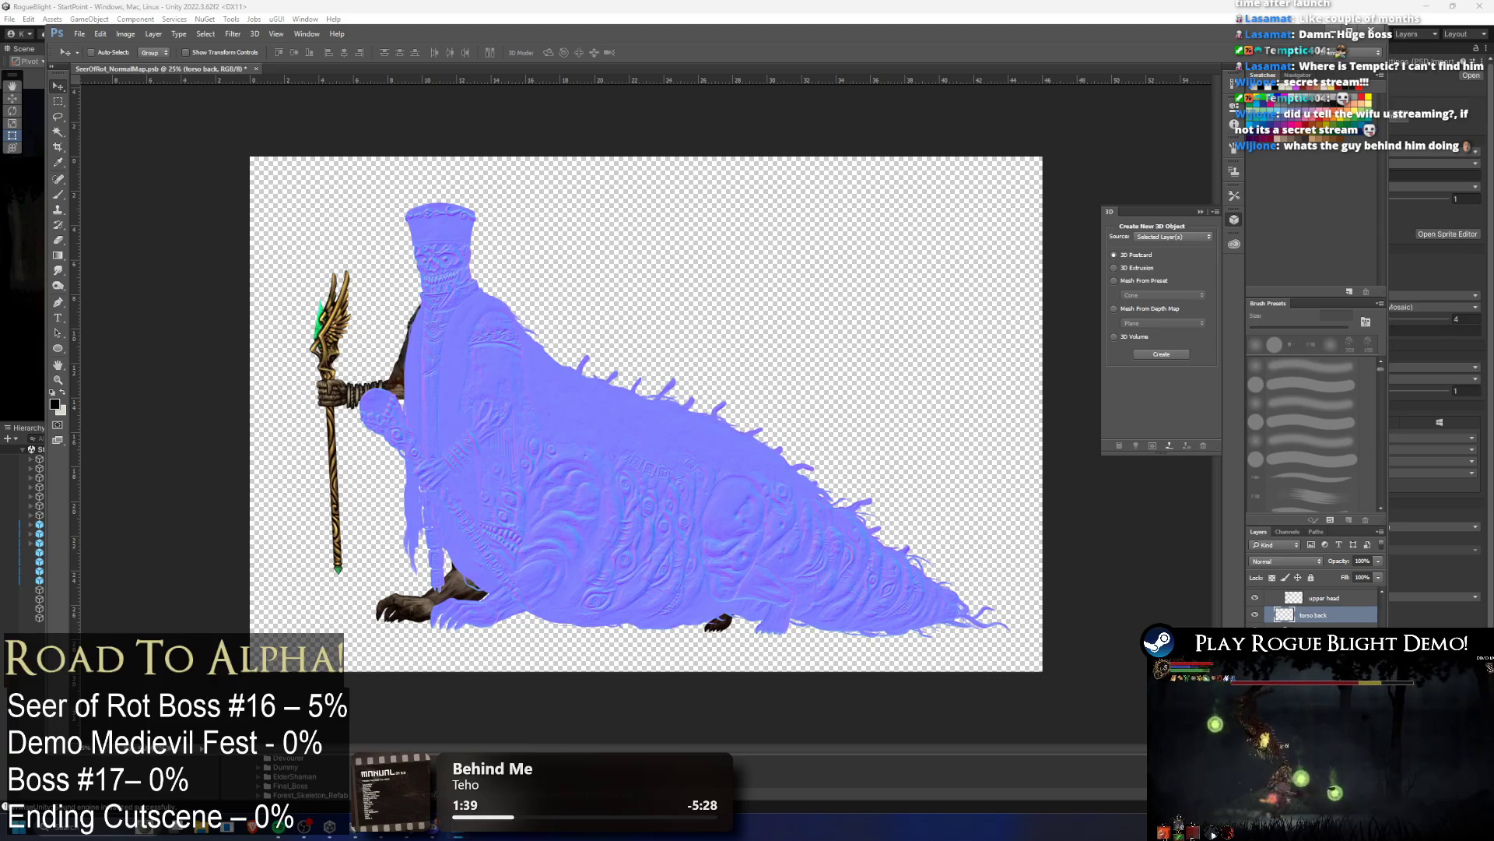
pyautogui.hotkey('alt', '[')
pyautogui.hotkey('ctrl', 'f')
pyautogui.hotkey('alt', '[')
pyautogui.hotkey('ctrl', 'f')
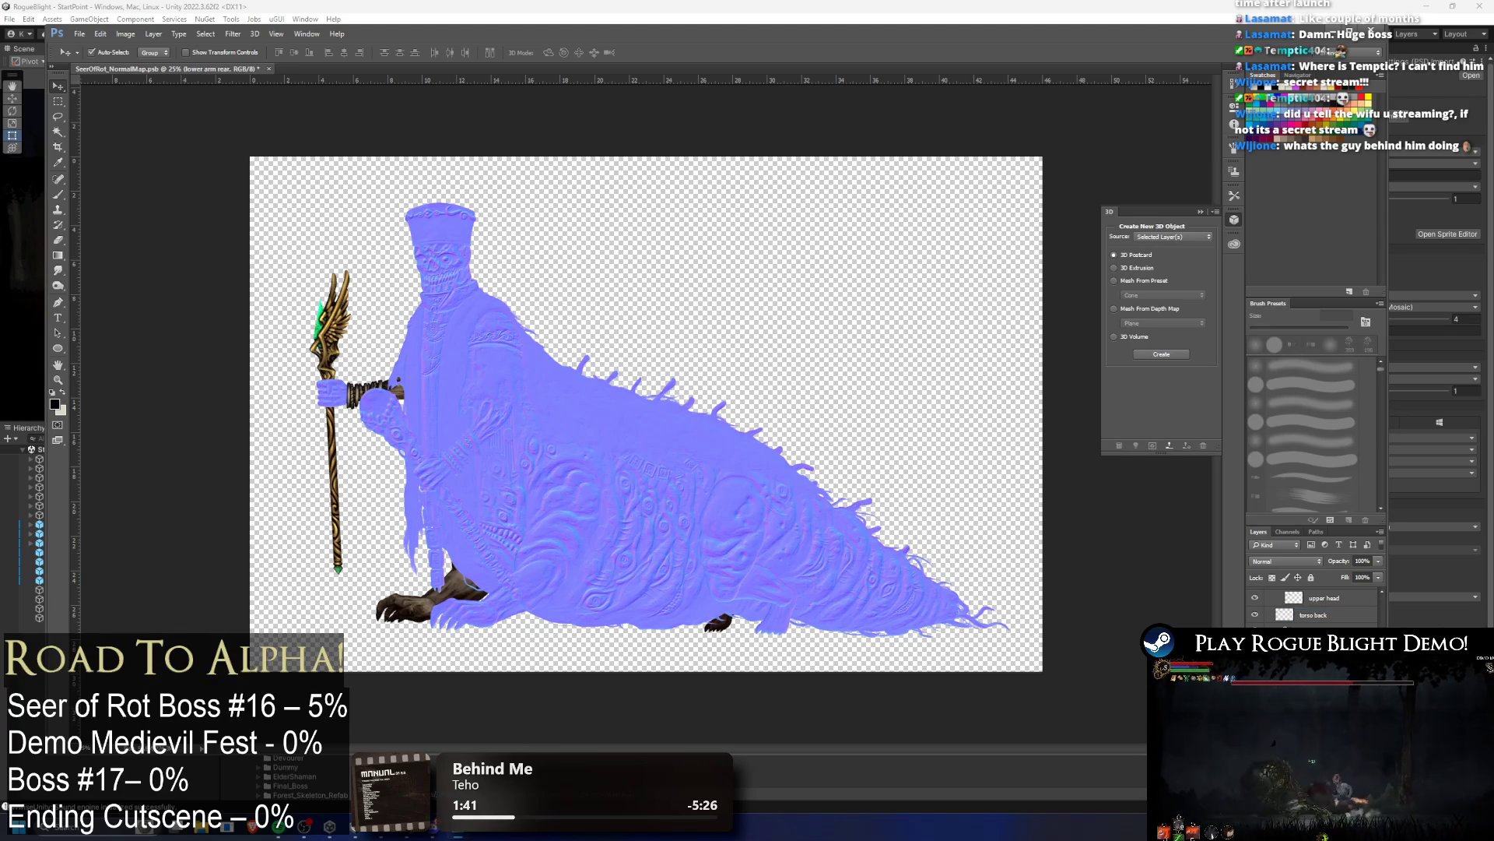
pyautogui.hotkey('alt', '[')
pyautogui.hotkey('ctrl', 'f')
pyautogui.hotkey('alt', '[')
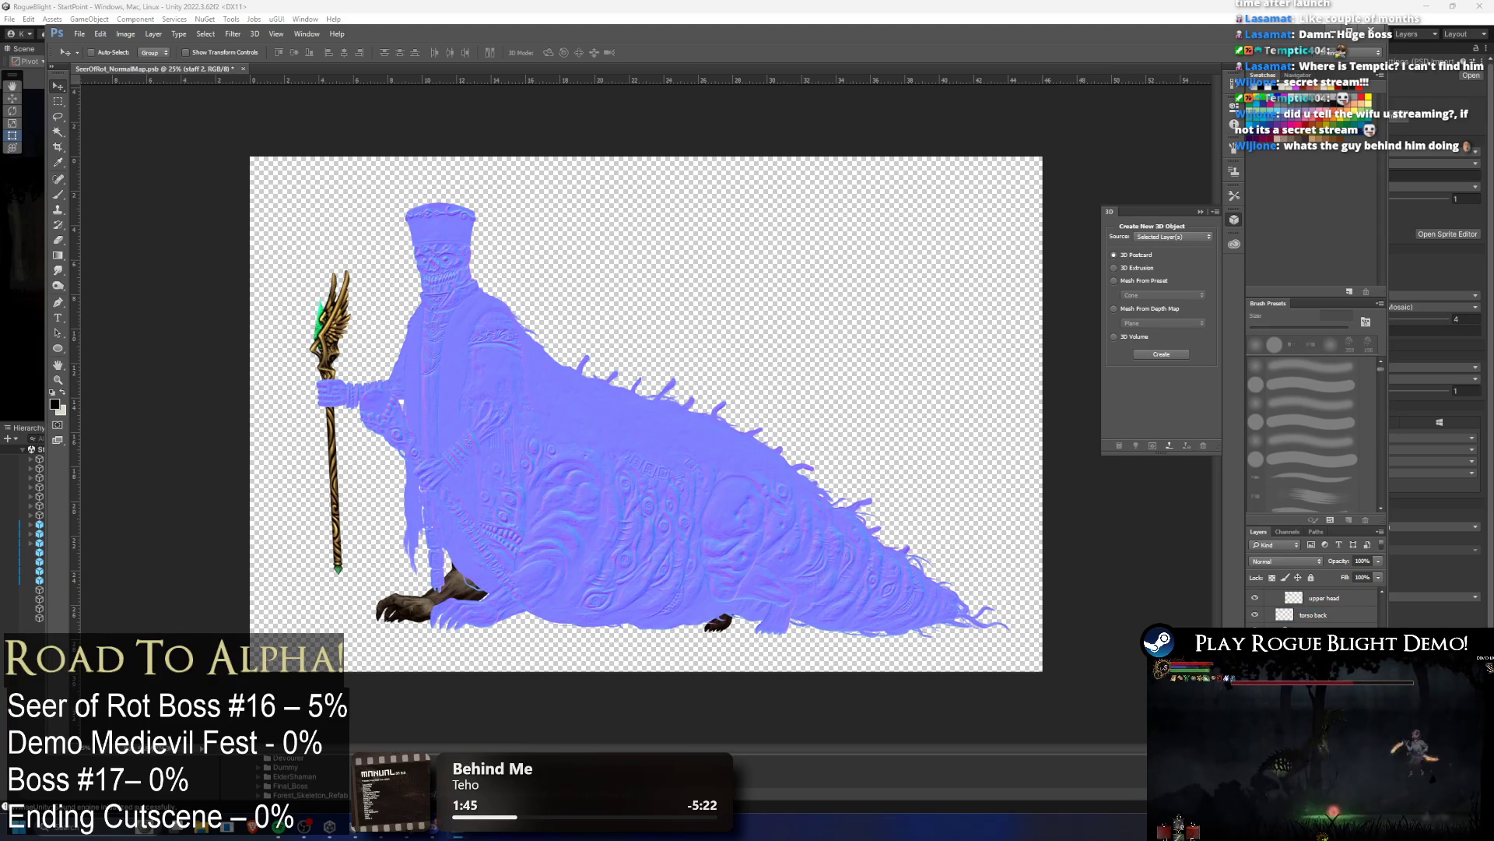
pyautogui.hotkey('ctrl', 'f')
pyautogui.hotkey('alt', ']')
pyautogui.hotkey('ctrl', 'f')
pyautogui.hotkey('alt', ']')
pyautogui.hotkey('ctrl', 'f')
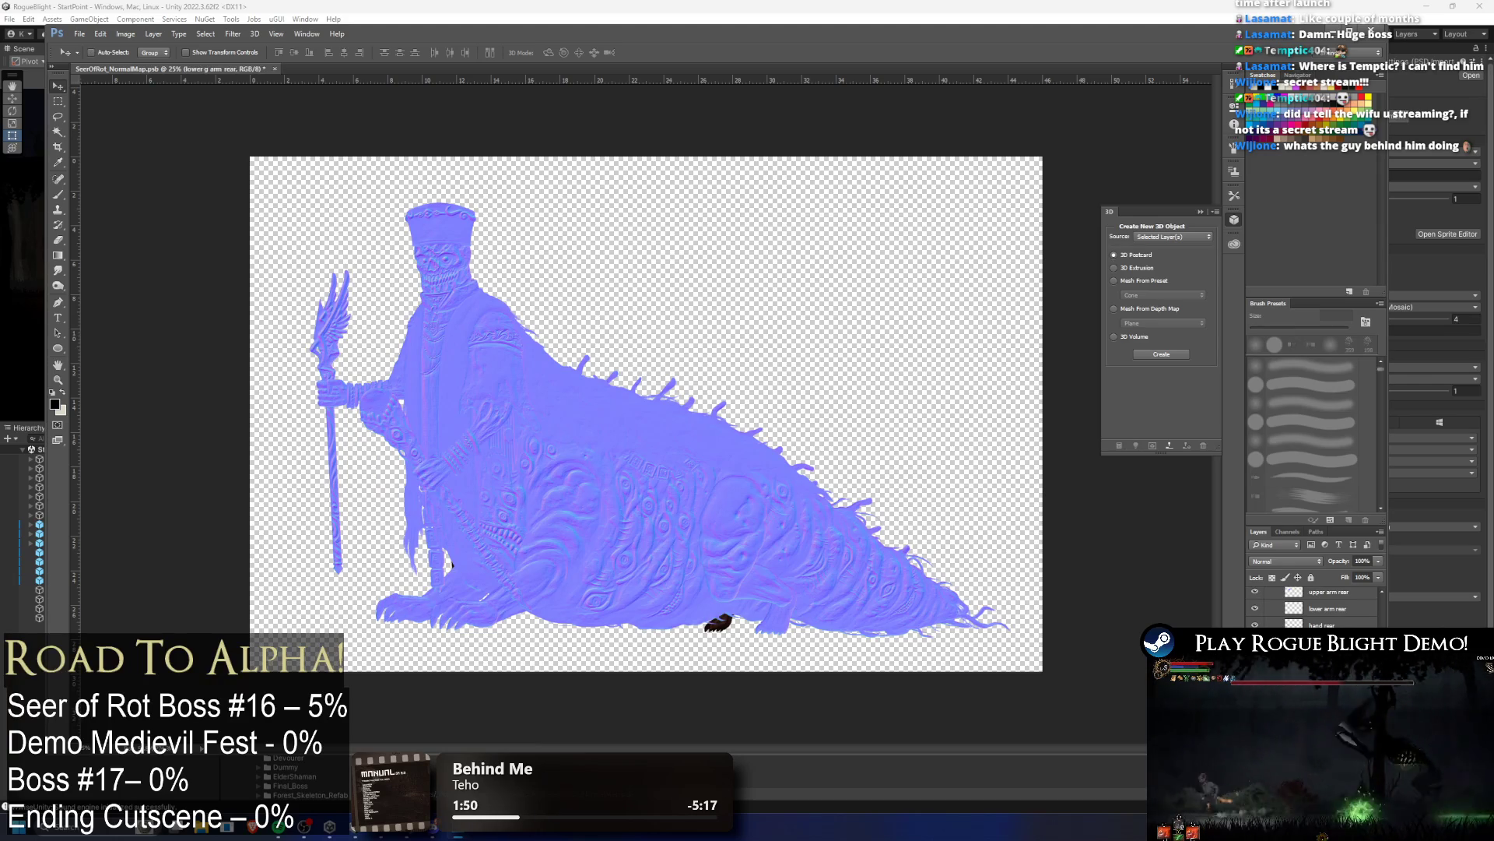
pyautogui.hotkey('alt', ']')
pyautogui.hotkey('alt', ']')
pyautogui.hotkey('alt', ']')
pyautogui.hotkey('ctrl', 'f')
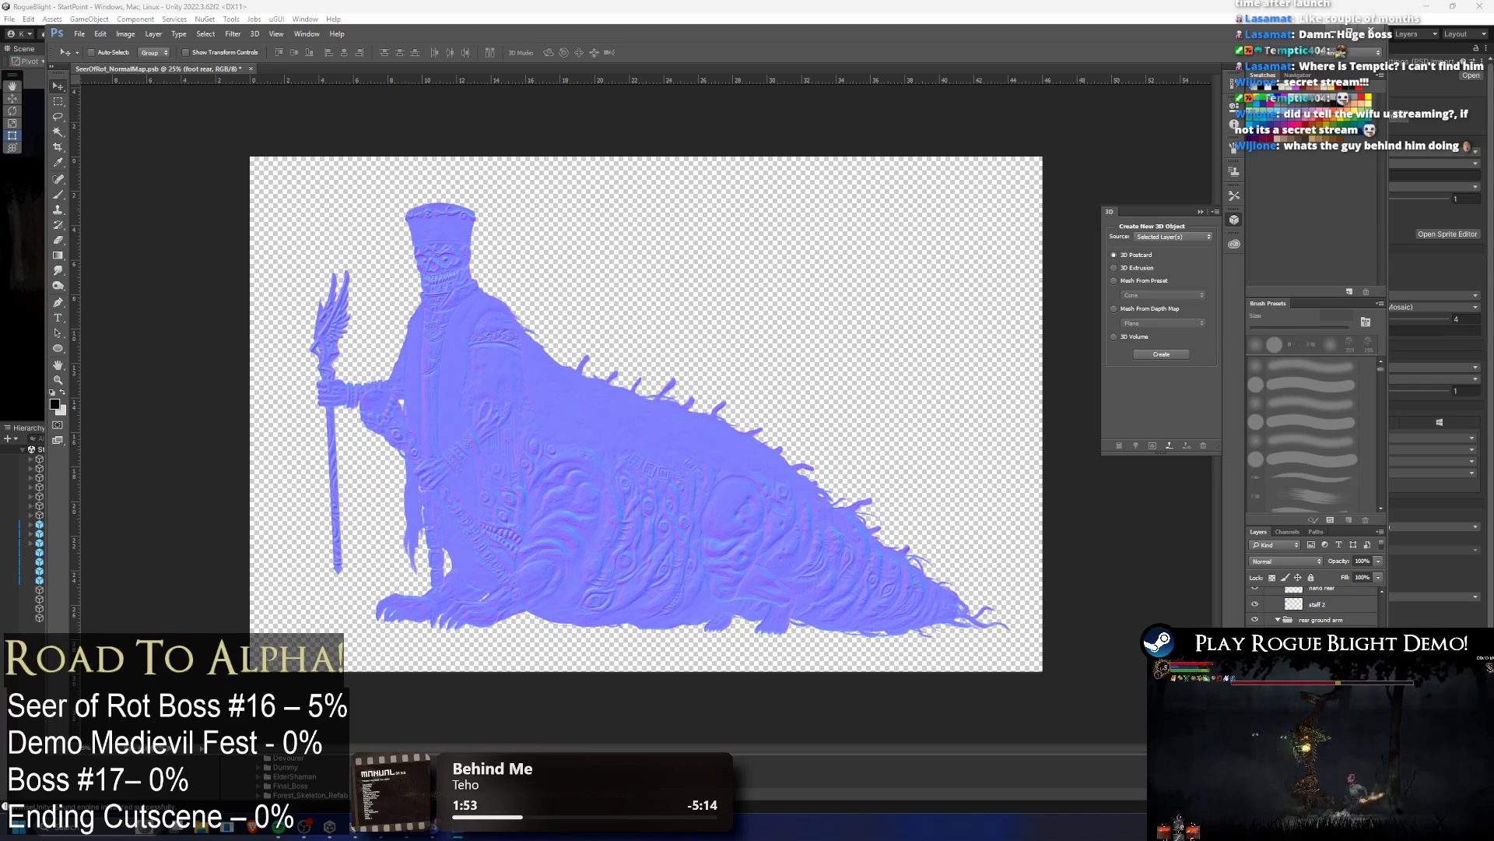
# Step: Save the normal map document and return to Unity
pyautogui.hotkey('alt', ']')
pyautogui.hotkey('ctrl', 's')
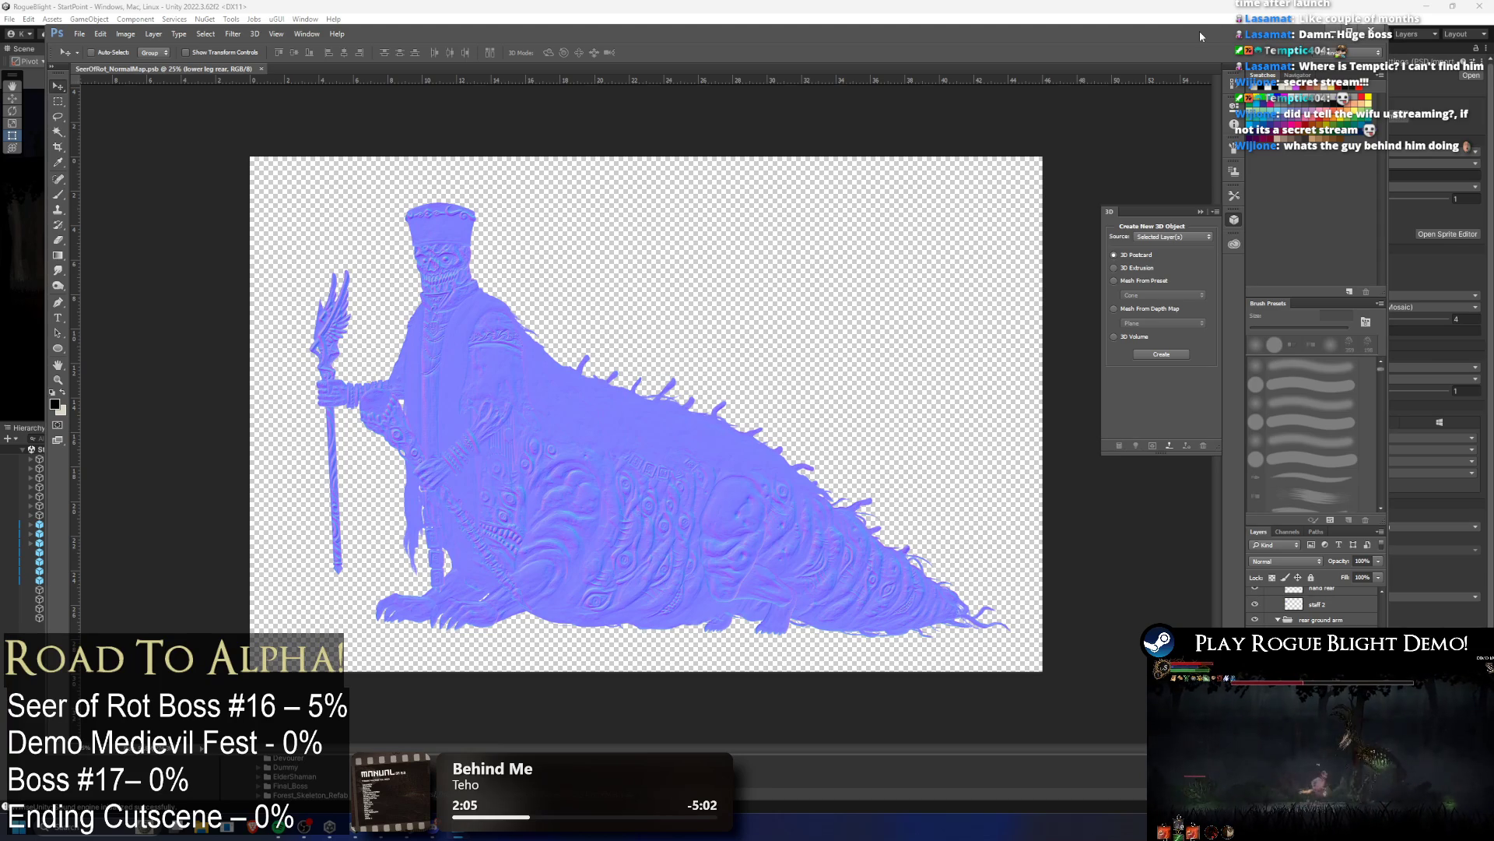
pyautogui.click(1371, 31)
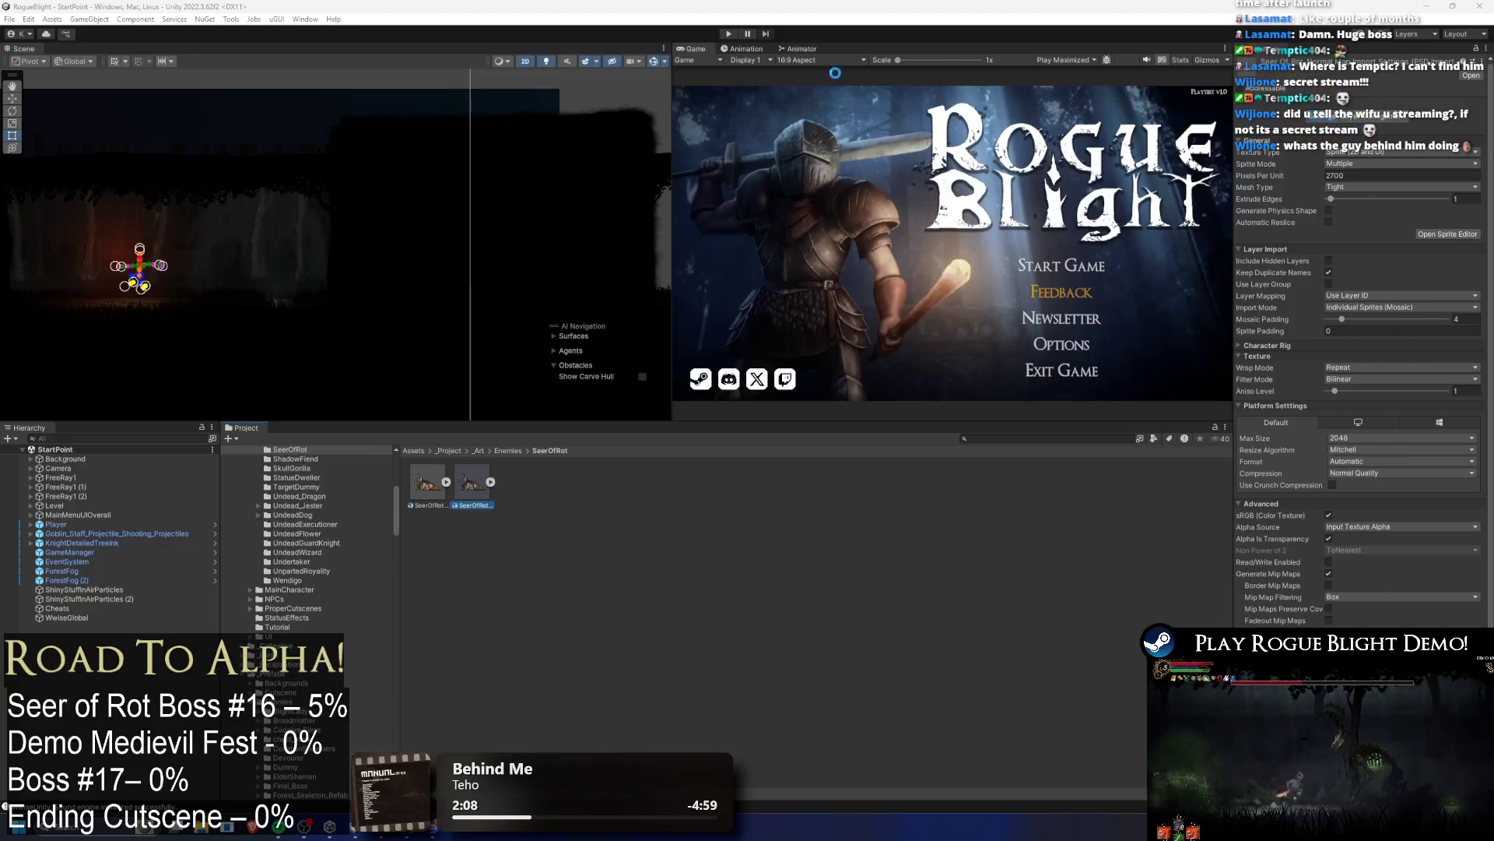
# Step: Duplicate the Undead character material and name the copy SeerOfRotMaterial
pyautogui.click(427, 477)
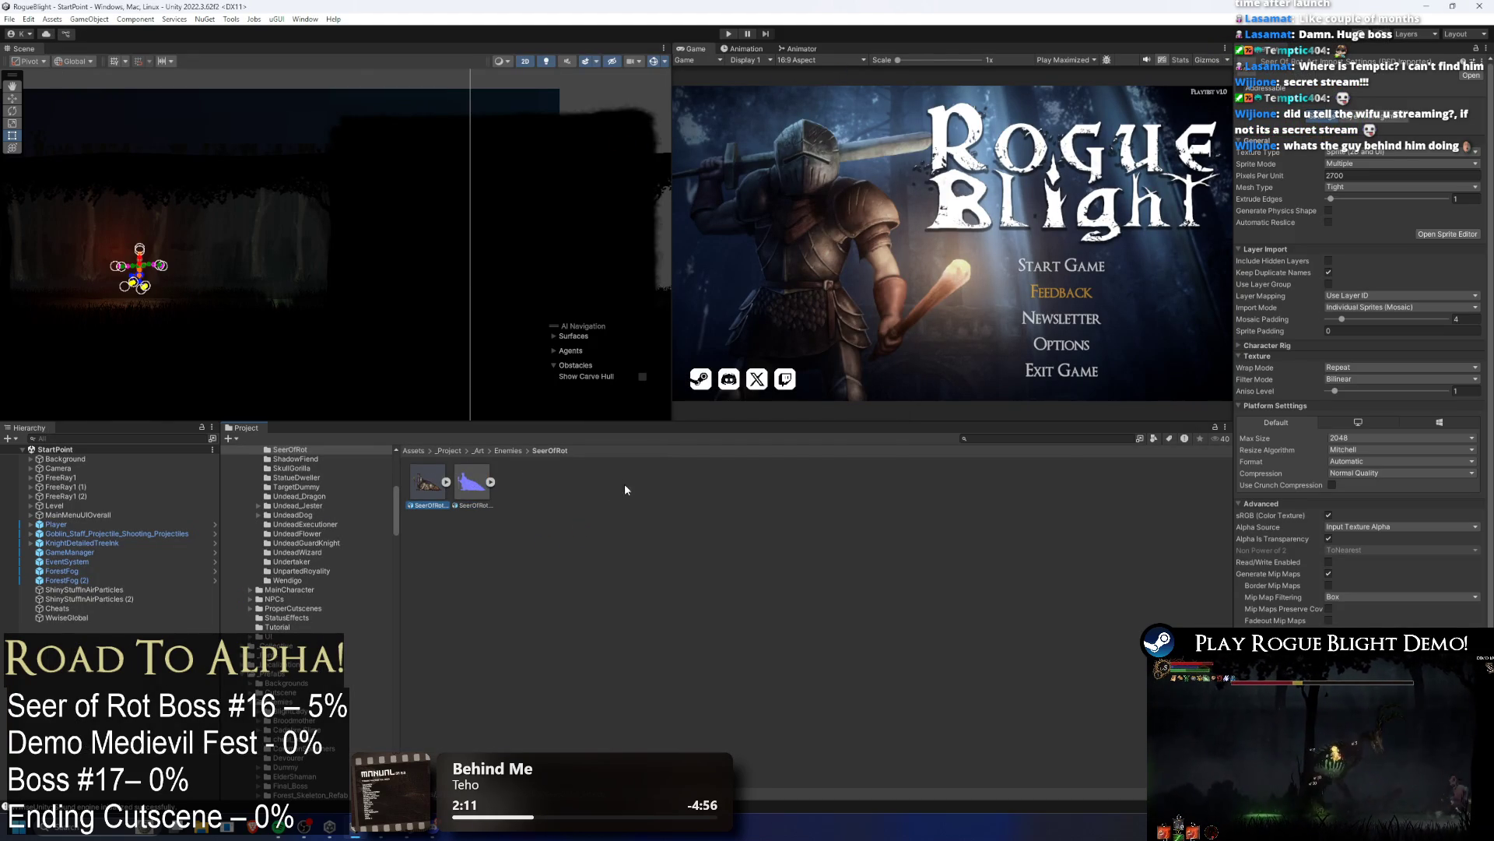
pyautogui.click(1015, 440)
pyautogui.write('orest map')
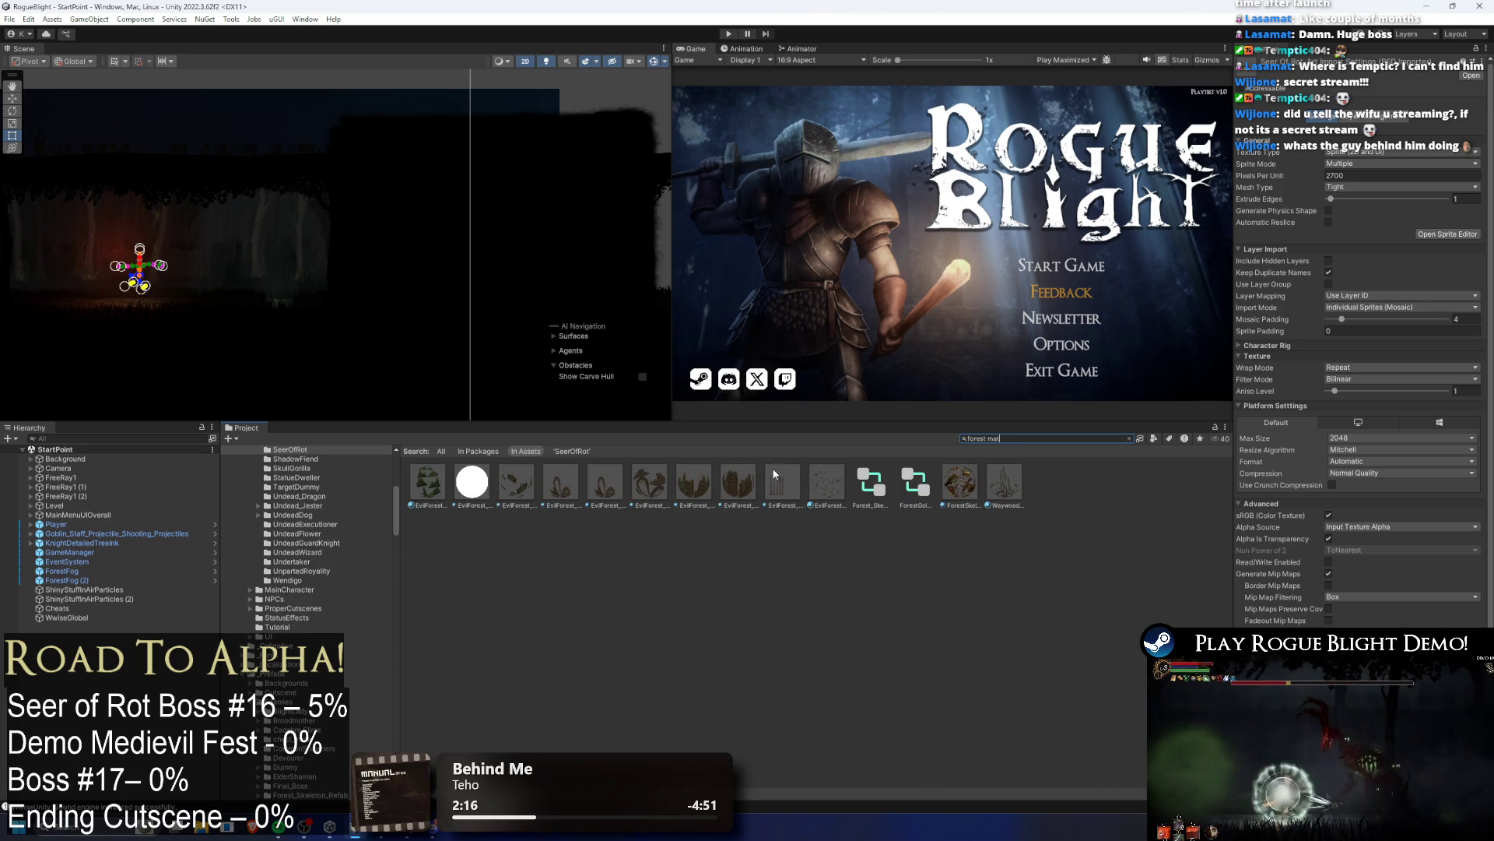
pyautogui.click(960, 483)
pyautogui.click(1130, 439)
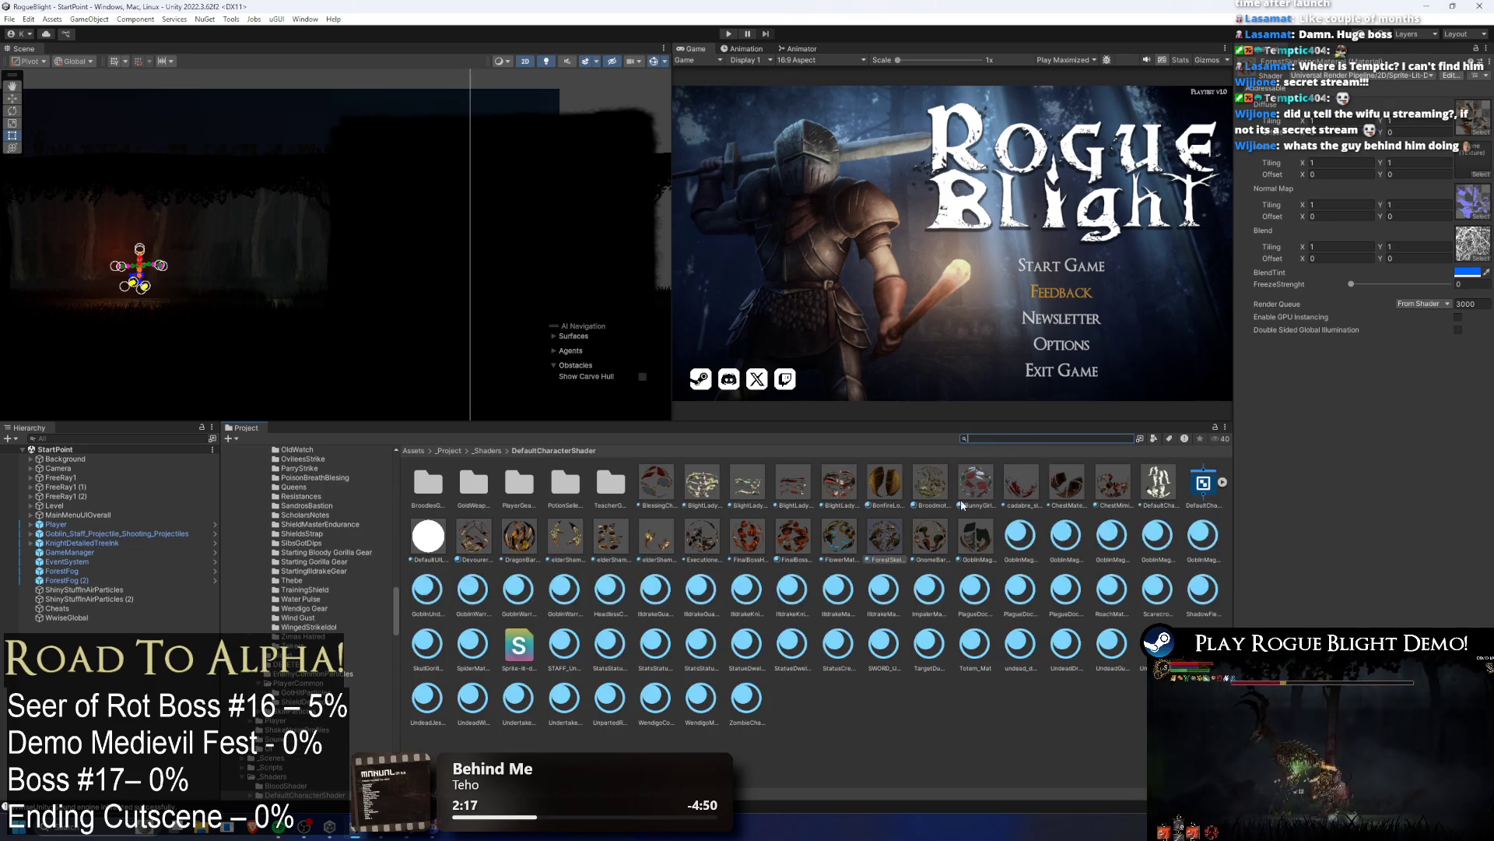
pyautogui.click(1148, 645)
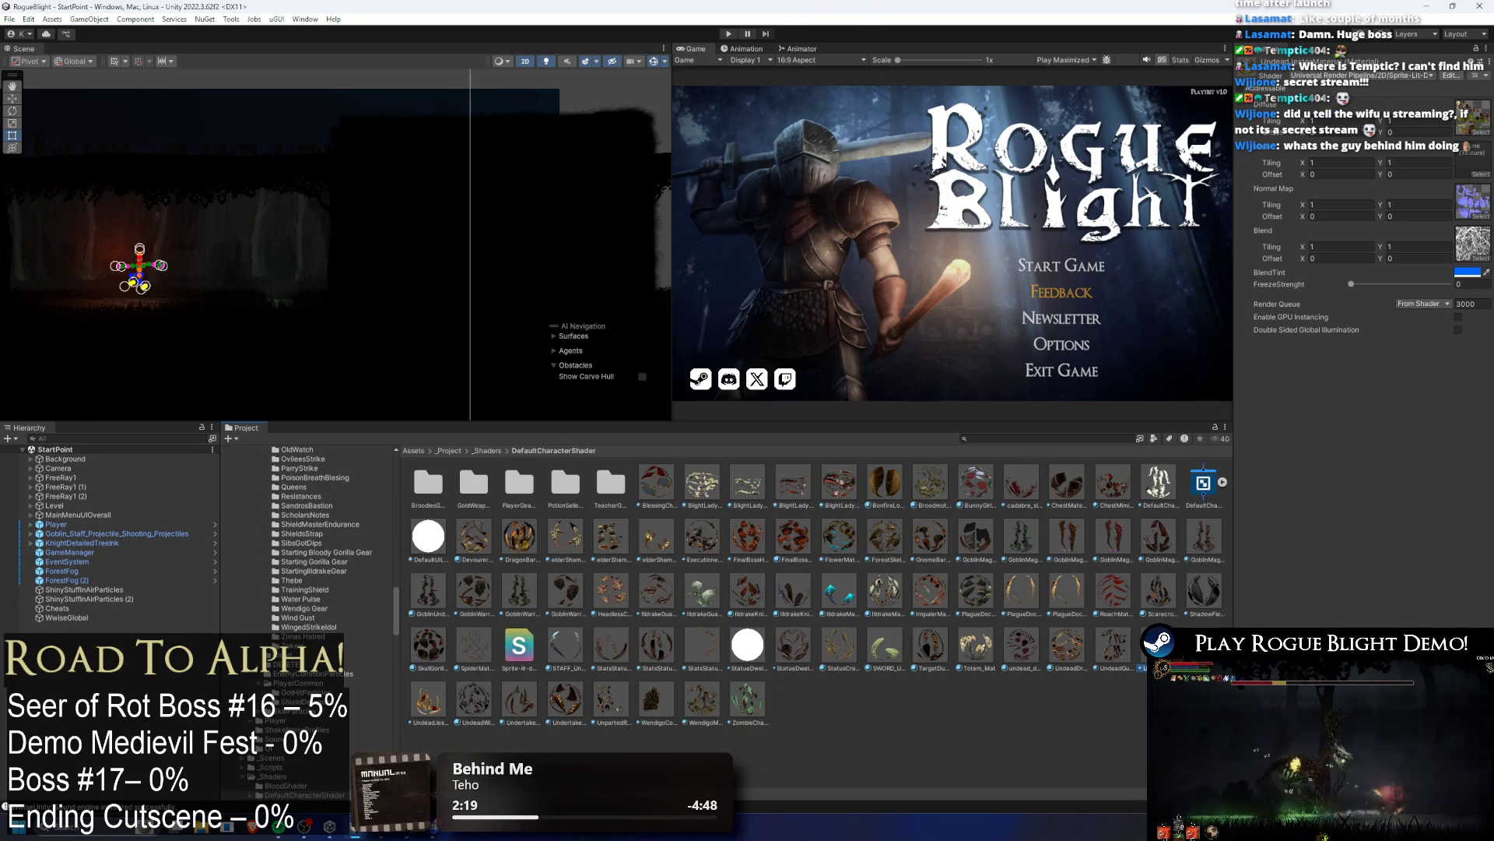
pyautogui.rightClick(1218, 242)
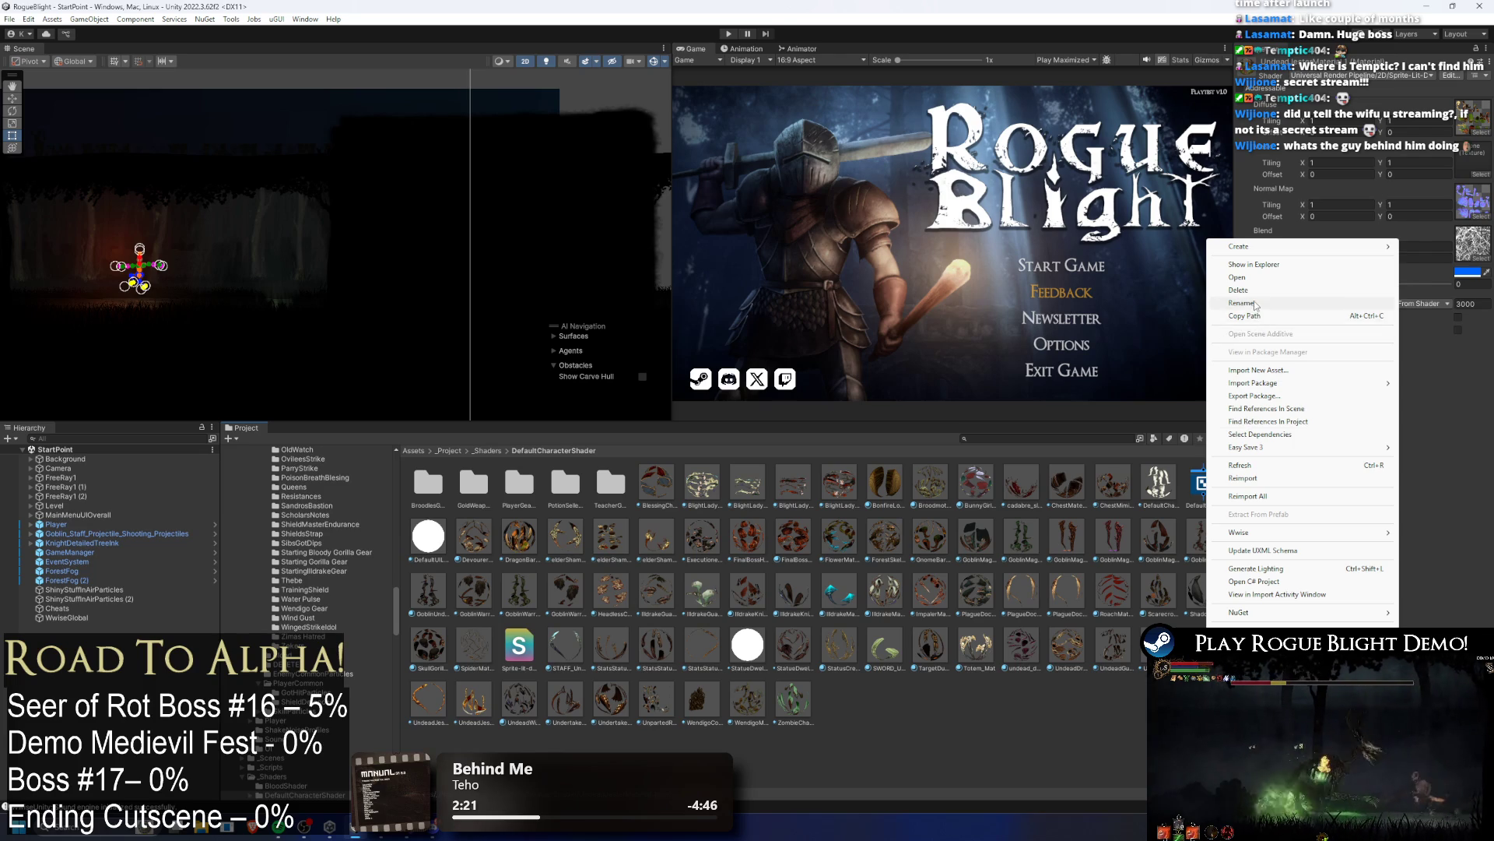
pyautogui.click(1264, 301)
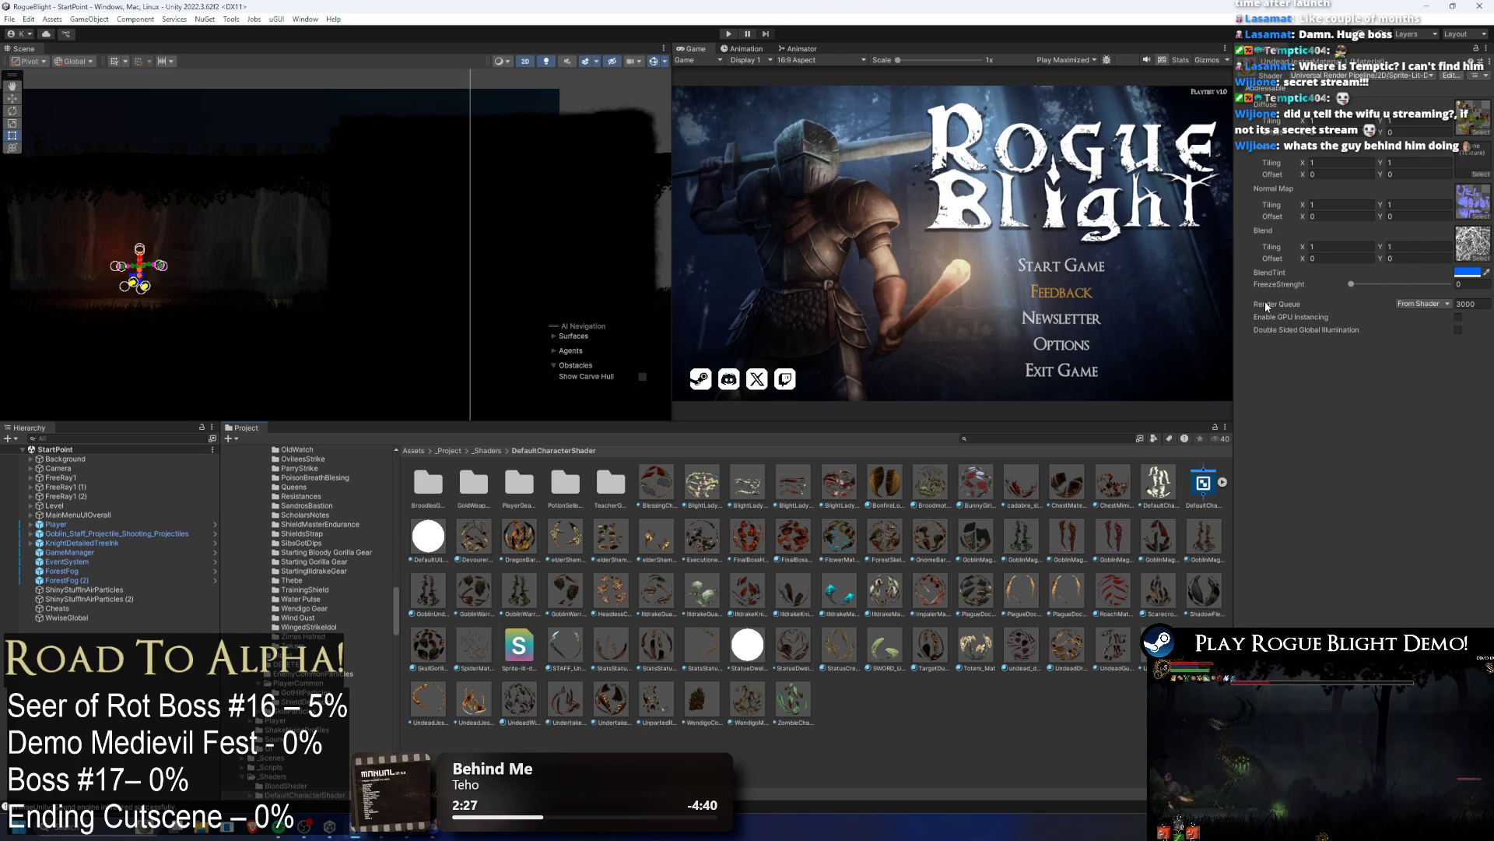
pyautogui.press('Return')
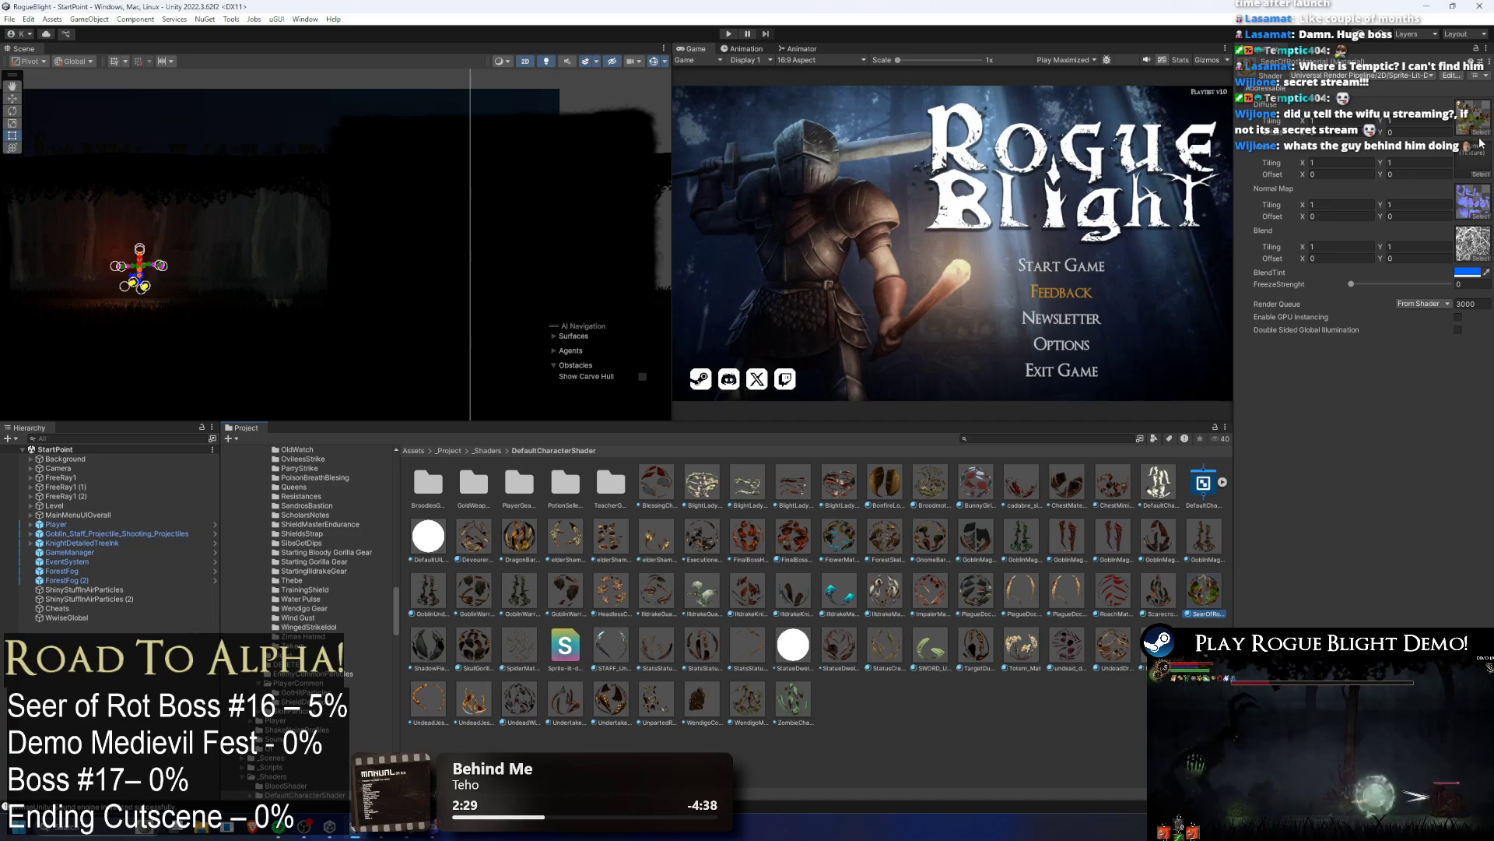
# Step: Assign the SeerOfRot texture as main texture and SeerOfRot_NormalMap as the normal map
pyautogui.click(1480, 141)
pyautogui.write('seer')
pyautogui.doubleClick(1003, 187)
pyautogui.click(1480, 214)
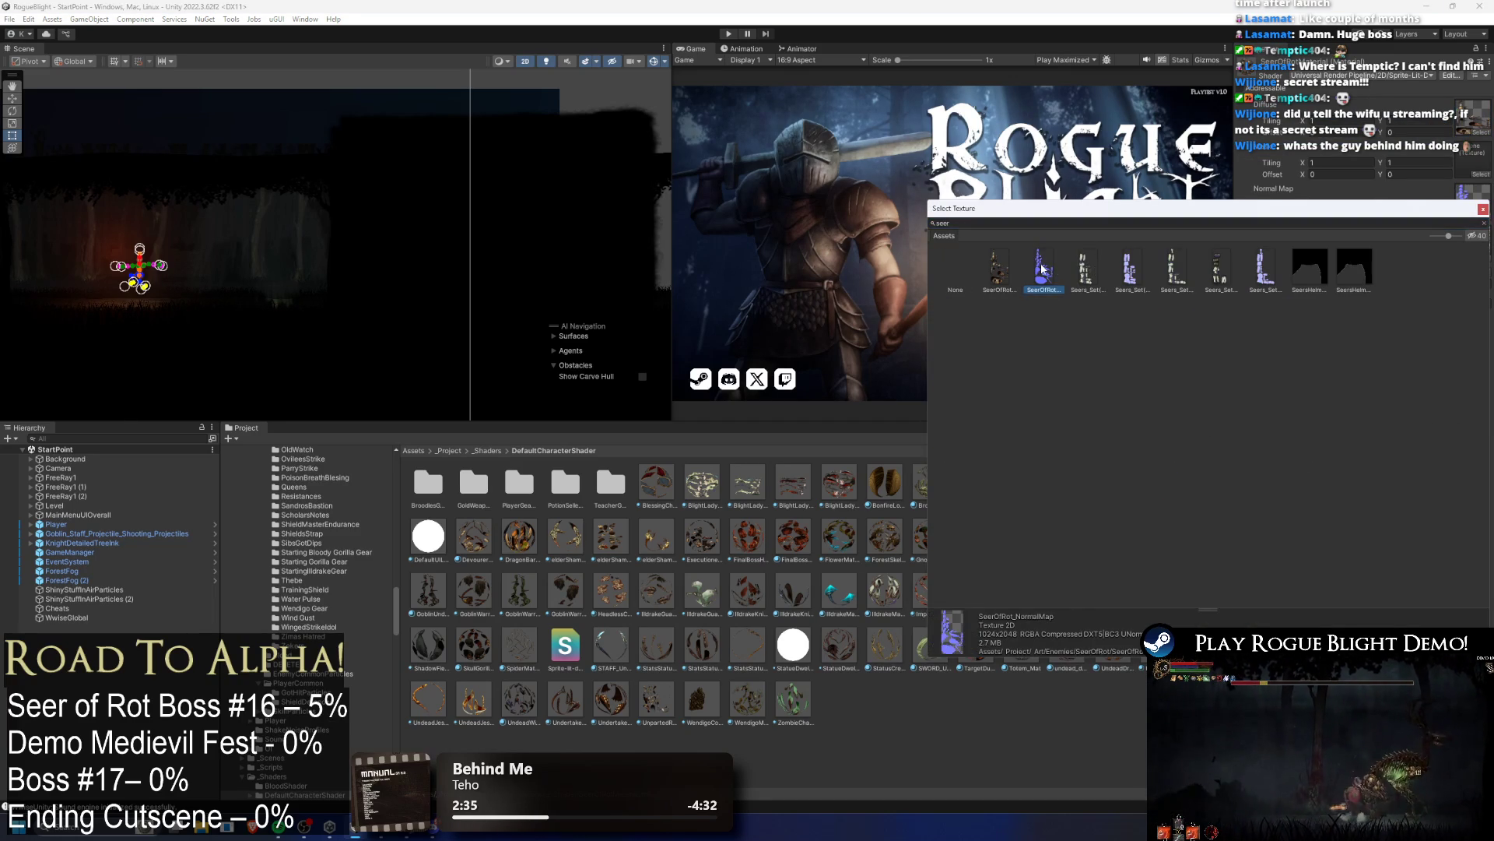
pyautogui.doubleClick(1042, 267)
pyautogui.click(1054, 711)
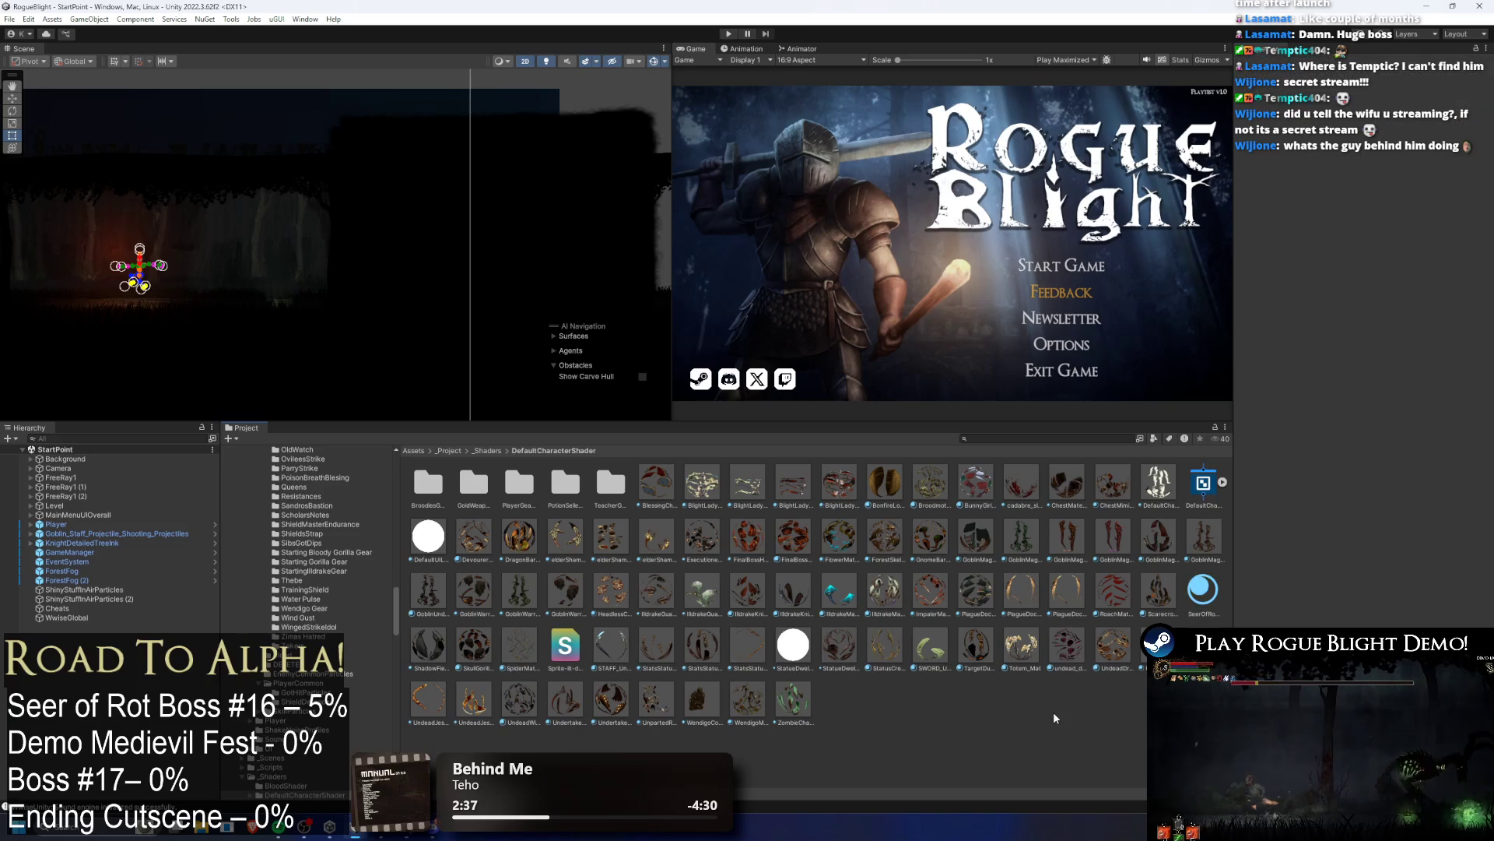
# Step: Find the SeerOfRot art via 'seer of' and set High Quality compression with 4096 max size
pyautogui.click(1052, 436)
pyautogui.write('seer')
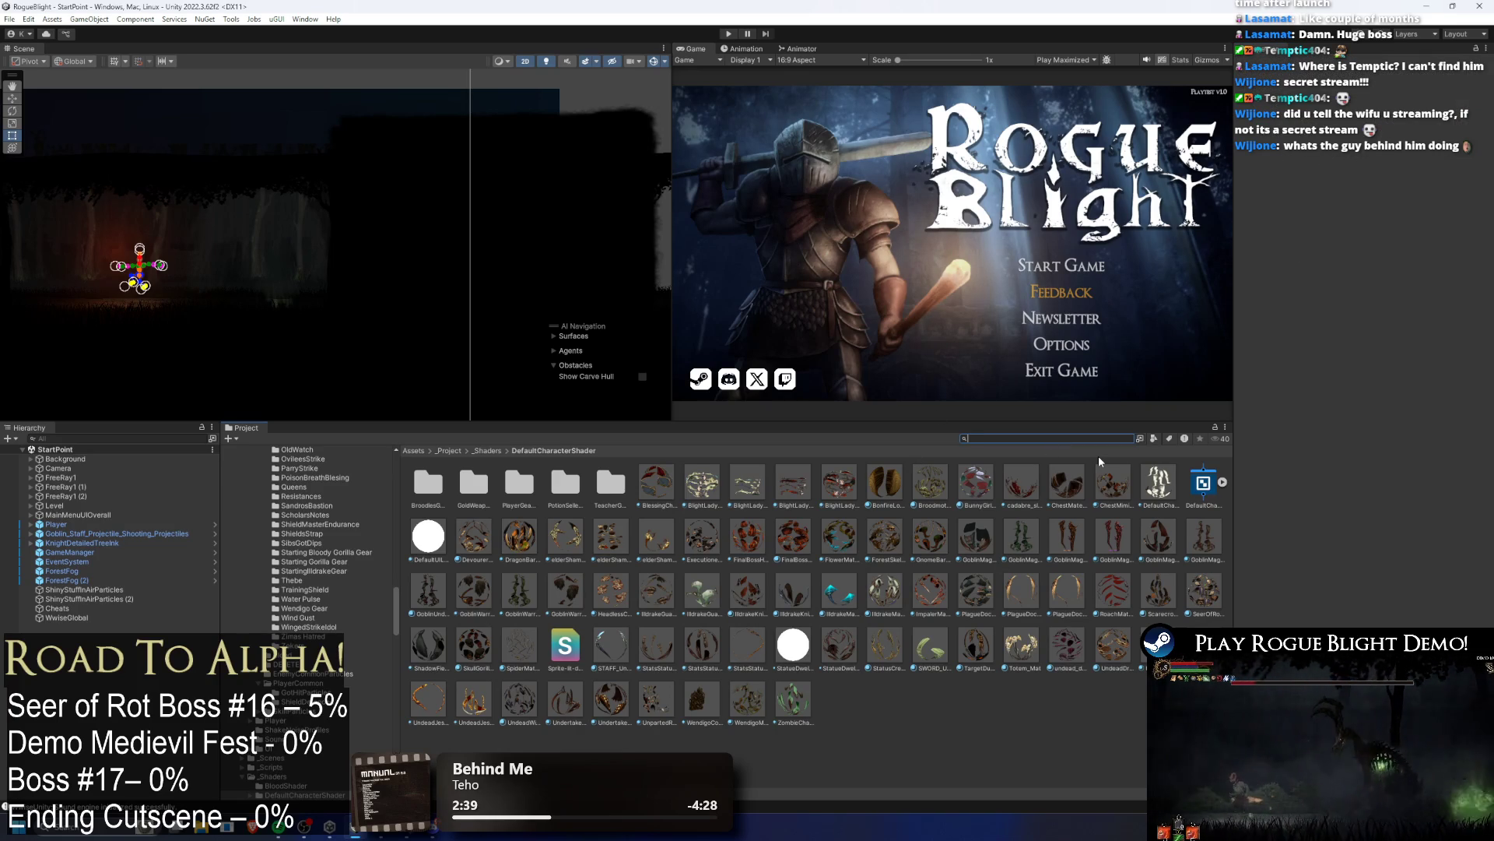
pyautogui.write(' of')
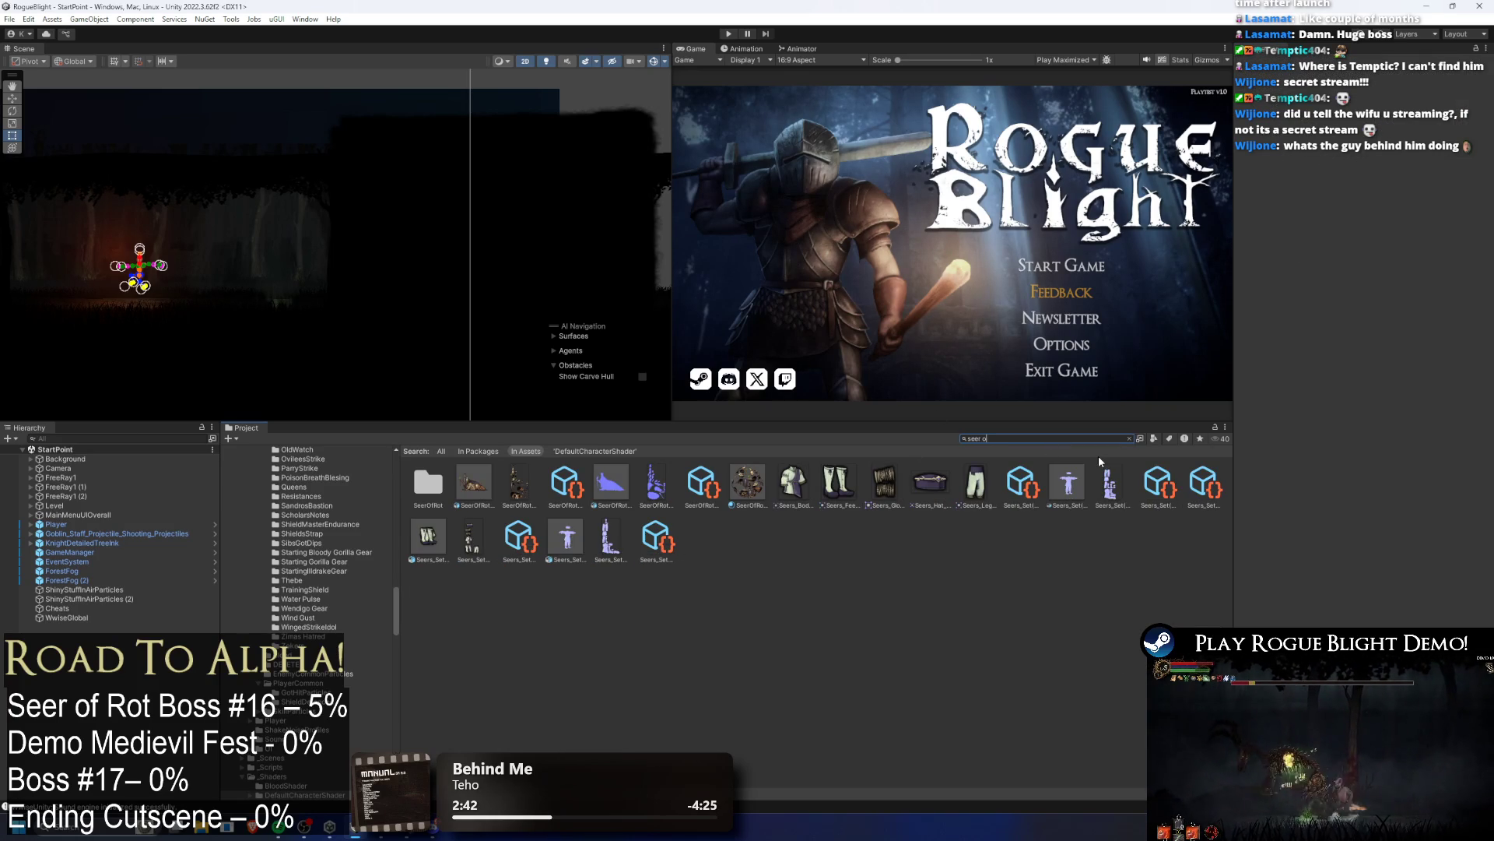
pyautogui.click(471, 482)
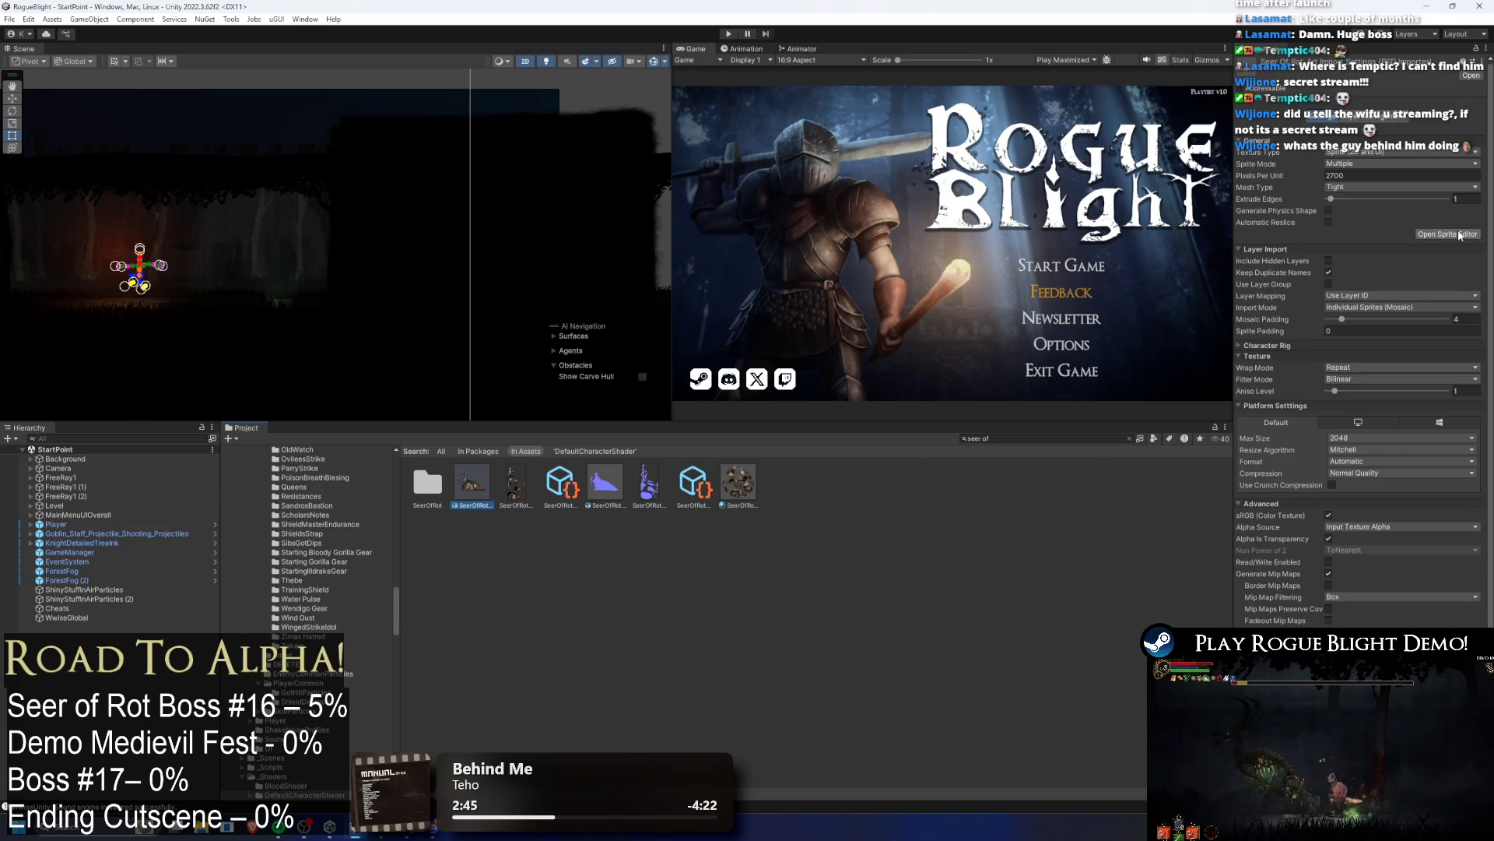
pyautogui.click(1362, 473)
pyautogui.click(1376, 525)
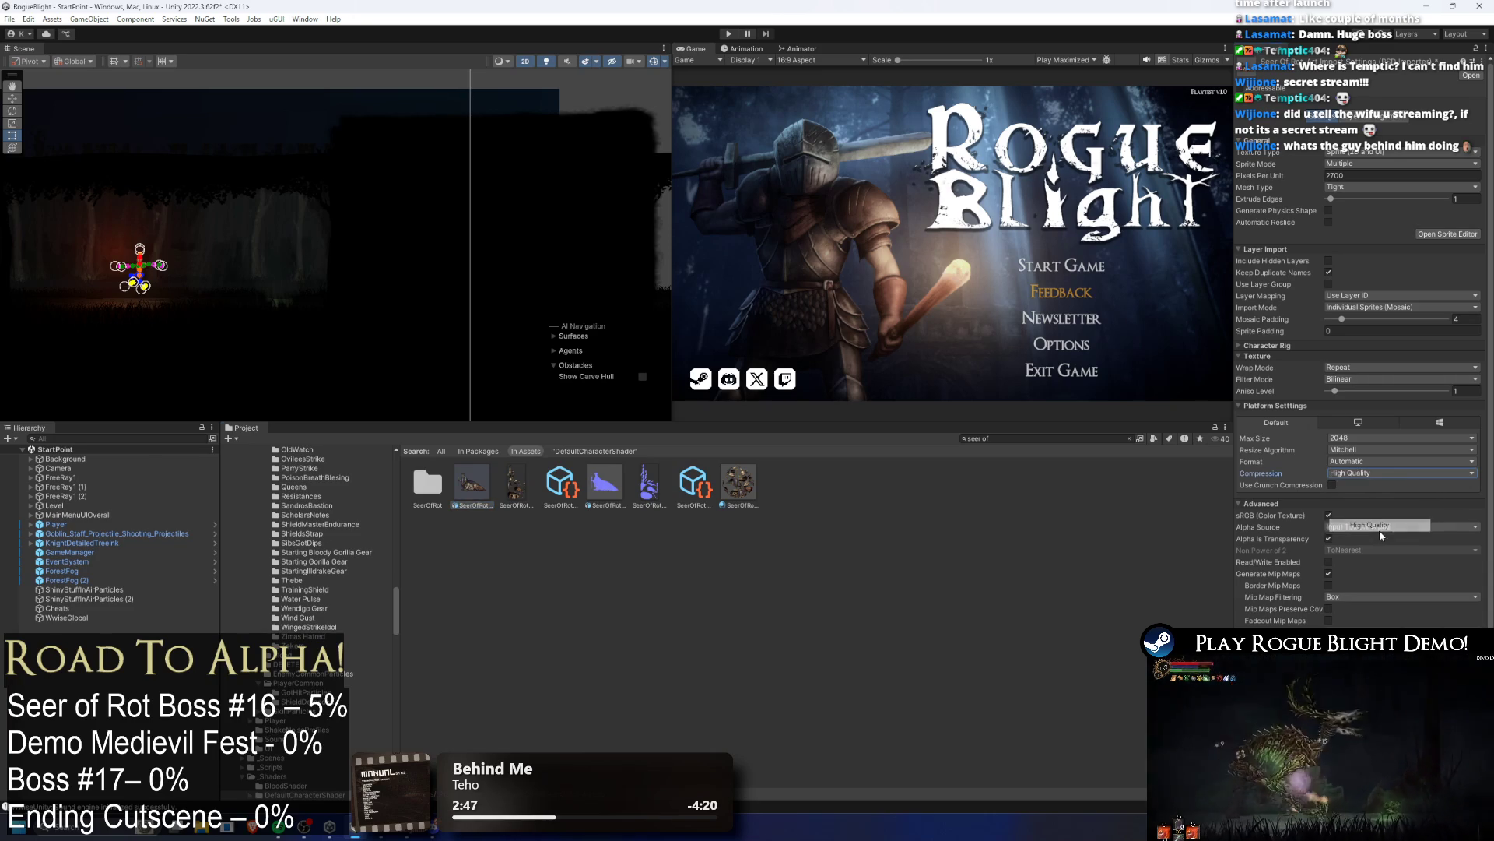
pyautogui.click(1401, 438)
pyautogui.click(1358, 540)
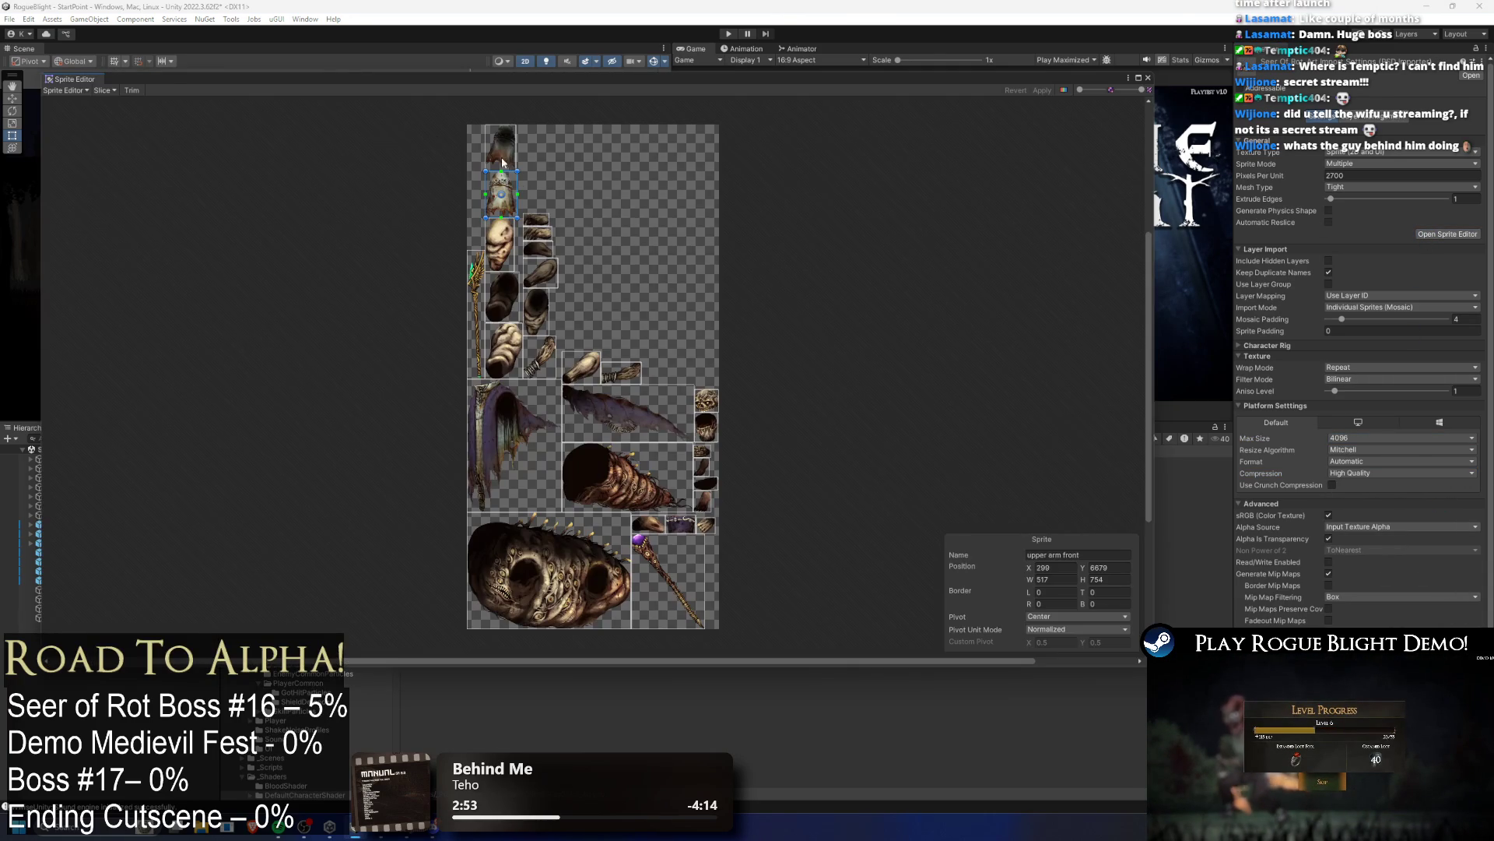
# Step: Switch to the Skinning Editor, close the Sprite Editor, and open the SeerOfRot PSB in Photoshop
pyautogui.click(59, 91)
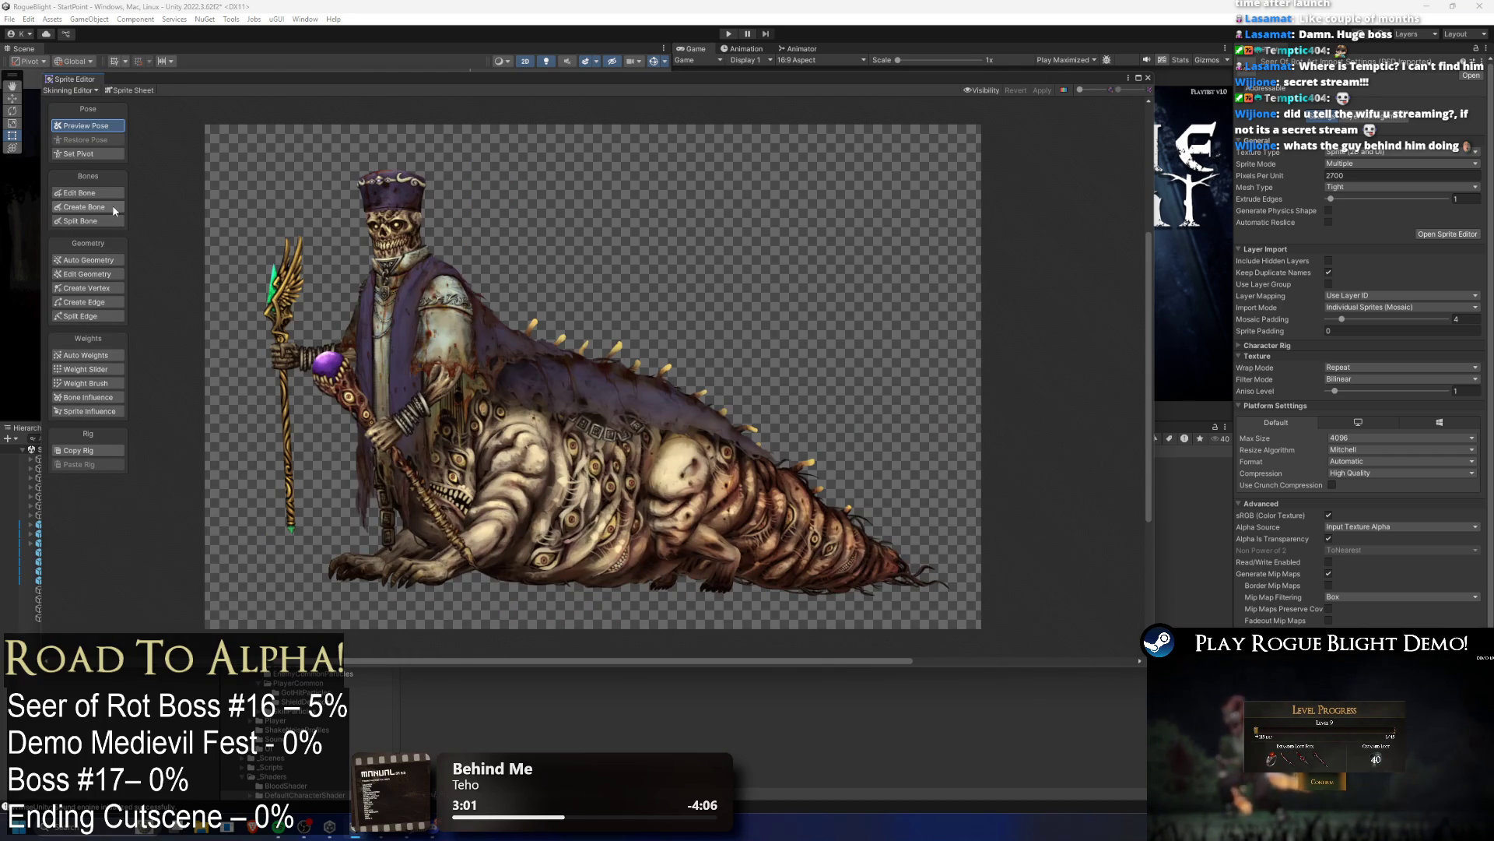
pyautogui.click(1150, 75)
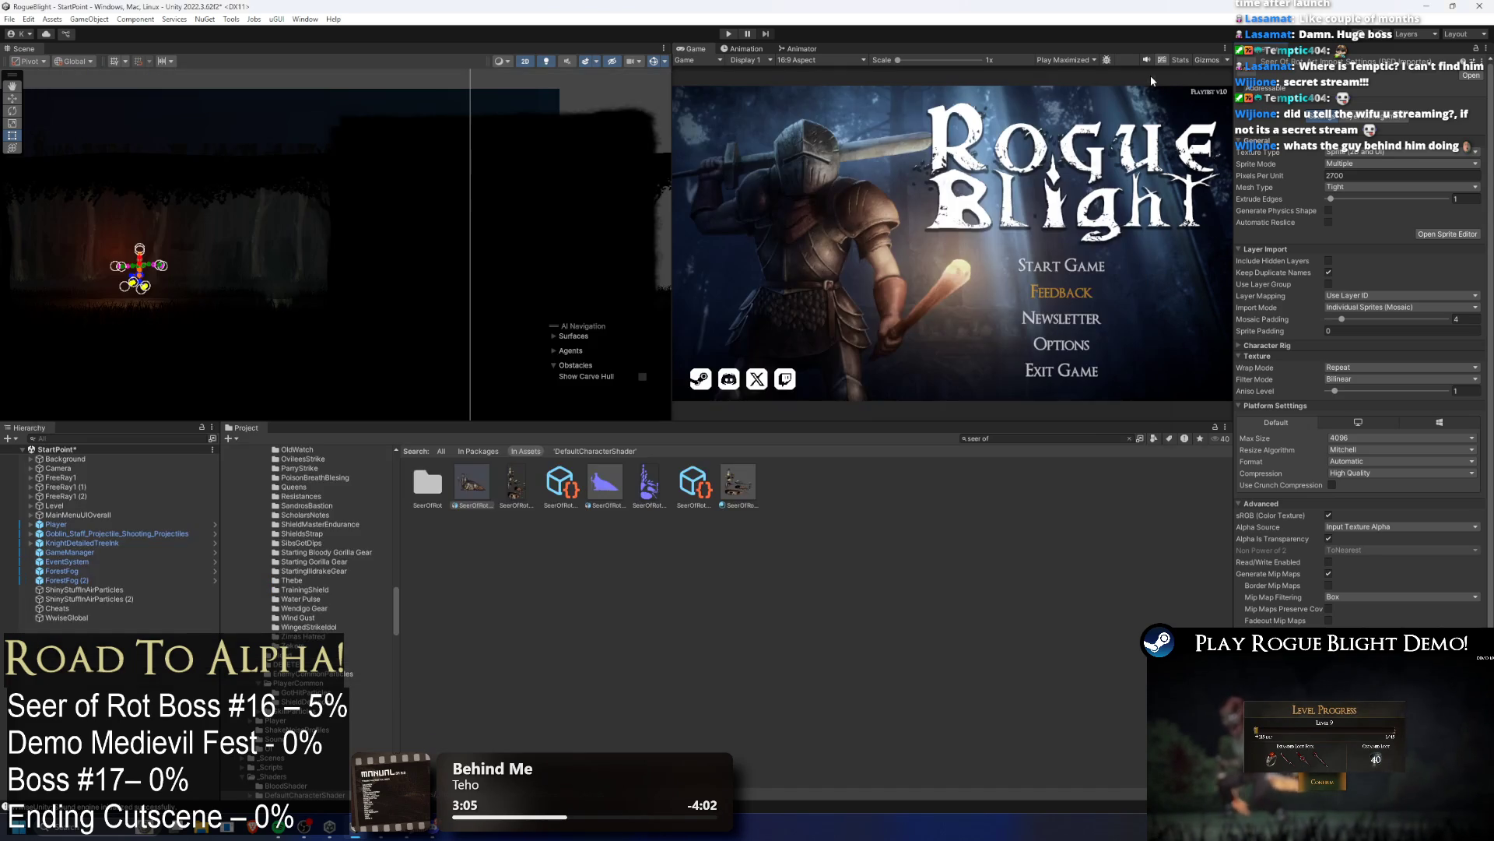
pyautogui.click(471, 482)
pyautogui.click(1129, 438)
pyautogui.doubleClick(414, 483)
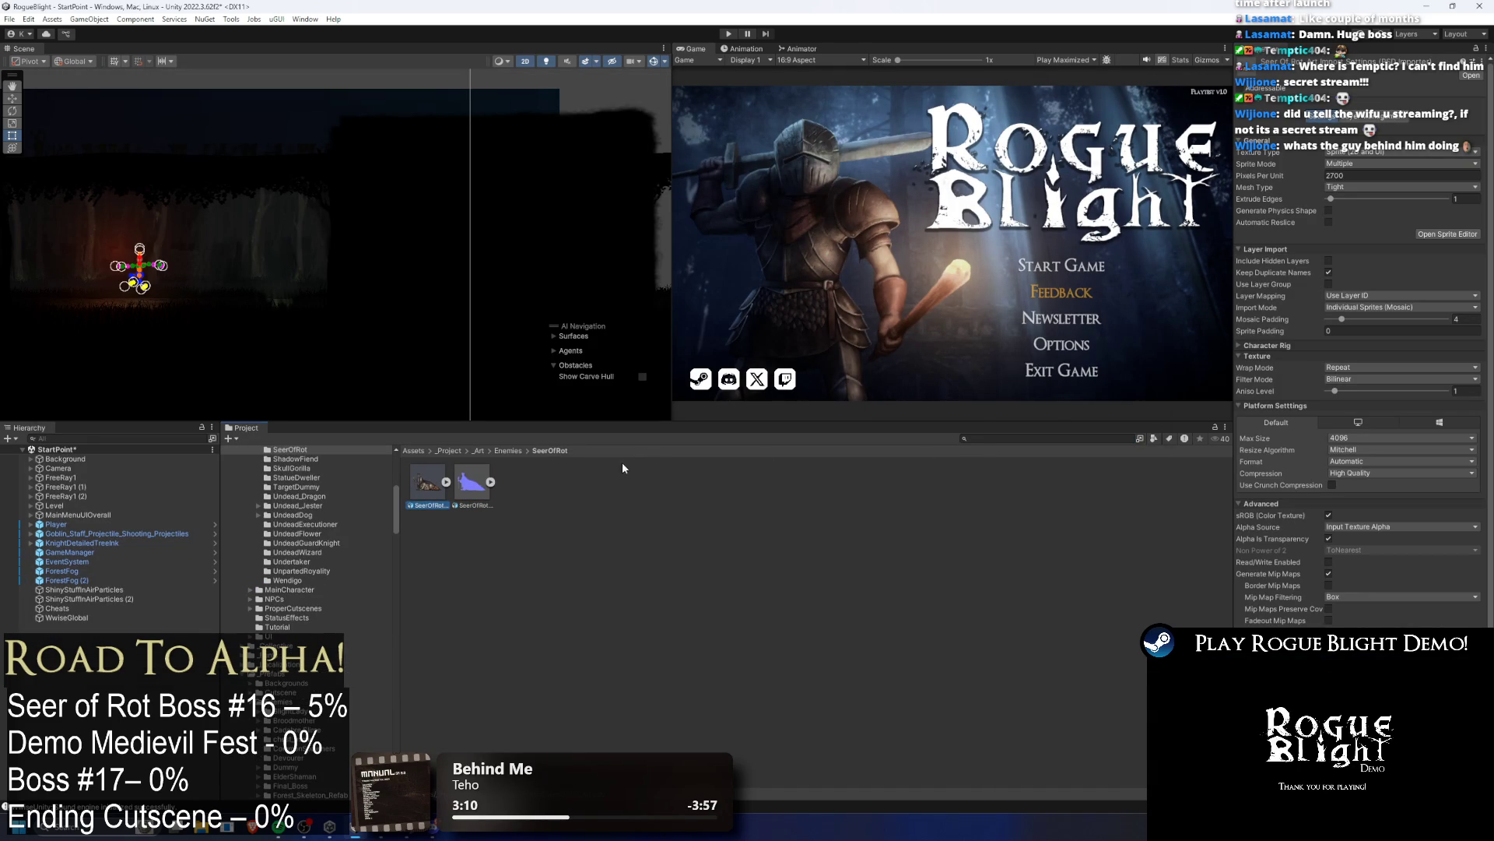
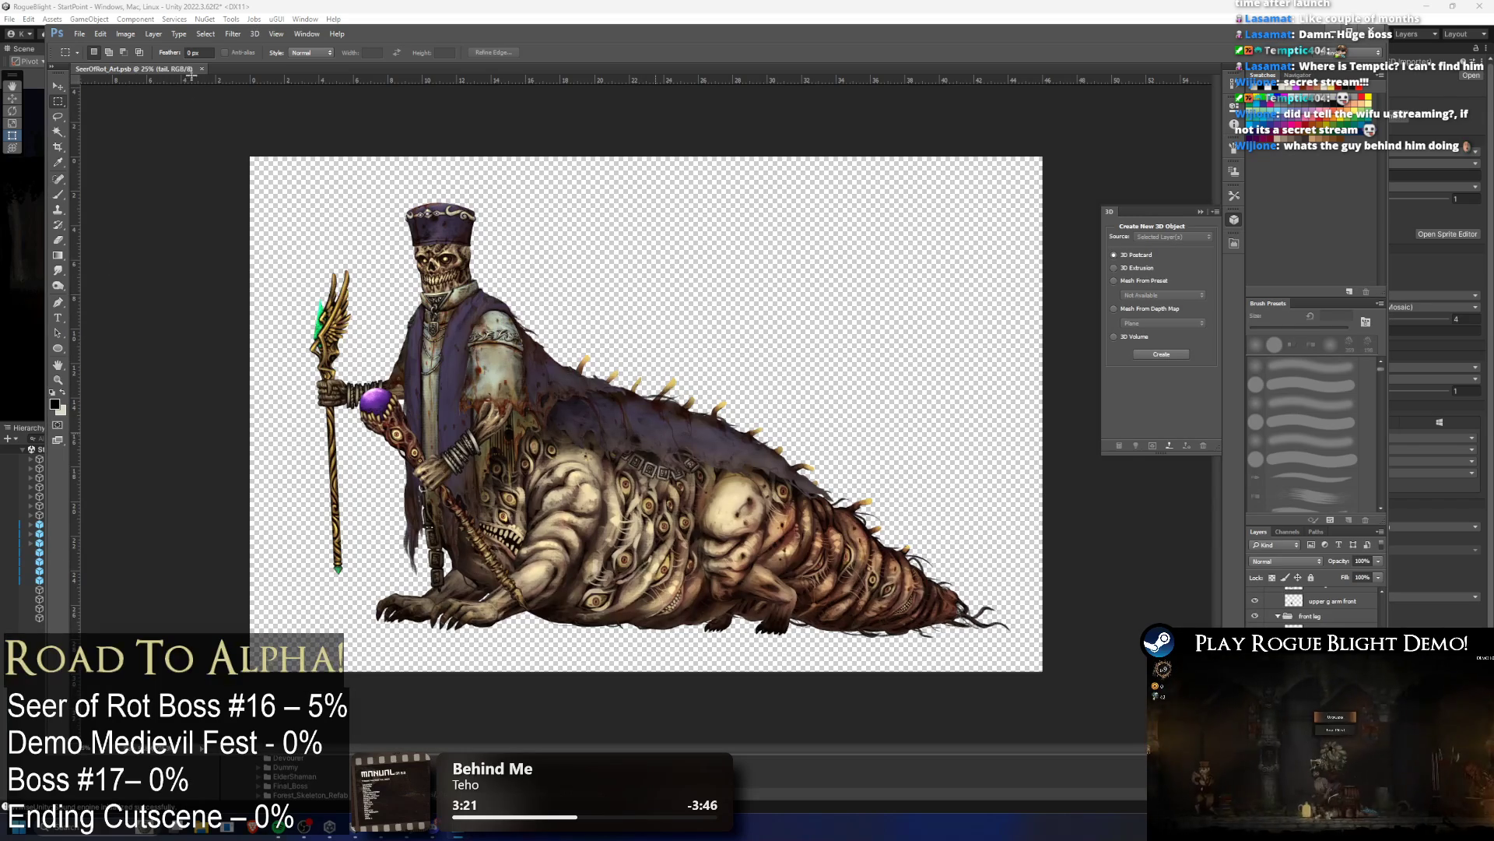
# Step: Flip the Seer of Rot artwork canvas horizontally in Photoshop
pyautogui.click(125, 34)
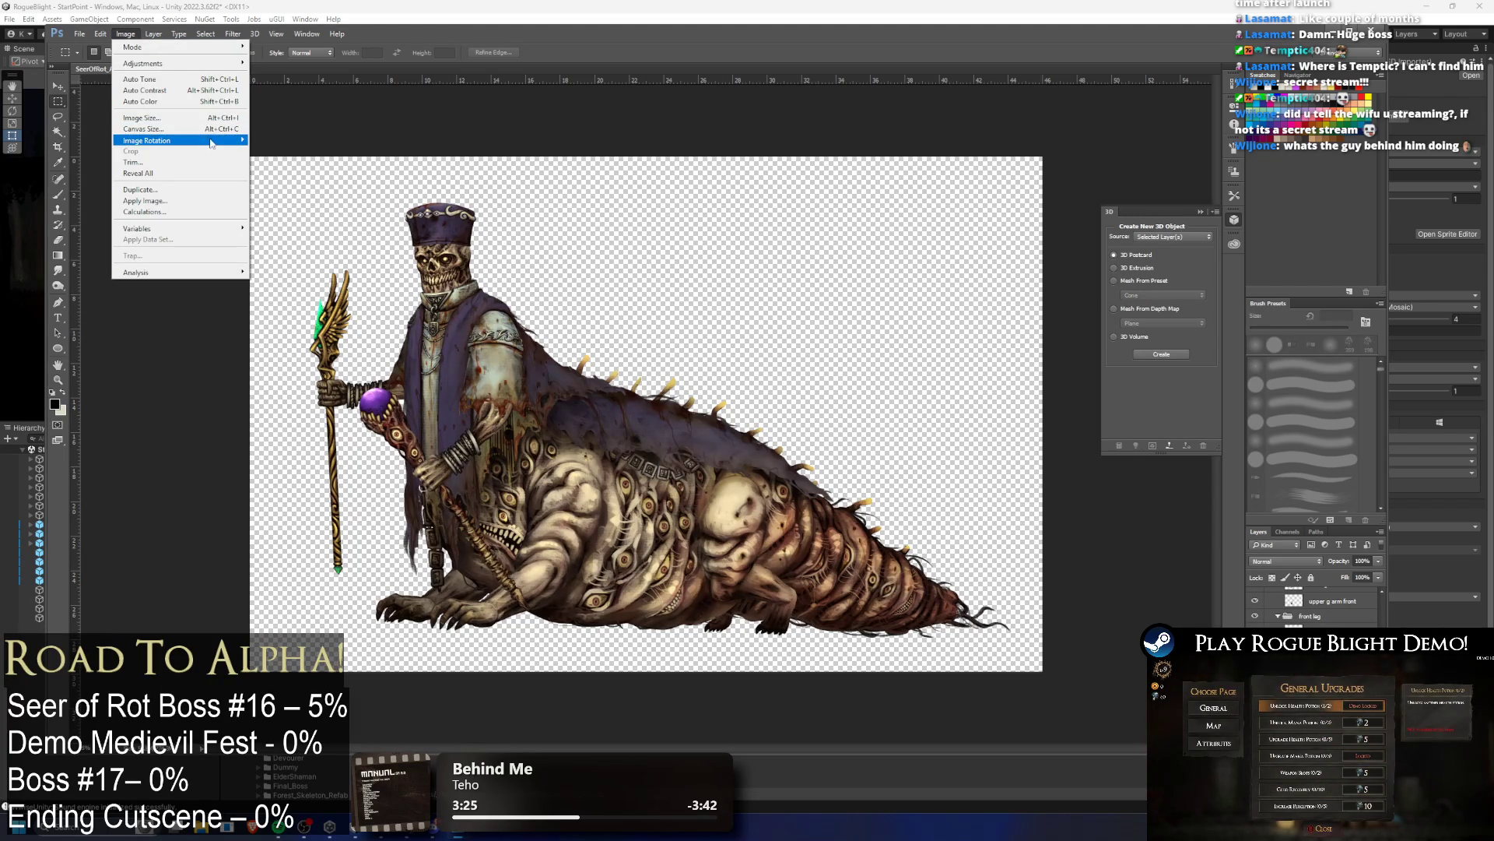
pyautogui.moveTo(195, 140)
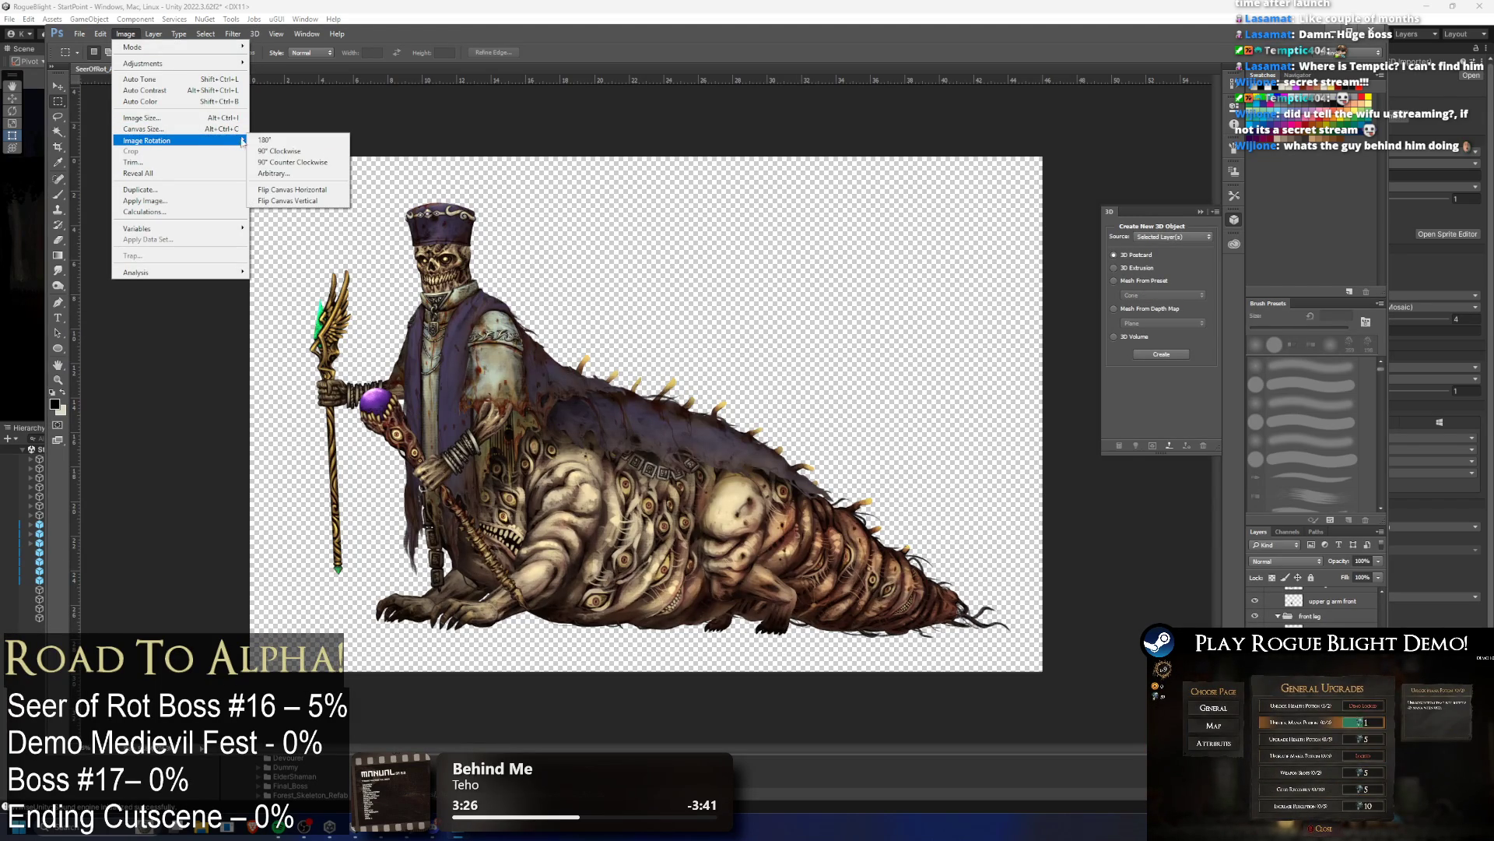
pyautogui.click(333, 192)
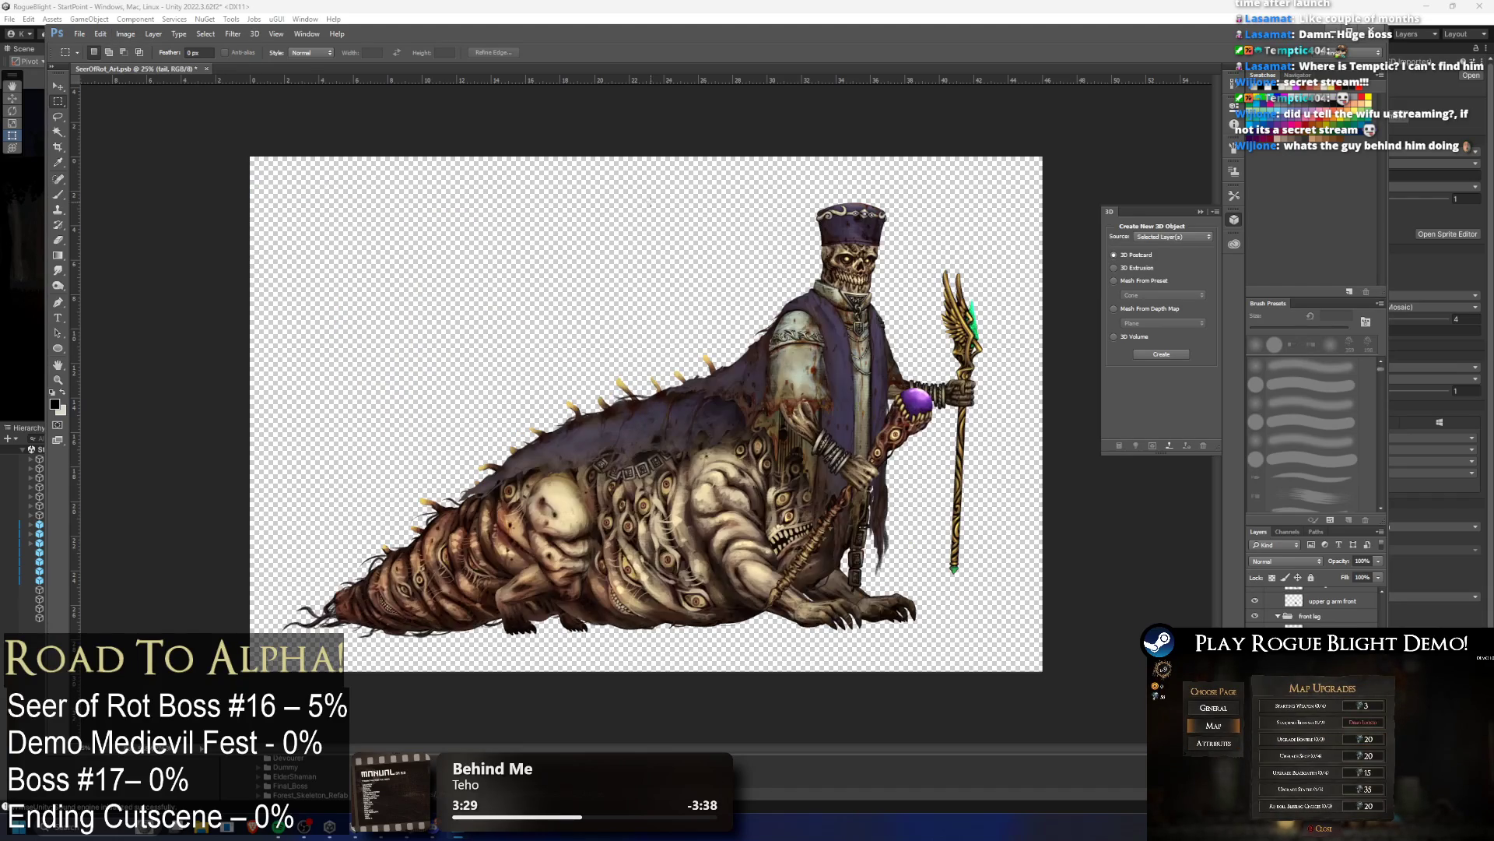
# Step: Quit Photoshop saving the flipped art, then open the boss's normal map
pyautogui.hotkey('ctrl', 'q')
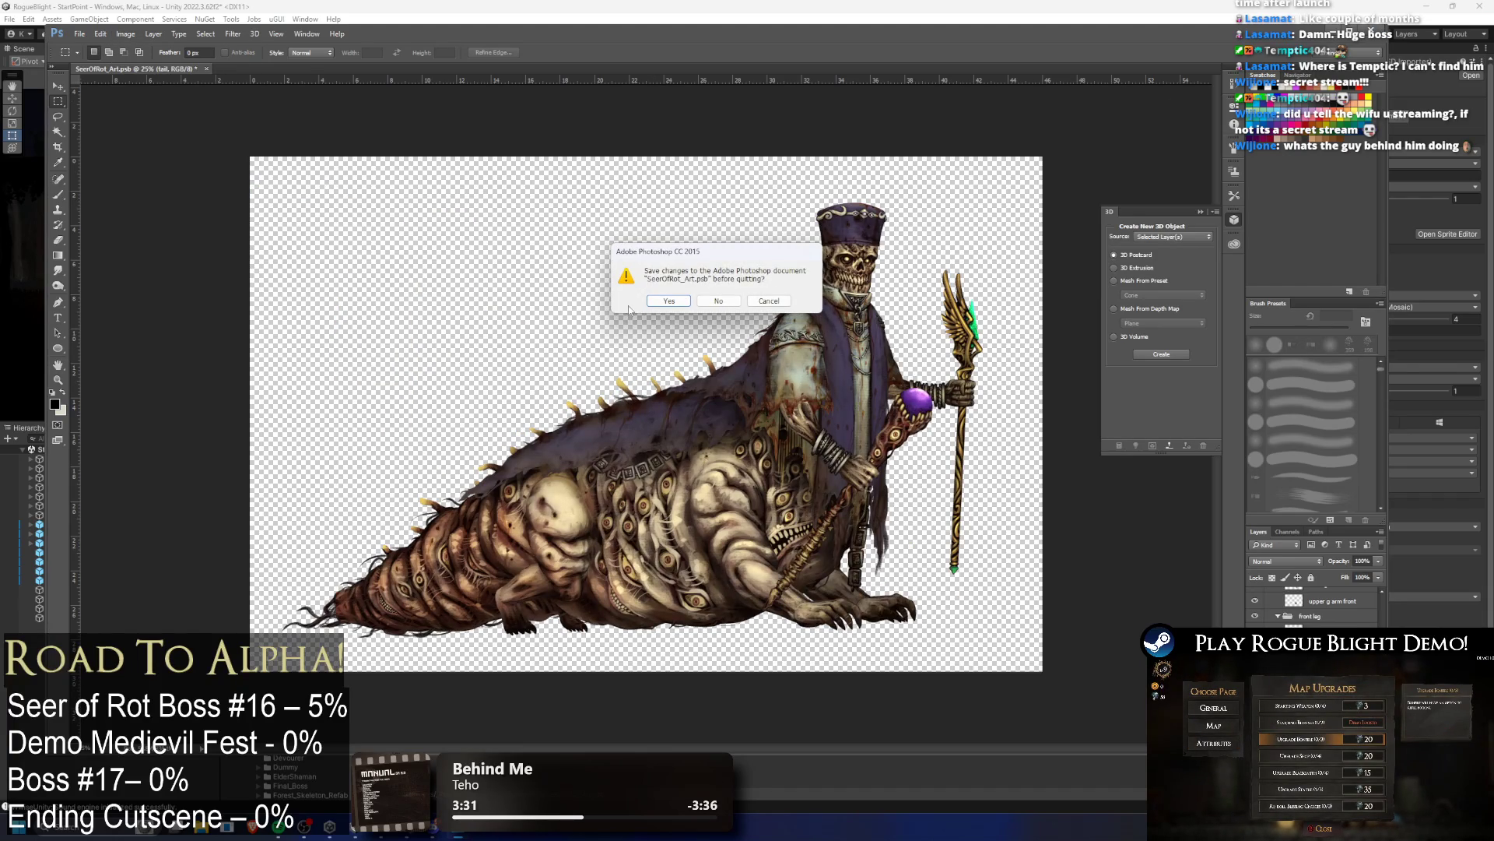
pyautogui.click(666, 302)
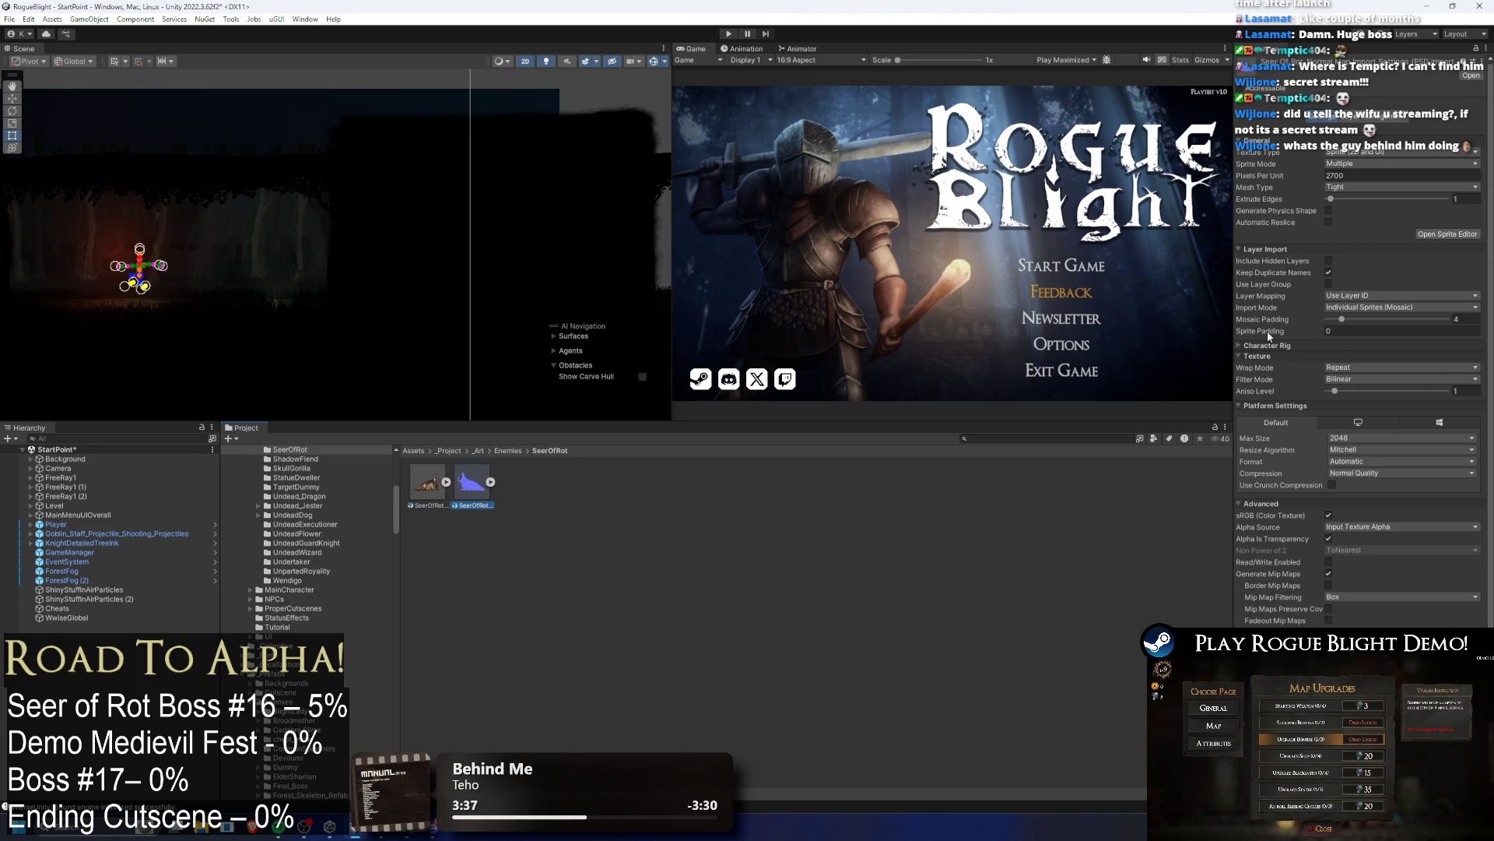
pyautogui.doubleClick(476, 476)
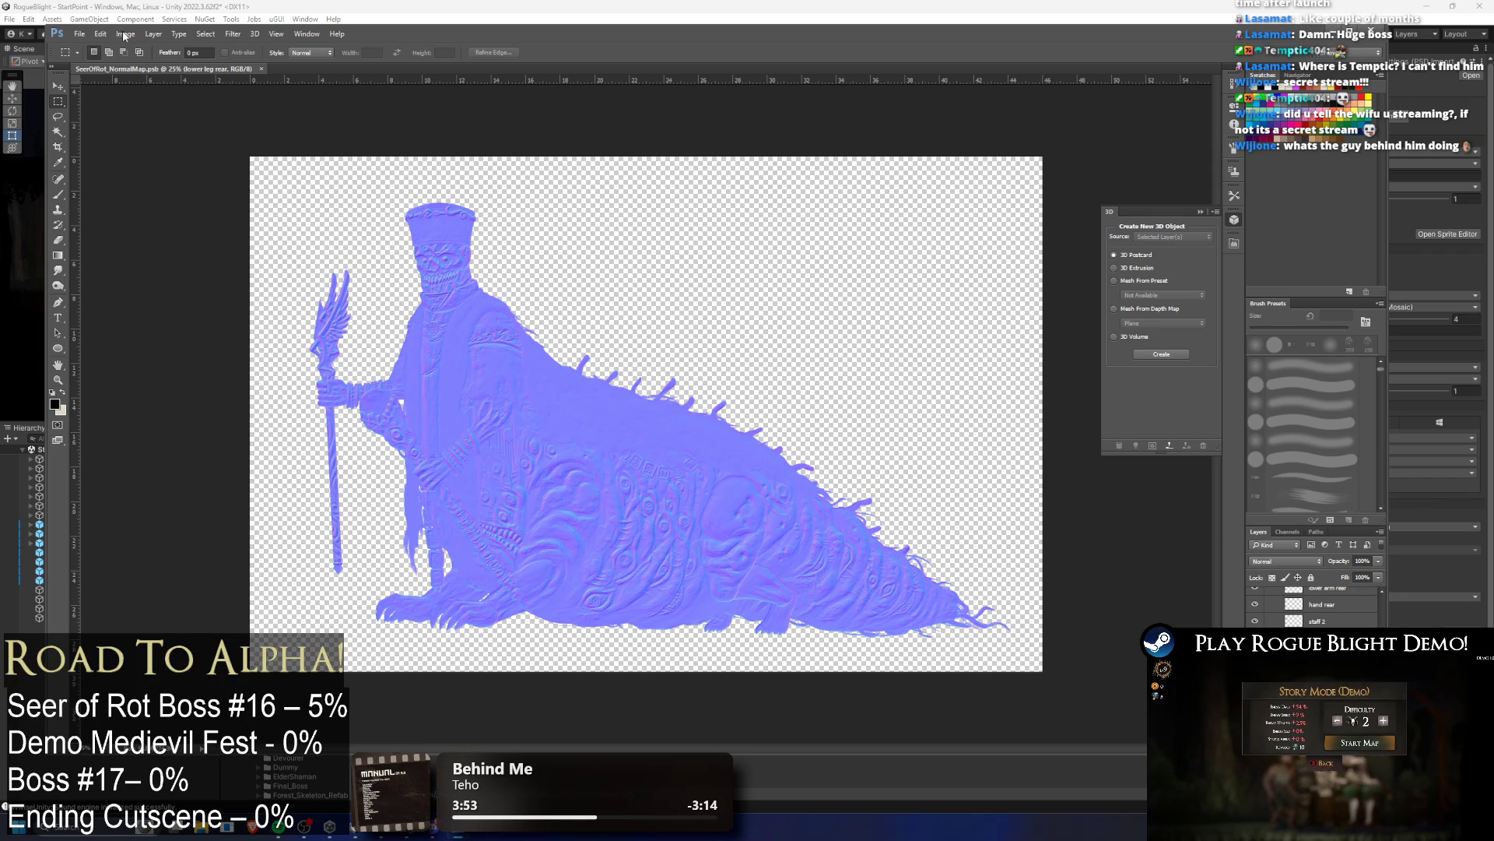
# Step: Flip the normal map canvas horizontally to match the art
pyautogui.click(128, 34)
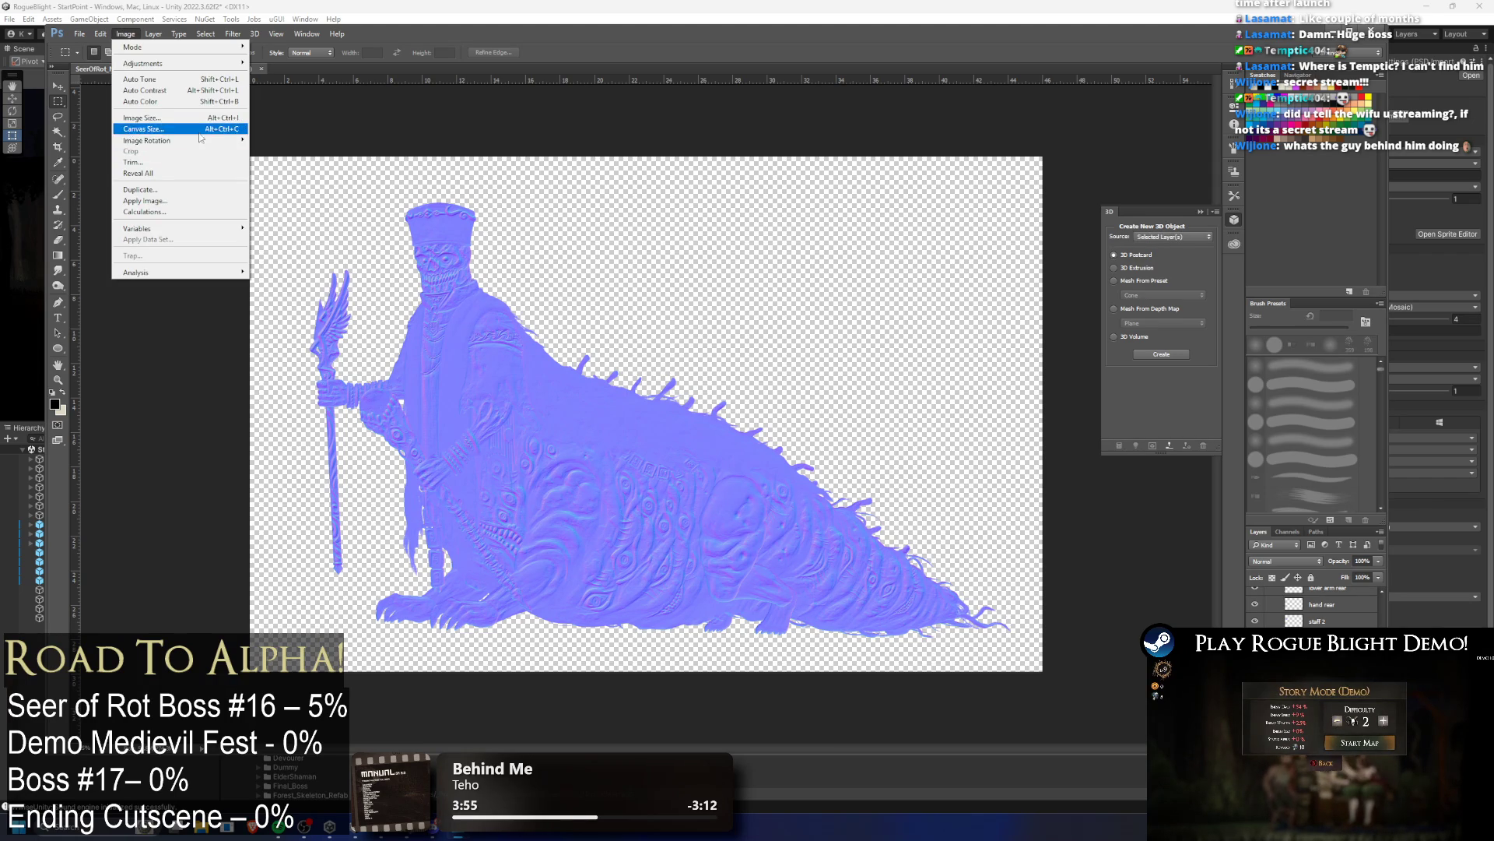
pyautogui.moveTo(210, 146)
pyautogui.click(292, 189)
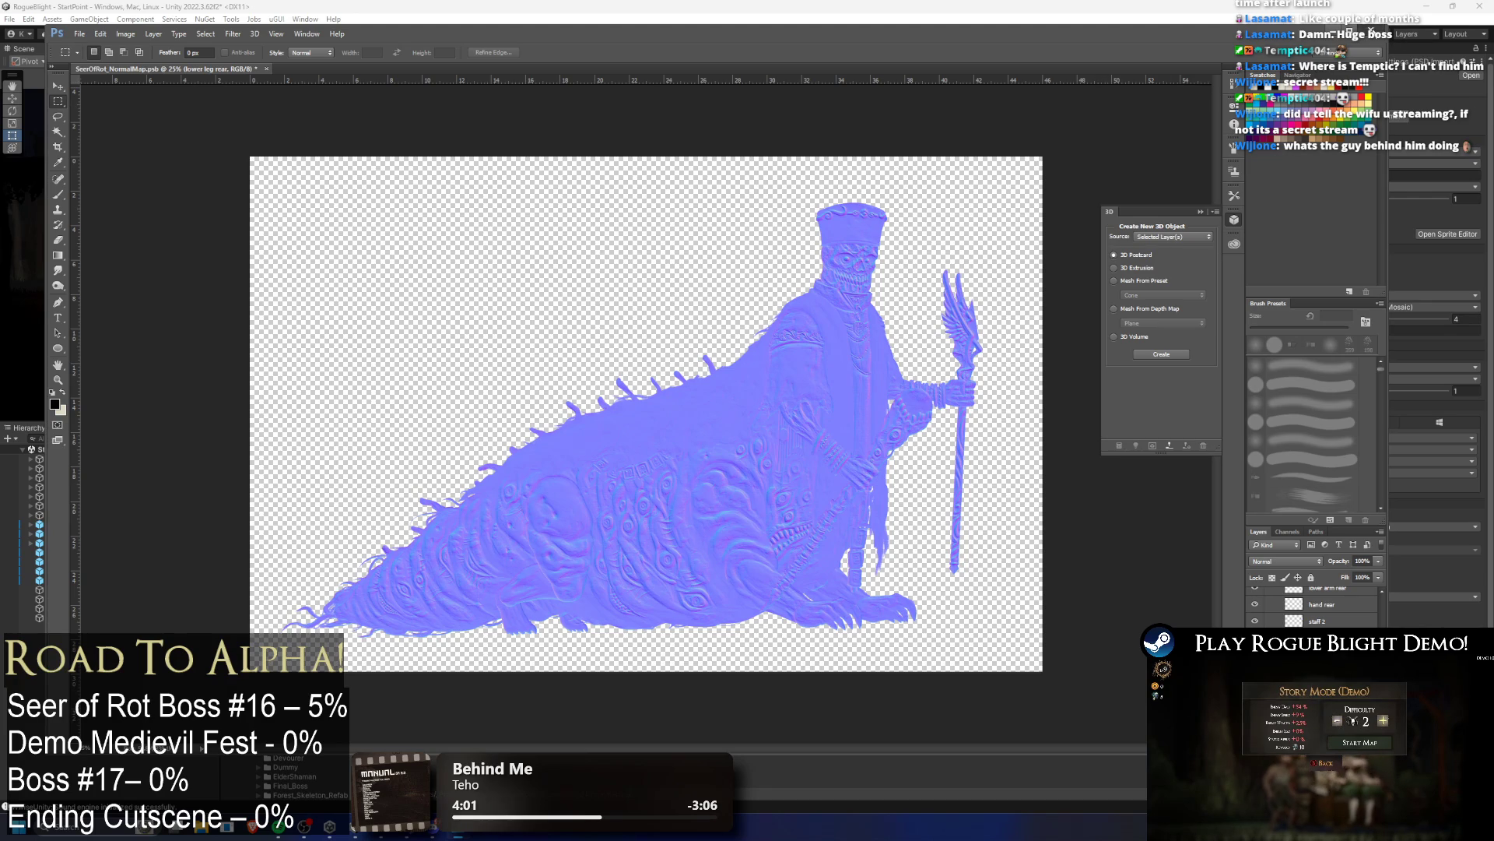
# Step: Quit Photoshop saving the flipped normal map, and return to Unity
pyautogui.hotkey('ctrl', 'q')
pyautogui.click(661, 299)
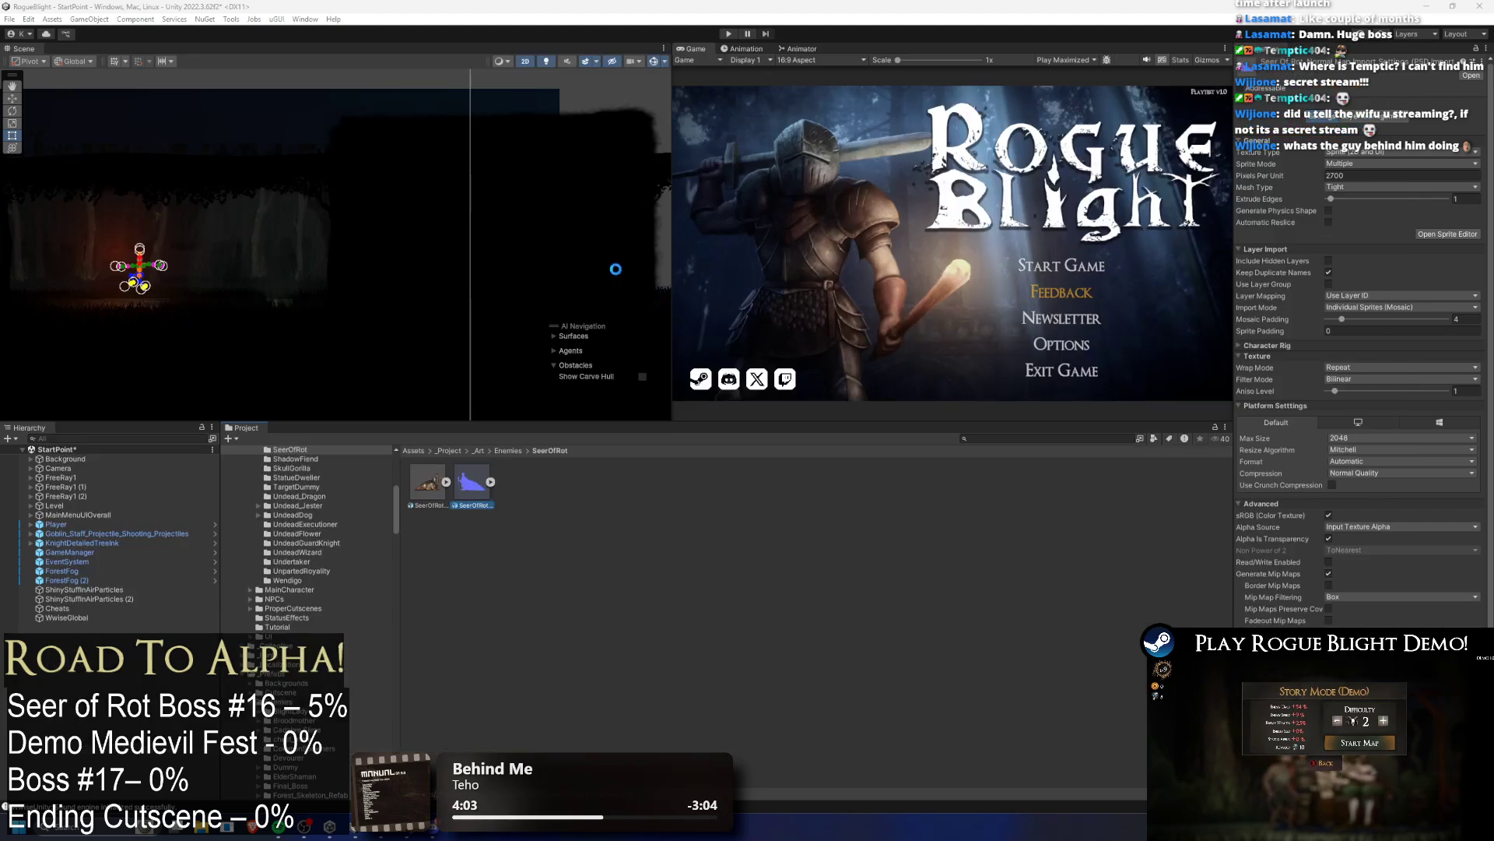
pyautogui.click(605, 533)
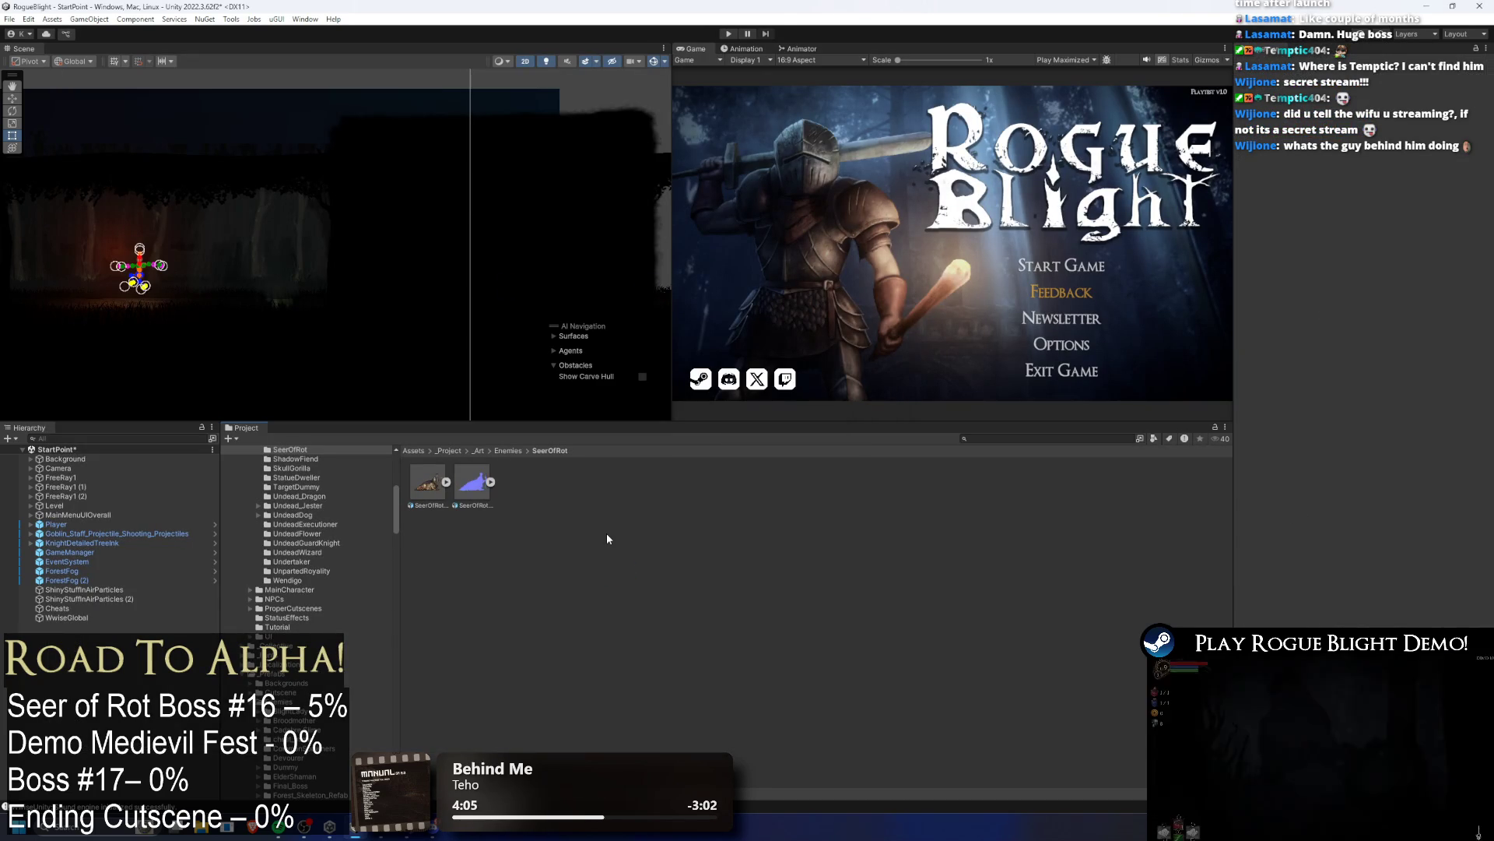
# Step: Open the SeerOfRot texture in the Skinning Editor and start the first bone in the worm body
pyautogui.click(428, 484)
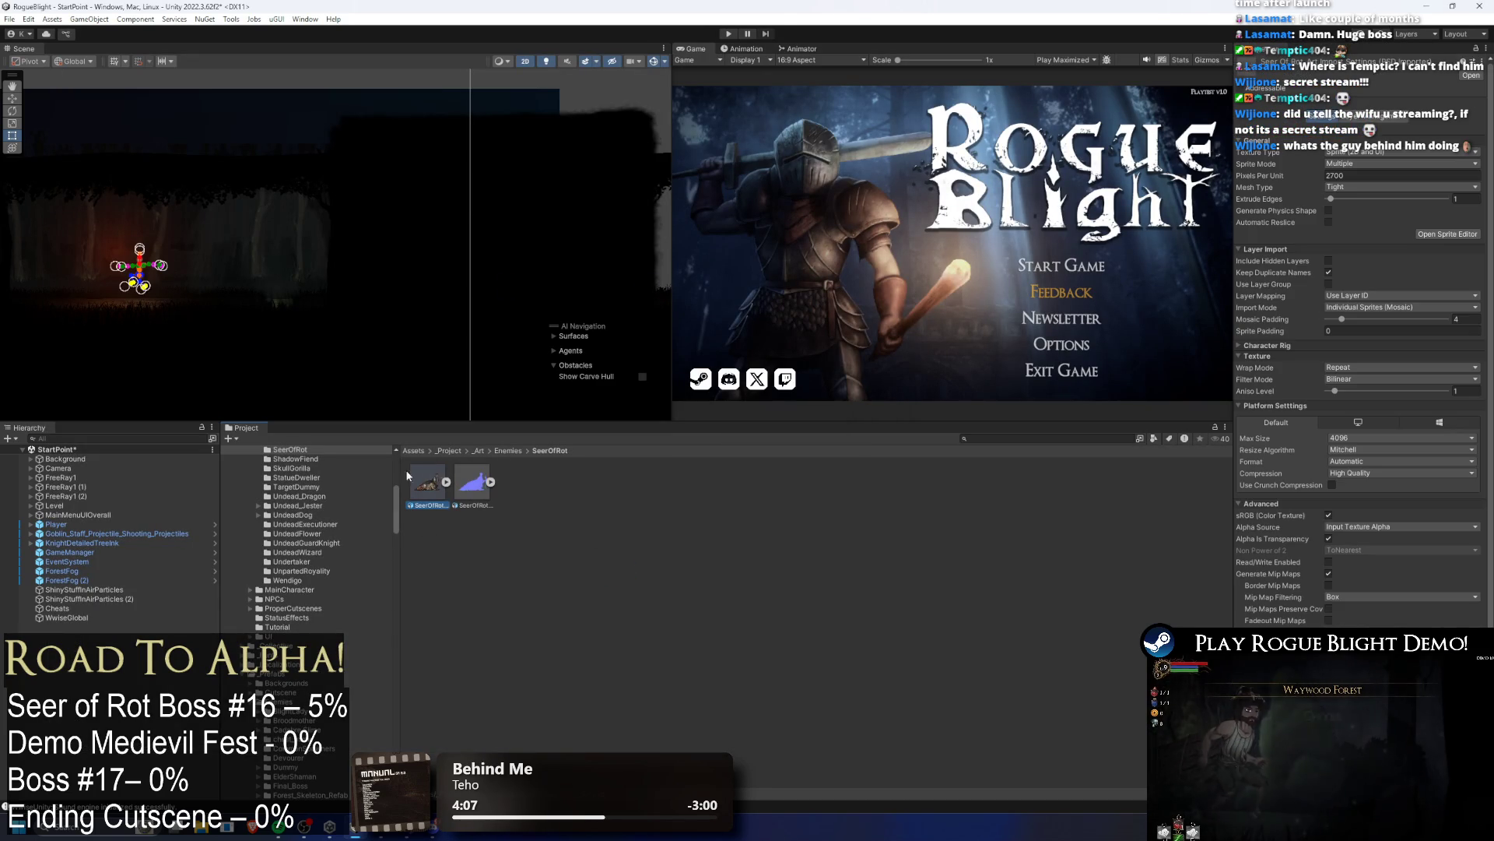
pyautogui.click(1448, 234)
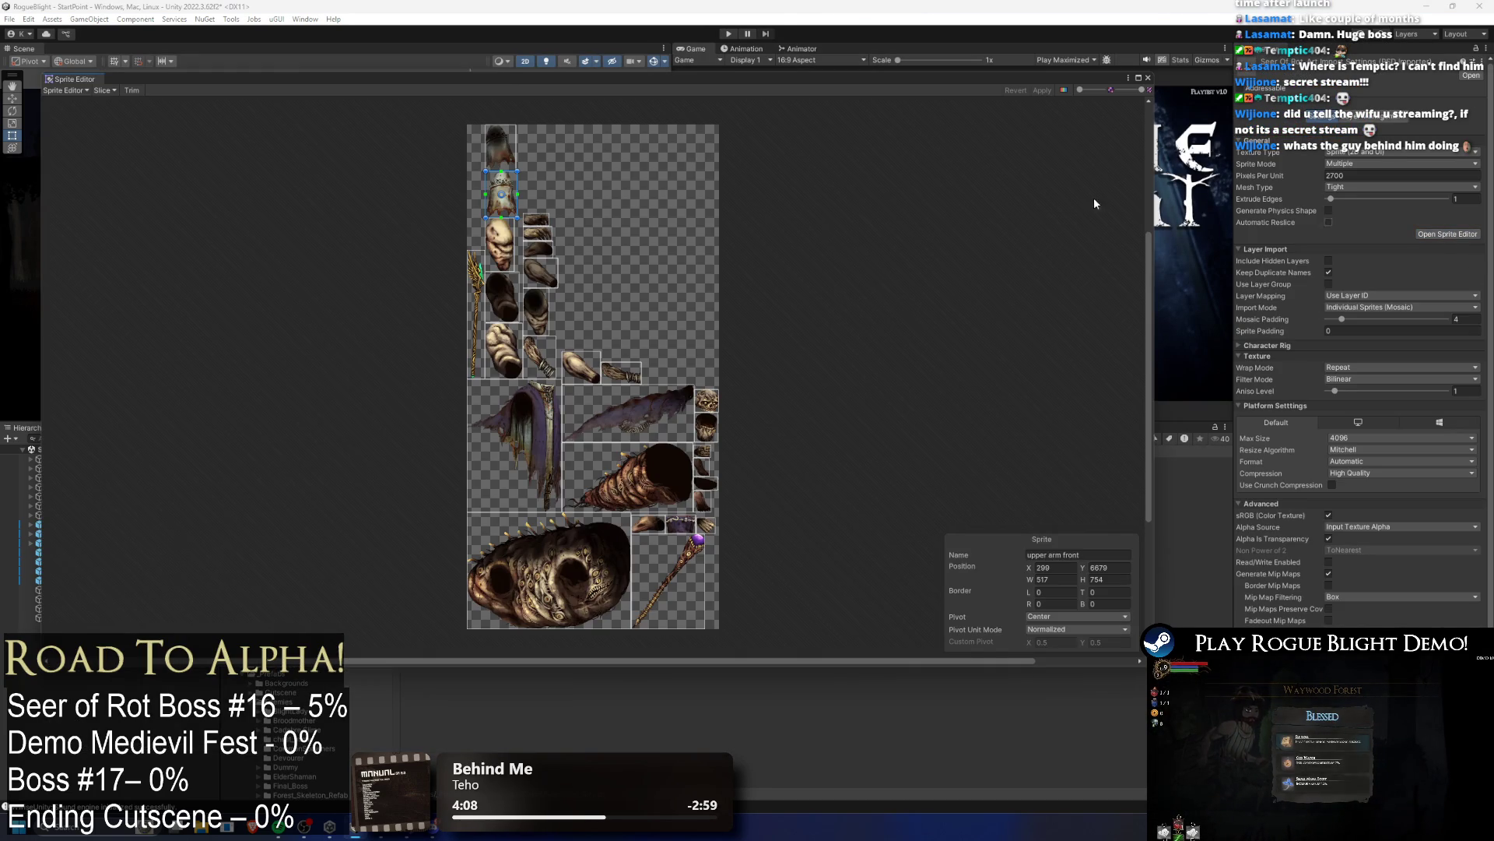
pyautogui.click(76, 91)
pyautogui.click(255, 165)
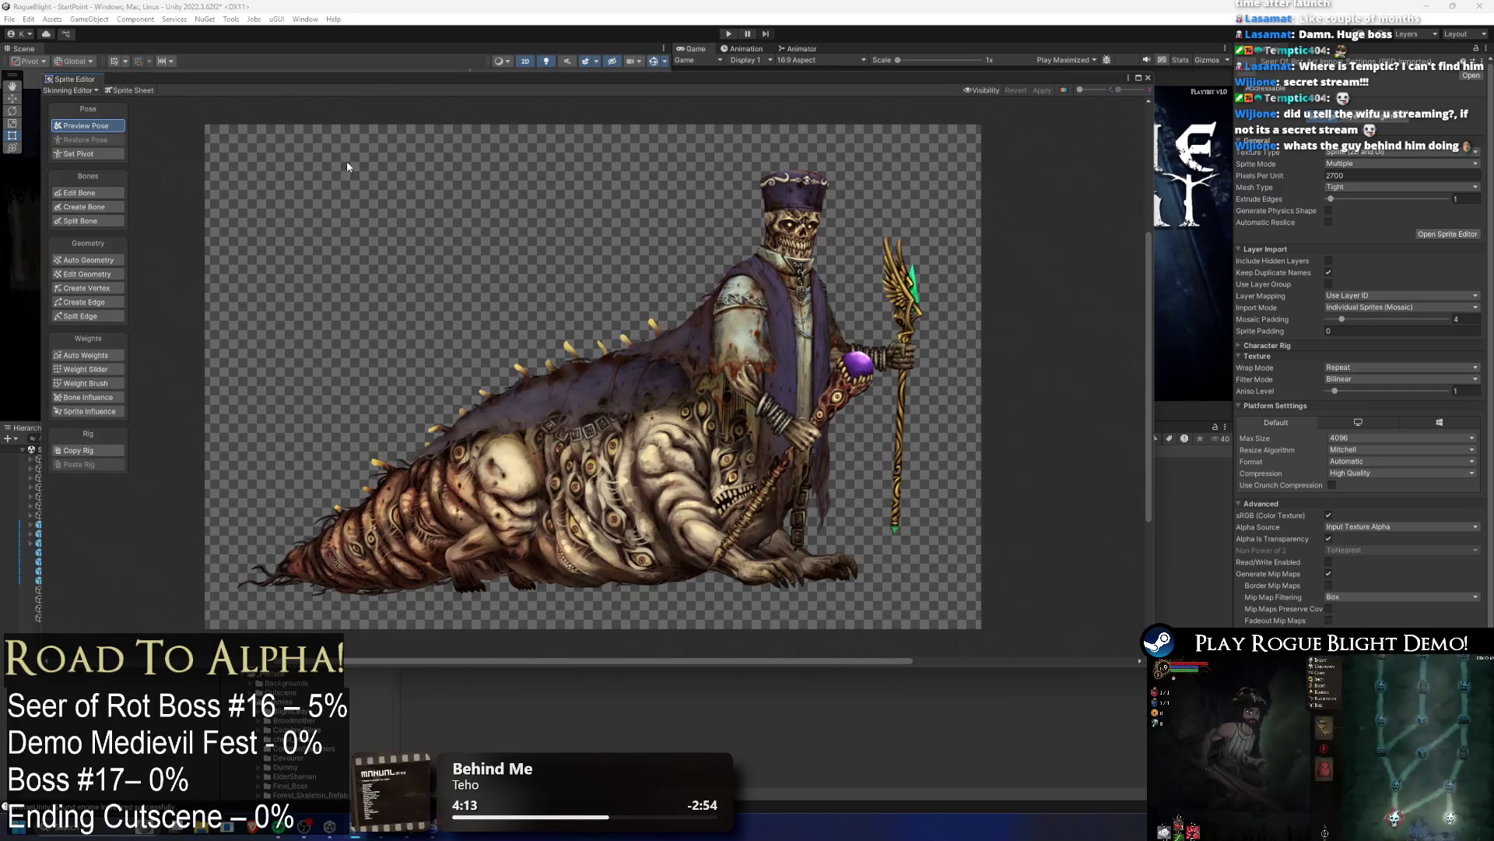
pyautogui.click(84, 206)
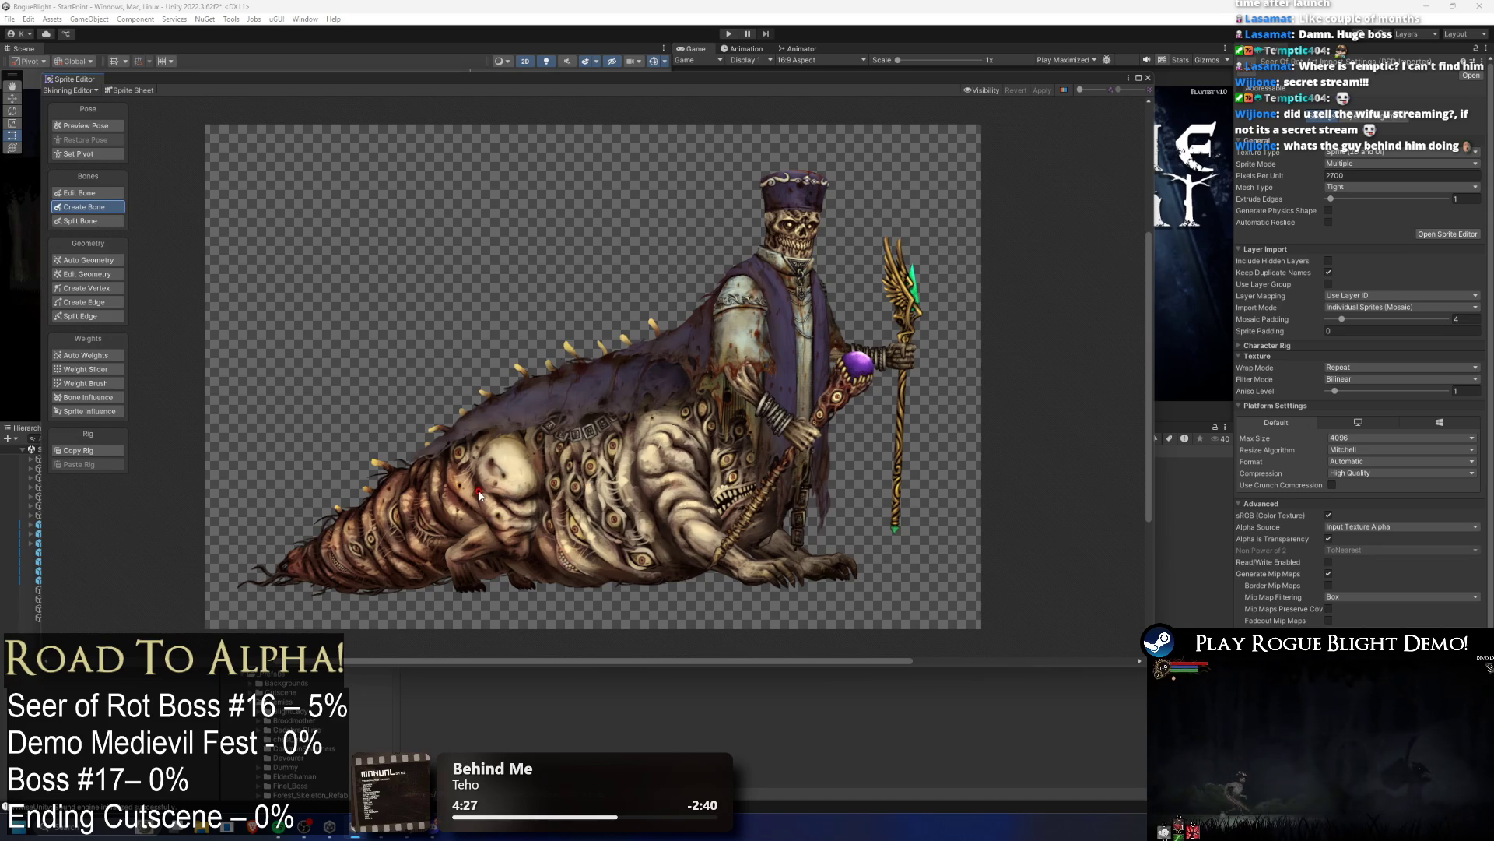
pyautogui.click(478, 492)
# Step: Draw a bone chain from the worm body up through the torso into the head
pyautogui.click(564, 482)
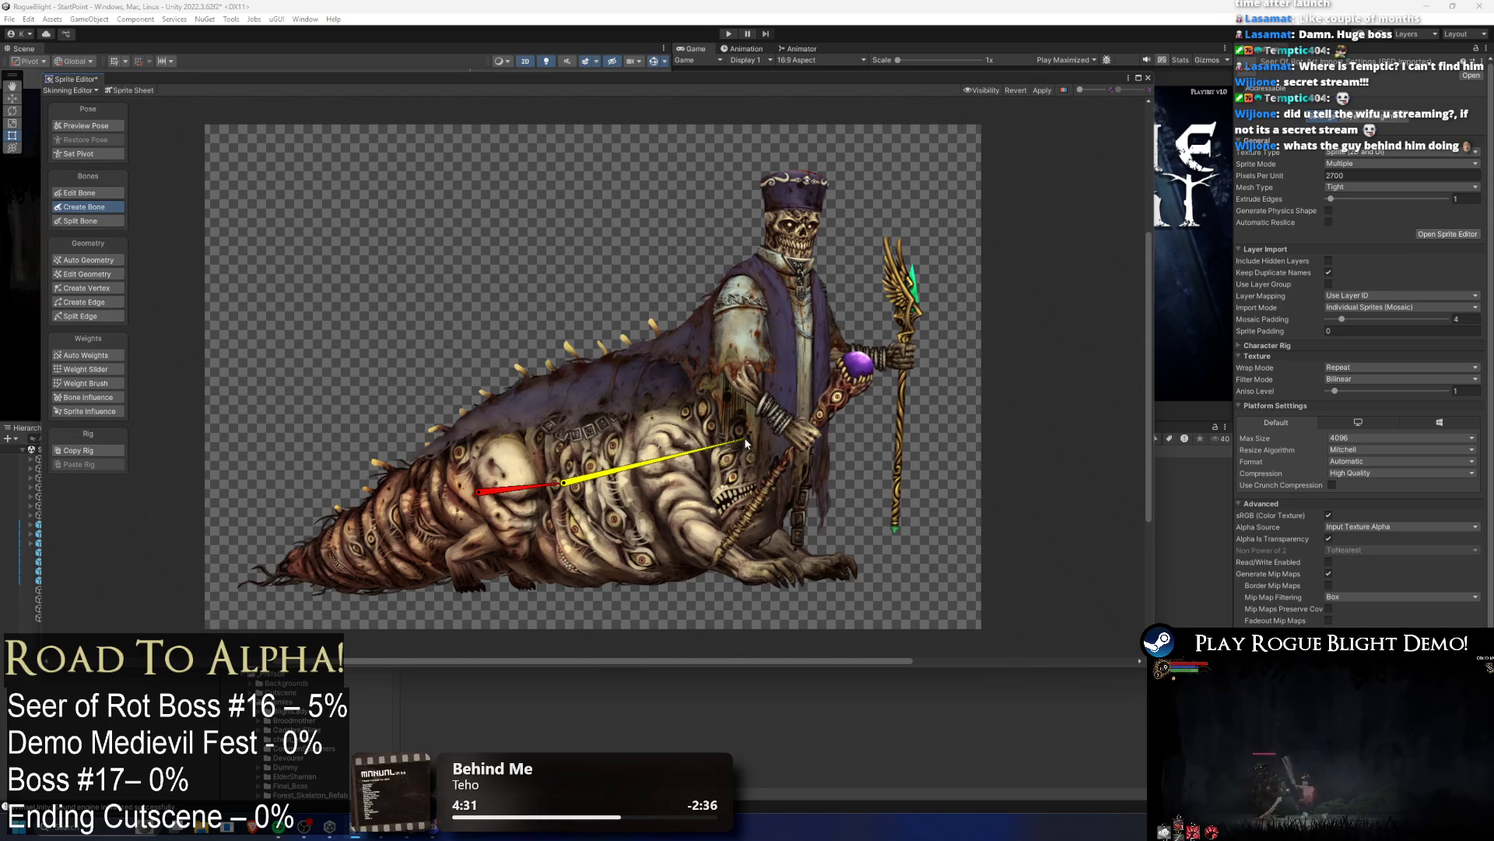
pyautogui.click(659, 461)
pyautogui.click(777, 424)
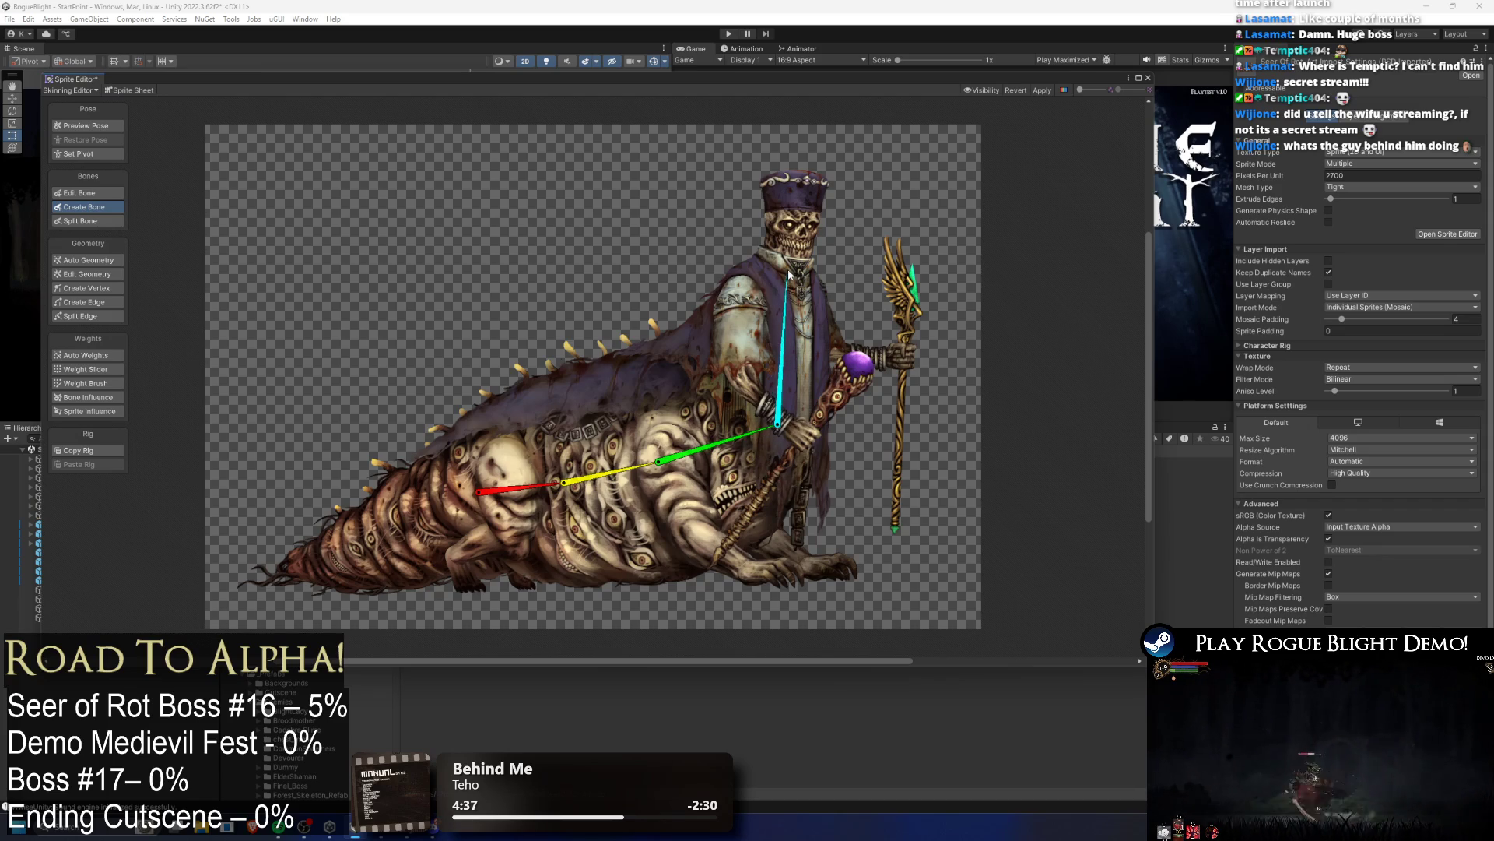
pyautogui.click(782, 334)
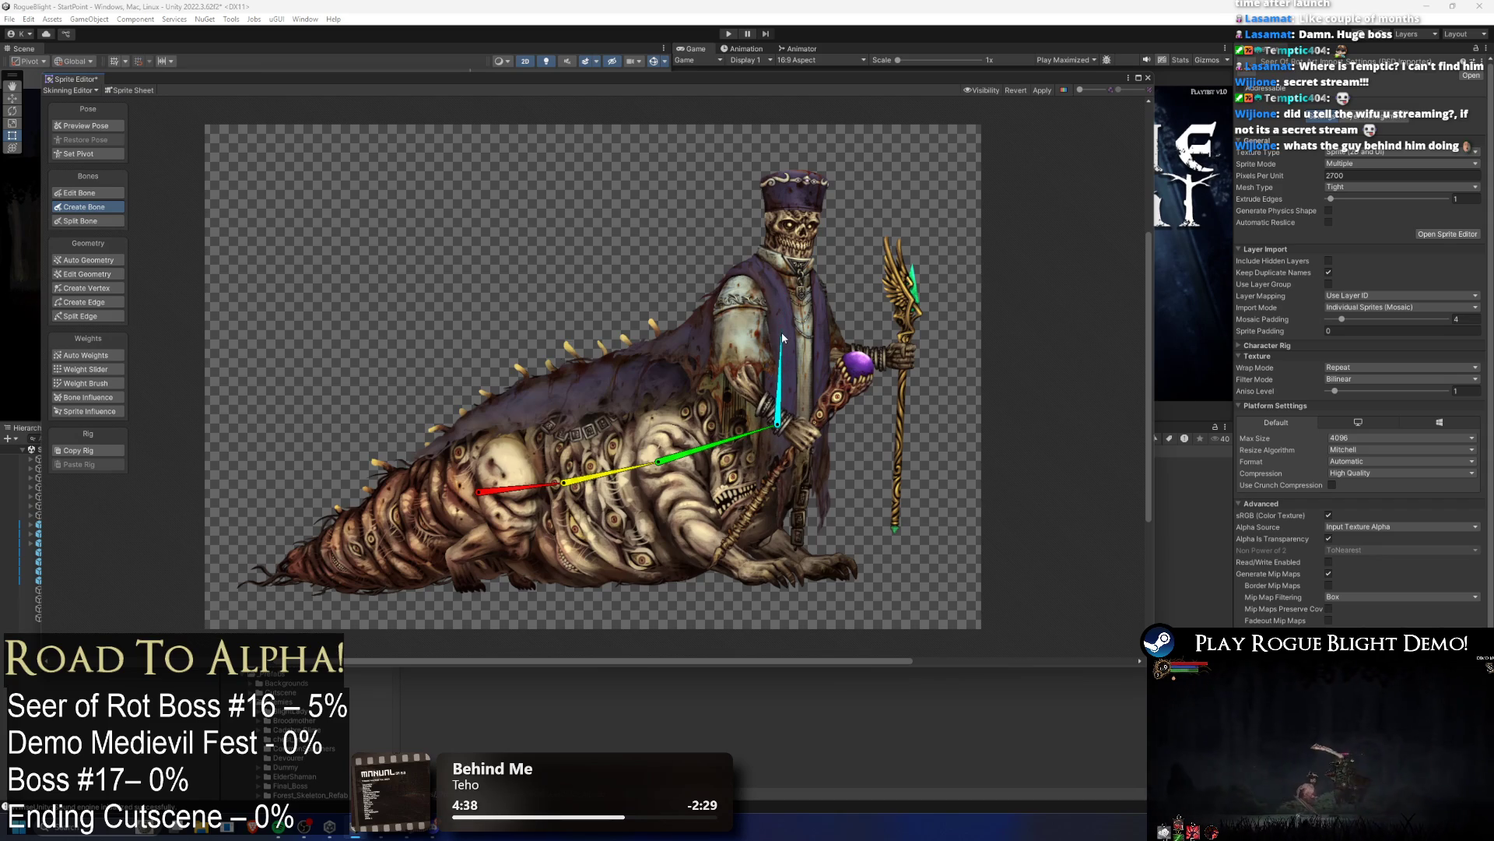
pyautogui.click(789, 263)
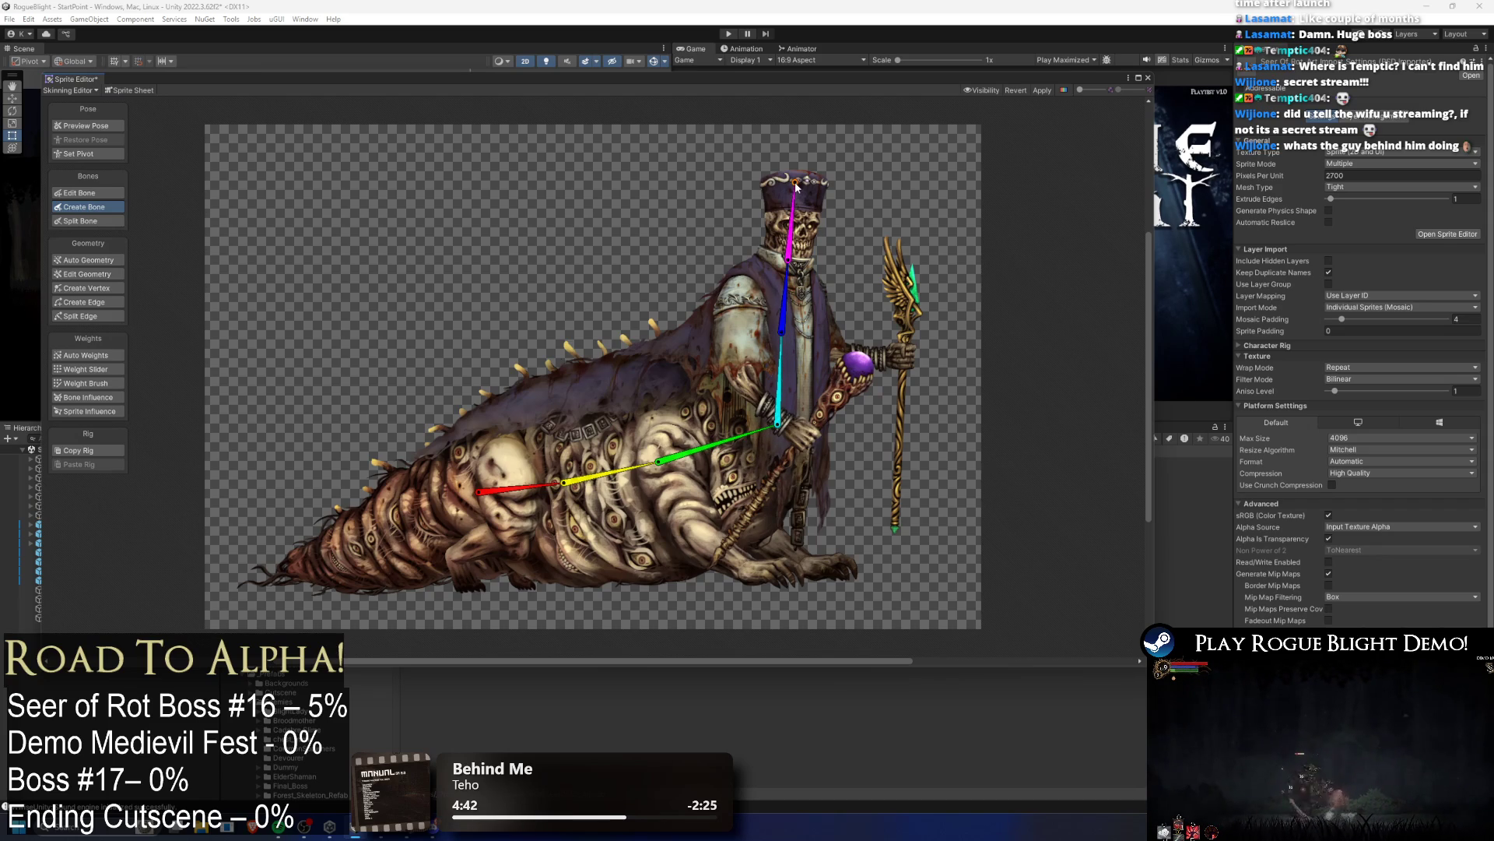
# Step: Add a three-bone tail chain branching back from the root bone
pyautogui.click(471, 495)
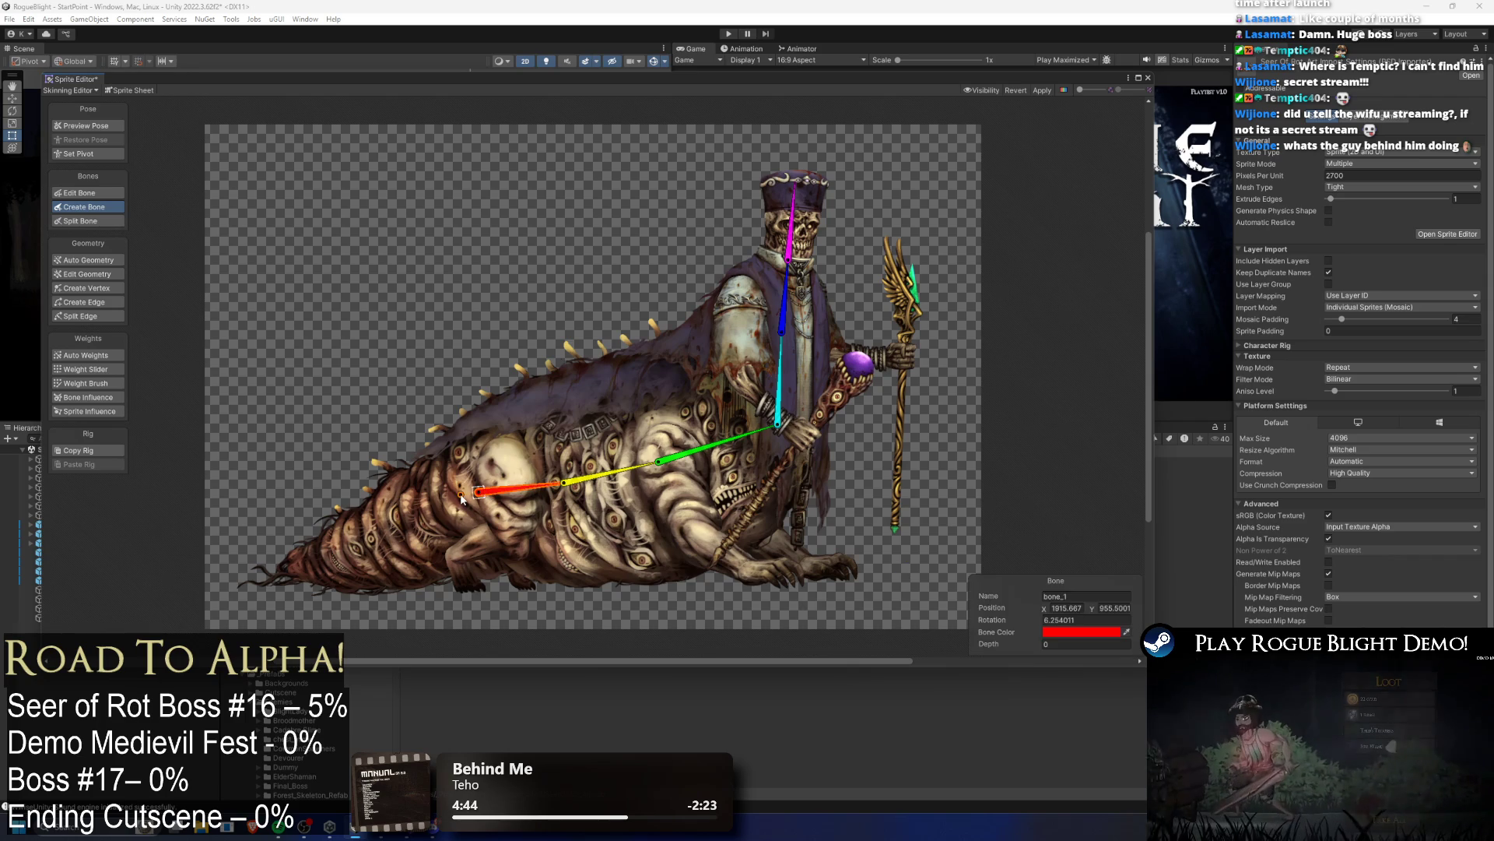
pyautogui.click(396, 537)
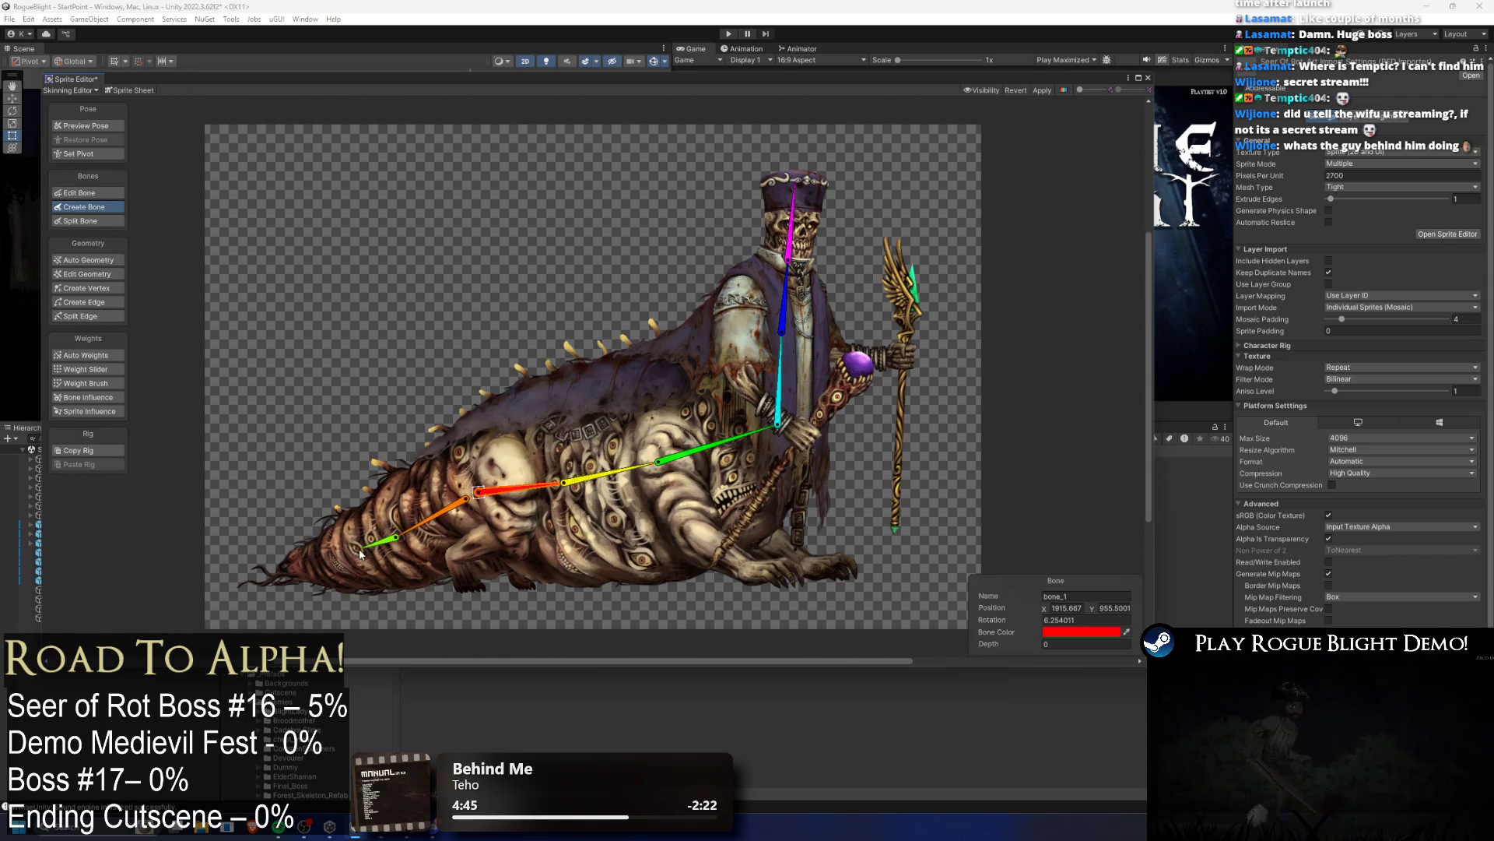
pyautogui.click(328, 560)
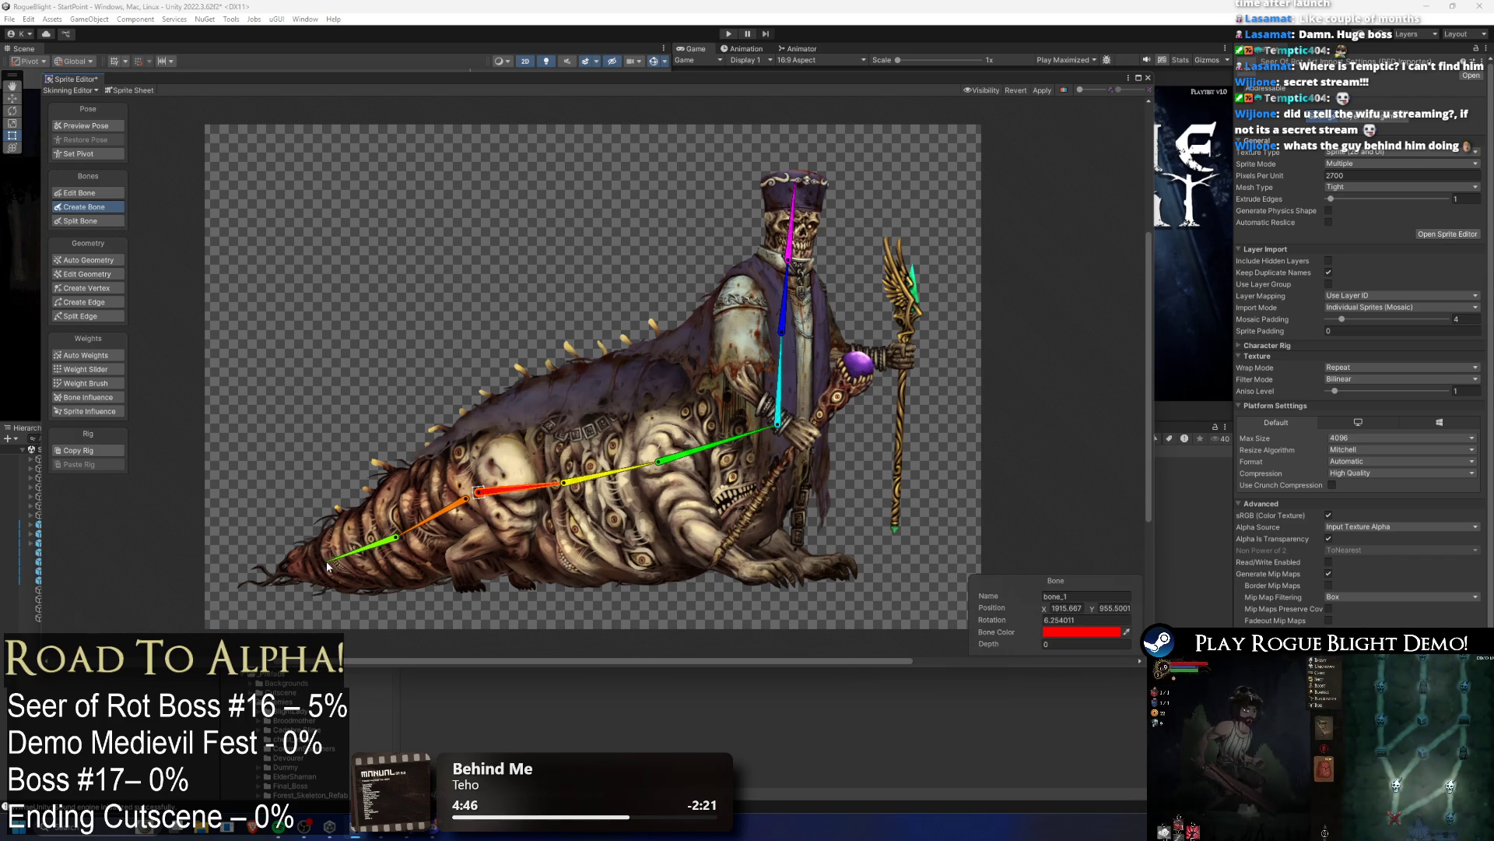
pyautogui.click(265, 576)
pyautogui.rightClick(266, 576)
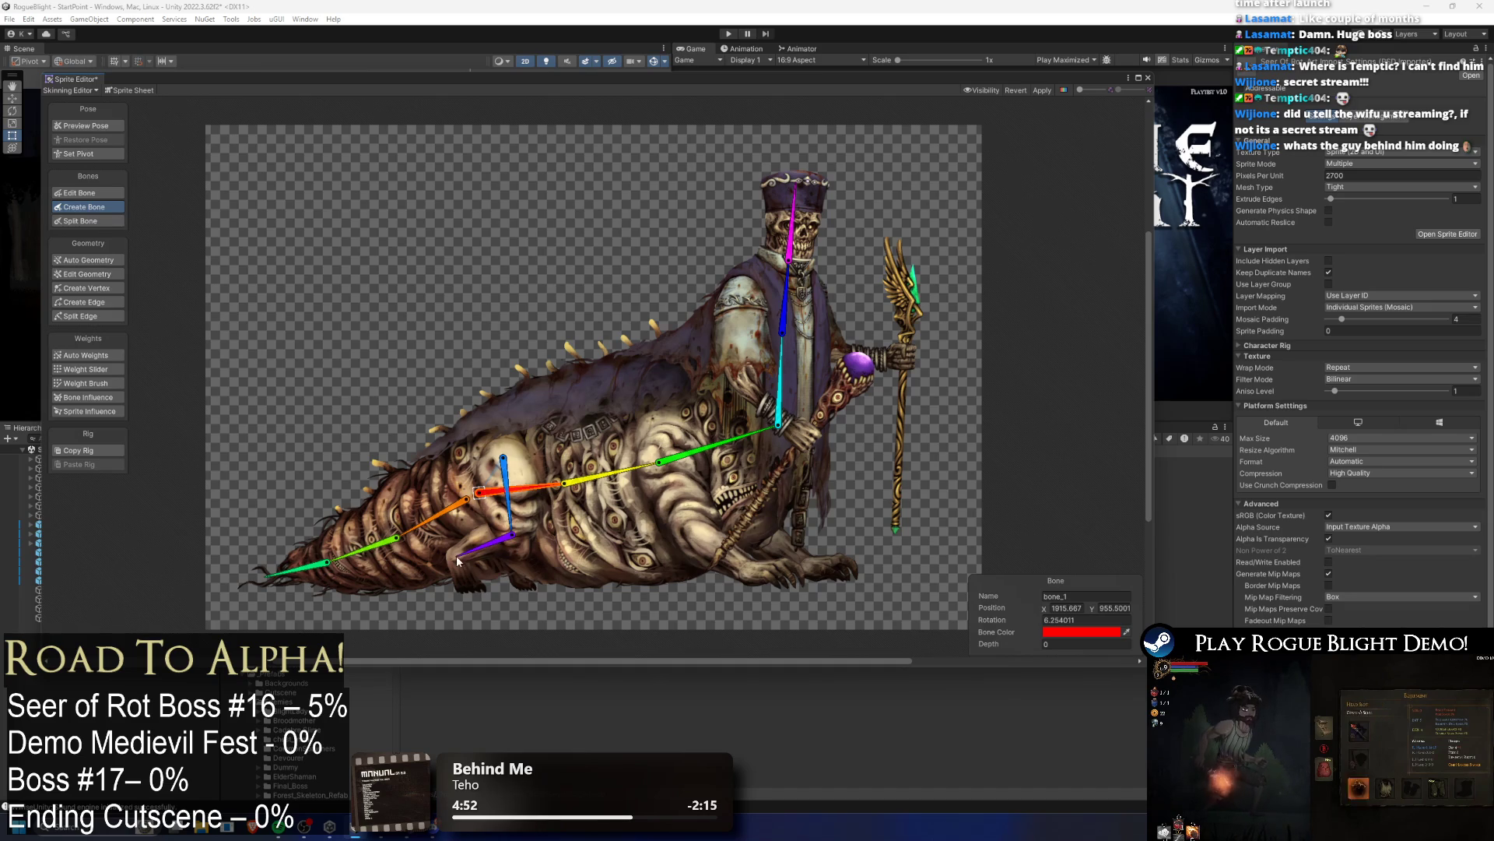
# Step: Add rear and front leg bone chains down to the feet, then select bone_15 in Preview Pose
pyautogui.click(463, 589)
pyautogui.rightClick(463, 590)
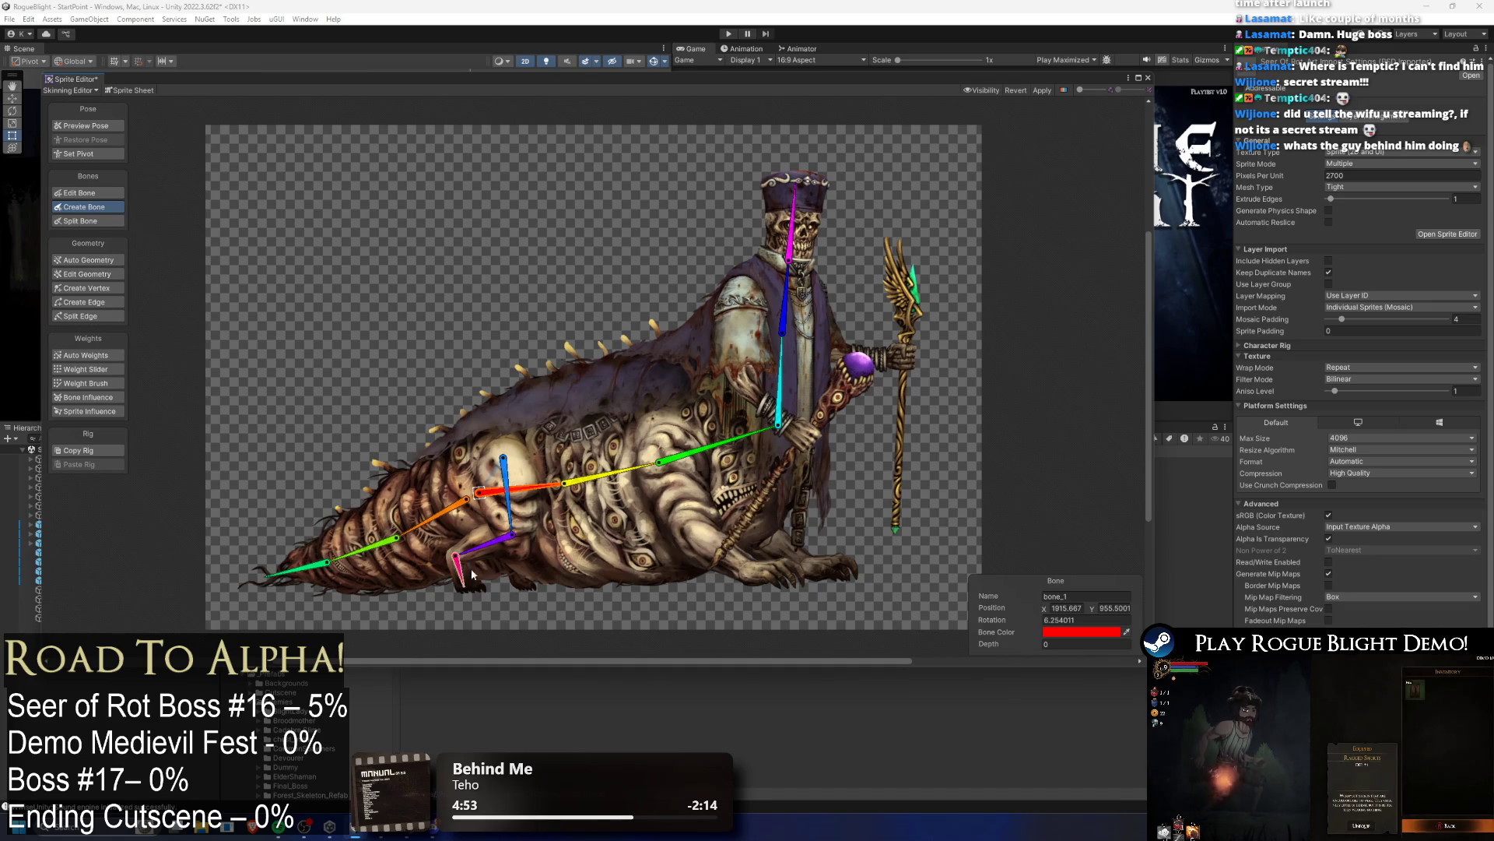
pyautogui.click(517, 456)
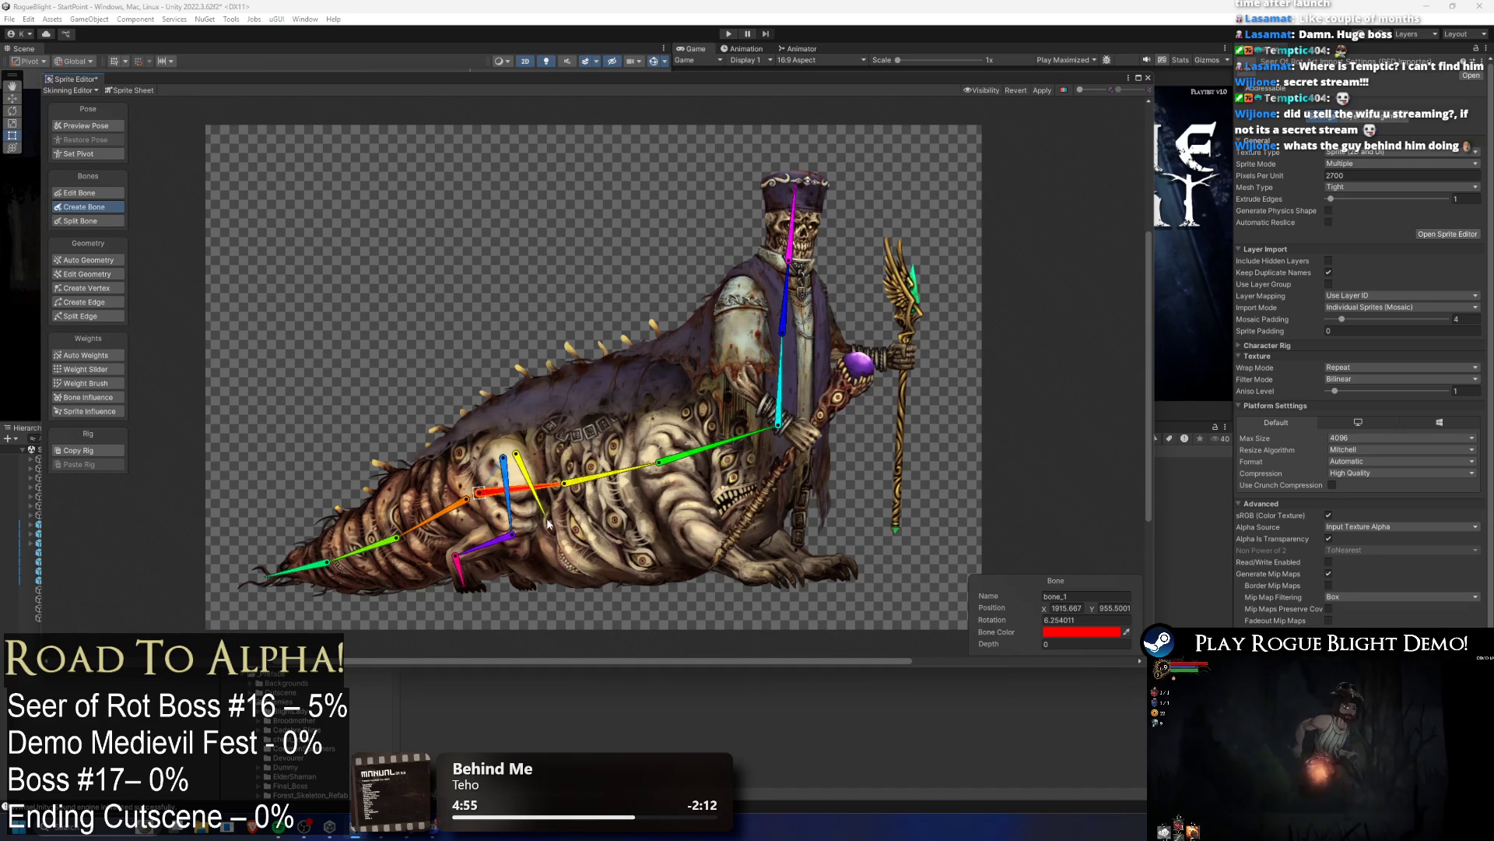
pyautogui.click(545, 522)
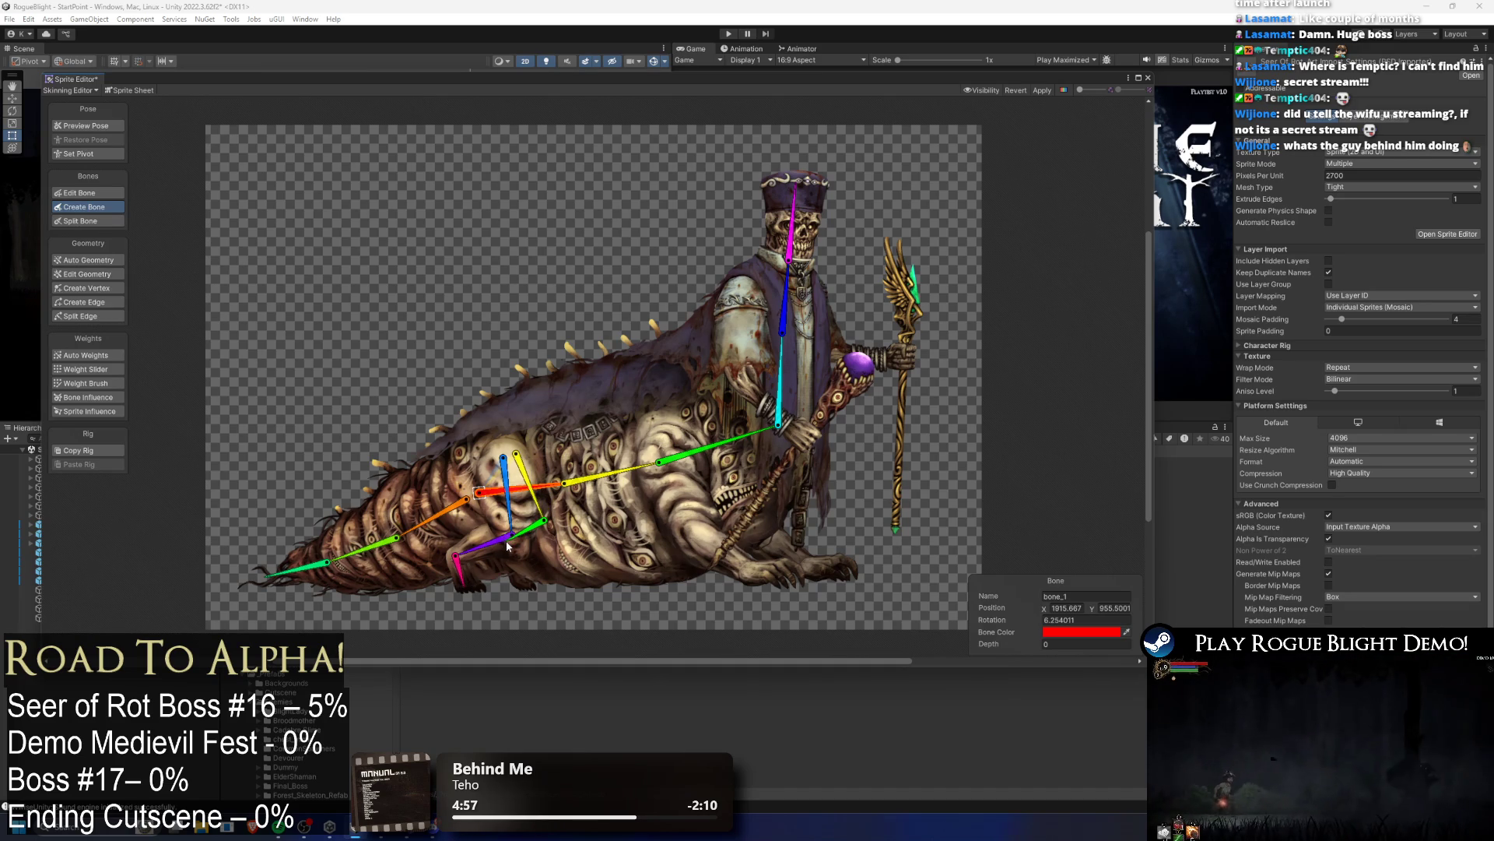
pyautogui.click(524, 585)
pyautogui.rightClick(524, 586)
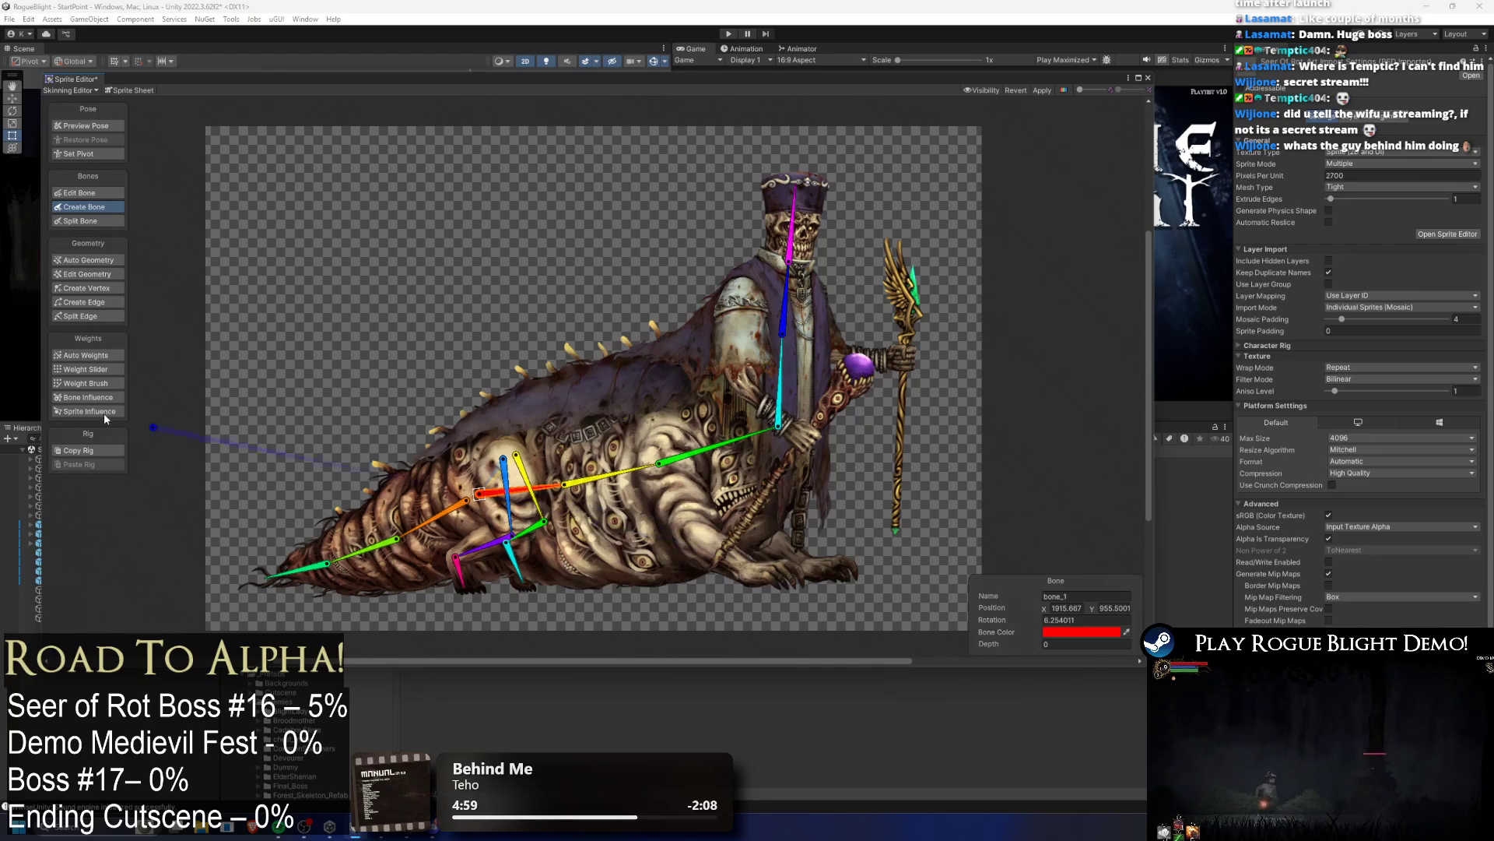
pyautogui.click(95, 126)
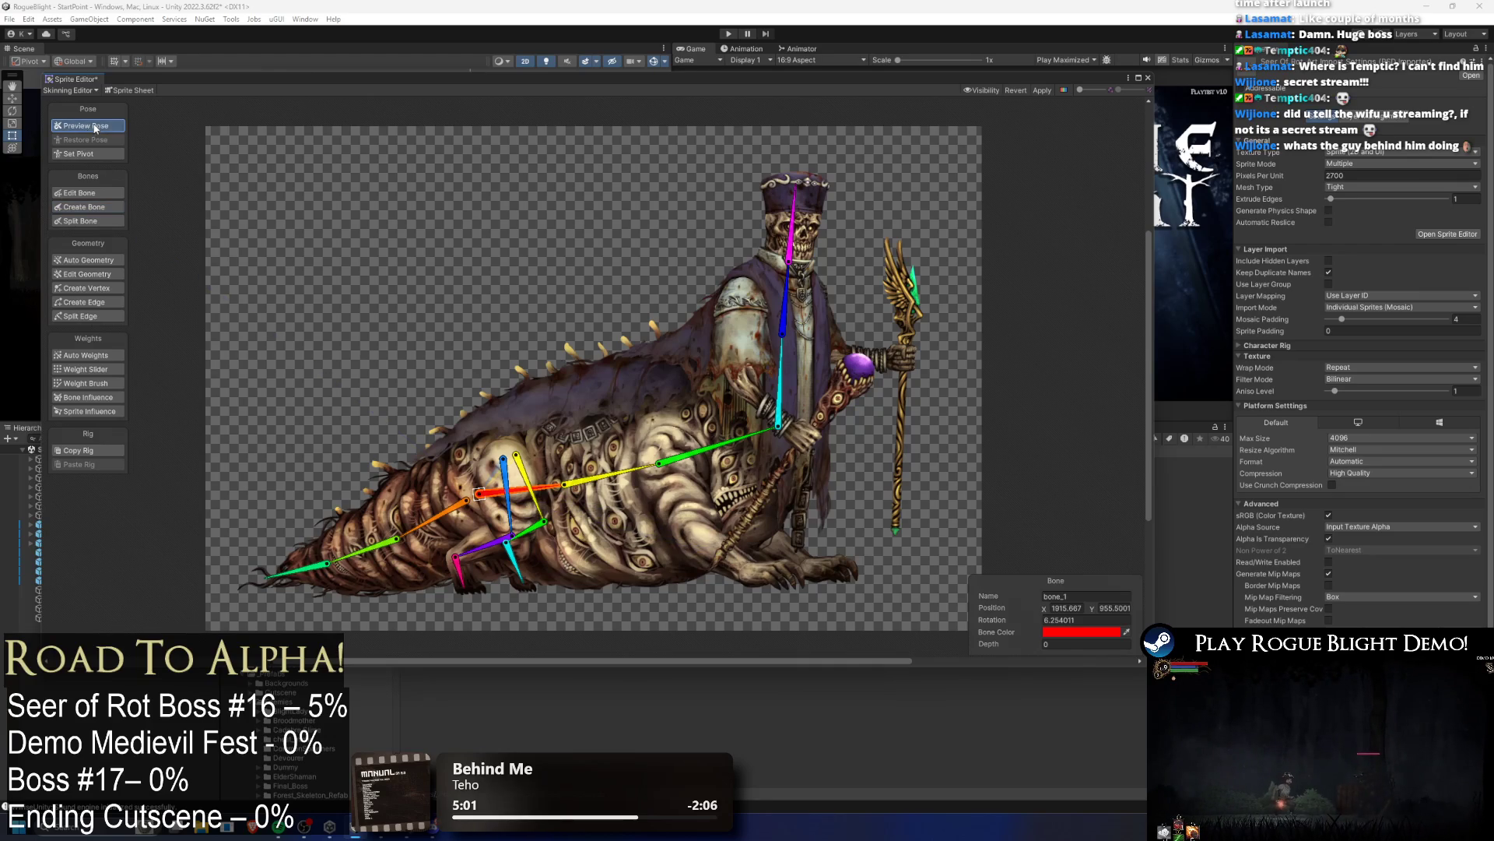
pyautogui.click(516, 588)
# Step: Test how the leg mesh bends with green bone_14, then reset to Edit Bone
pyautogui.scroll(5, 520, 589)
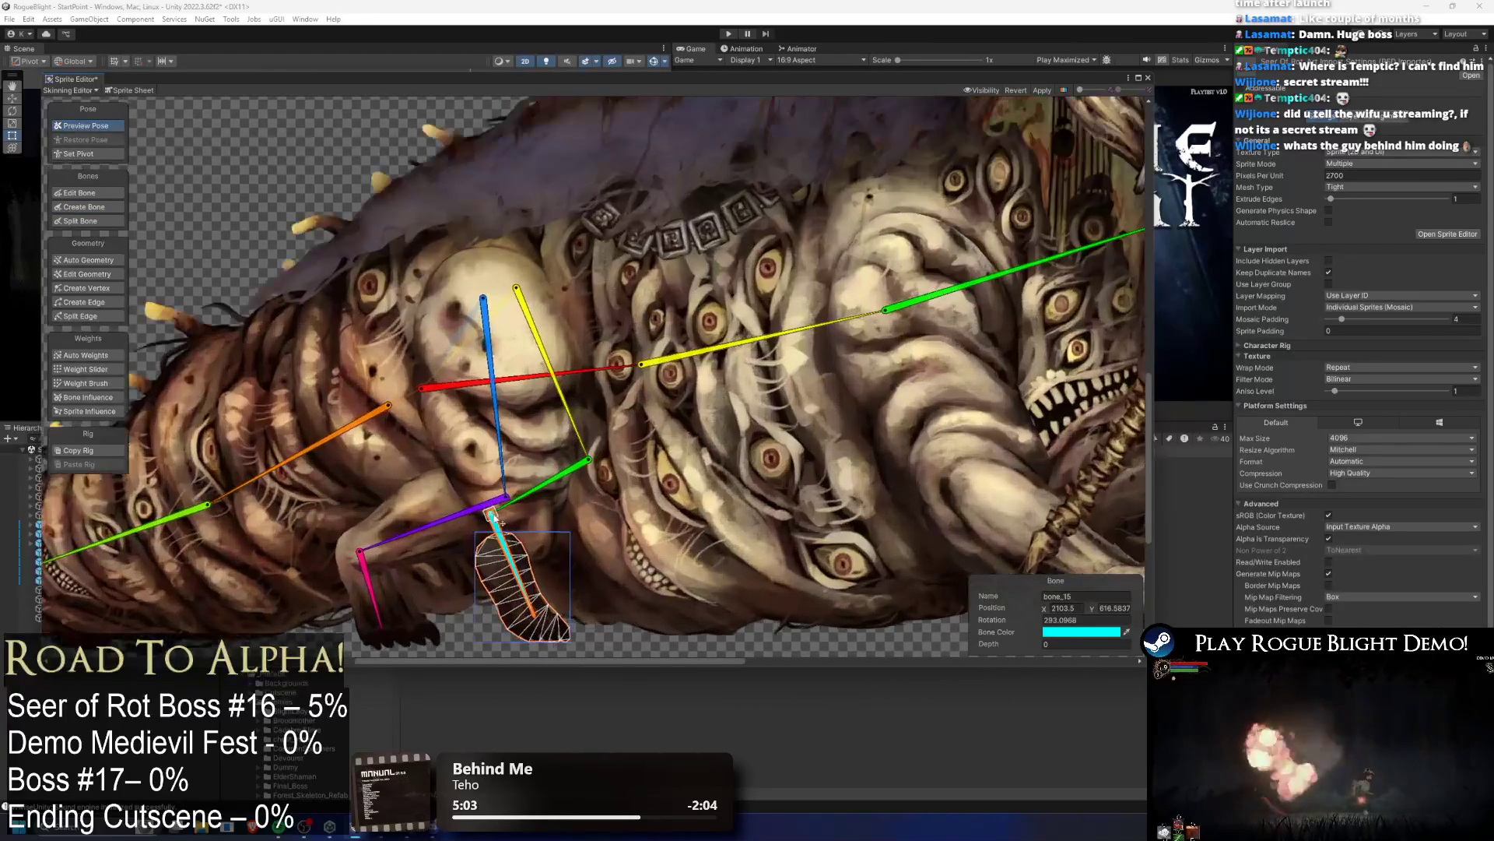
pyautogui.click(543, 496)
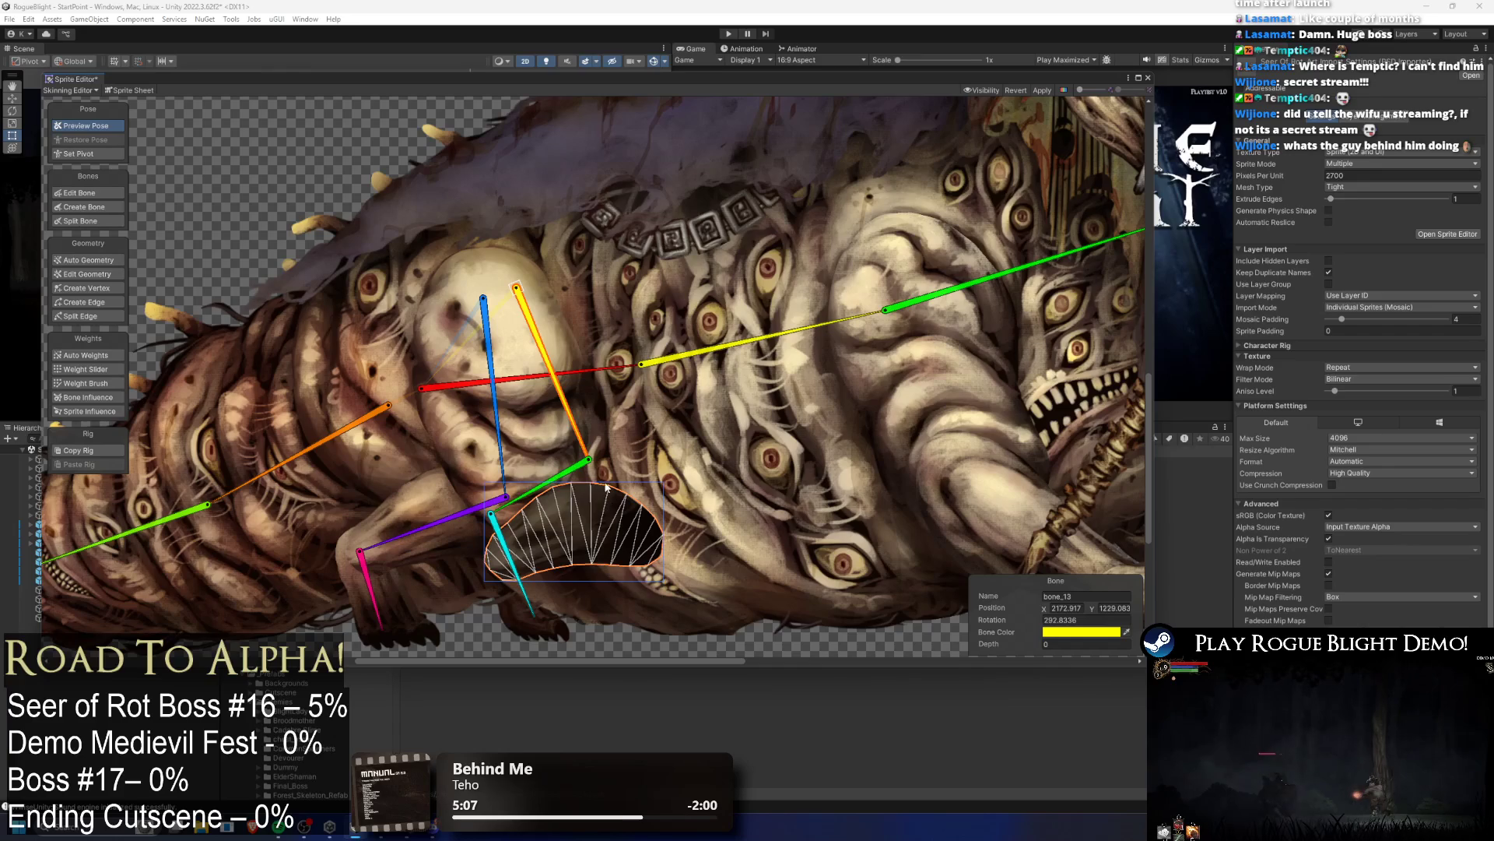
pyautogui.moveTo(595, 463); pyautogui.dragTo(628, 532)
pyautogui.click(78, 192)
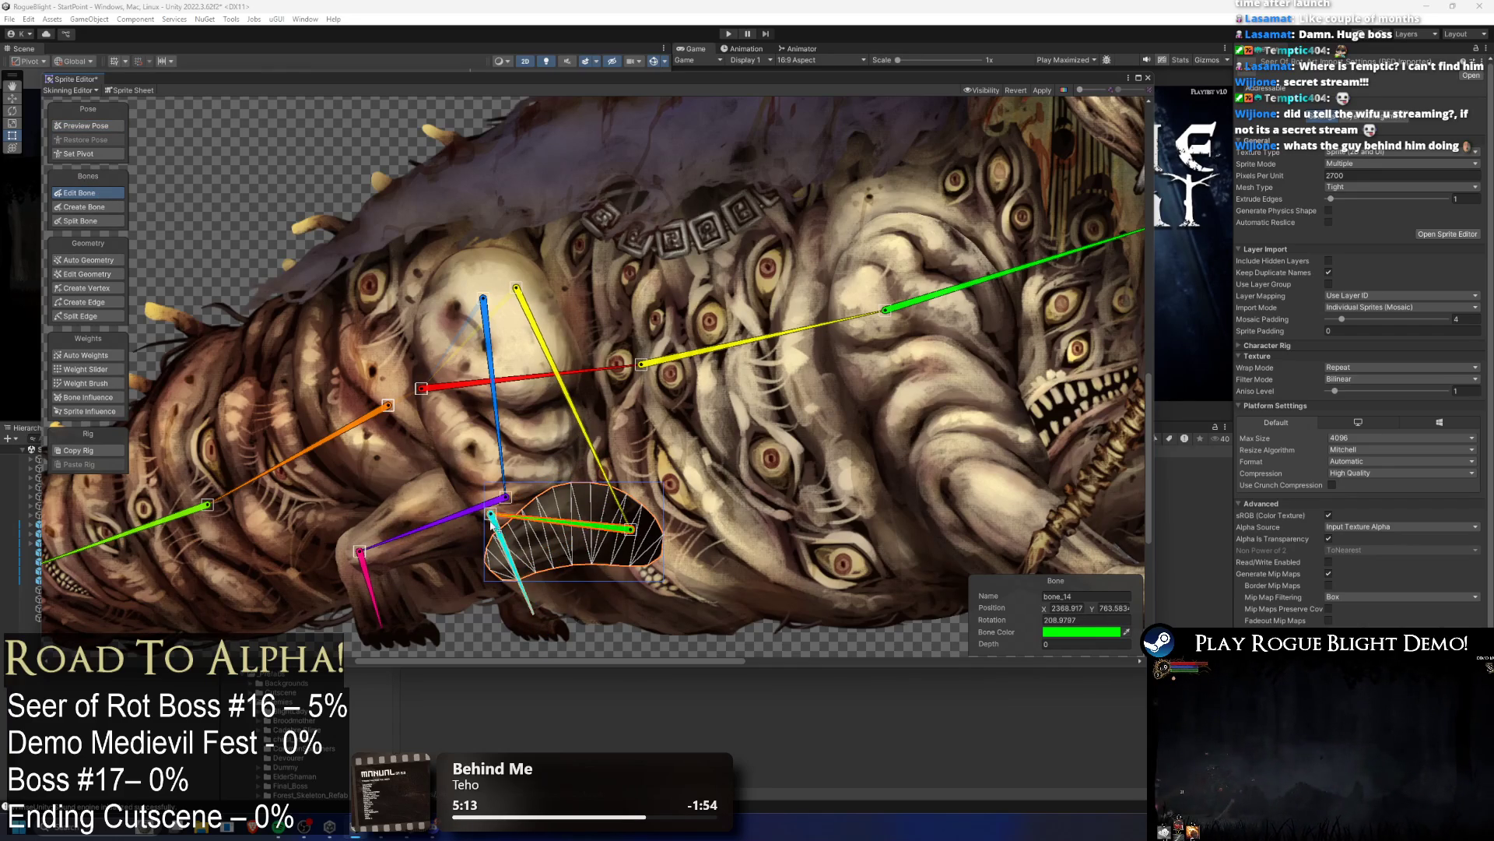
# Step: Lower the green–cyan leg joint and adjust the pink leg bone's tip
pyautogui.moveTo(492, 513); pyautogui.dragTo(533, 625)
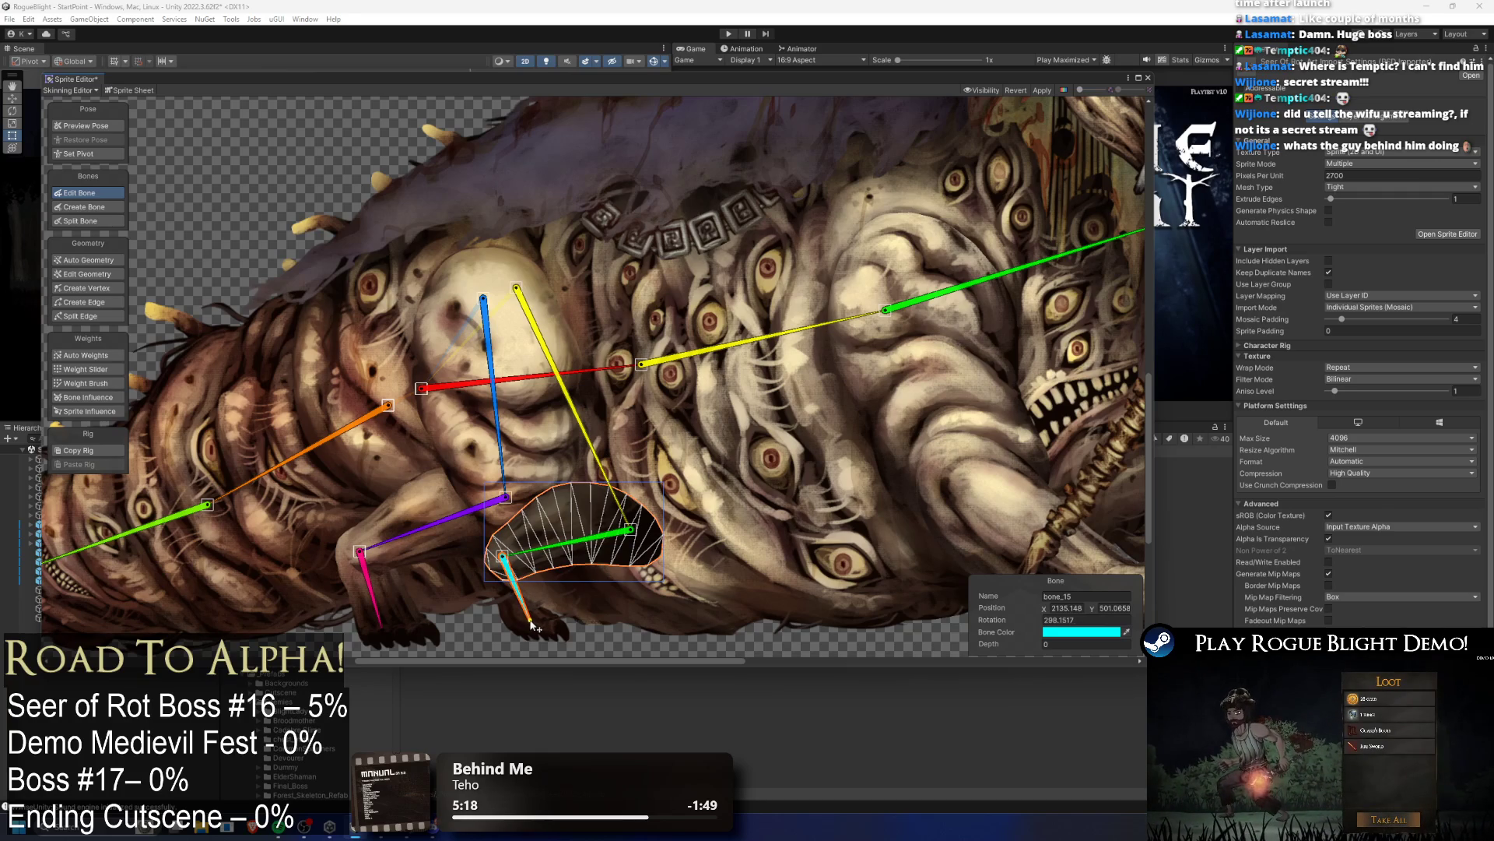
pyautogui.moveTo(380, 623); pyautogui.dragTo(388, 623)
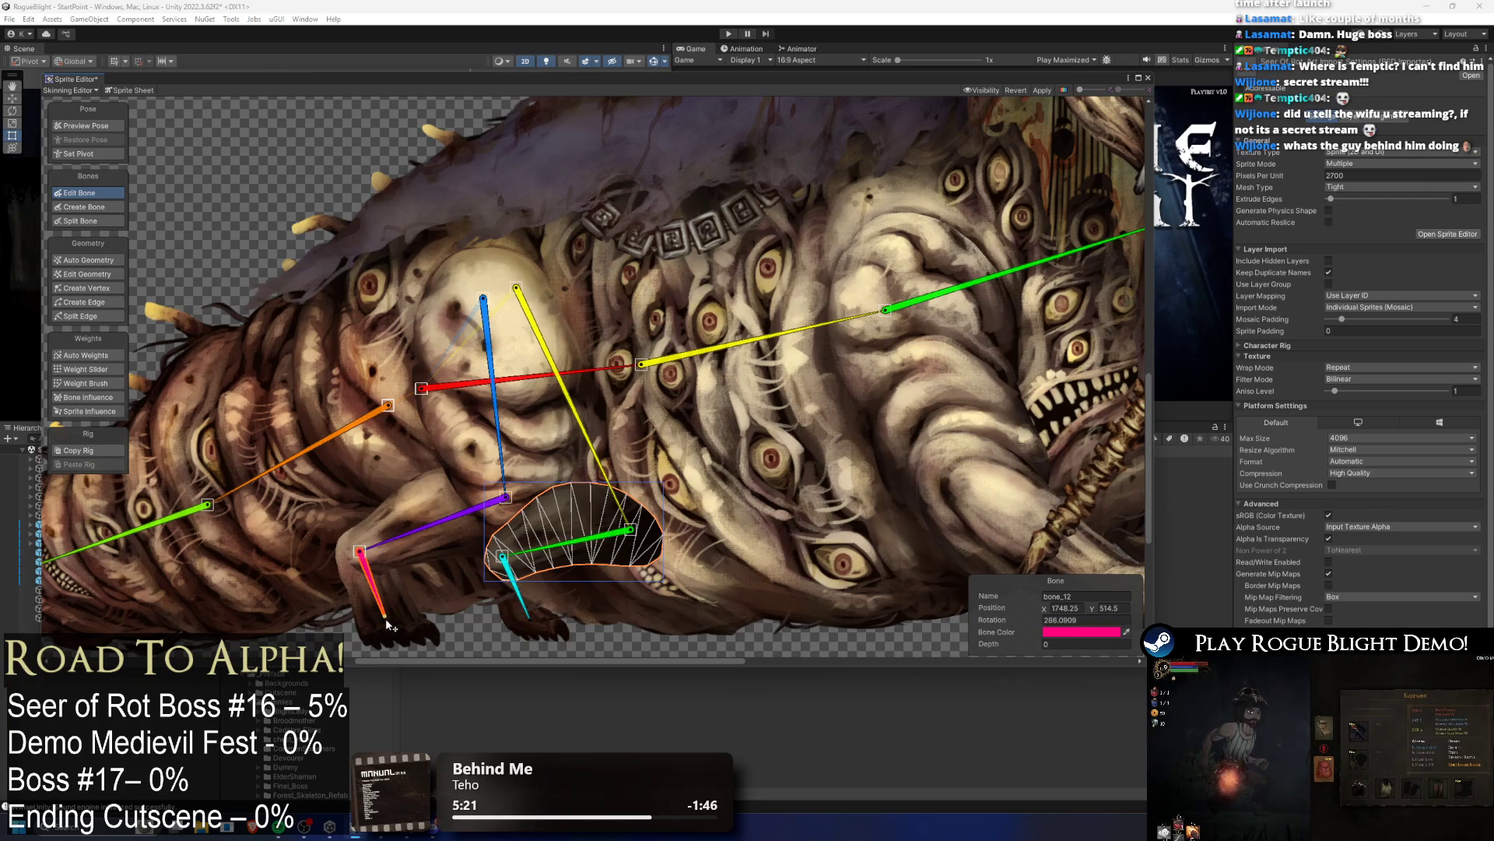
pyautogui.click(436, 632)
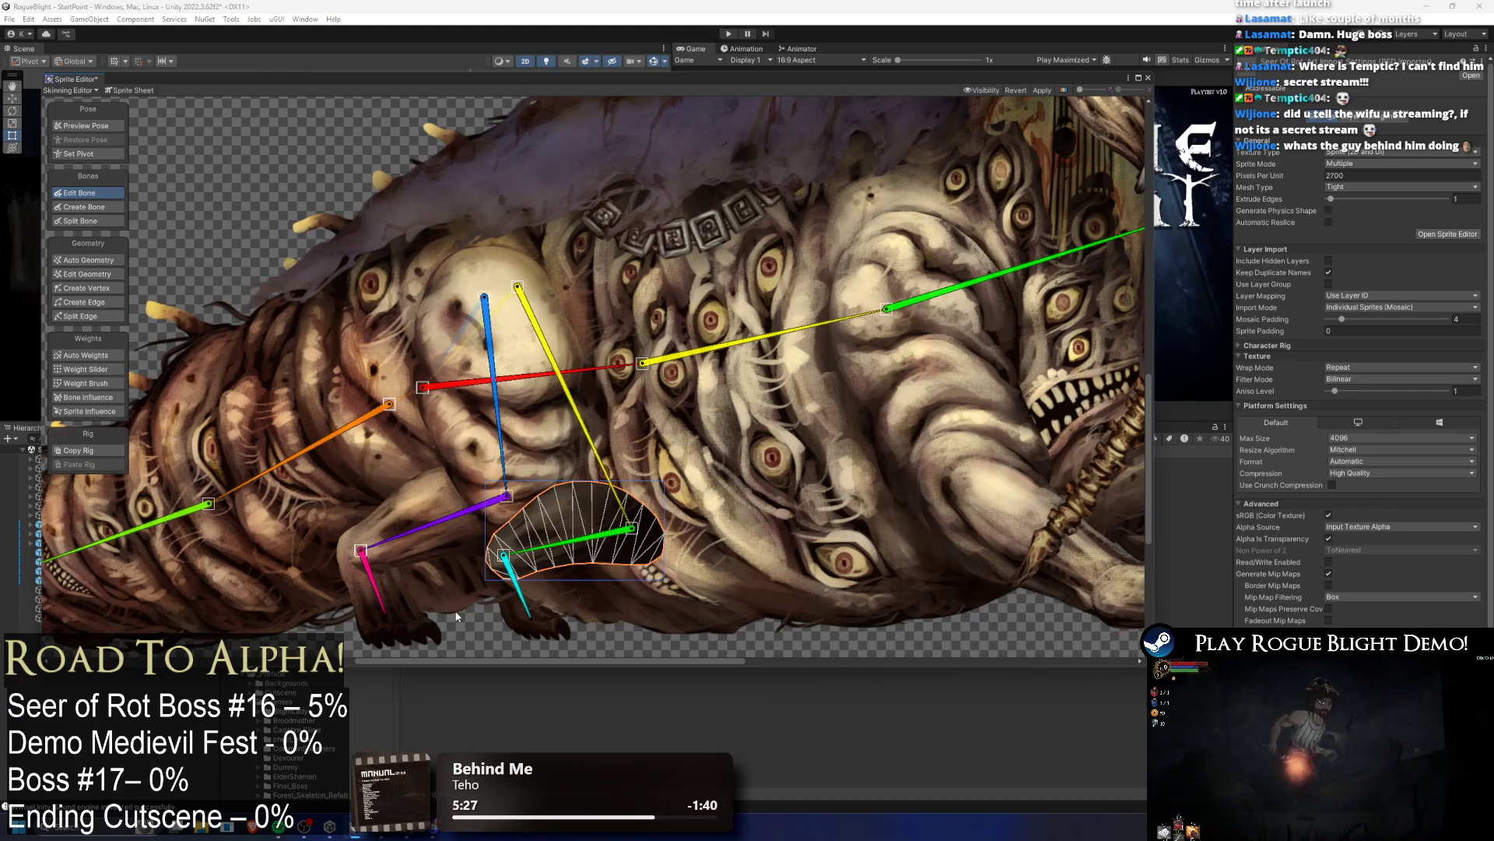
pyautogui.scroll(-1, 661, 542)
pyautogui.scroll(-2, 728, 535)
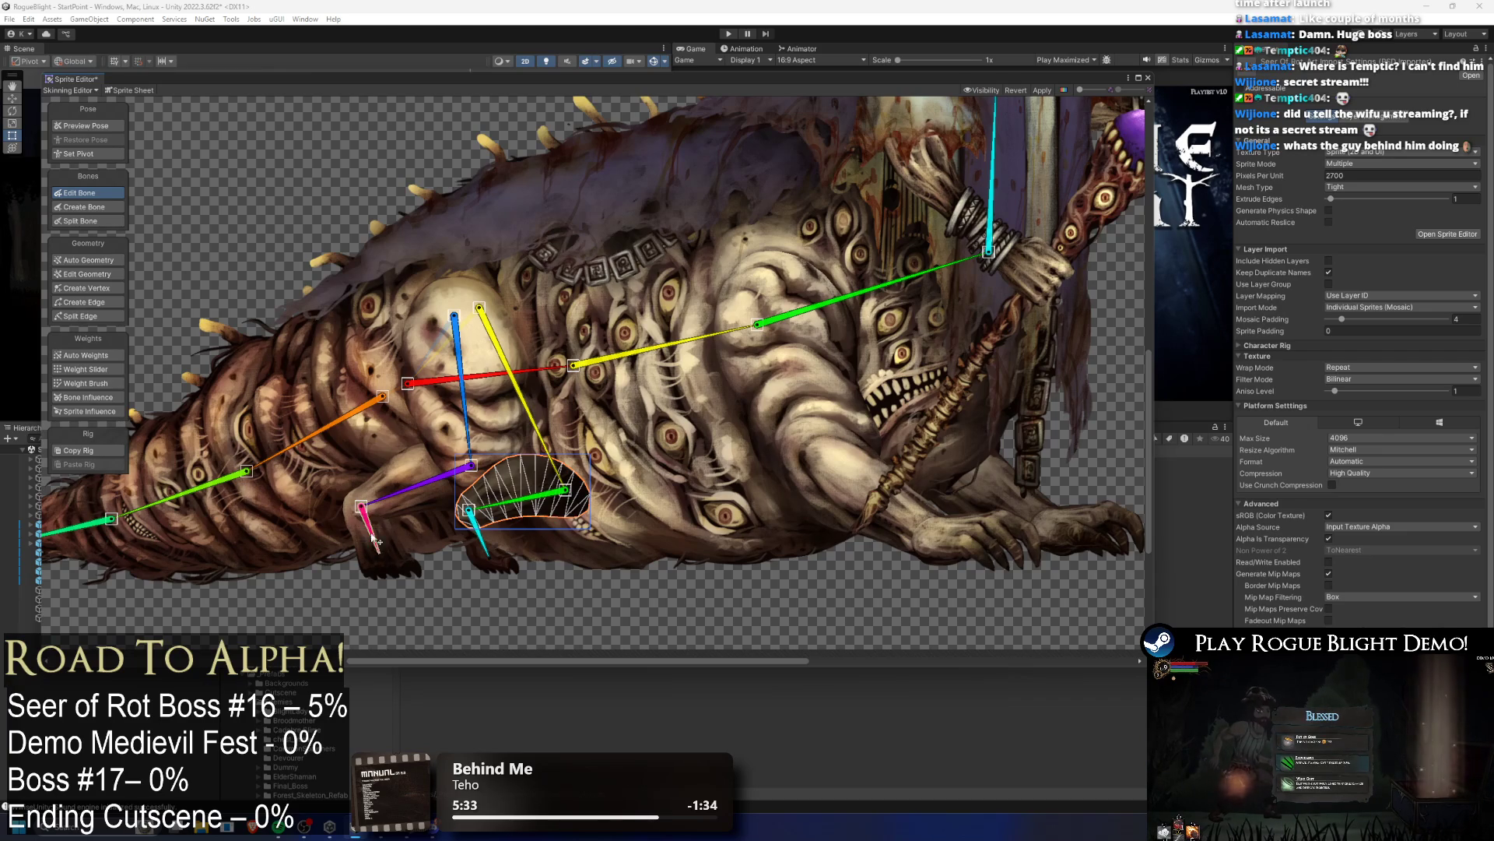
pyautogui.moveTo(379, 561); pyautogui.dragTo(385, 566)
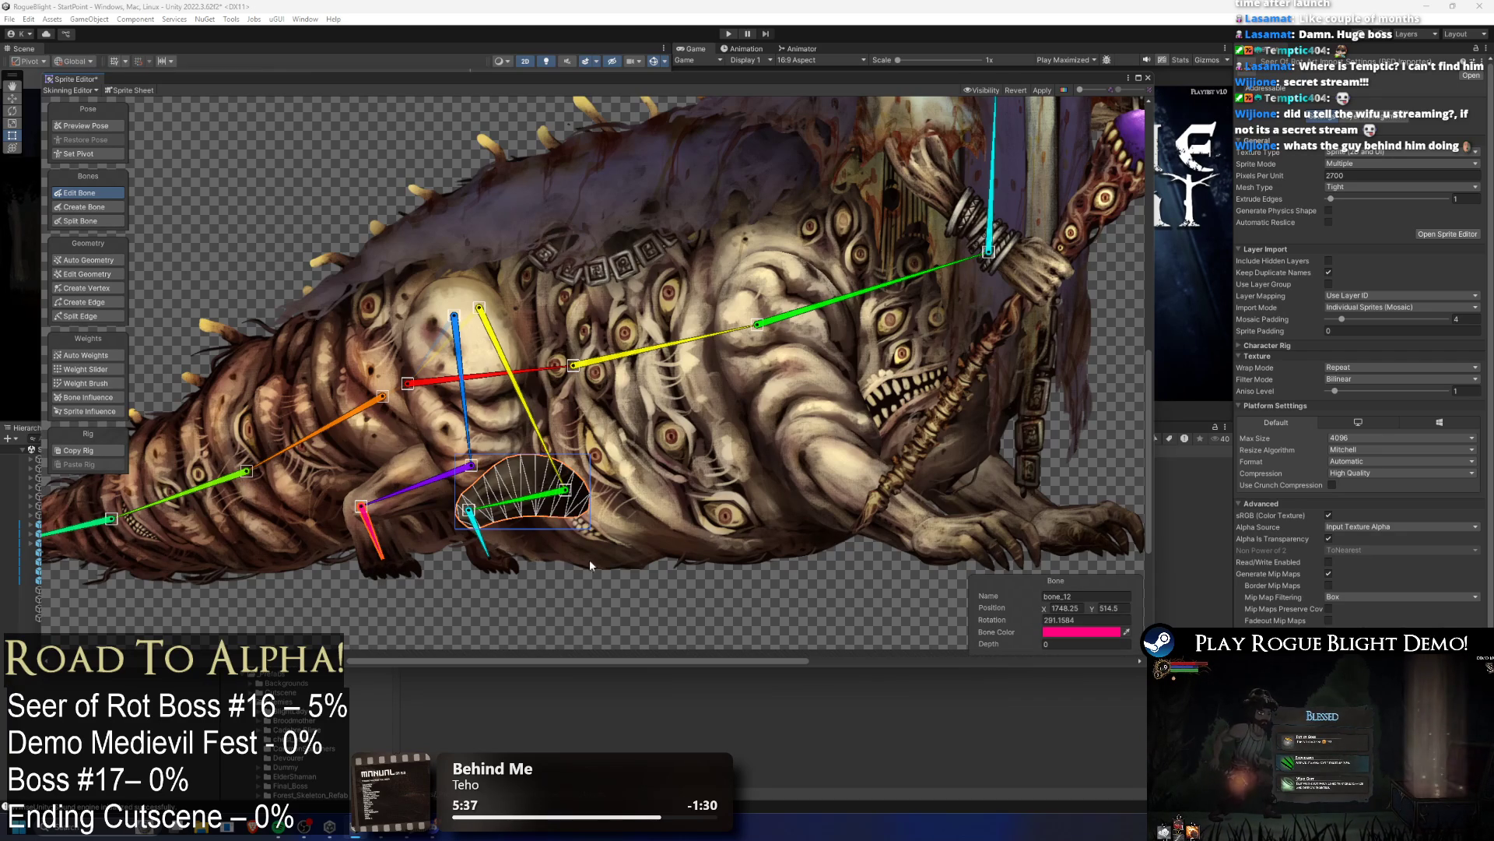
pyautogui.click(491, 559)
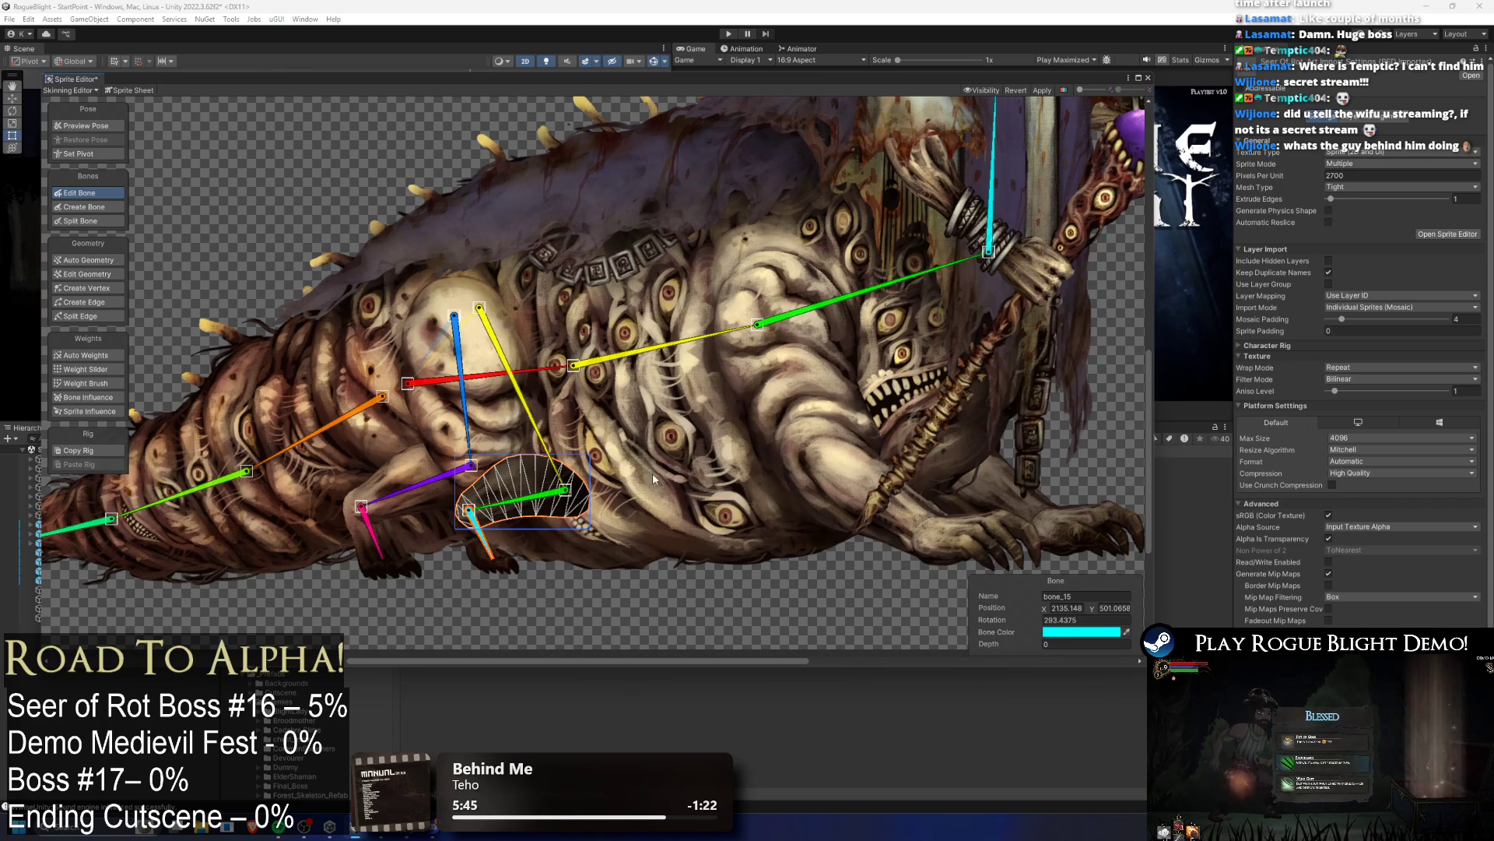
# Step: Move the yellow bone_13's root onto the oval body part and view the whole boss
pyautogui.click(548, 425)
pyautogui.moveTo(479, 307); pyautogui.dragTo(556, 328)
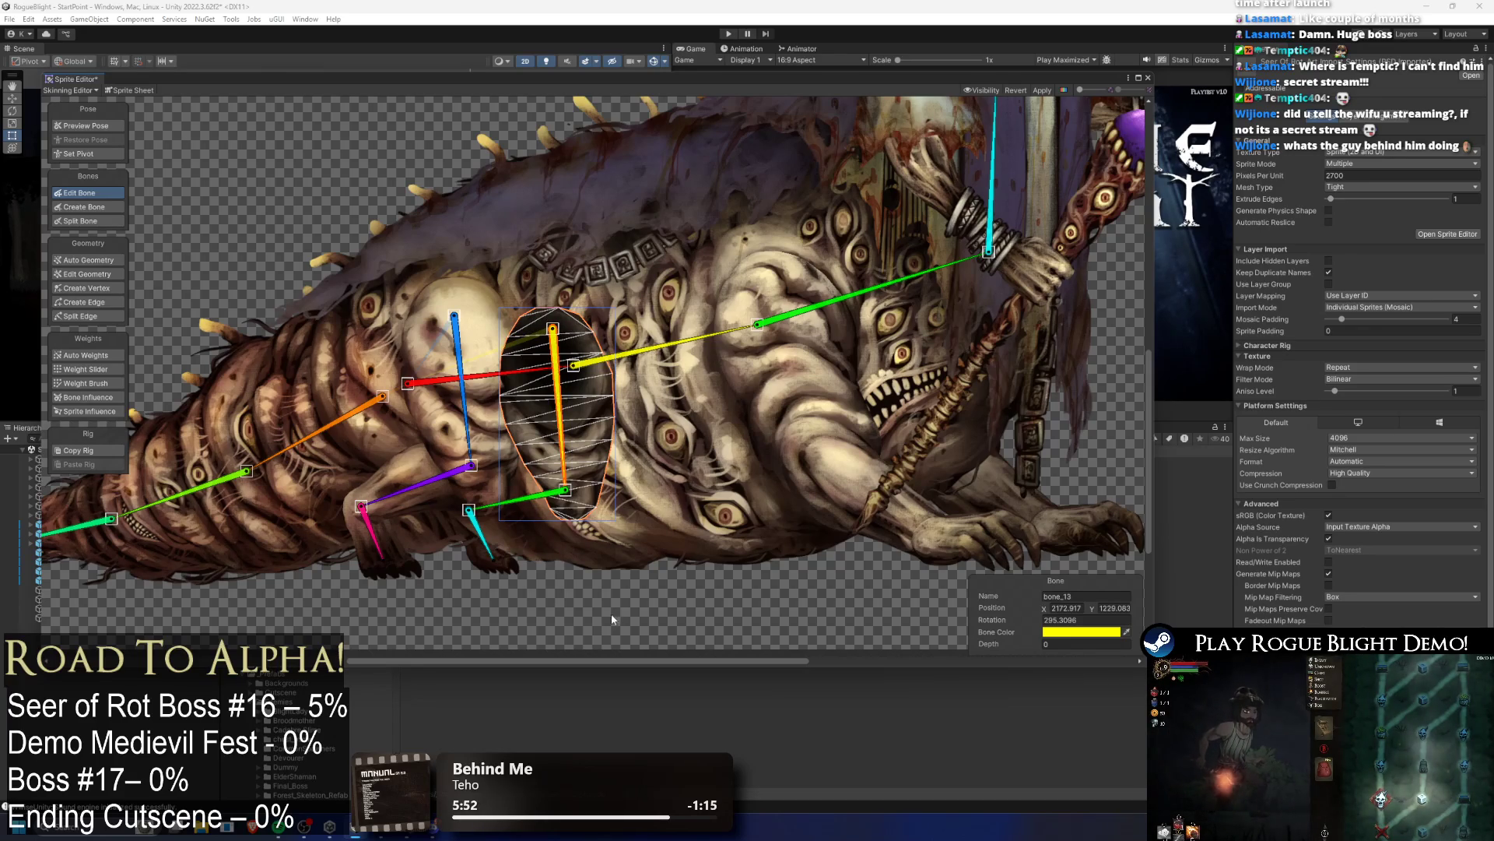
pyautogui.click(310, 182)
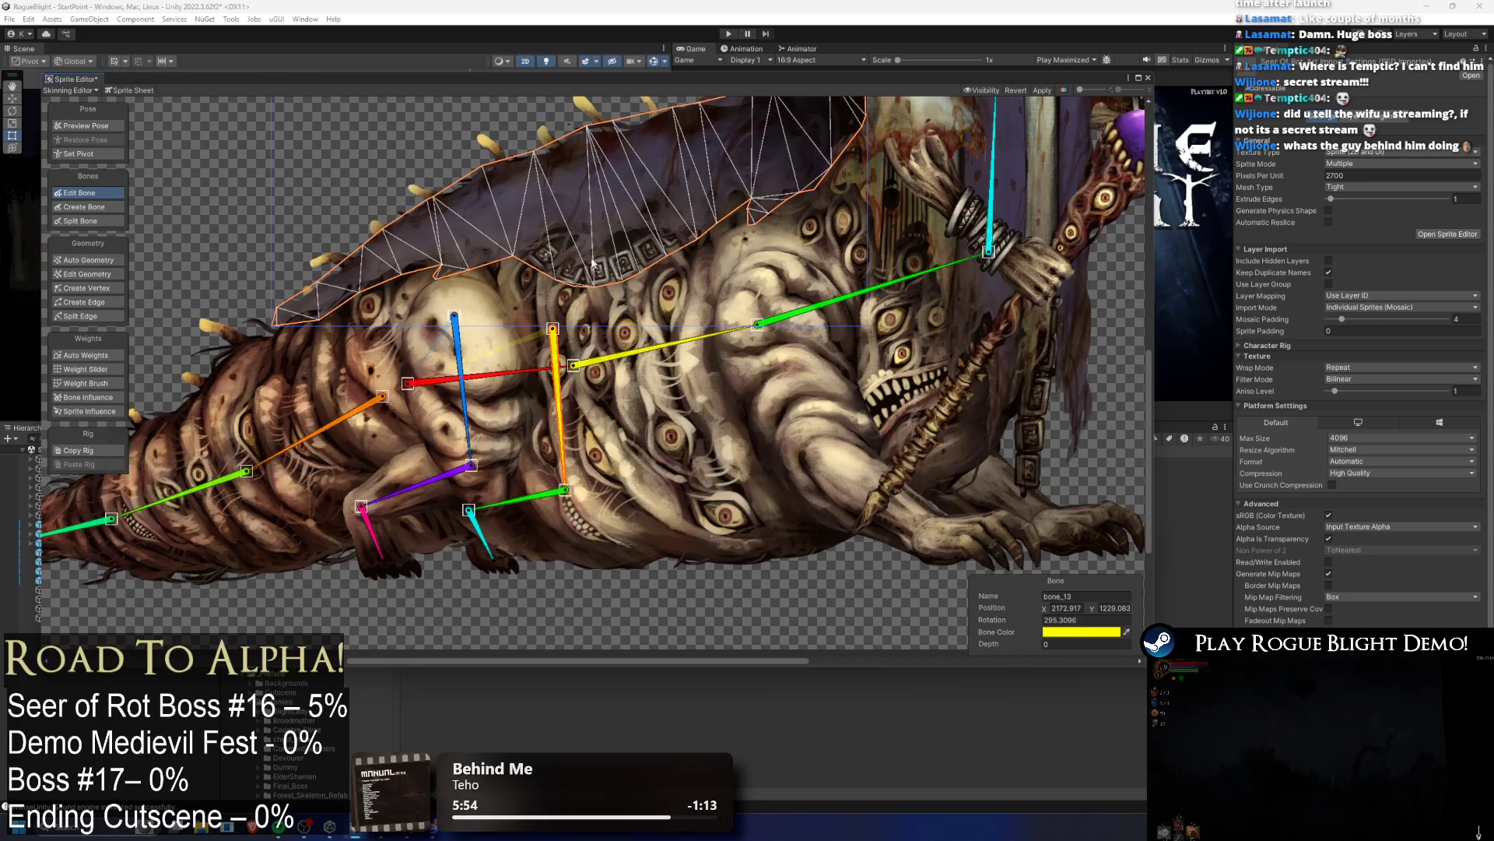
pyautogui.moveTo(687, 347); pyautogui.dragTo(462, 444)
pyautogui.scroll(1, 462, 444)
pyautogui.scroll(-3, 463, 443)
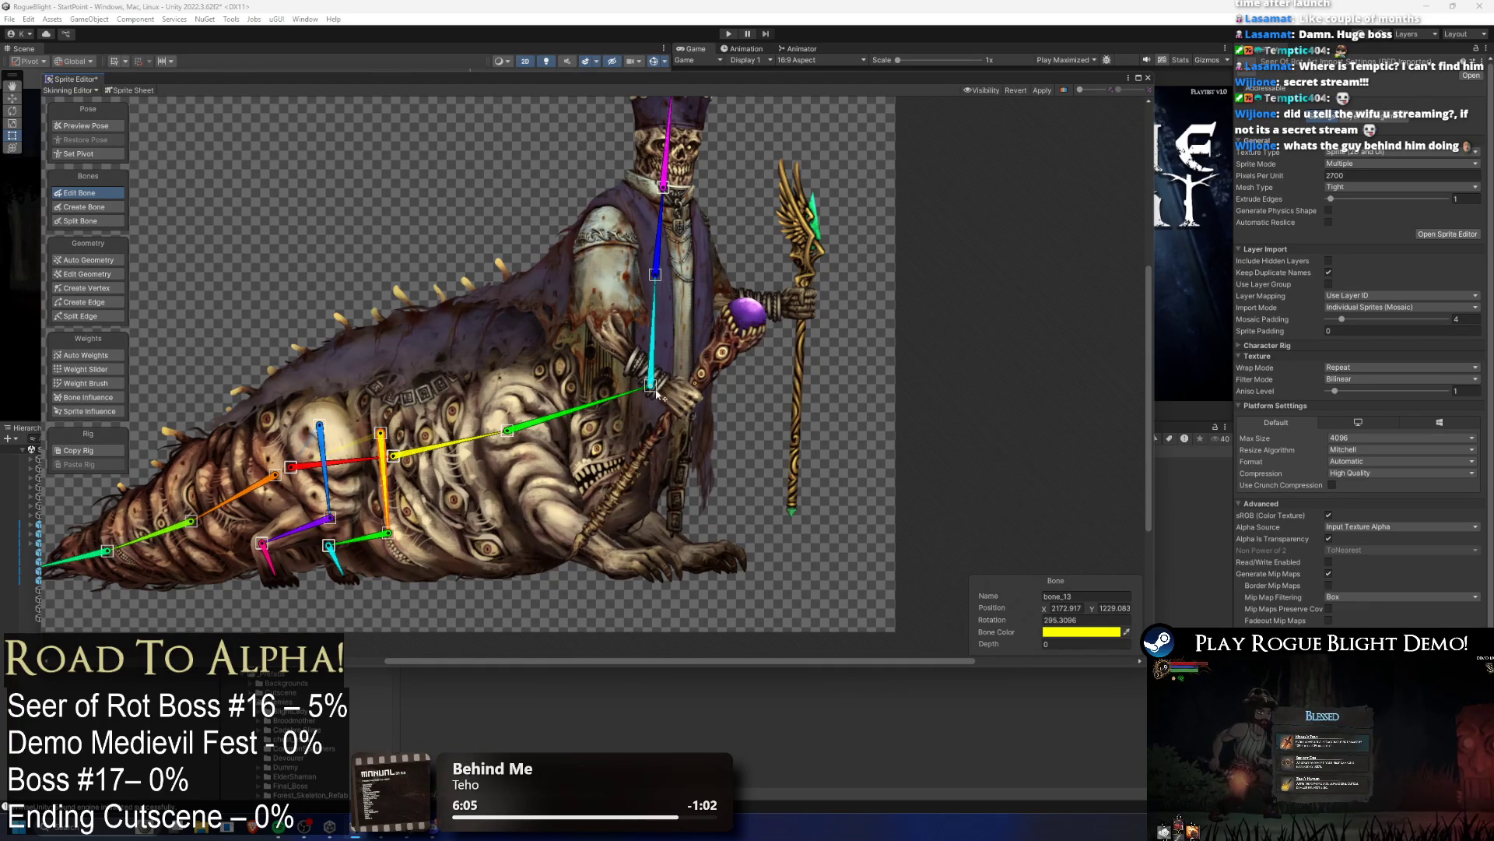
# Step: Realign the cyan arm bone bone_4 and the blue bone under the head along the arm
pyautogui.moveTo(656, 394); pyautogui.dragTo(659, 371)
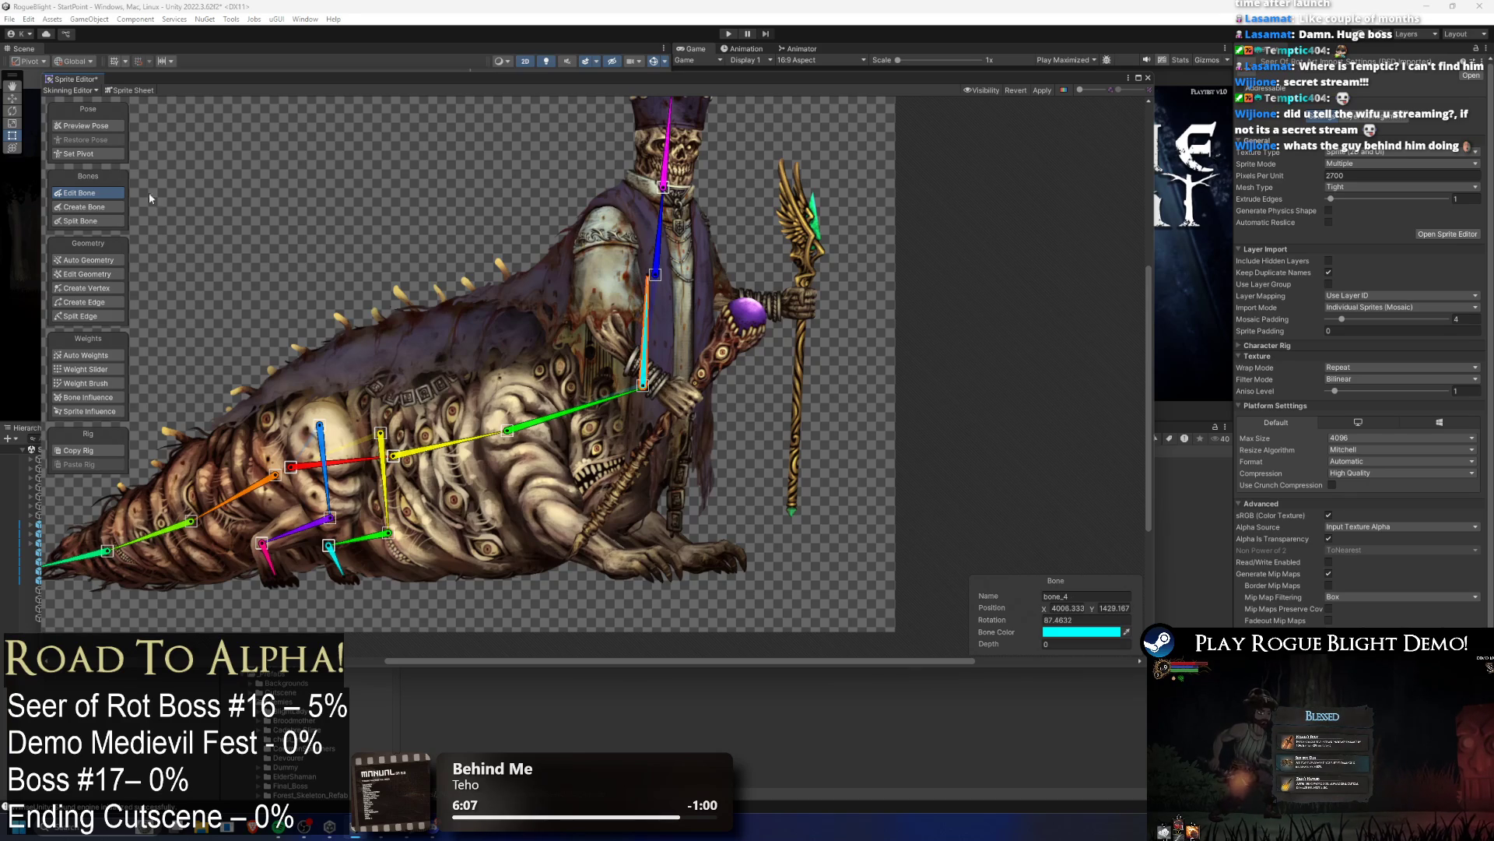
pyautogui.moveTo(655, 274); pyautogui.dragTo(665, 290)
pyautogui.click(649, 394)
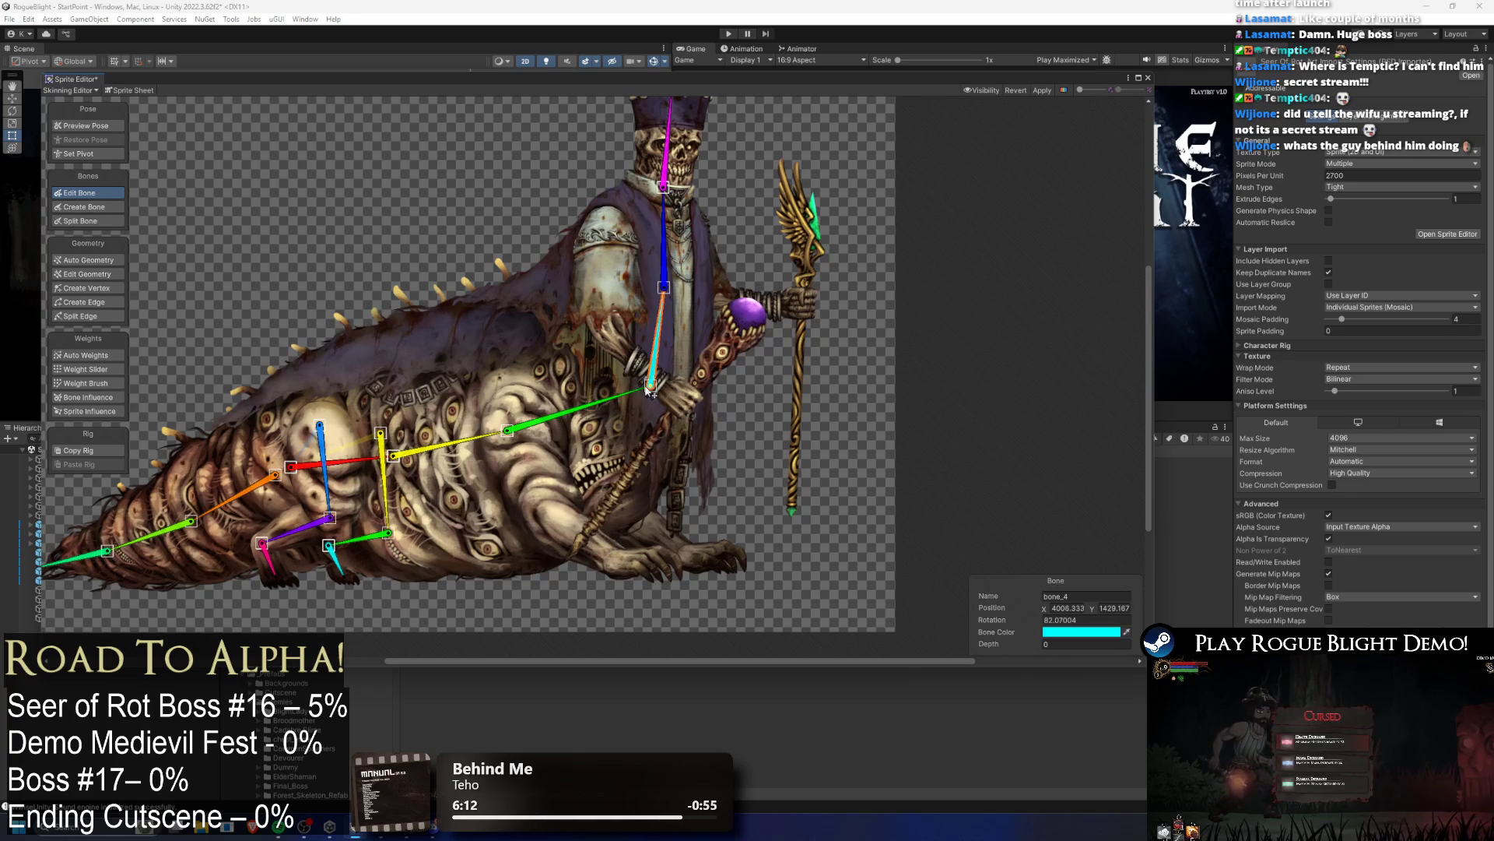
pyautogui.moveTo(505, 430); pyautogui.dragTo(513, 428)
# Step: Nudge green bone_3's base joint right and lower yellow bone_2's joint slightly
pyautogui.click(507, 434)
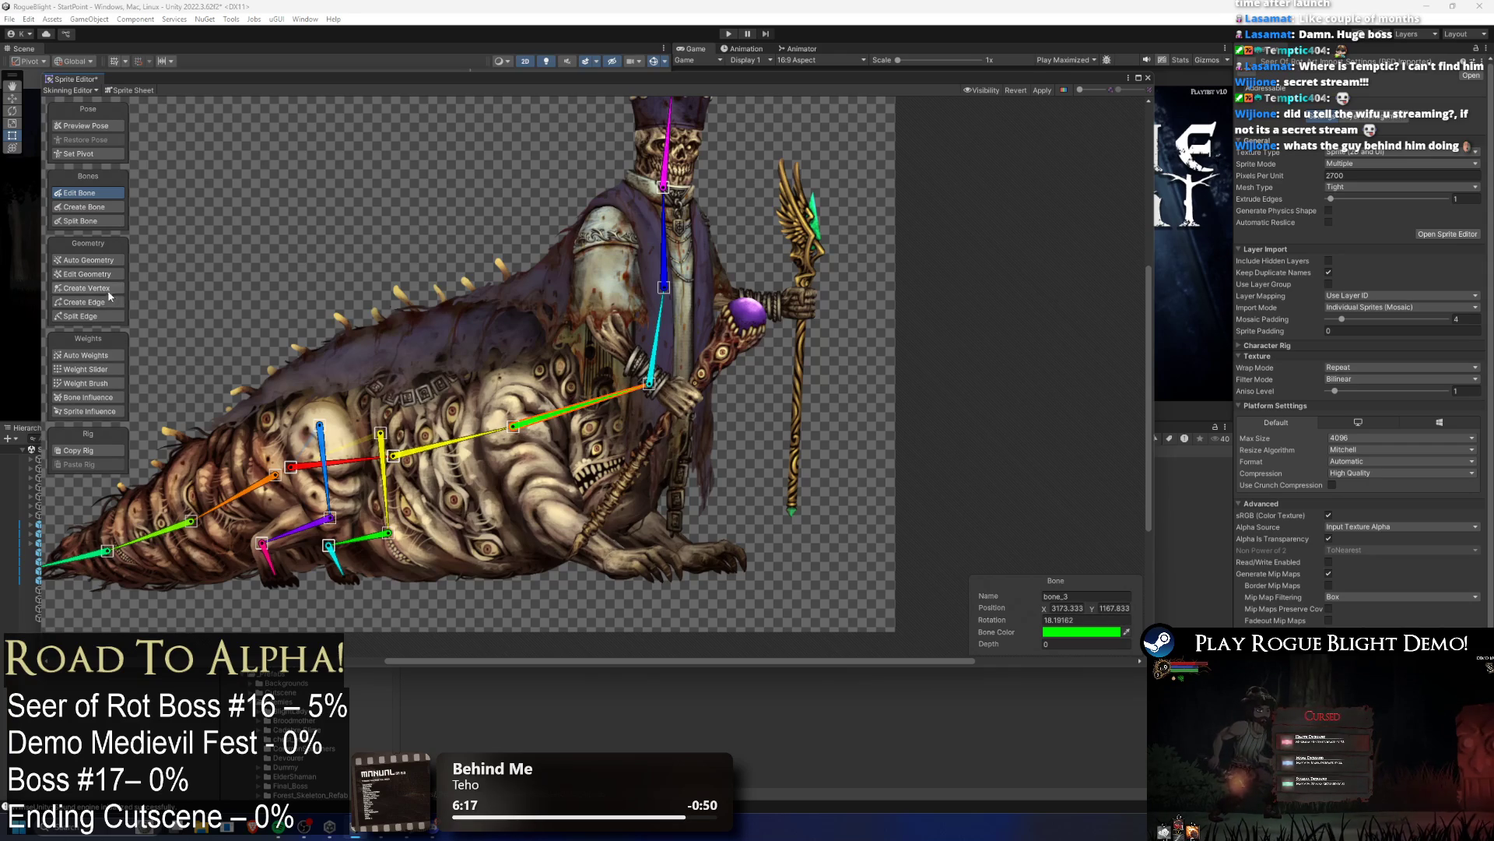
pyautogui.click(88, 207)
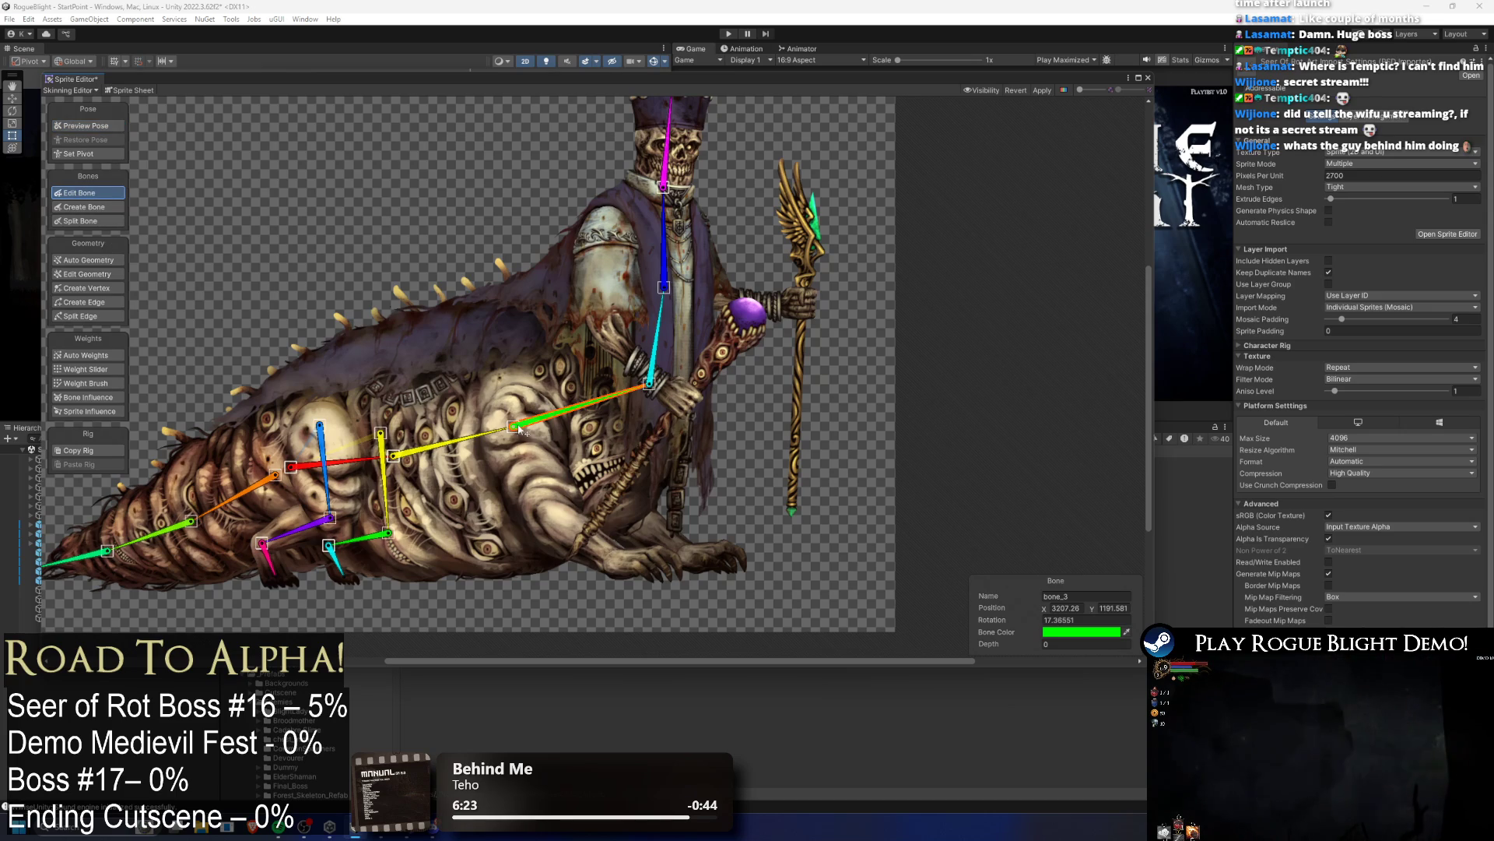
pyautogui.hotkey('shift', '2')
pyautogui.moveTo(485, 437); pyautogui.dragTo(490, 436)
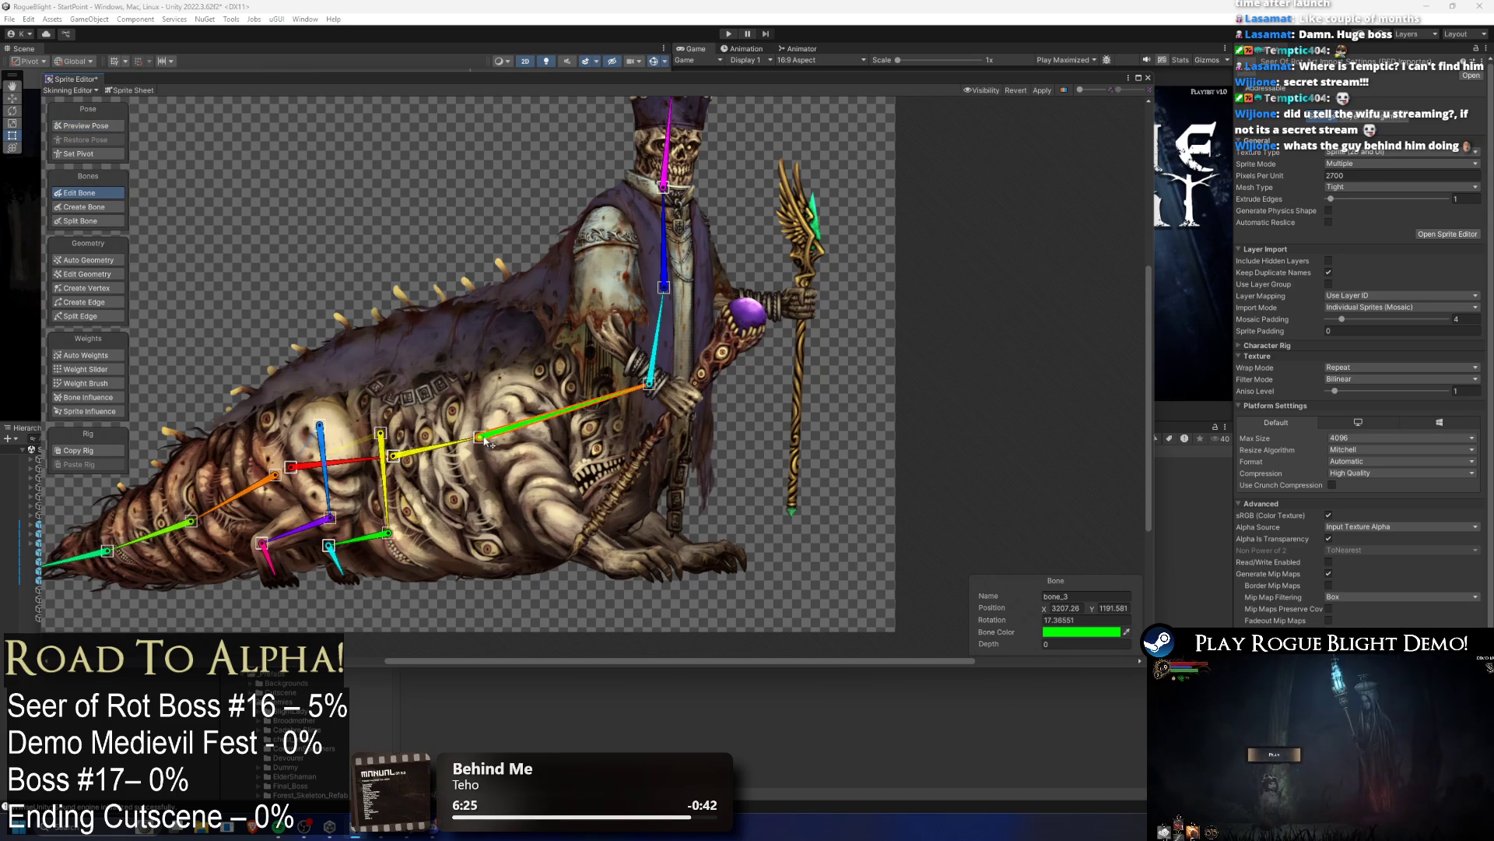
pyautogui.moveTo(390, 455); pyautogui.dragTo(391, 465)
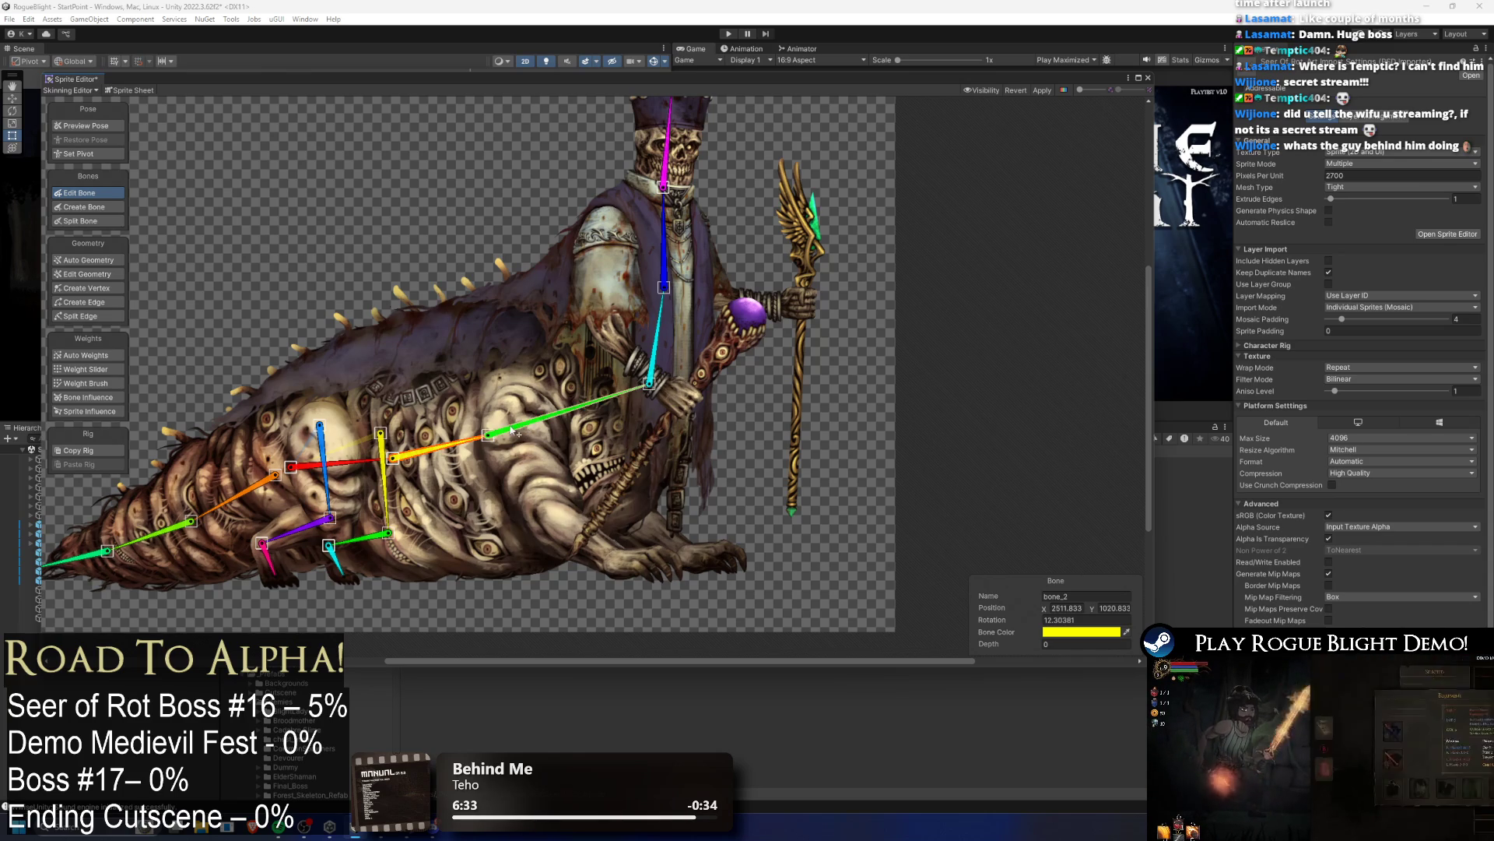
pyautogui.click(649, 380)
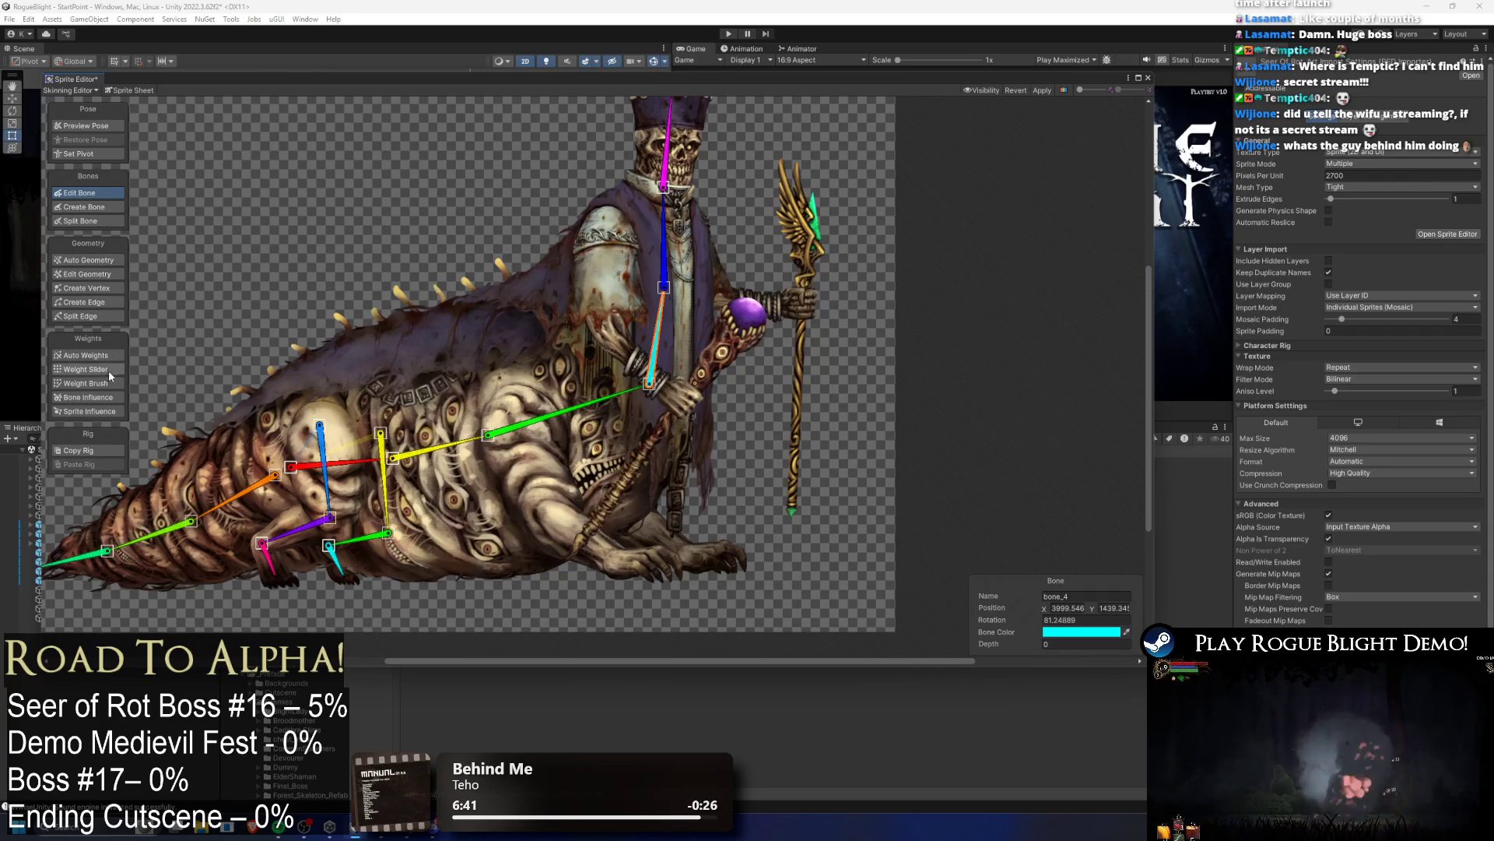
# Step: Create a new bone chain from bone_3 down the front leg out to the paw
pyautogui.click(83, 206)
pyautogui.click(508, 430)
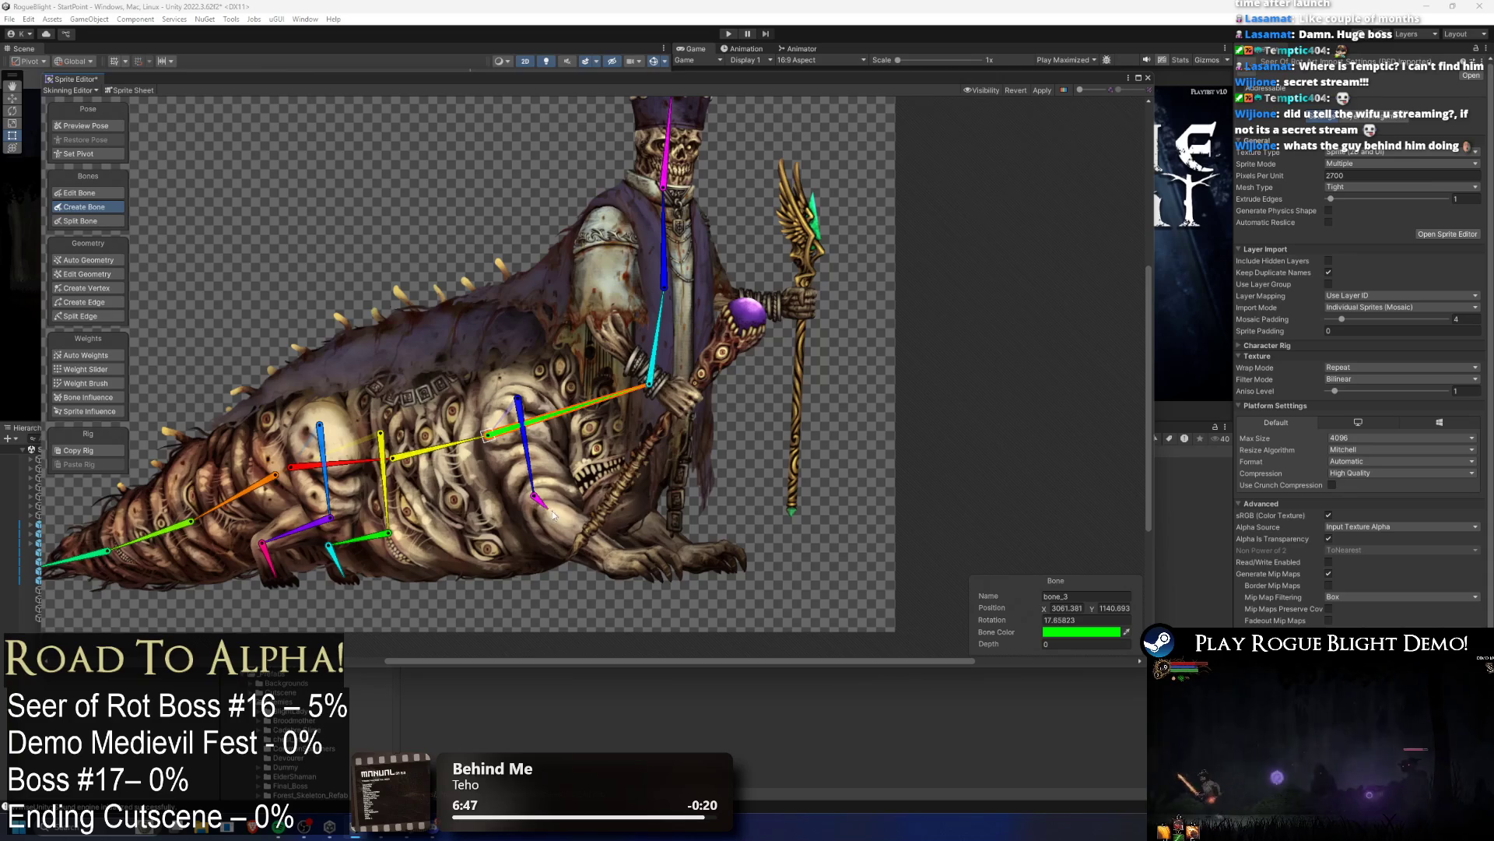
pyautogui.click(610, 561)
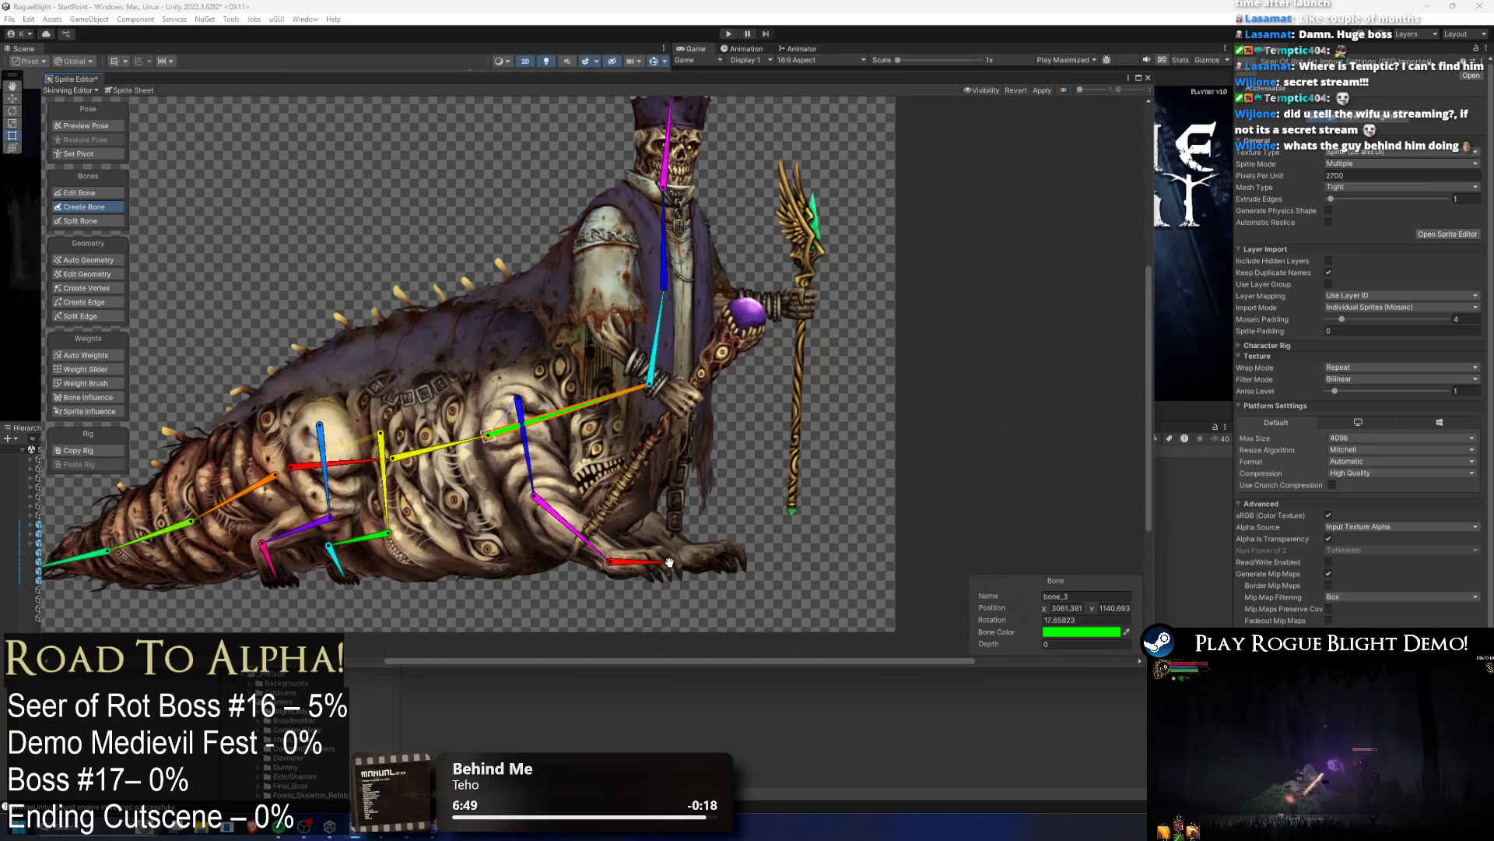
pyautogui.moveTo(519, 398); pyautogui.dragTo(515, 406)
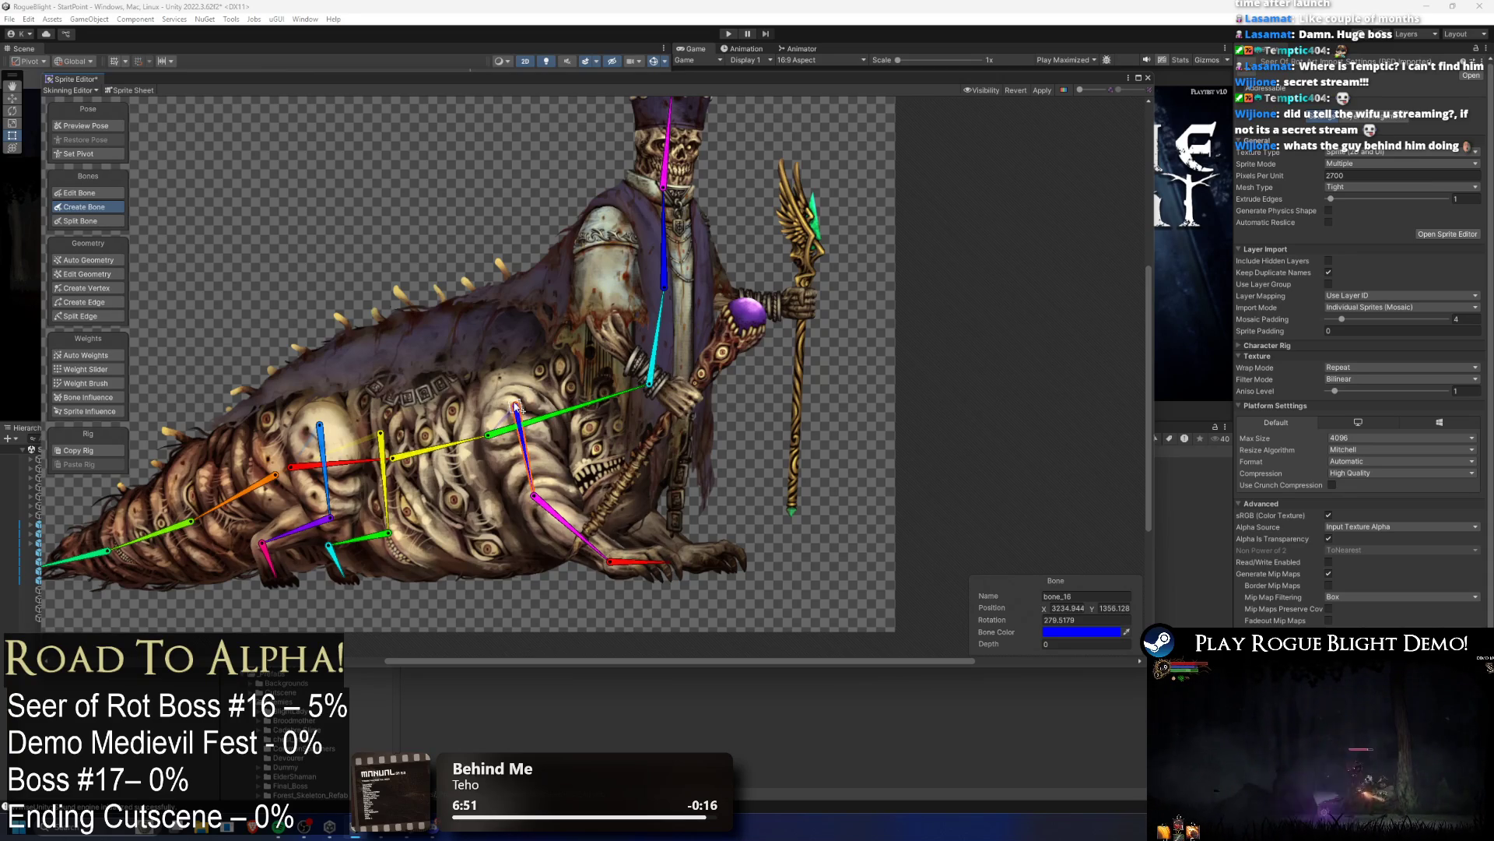
pyautogui.click(599, 387)
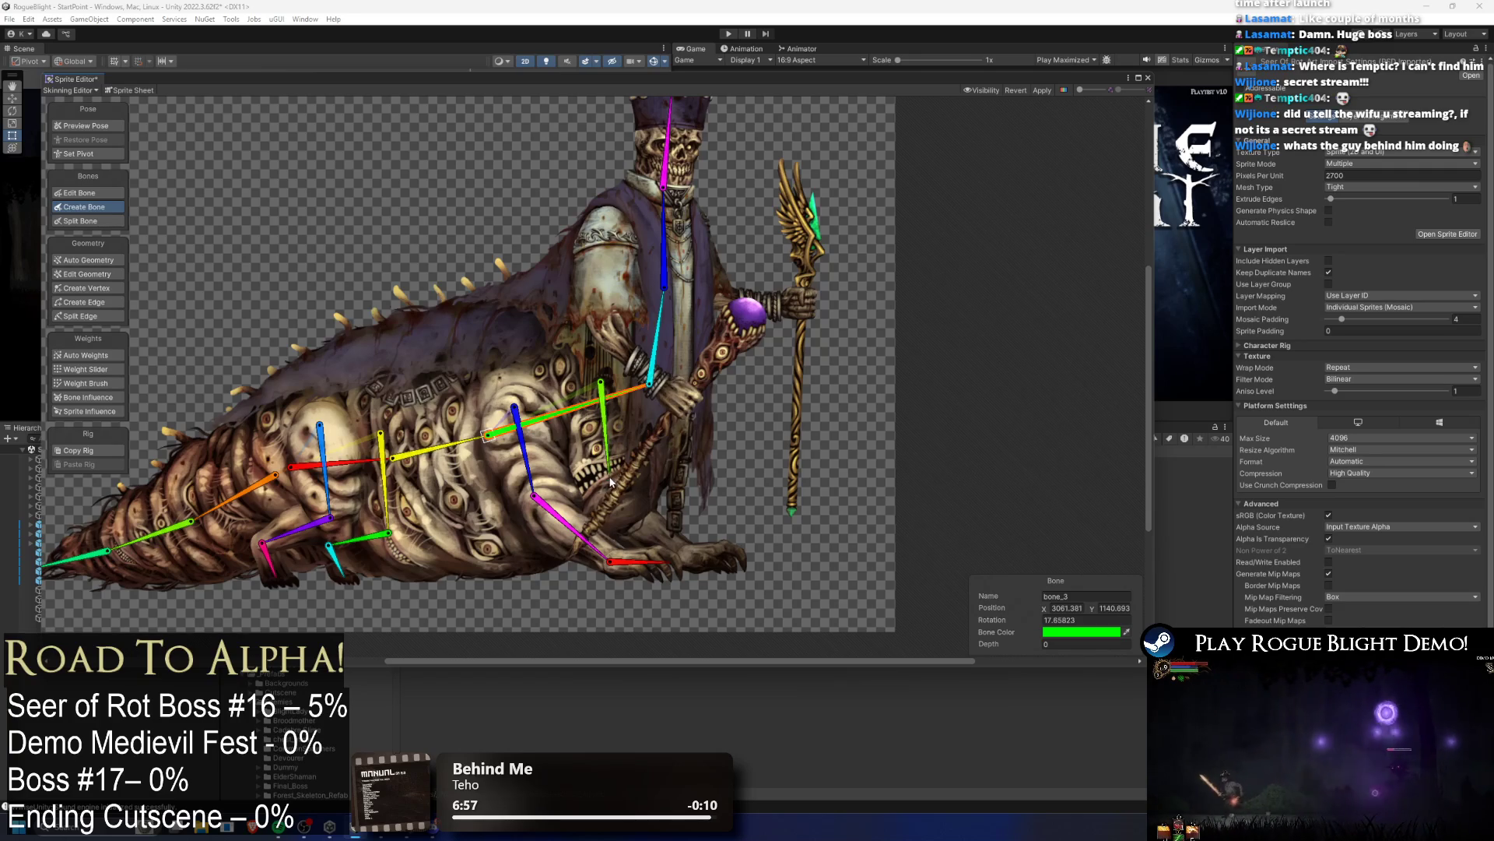
pyautogui.click(683, 557)
pyautogui.click(738, 557)
# Step: Move bone_19's head lower on the leg, check bone_21, and apply the rig
pyautogui.click(117, 126)
pyautogui.click(601, 451)
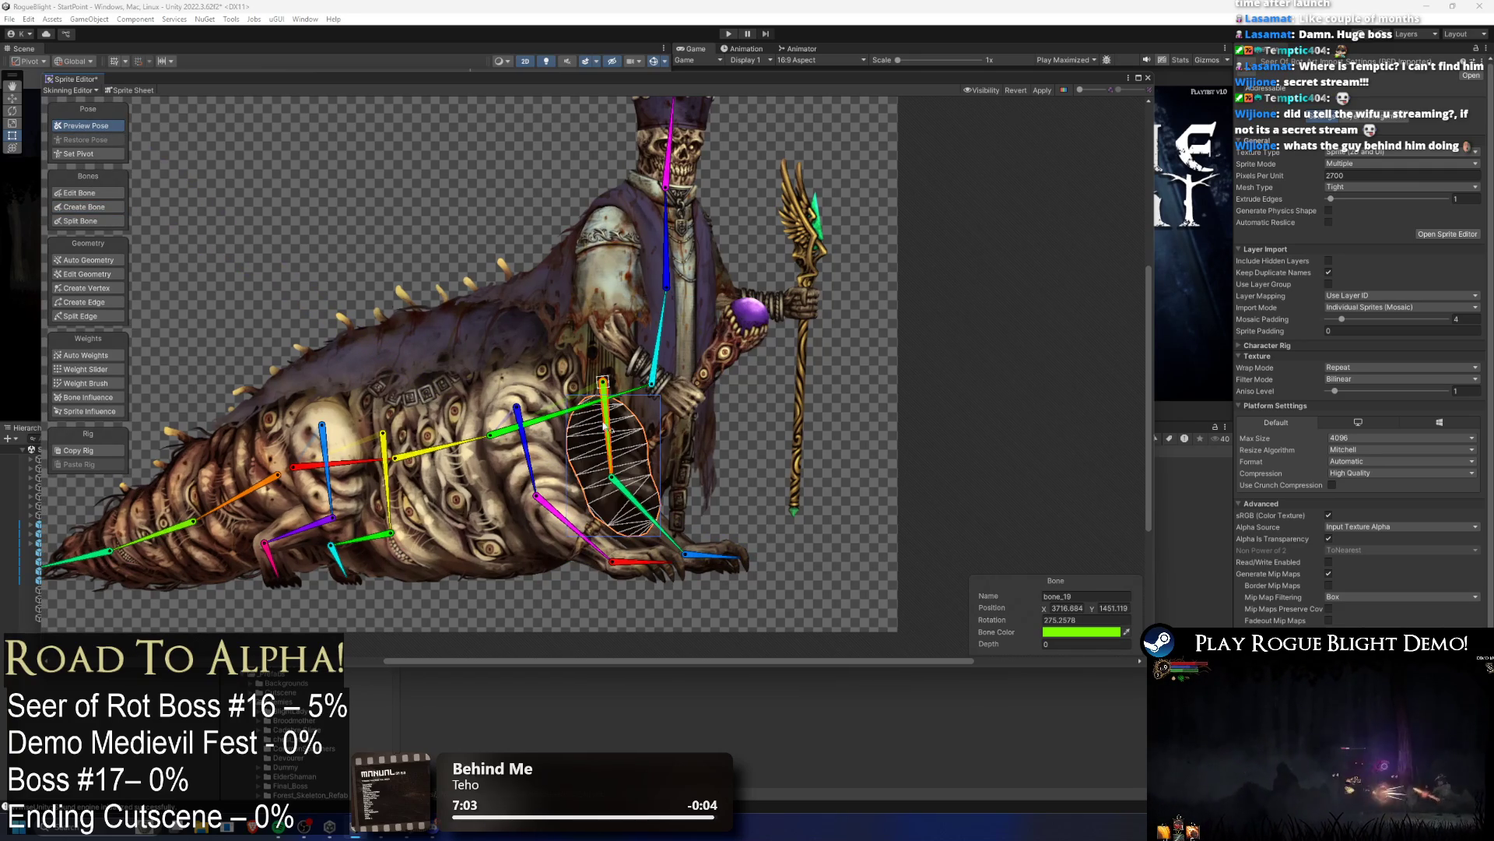
pyautogui.click(78, 192)
pyautogui.moveTo(603, 383); pyautogui.dragTo(618, 508)
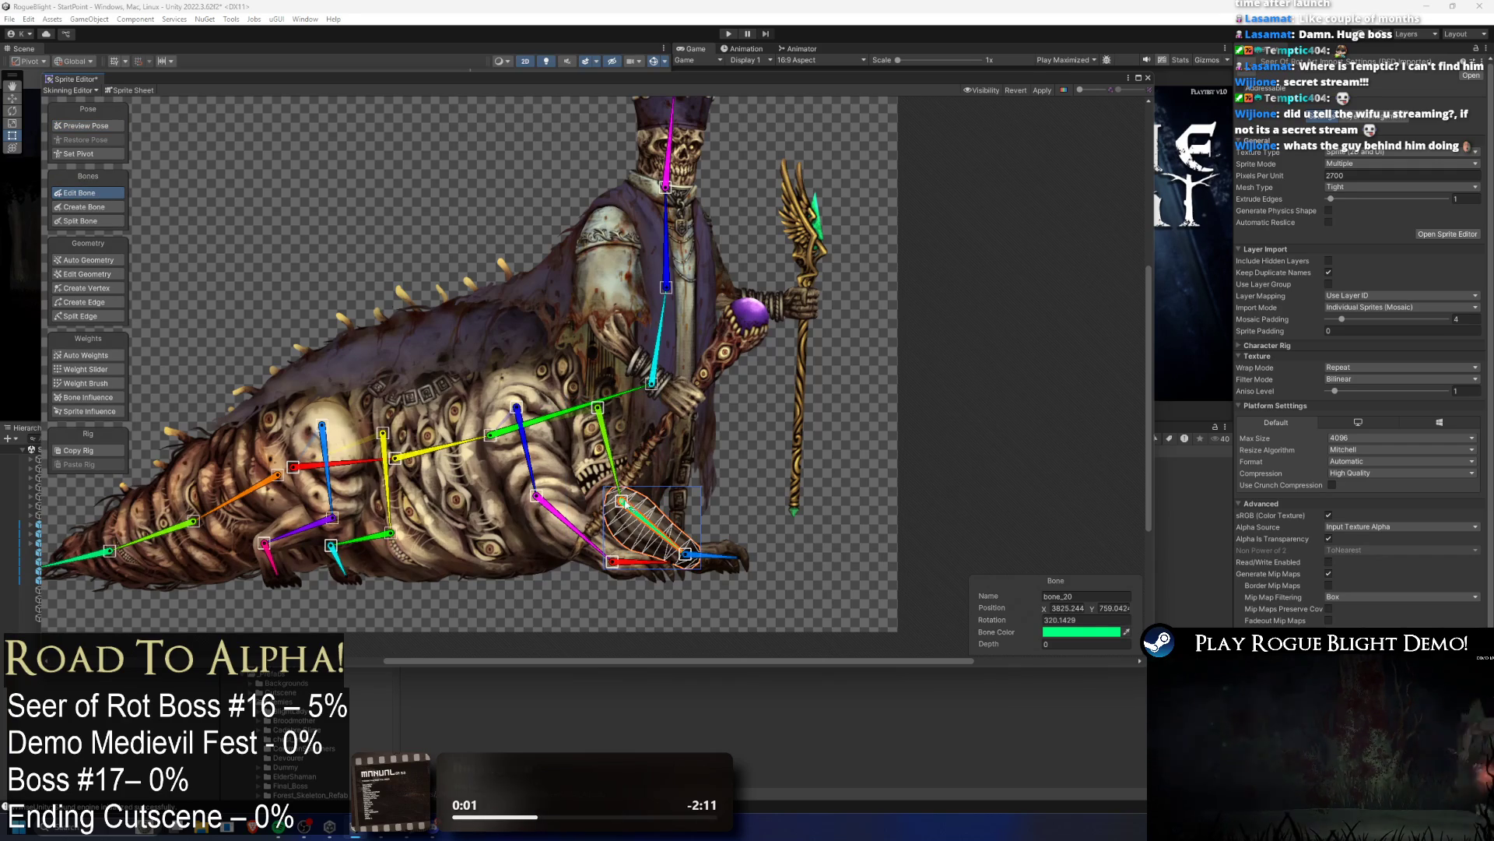
pyautogui.scroll(5, 740, 572)
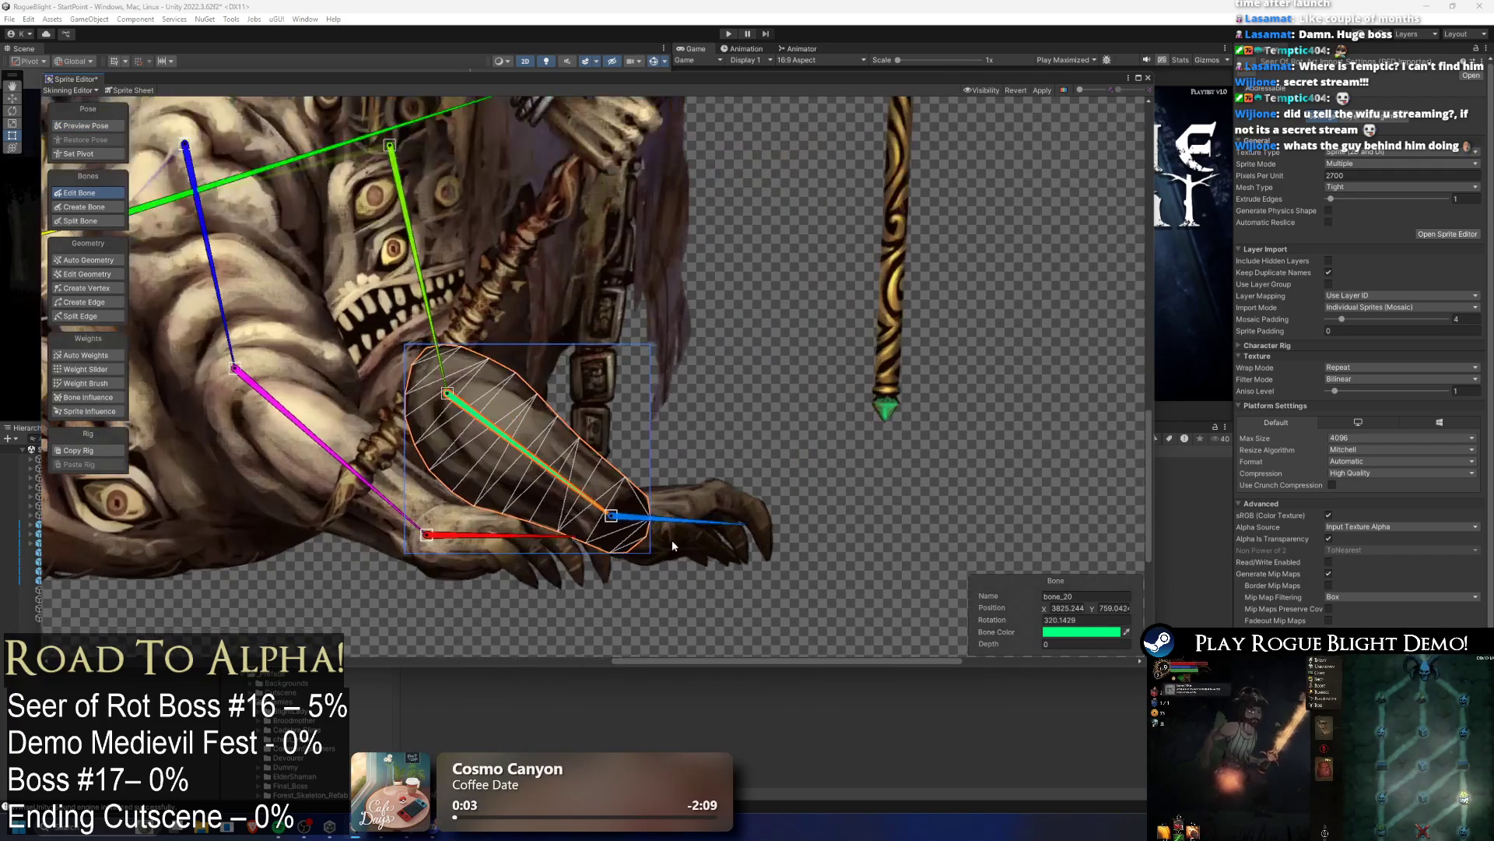
pyautogui.click(621, 523)
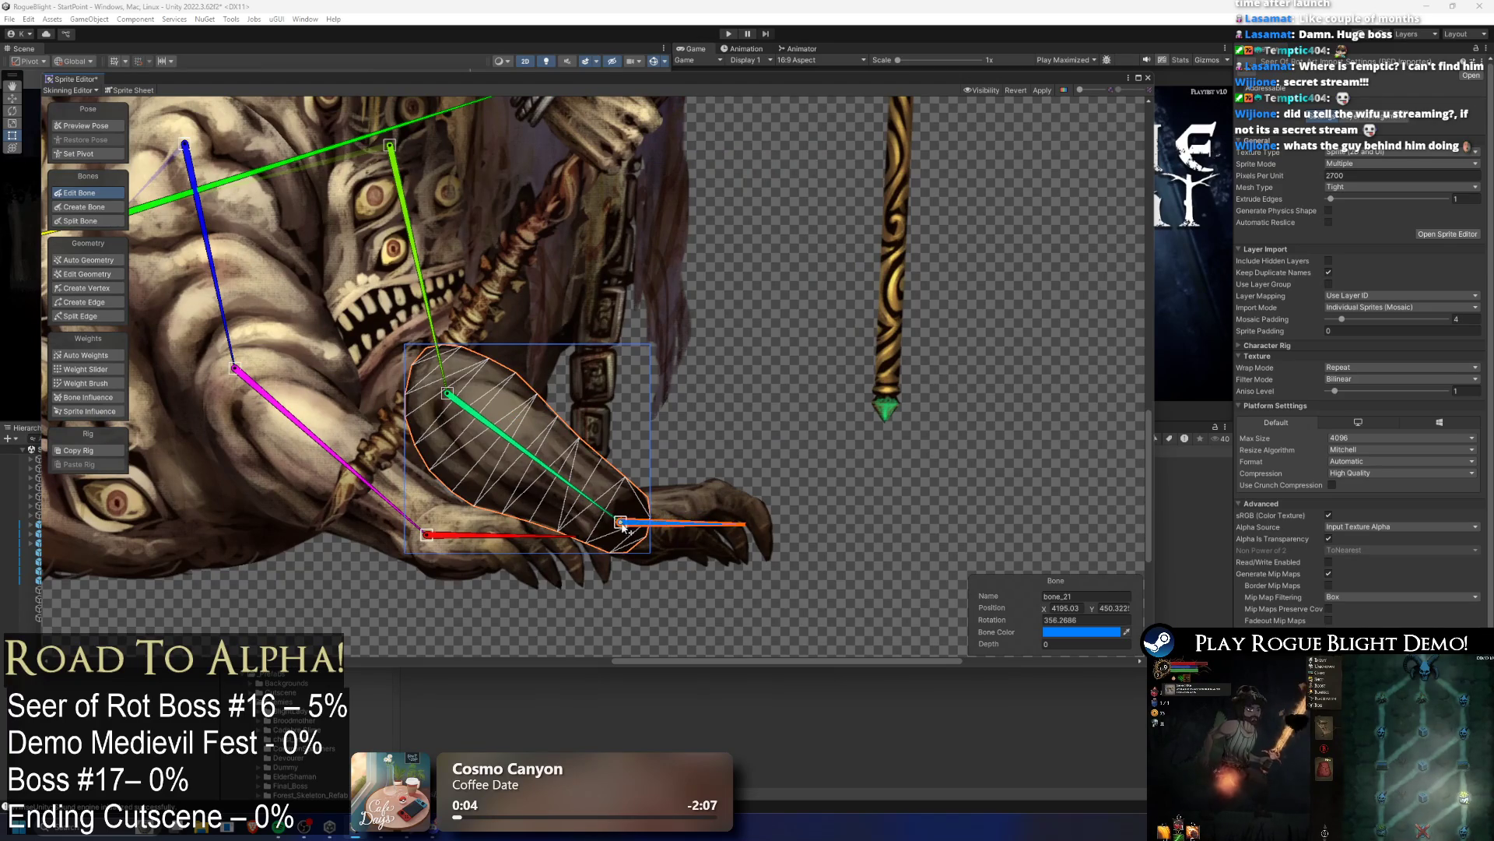
pyautogui.scroll(-6, 739, 428)
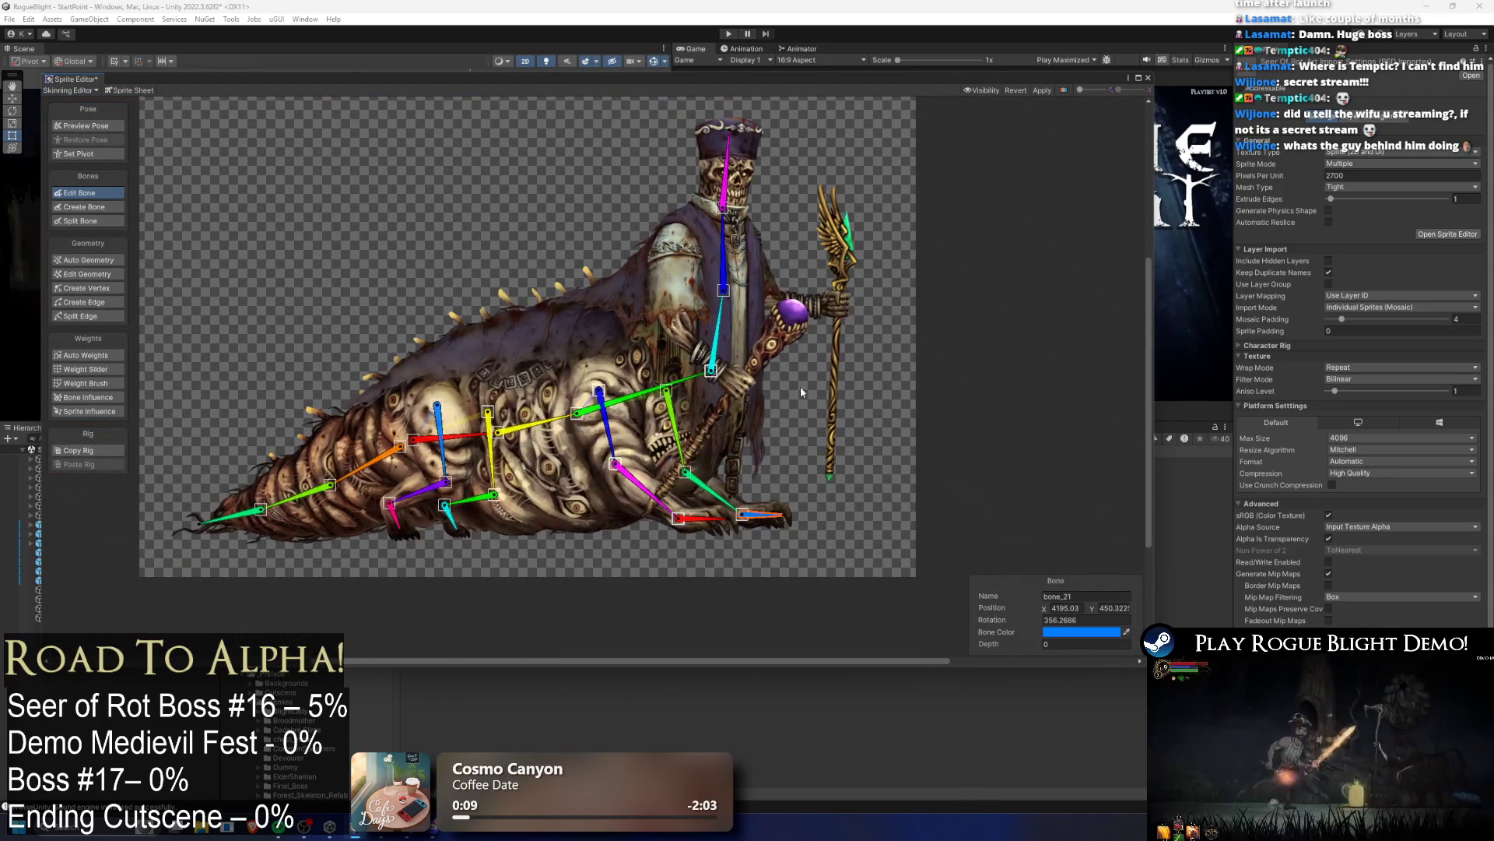
pyautogui.click(1042, 90)
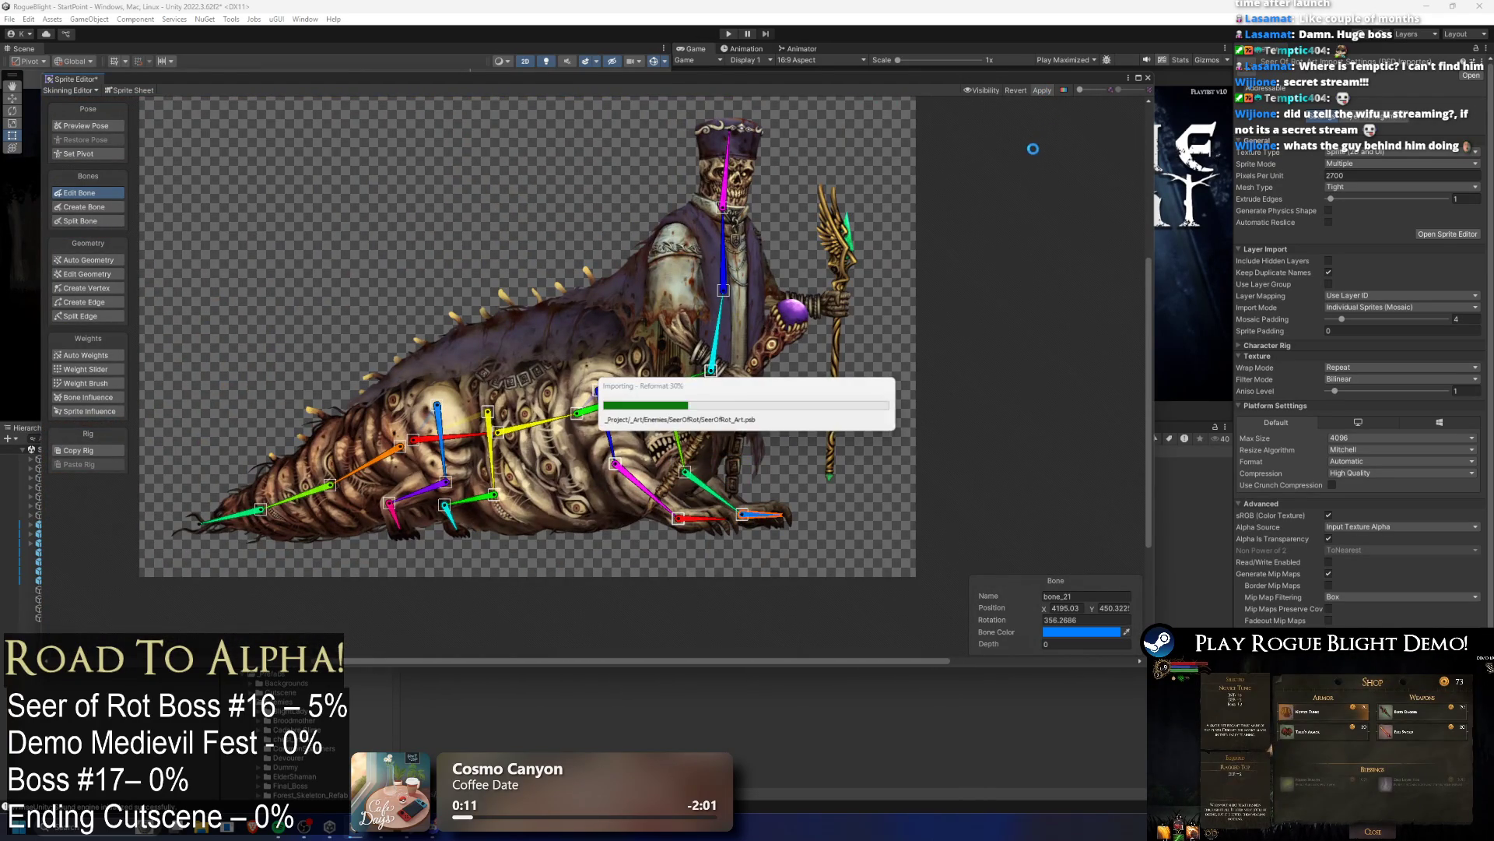
# Step: Add upper-arm, forearm and hand bones down the near arm from the torso bone
pyautogui.click(86, 207)
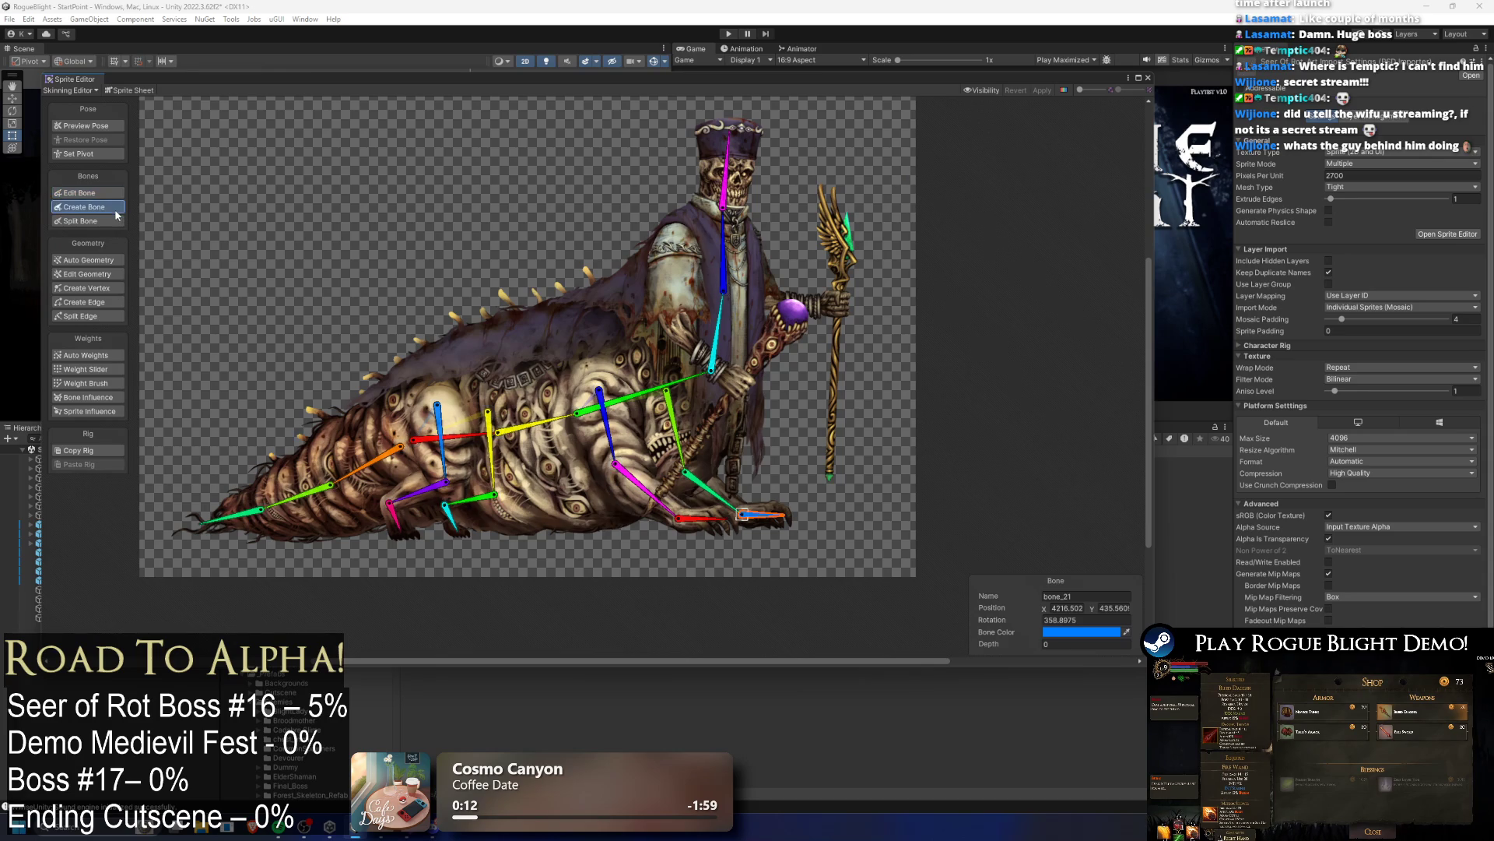
pyautogui.click(726, 259)
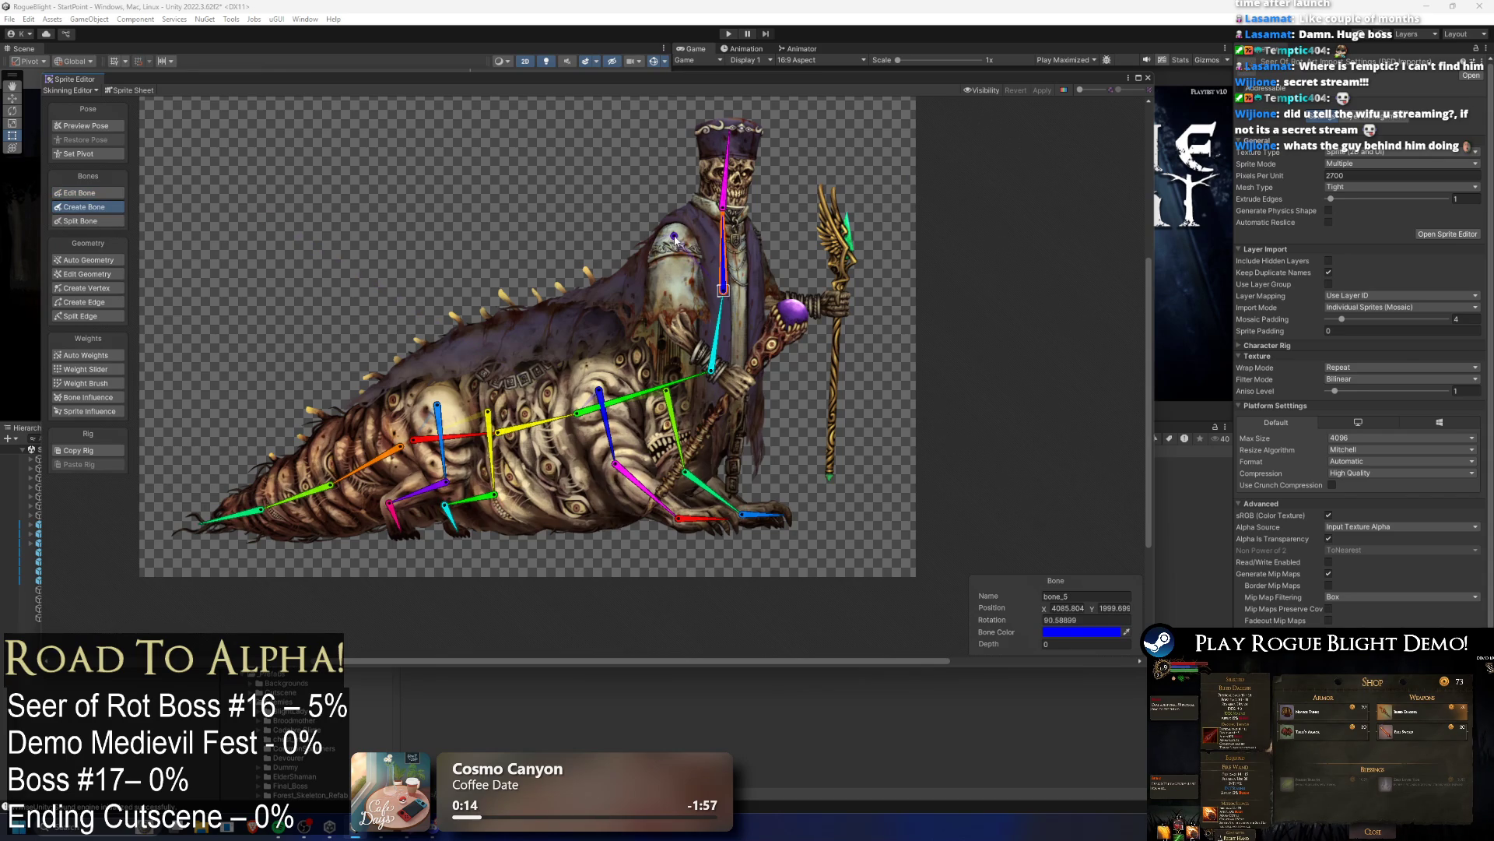
pyautogui.click(668, 313)
pyautogui.click(713, 371)
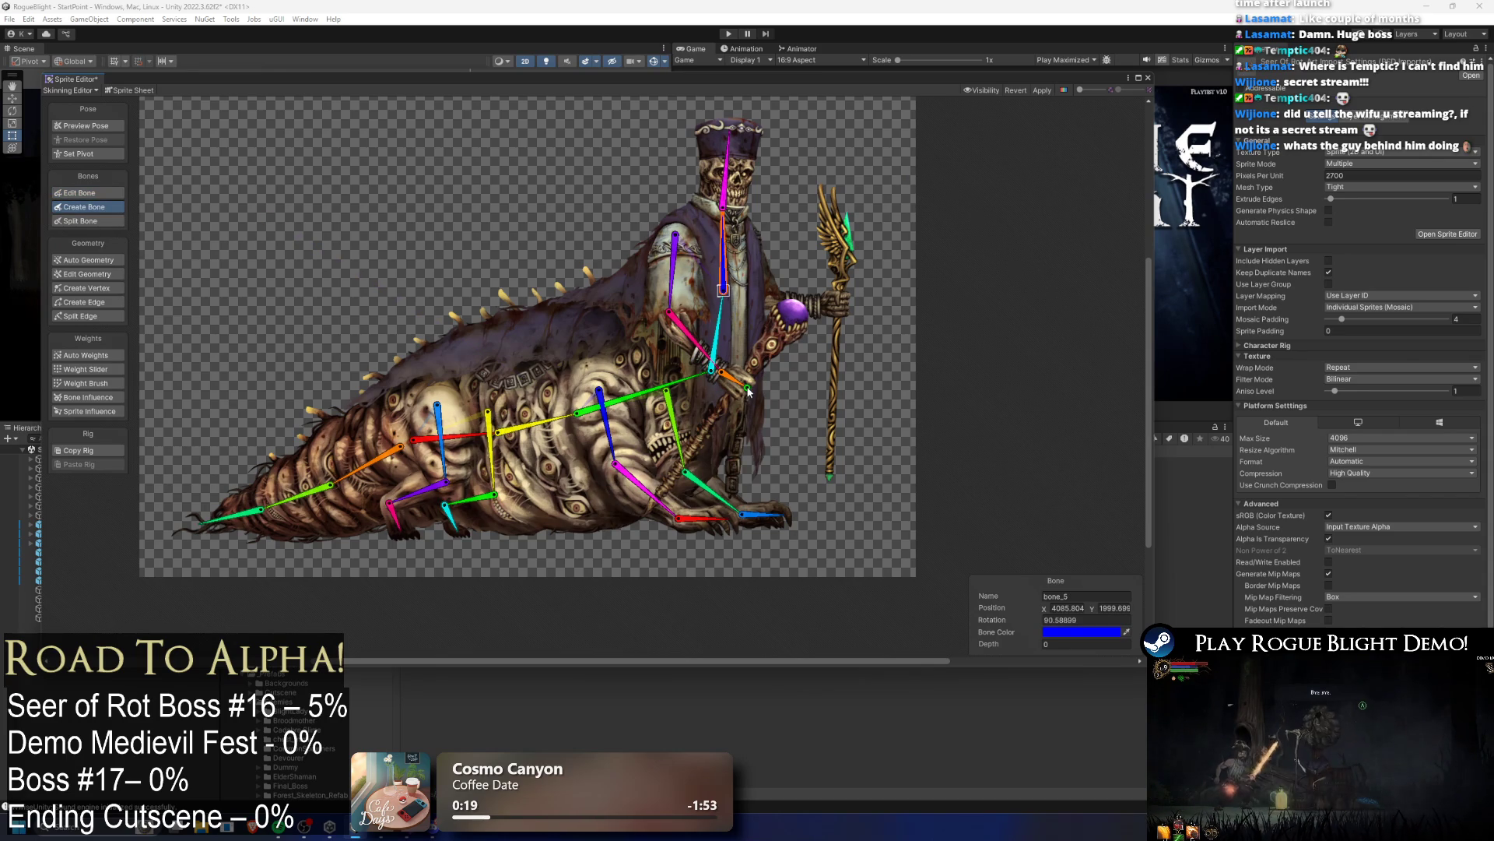
pyautogui.click(746, 385)
# Step: Add upper-arm and forearm bones down the staff arm to the hand
pyautogui.scroll(2, 700, 327)
pyautogui.click(652, 263)
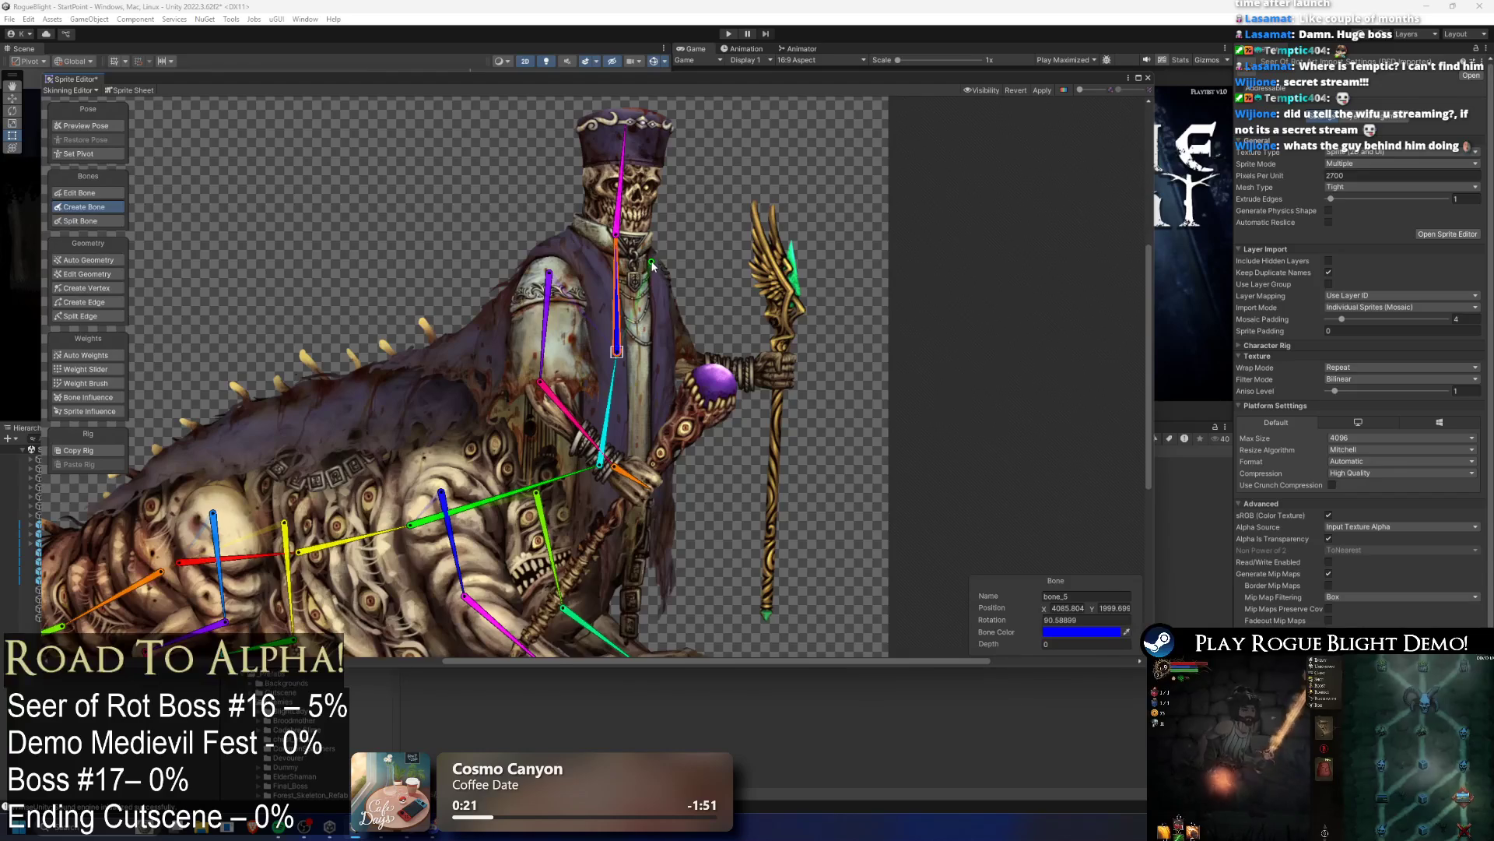
pyautogui.click(669, 360)
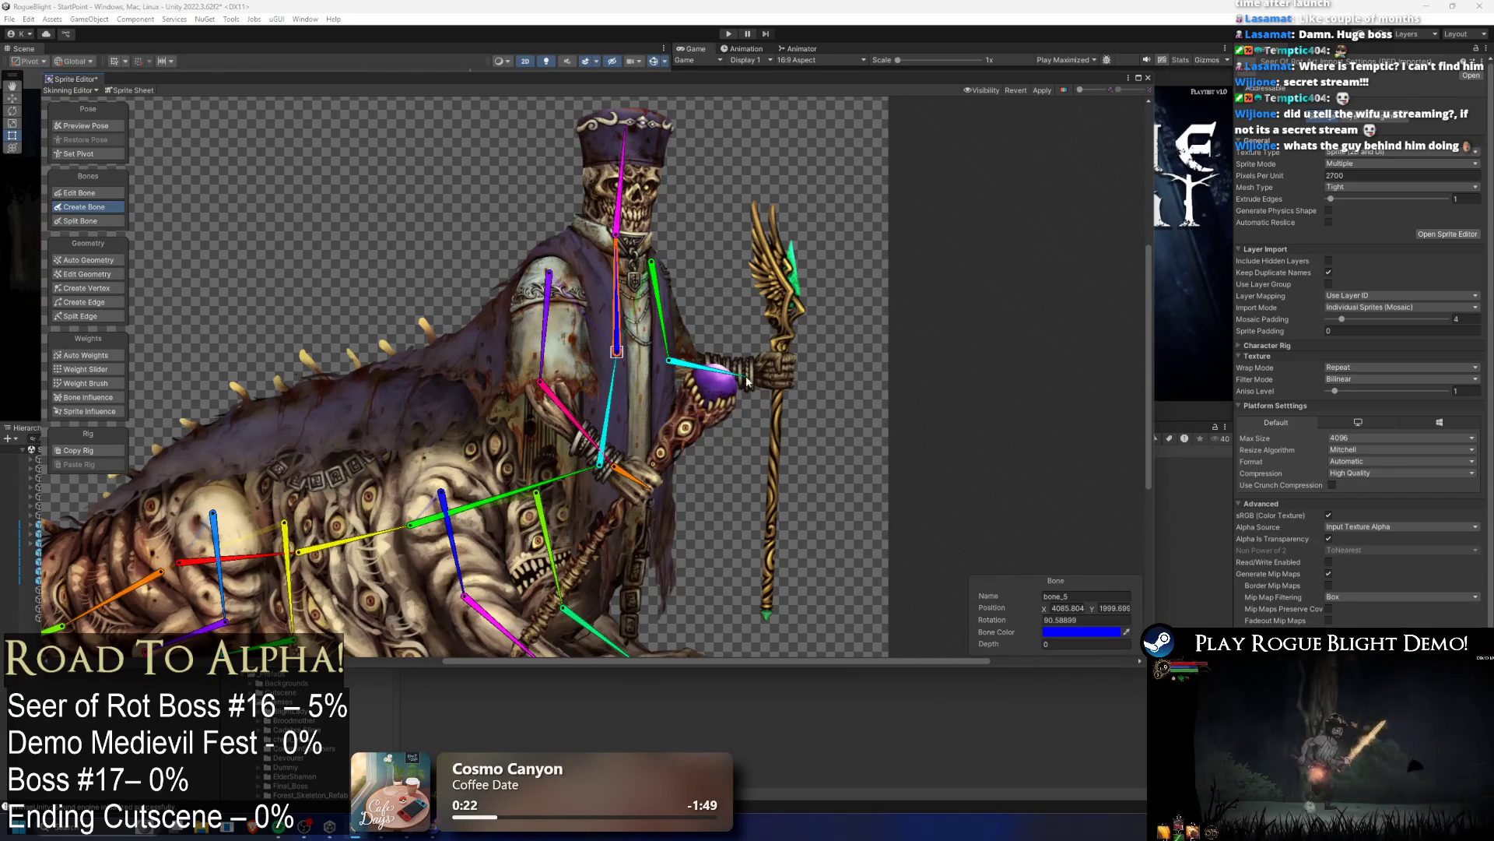
pyautogui.click(746, 378)
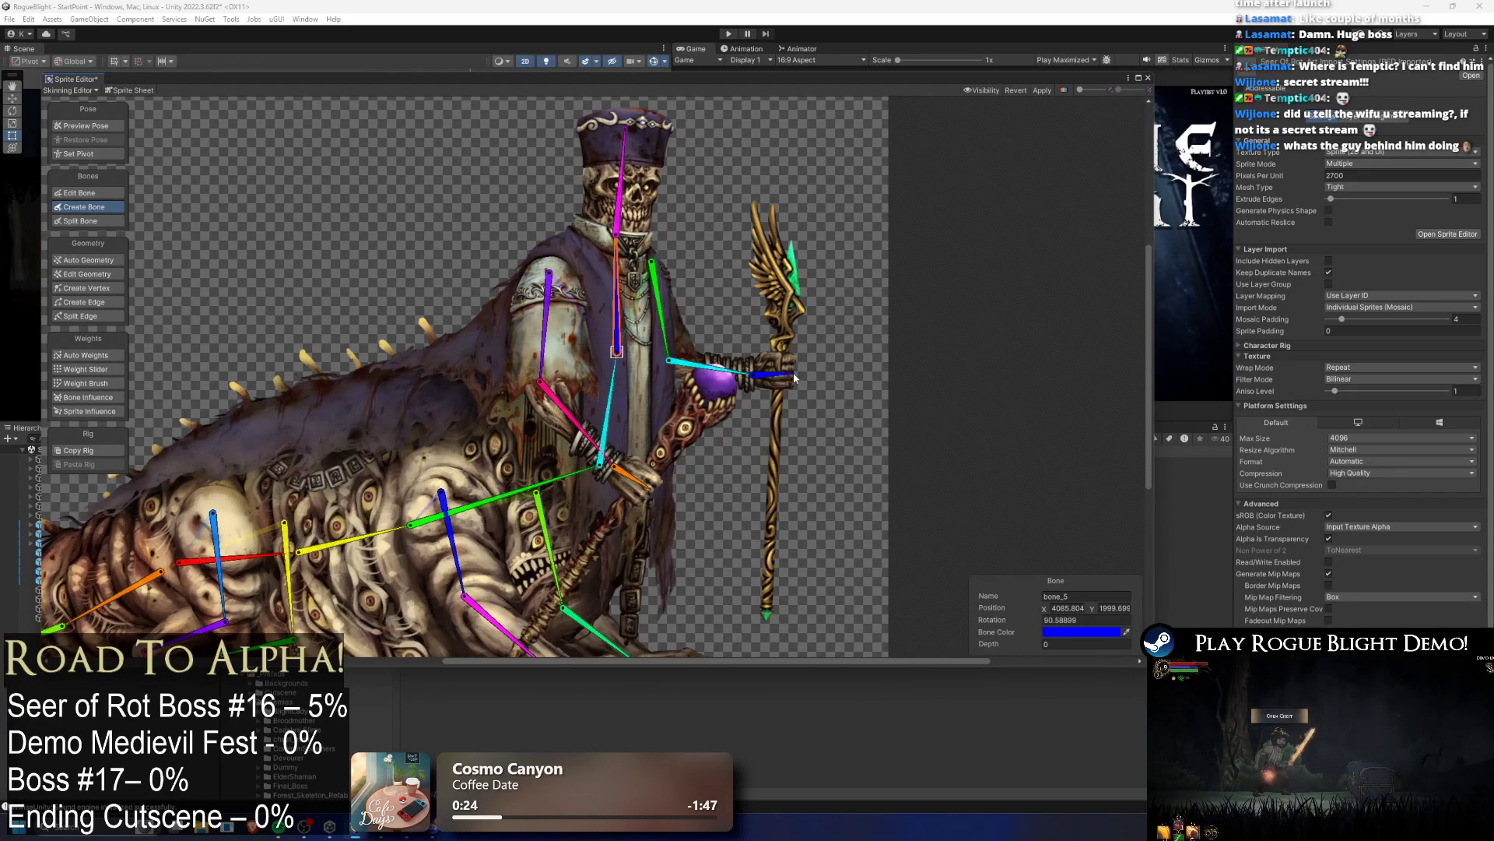
# Step: Line up the staff arm's elbow joint and forearm start on the sleeve
pyautogui.click(85, 125)
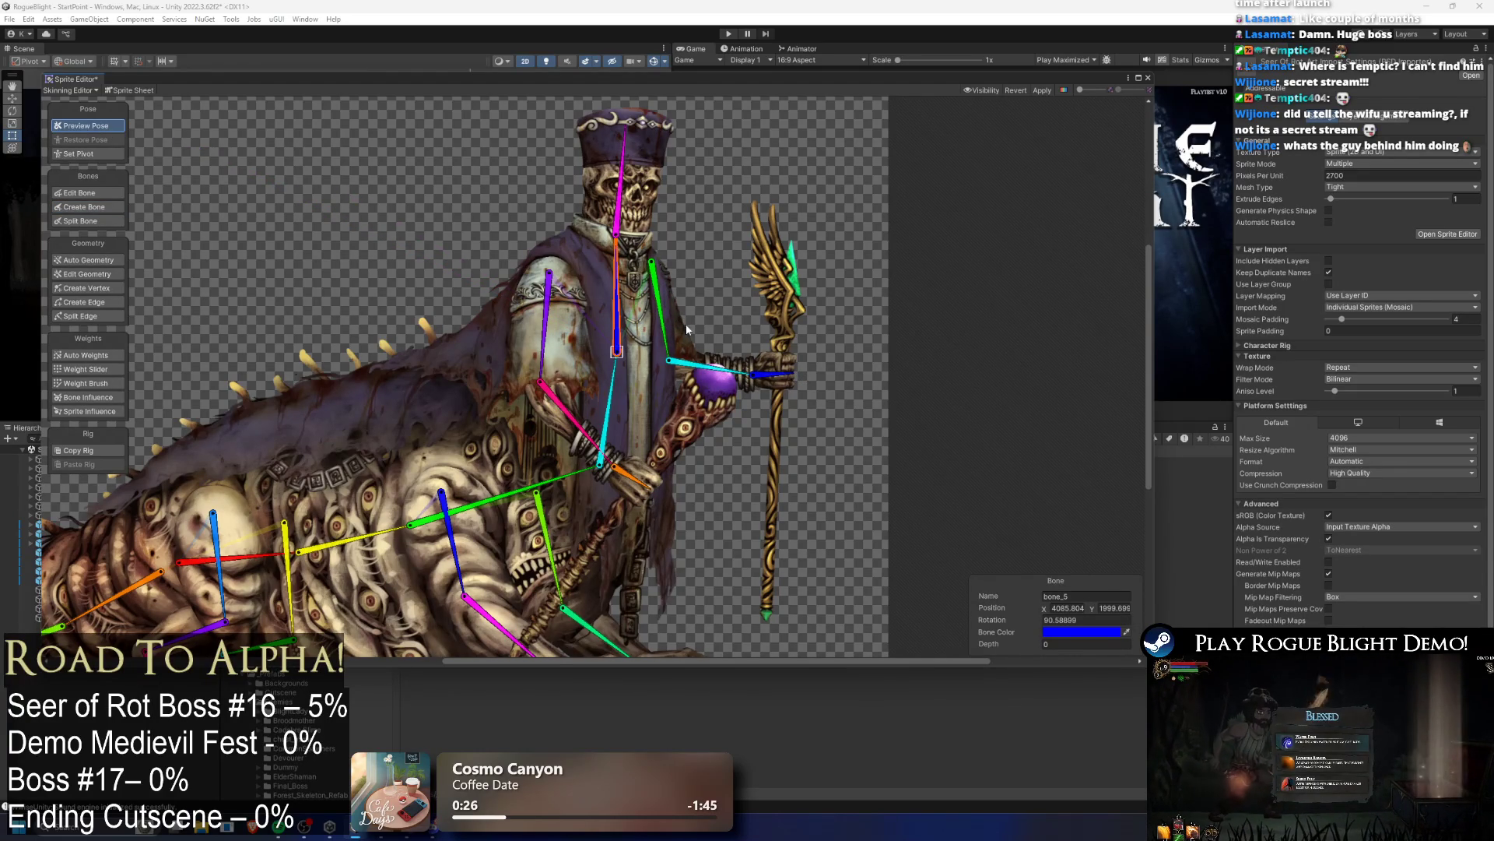
pyautogui.click(664, 327)
pyautogui.click(85, 192)
pyautogui.moveTo(652, 260); pyautogui.dragTo(632, 255)
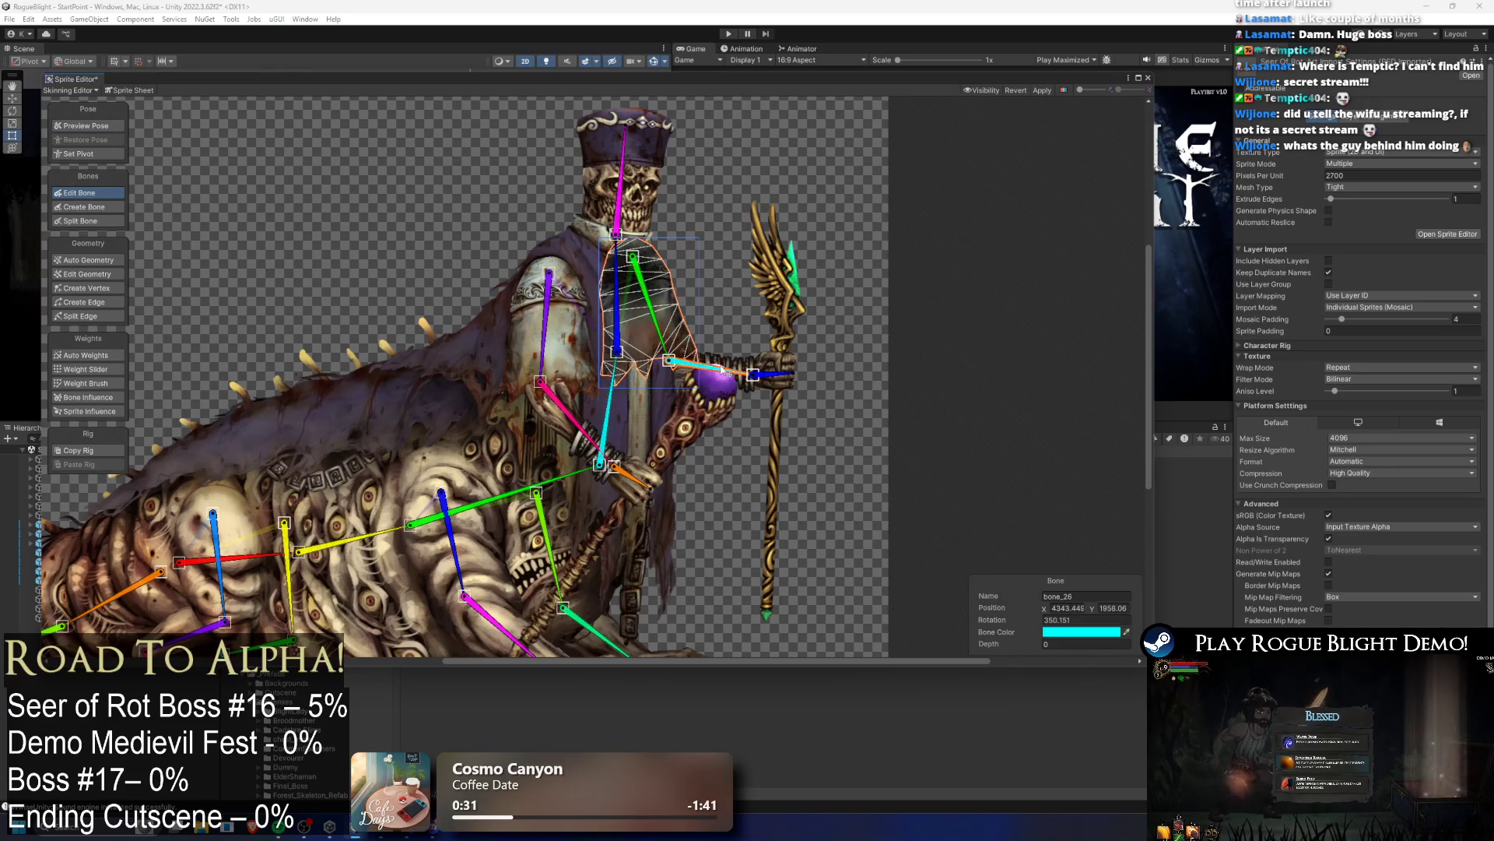
pyautogui.click(683, 366)
pyautogui.moveTo(685, 371); pyautogui.dragTo(646, 348)
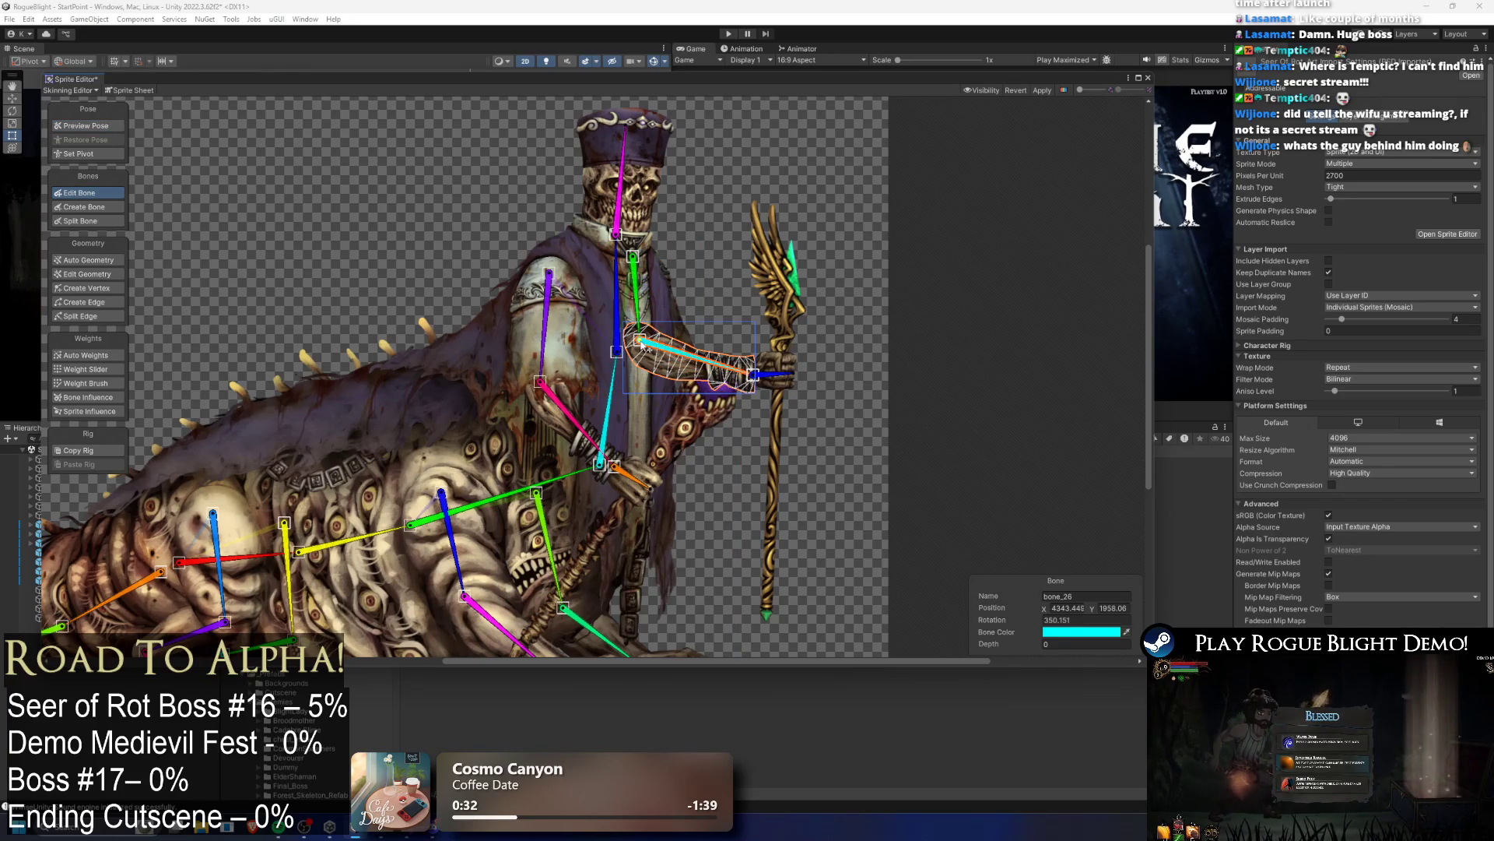
pyautogui.scroll(5, 759, 380)
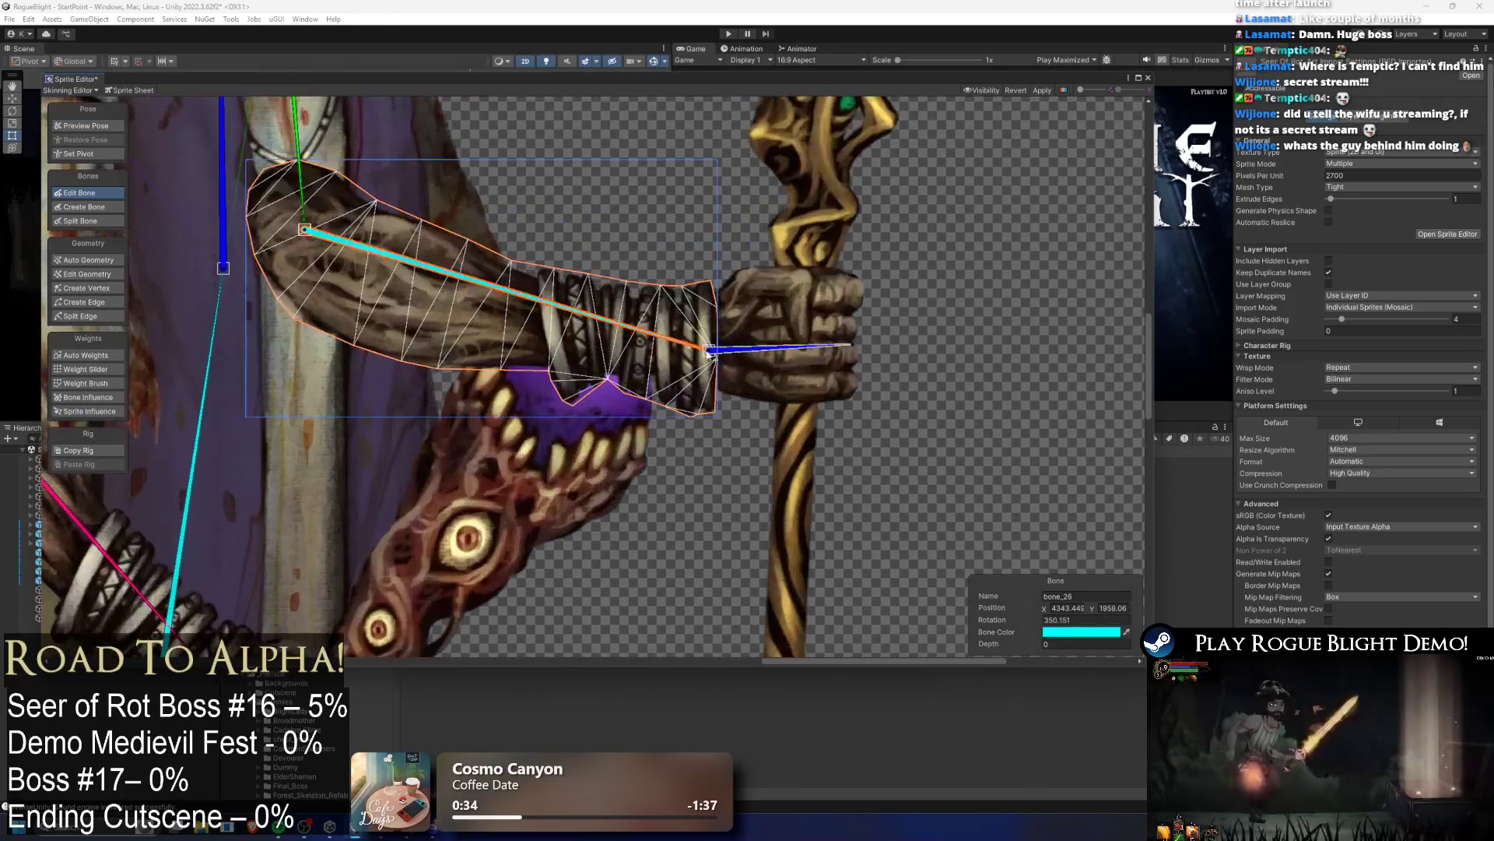
# Step: Select the staff hand bone bone_27, zoom out to review the full rig, and return to Create Bone
pyautogui.click(724, 349)
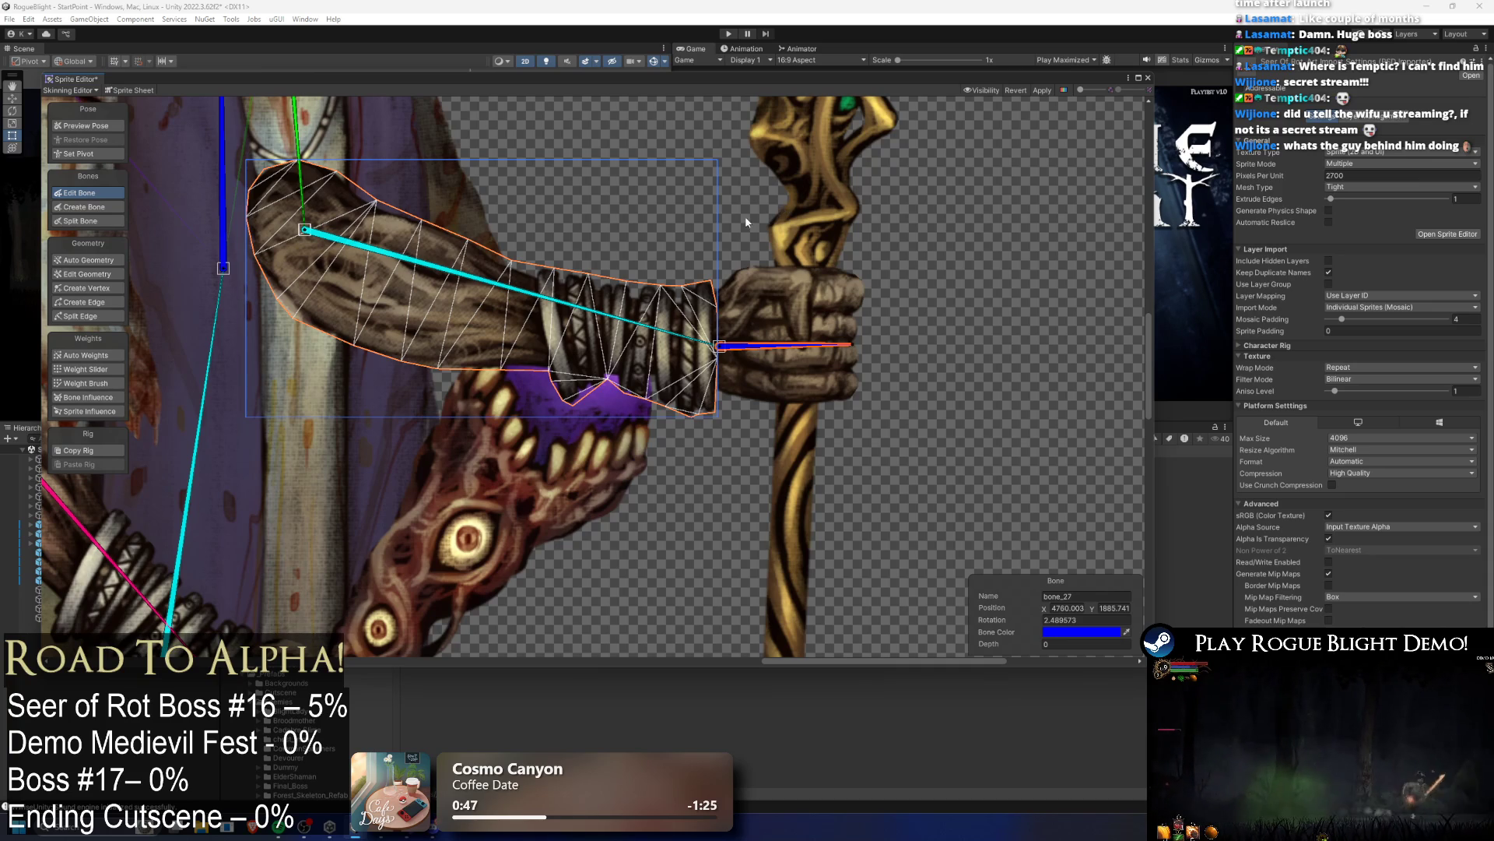
pyautogui.scroll(-2, 557, 311)
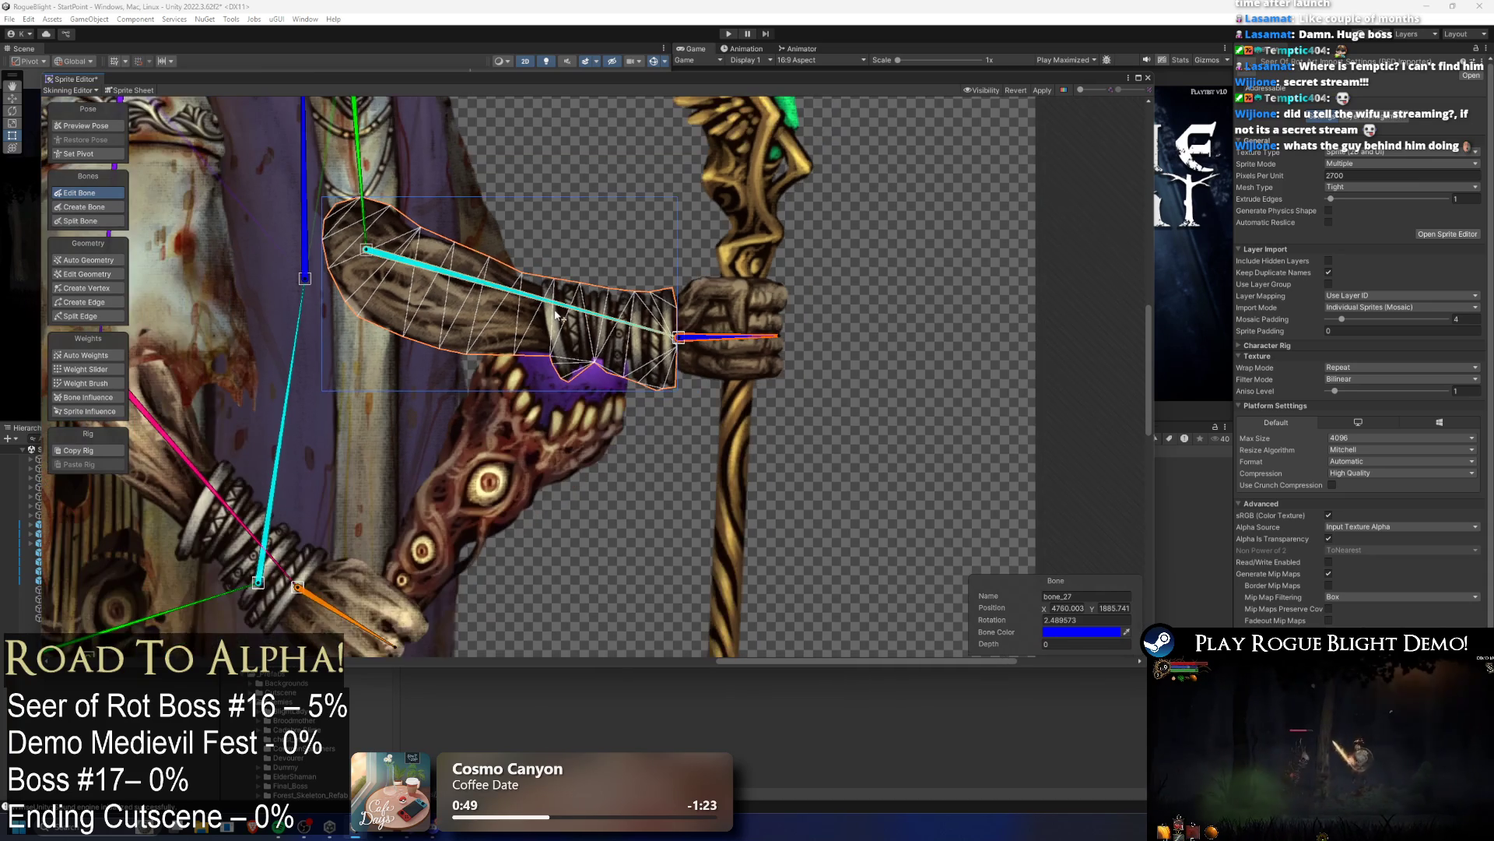
pyautogui.scroll(-2, 617, 359)
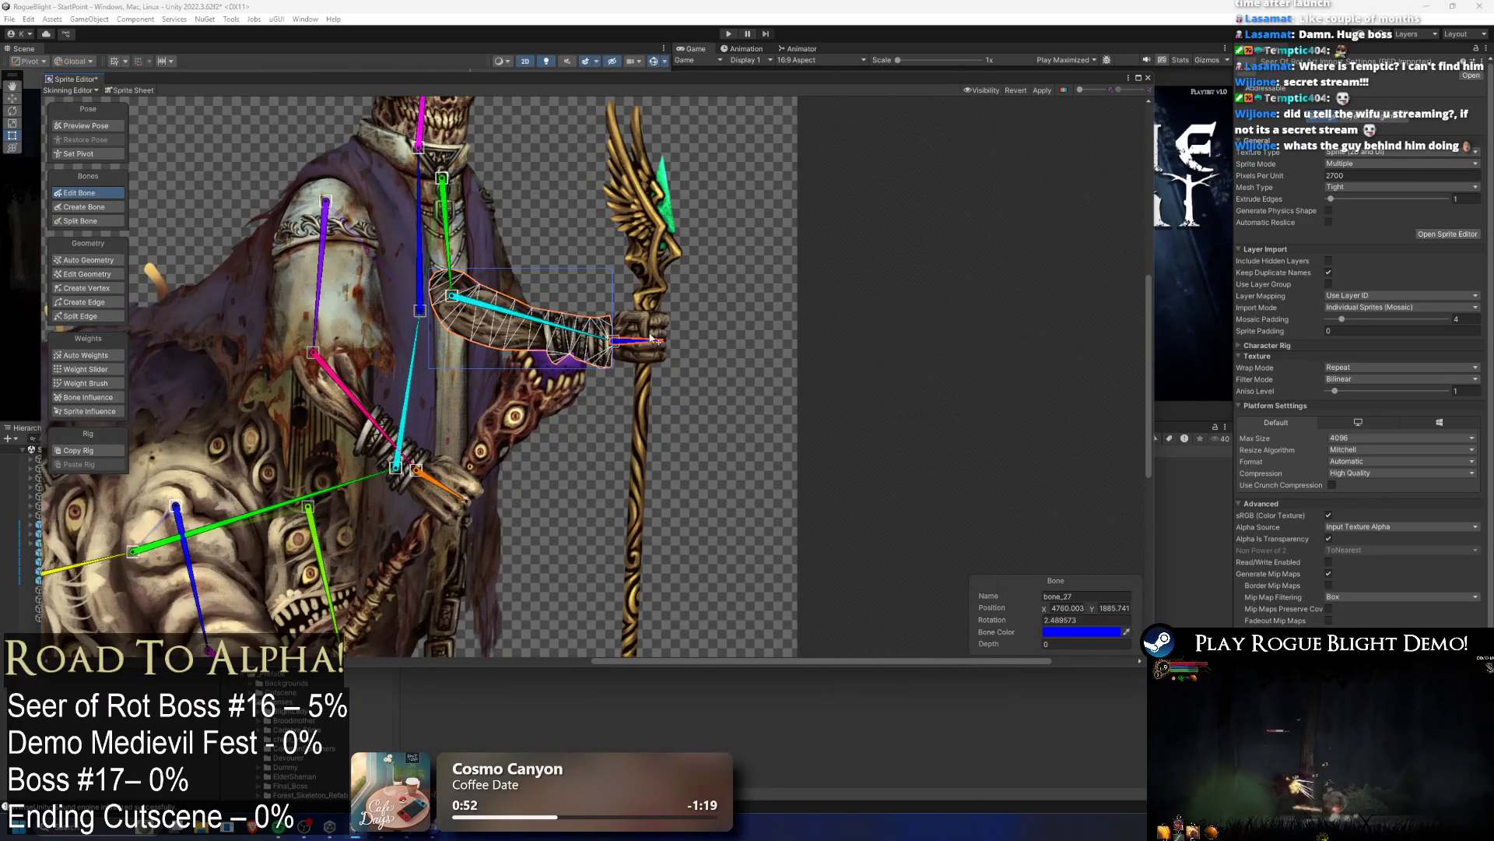
pyautogui.scroll(-3, 598, 310)
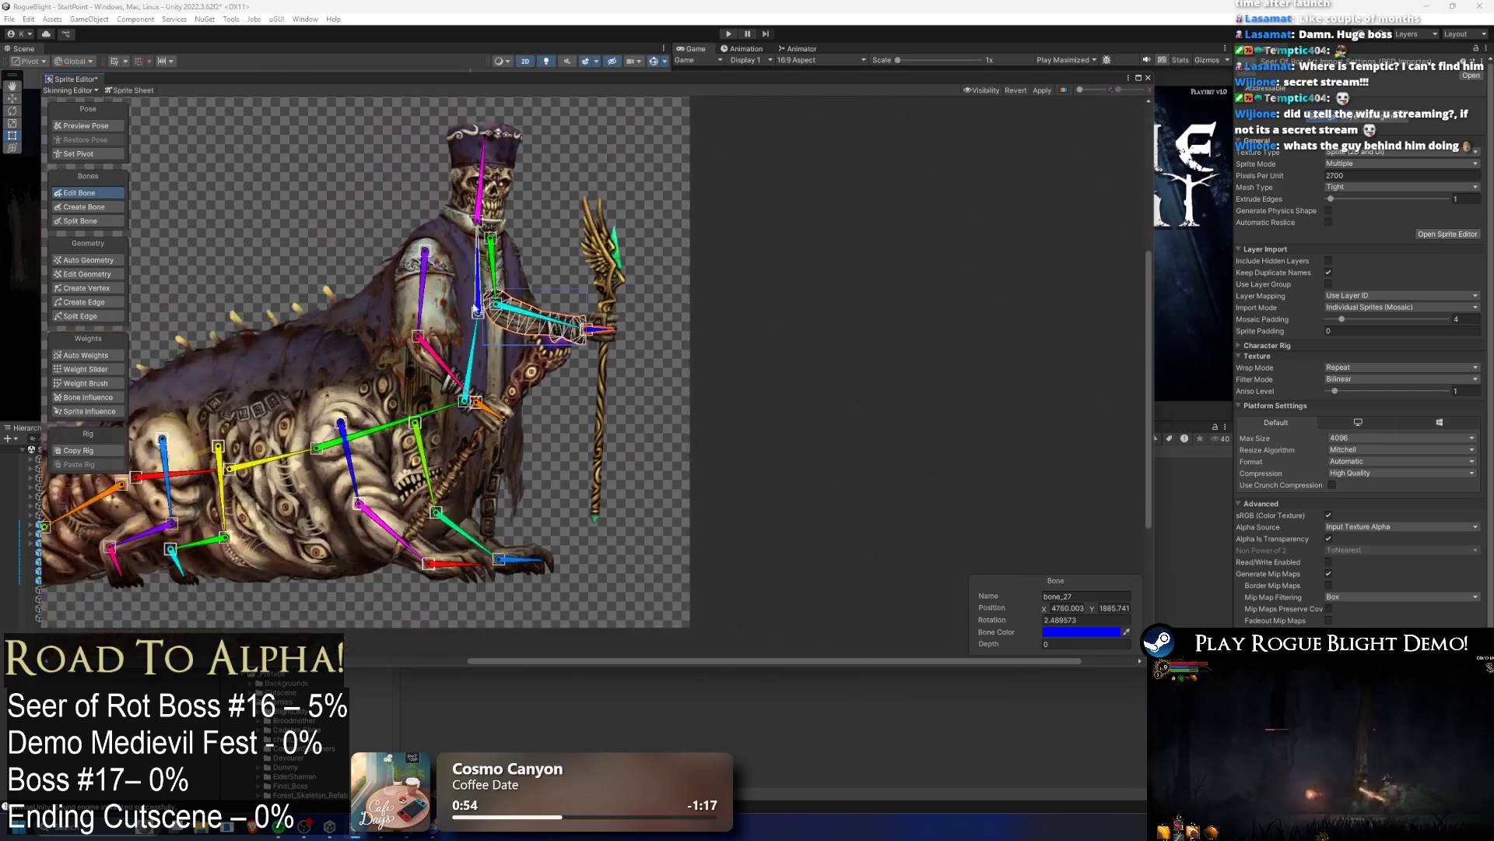
pyautogui.scroll(-2, 575, 338)
pyautogui.moveTo(575, 338)
pyautogui.mouseDown()
pyautogui.moveTo(469, 351)
pyautogui.moveTo(413, 418)
pyautogui.mouseUp()
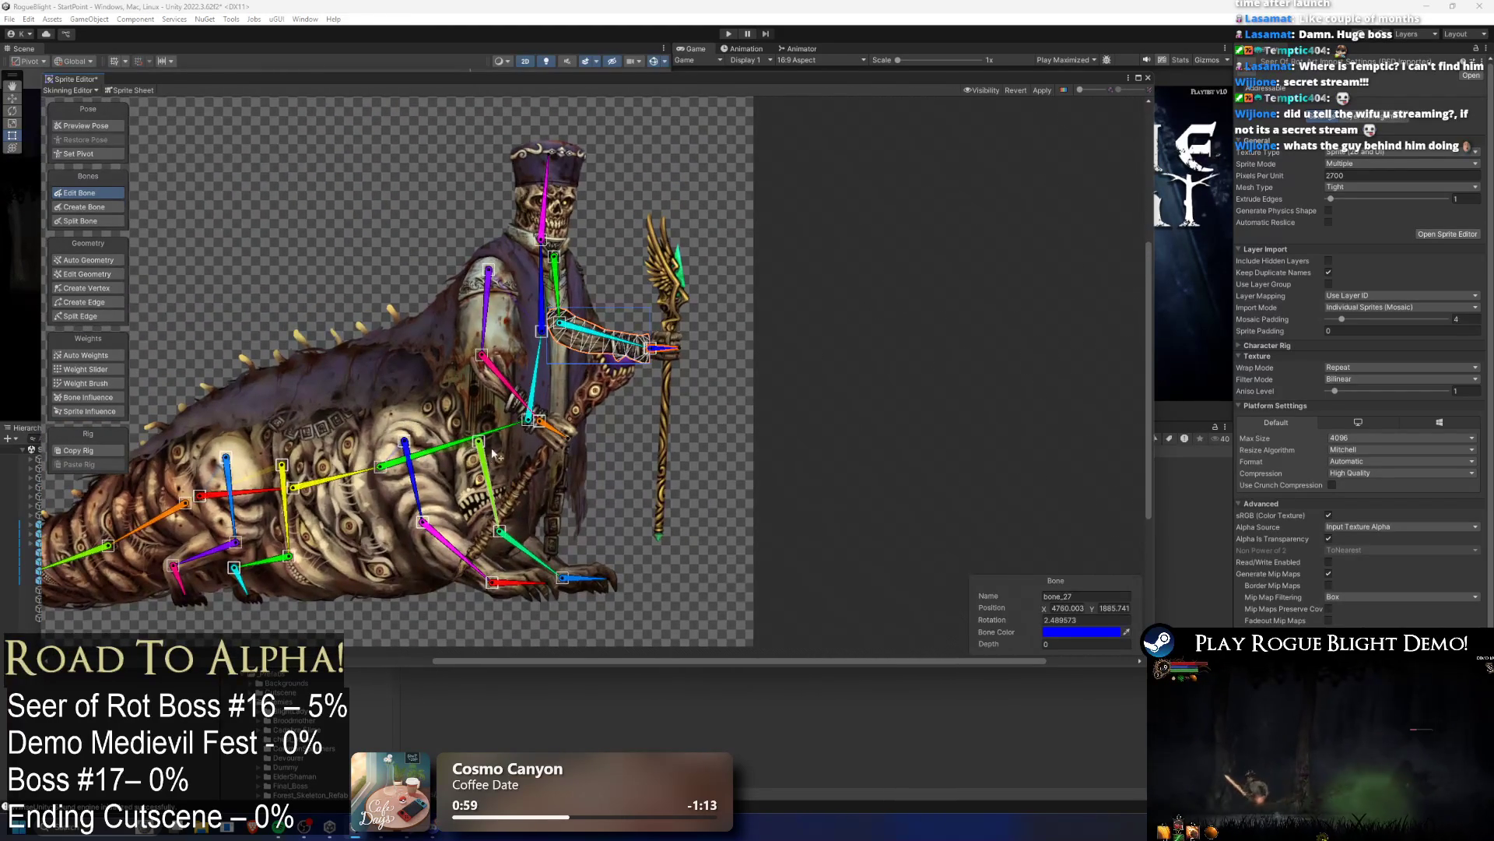
pyautogui.scroll(2, 578, 201)
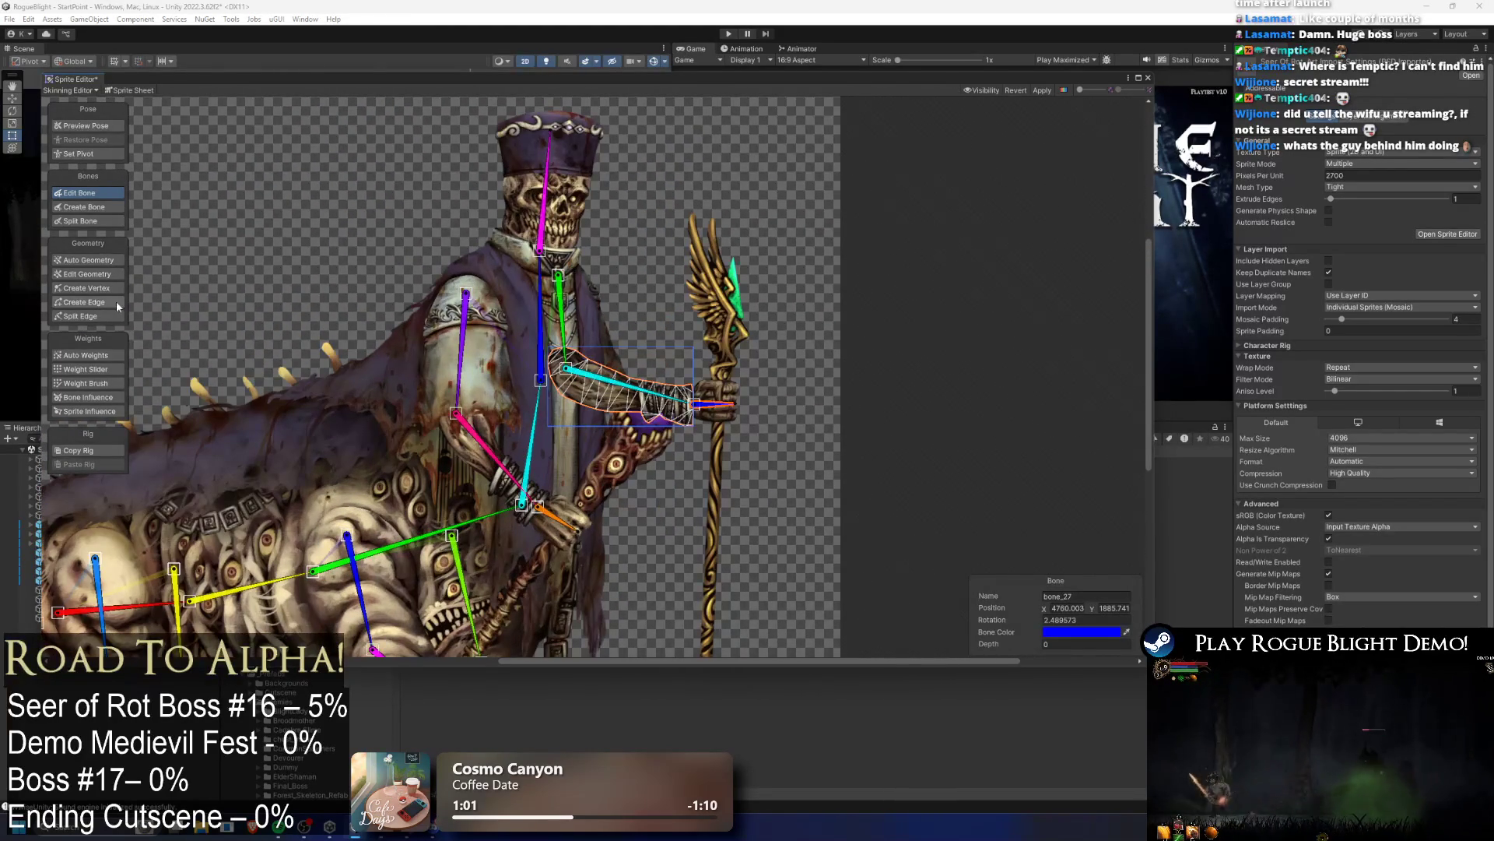
pyautogui.click(85, 206)
pyautogui.scroll(4, 545, 218)
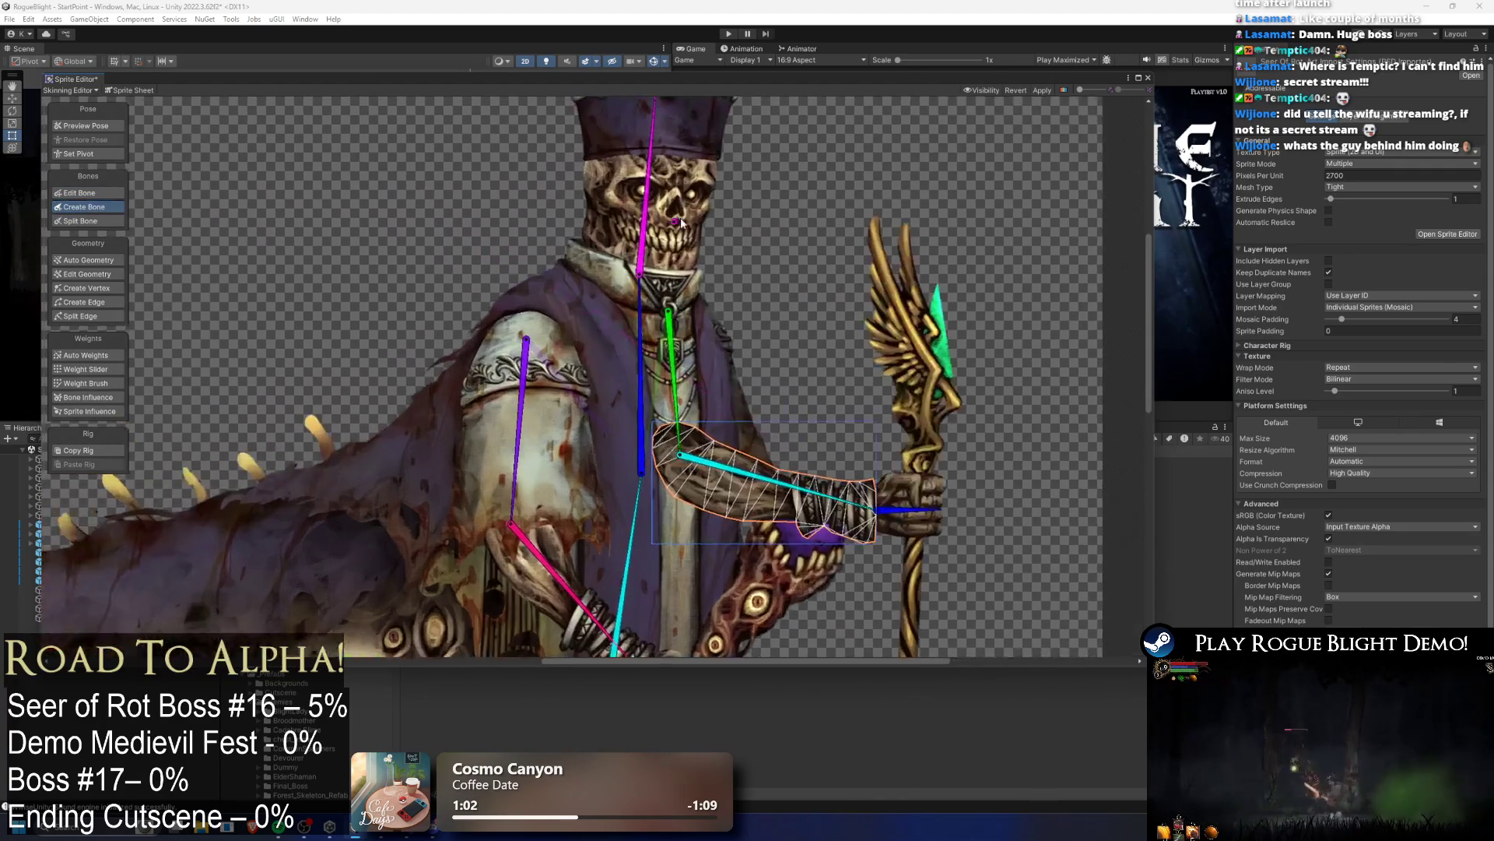
# Step: Draw a jaw bone from the head bone across the skull
pyautogui.click(519, 286)
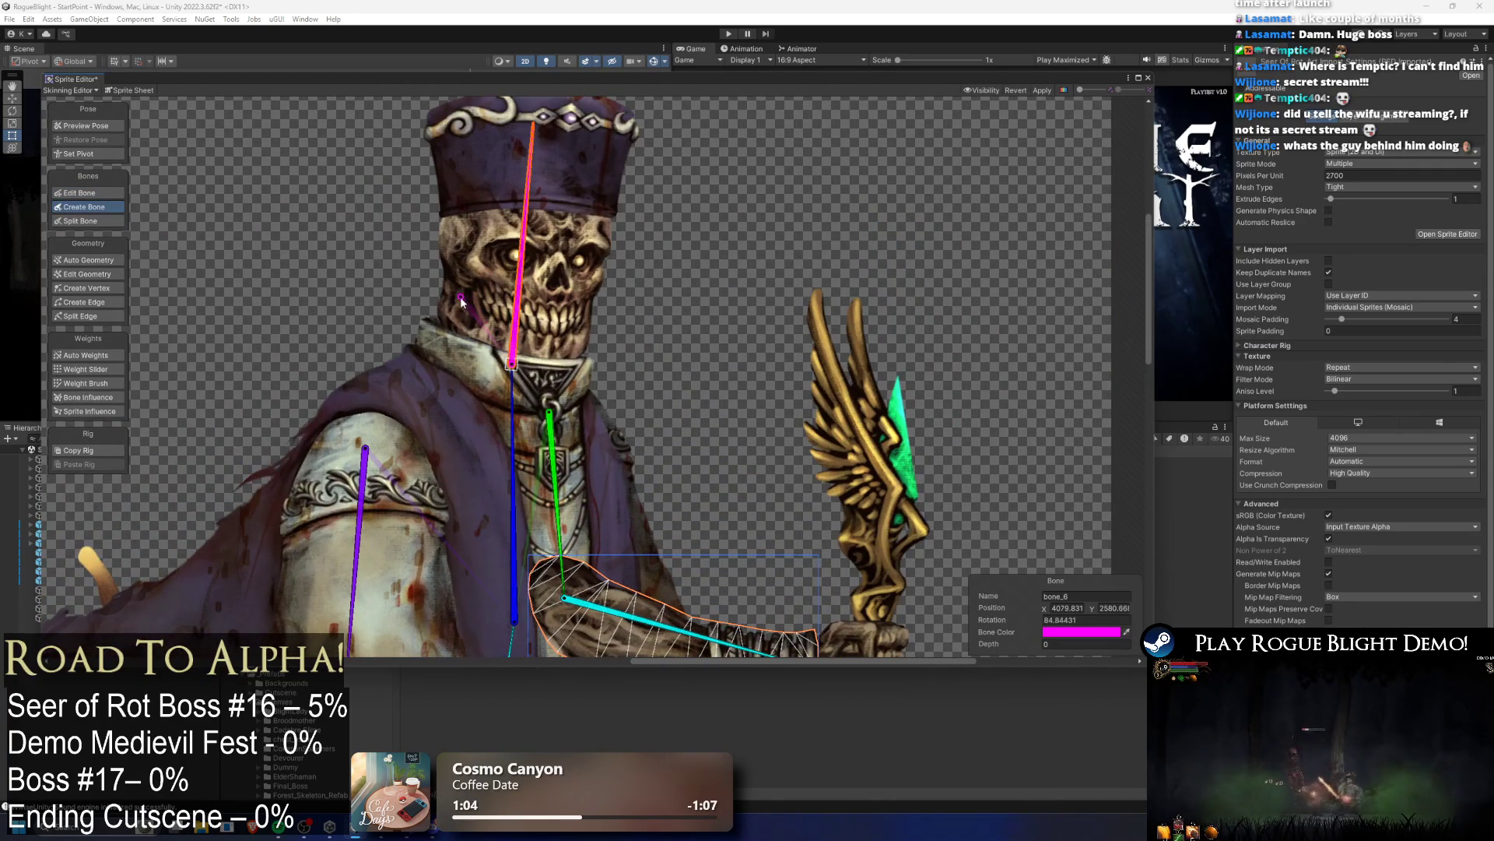
pyautogui.click(570, 333)
pyautogui.scroll(-3, 700, 265)
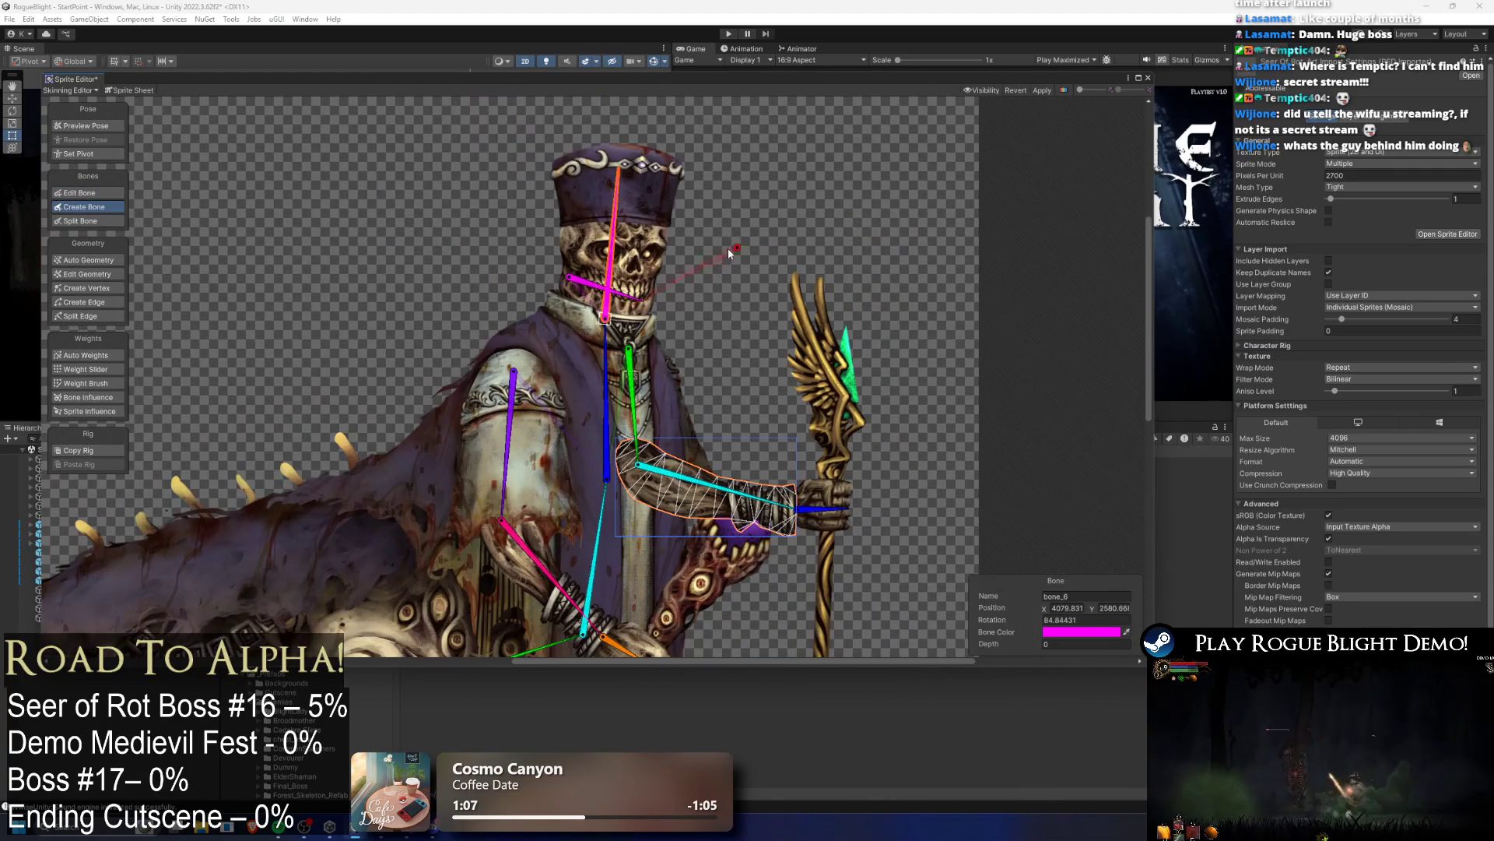
pyautogui.scroll(3, 505, 276)
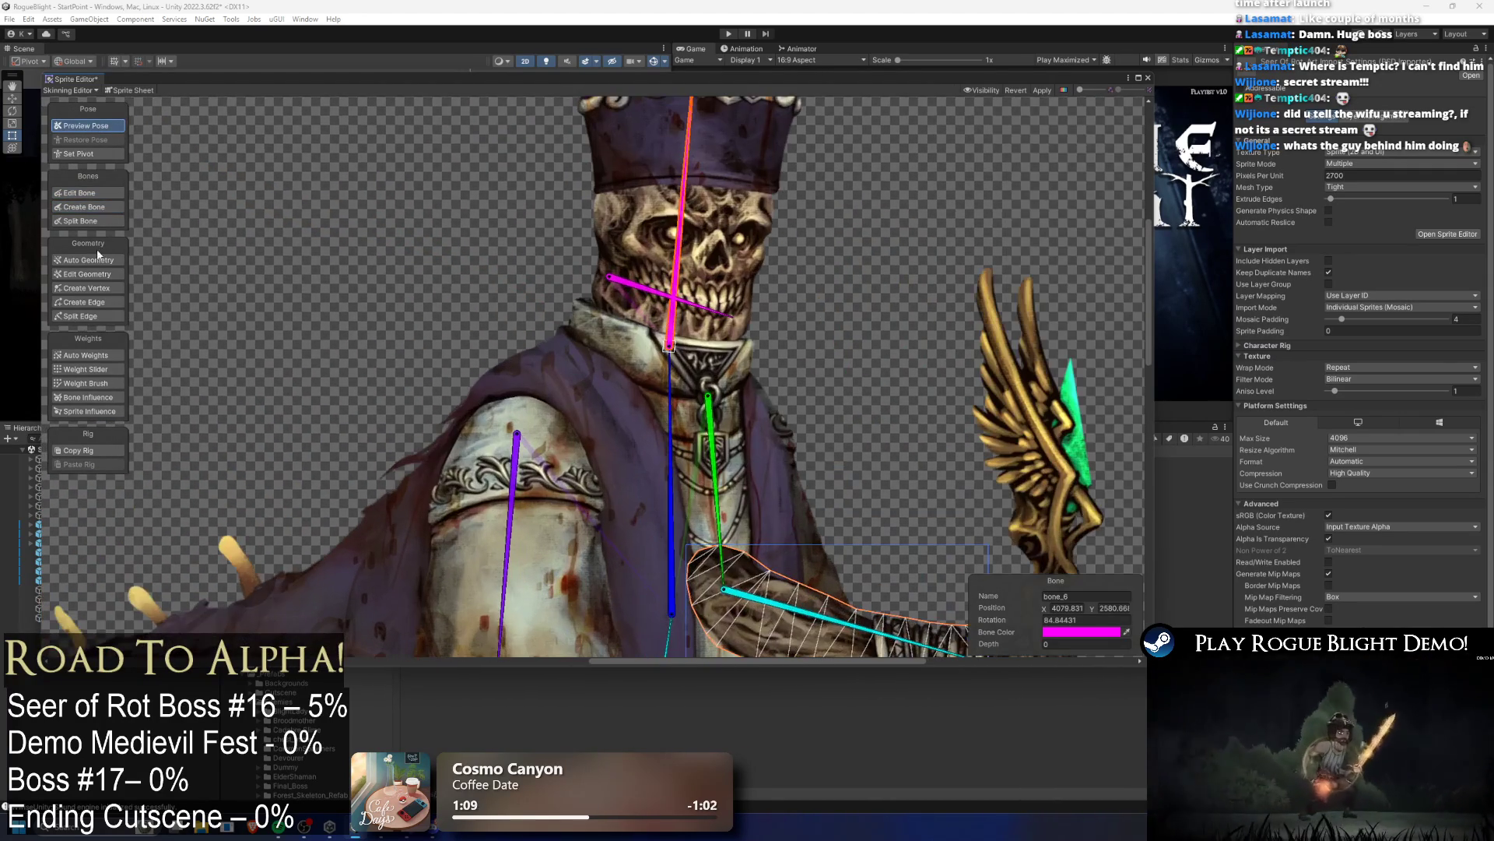
# Step: Select jaw bone_28 and nudge its start point on the skull to about 334° rotation
pyautogui.click(101, 192)
pyautogui.scroll(2, 626, 277)
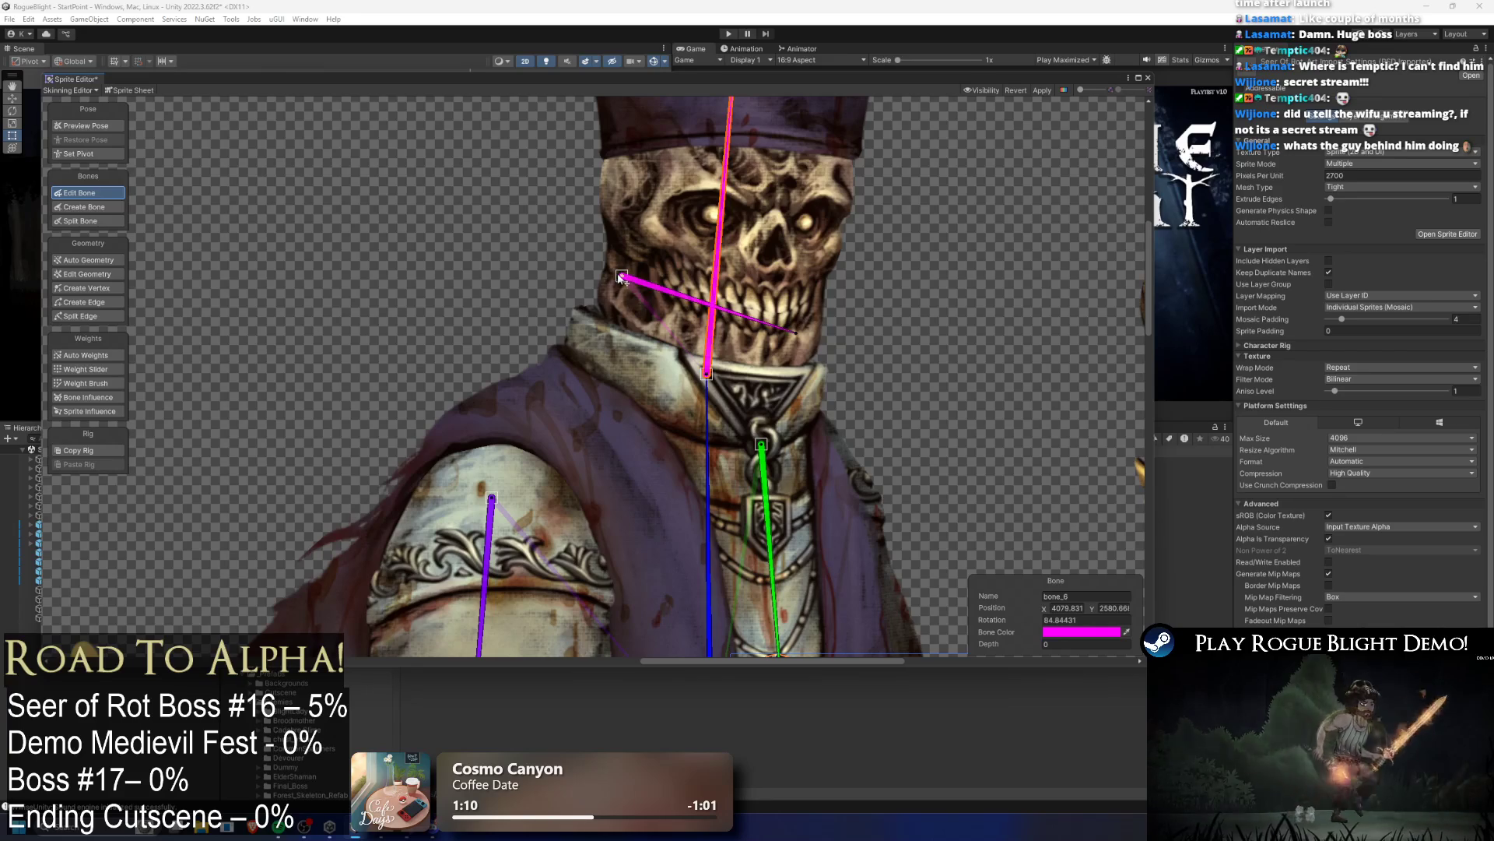
pyautogui.click(651, 284)
pyautogui.scroll(2, 881, 310)
pyautogui.scroll(-1, 669, 292)
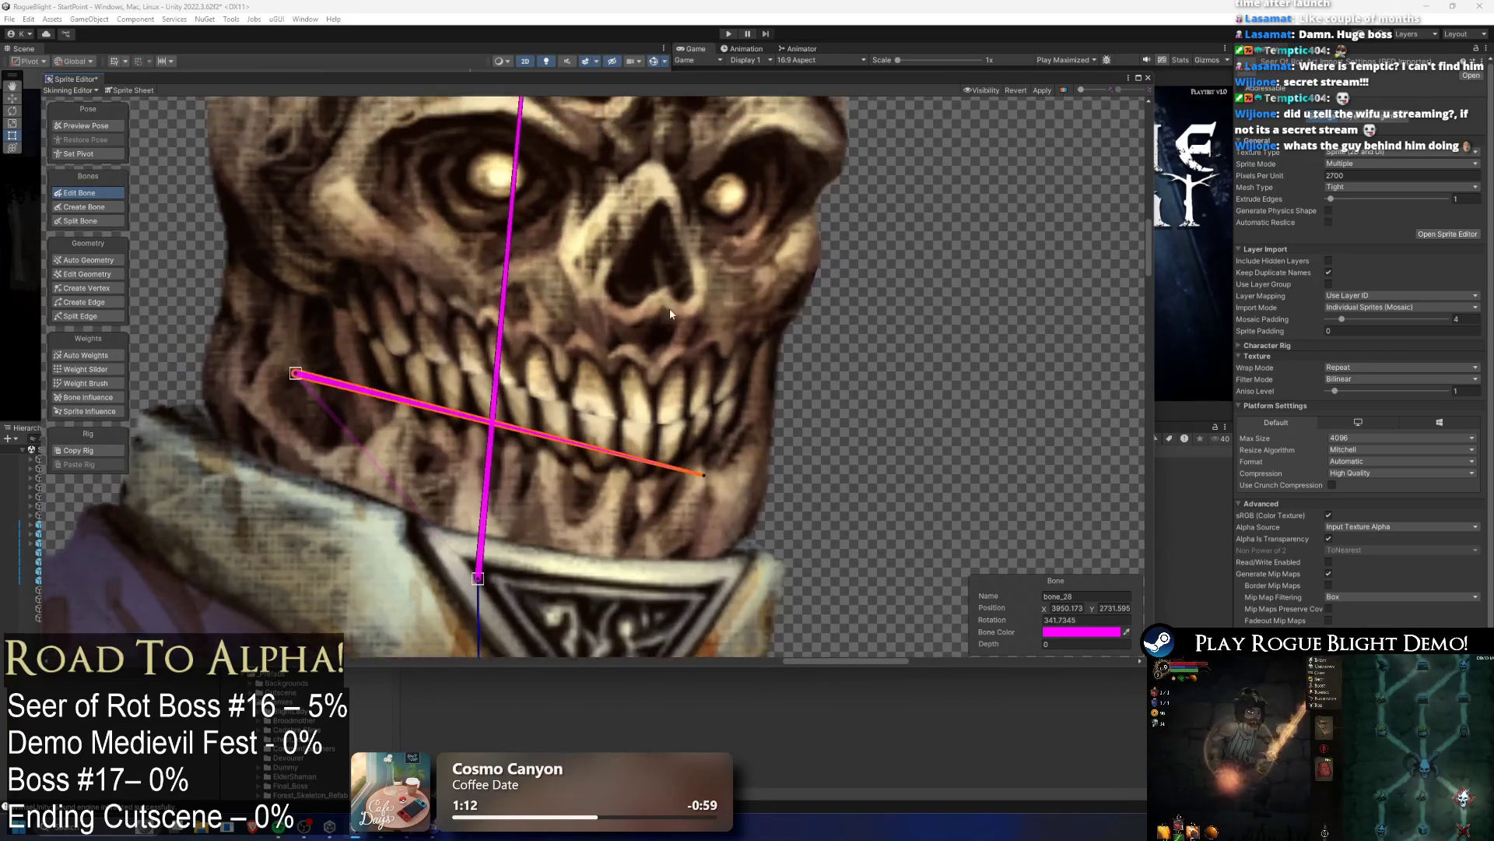
pyautogui.scroll(1, 663, 365)
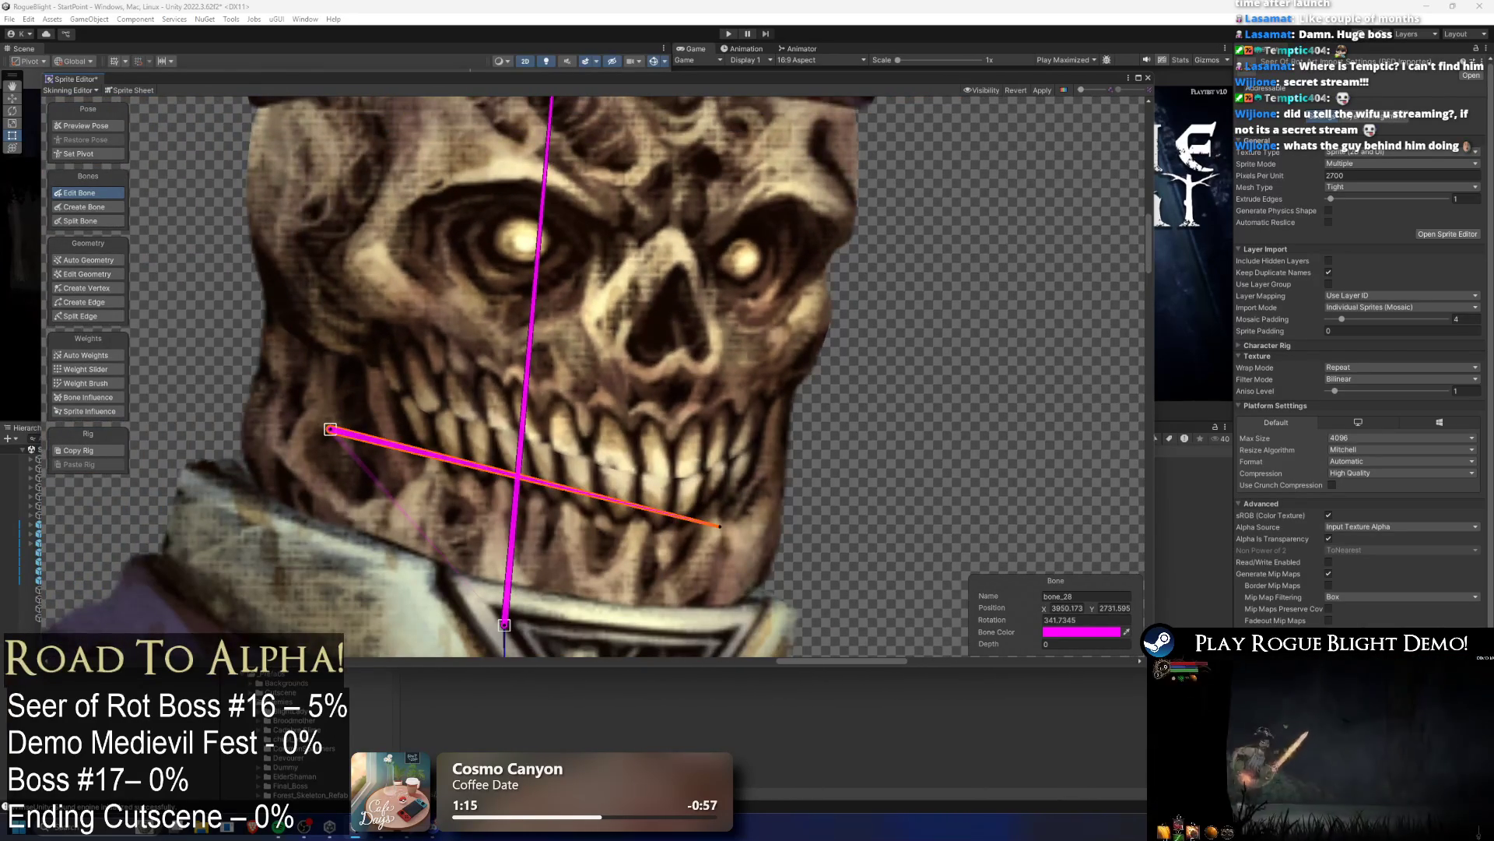
pyautogui.scroll(-4, 611, 332)
pyautogui.scroll(-4, 613, 333)
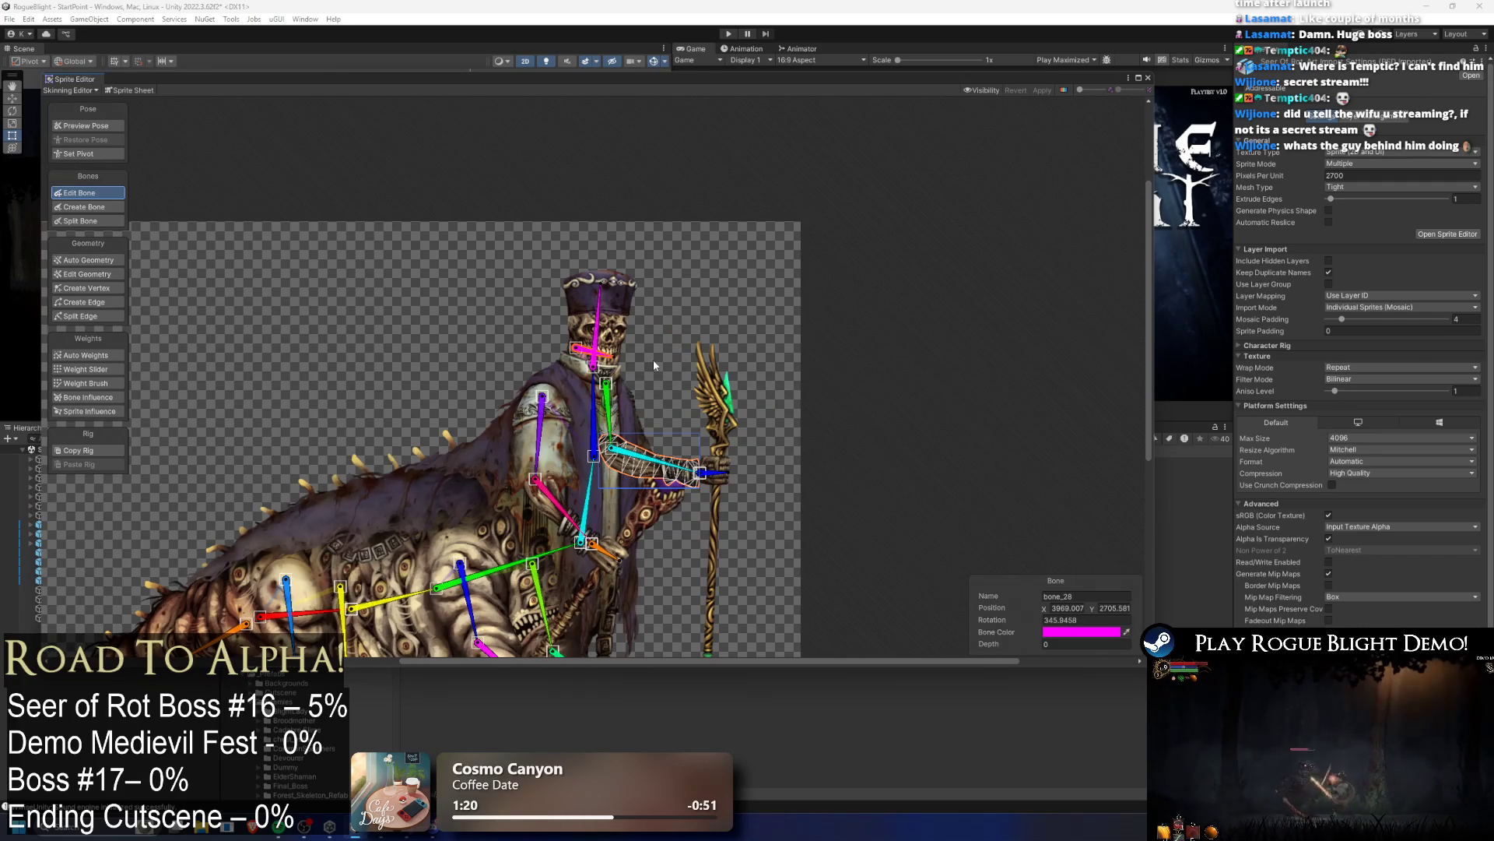
pyautogui.scroll(5, 654, 363)
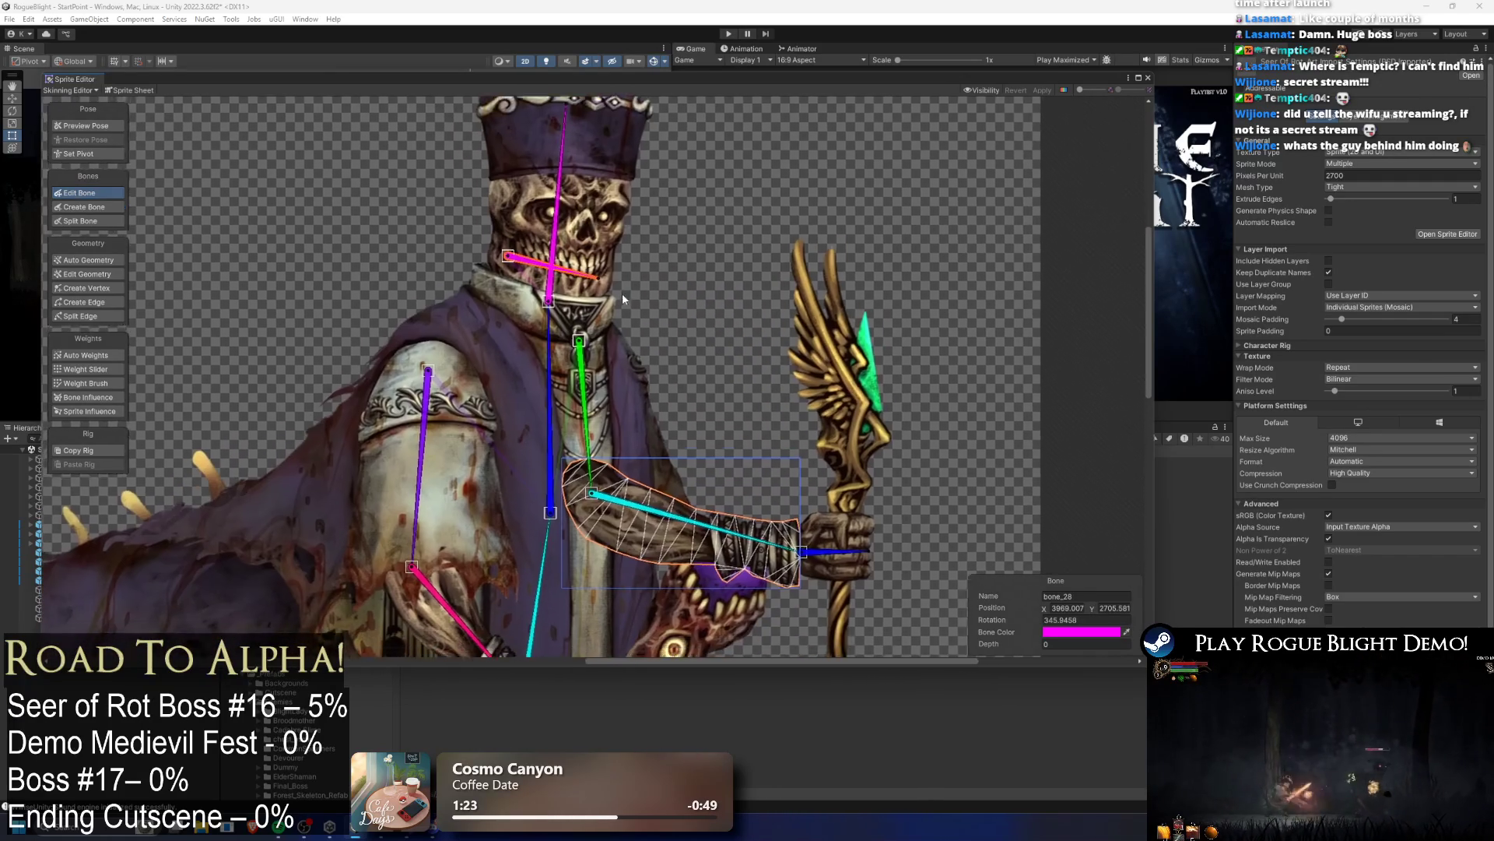
pyautogui.moveTo(623, 292)
pyautogui.mouseDown()
pyautogui.moveTo(680, 203)
pyautogui.moveTo(631, 296)
pyautogui.mouseUp()
pyautogui.moveTo(519, 253); pyautogui.dragTo(522, 235)
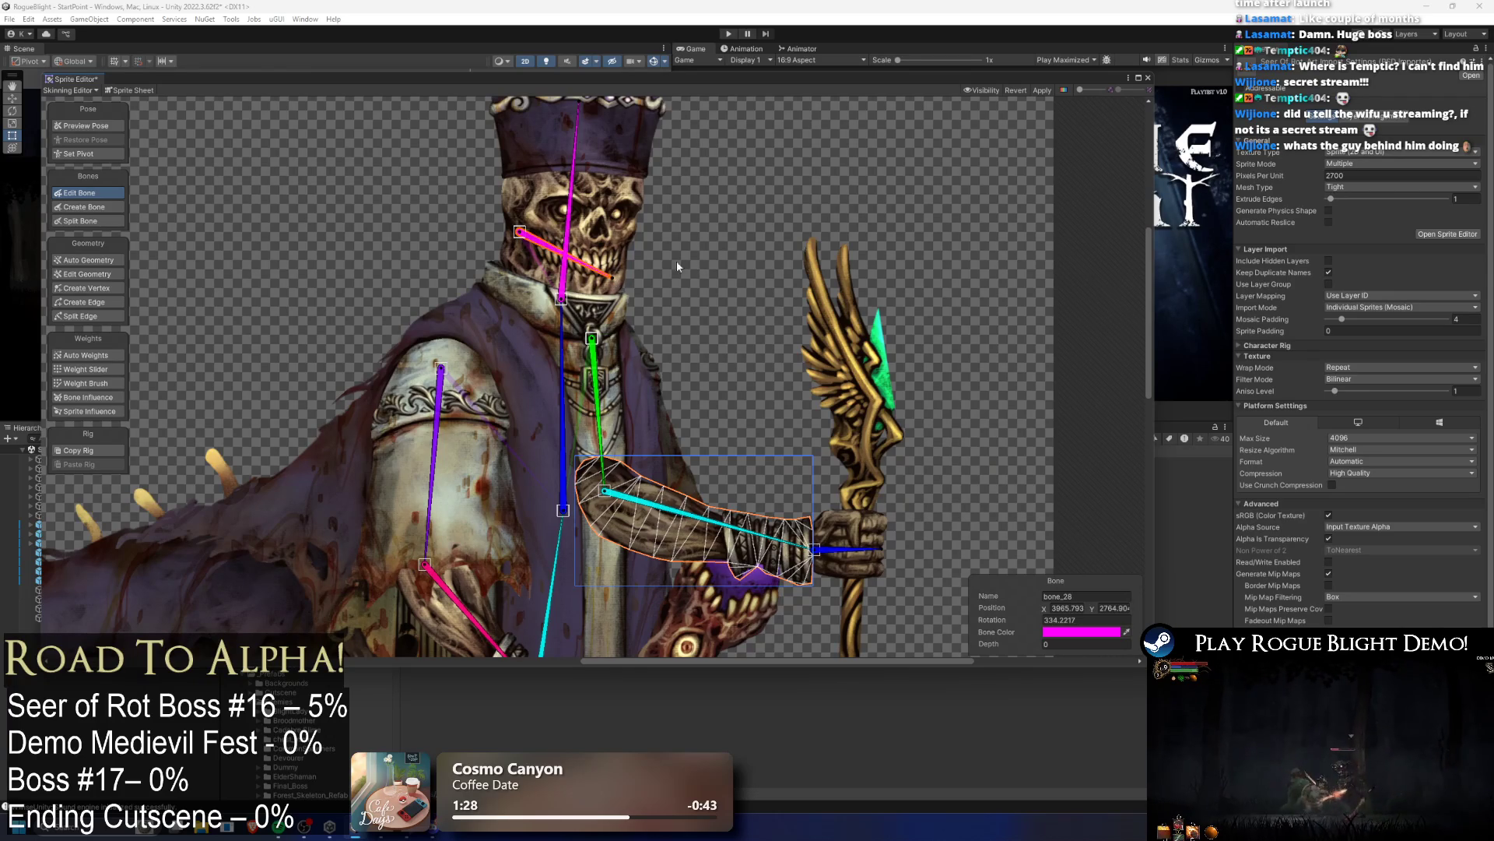
pyautogui.scroll(-5, 708, 258)
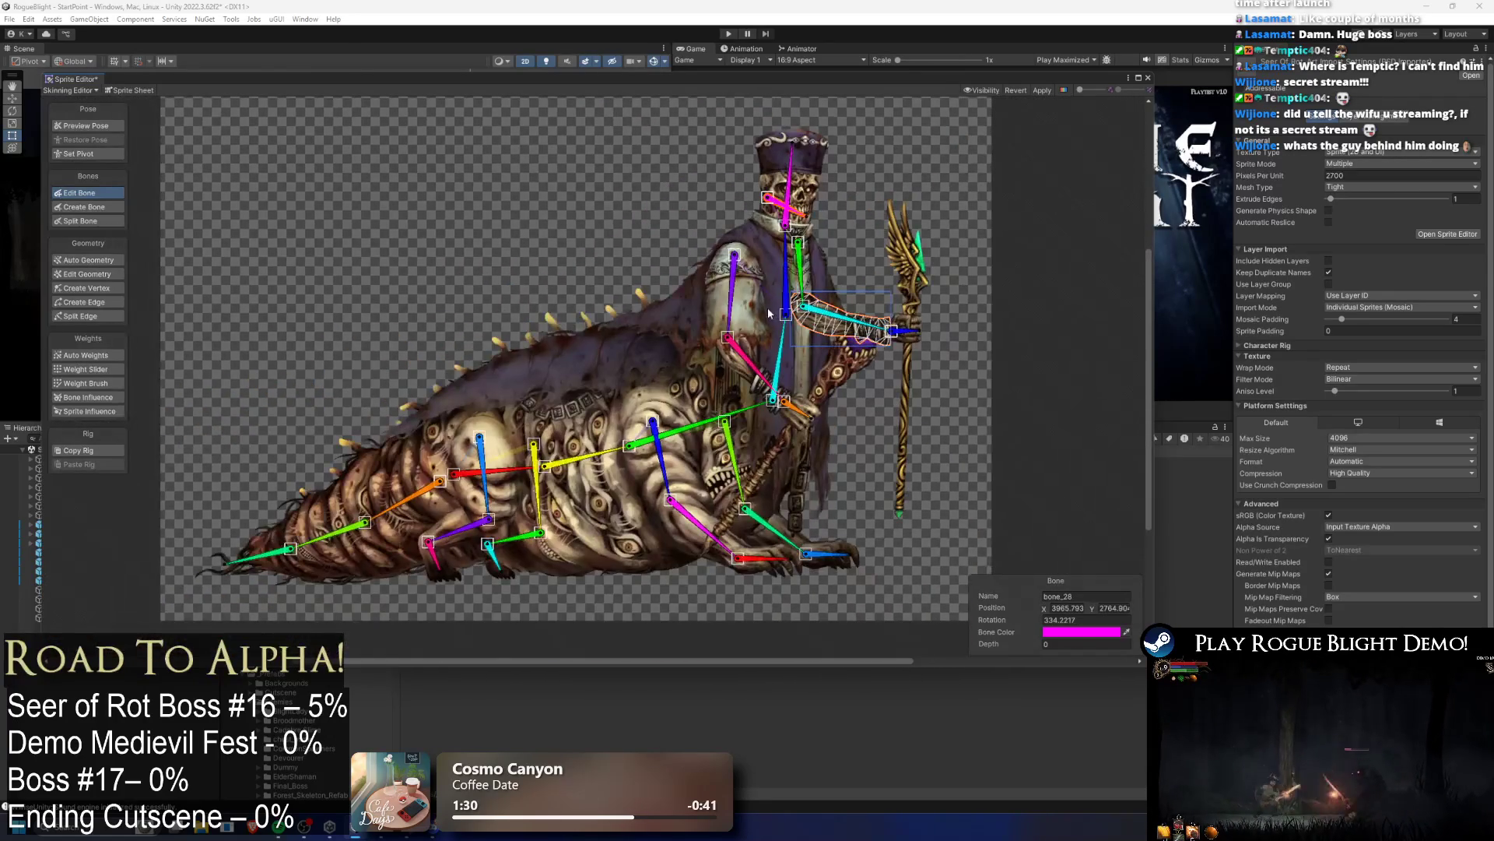
# Step: Click through the cape, robe and worm body sprites to select the back-flap sprite
pyautogui.click(660, 330)
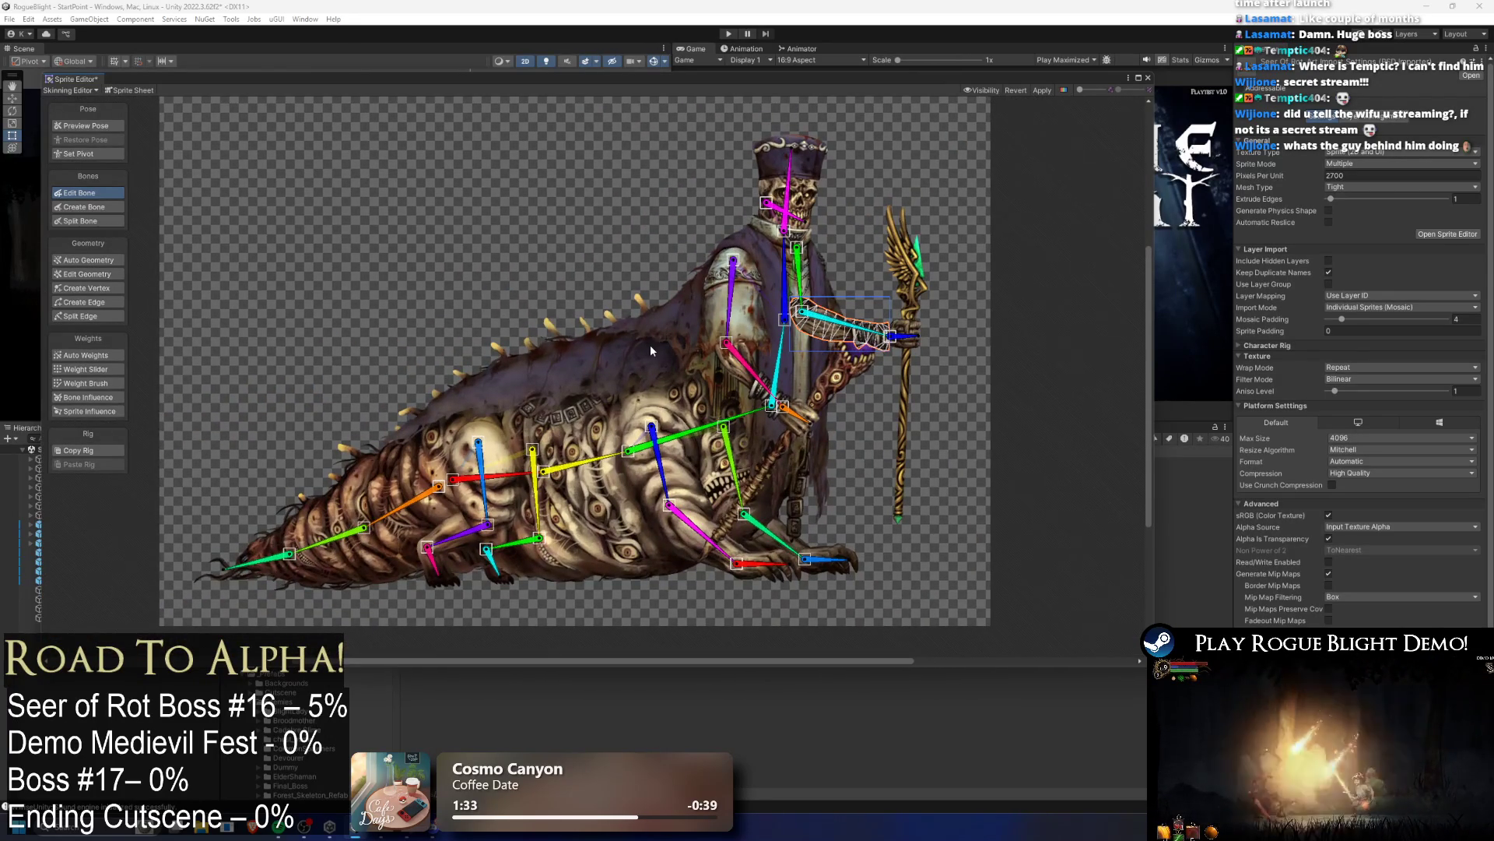
pyautogui.click(535, 386)
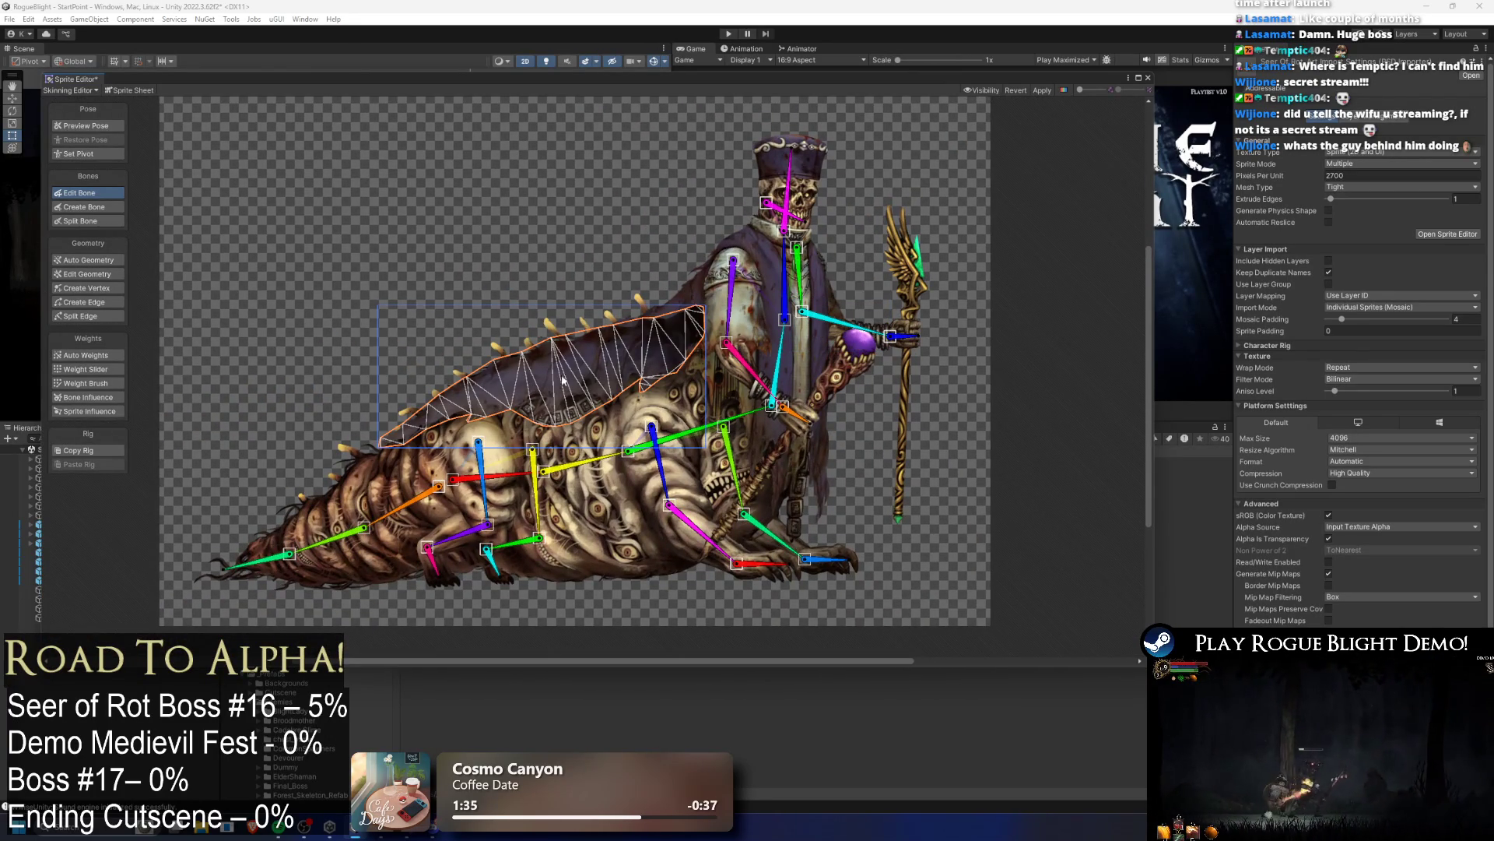
pyautogui.click(693, 287)
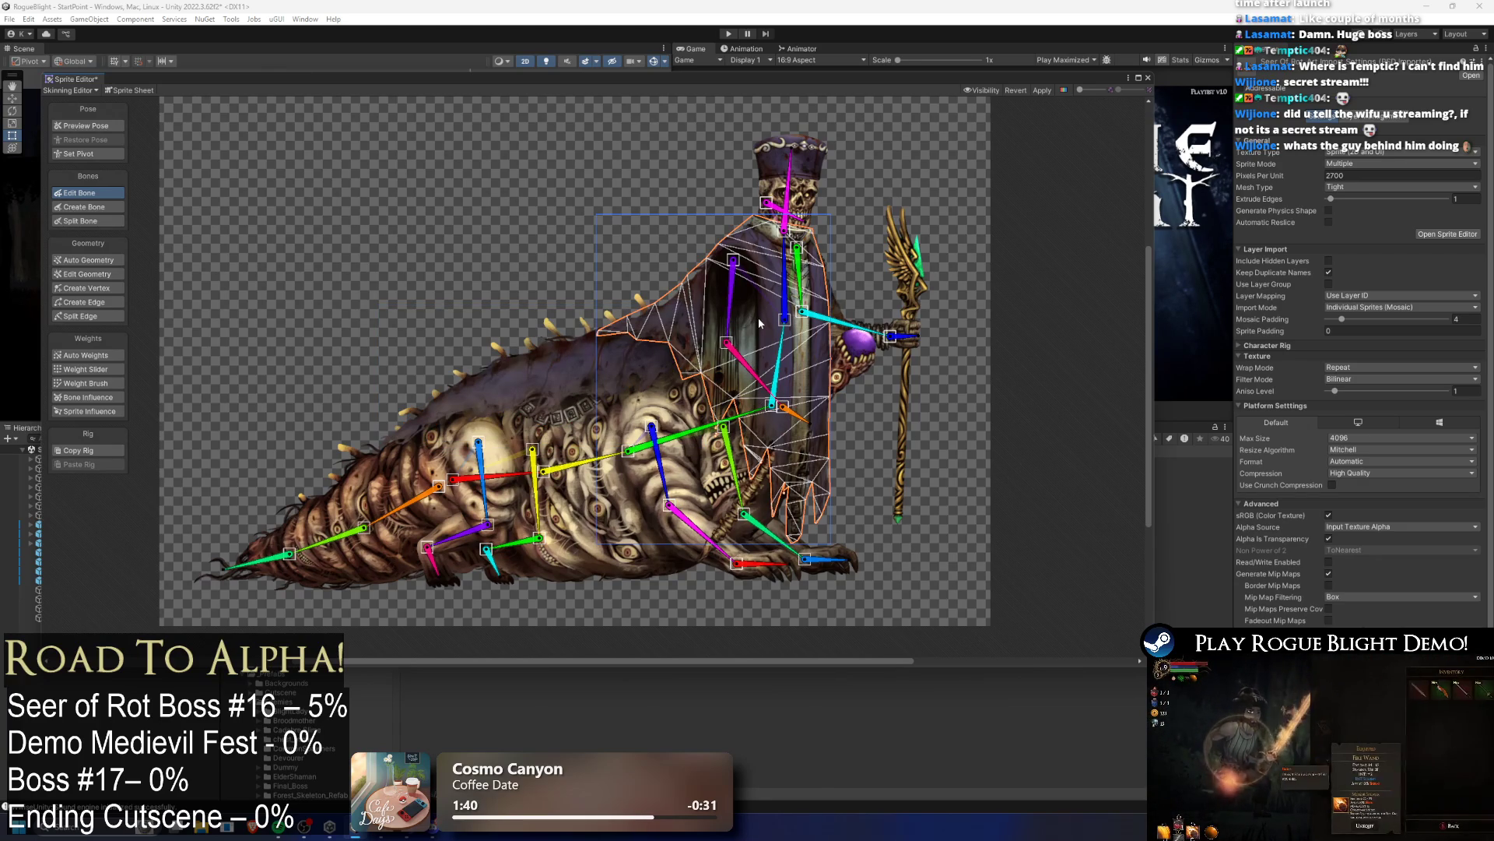
pyautogui.click(537, 350)
pyautogui.click(535, 354)
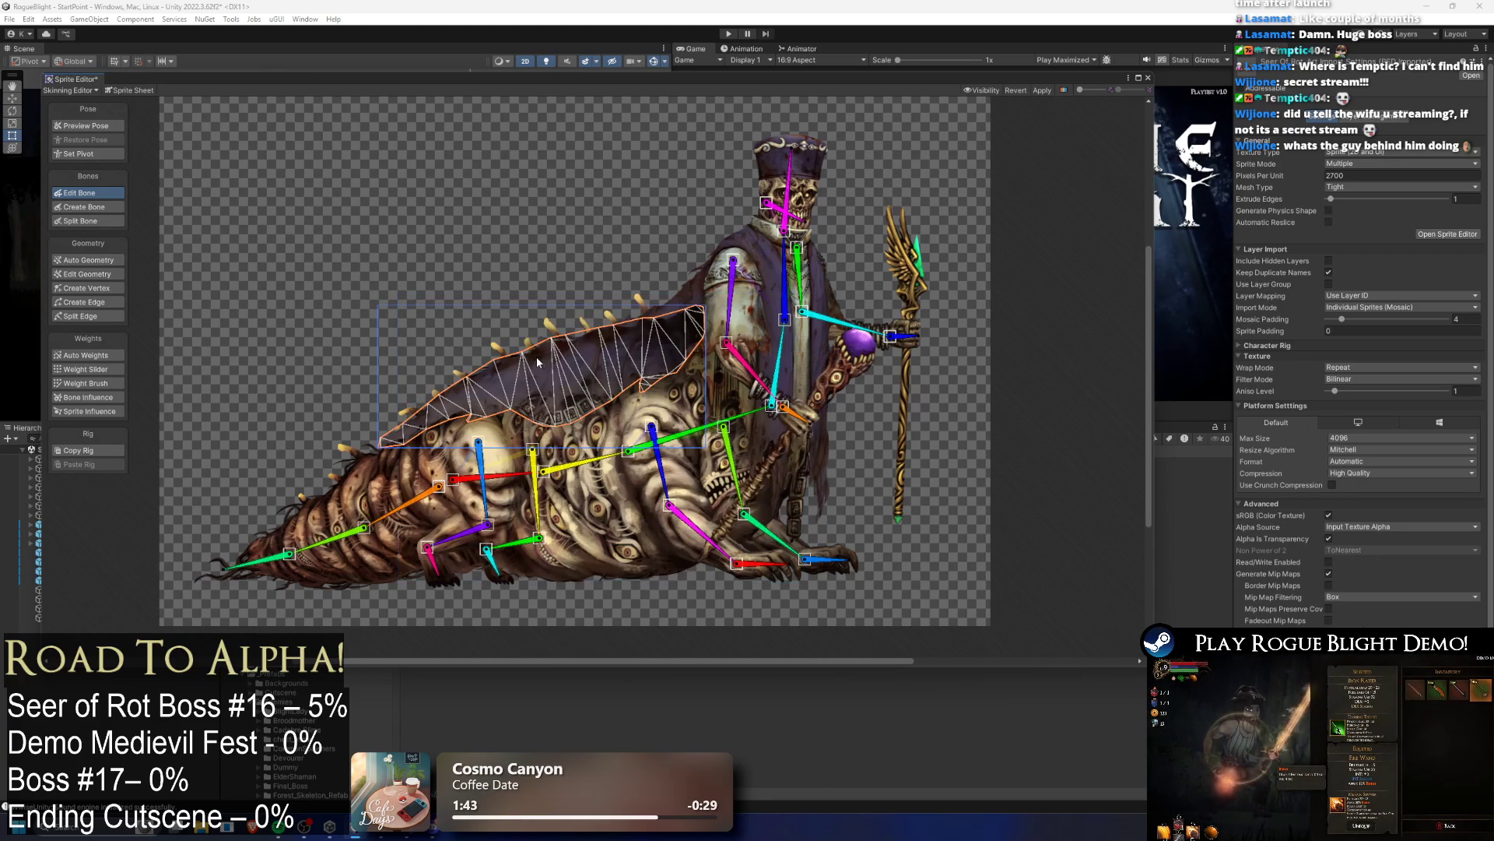
pyautogui.scroll(2, 534, 352)
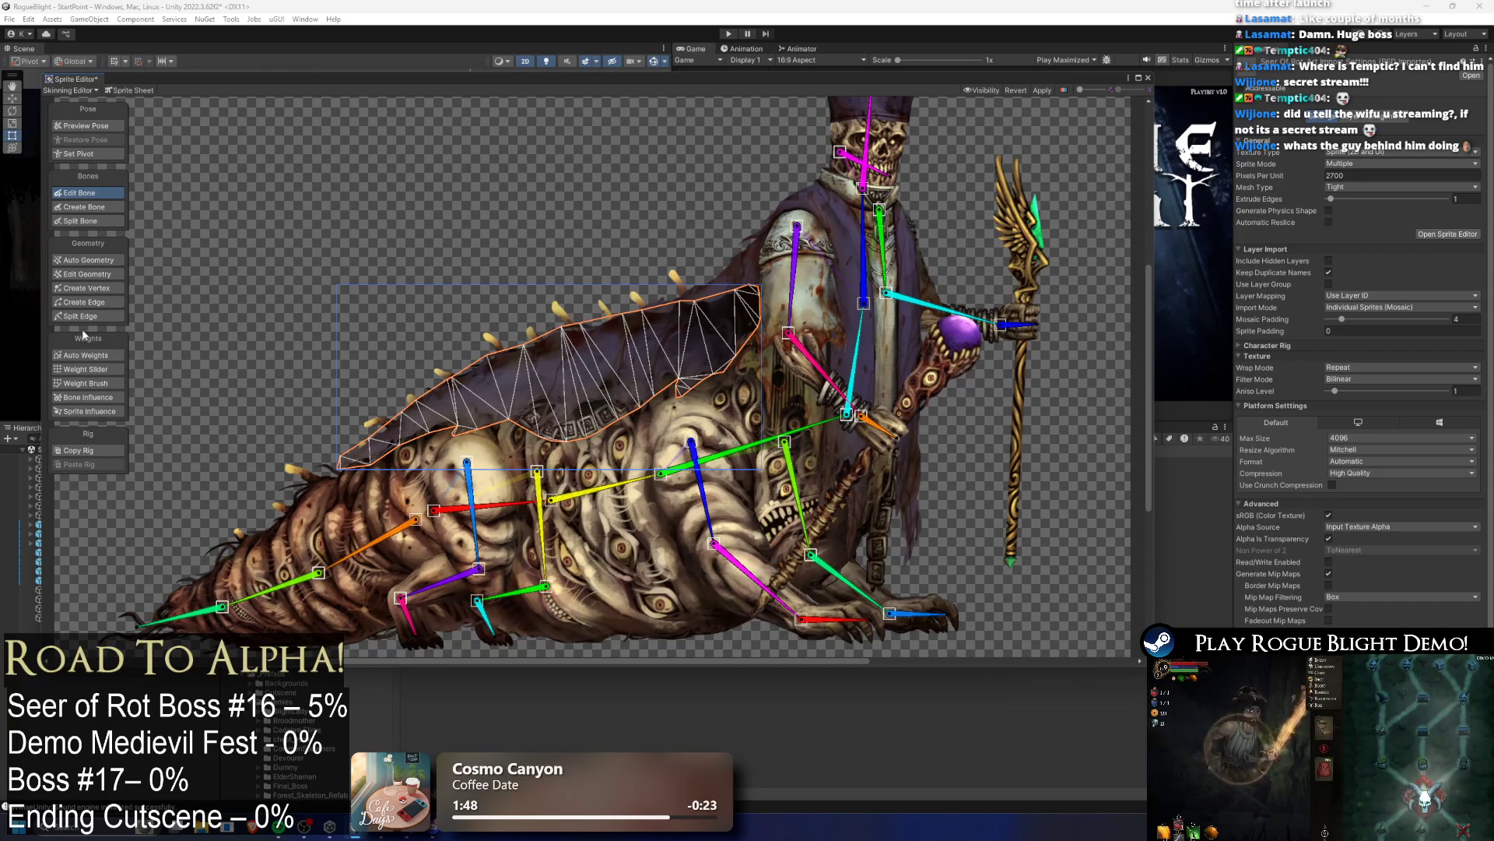
# Step: With Create Bone, draw a yellow and a green bone off the red body bone
pyautogui.click(84, 206)
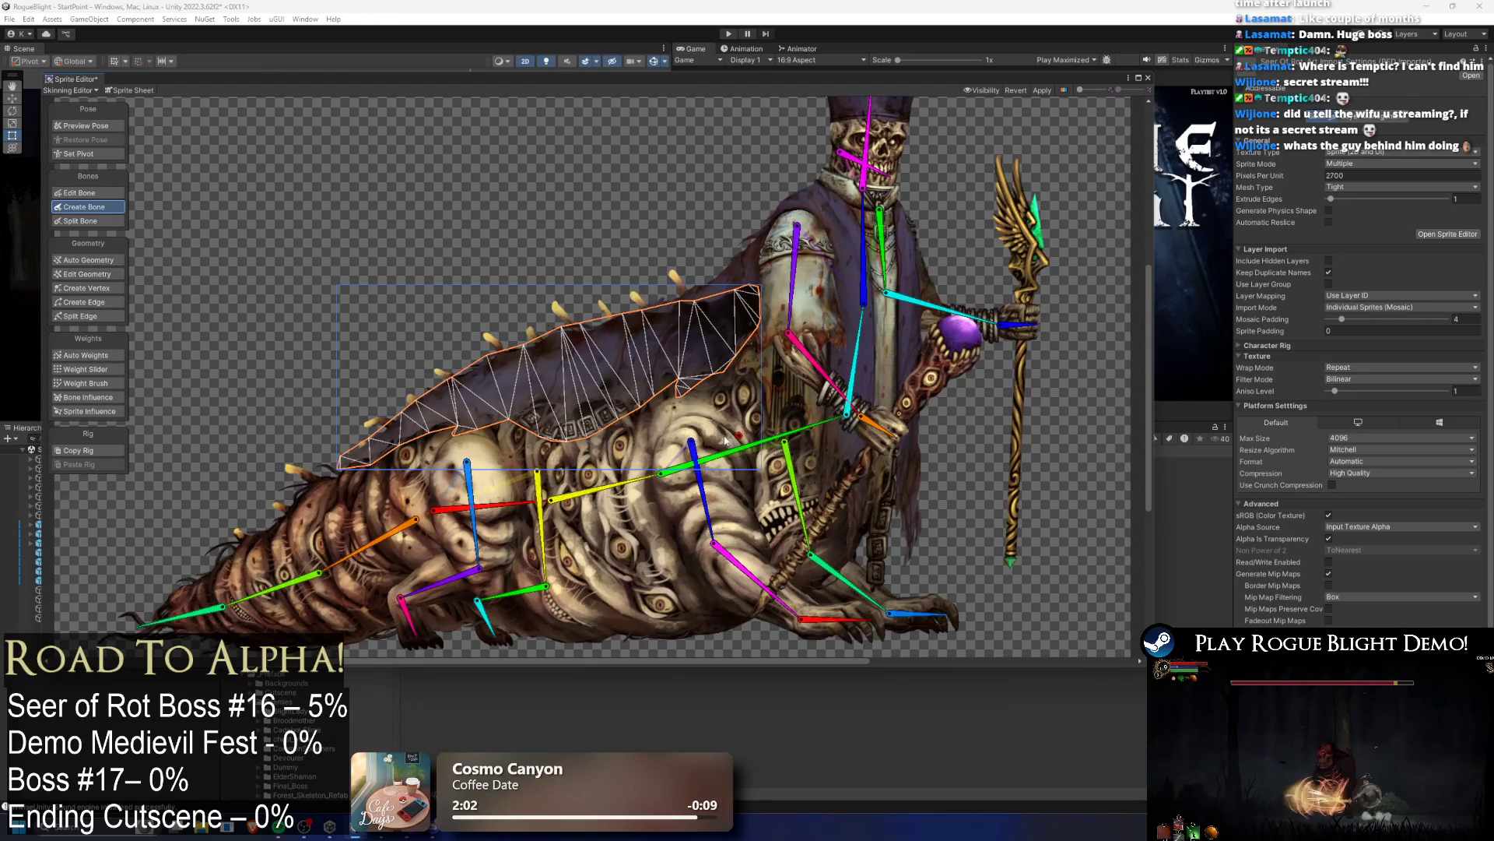
pyautogui.click(436, 510)
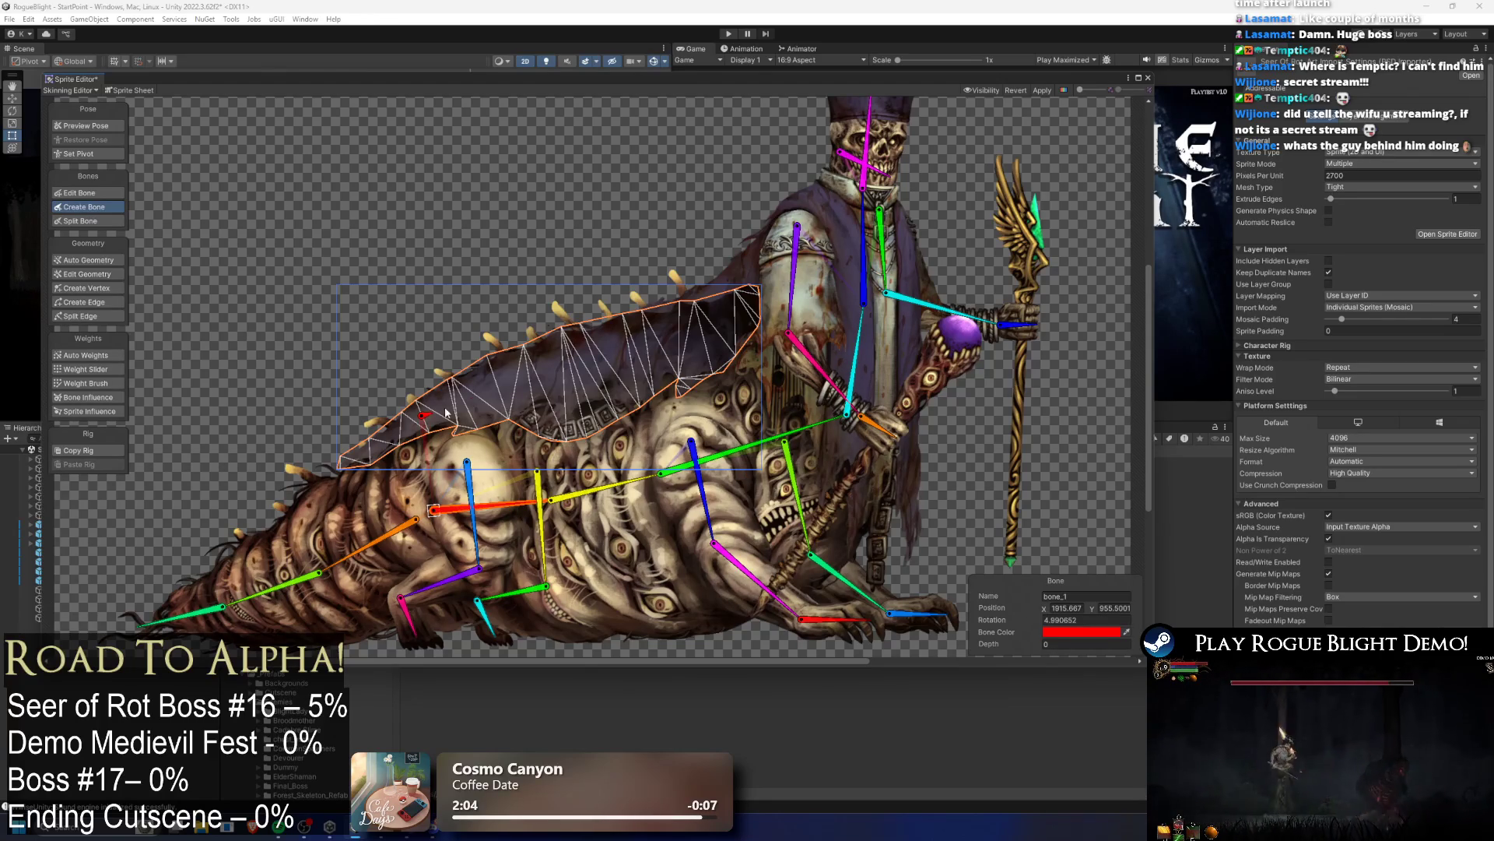
pyautogui.click(661, 348)
pyautogui.click(736, 323)
# Step: Delete the three existing bones on the upper cloth
pyautogui.click(491, 391)
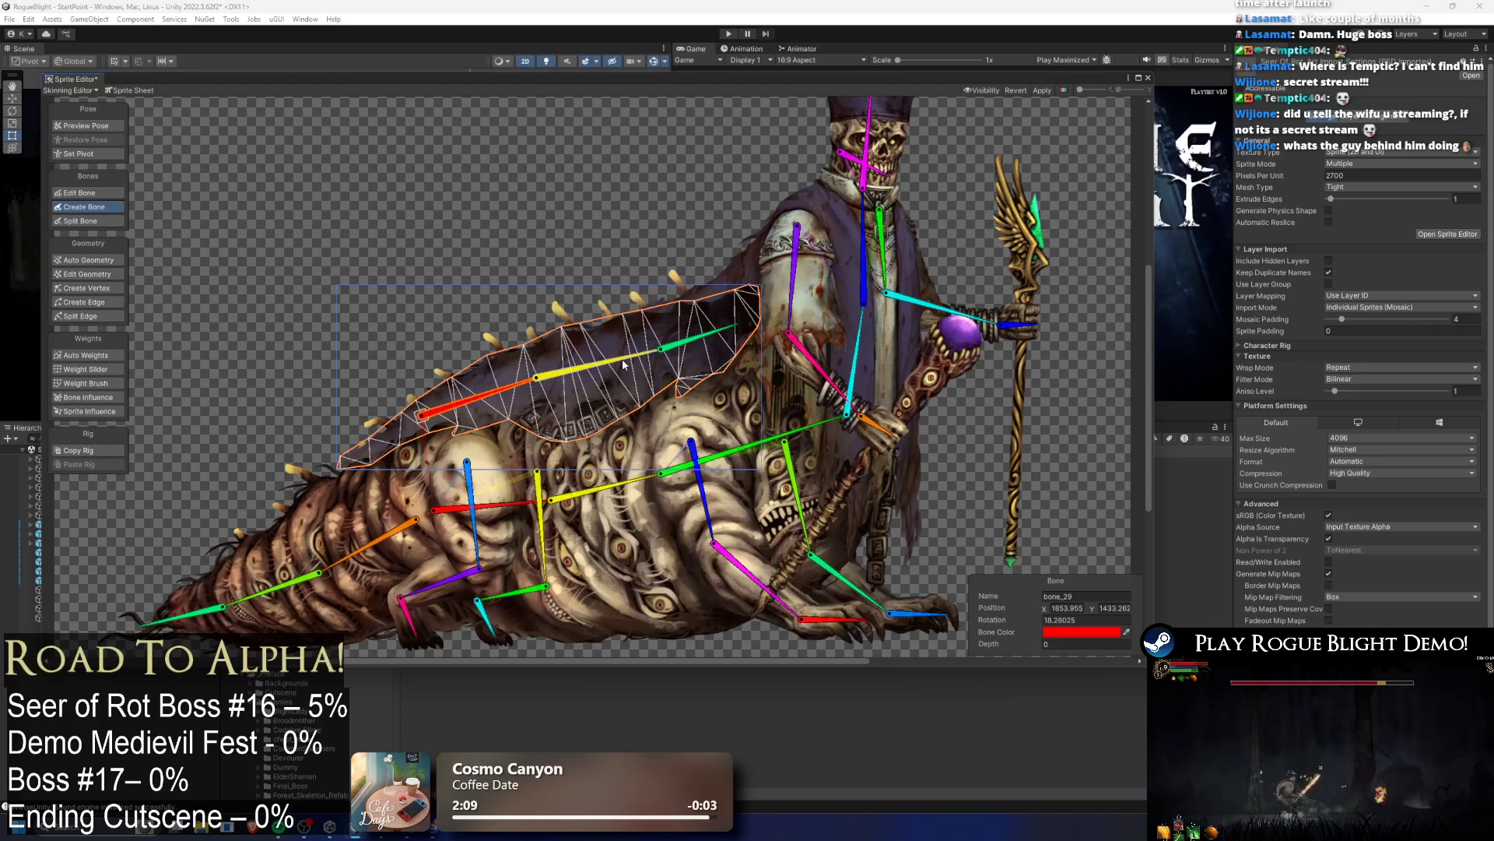
pyautogui.press('Delete')
pyautogui.click(537, 377)
pyautogui.press('Delete')
pyautogui.click(661, 348)
pyautogui.press('Delete')
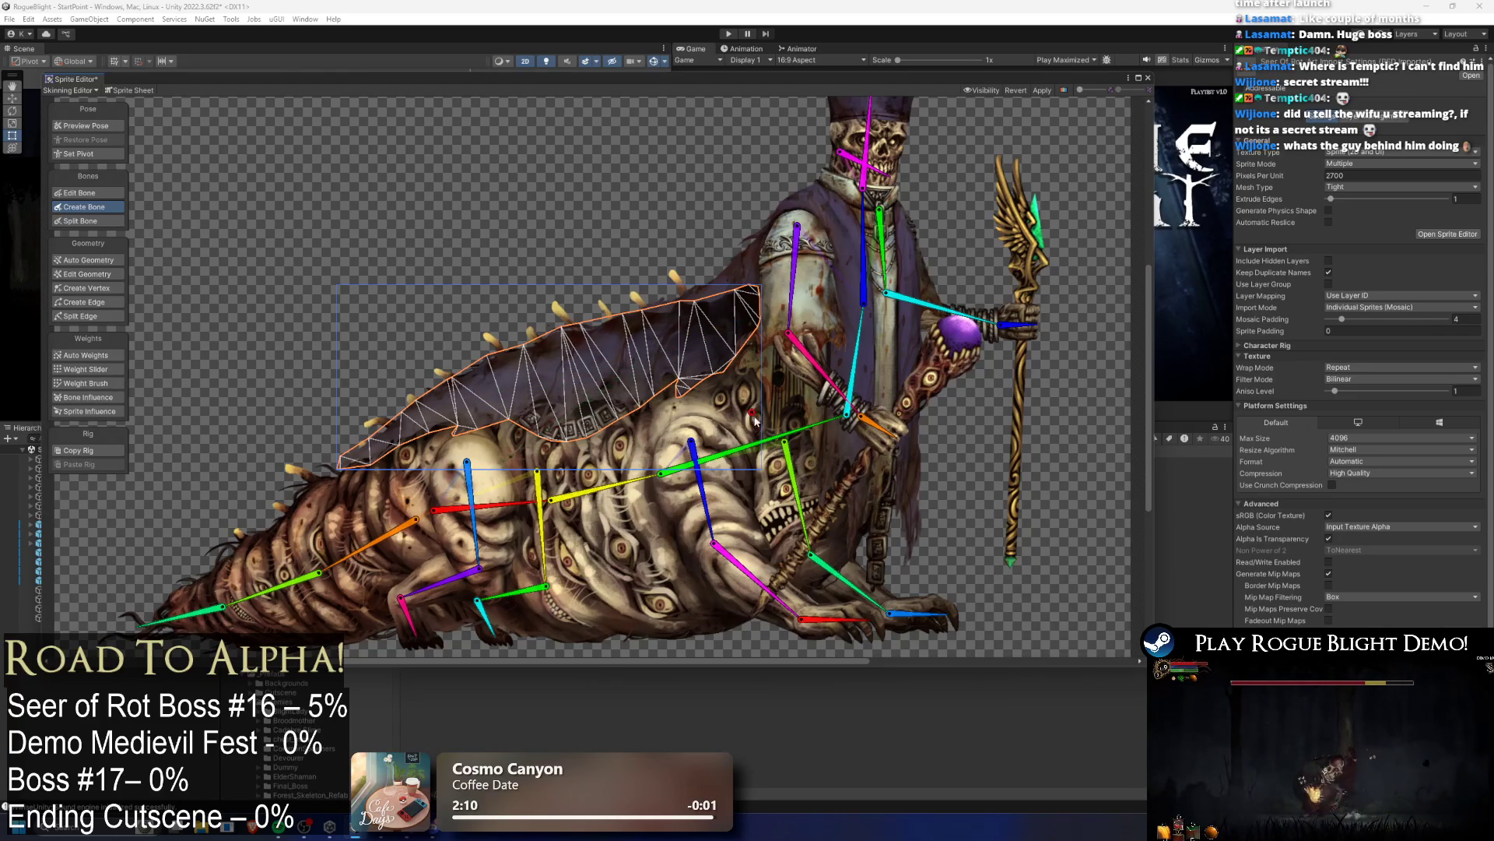
# Step: Draw a new red–yellow–green bone chain from the cloth's front back toward the tail
pyautogui.click(660, 473)
pyautogui.click(732, 316)
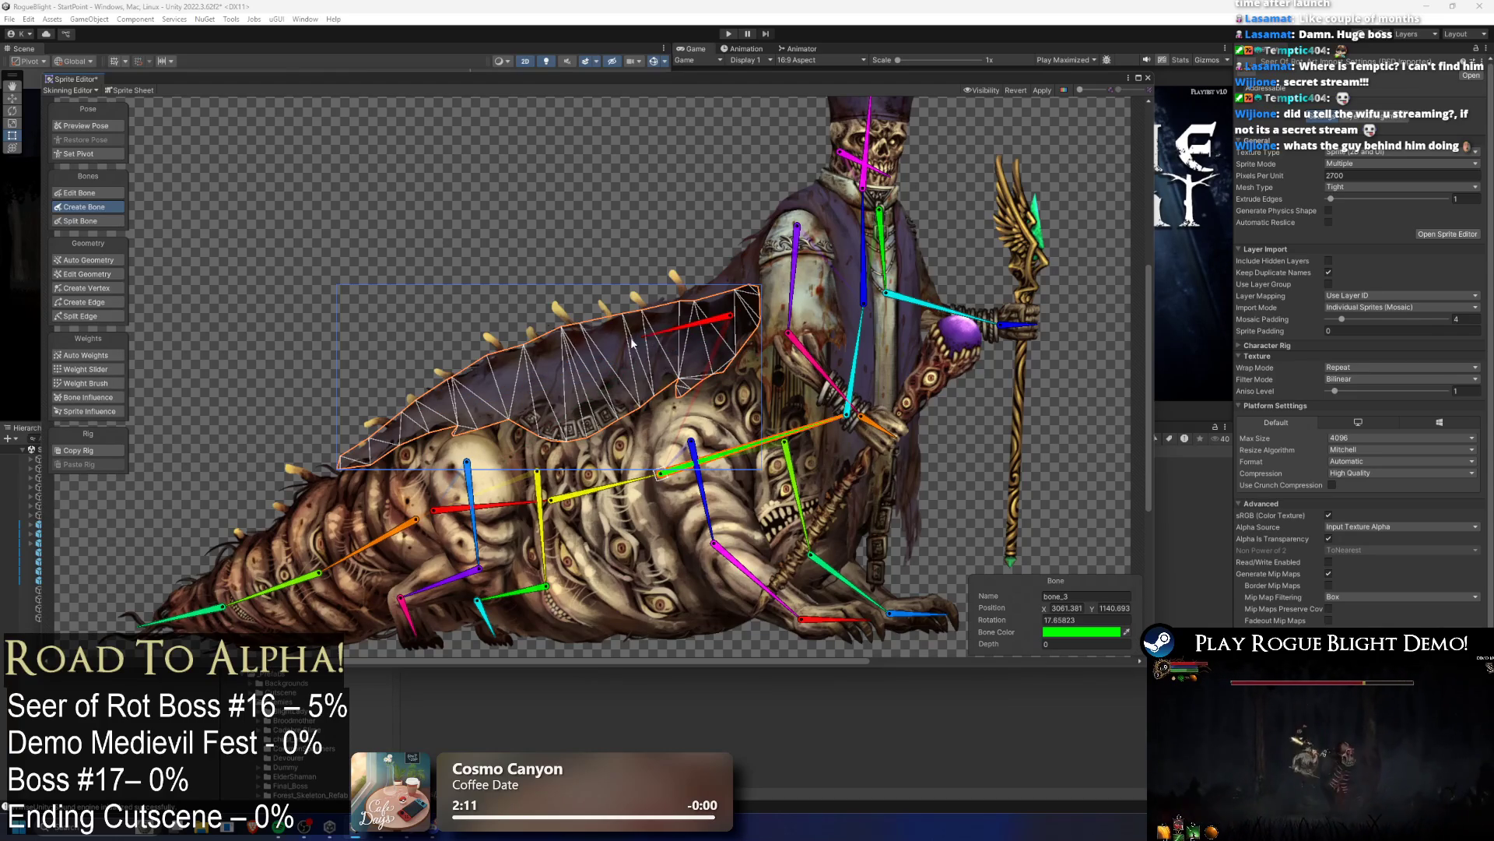
pyautogui.click(582, 368)
pyautogui.click(465, 398)
pyautogui.click(342, 464)
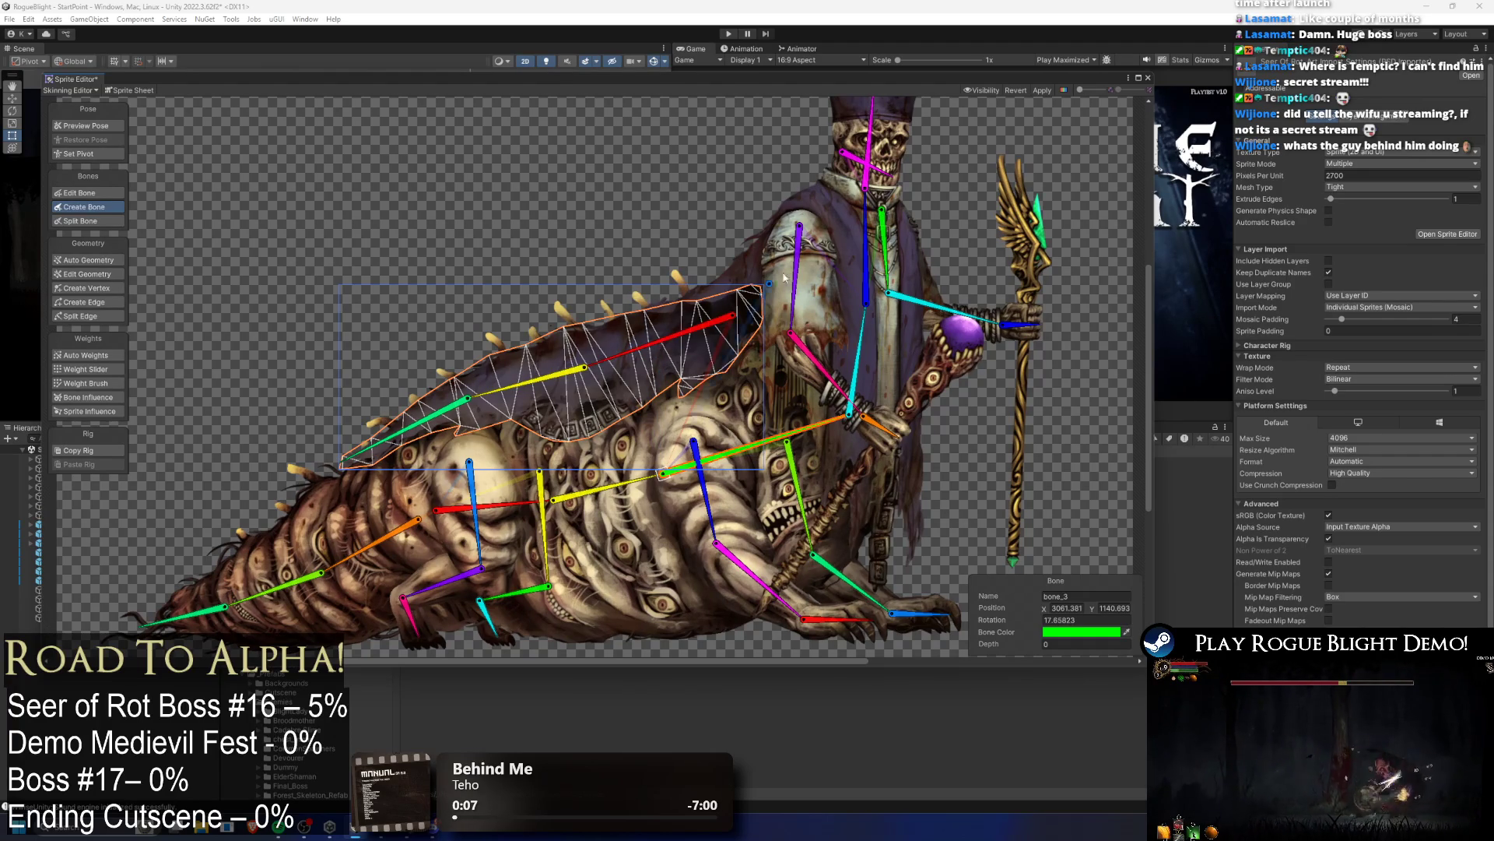
# Step: Move the chain's root onto the cloth's front and nudge the yellow and green joints right
pyautogui.moveTo(734, 316); pyautogui.dragTo(751, 293)
pyautogui.moveTo(586, 366); pyautogui.dragTo(603, 363)
pyautogui.moveTo(471, 399); pyautogui.dragTo(480, 403)
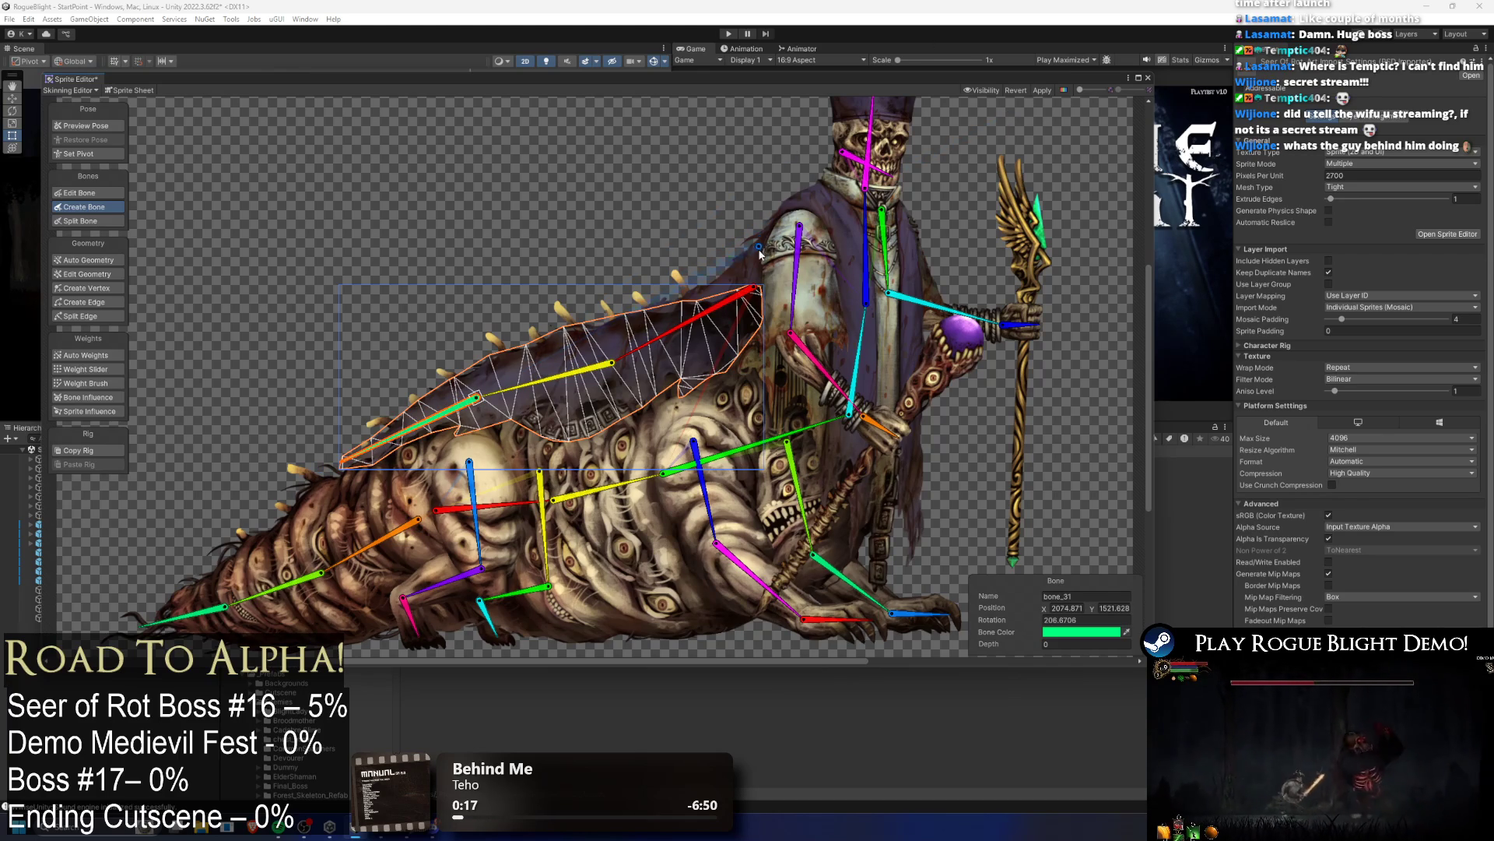
pyautogui.moveTo(615, 371); pyautogui.dragTo(622, 375)
pyautogui.click(76, 125)
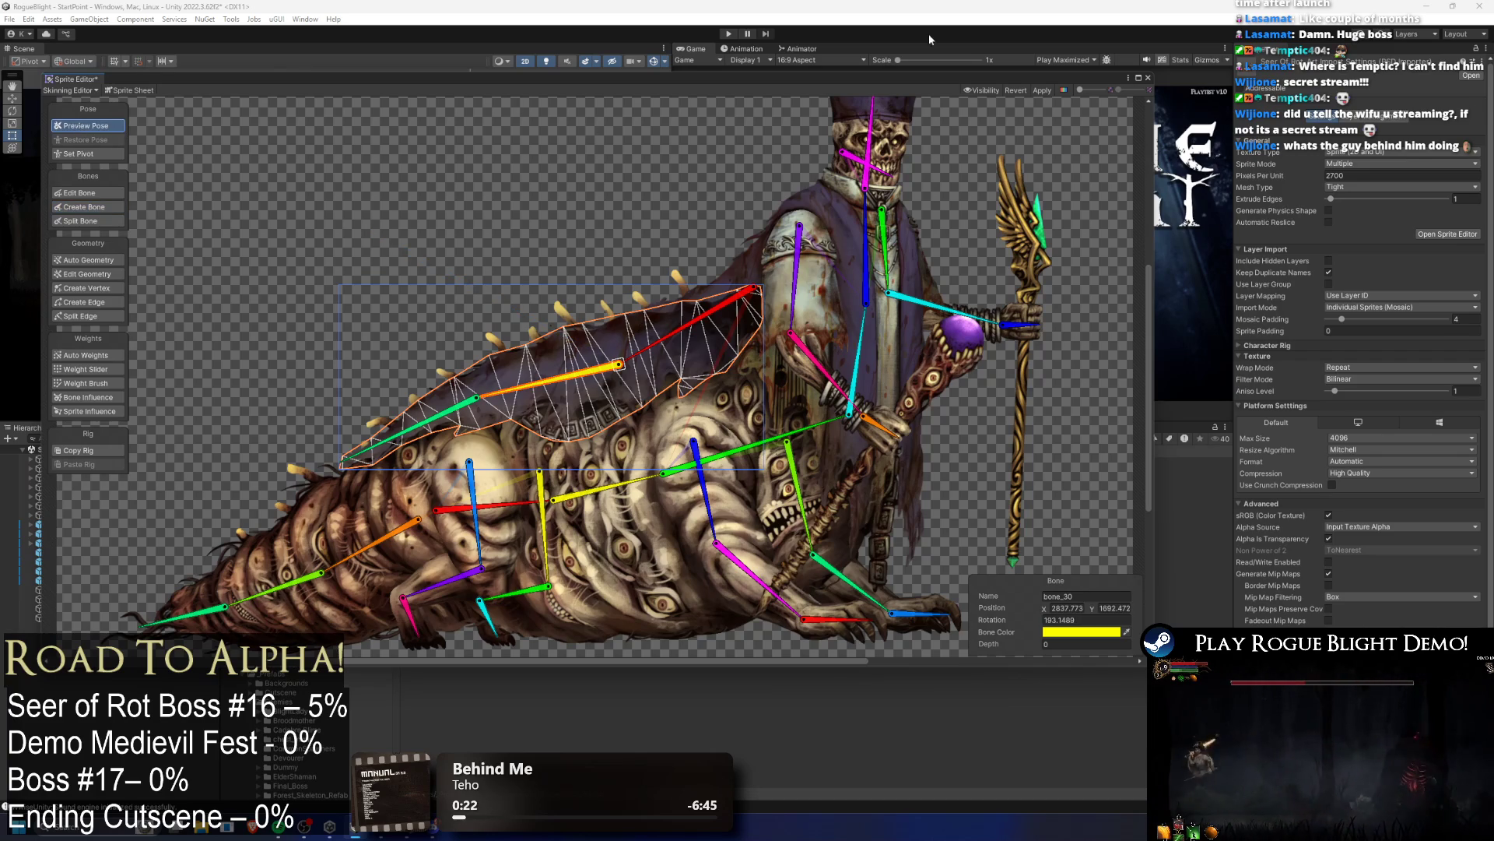
# Step: Apply the rig and bring up Auto Geometry (Outline Detail 30, Alpha Tolerance 193, Subdivide 65)
pyautogui.click(1048, 90)
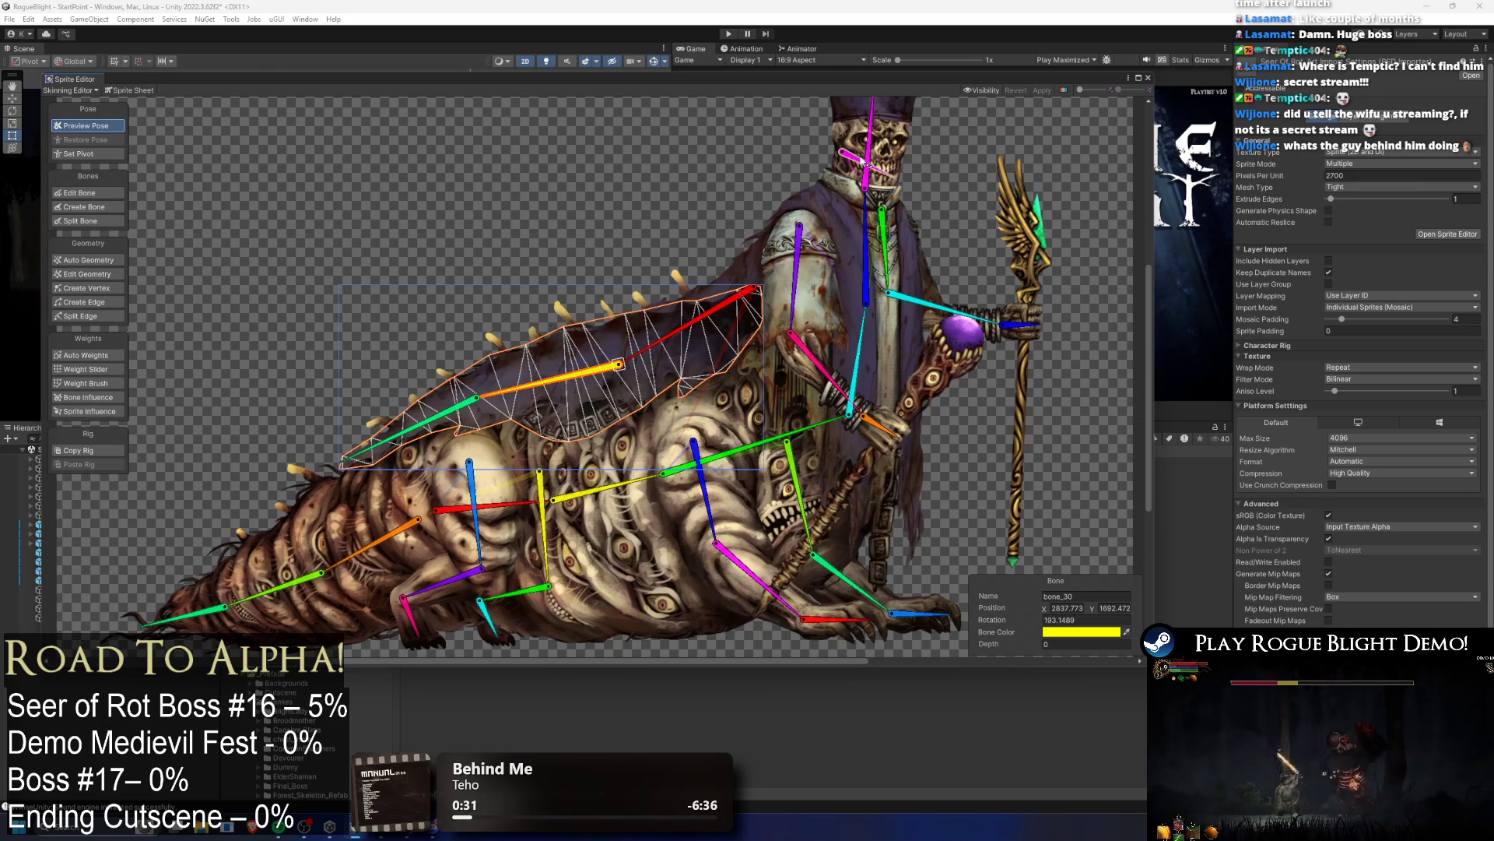
pyautogui.scroll(-2, 692, 263)
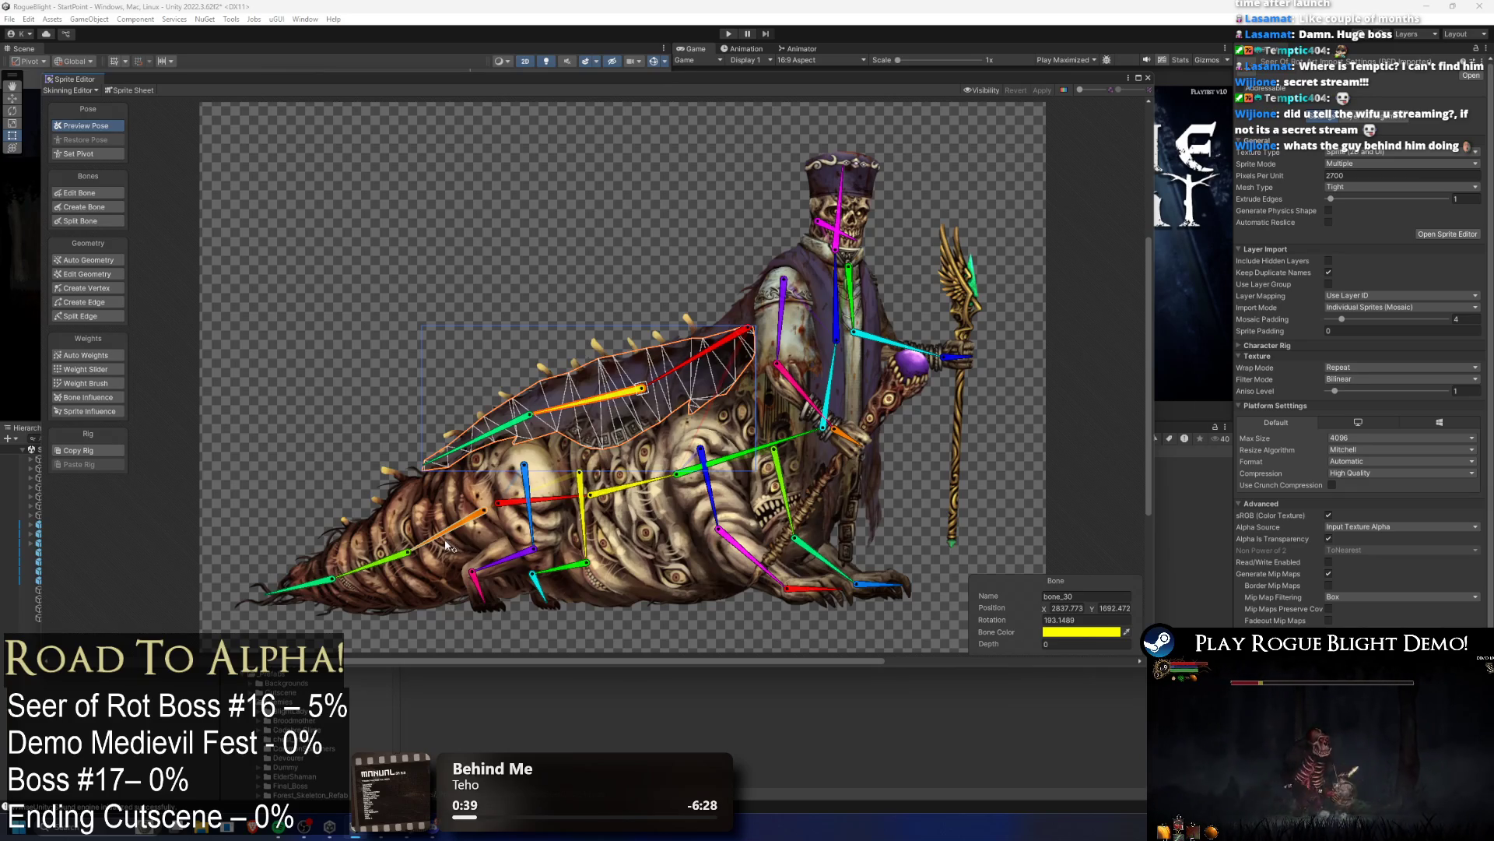
pyautogui.click(100, 263)
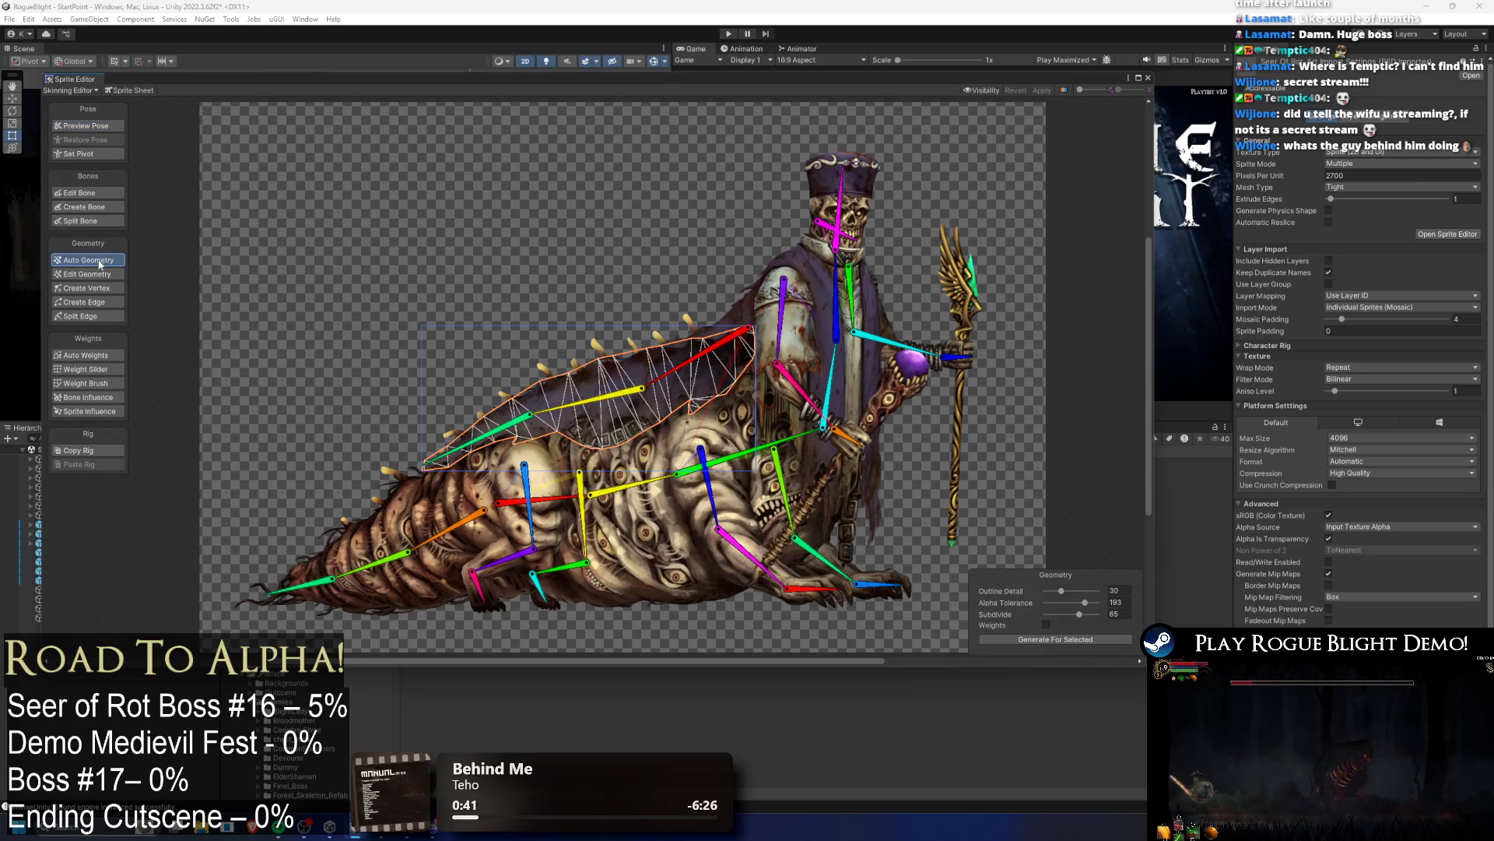
# Step: Generate meshes for all visible sprites
pyautogui.click(1025, 639)
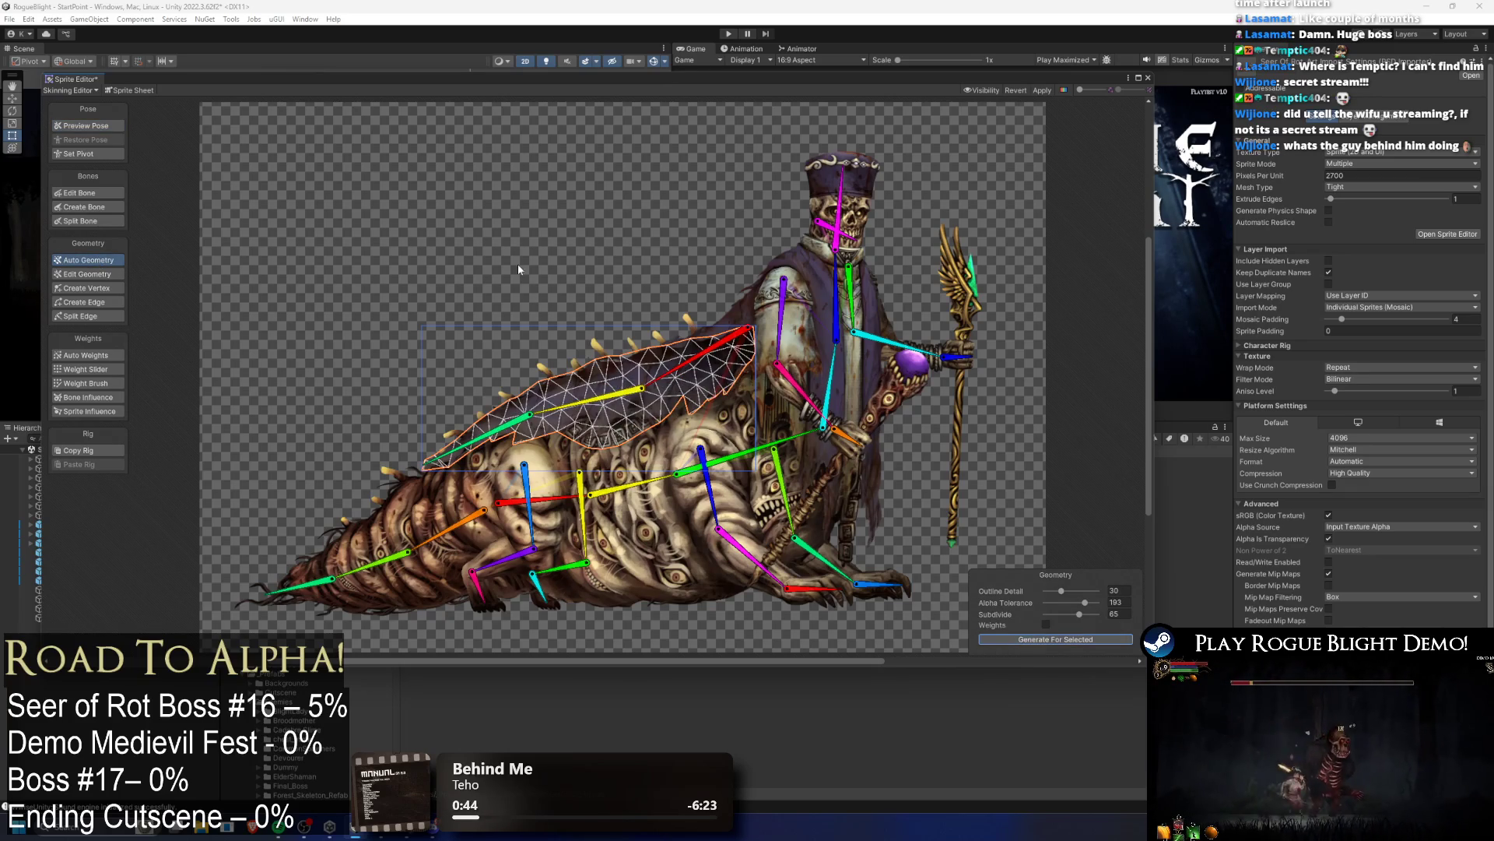
pyautogui.click(1019, 638)
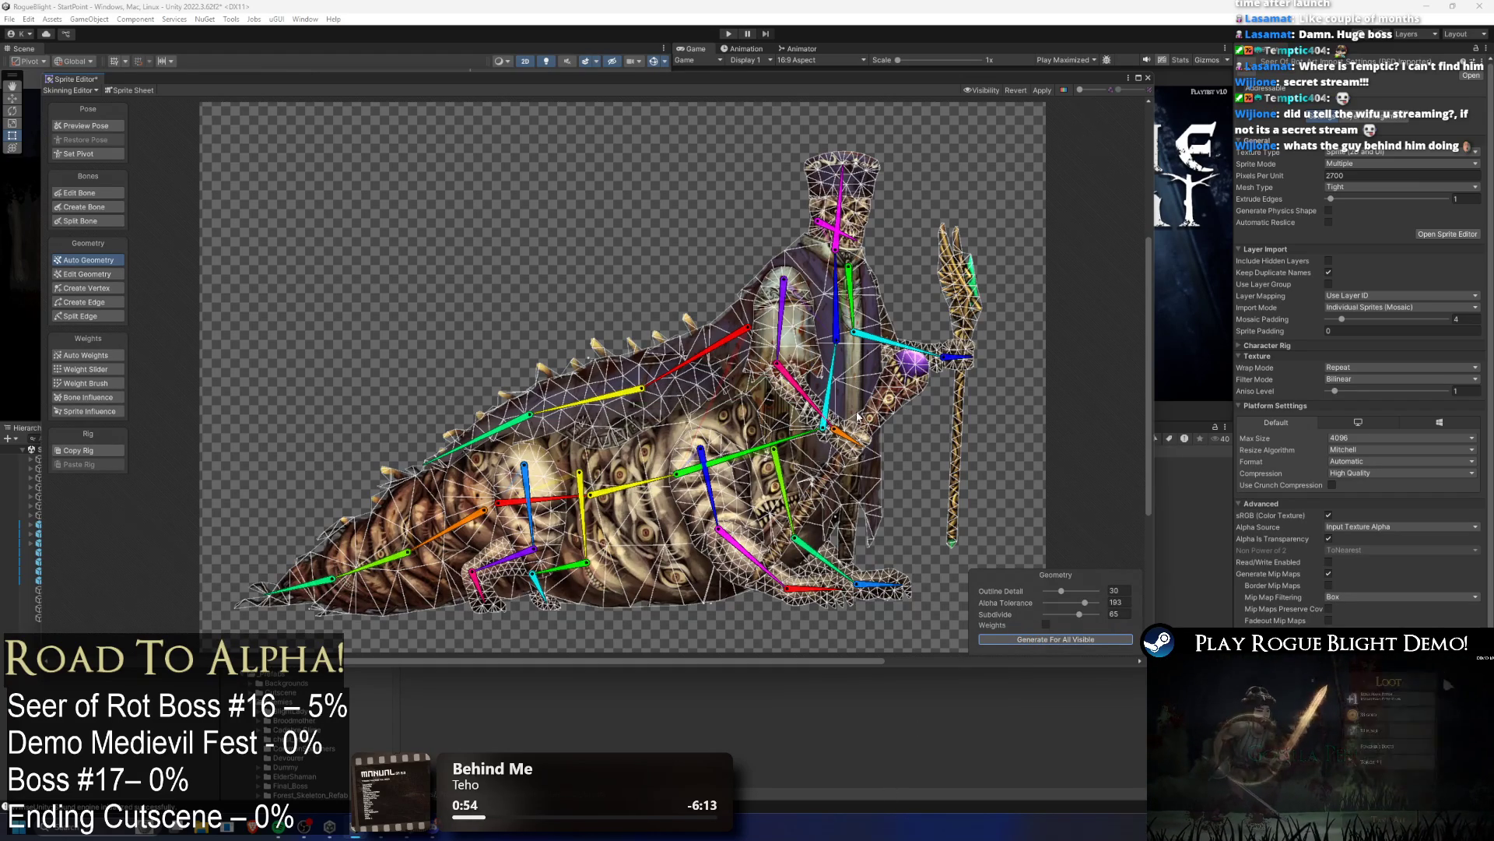
pyautogui.scroll(4, 878, 428)
pyautogui.scroll(-5, 853, 484)
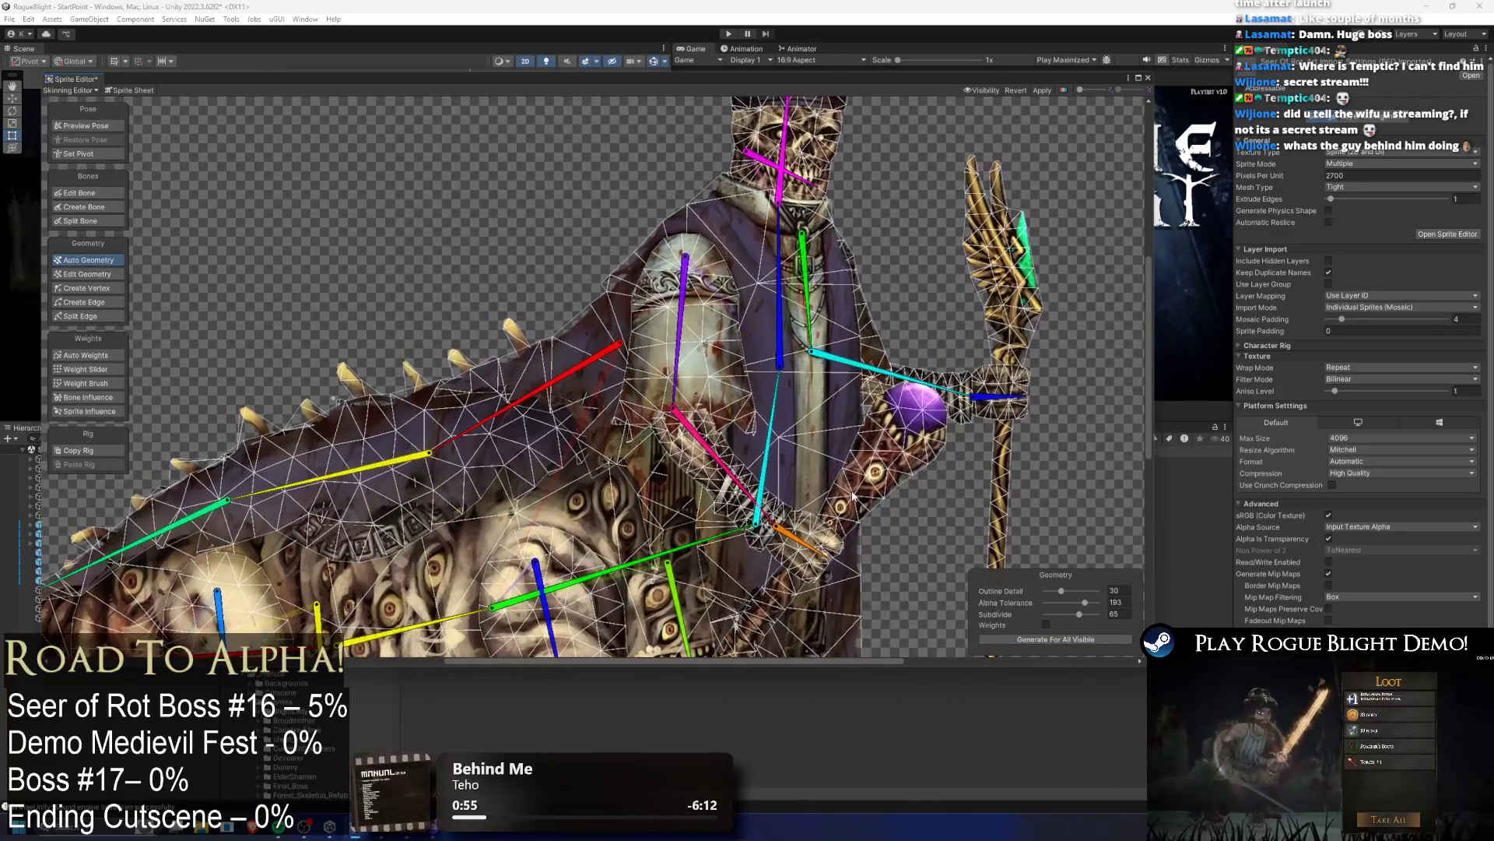
# Step: Regenerate the body sprite's mesh with subdivision raised to 92, then maximum
pyautogui.click(648, 456)
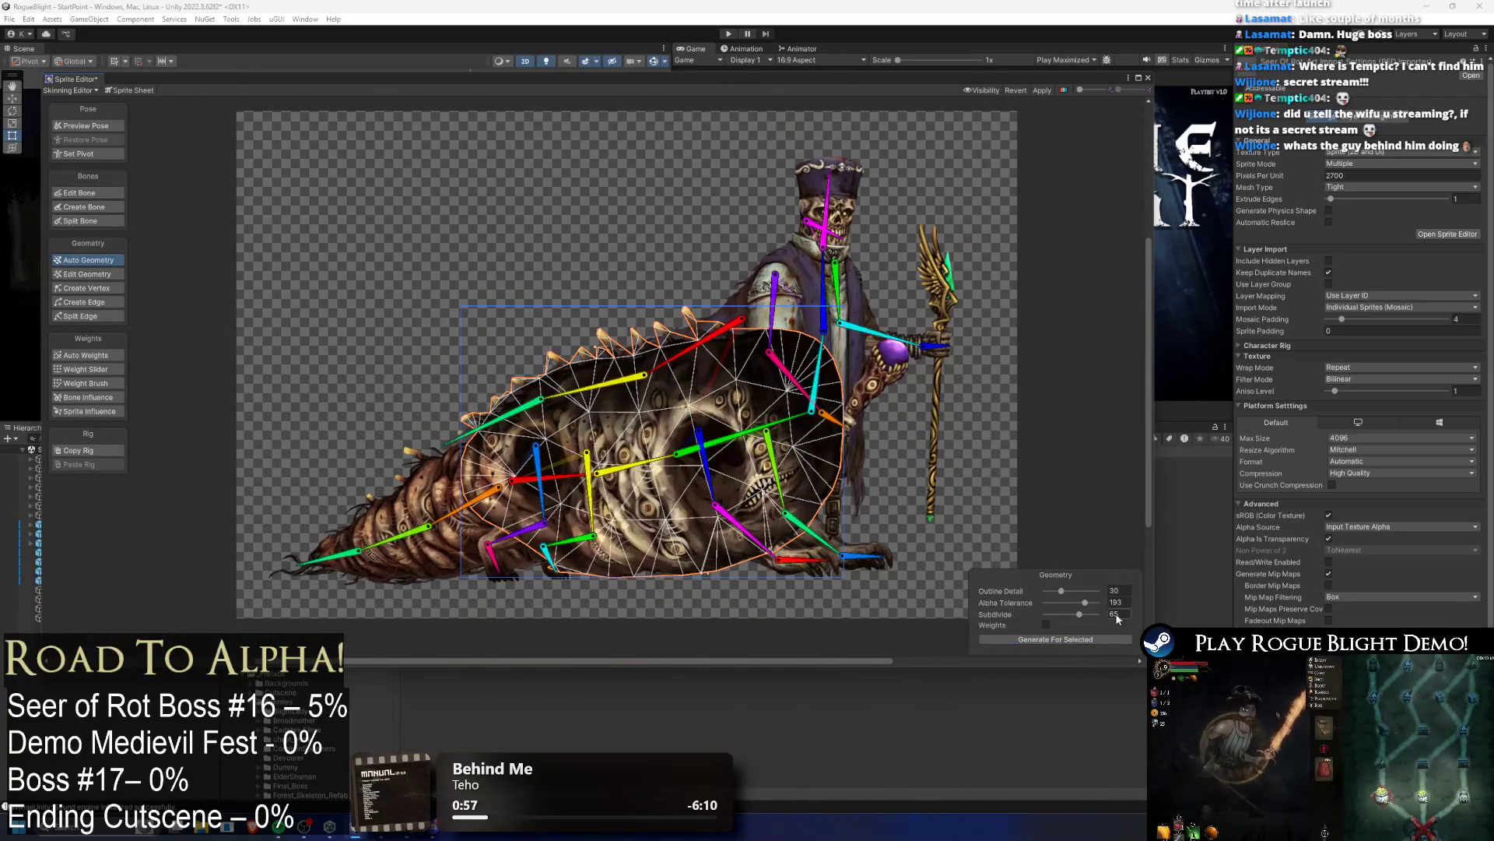
pyautogui.moveTo(1092, 615); pyautogui.dragTo(1104, 614)
pyautogui.click(1083, 639)
pyautogui.click(1056, 639)
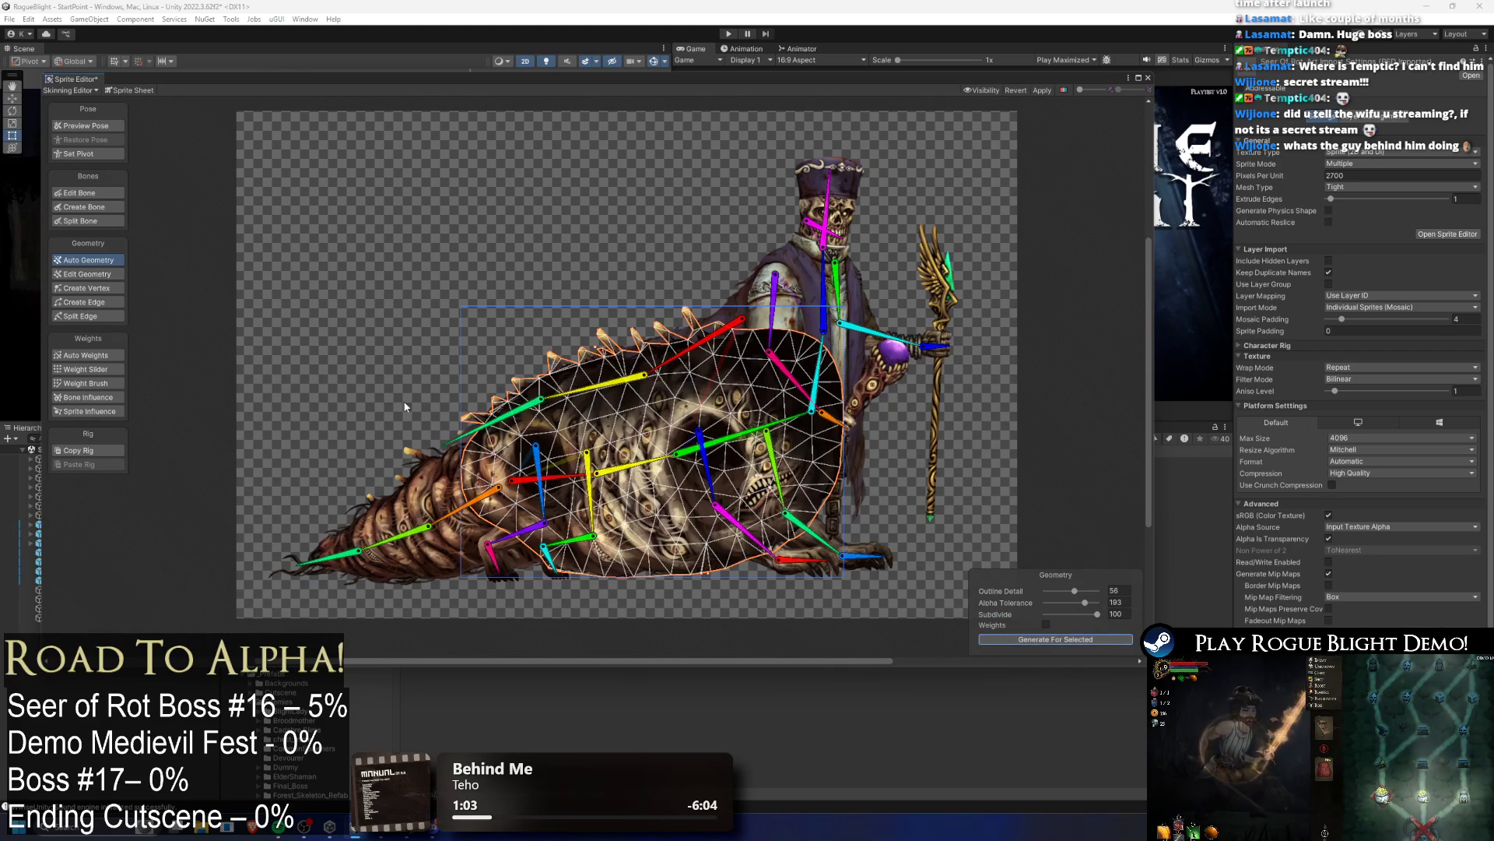
# Step: Regenerate the tail mesh, ending at Outline Detail 33 and Subdivide 94
pyautogui.click(385, 515)
pyautogui.moveTo(1099, 616)
pyautogui.mouseDown()
pyautogui.moveTo(1063, 592)
pyautogui.moveTo(1098, 617)
pyautogui.mouseUp()
pyautogui.click(1055, 639)
pyautogui.click(1055, 639)
pyautogui.click(1055, 639)
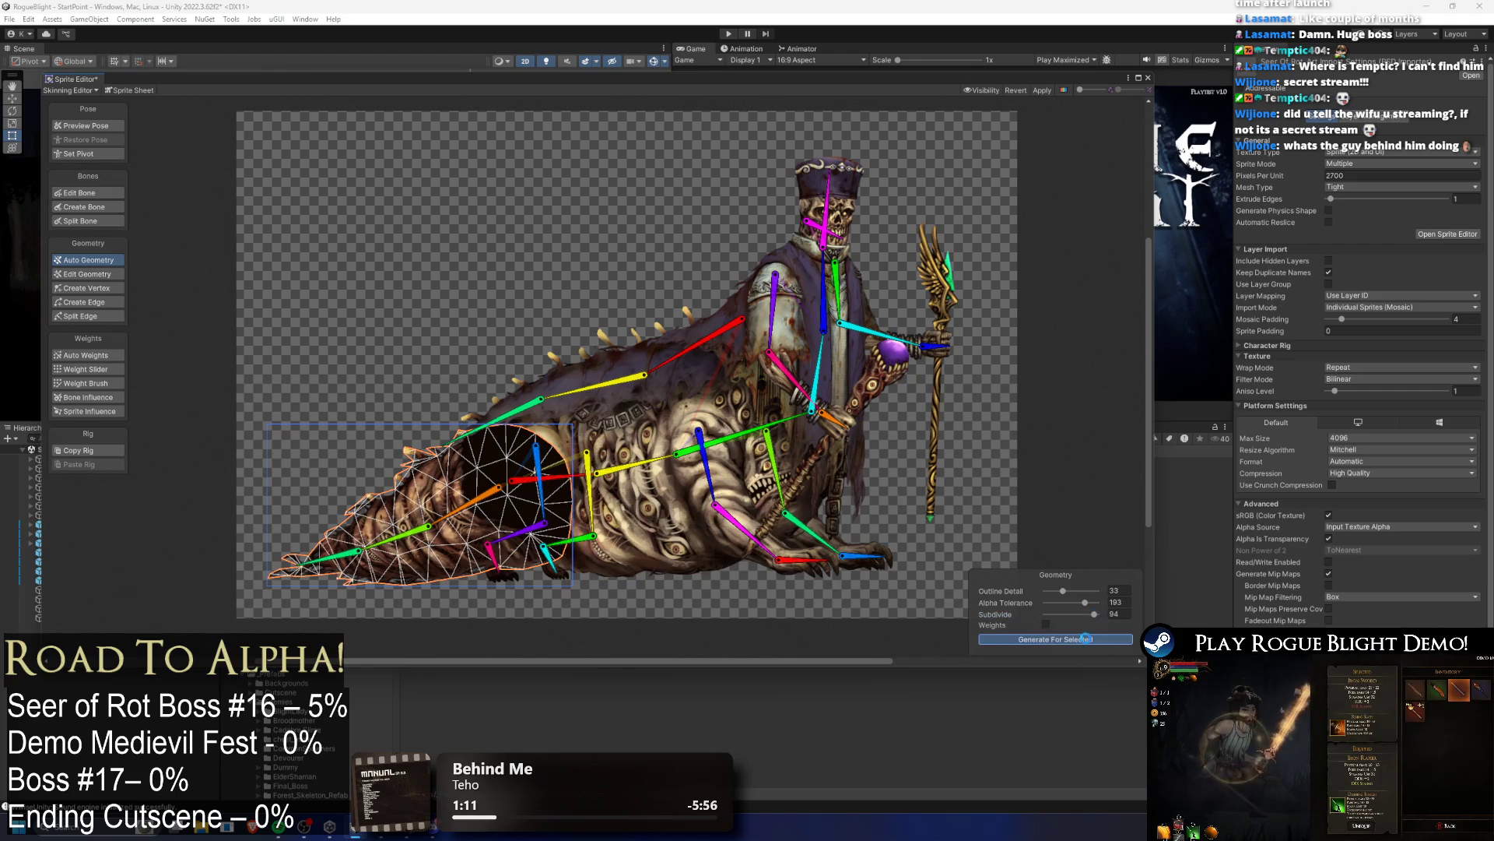
pyautogui.click(1055, 639)
pyautogui.click(818, 362)
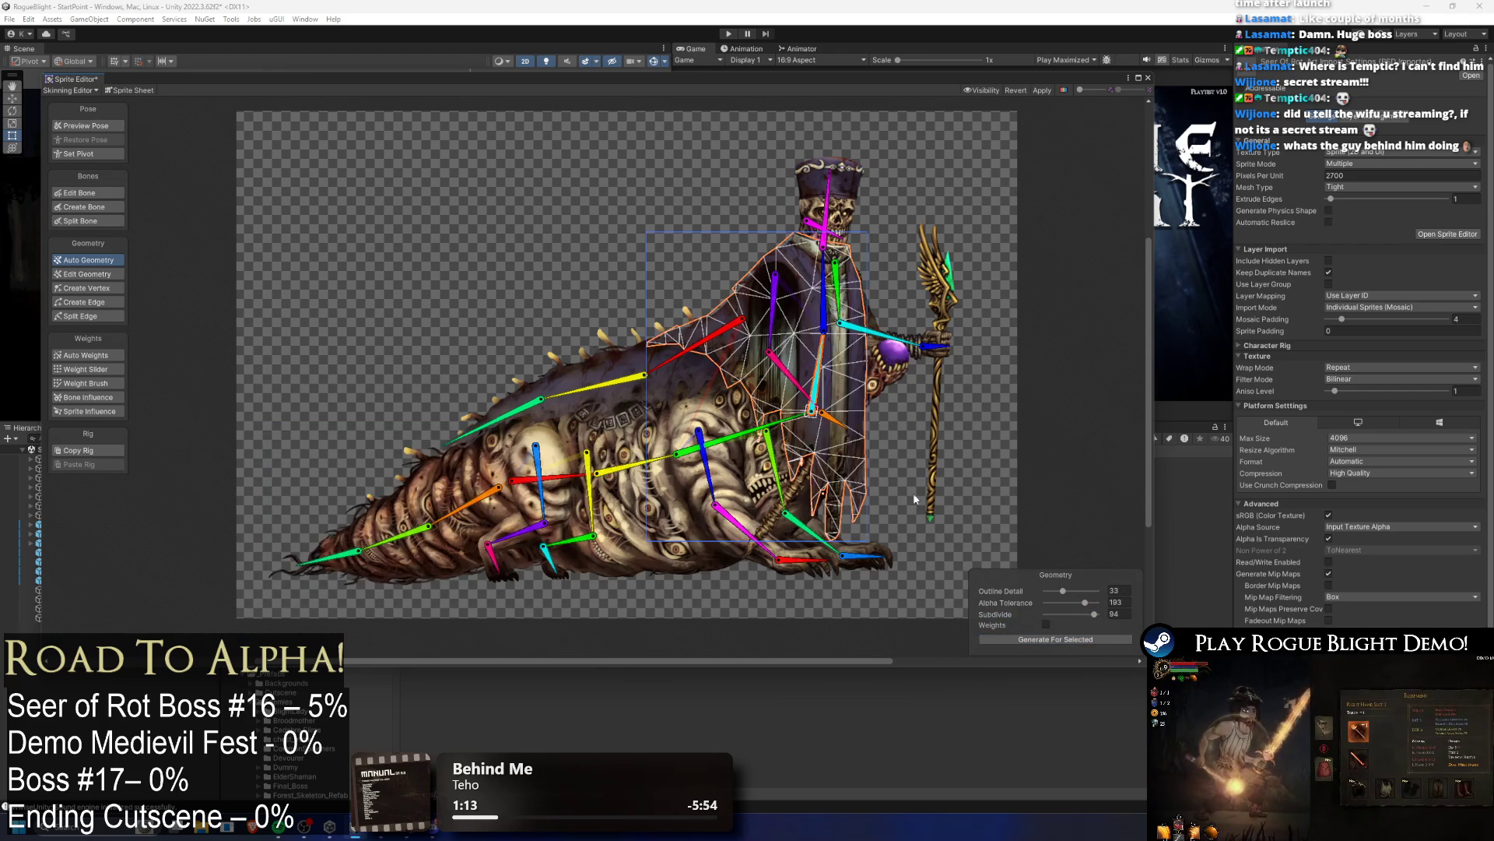
# Step: Regenerate the robe mesh with Outline Detail 44 and Subdivide 100
pyautogui.click(1071, 639)
pyautogui.moveTo(1095, 614); pyautogui.dragTo(1070, 590)
pyautogui.click(1069, 639)
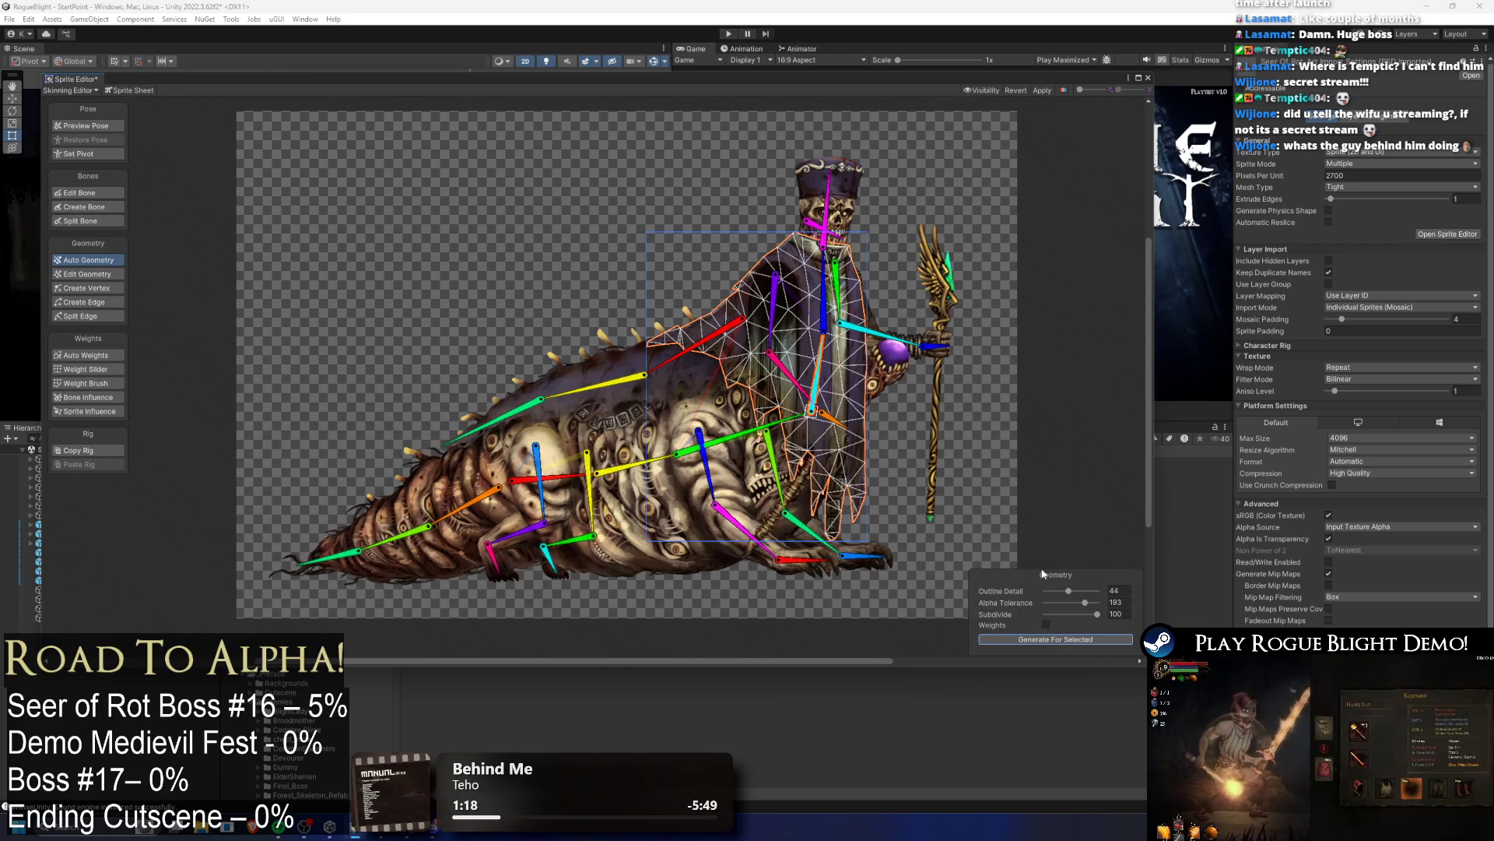
pyautogui.scroll(2, 863, 327)
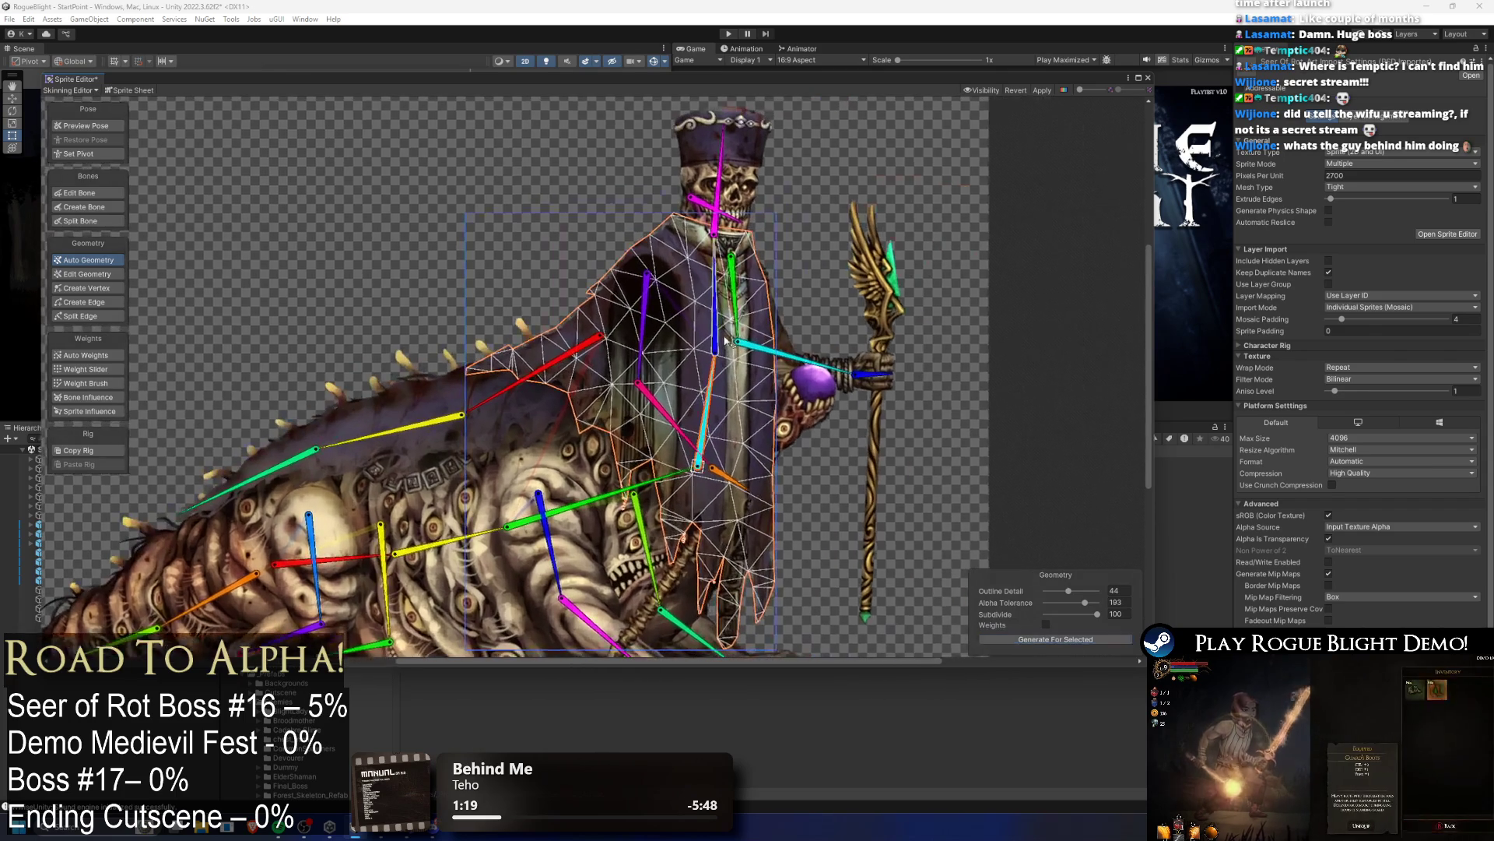
# Step: Regenerate the face mesh, settling on Subdivide 74 and Outline Detail 35
pyautogui.click(802, 358)
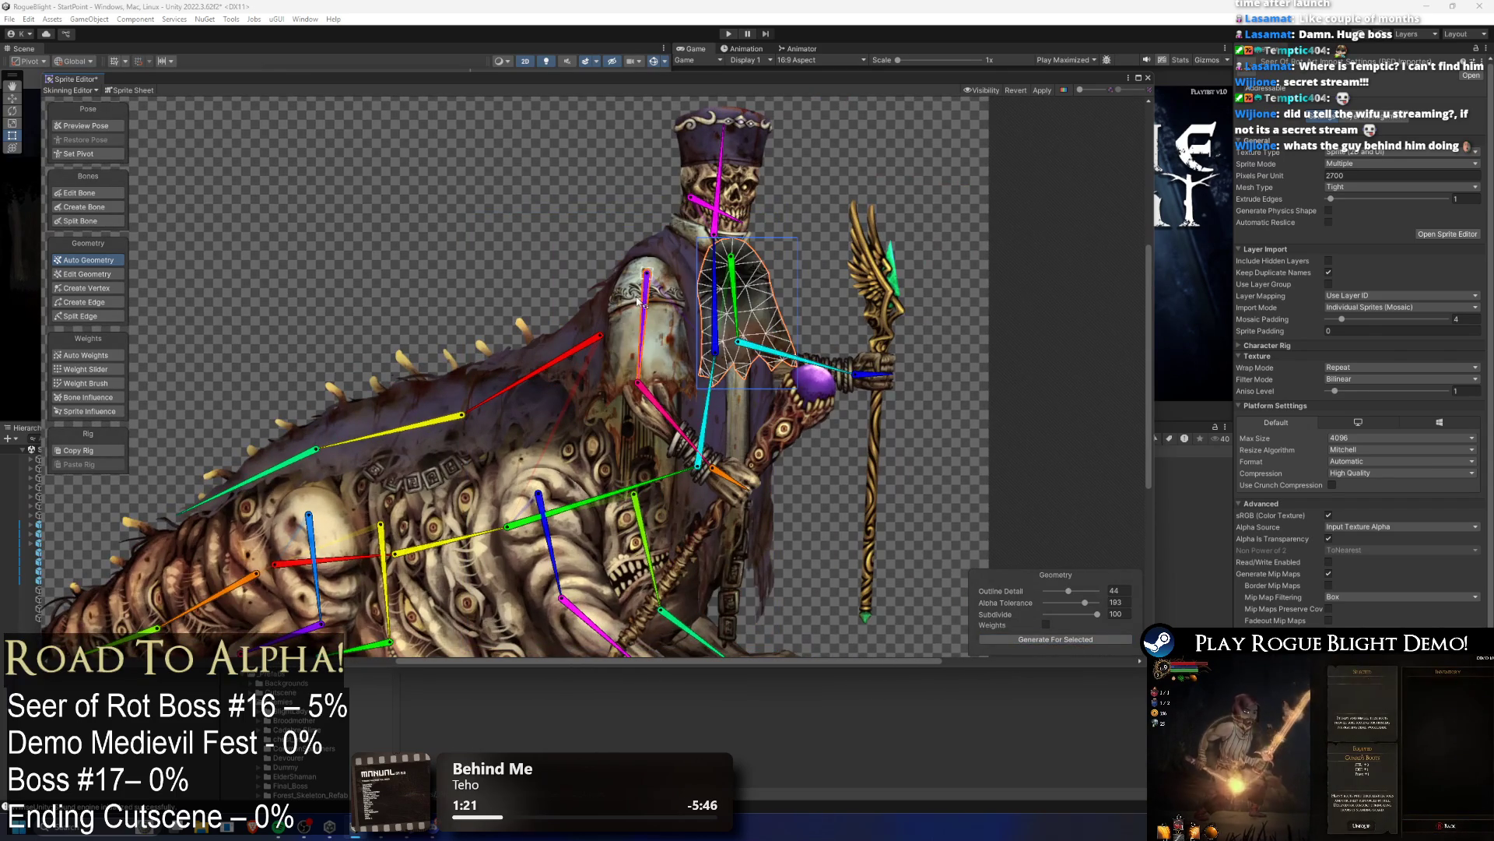
pyautogui.click(645, 335)
pyautogui.click(1068, 615)
pyautogui.click(1054, 636)
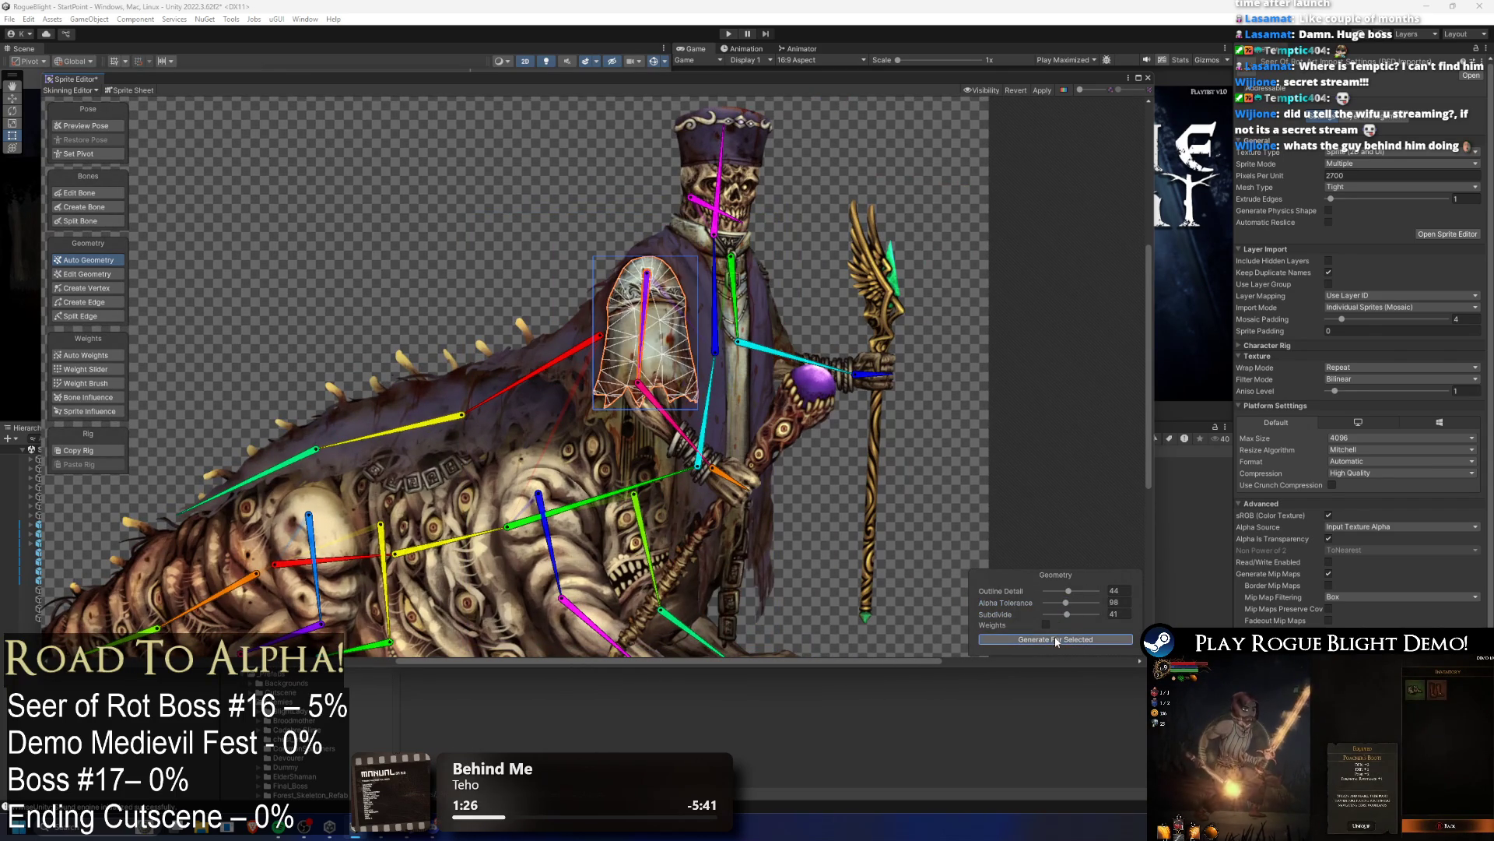
pyautogui.click(1083, 614)
pyautogui.click(1080, 639)
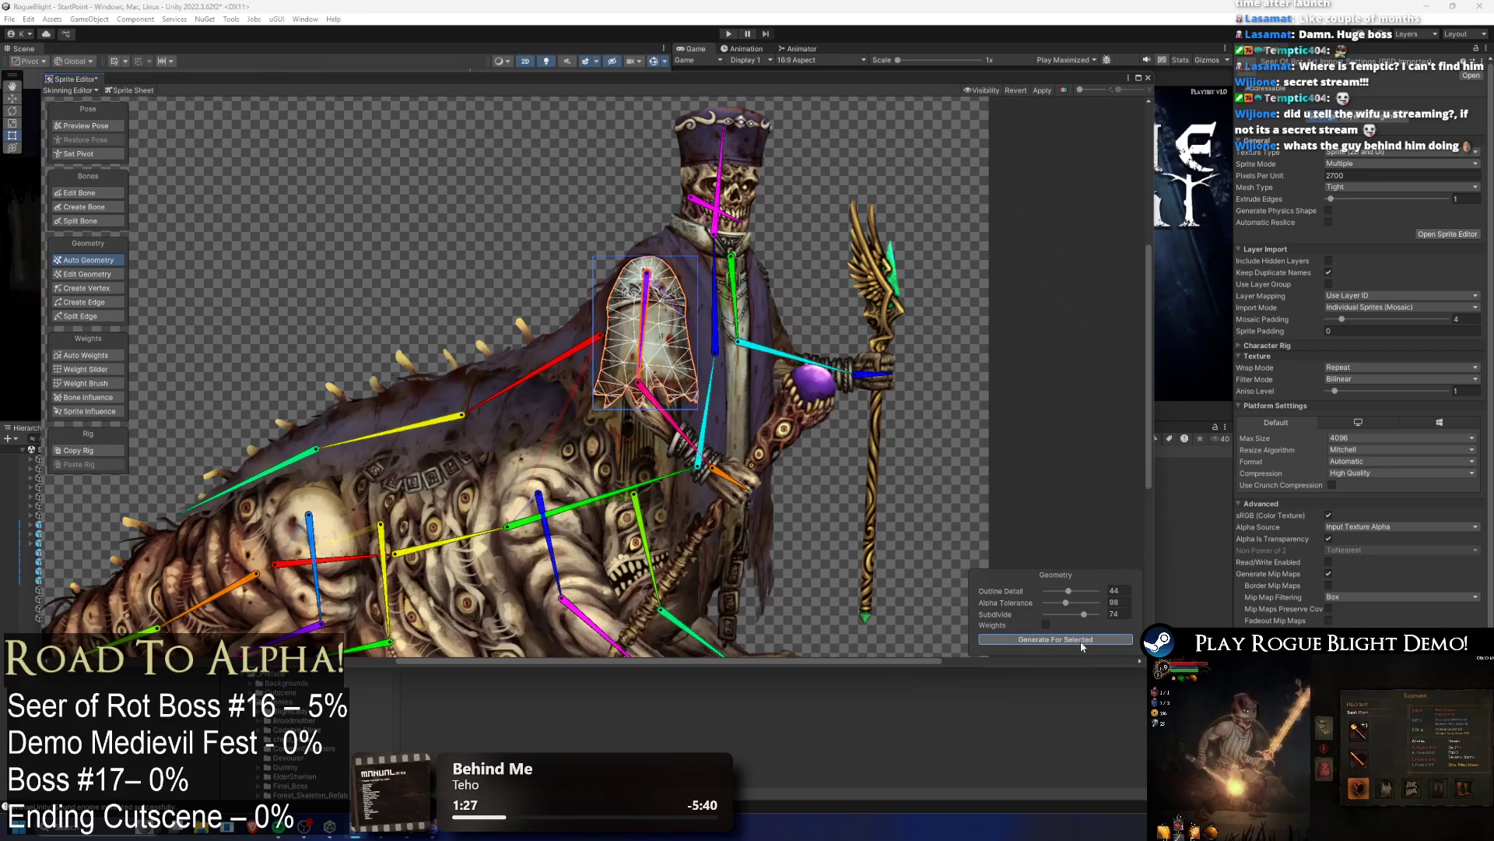
pyautogui.moveTo(1066, 595); pyautogui.dragTo(1062, 593)
pyautogui.click(1056, 639)
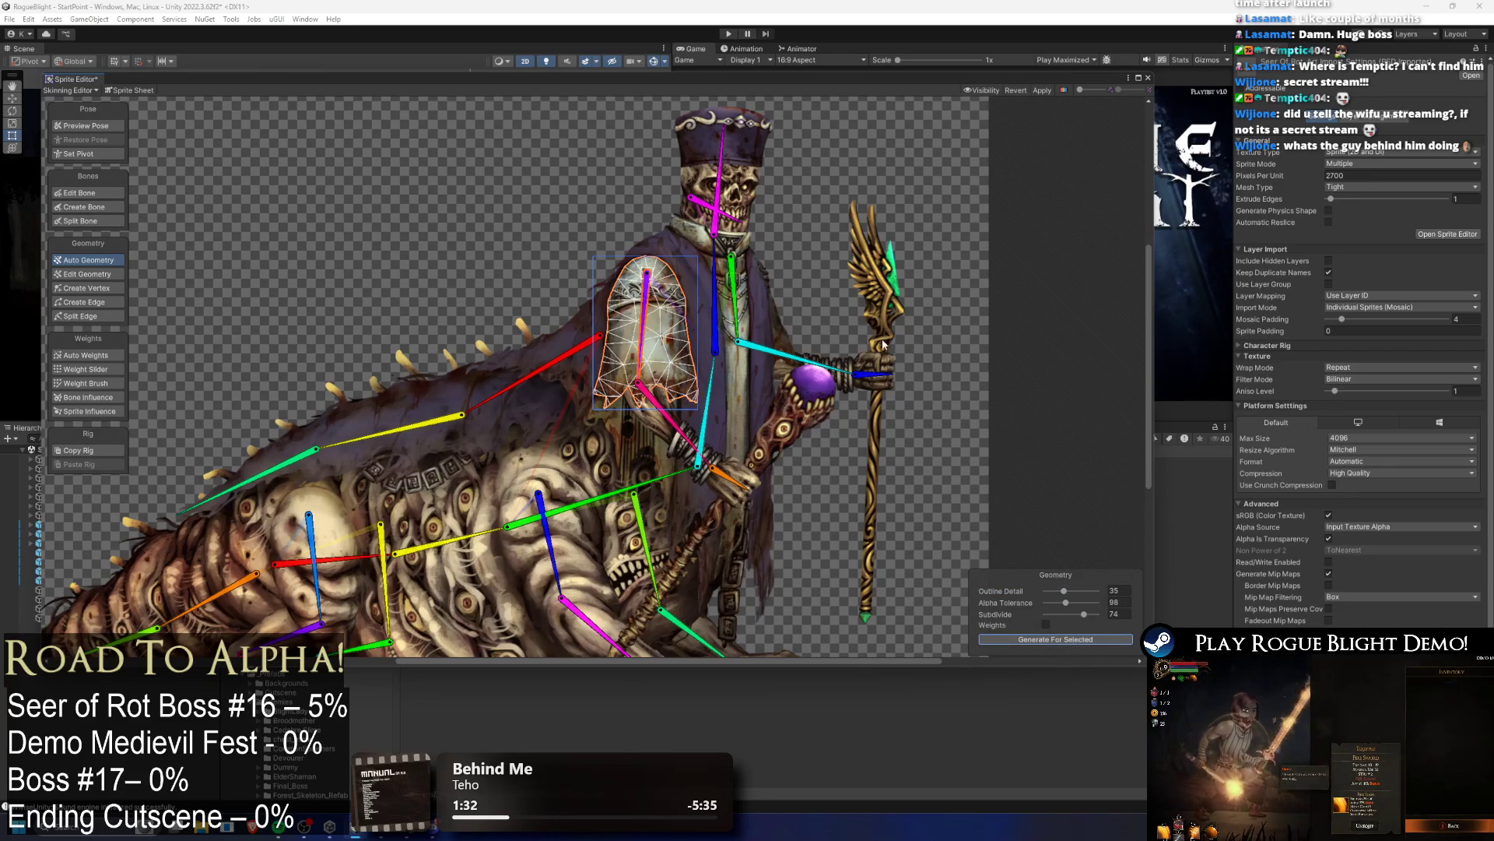
# Step: Regenerate the torso/arm sprite's mesh with the same settings
pyautogui.click(781, 327)
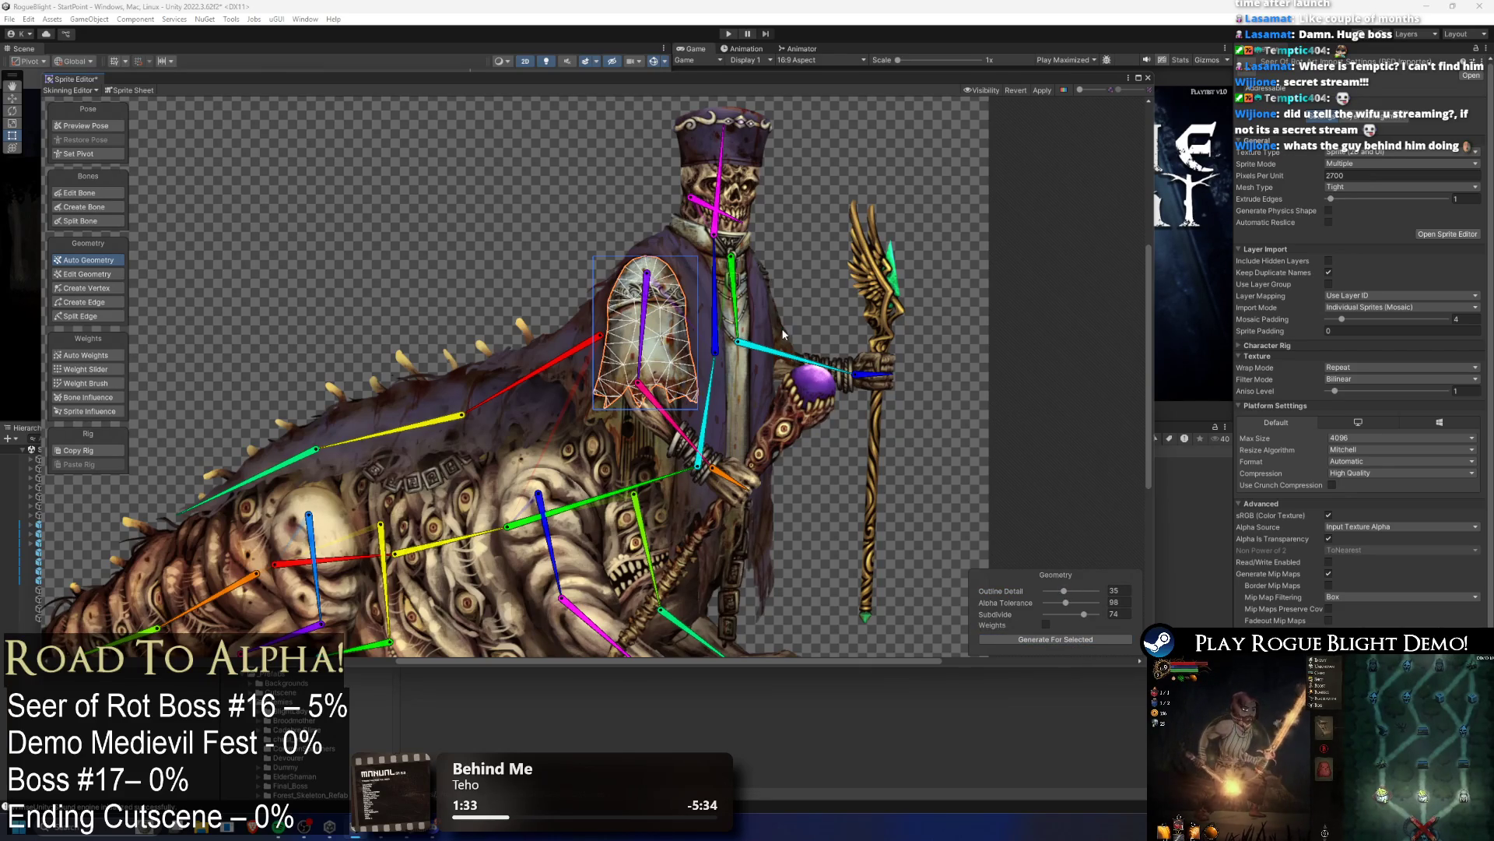
pyautogui.click(1060, 639)
pyautogui.click(704, 183)
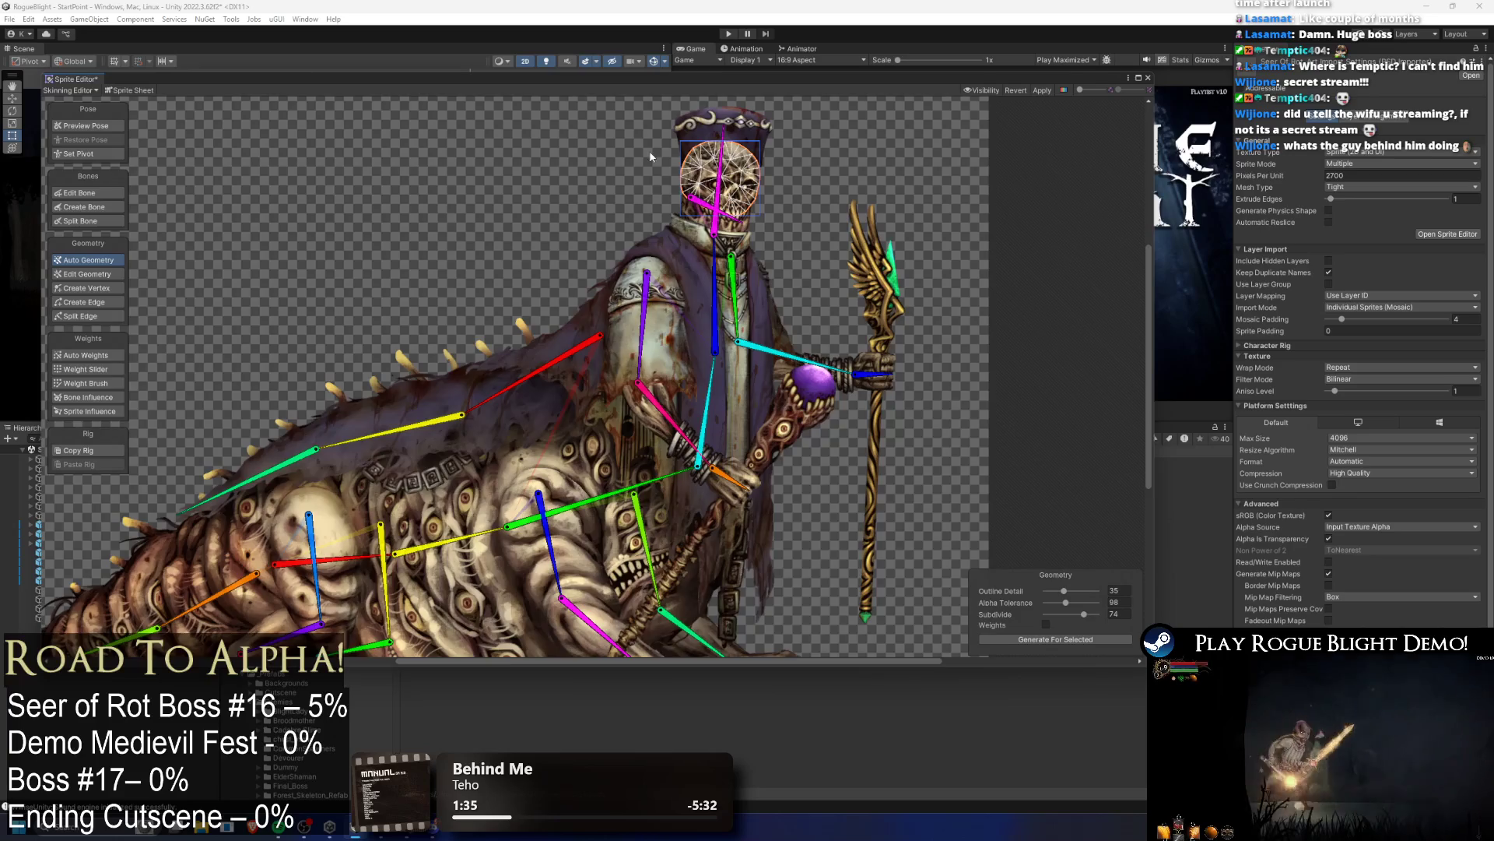
# Step: Regenerate the skull mesh at Outline Detail 15 and Subdivide 33, without weights
pyautogui.scroll(1, 655, 195)
pyautogui.scroll(1, 923, 290)
pyautogui.moveTo(1064, 591); pyautogui.dragTo(1064, 614)
pyautogui.click(1056, 639)
pyautogui.click(1046, 624)
pyautogui.click(1059, 639)
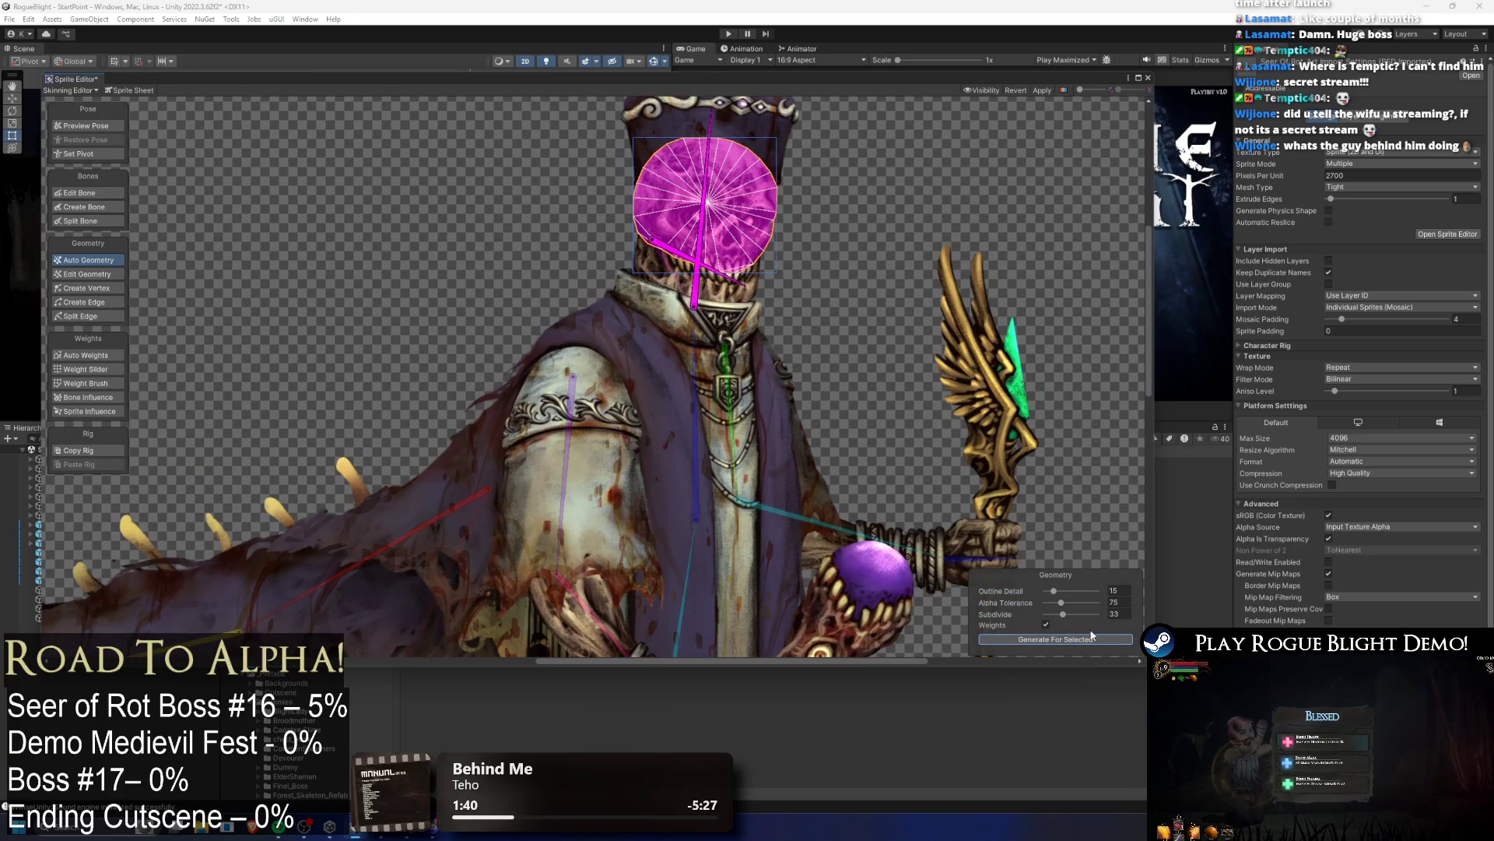
pyautogui.click(1046, 624)
pyautogui.click(1056, 638)
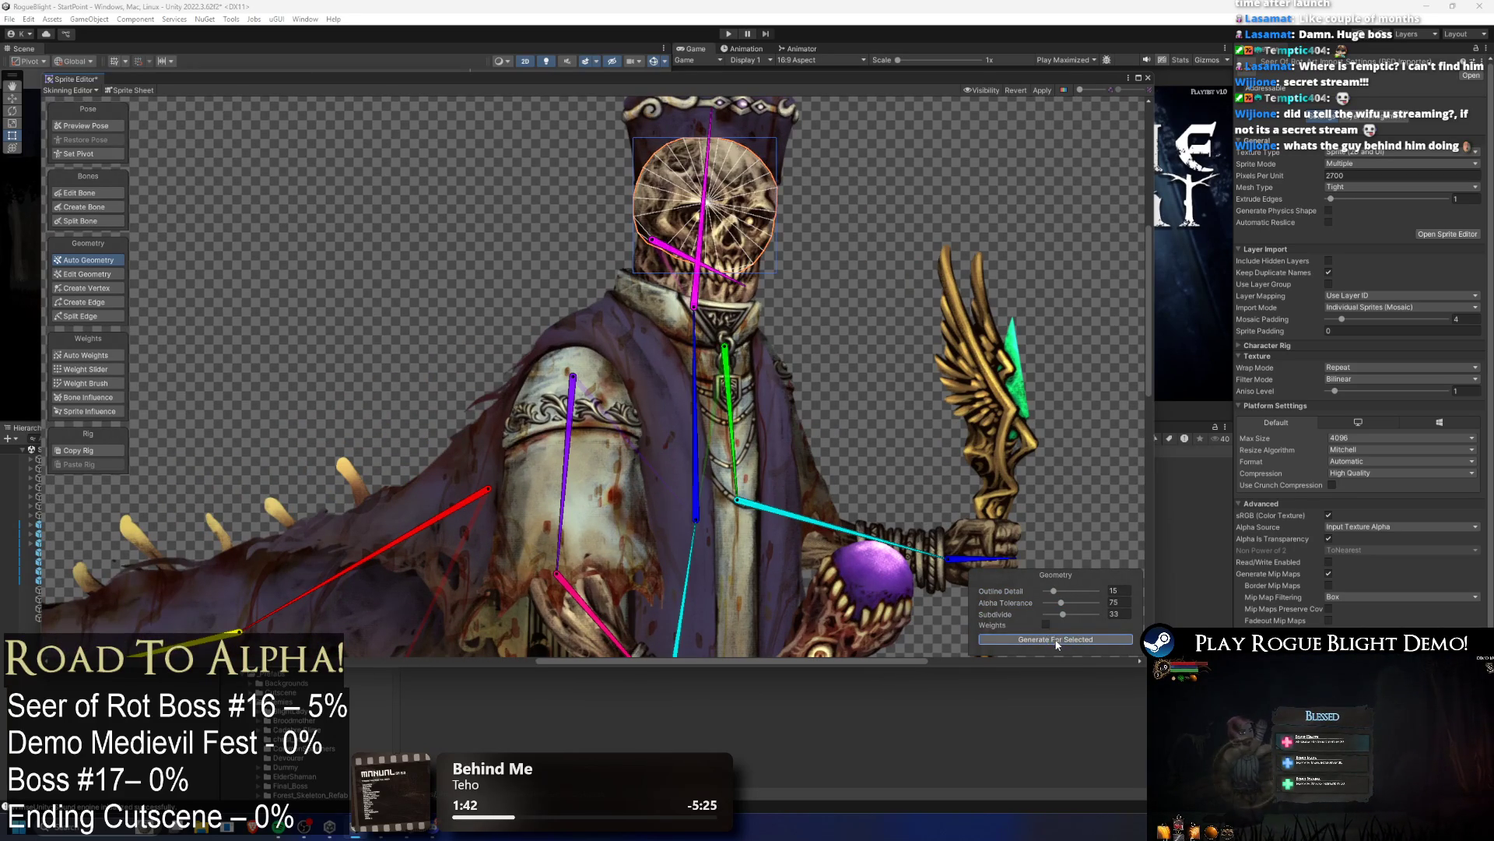
pyautogui.click(1061, 640)
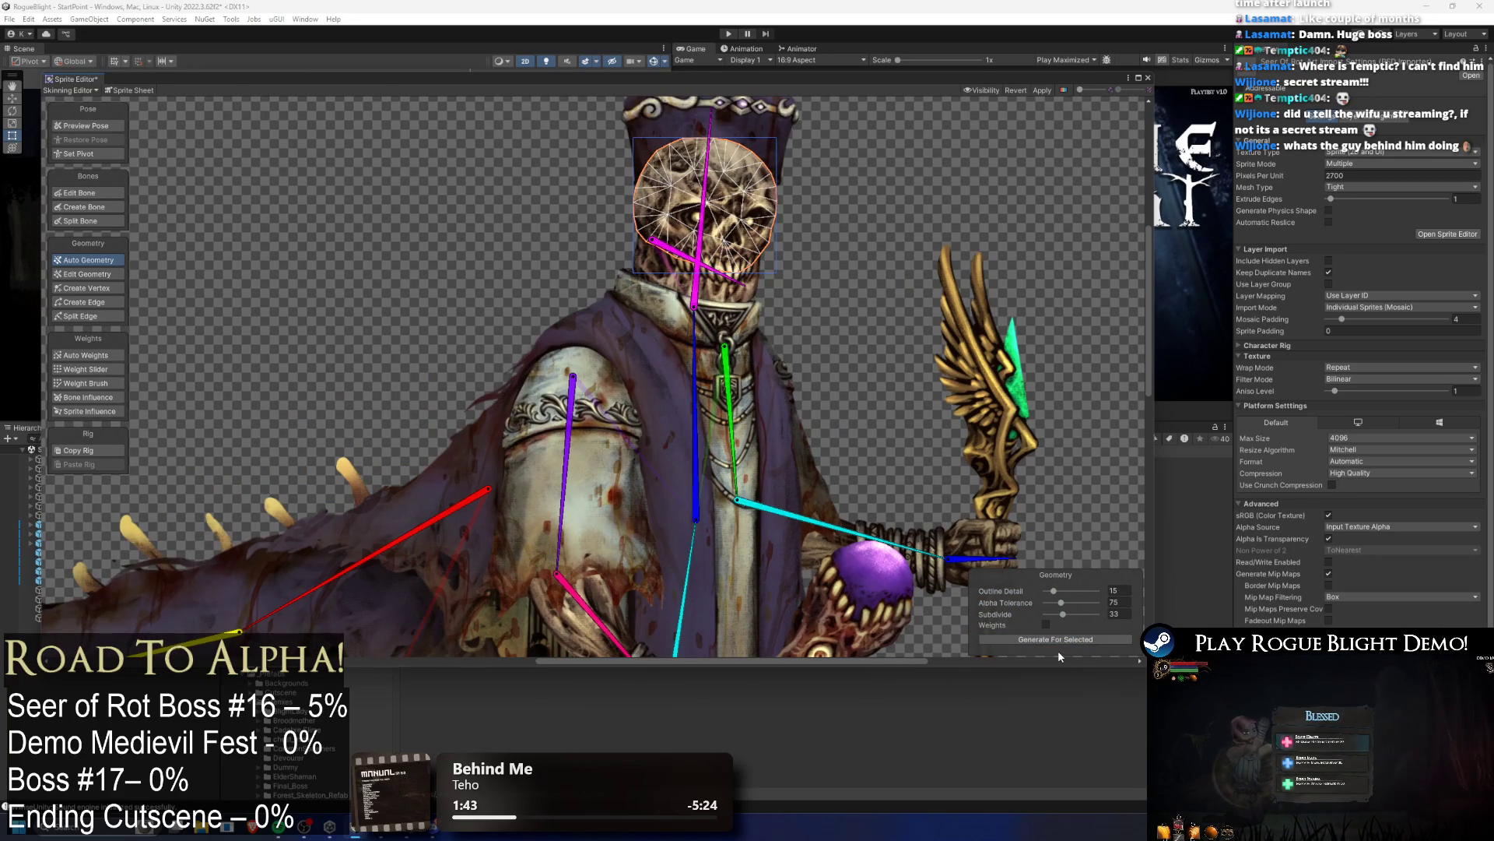
pyautogui.click(1062, 641)
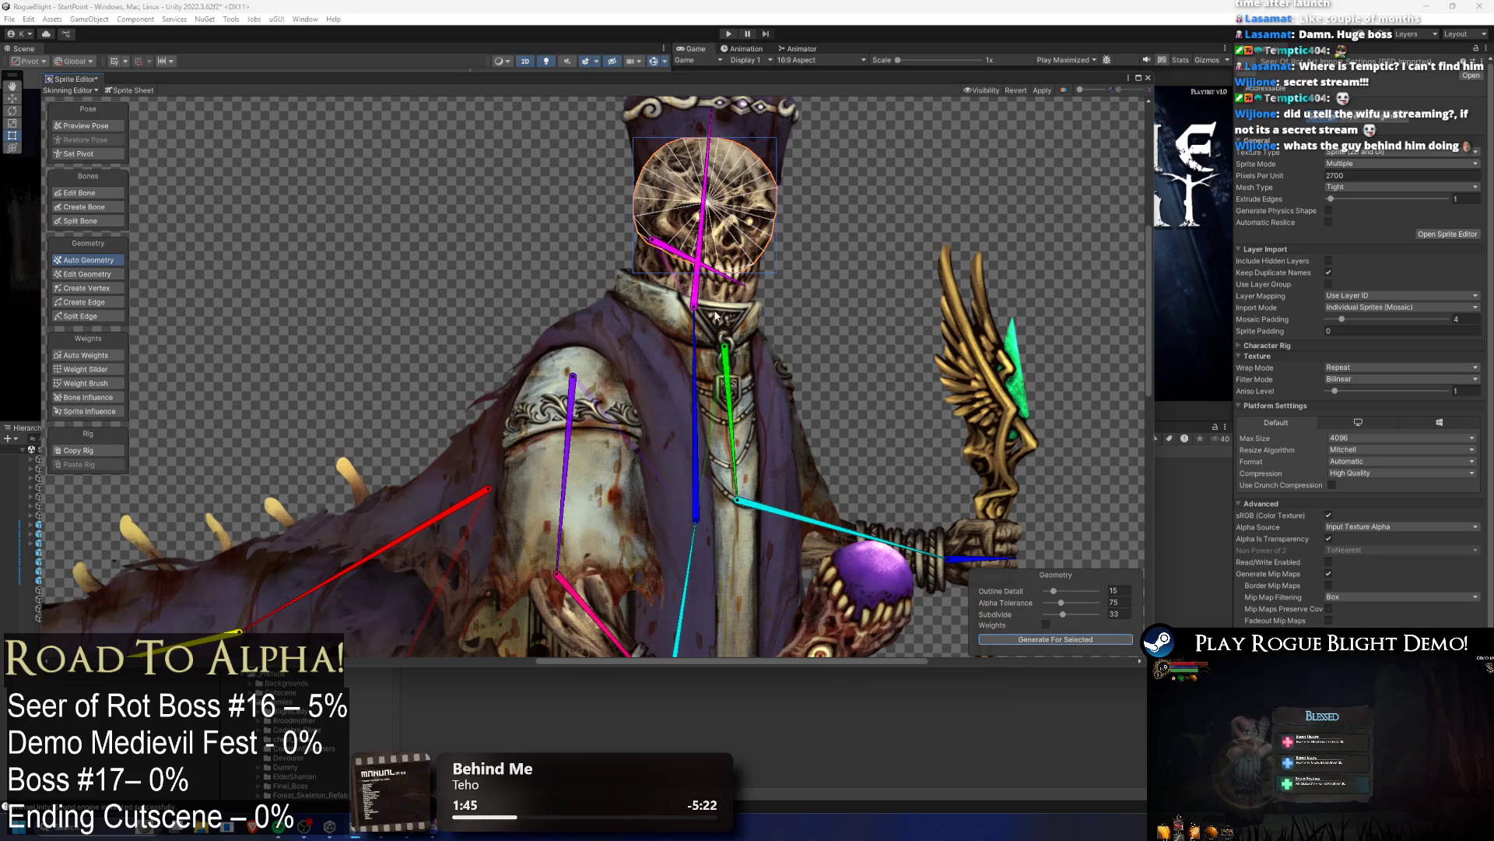
# Step: Regenerate meshes for the sprite below the skull and for the hat
pyautogui.click(651, 268)
pyautogui.click(1099, 641)
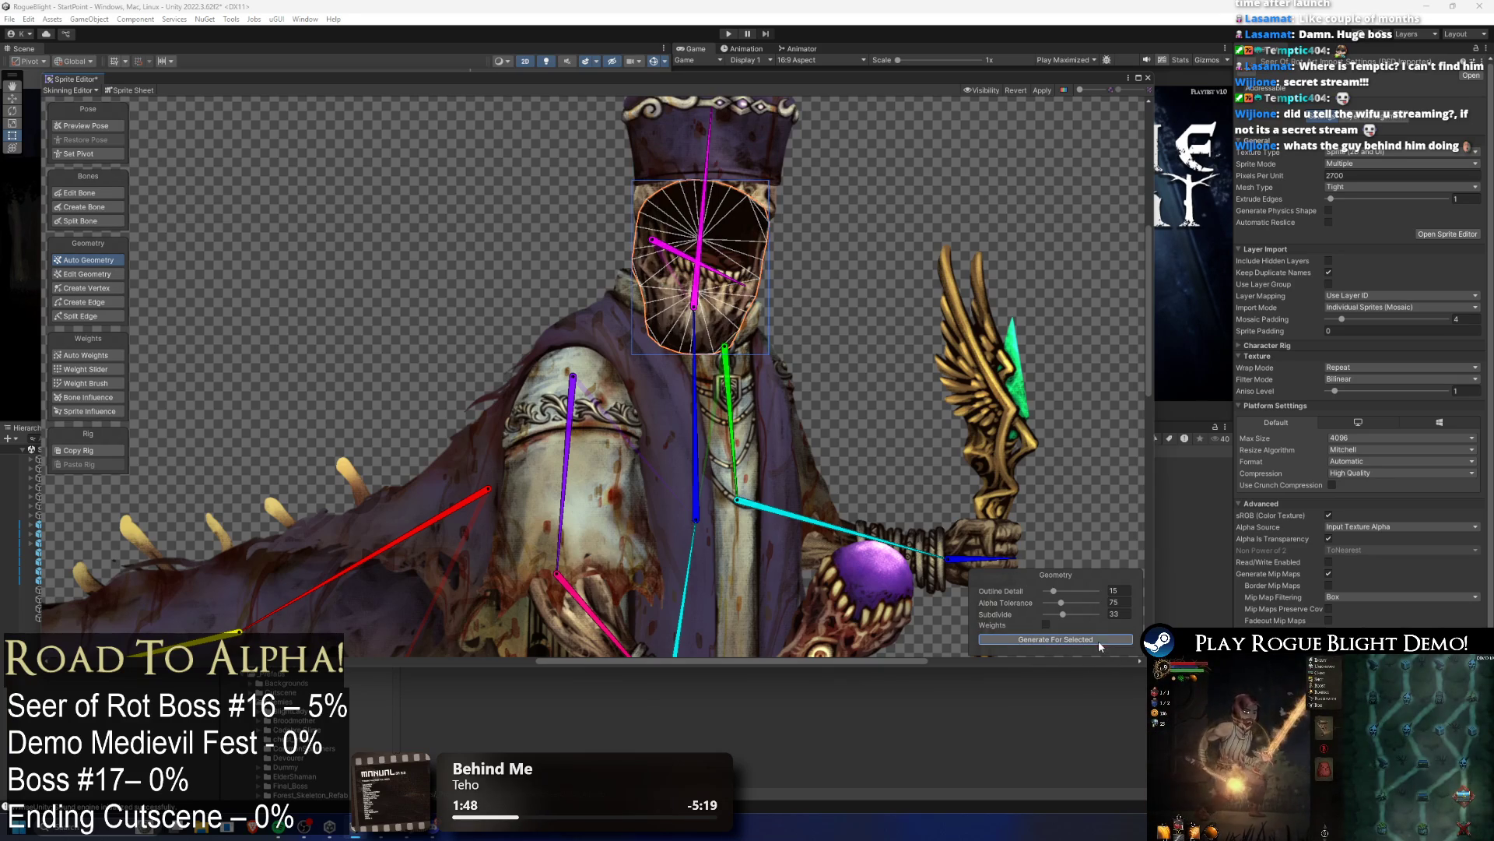
pyautogui.click(744, 156)
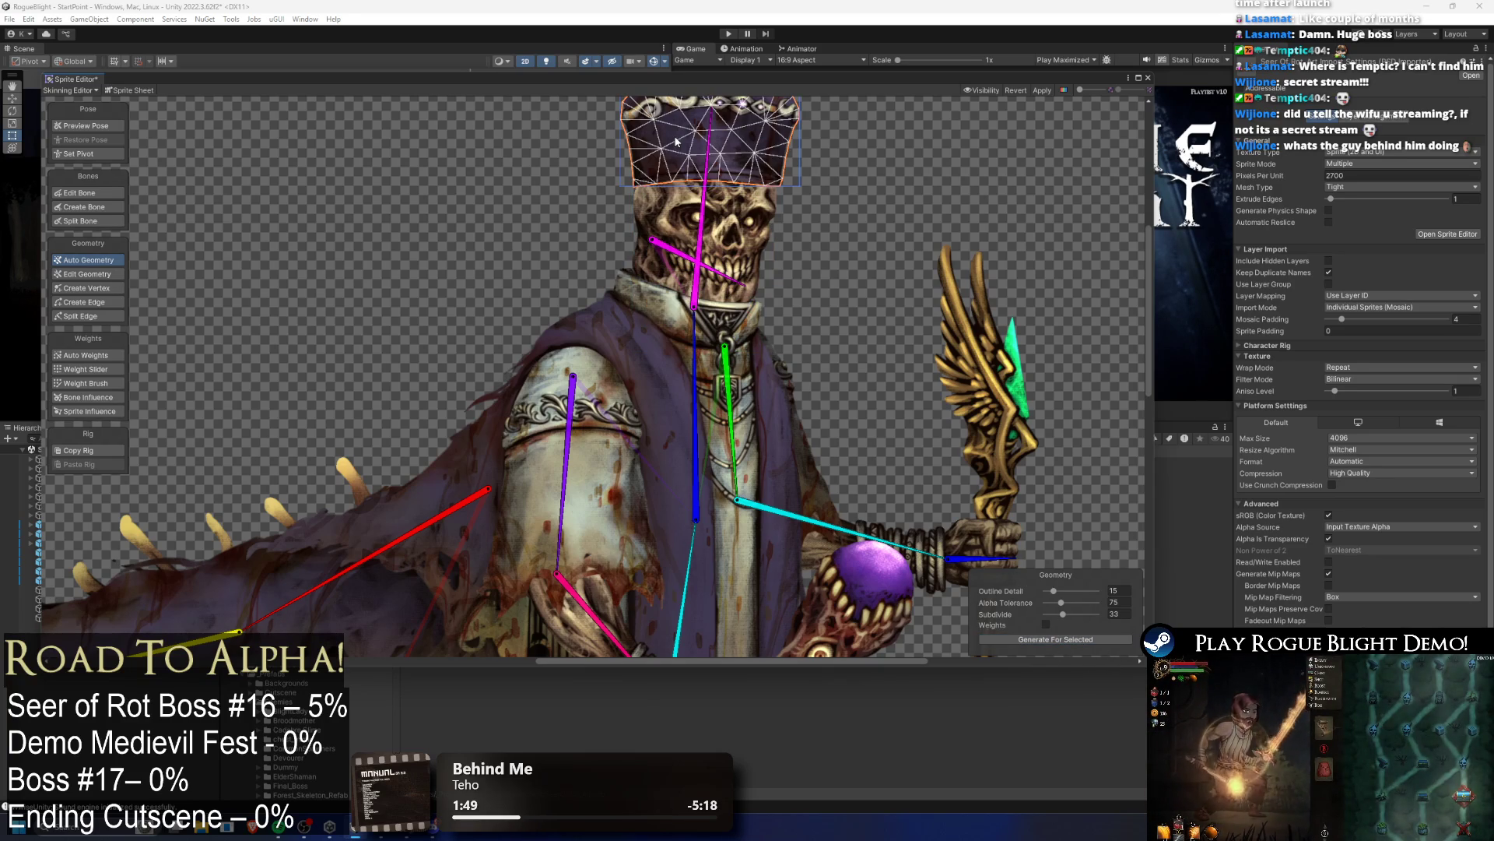
pyautogui.click(1056, 639)
pyautogui.scroll(-2, 703, 314)
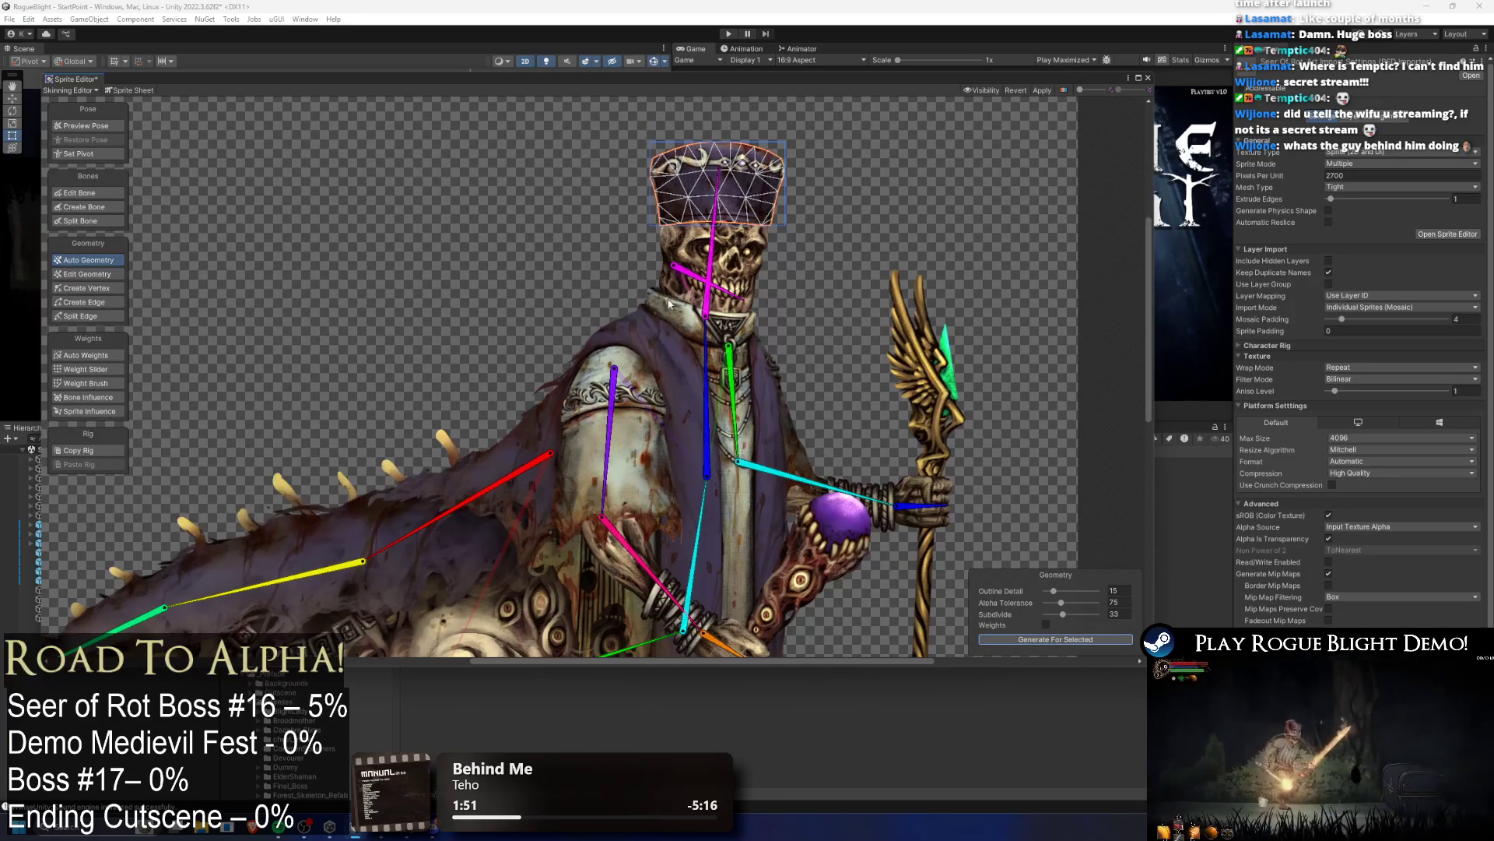
pyautogui.scroll(2, 703, 314)
# Step: Generate meshes for the staff and the orb scepter sprites
pyautogui.click(961, 436)
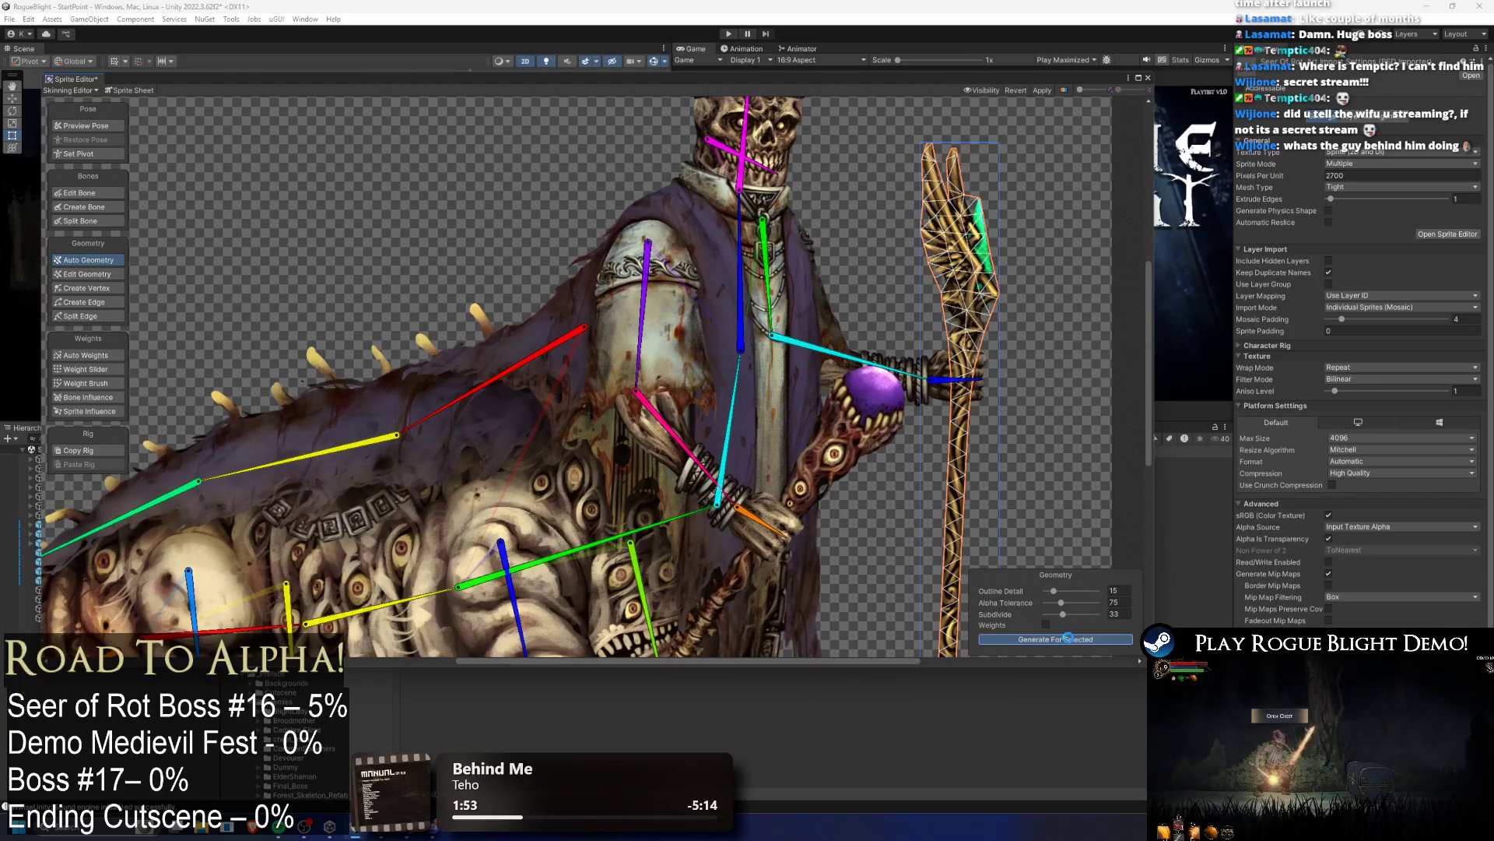
pyautogui.click(1067, 639)
pyautogui.moveTo(837, 427); pyautogui.dragTo(818, 378)
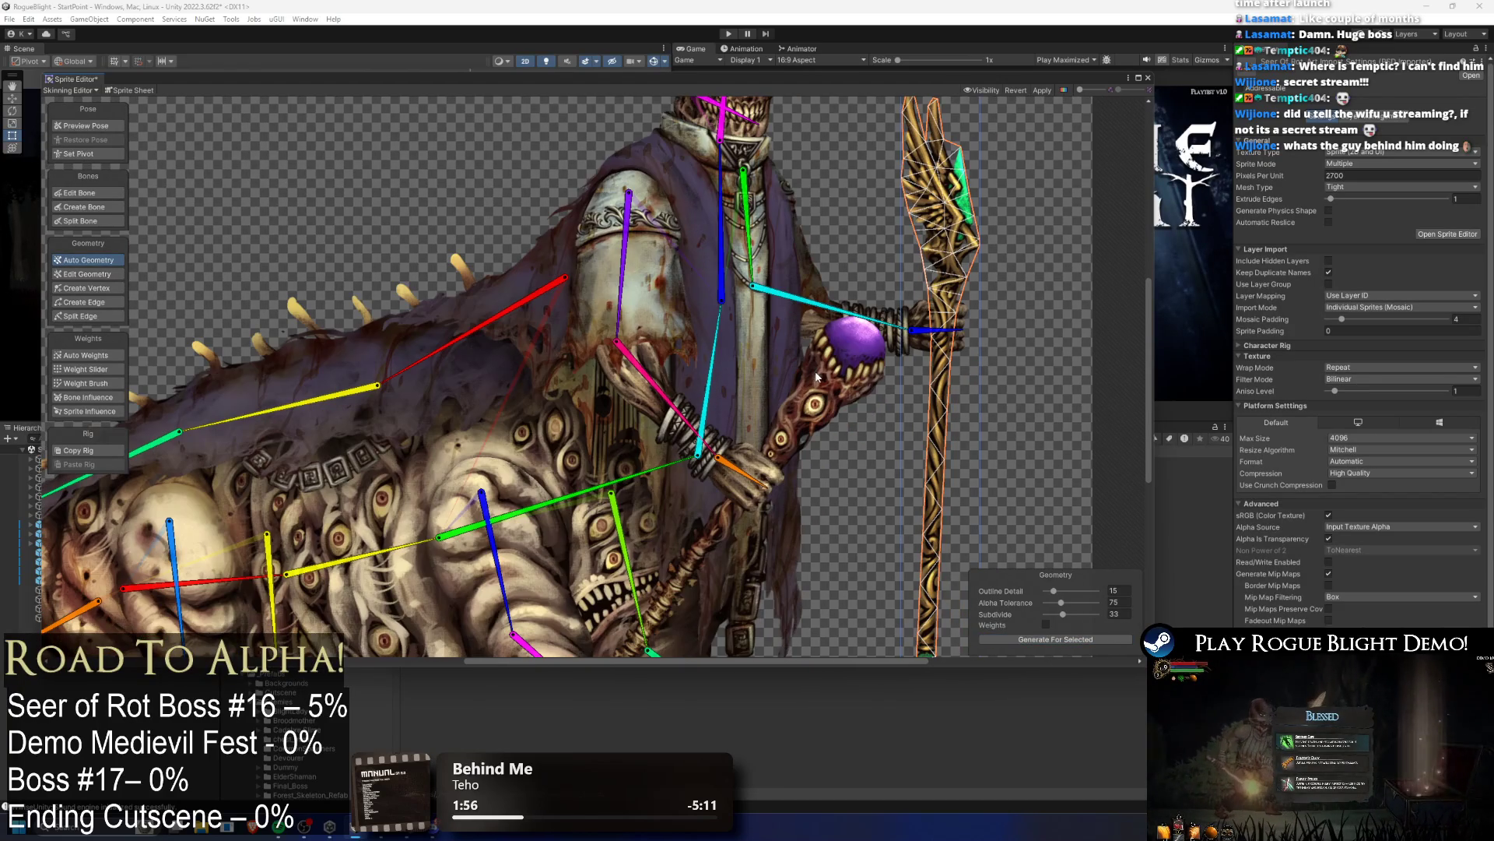
pyautogui.click(836, 407)
pyautogui.click(1012, 639)
# Step: Apply the mesh changes and close the Sprite Editor
pyautogui.click(1043, 90)
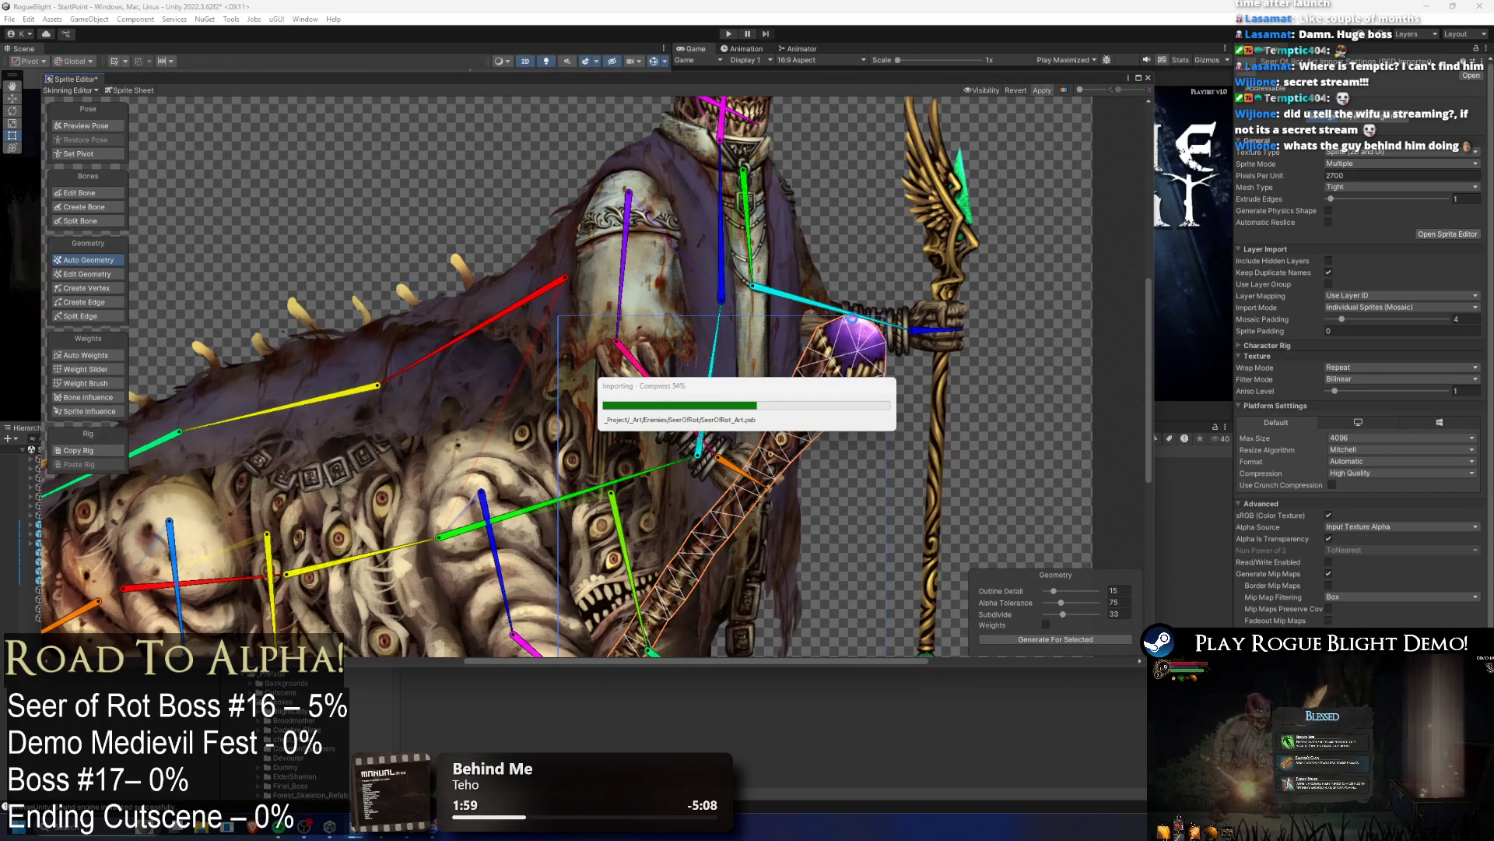
pyautogui.scroll(-2, 864, 327)
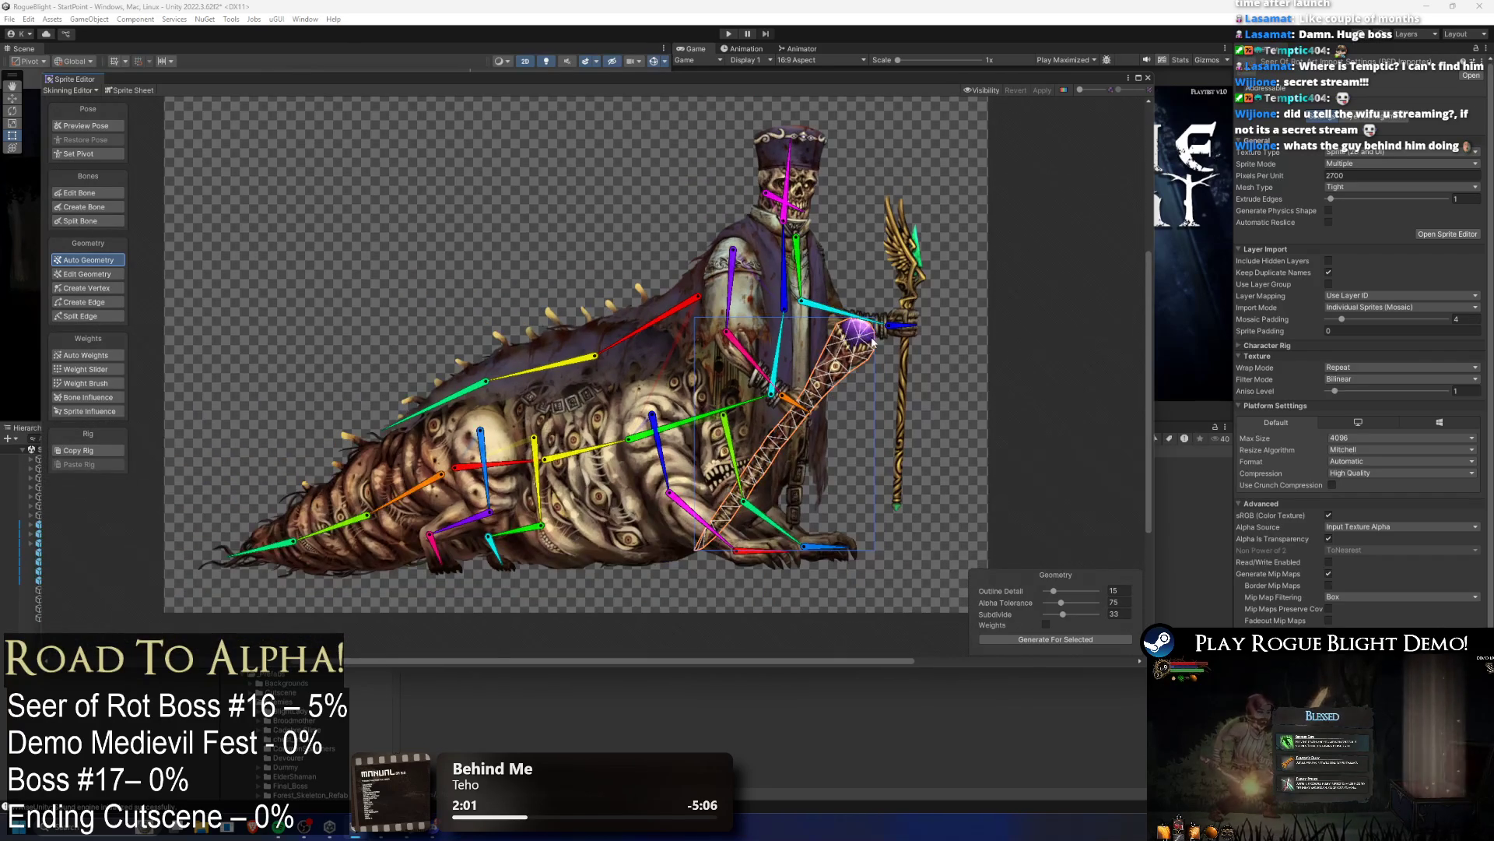
pyautogui.click(1149, 79)
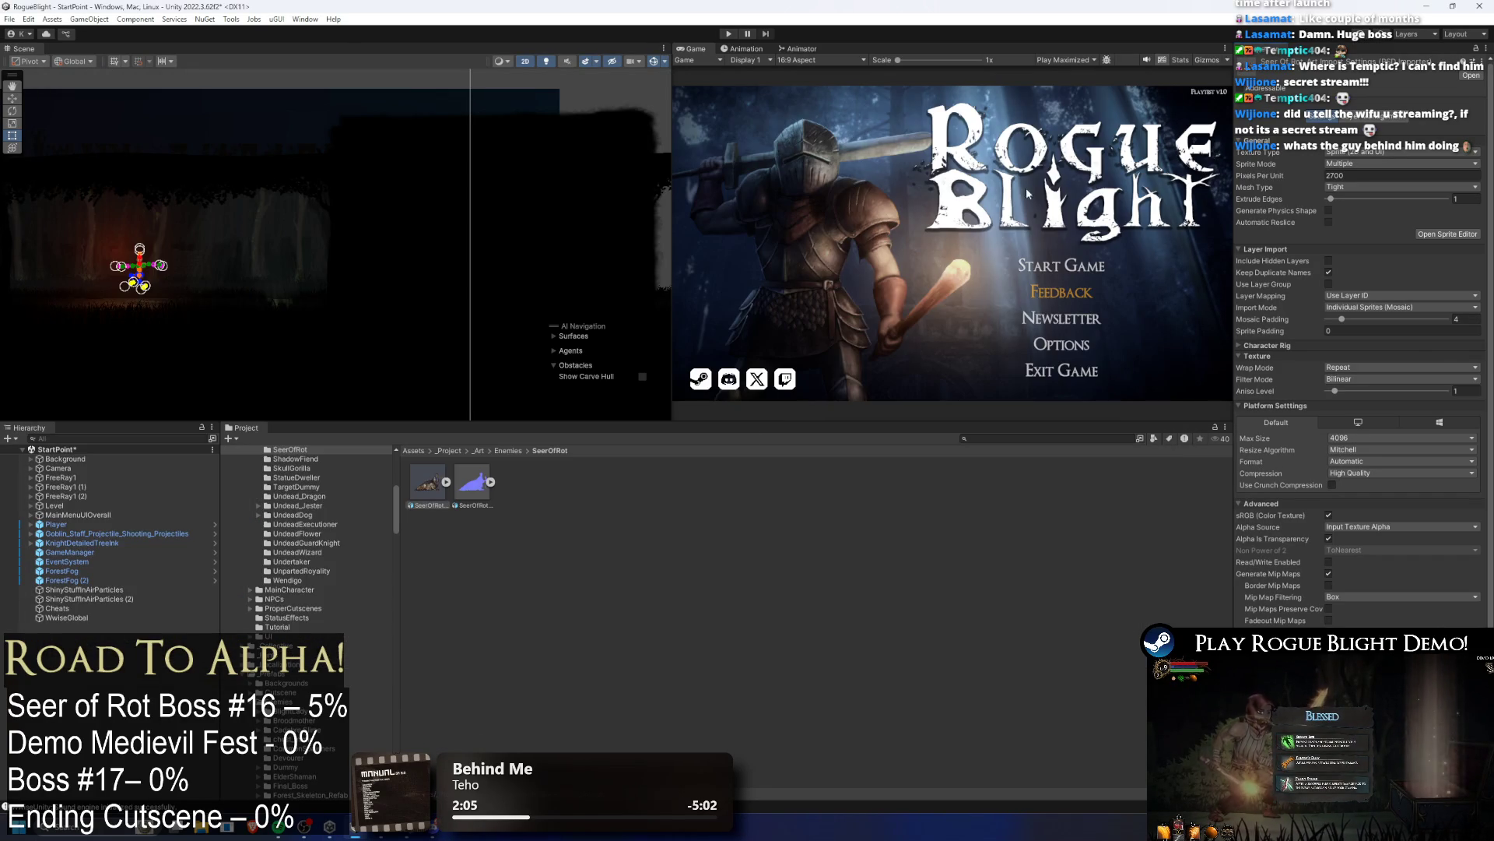
# Step: Open SeerOfRot_Art.psb in Photoshop from its Project window thumbnail
pyautogui.doubleClick(427, 483)
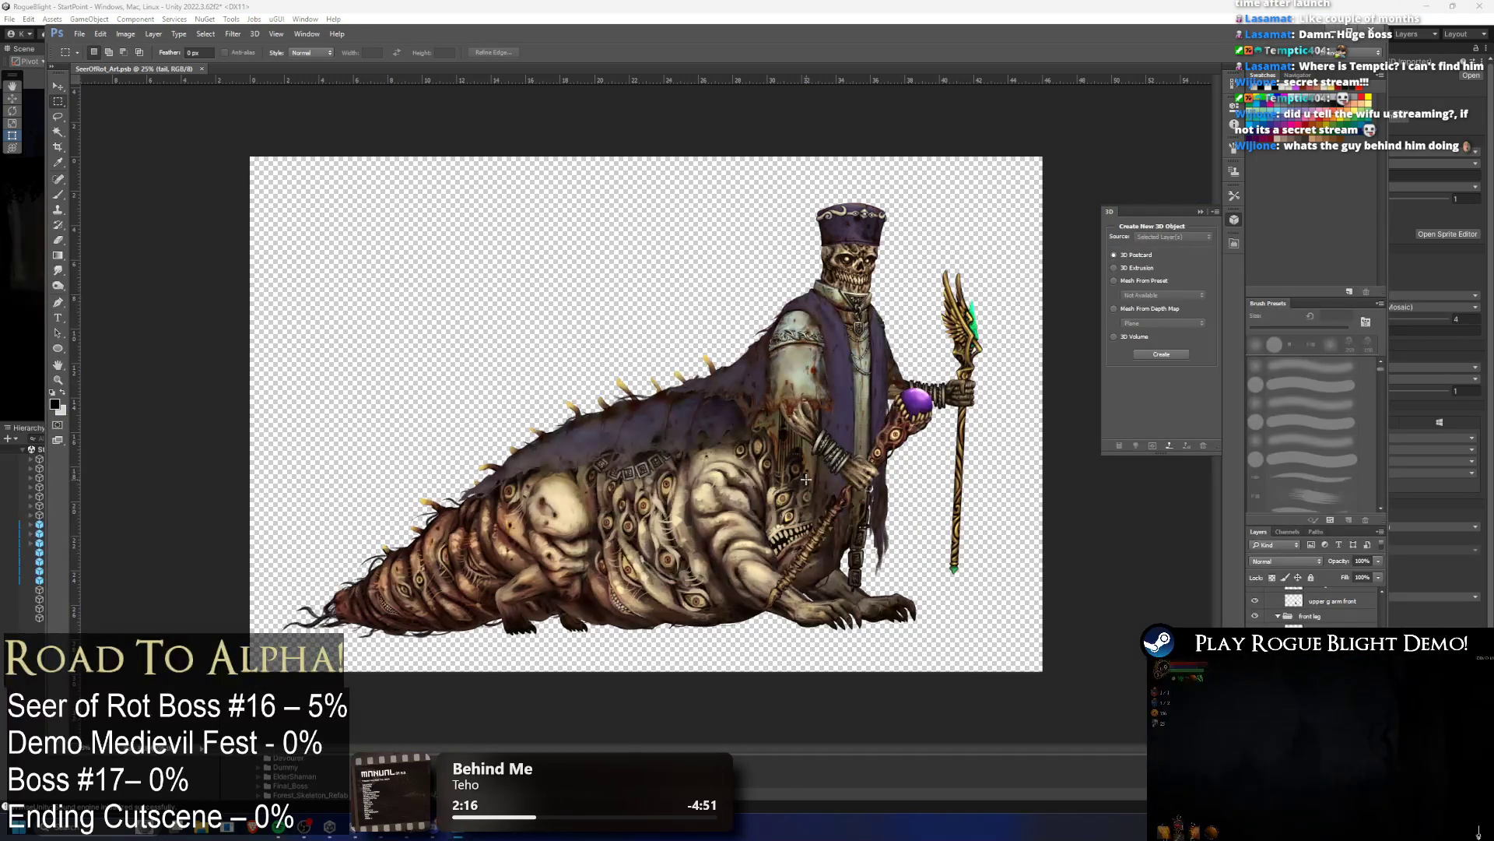
# Step: Delete the 'staff 1' layer from the art, then return to Unity and select the normal map
pyautogui.click(1314, 624)
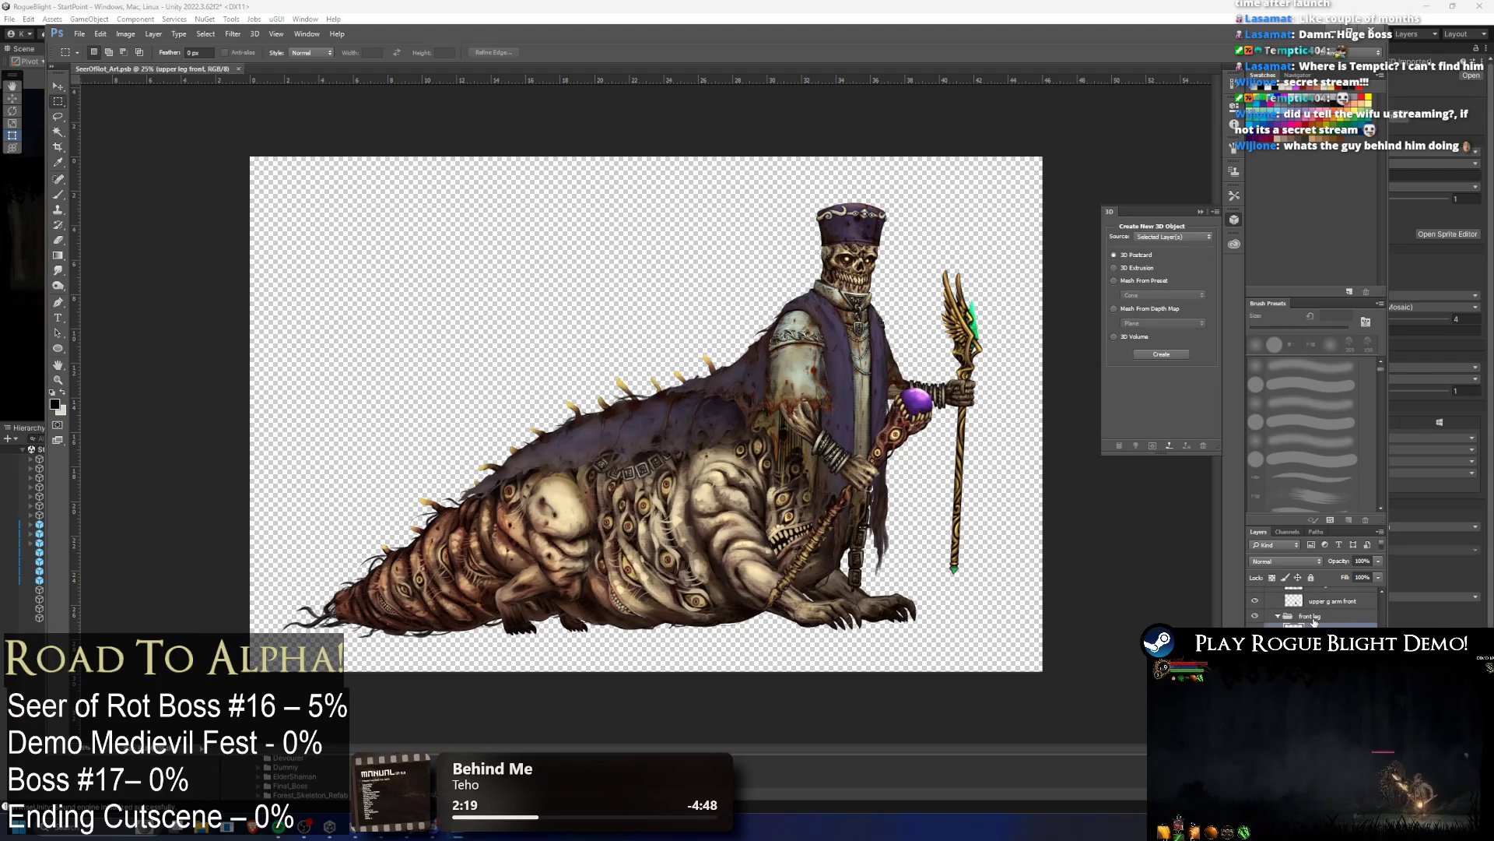
pyautogui.scroll(3, 1314, 615)
pyautogui.click(1316, 635)
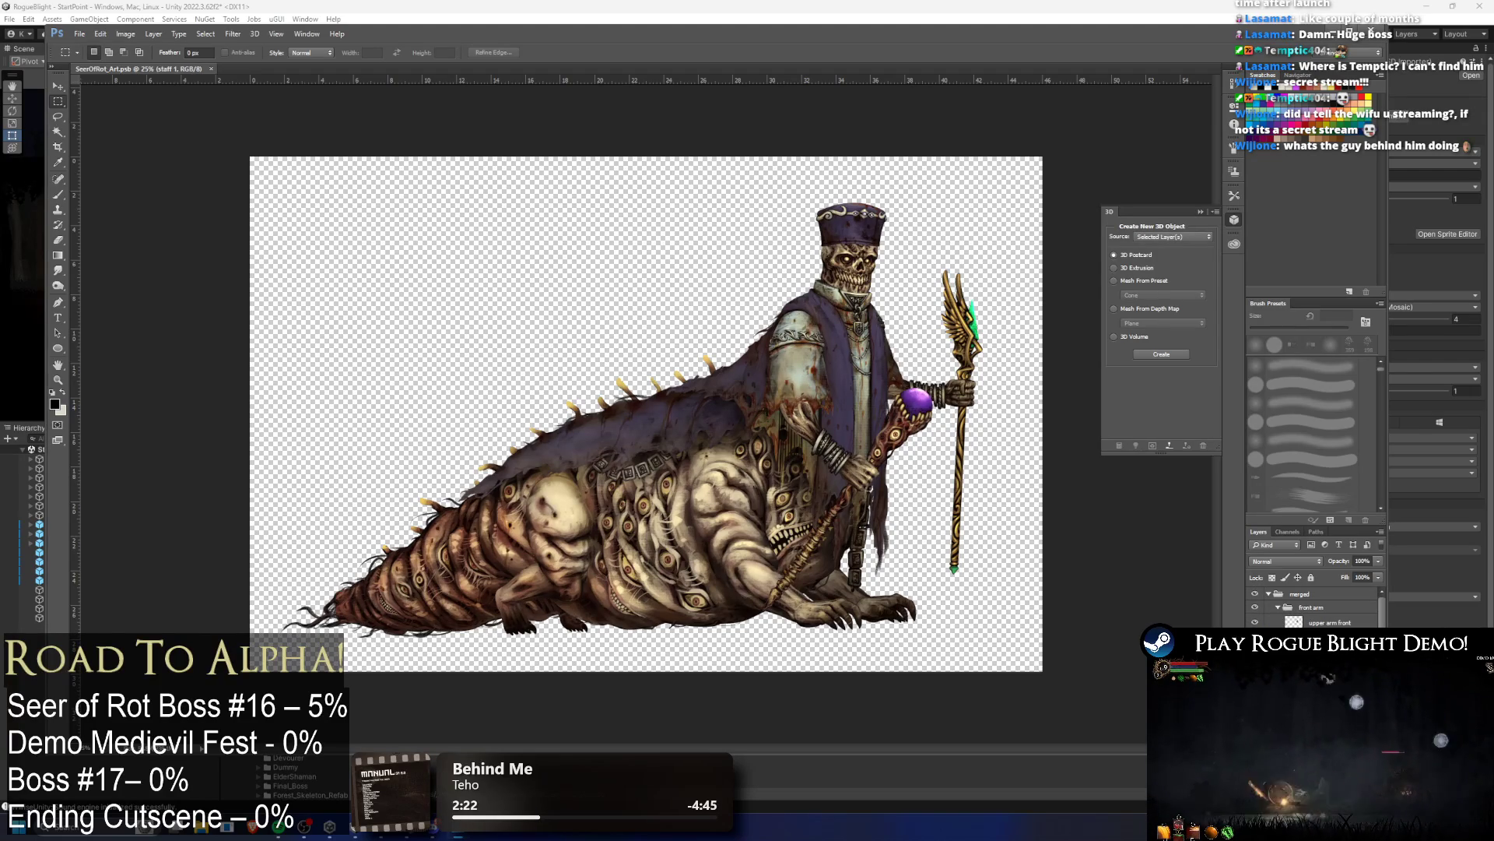
pyautogui.press('Delete')
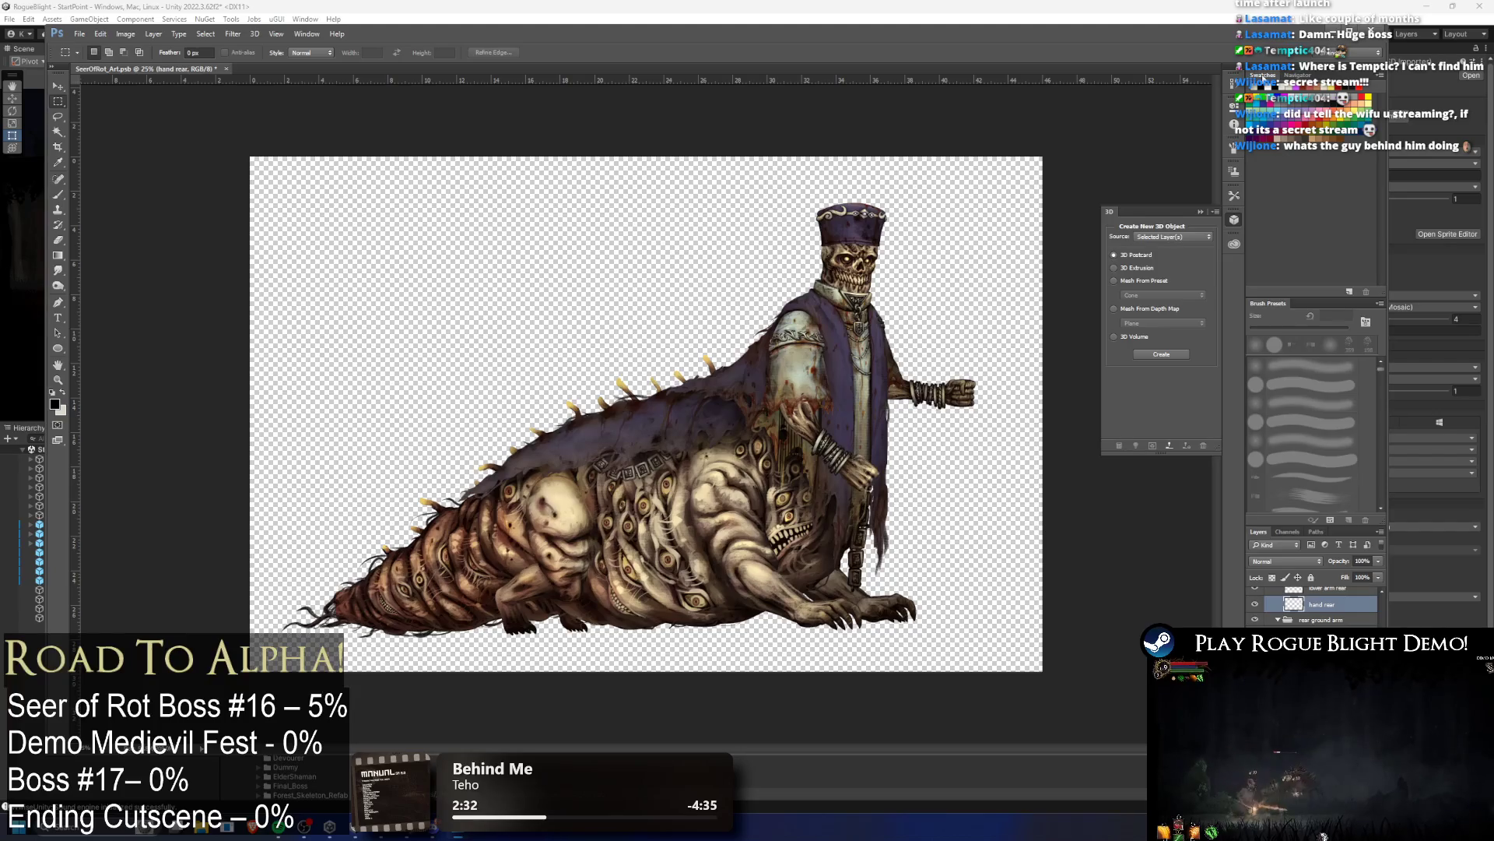
pyautogui.hotkey('alt', 'Tab')
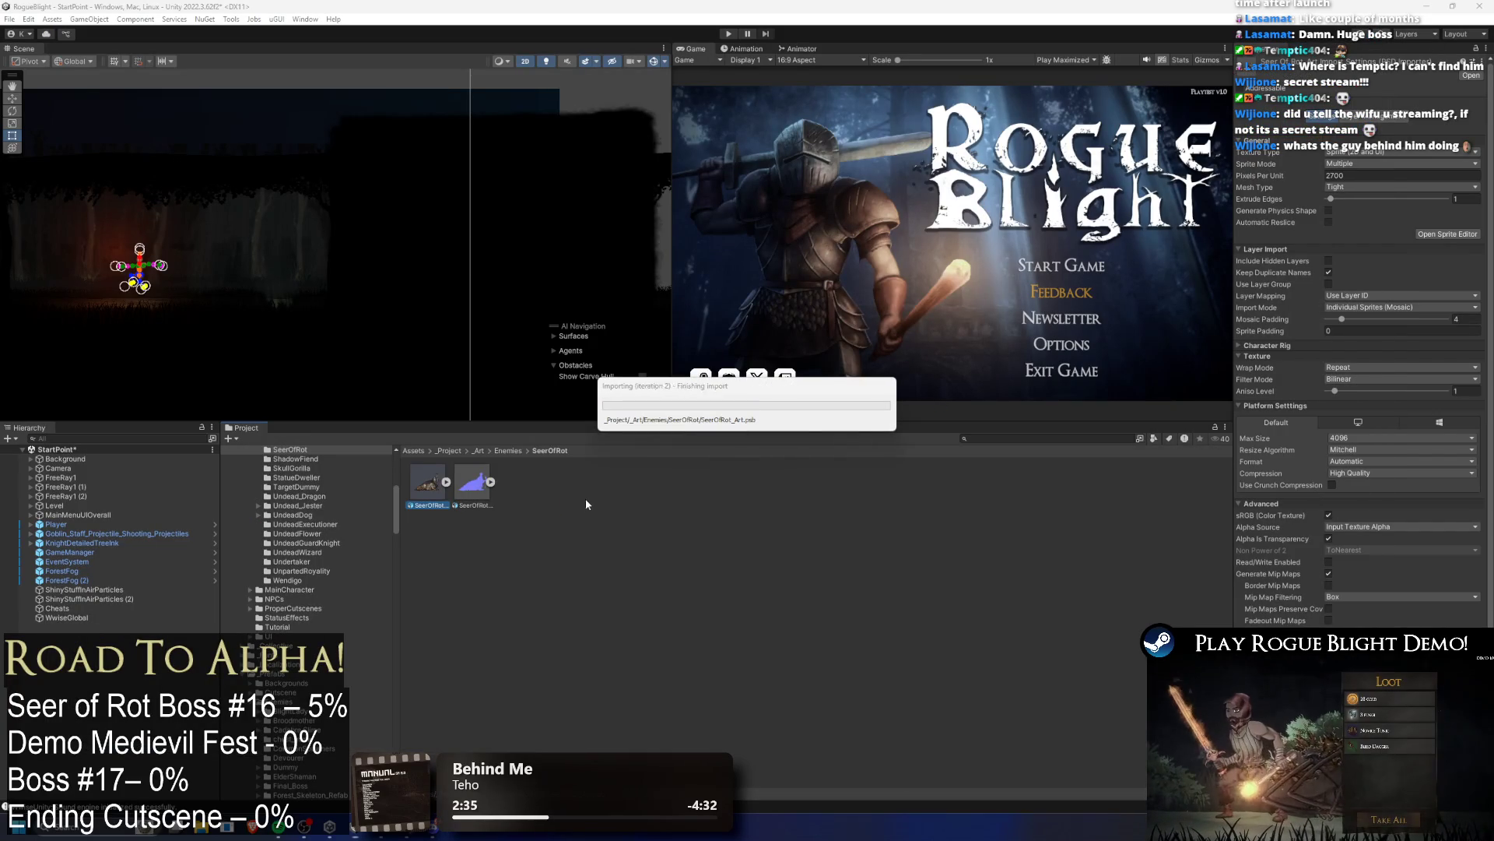
pyautogui.click(471, 483)
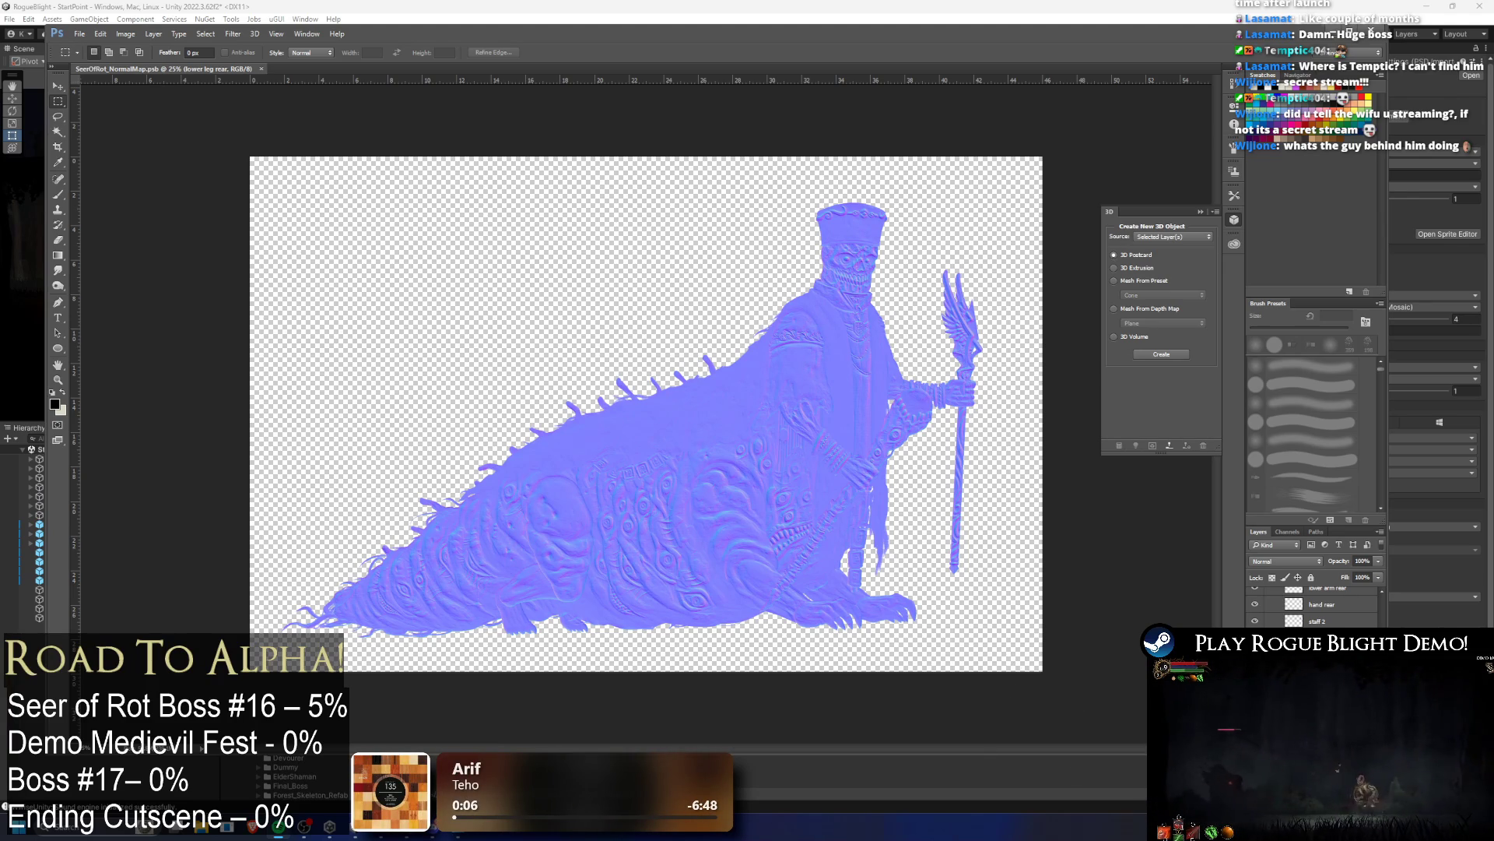
# Step: Delete the staff layer from the normal map, save it, and return to Unity
pyautogui.click(1341, 620)
pyautogui.press('Delete')
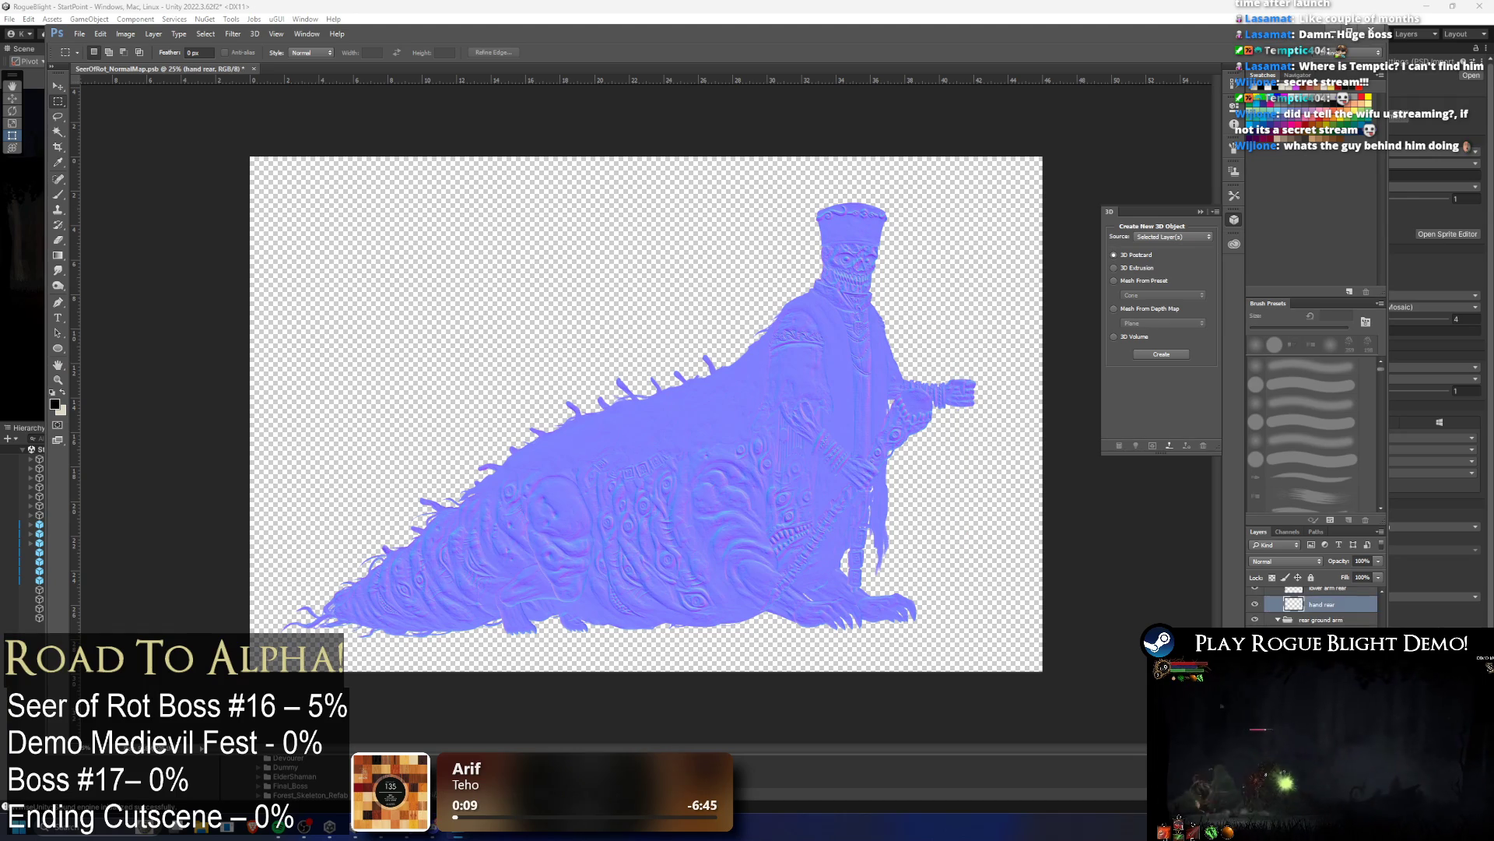
pyautogui.scroll(10, 1316, 607)
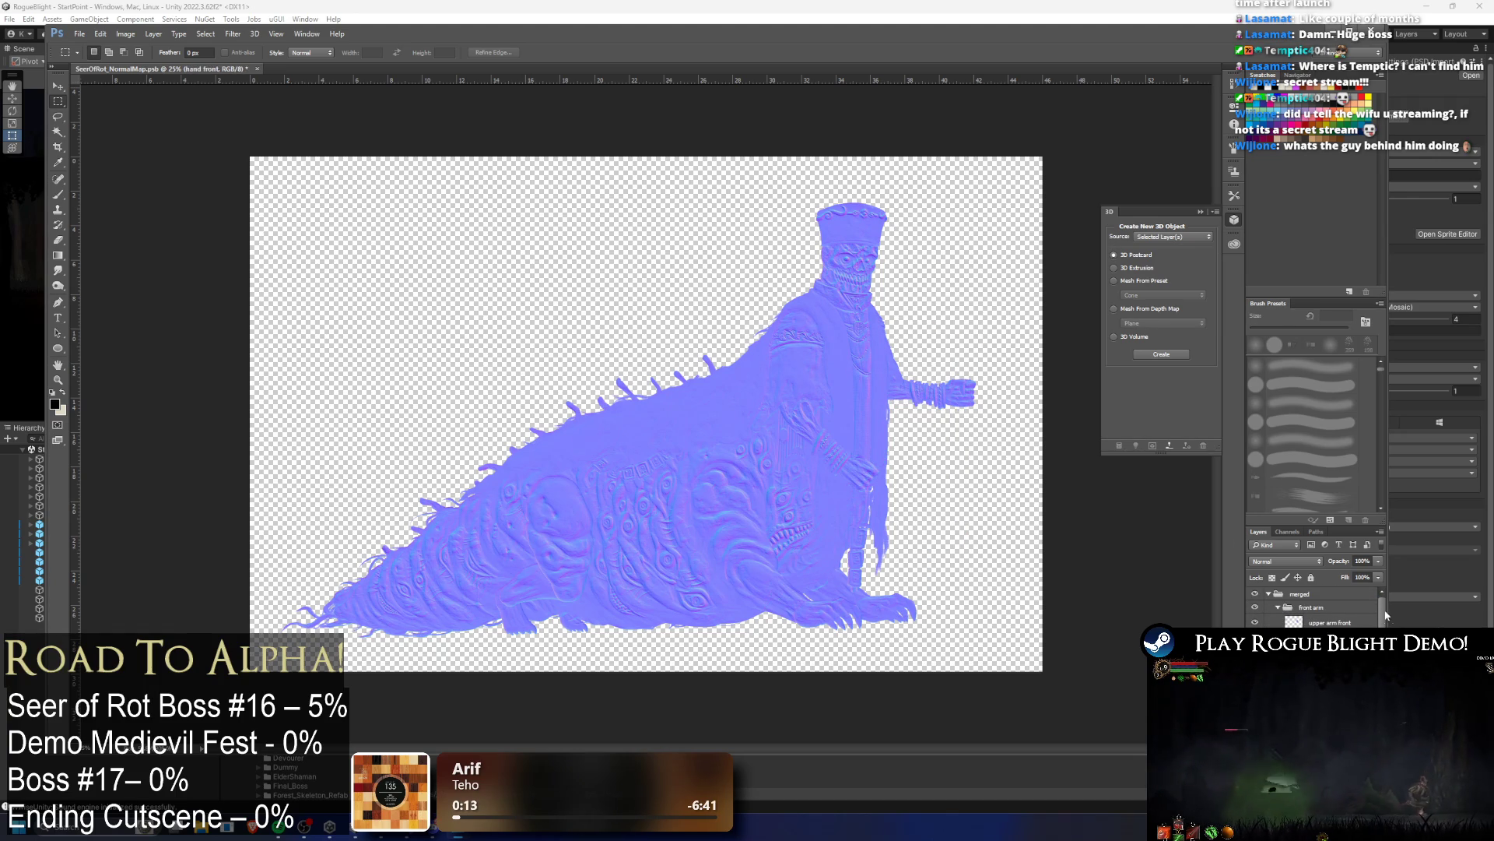
pyautogui.hotkey('ctrl', 's')
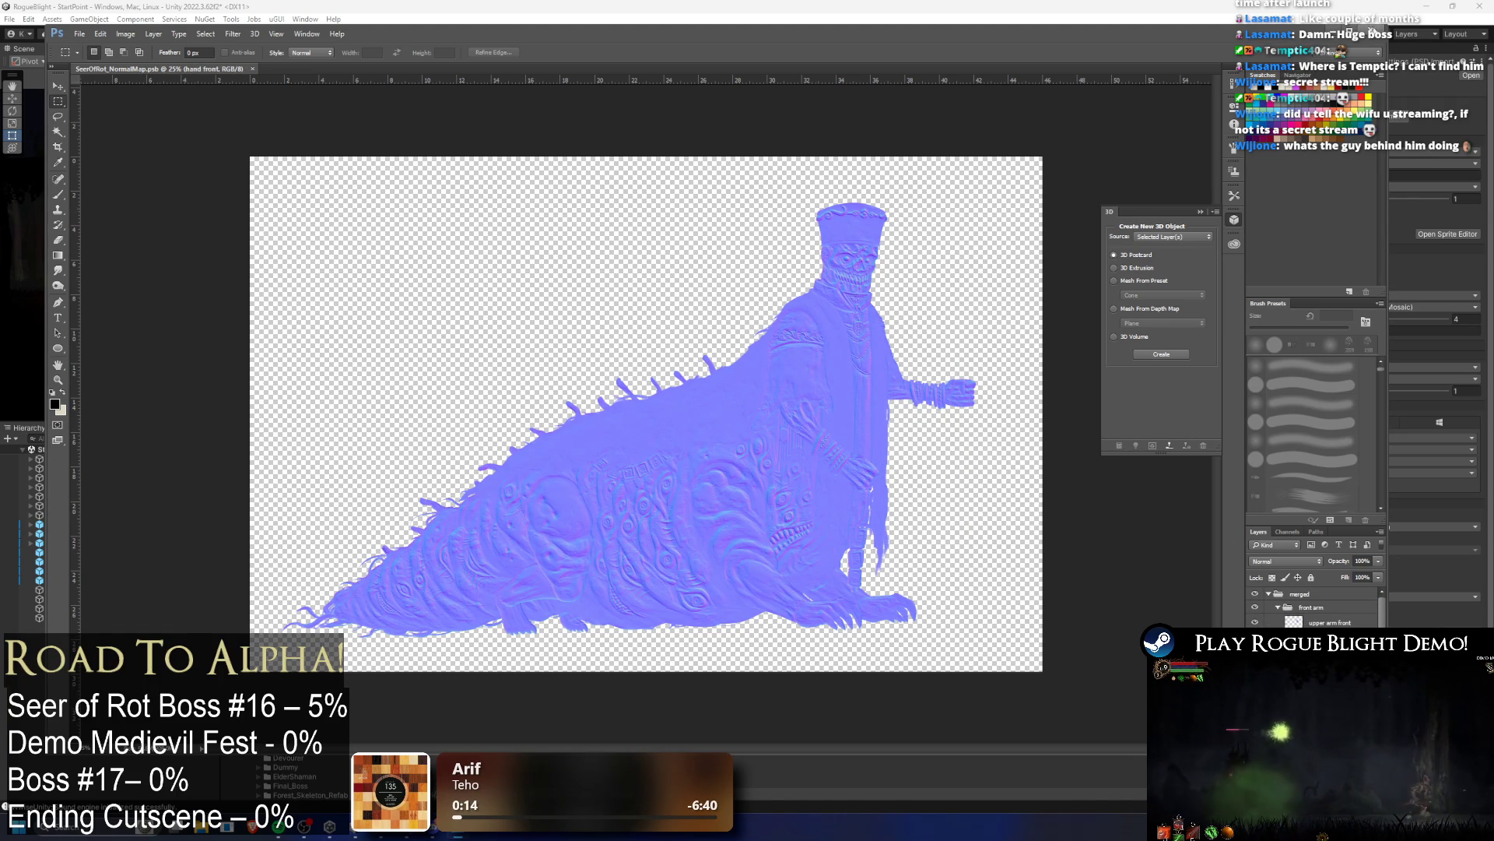
pyautogui.click(1370, 32)
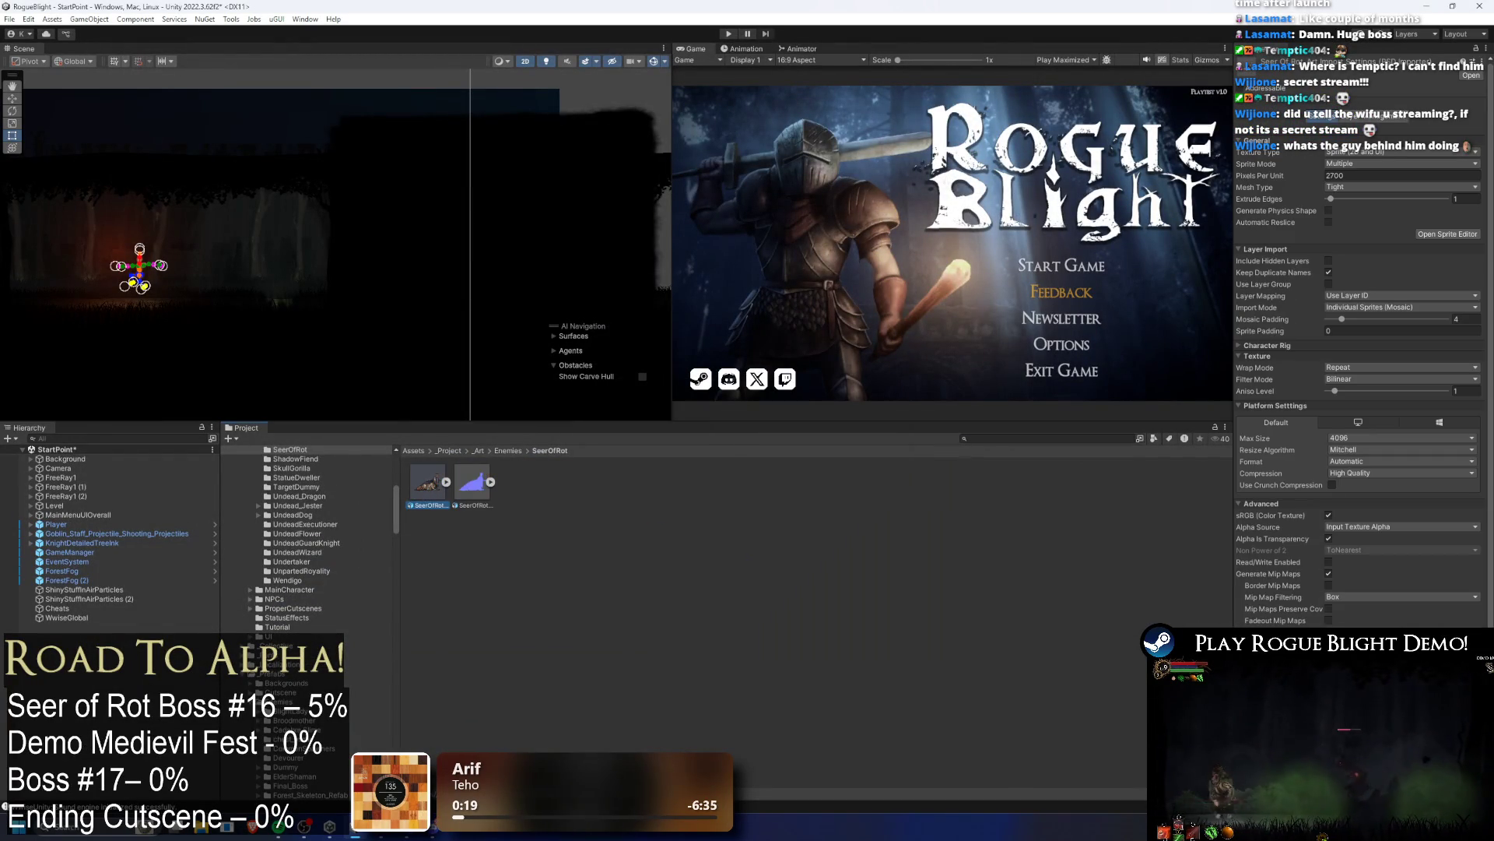
pyautogui.click(1460, 235)
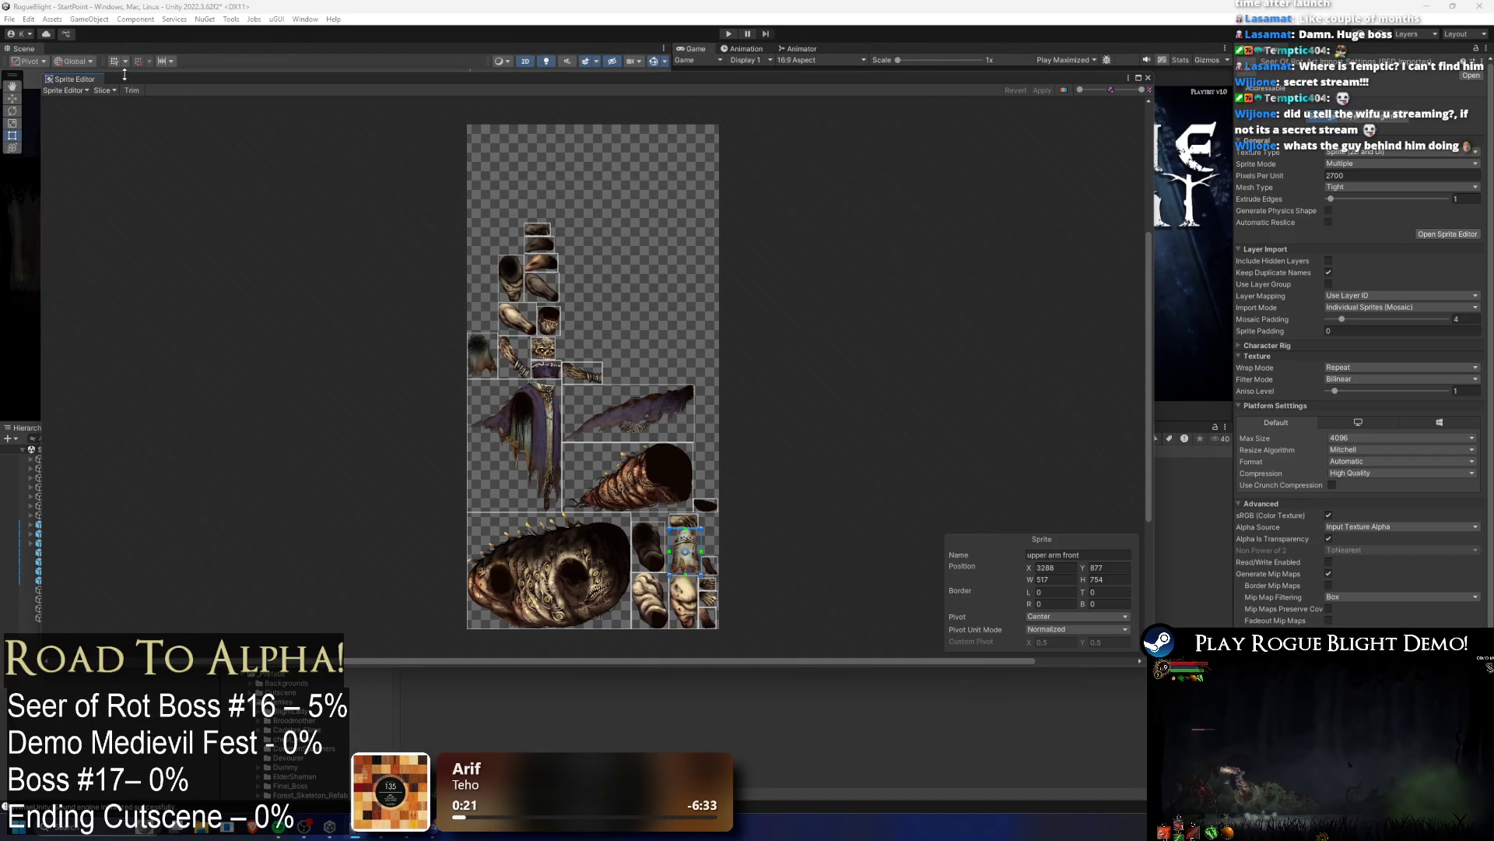
# Step: In the Skinning Editor, inspect the arm mesh and rotate the back bone chain upward
pyautogui.click(62, 90)
pyautogui.click(70, 151)
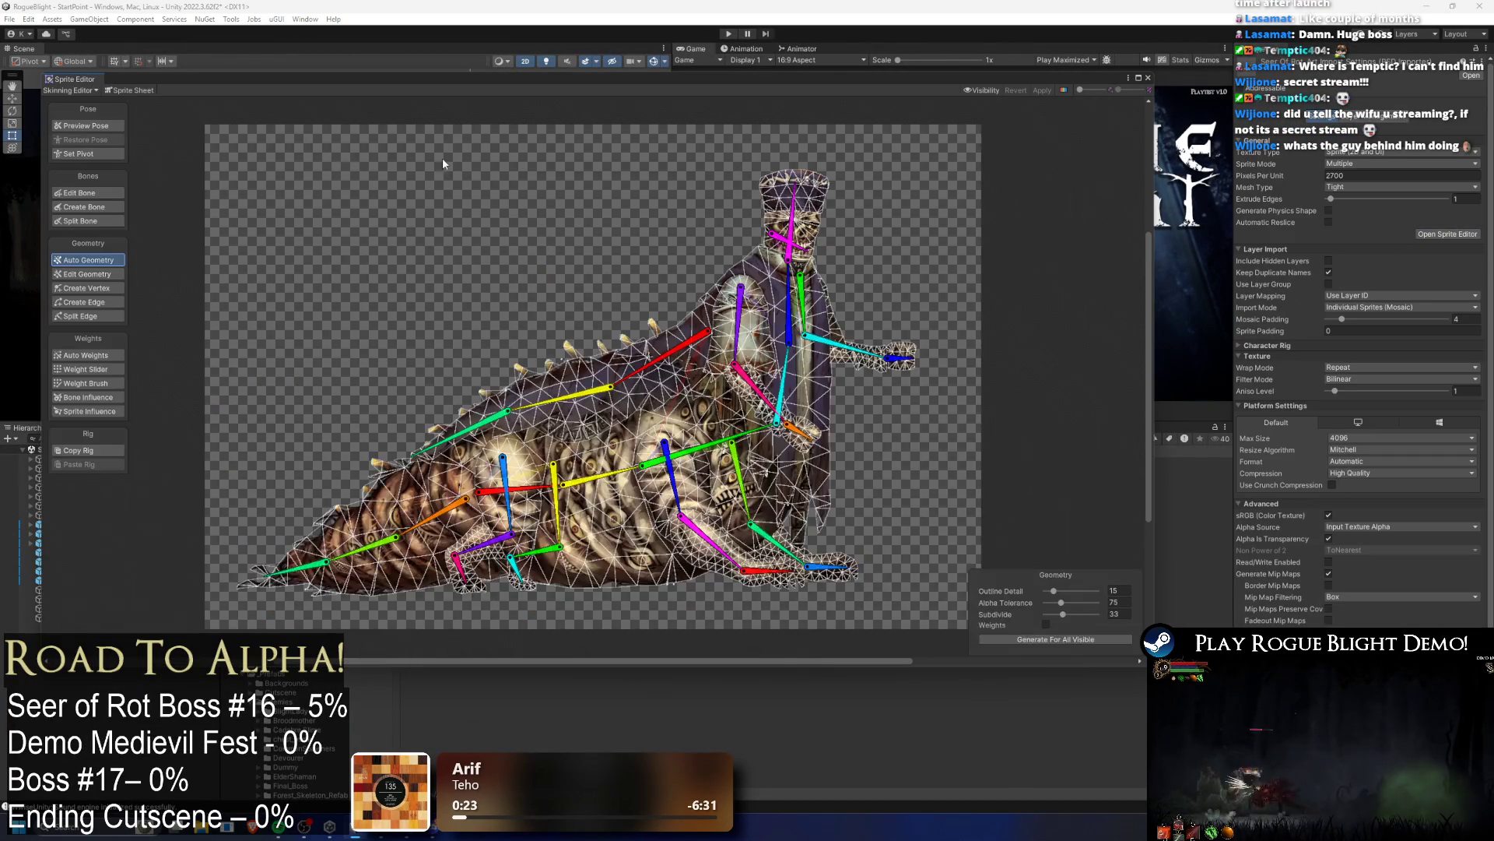
pyautogui.scroll(3, 913, 330)
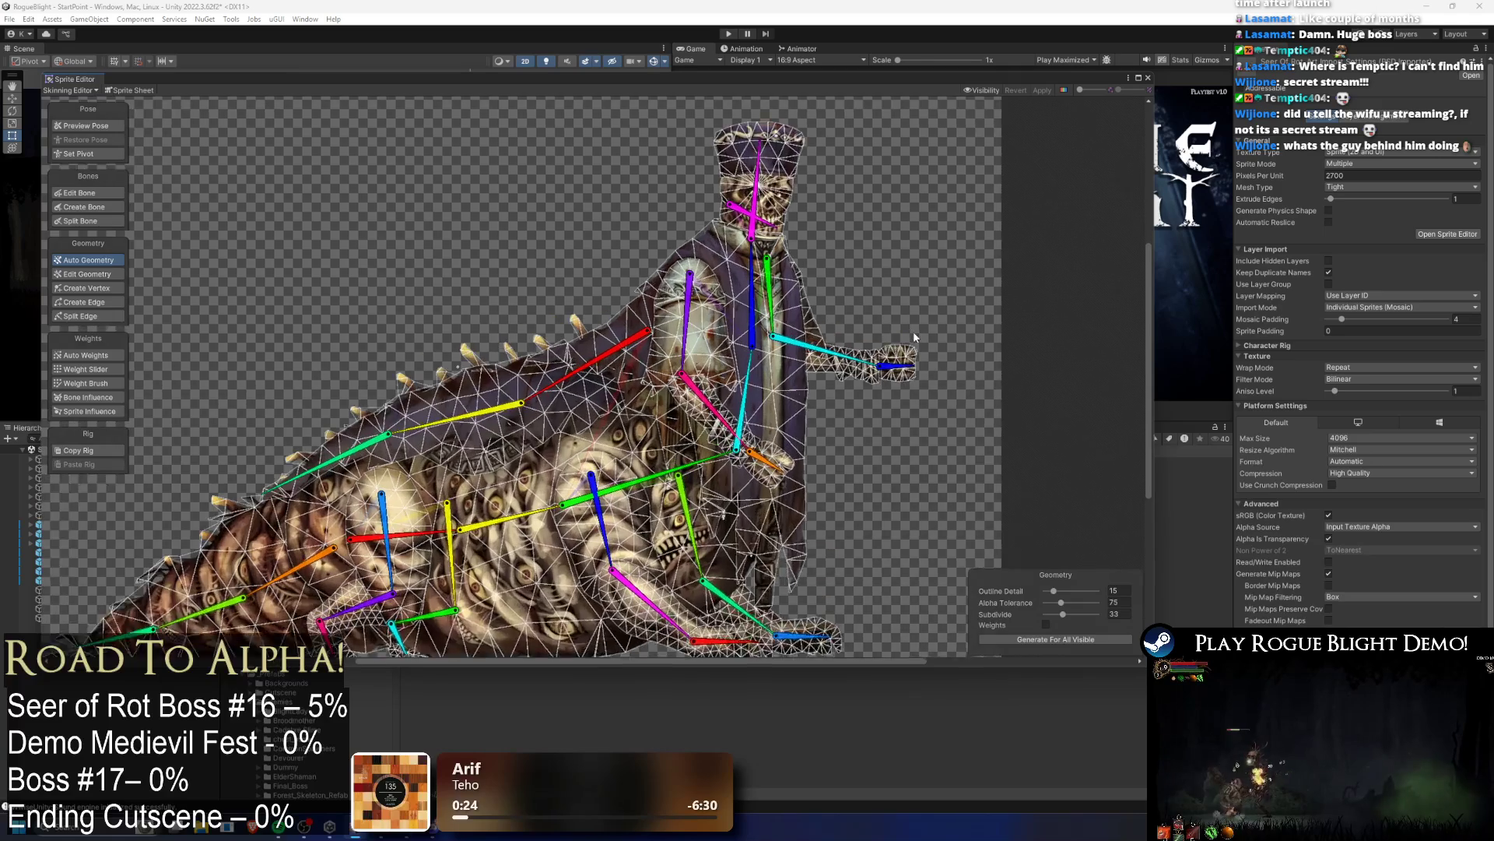
pyautogui.click(836, 382)
pyautogui.scroll(2, 856, 327)
pyautogui.click(866, 296)
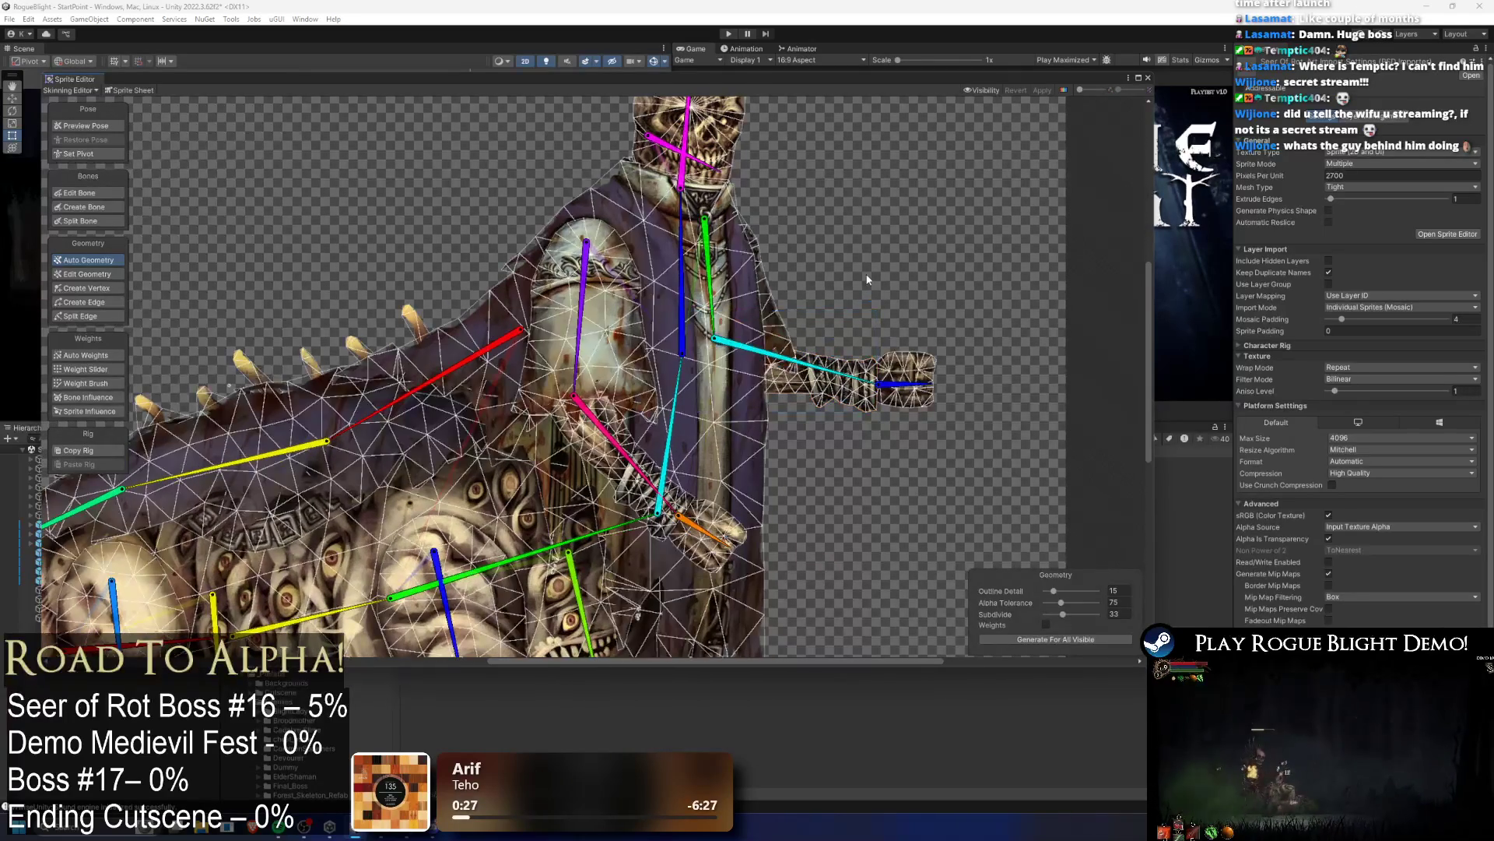
pyautogui.scroll(3, 872, 282)
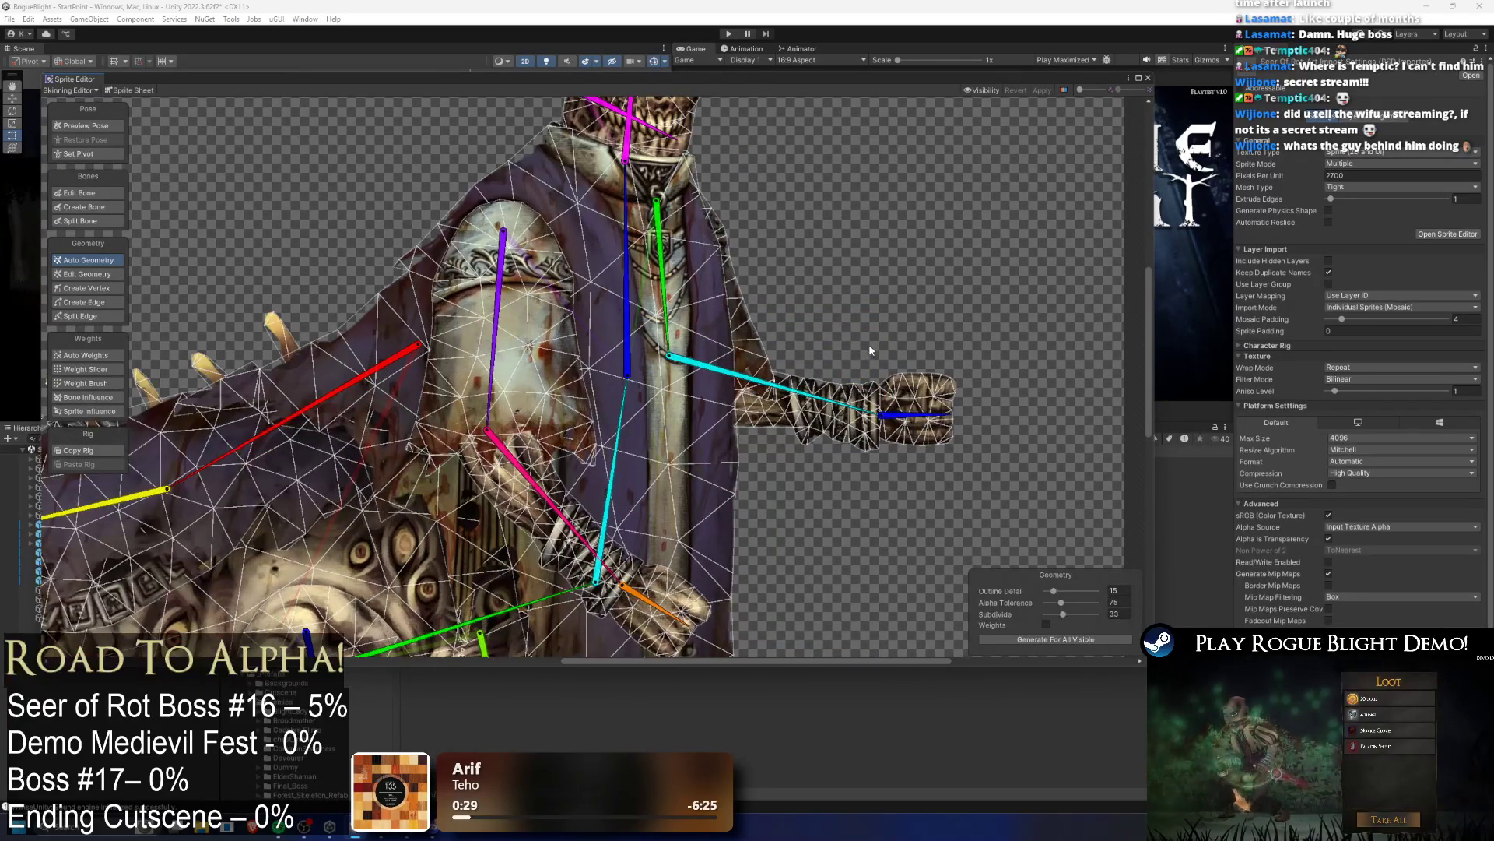
pyautogui.scroll(-3, 872, 344)
pyautogui.scroll(-3, 856, 341)
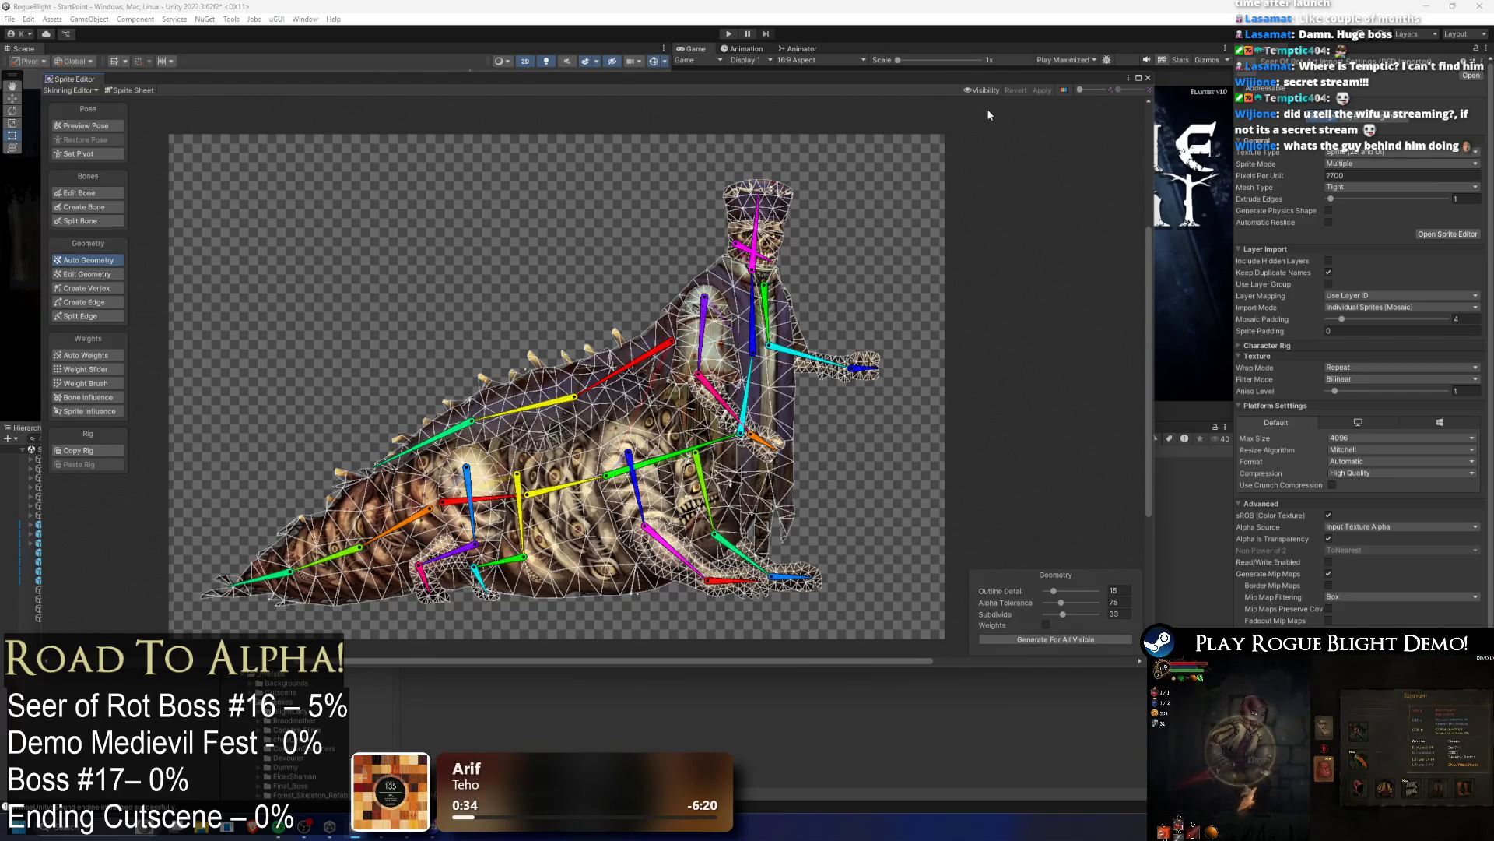
pyautogui.moveTo(622, 368); pyautogui.dragTo(620, 319)
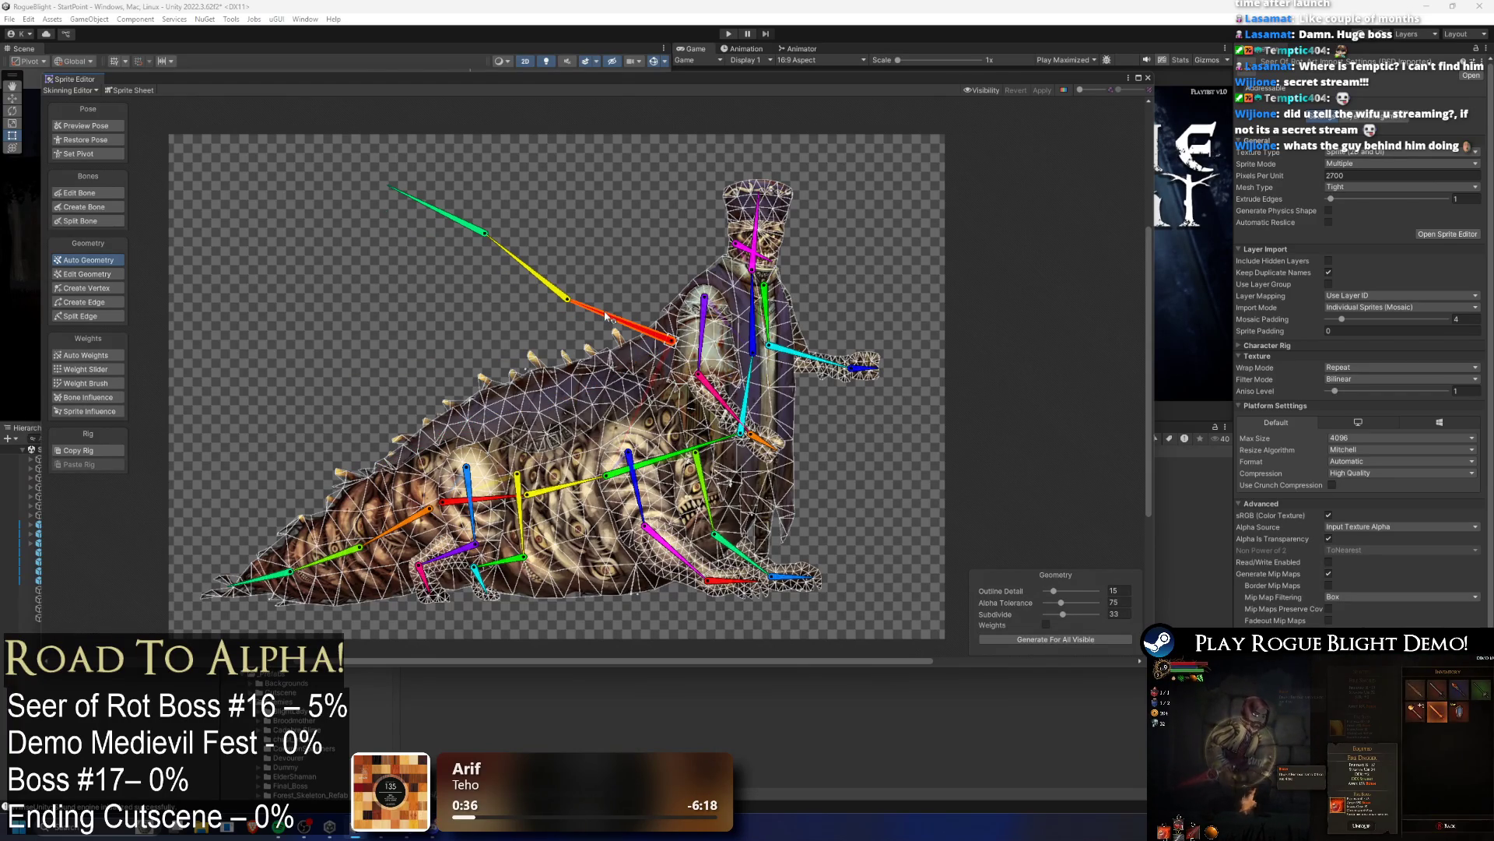
# Step: Add bone_6 to the robe sprite's influences in Bone Influence, then check the hat sprite
pyautogui.click(544, 386)
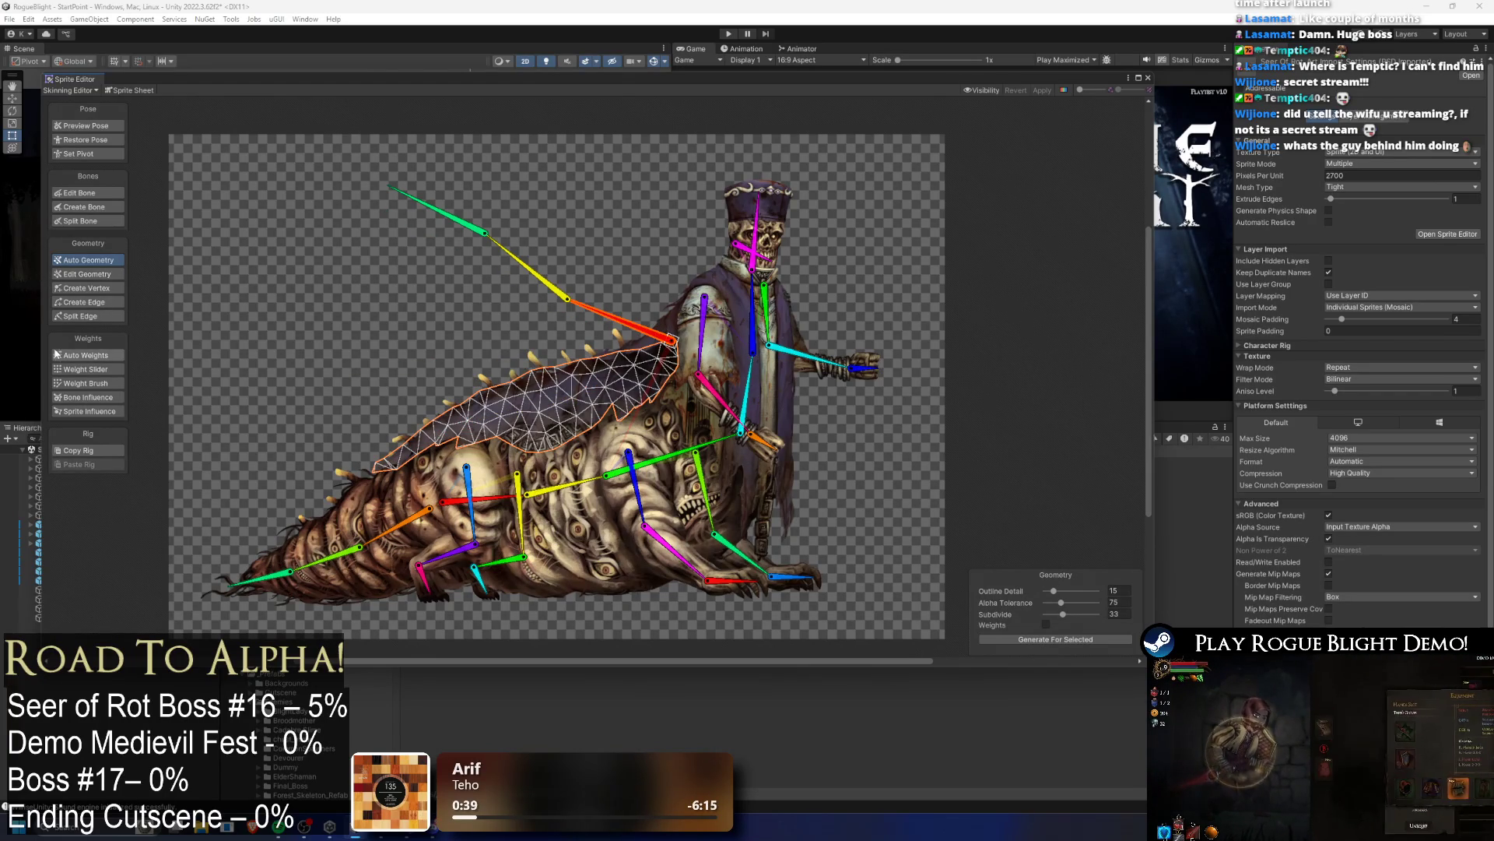
pyautogui.click(86, 355)
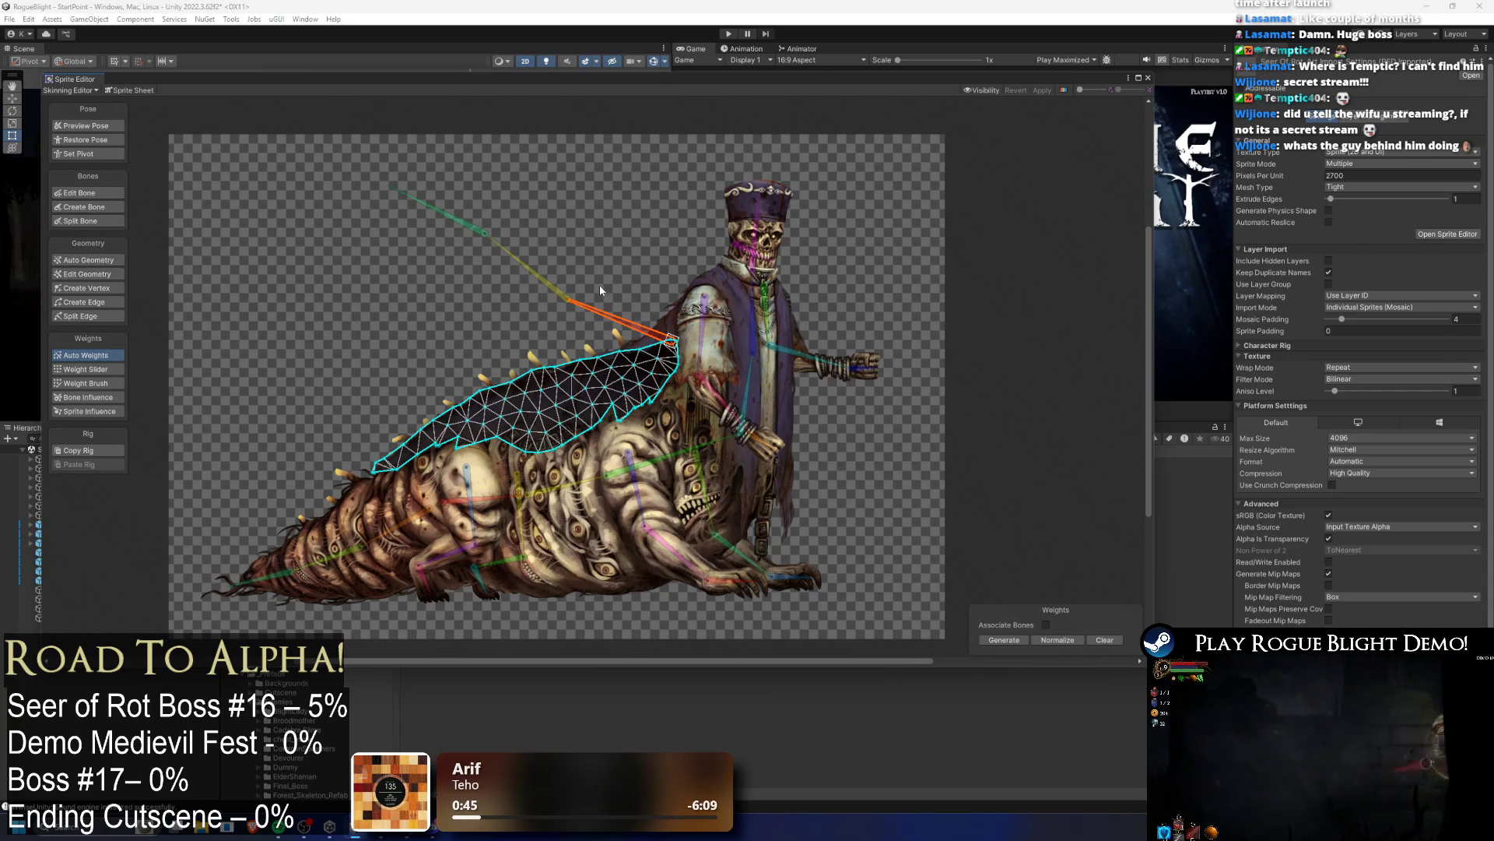
pyautogui.click(71, 200)
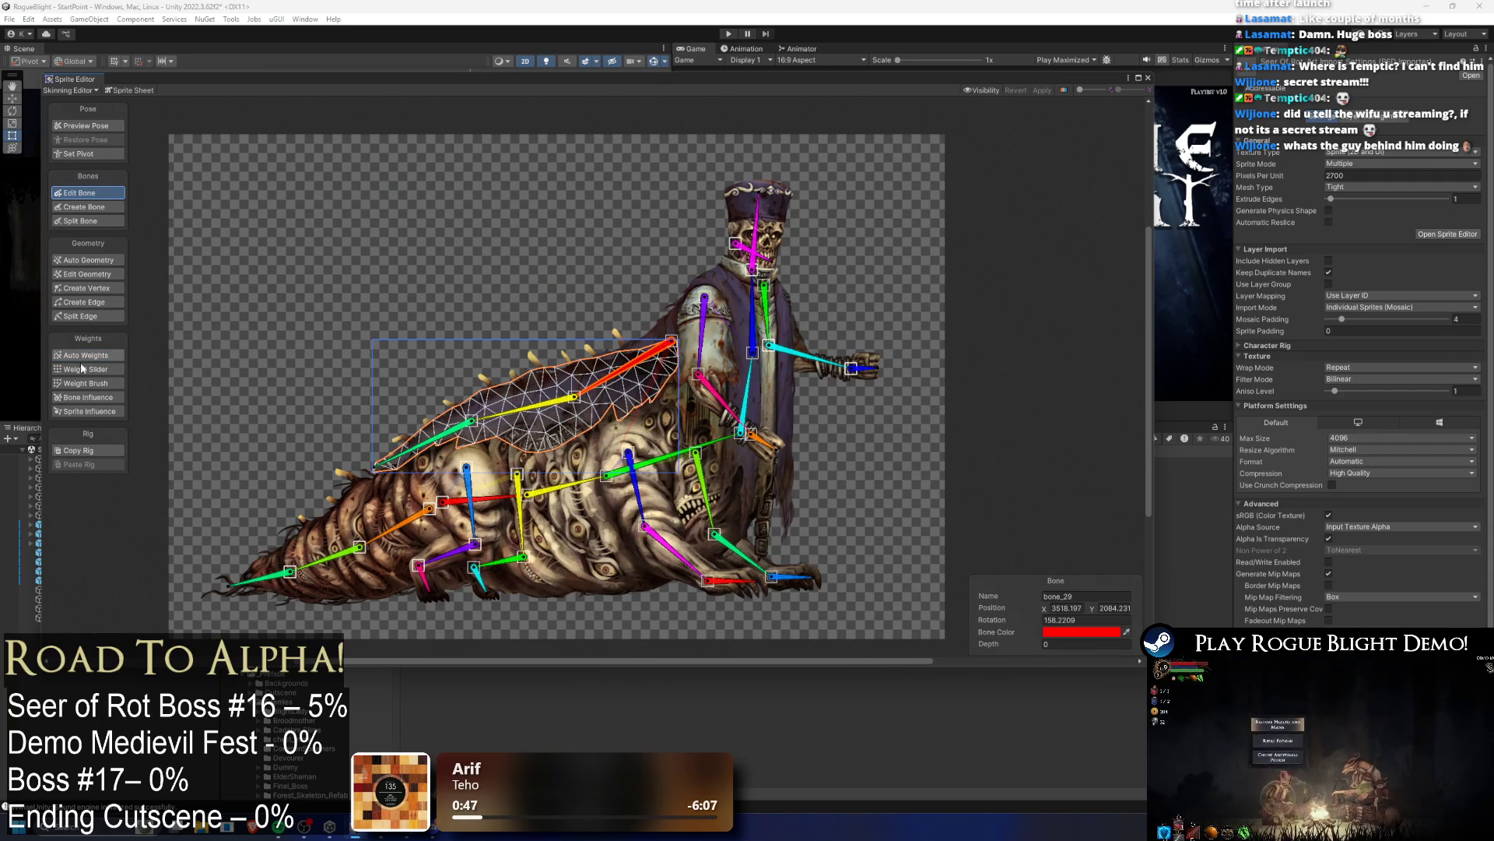
pyautogui.click(87, 398)
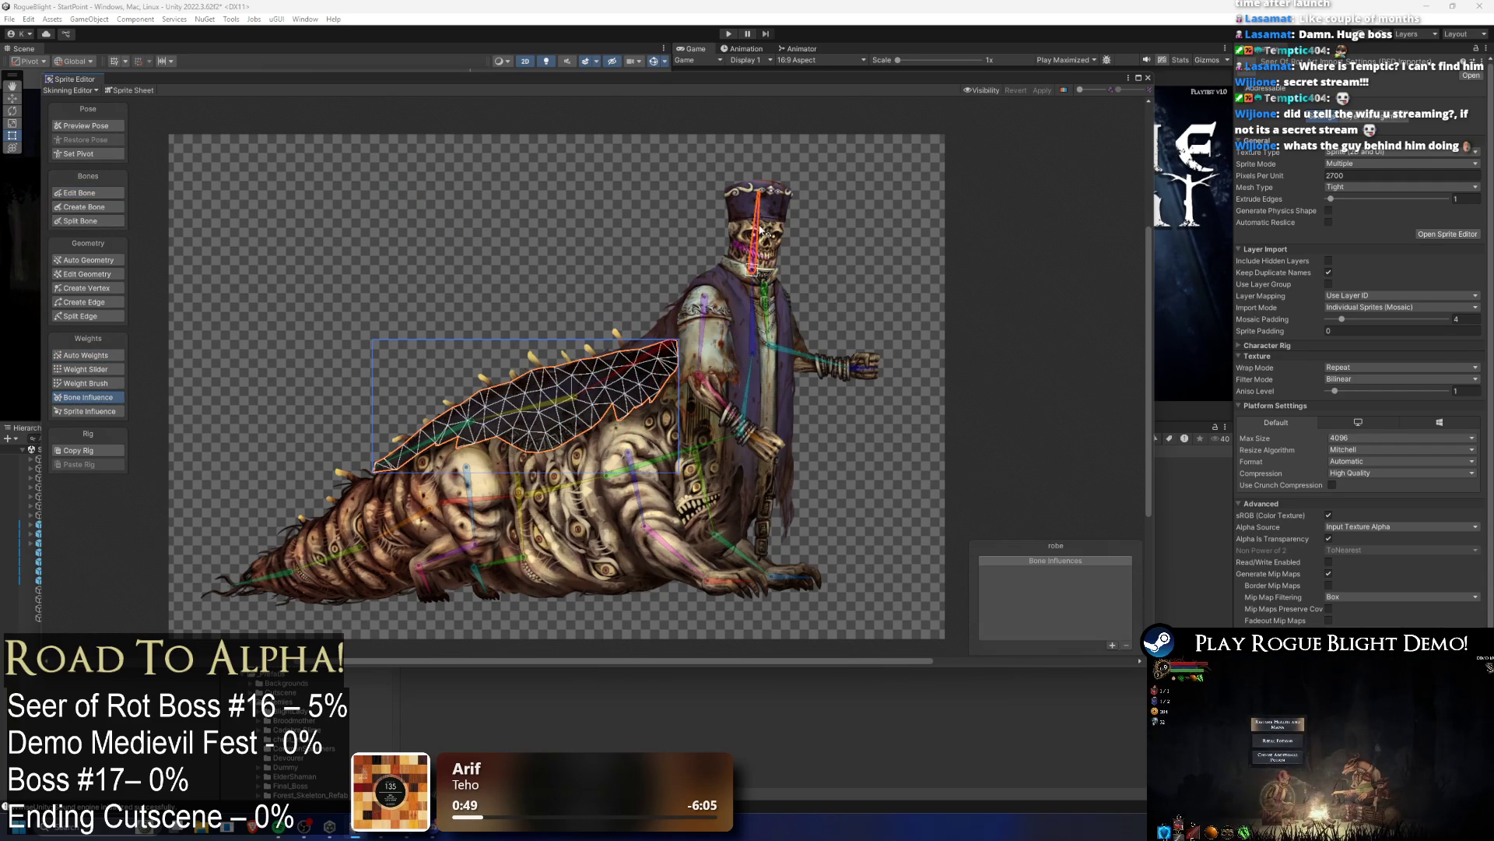
pyautogui.click(1112, 646)
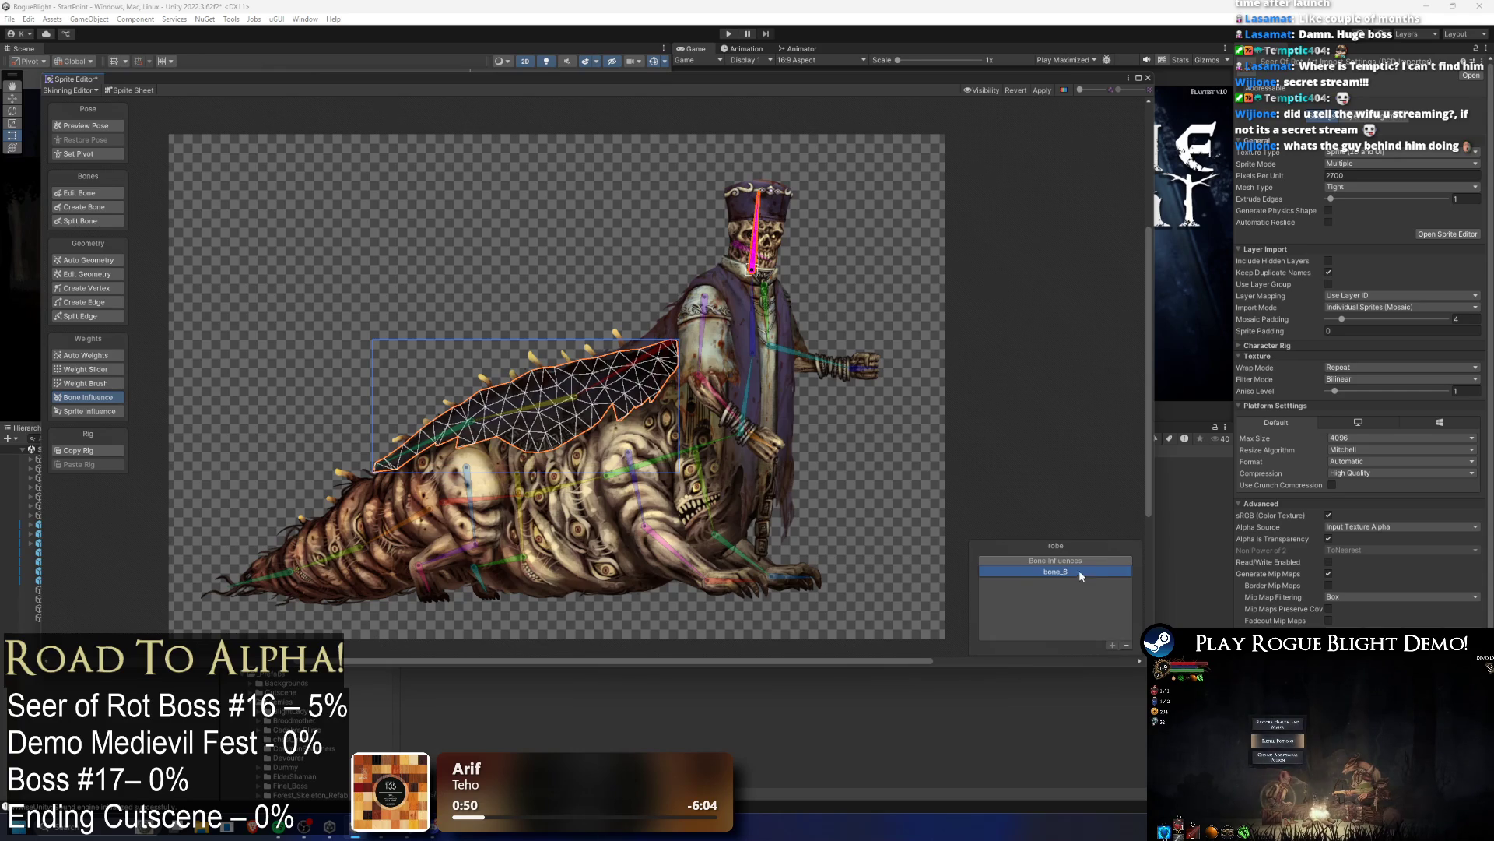
pyautogui.click(757, 224)
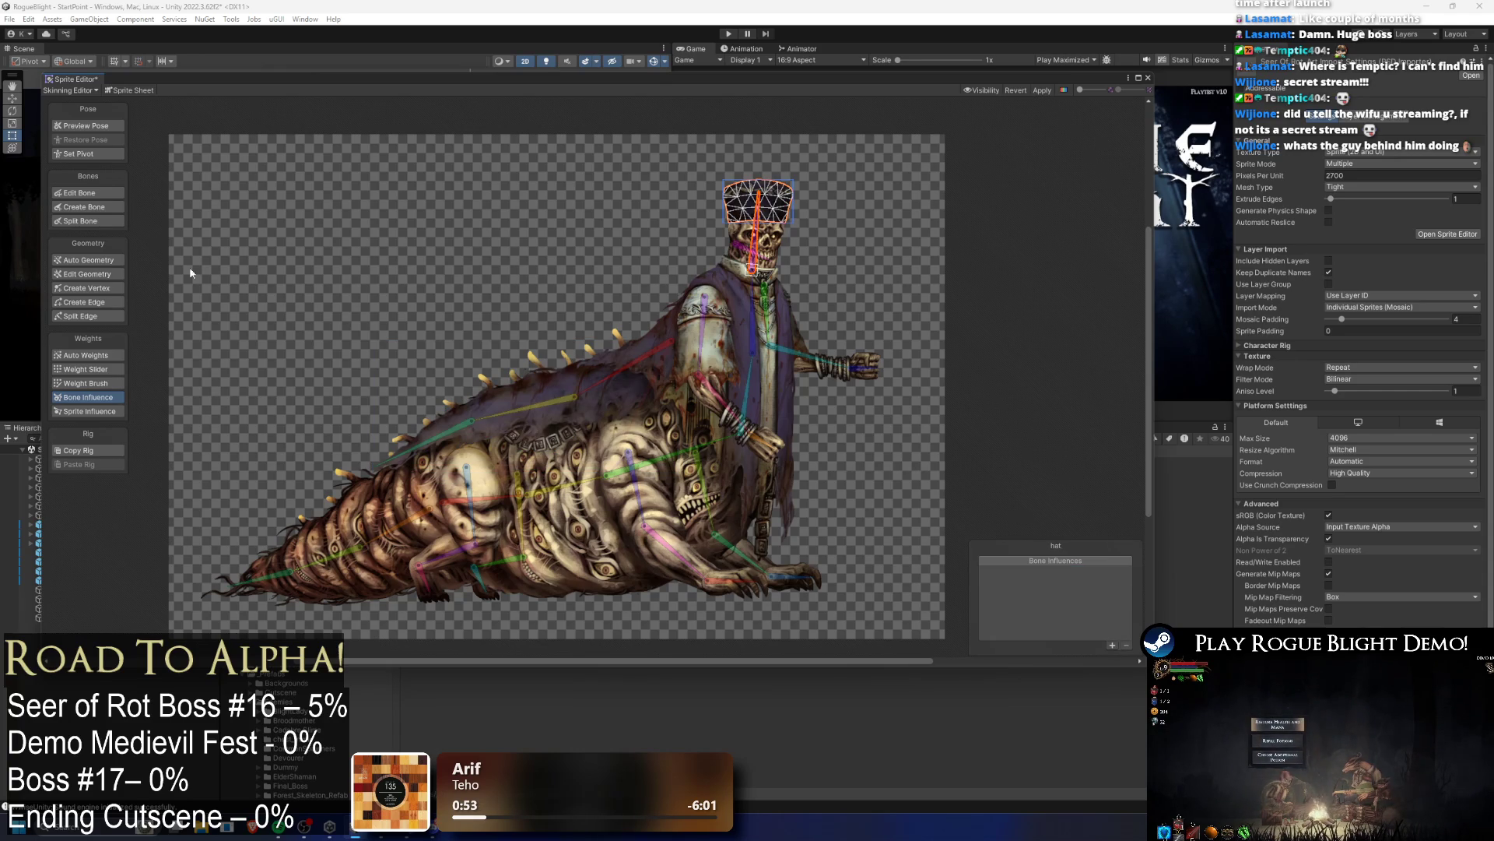
pyautogui.click(124, 193)
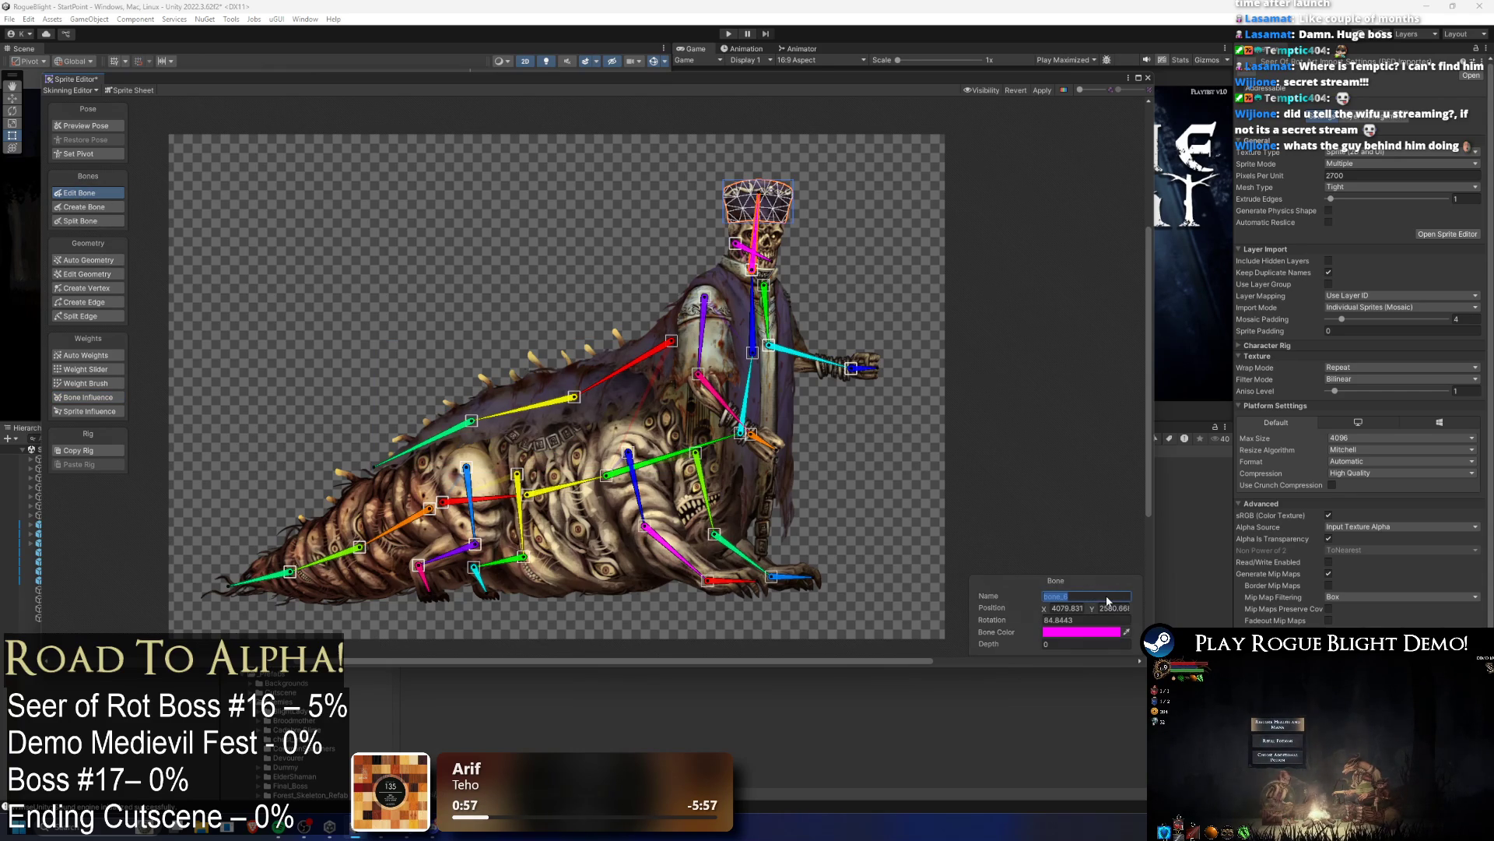
# Step: Name the skull bones head_bone and mouth_bone
pyautogui.write('head_')
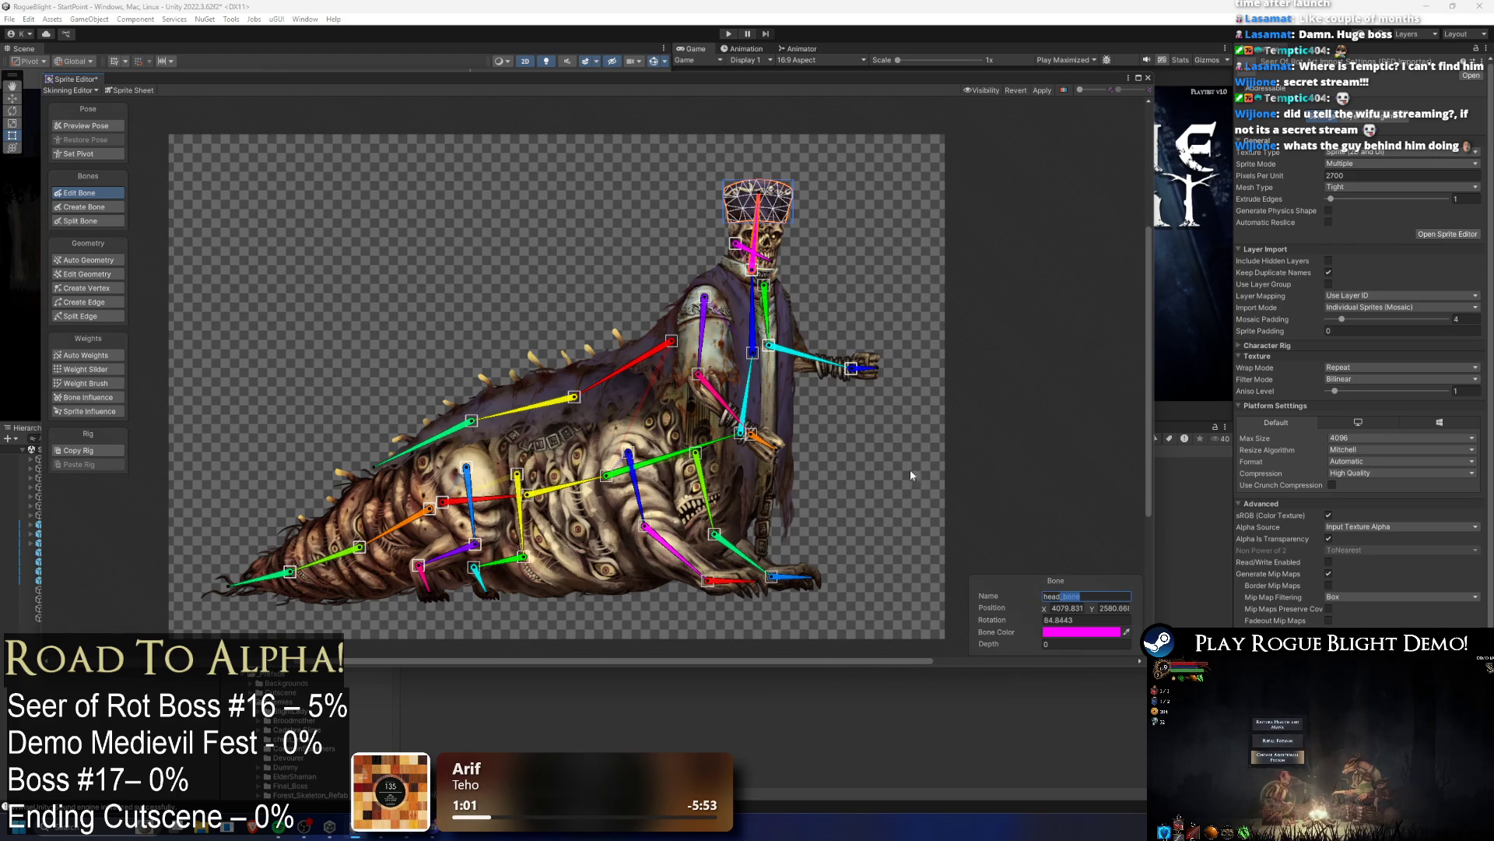
pyautogui.click(745, 246)
pyautogui.click(1093, 595)
pyautogui.write('mouth_bone')
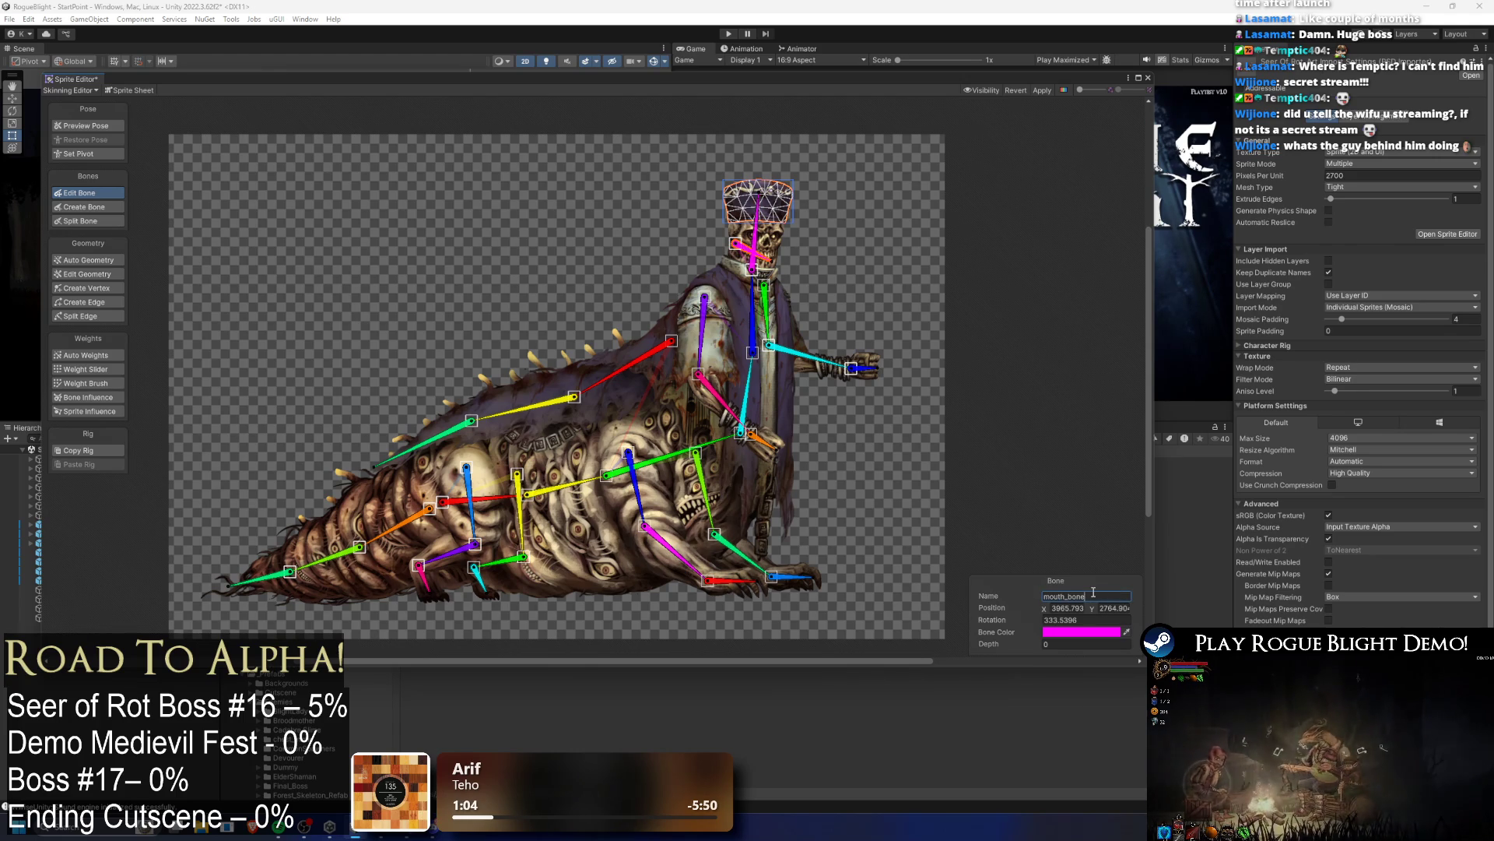
# Step: Add the _bone suffix to the blue torso bone's name
pyautogui.scroll(3, 880, 257)
pyautogui.click(699, 342)
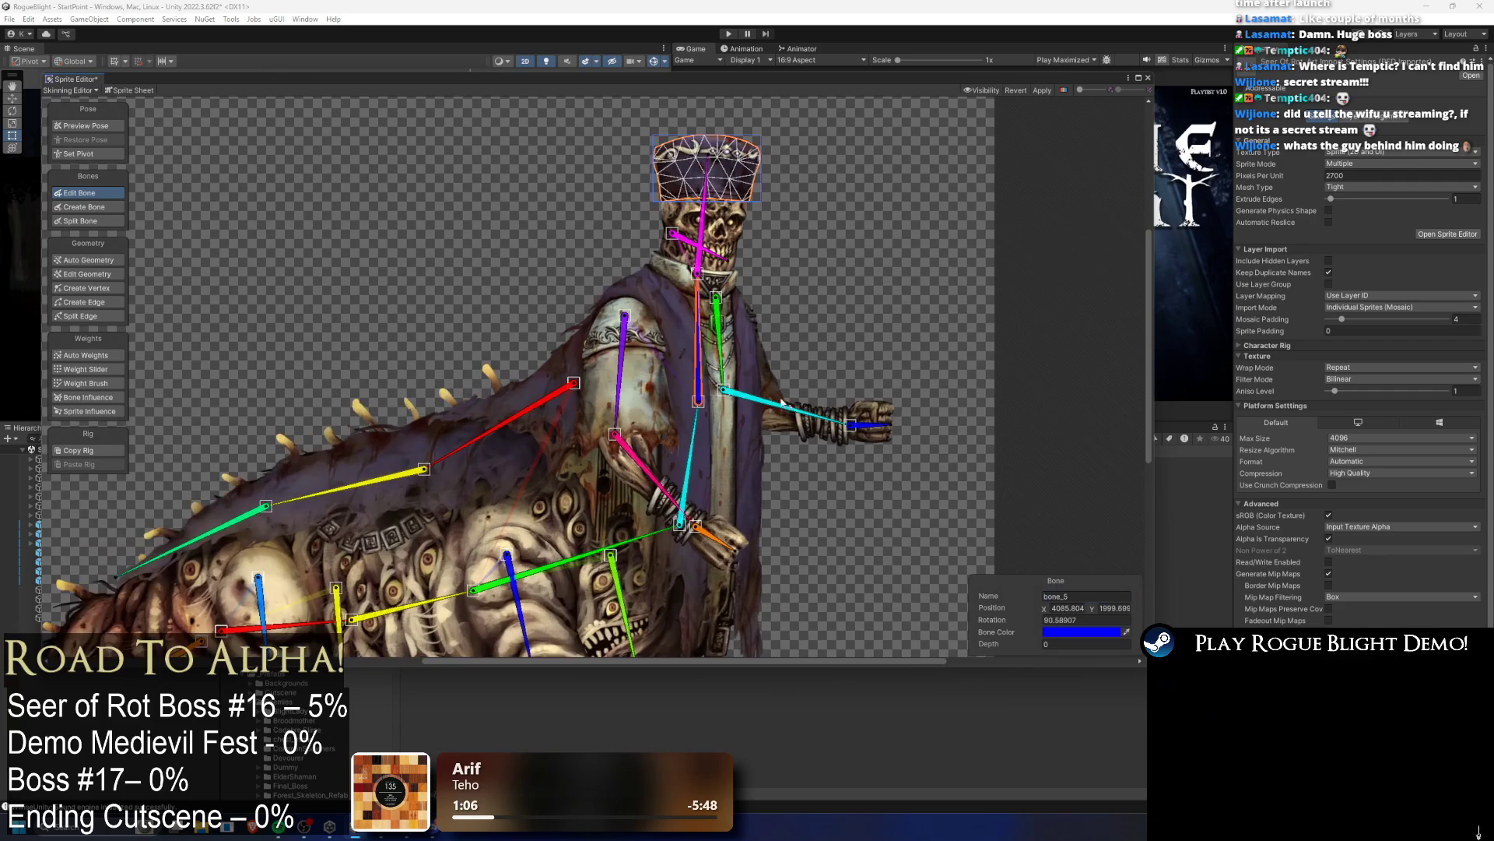
pyautogui.click(1091, 596)
pyautogui.write('upper_chest')
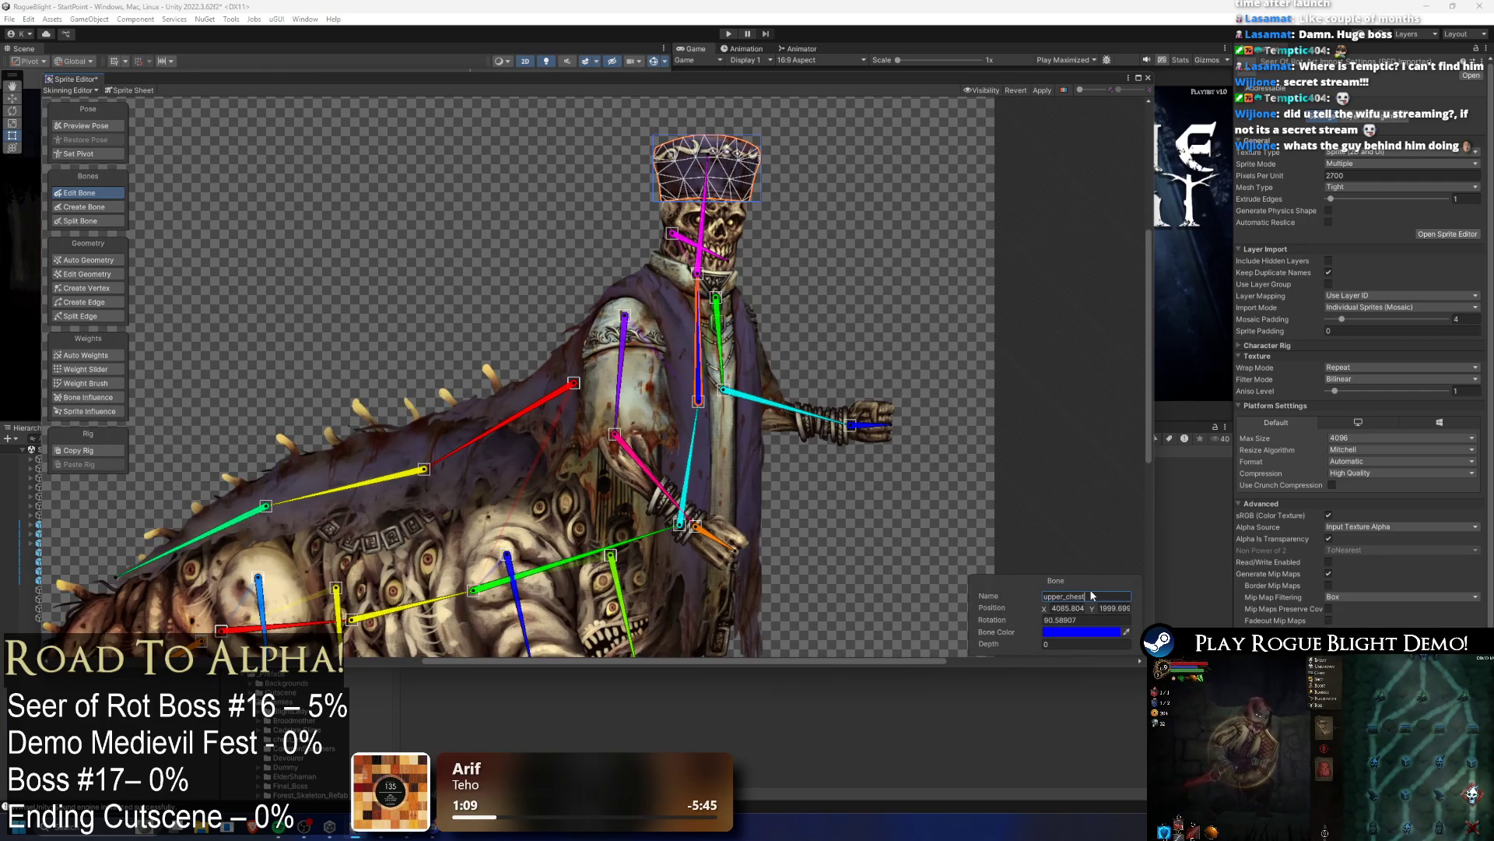
pyautogui.write('_bone')
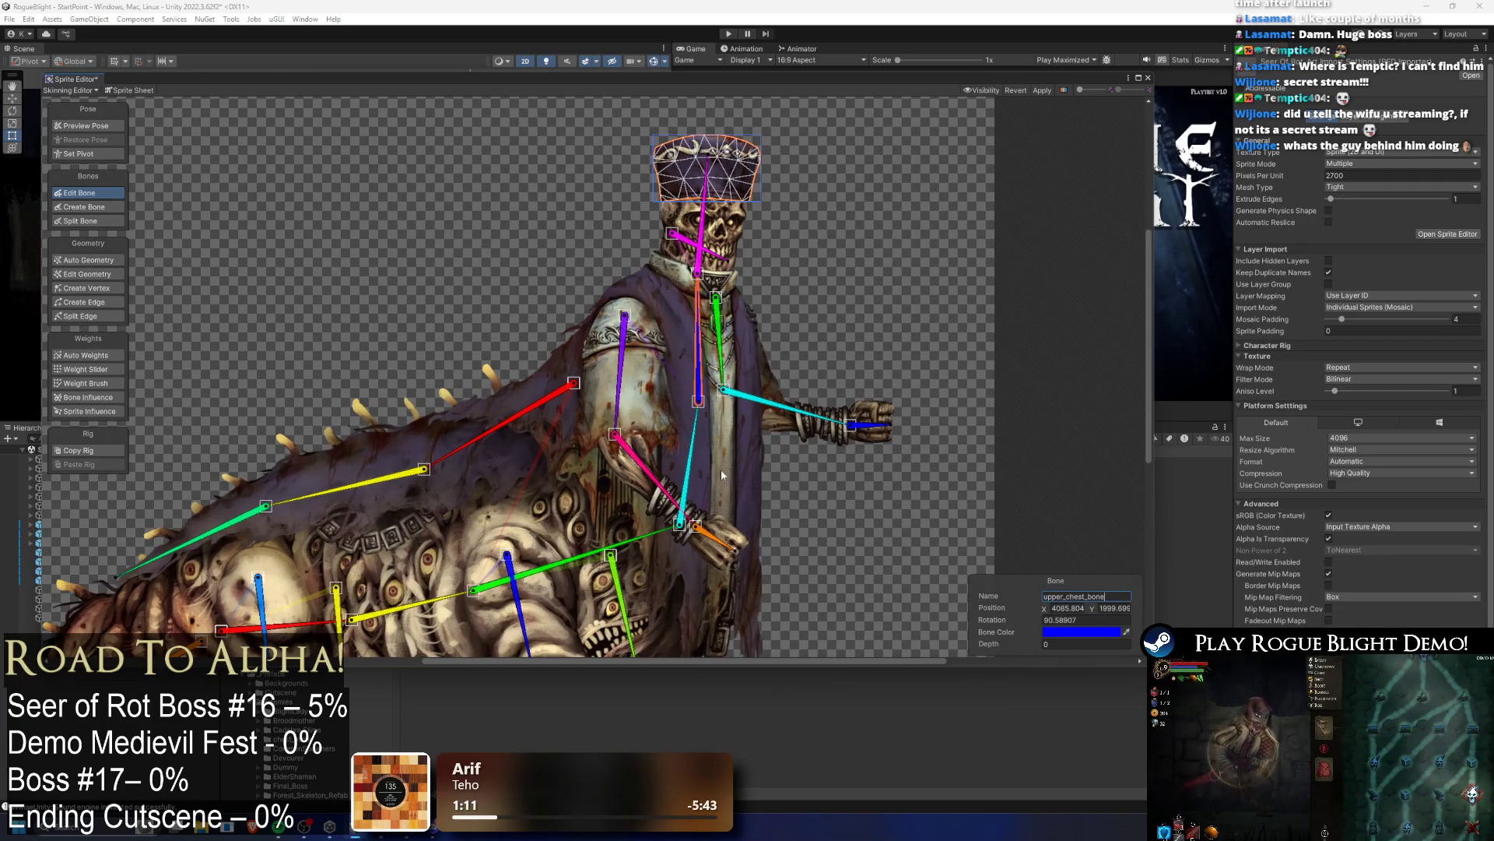
# Step: Rename the red root bone bone_1 to main_bone
pyautogui.click(687, 478)
pyautogui.click(1113, 596)
pyautogui.write('ma')
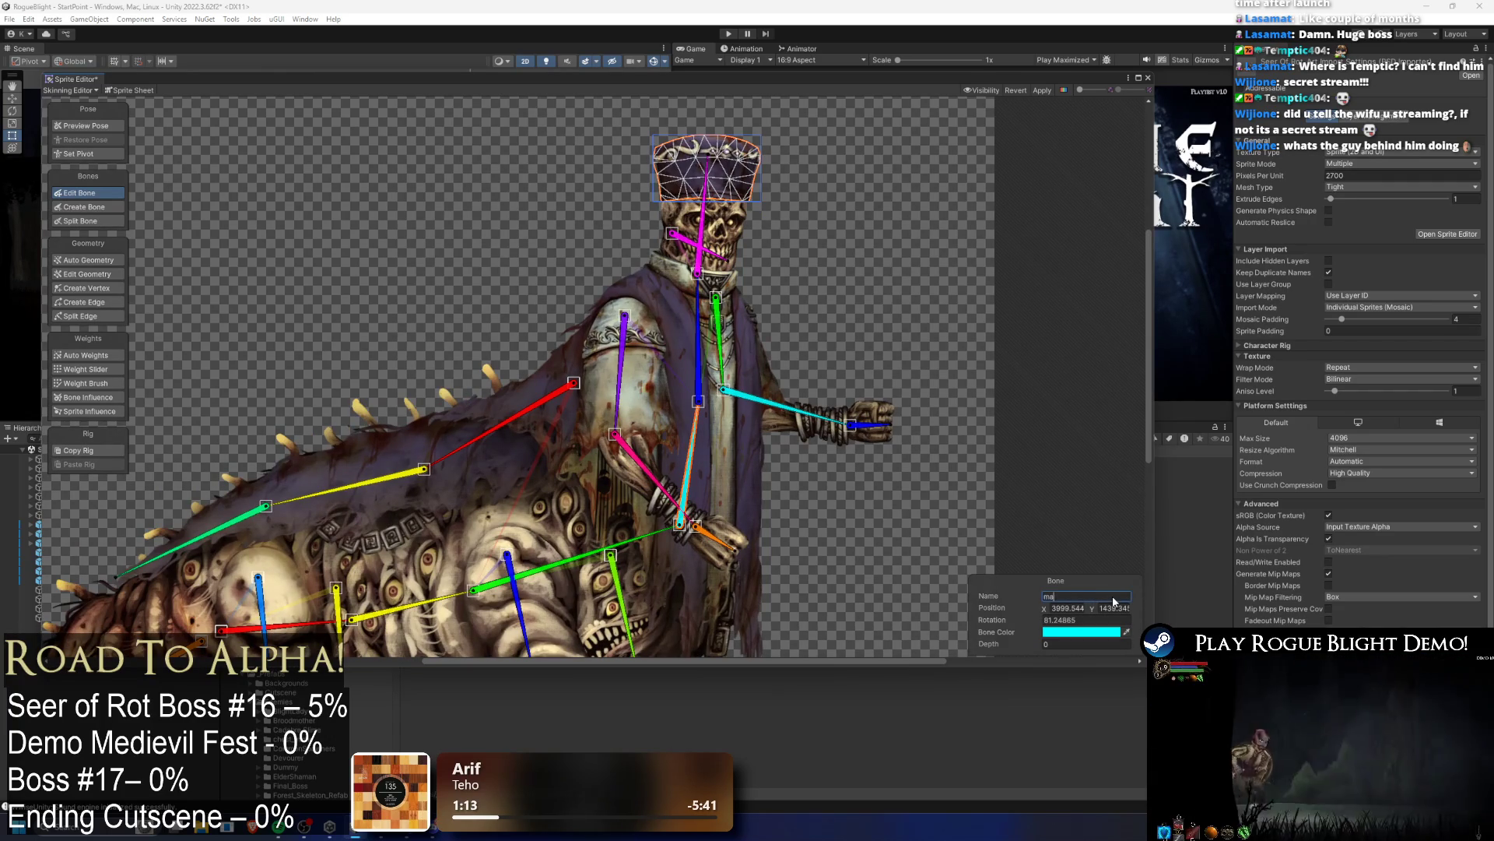
pyautogui.write('in')
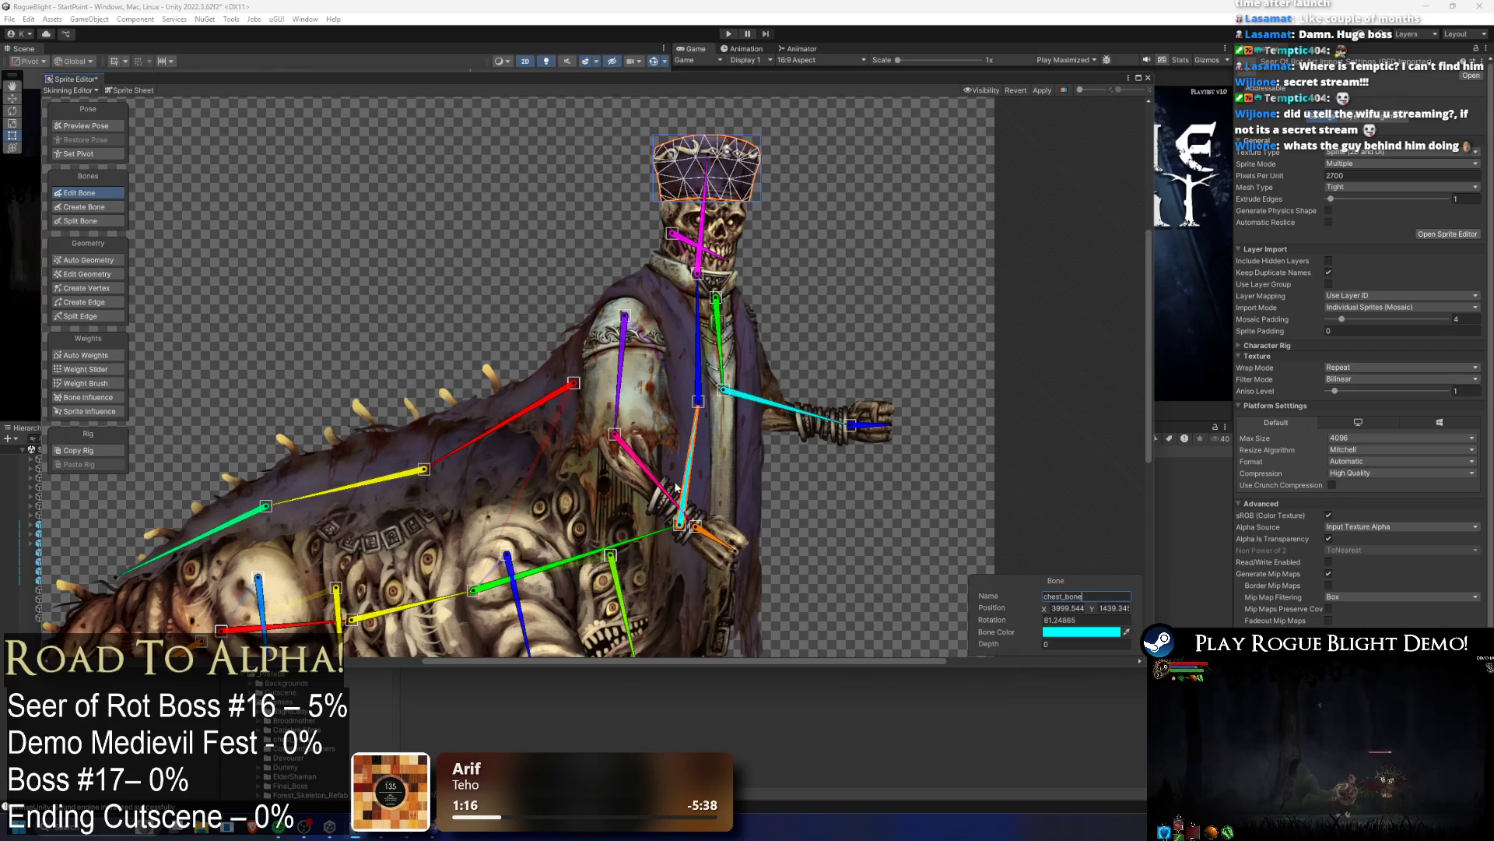
pyautogui.scroll(3, 741, 536)
pyautogui.scroll(-3, 670, 377)
pyautogui.click(711, 467)
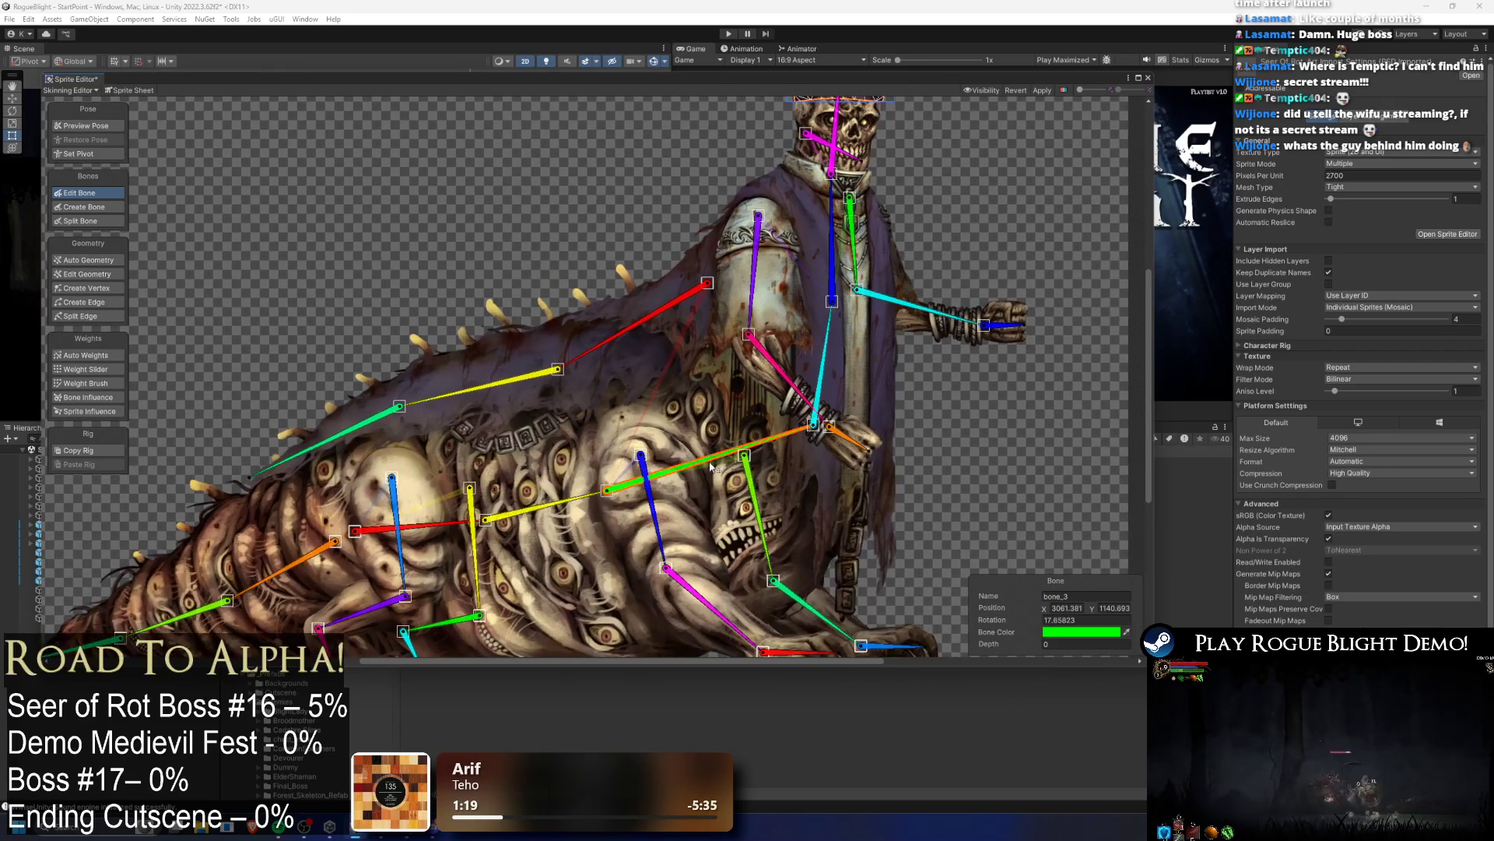
pyautogui.click(430, 525)
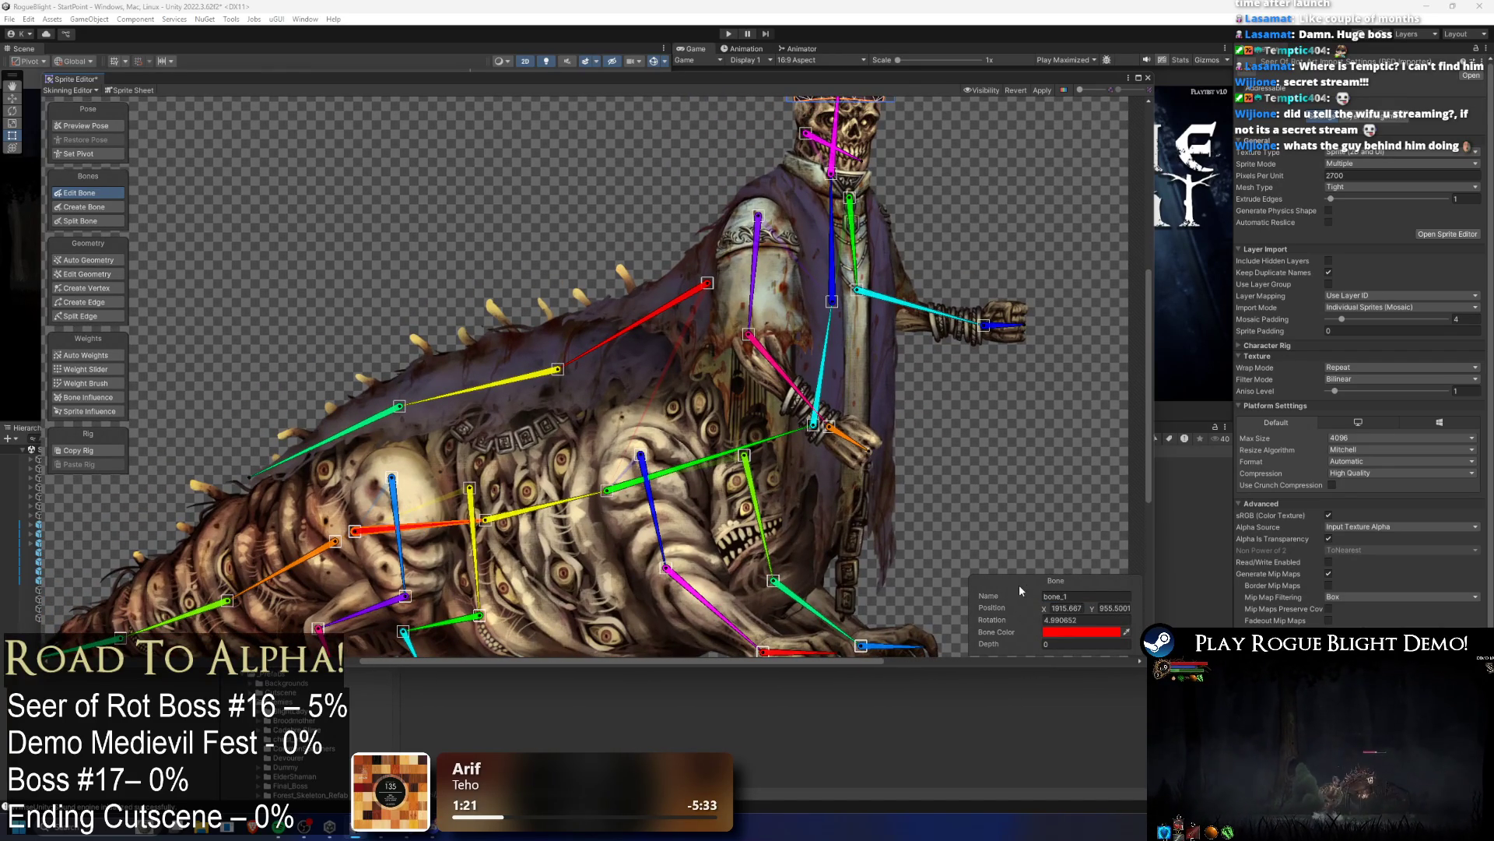
pyautogui.doubleClick(1088, 596)
pyautogui.write('main_')
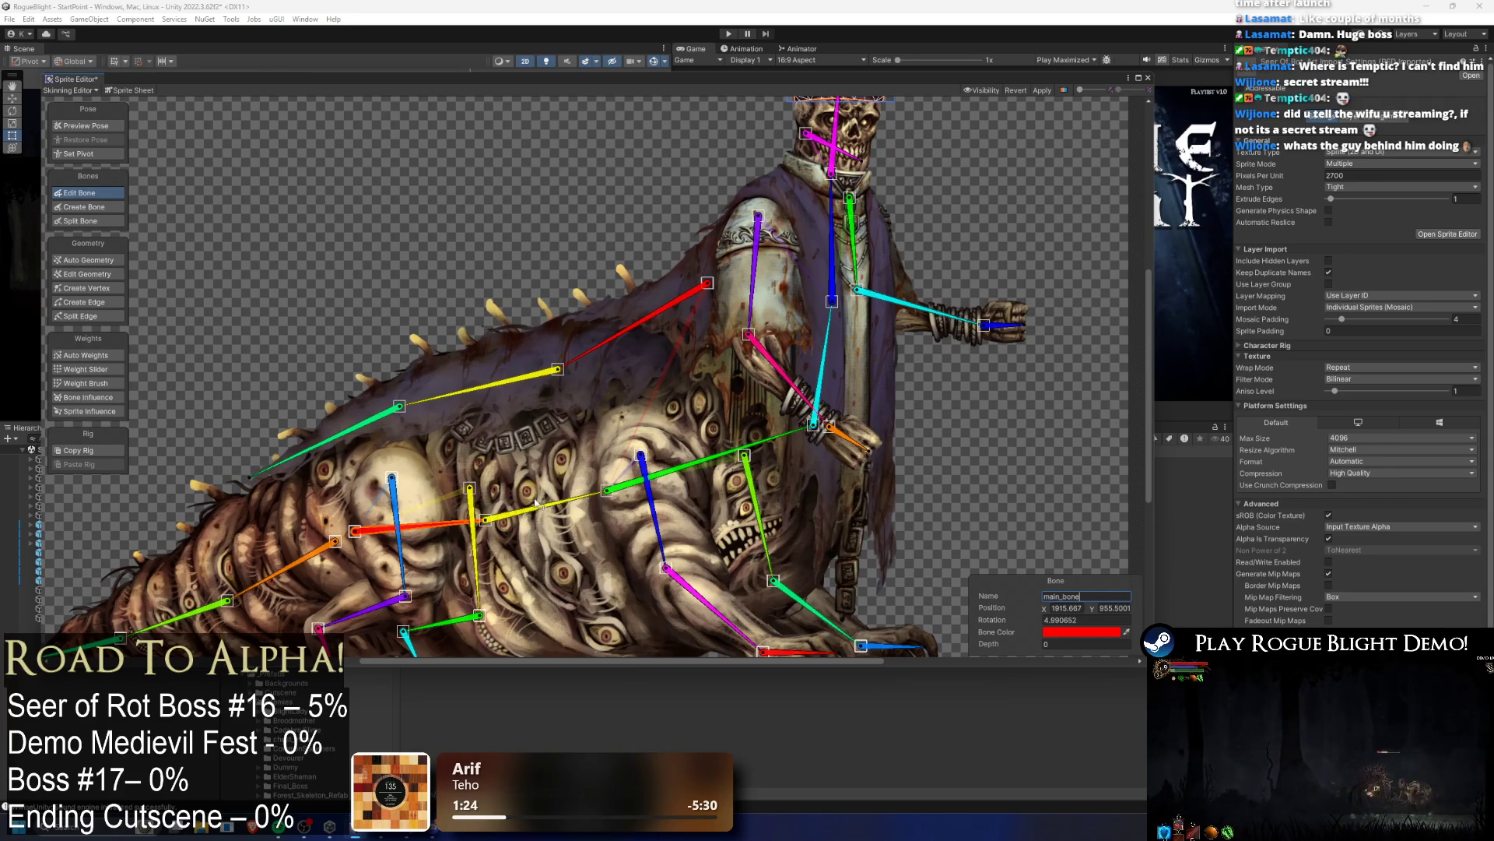
# Step: Rename the chest bones to seer_chest_bone and seer_upper_chest_bone
pyautogui.click(539, 506)
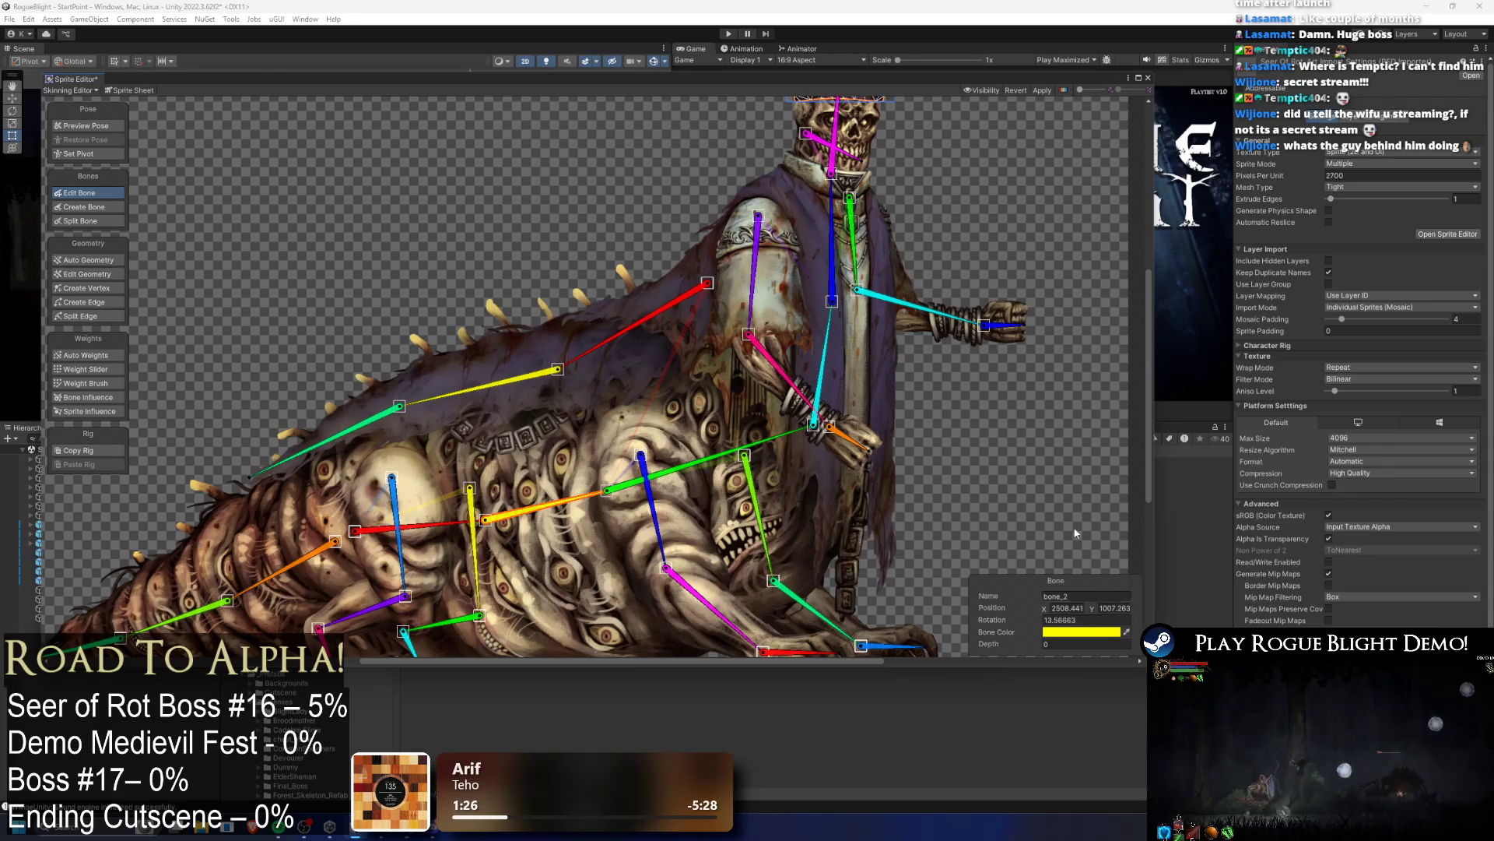
pyautogui.click(825, 341)
pyautogui.click(1087, 596)
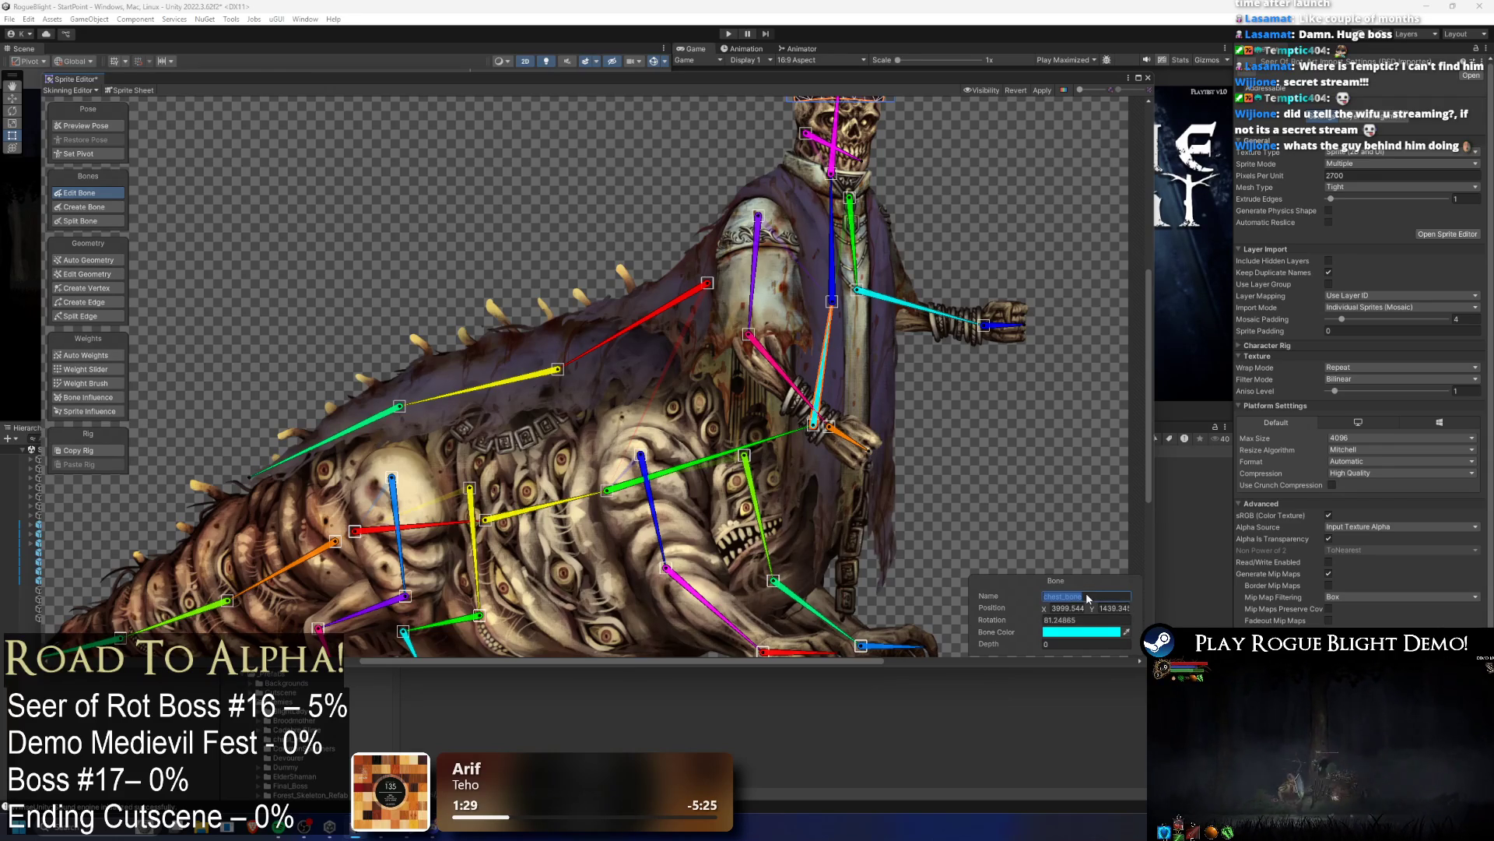
pyautogui.write('ries')
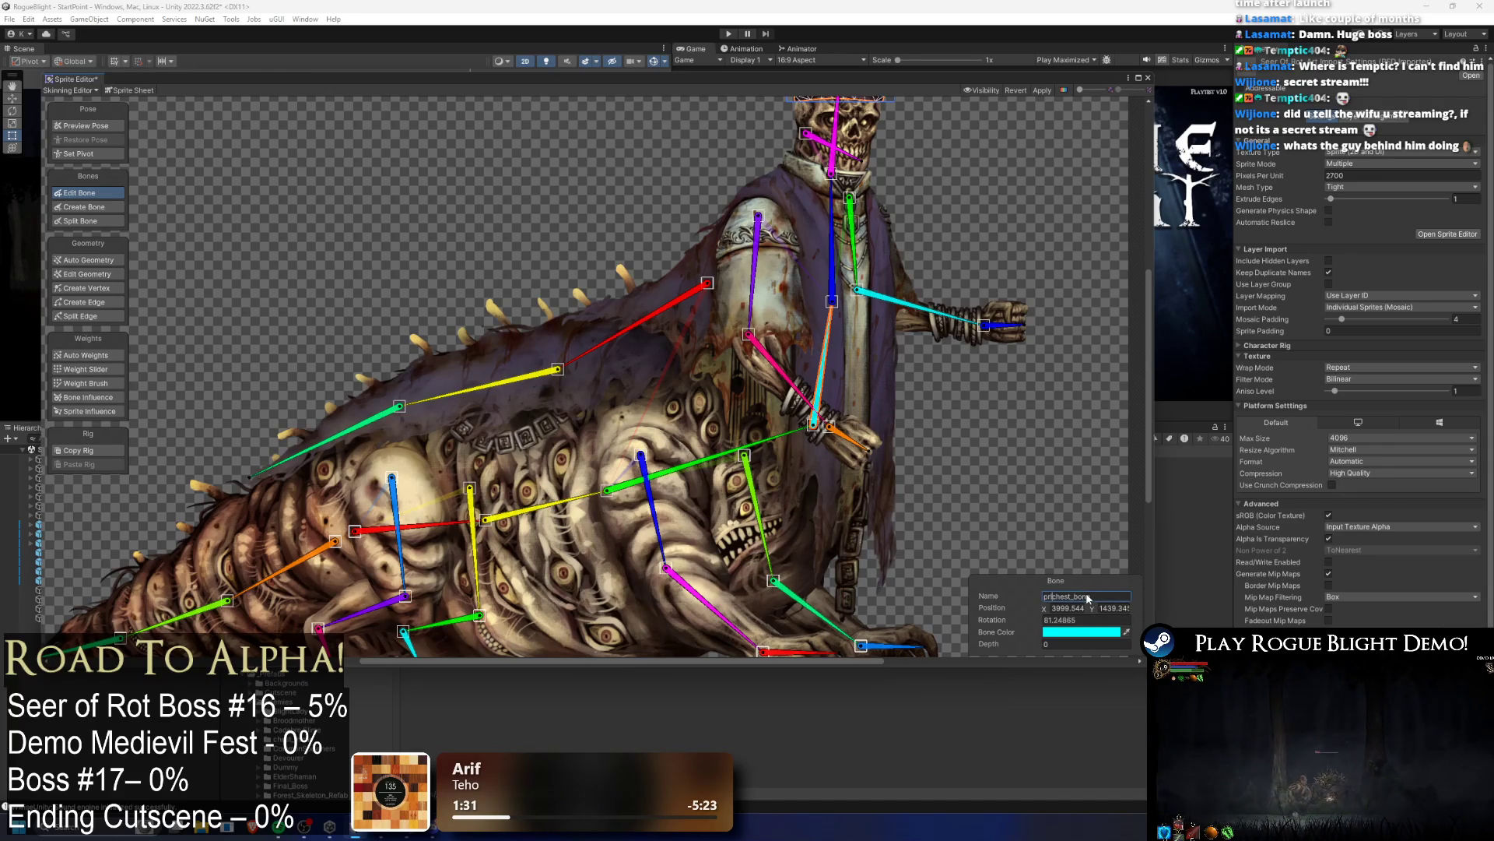
pyautogui.press('BackSpace')
pyautogui.press('BackSpace')
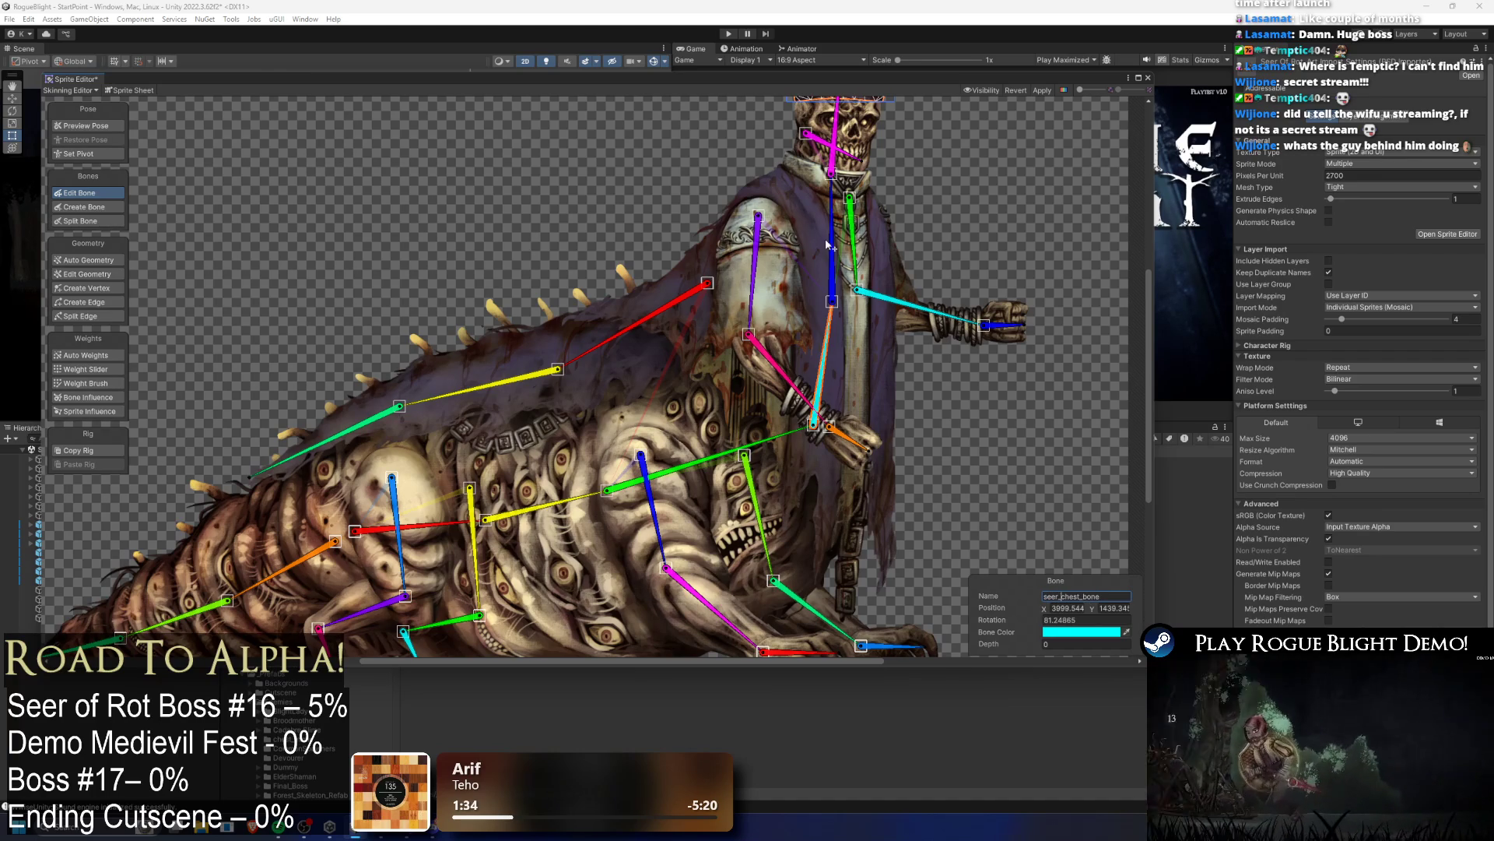
pyautogui.click(832, 233)
pyautogui.click(1071, 597)
pyautogui.write('se')
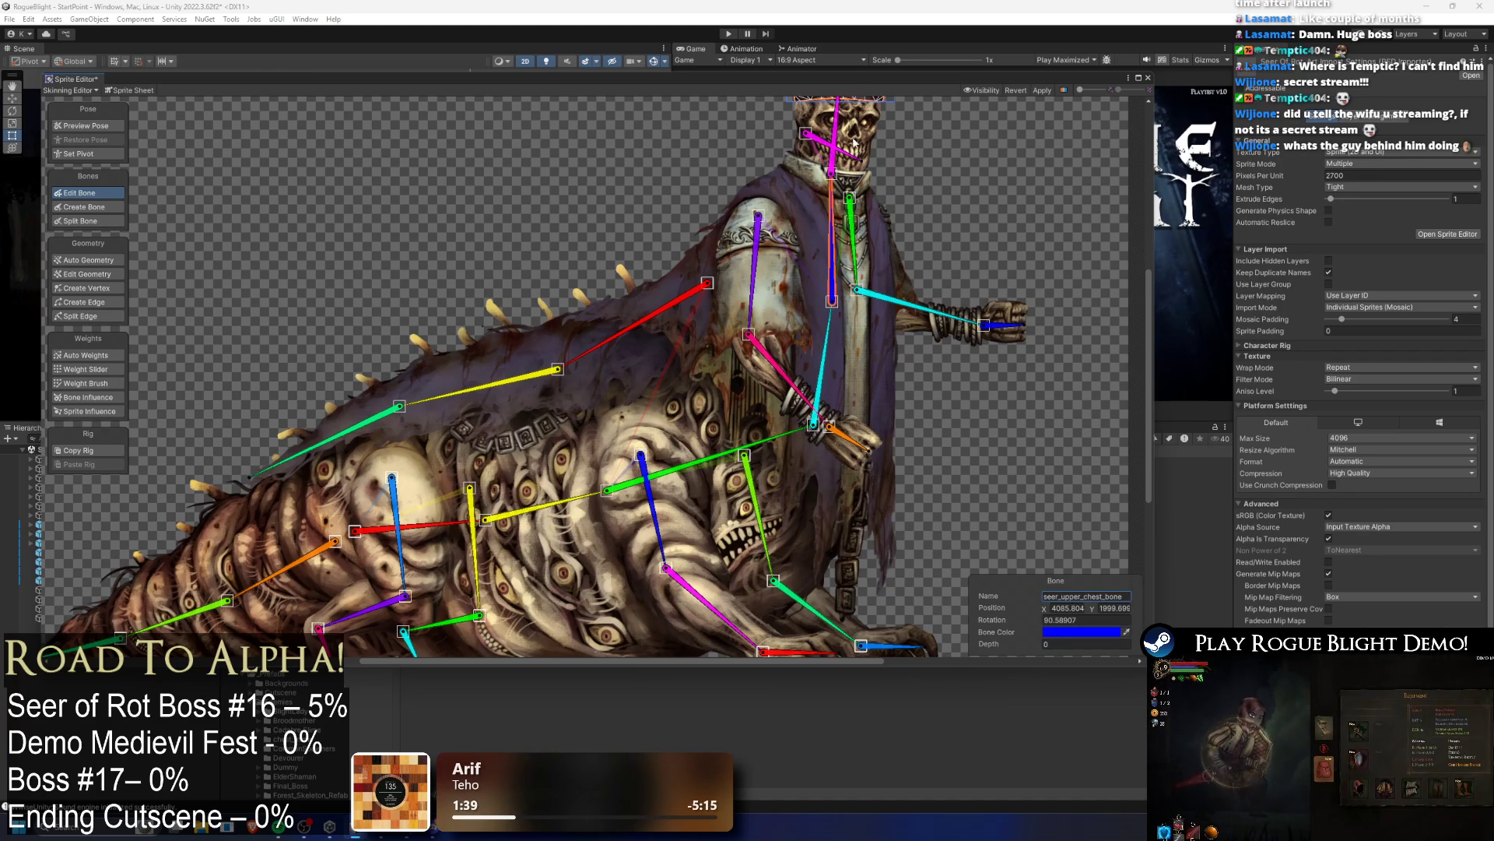
# Step: Check head_bone and main_bone, then rename the yellow bone_2 to worm_chest_bone
pyautogui.click(840, 137)
pyautogui.click(439, 526)
pyautogui.click(580, 500)
pyautogui.click(1100, 597)
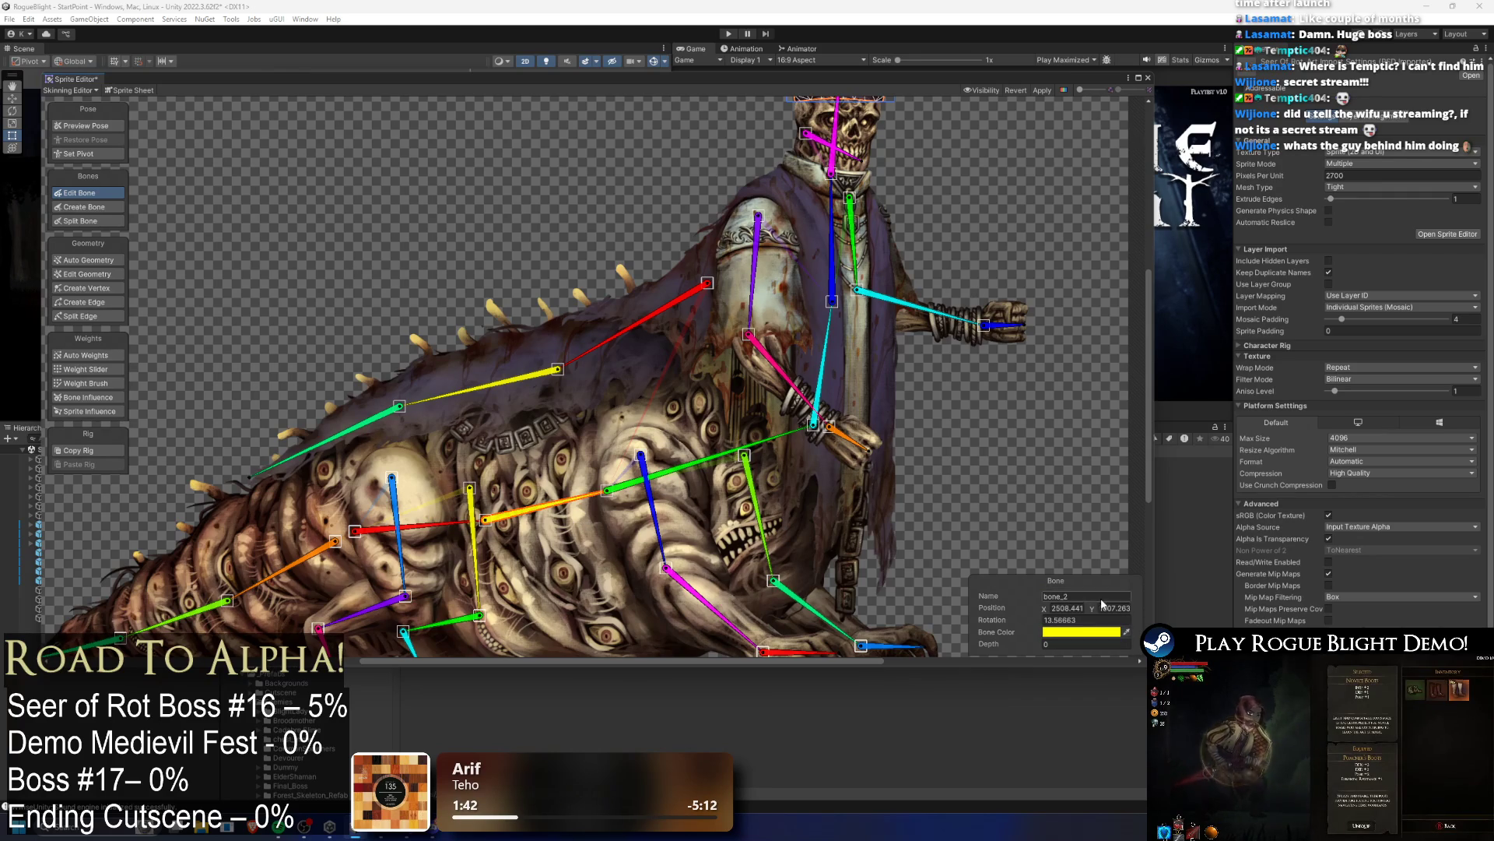
pyautogui.write('worm_')
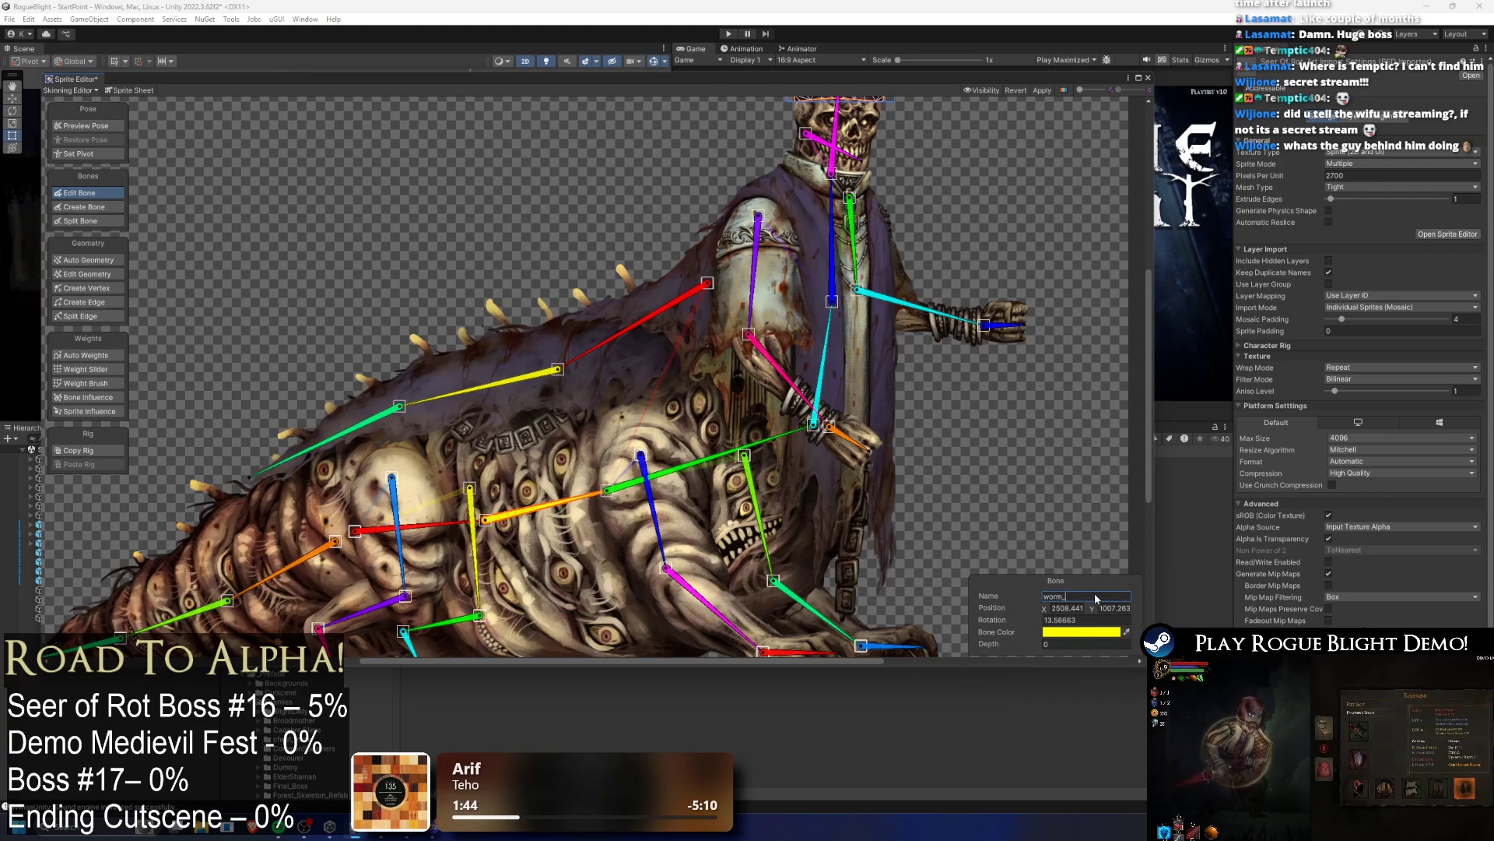
pyautogui.write('chest_bone')
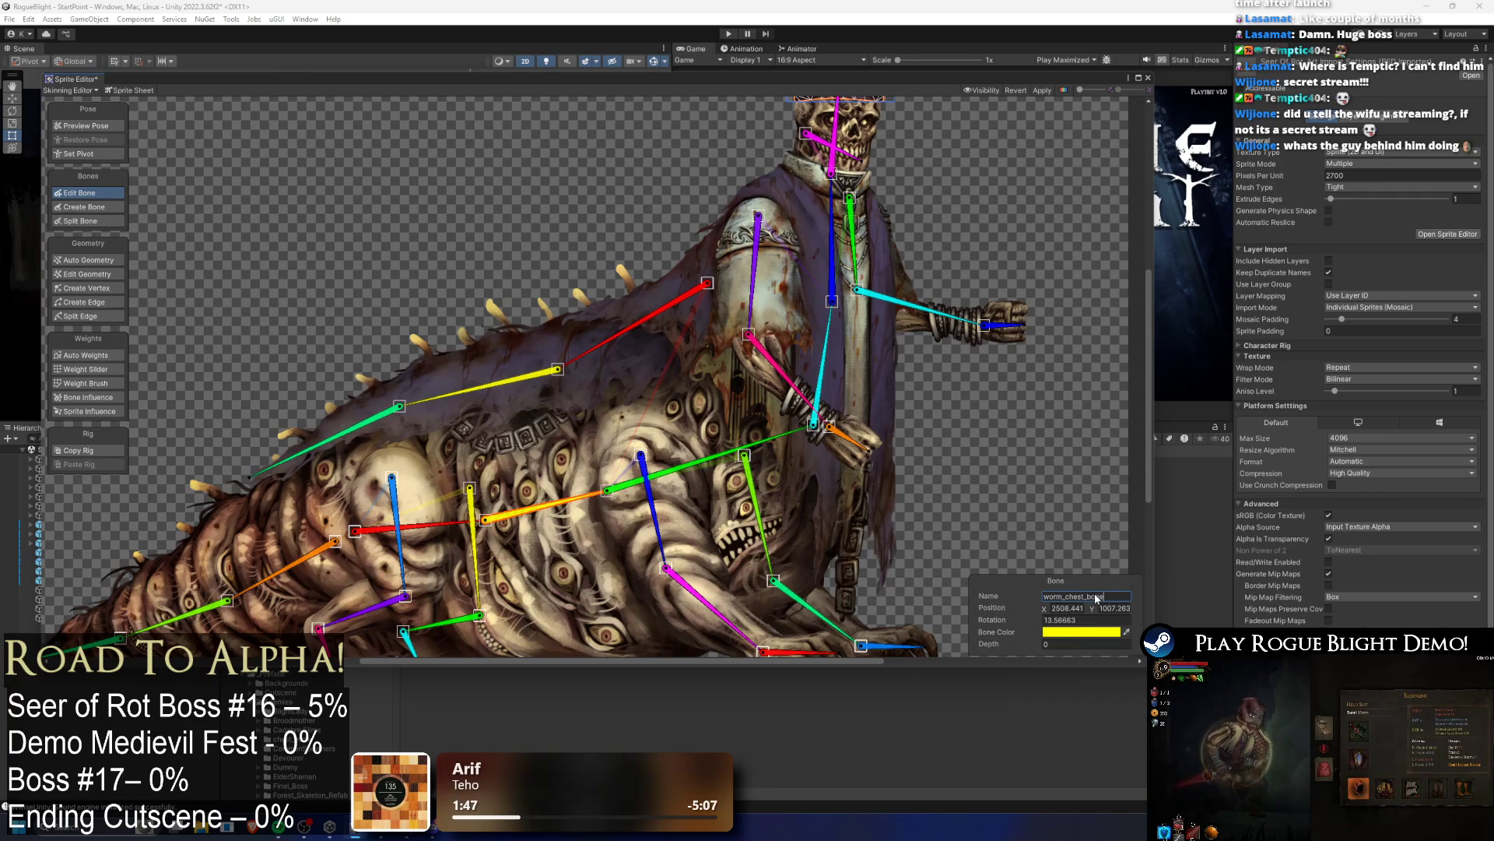
pyautogui.press('Return')
# Step: Rename the green worm bone to worm_upper_chest_bone
pyautogui.click(696, 469)
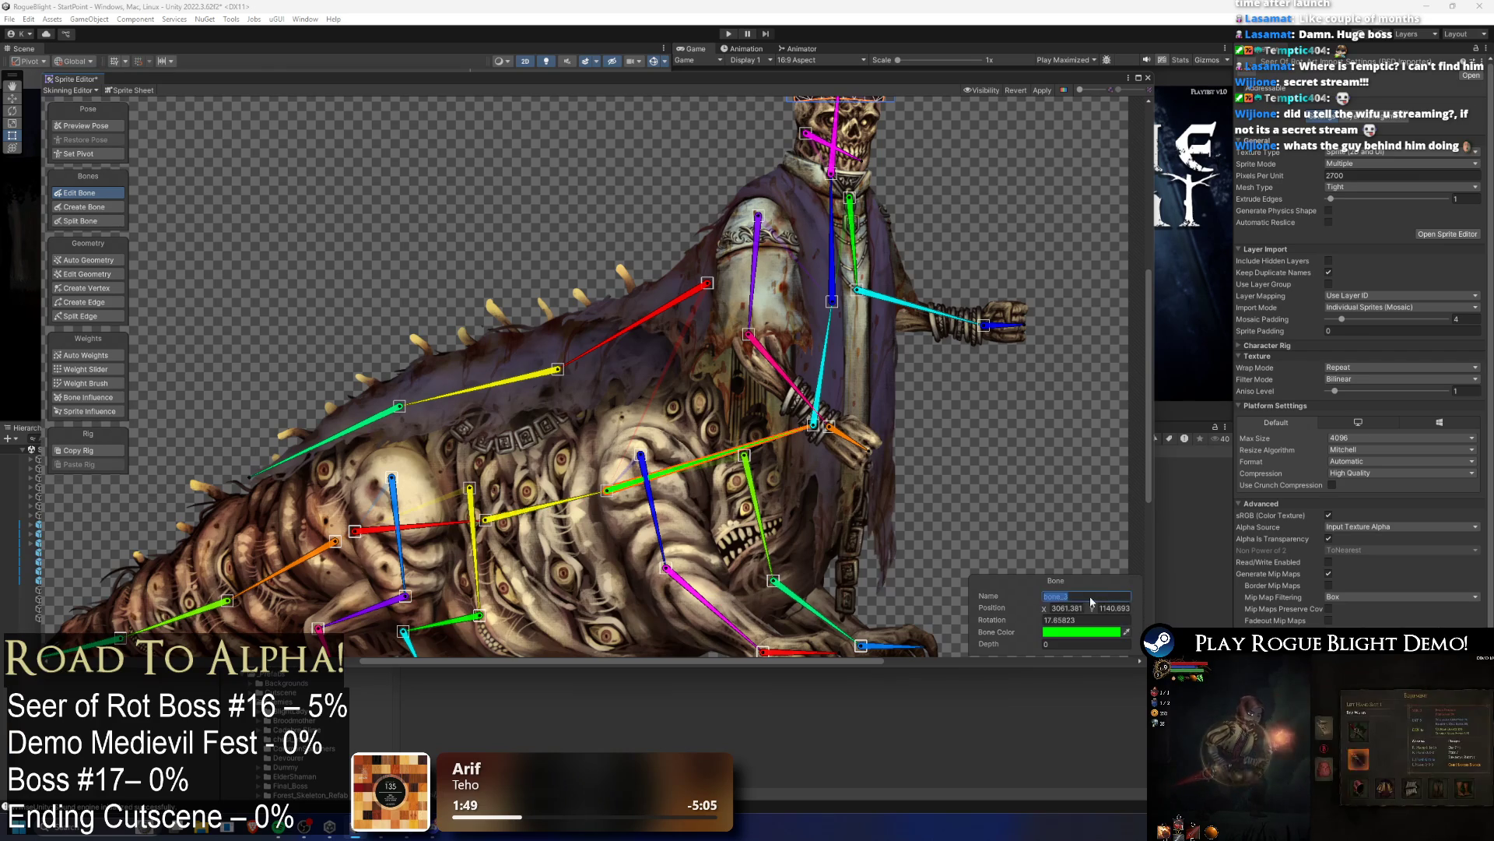
pyautogui.write('worm_chest_boneupper_chest_')
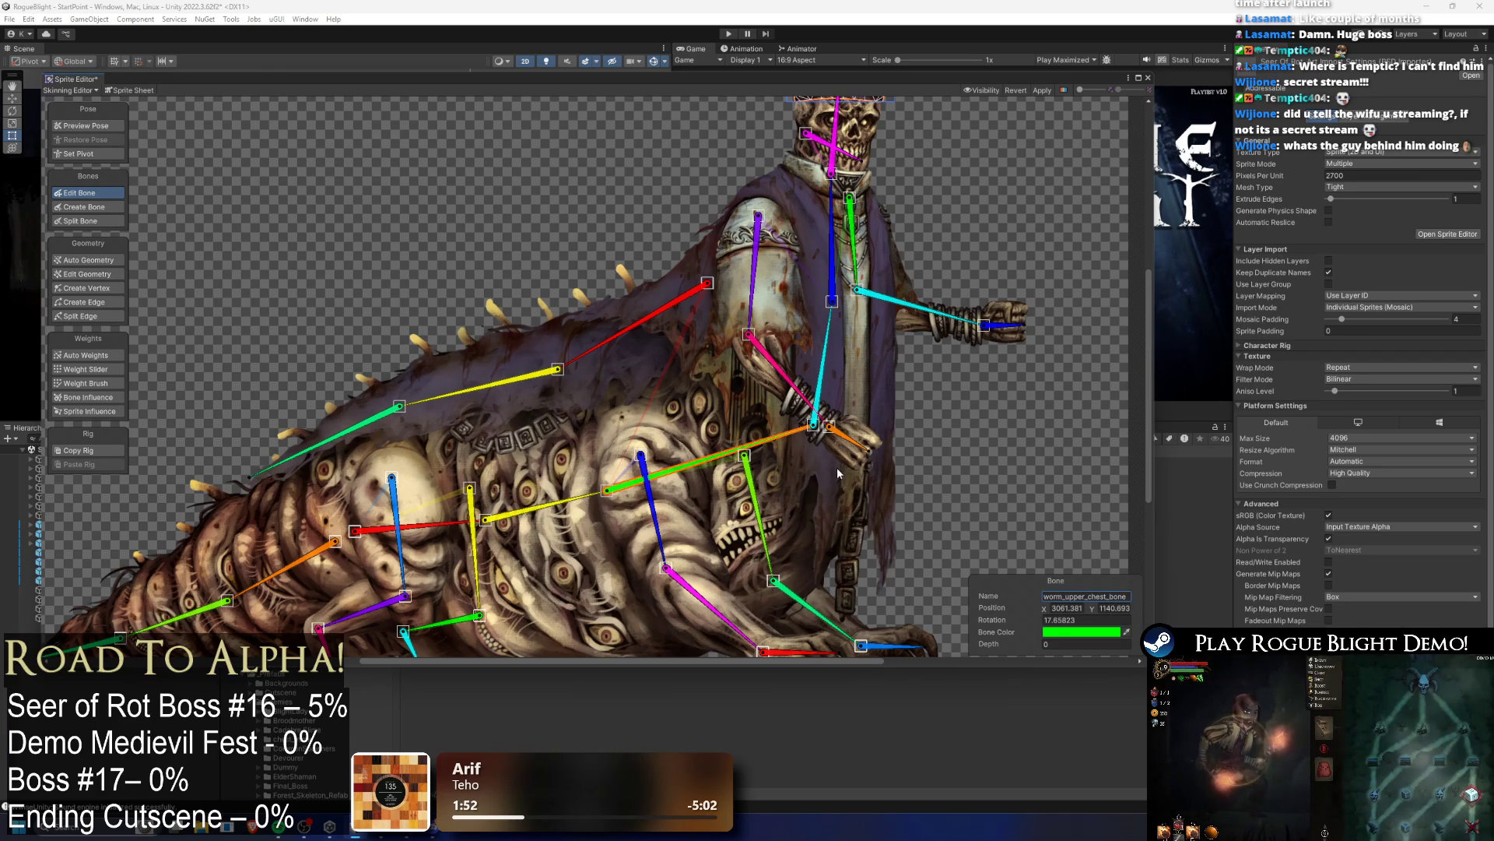
pyautogui.scroll(-2, 720, 384)
pyautogui.scroll(2, 445, 488)
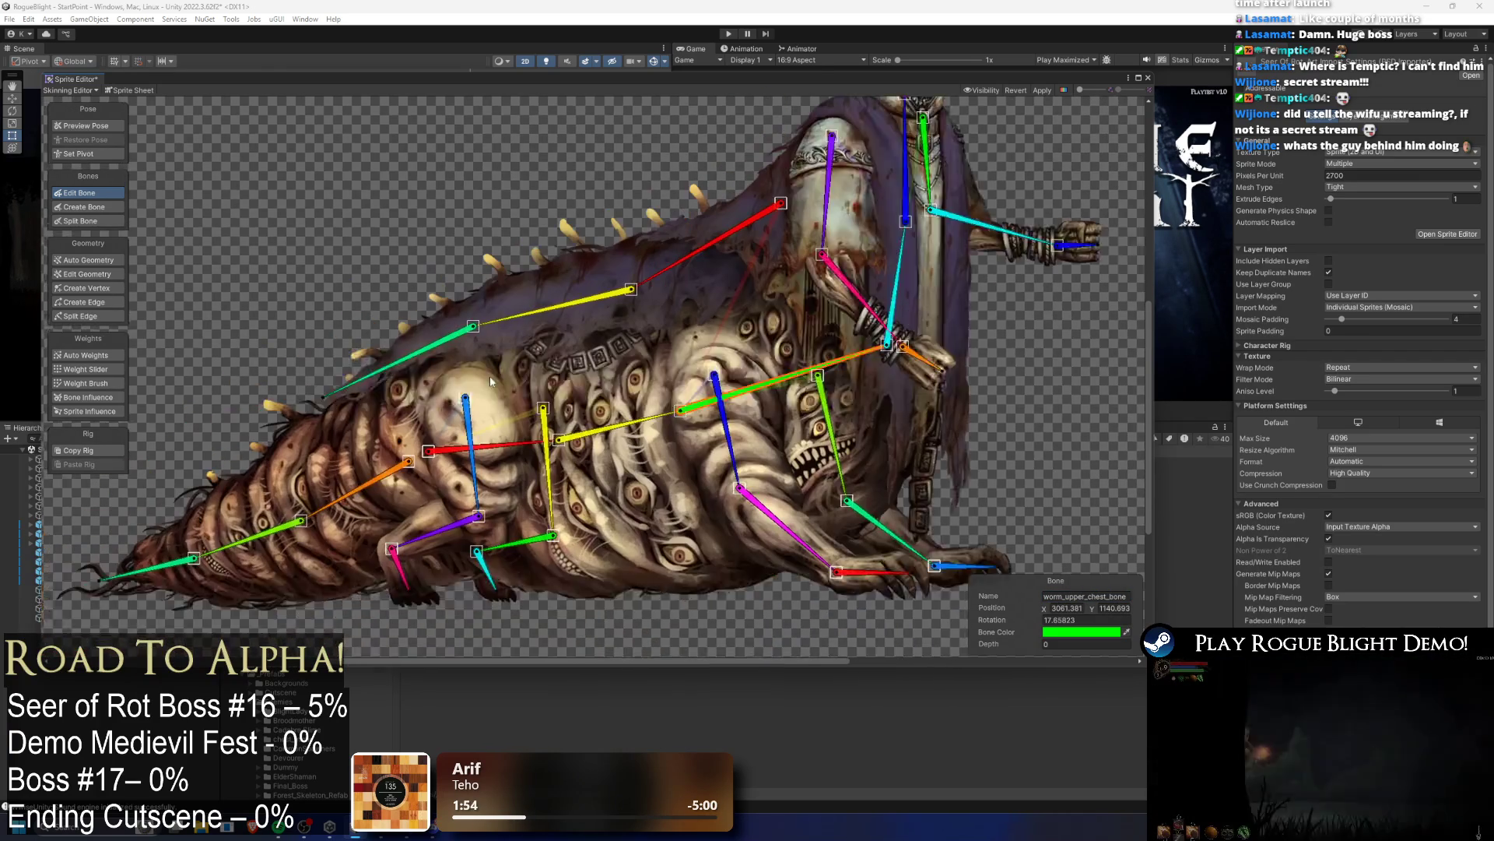
# Step: Rename the orange tail bones to tail_1_bone and tail_2_bone
pyautogui.click(445, 488)
pyautogui.click(1087, 597)
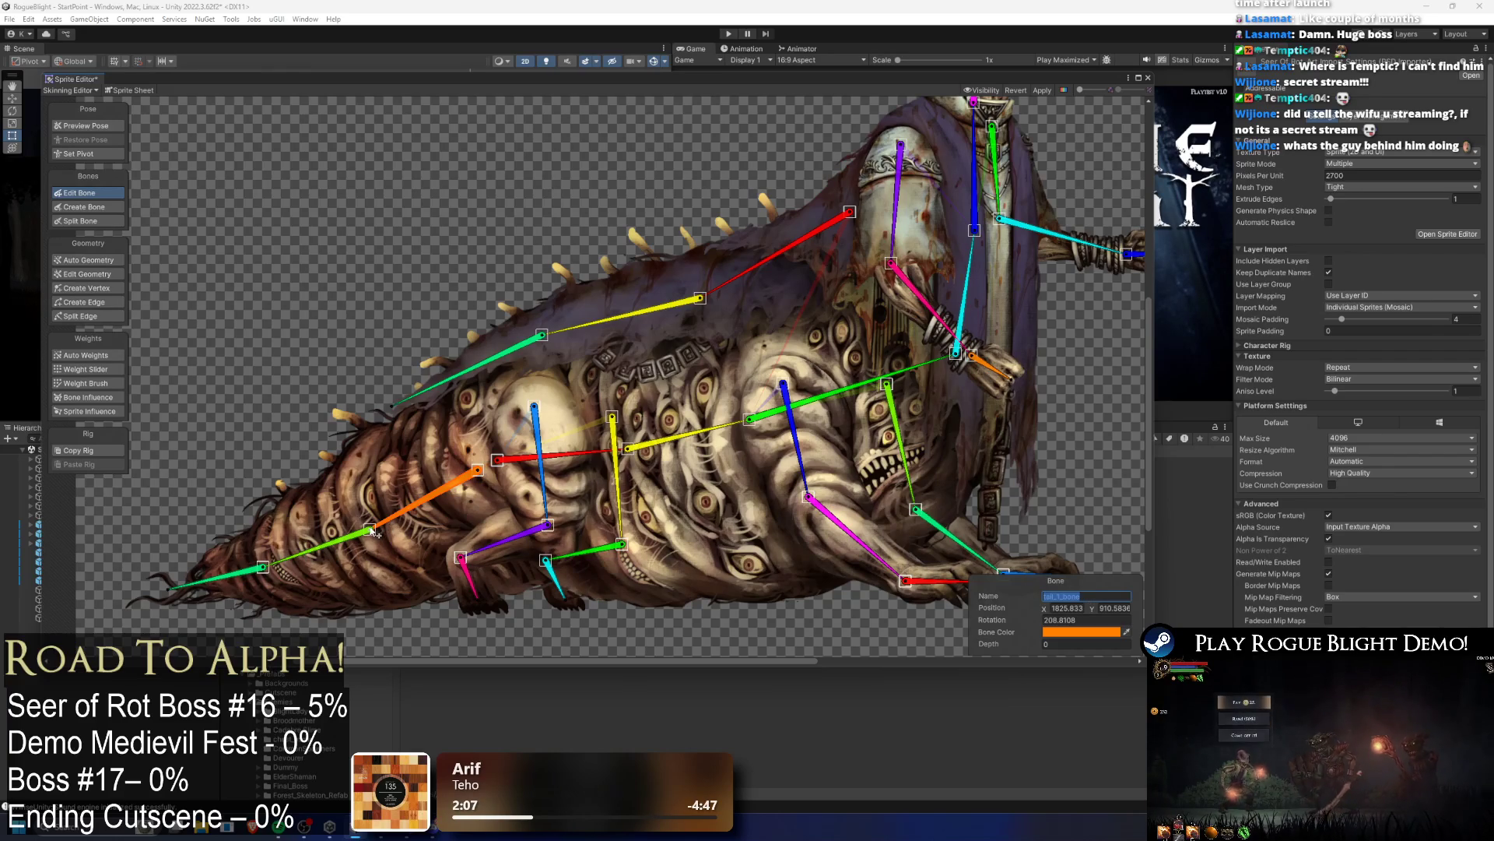
pyautogui.hotkey('ctrl', 'z')
pyautogui.write('tail_1_bone')
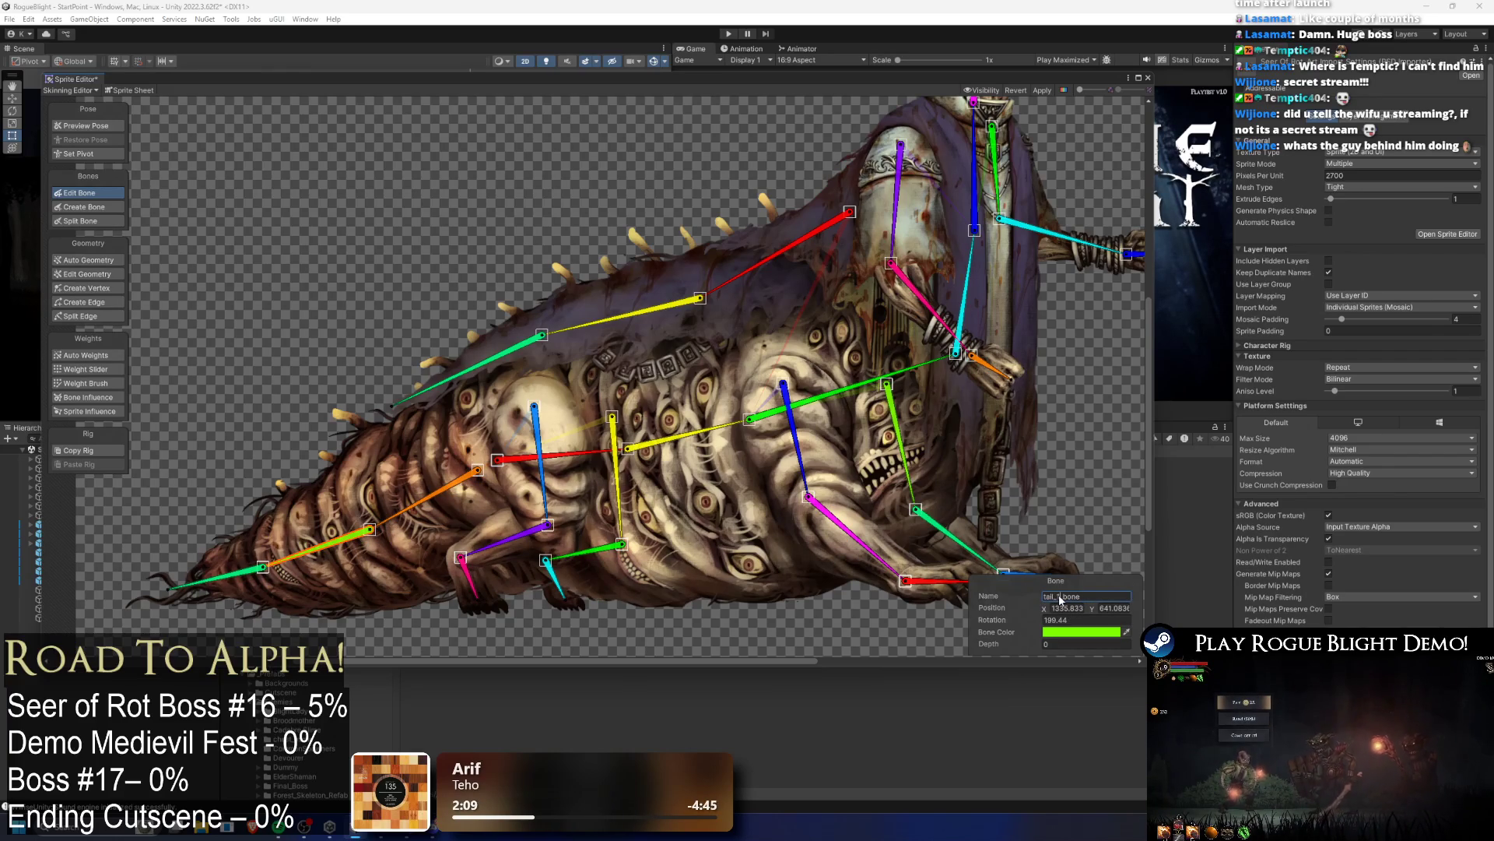
pyautogui.hotkey('ctrl', 'z')
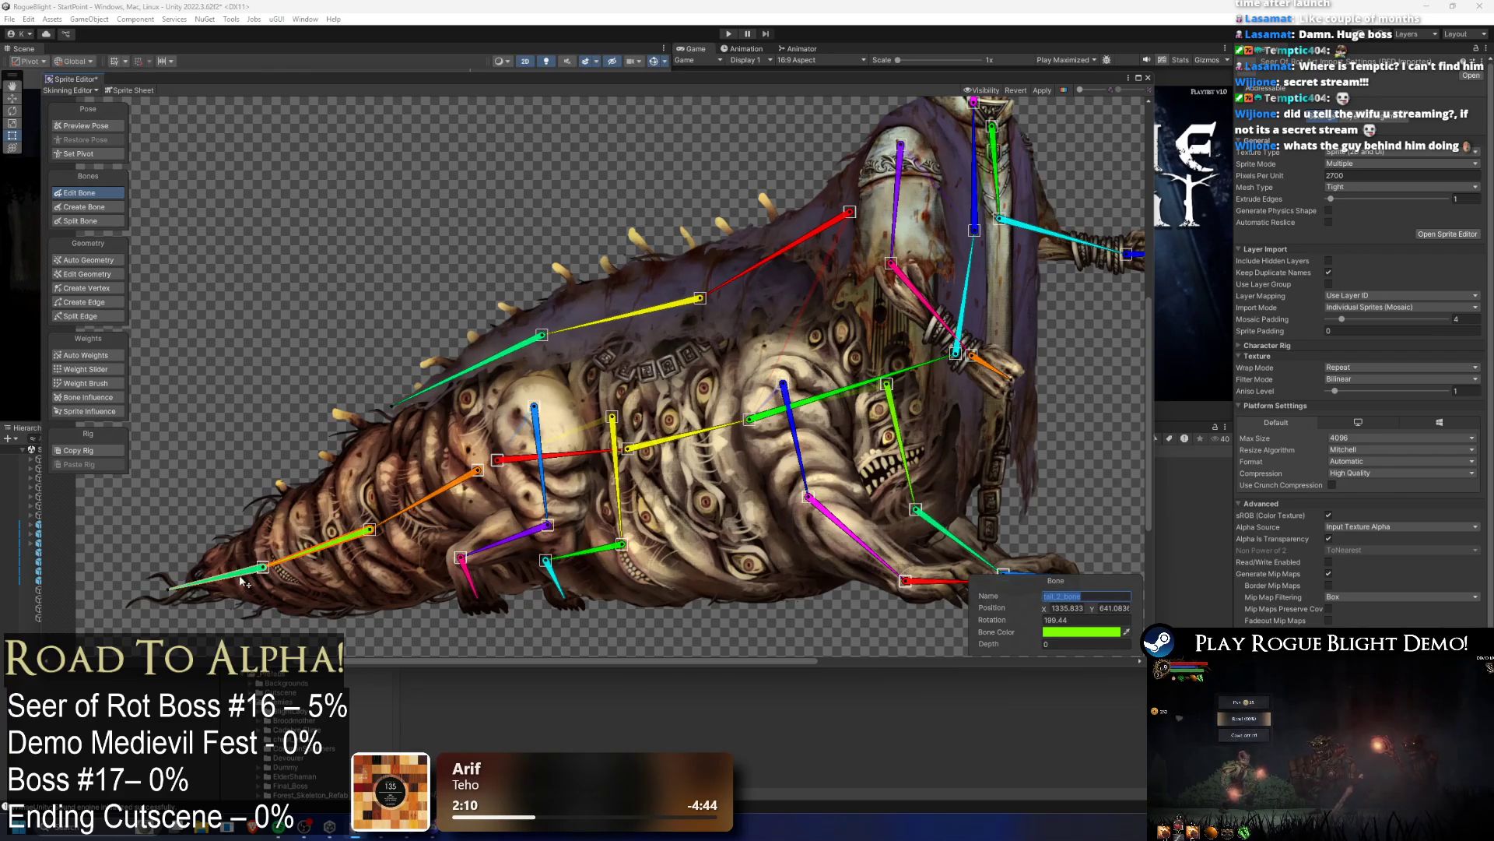
pyautogui.click(1060, 597)
pyautogui.write('tail_2_bone')
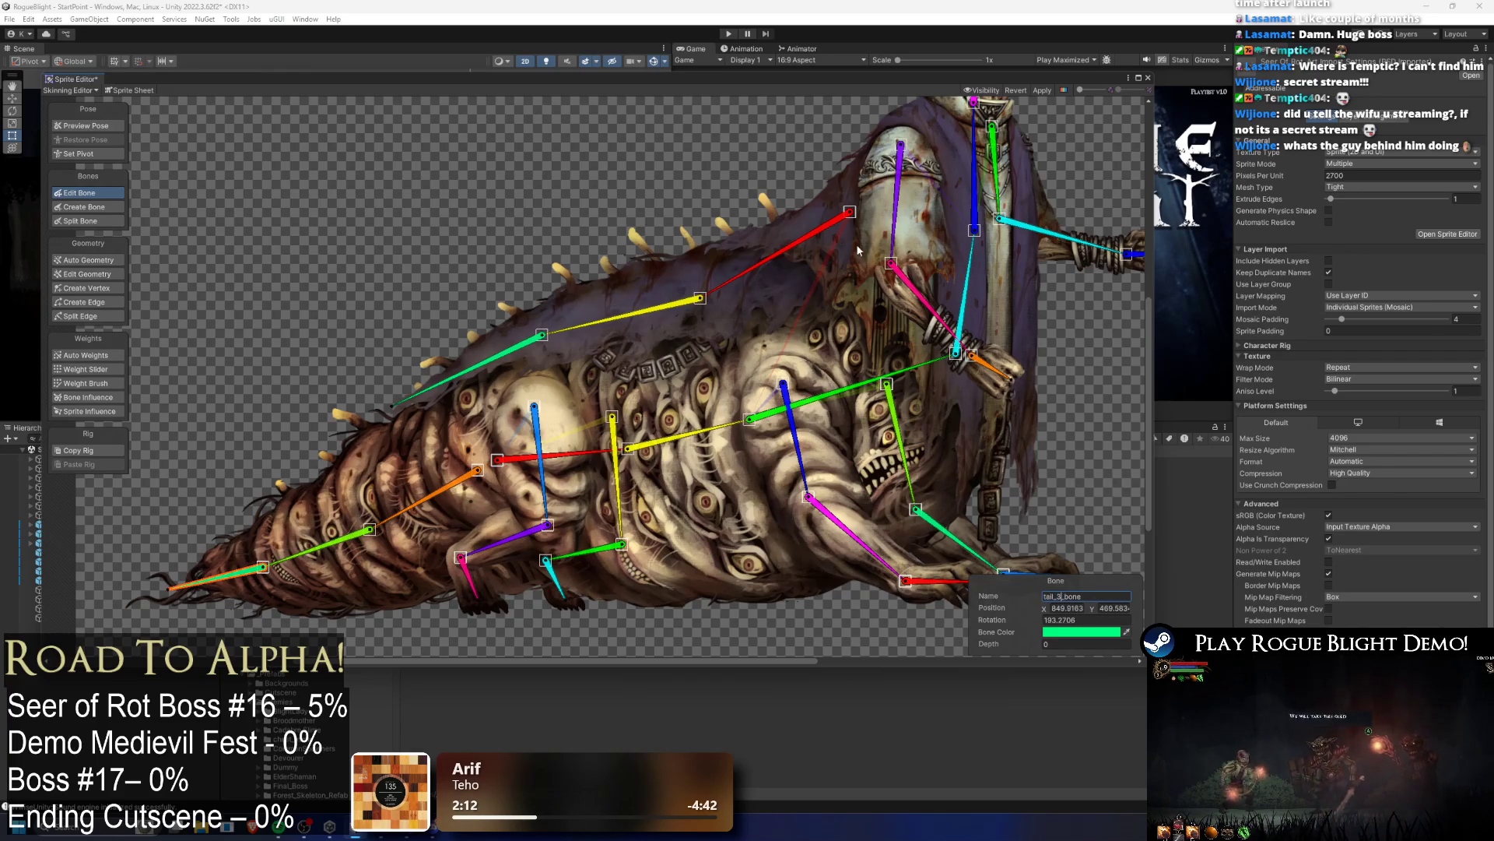
# Step: Rename the red back bone to back_cloth_1_bone
pyautogui.hotkey('ctrl', 'z')
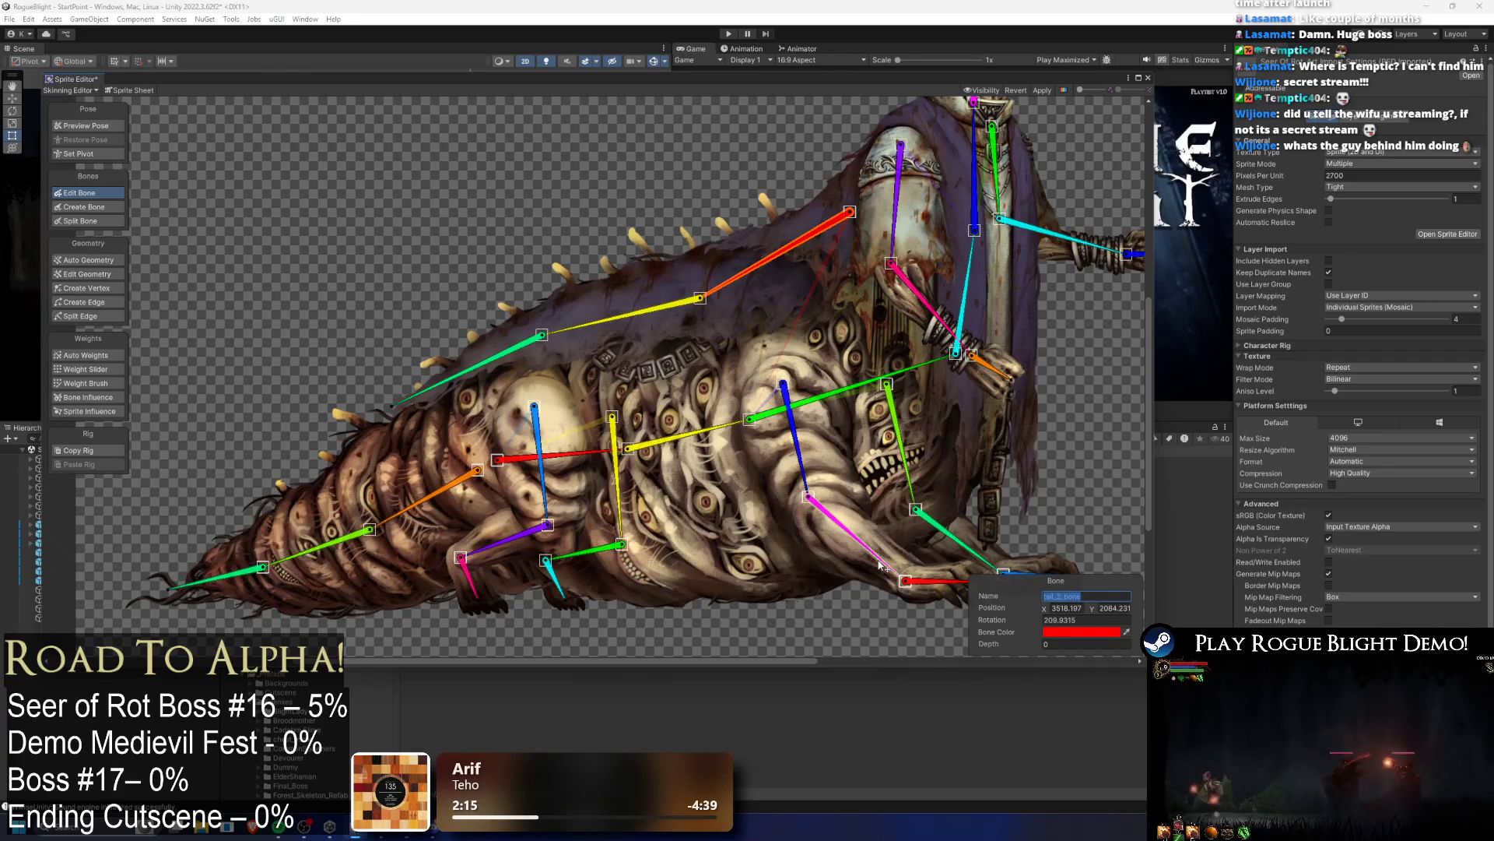
pyautogui.write('t')
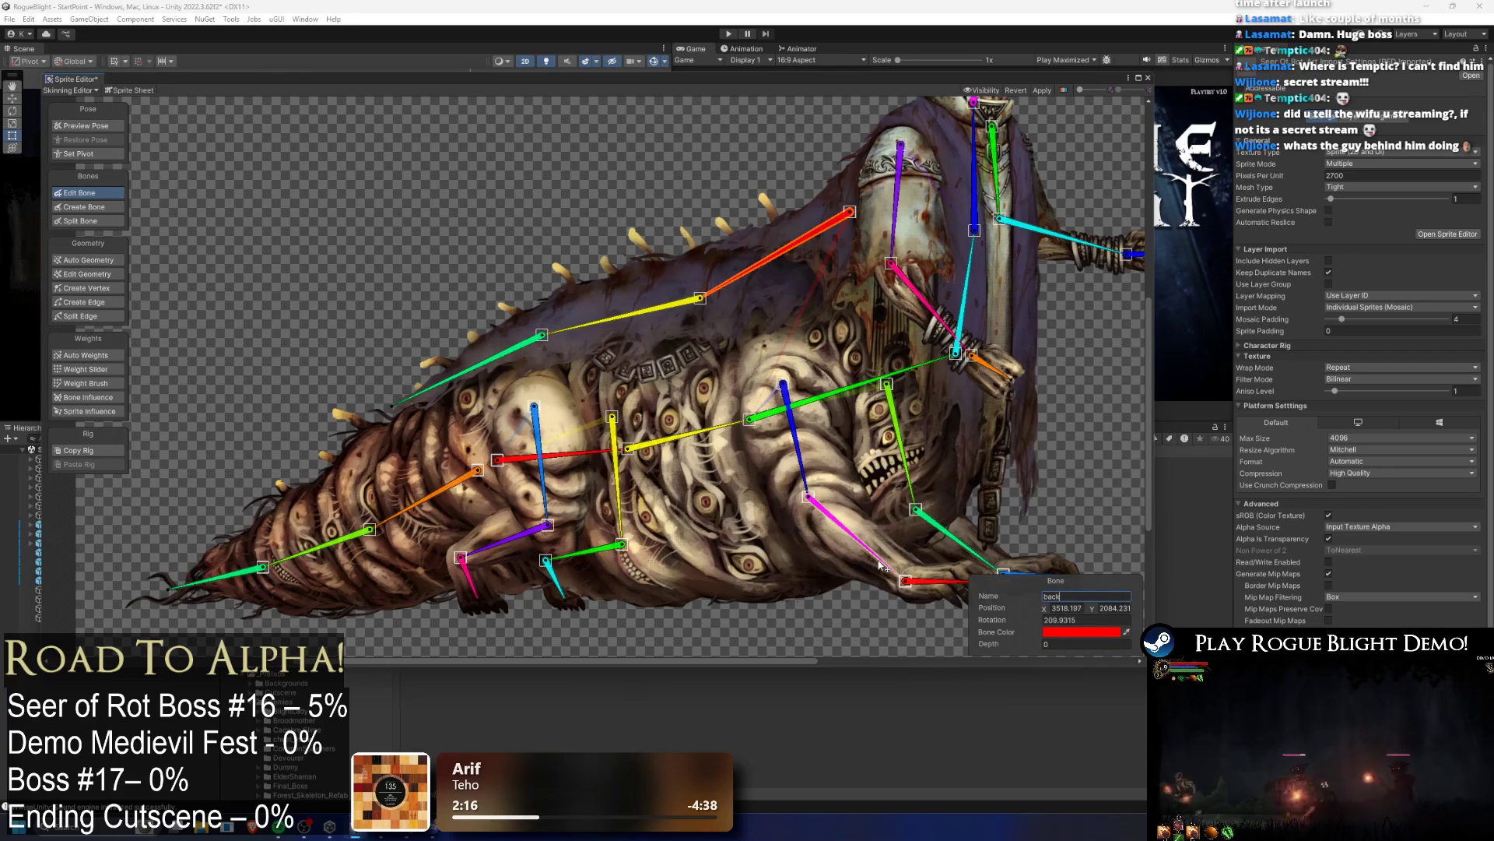
pyautogui.write('loth_b')
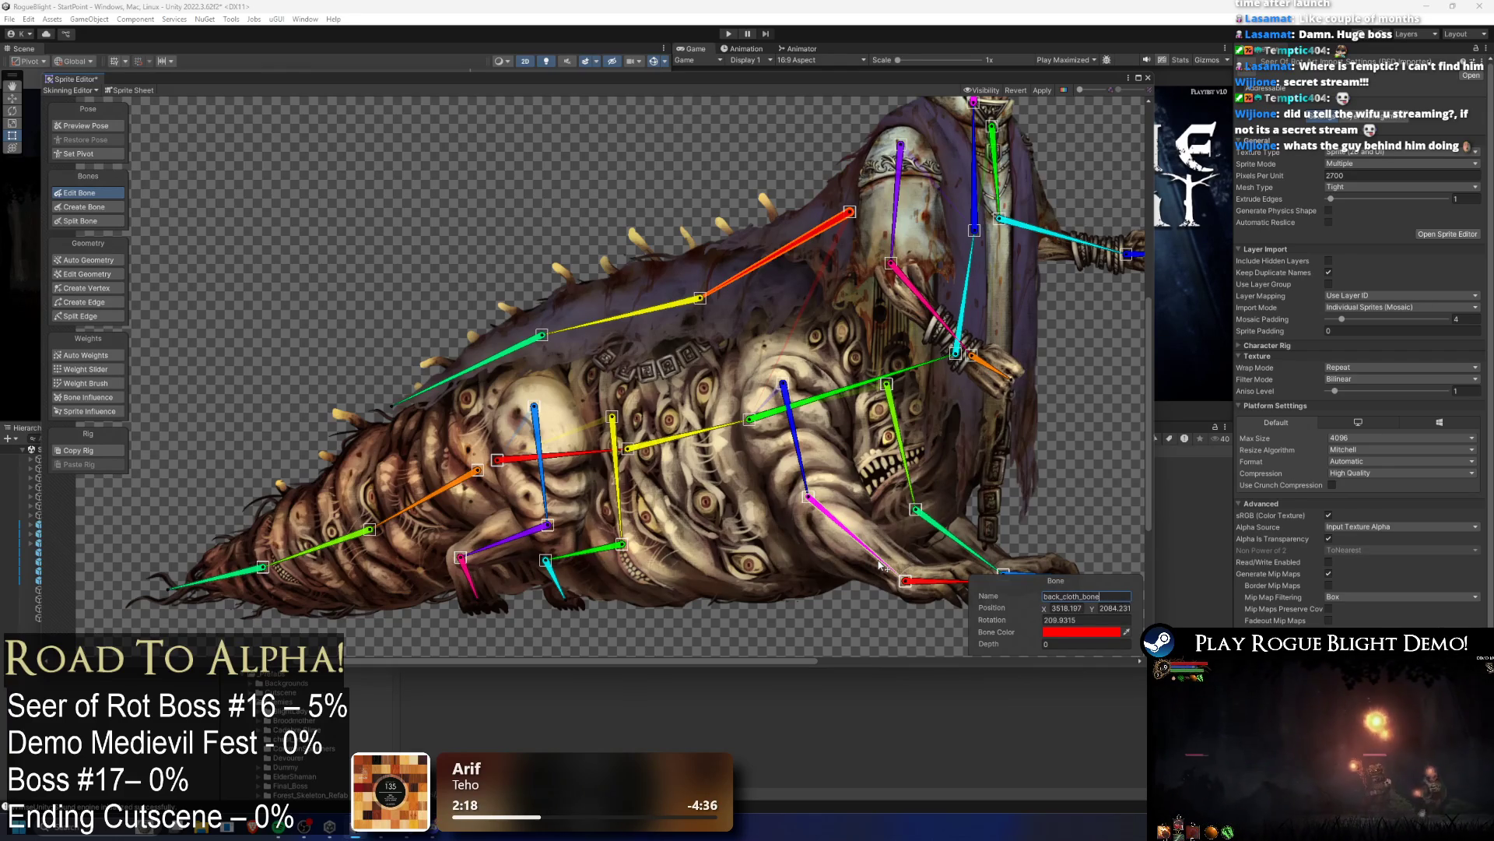
pyautogui.press('BackSpace')
pyautogui.write('1_')
pyautogui.press('Return')
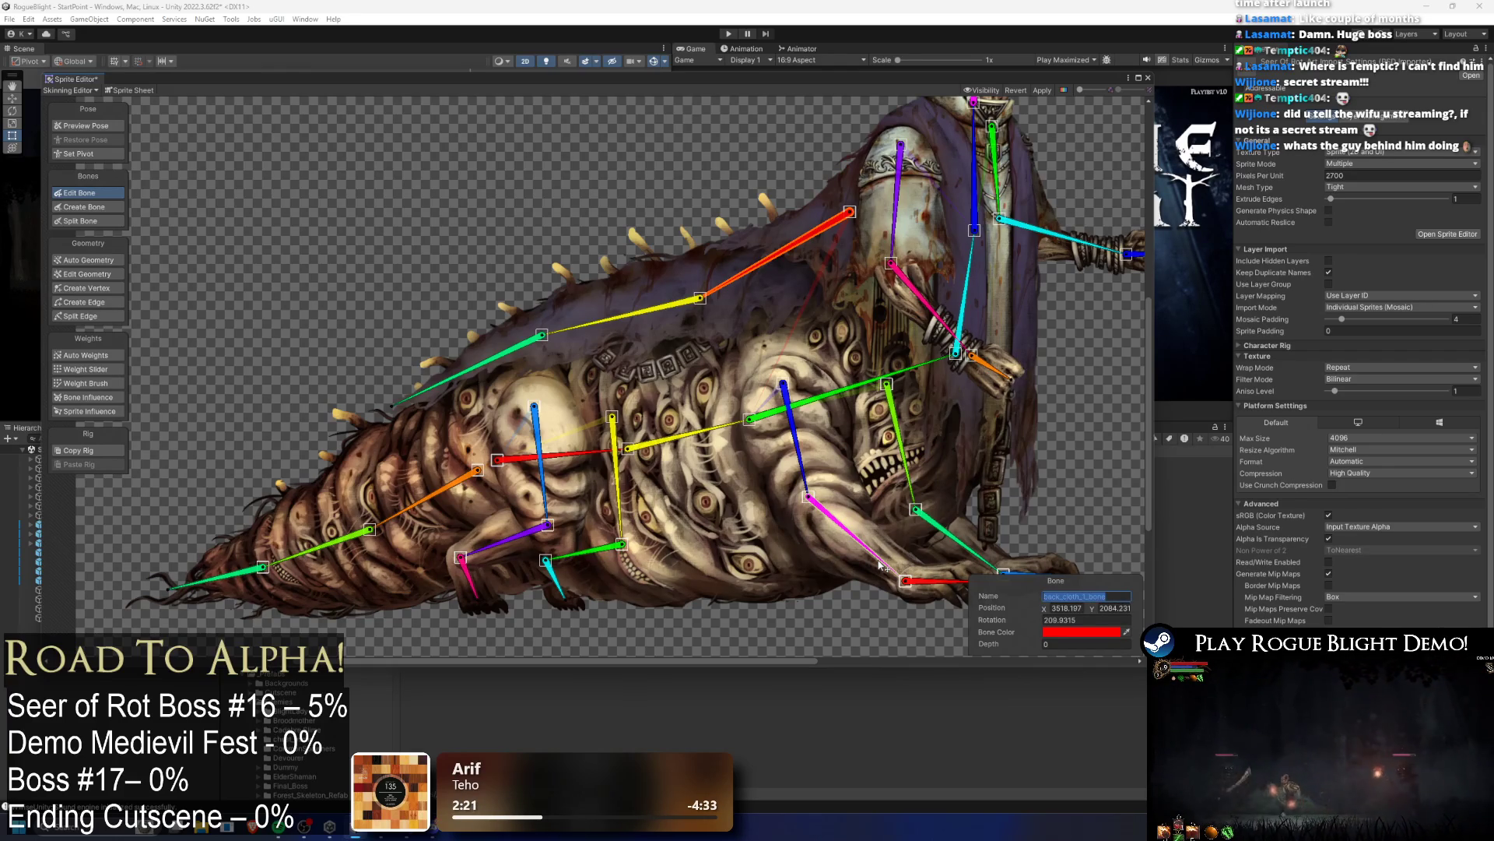
# Step: Rename the yellow and green back bones to back_cloth_2_bone and back_cloth_3_bone
pyautogui.click(576, 320)
pyautogui.click(1078, 598)
pyautogui.write('back_cloth_1_bone')
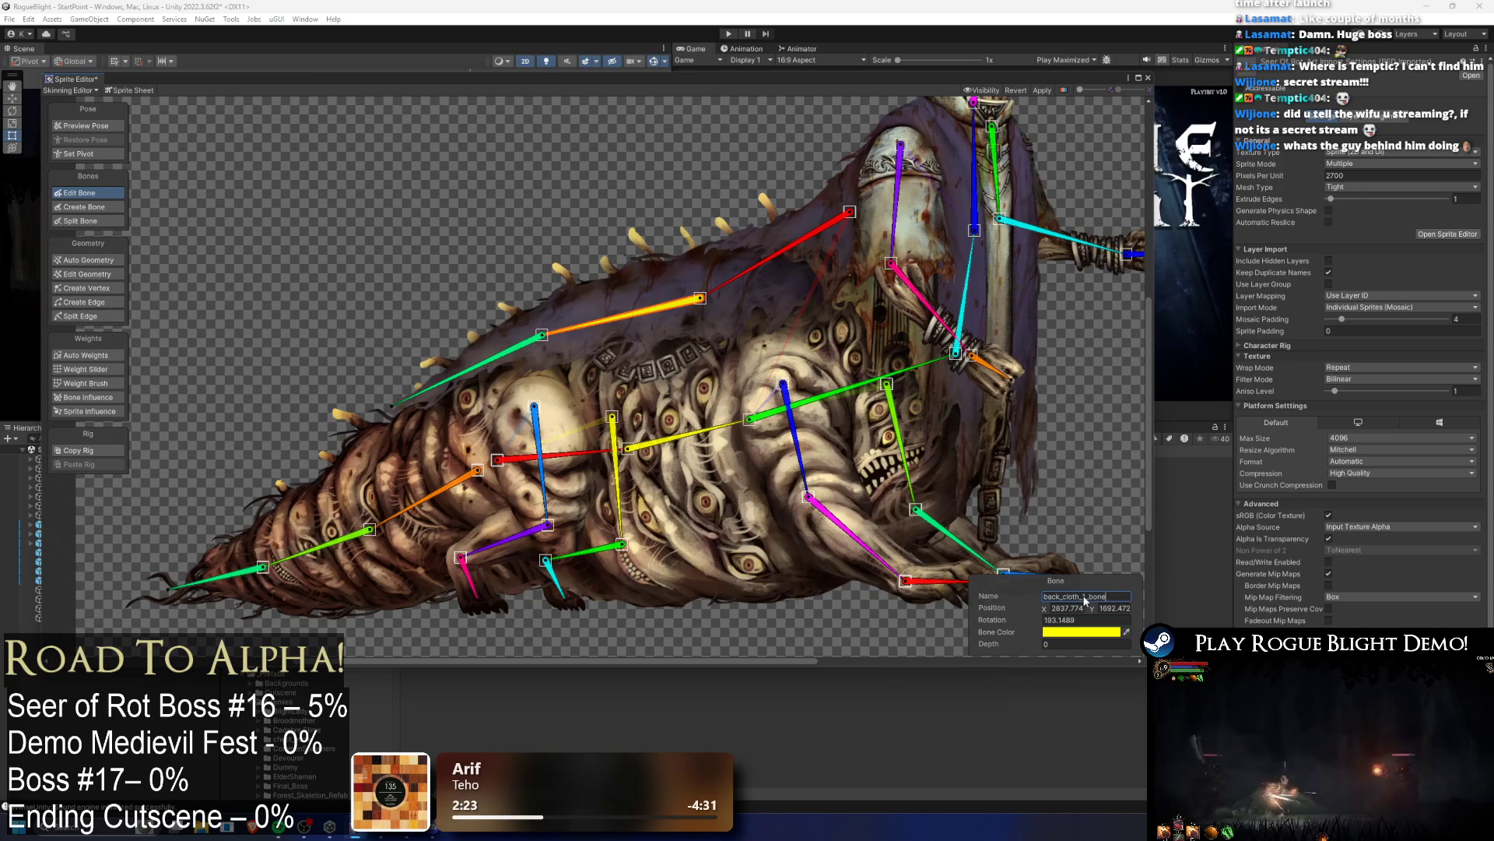
pyautogui.press('Return')
pyautogui.click(480, 365)
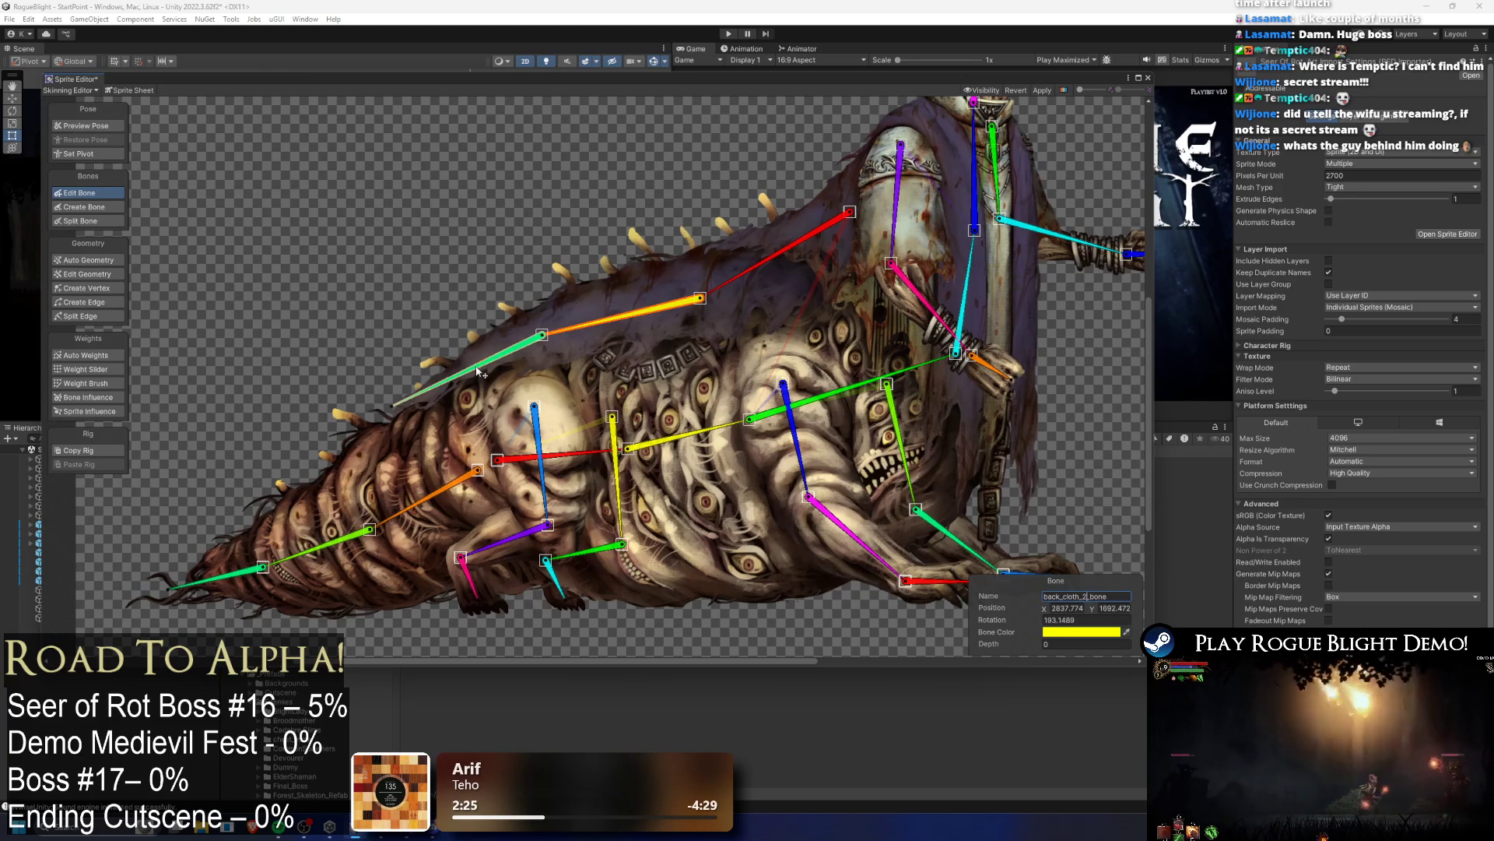
pyautogui.click(1078, 597)
pyautogui.write('back_cloth_1_bone')
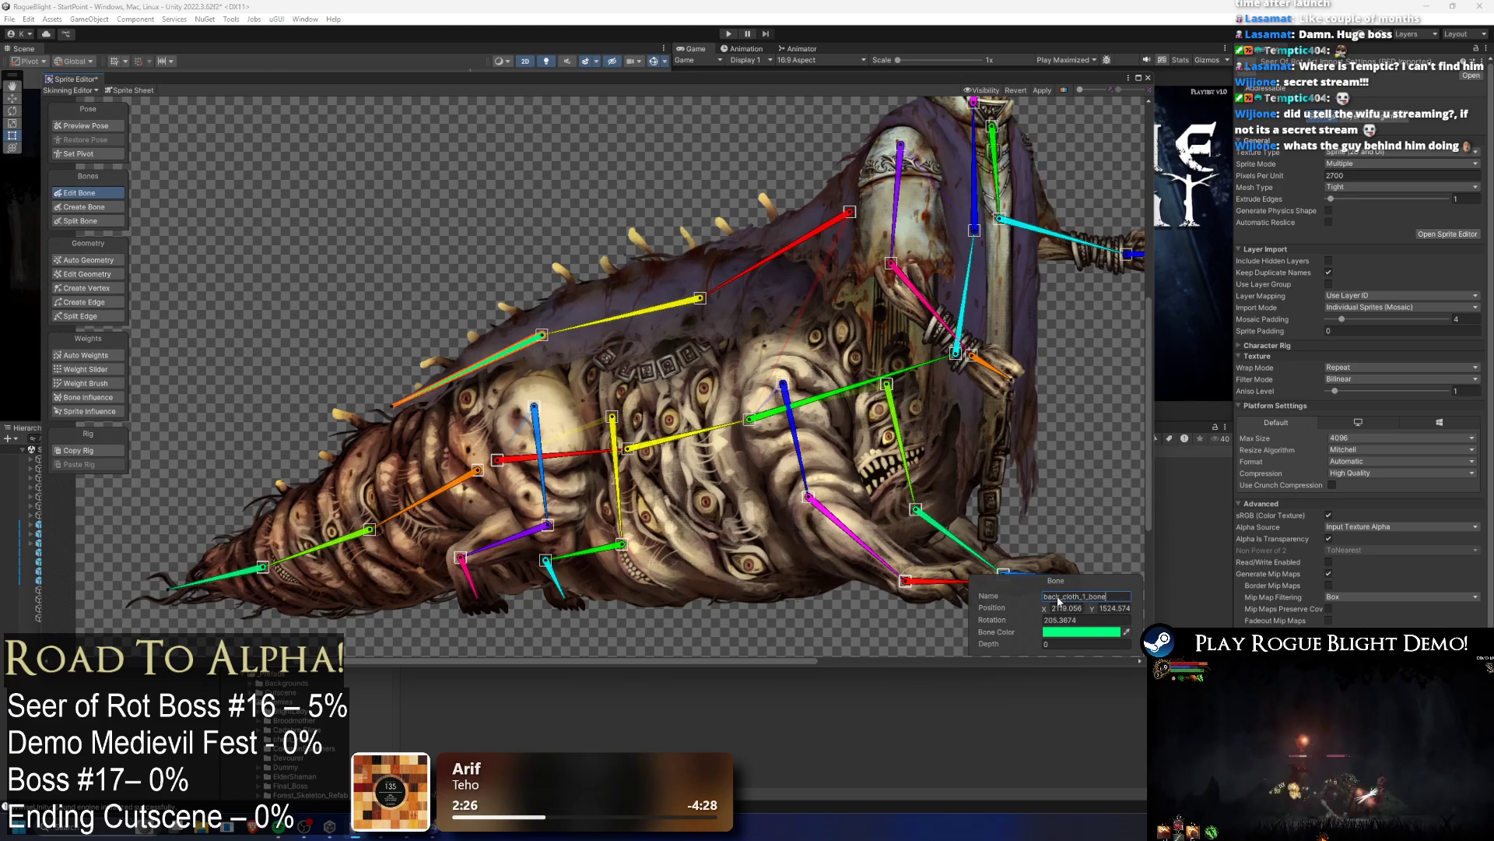
pyautogui.write('3')
pyautogui.press('Return')
pyautogui.scroll(-4, 702, 263)
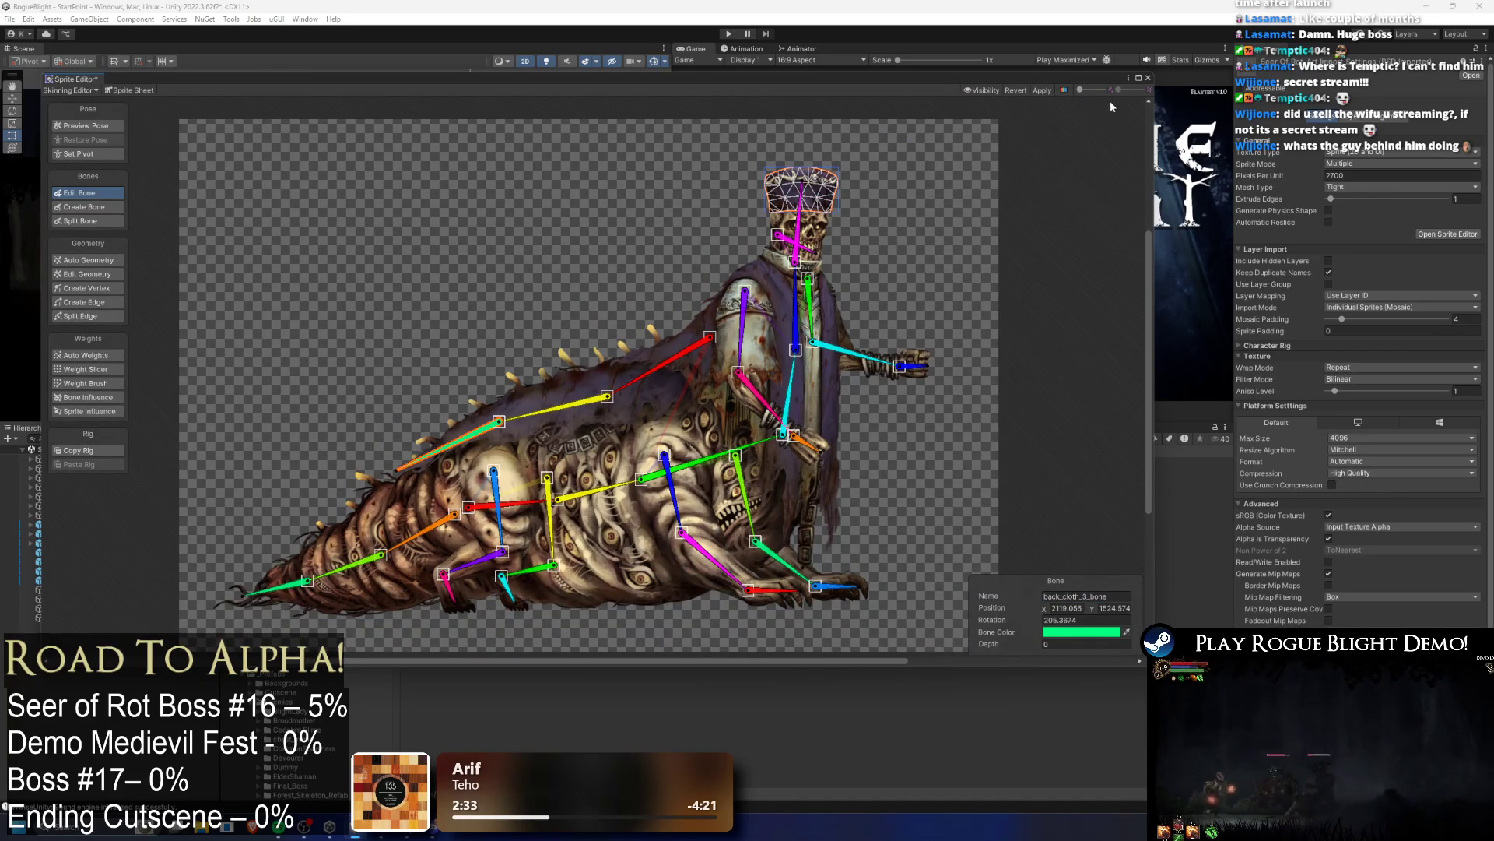
# Step: Show the sprite against solid black and apply the bone renames to the asset
pyautogui.click(1058, 89)
pyautogui.click(1056, 88)
pyautogui.click(1062, 88)
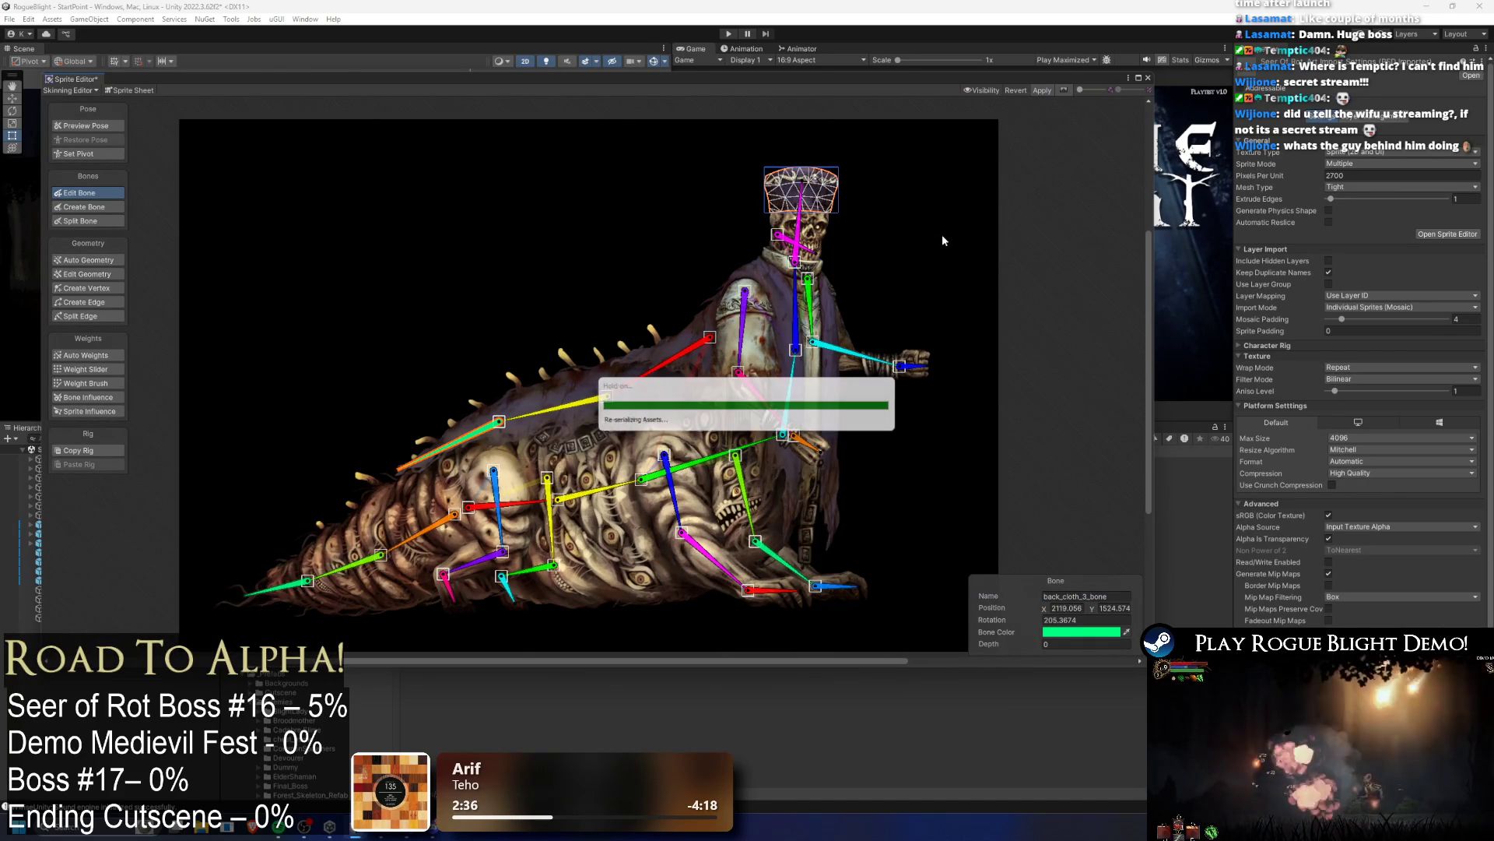
# Step: Toggle the alpha display until the sprite sits on a black background
pyautogui.click(1064, 90)
pyautogui.click(1064, 89)
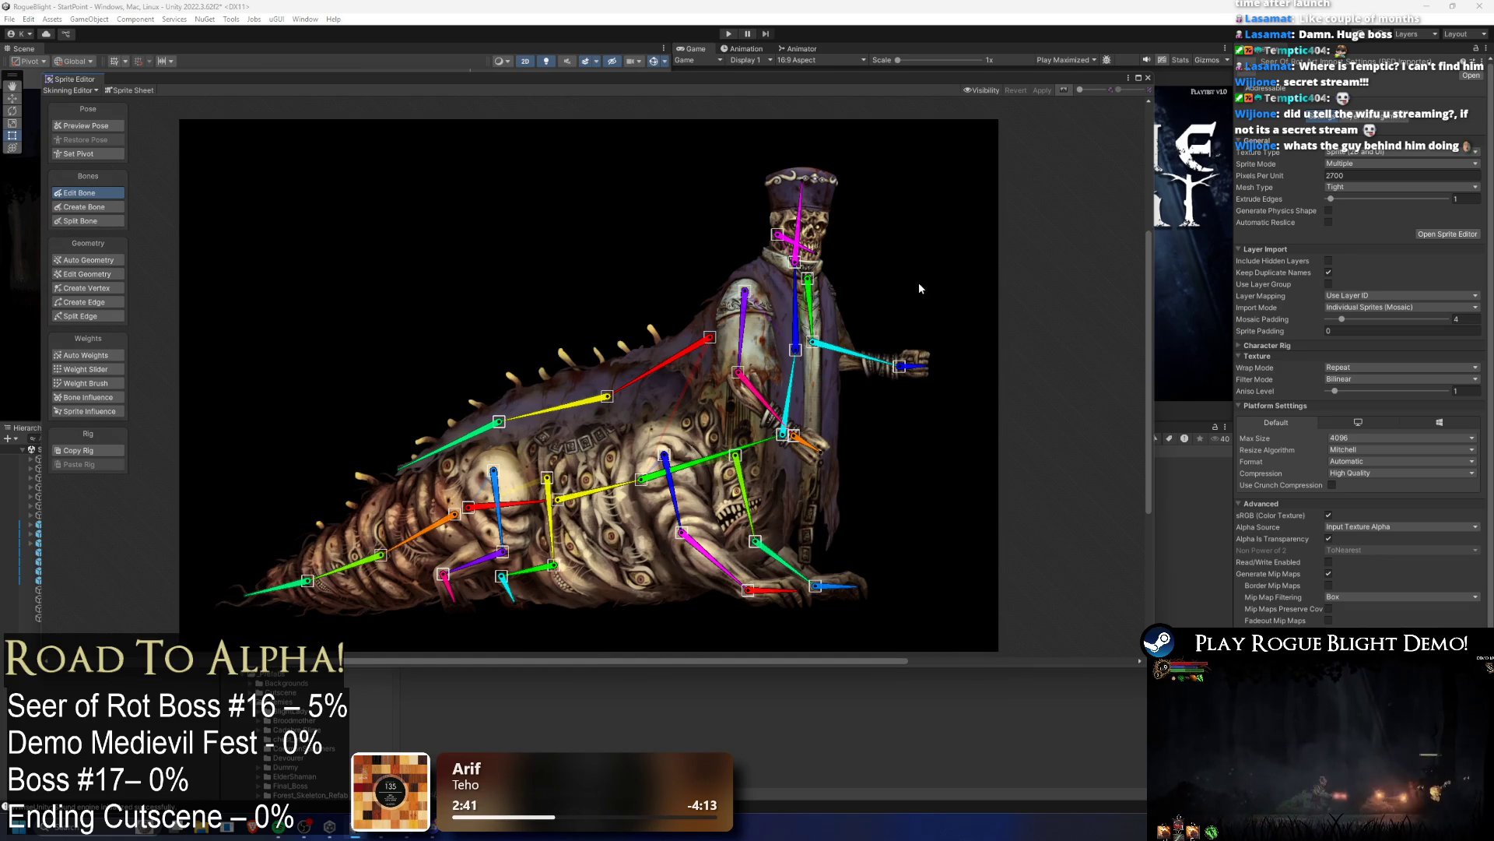
pyautogui.moveTo(960, 114); pyautogui.dragTo(971, 104)
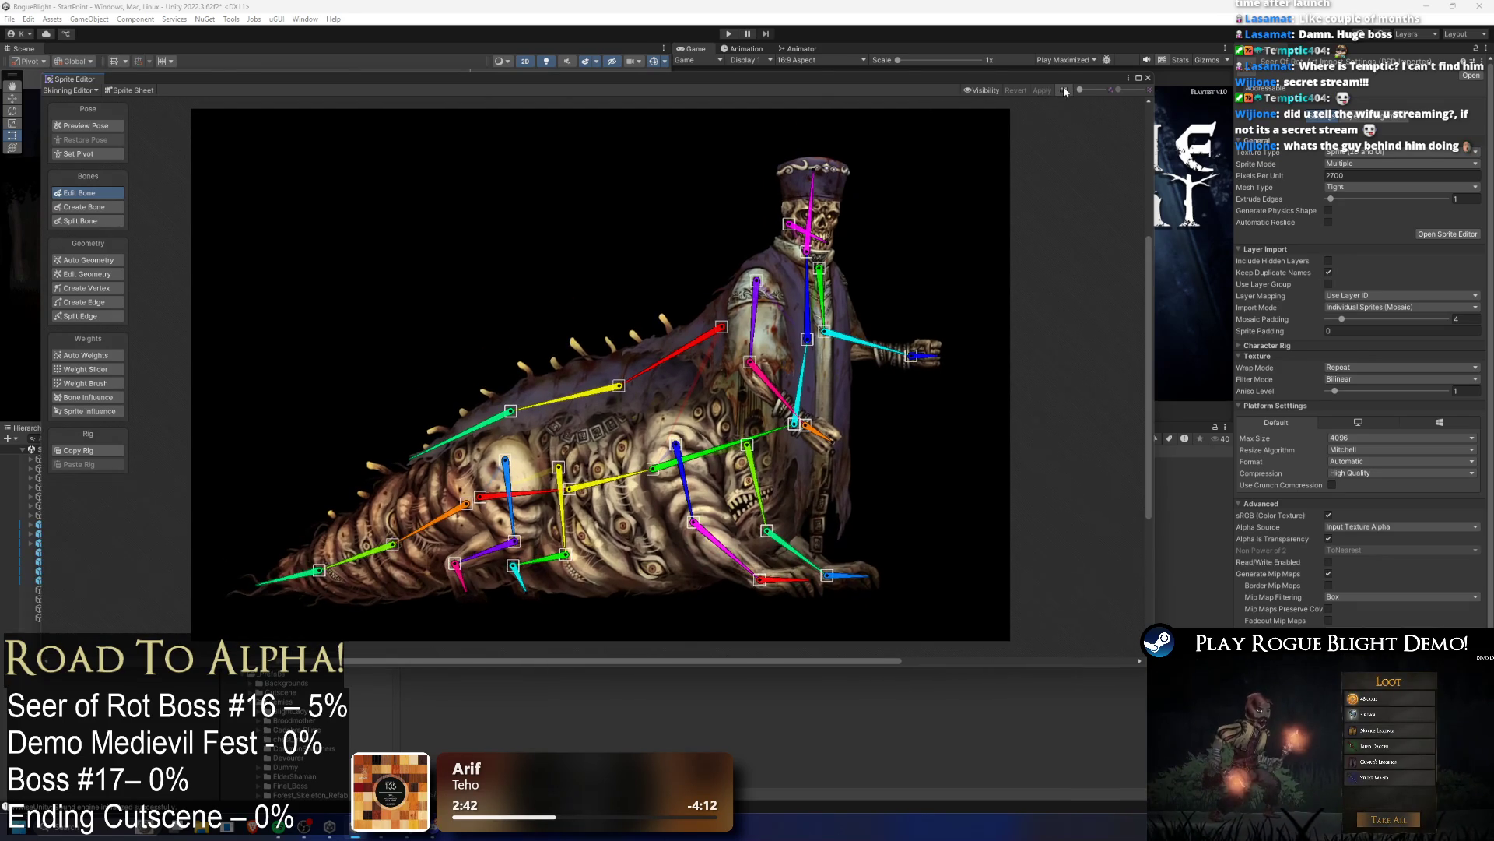
pyautogui.click(1064, 90)
pyautogui.click(1064, 90)
pyautogui.click(1064, 90)
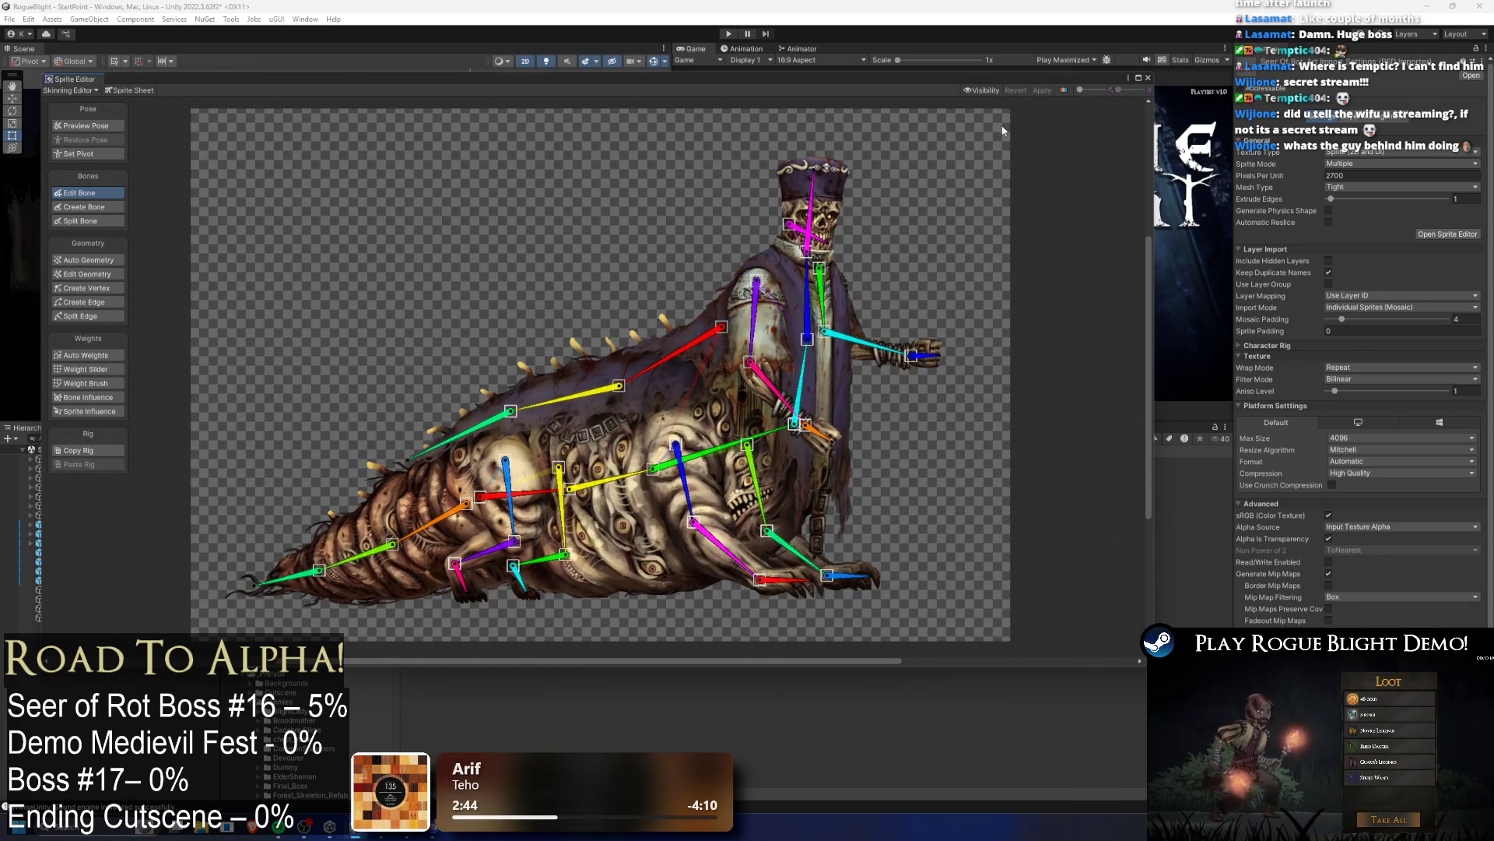
pyautogui.click(1064, 89)
# Step: Pan and zoom the canvas to frame the boss's torso and arm bones
pyautogui.moveTo(662, 398); pyautogui.dragTo(595, 352)
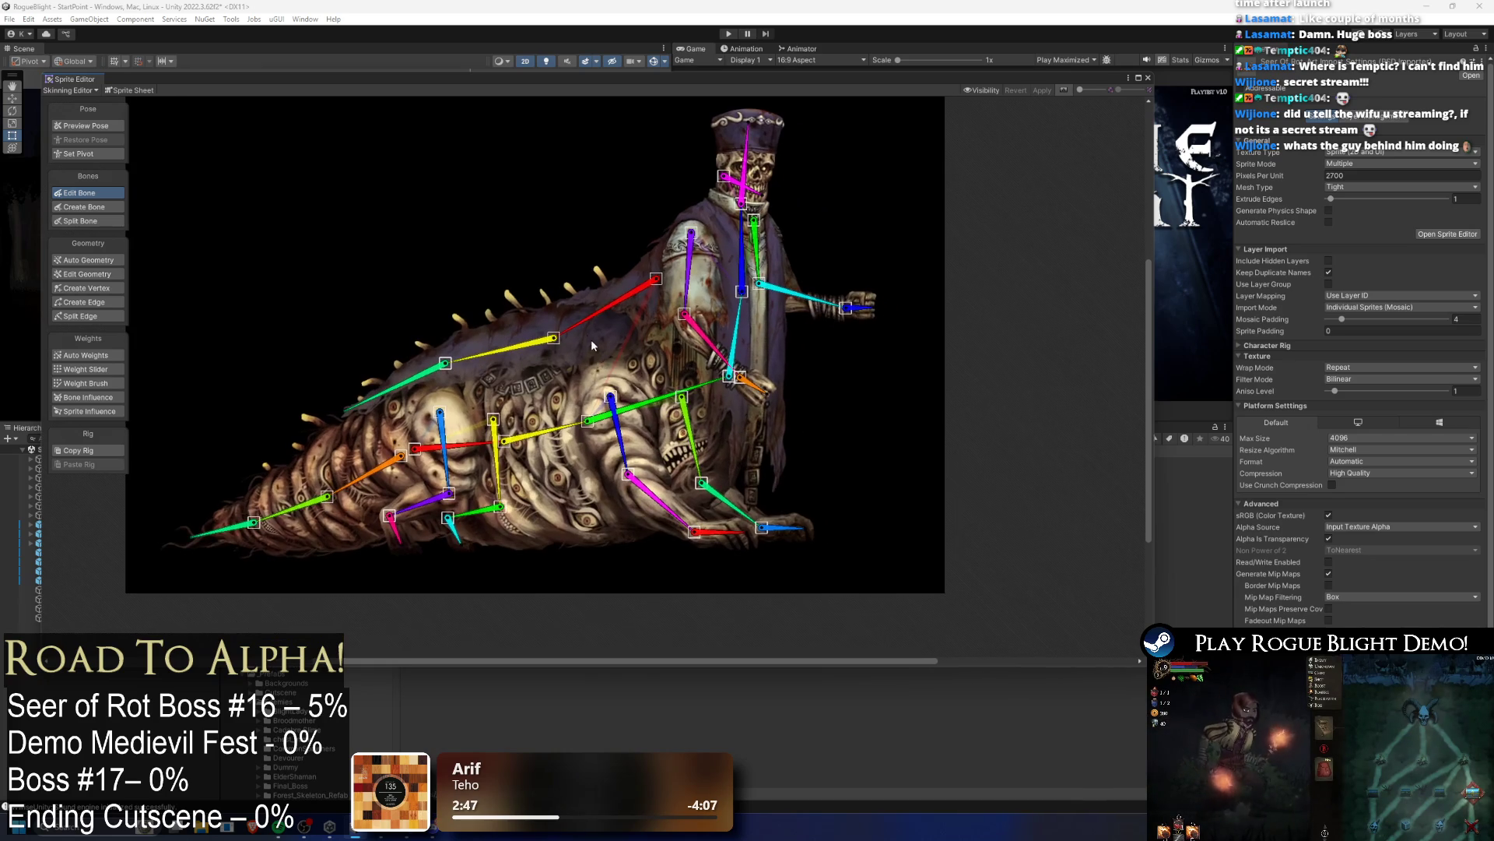
pyautogui.scroll(2, 595, 352)
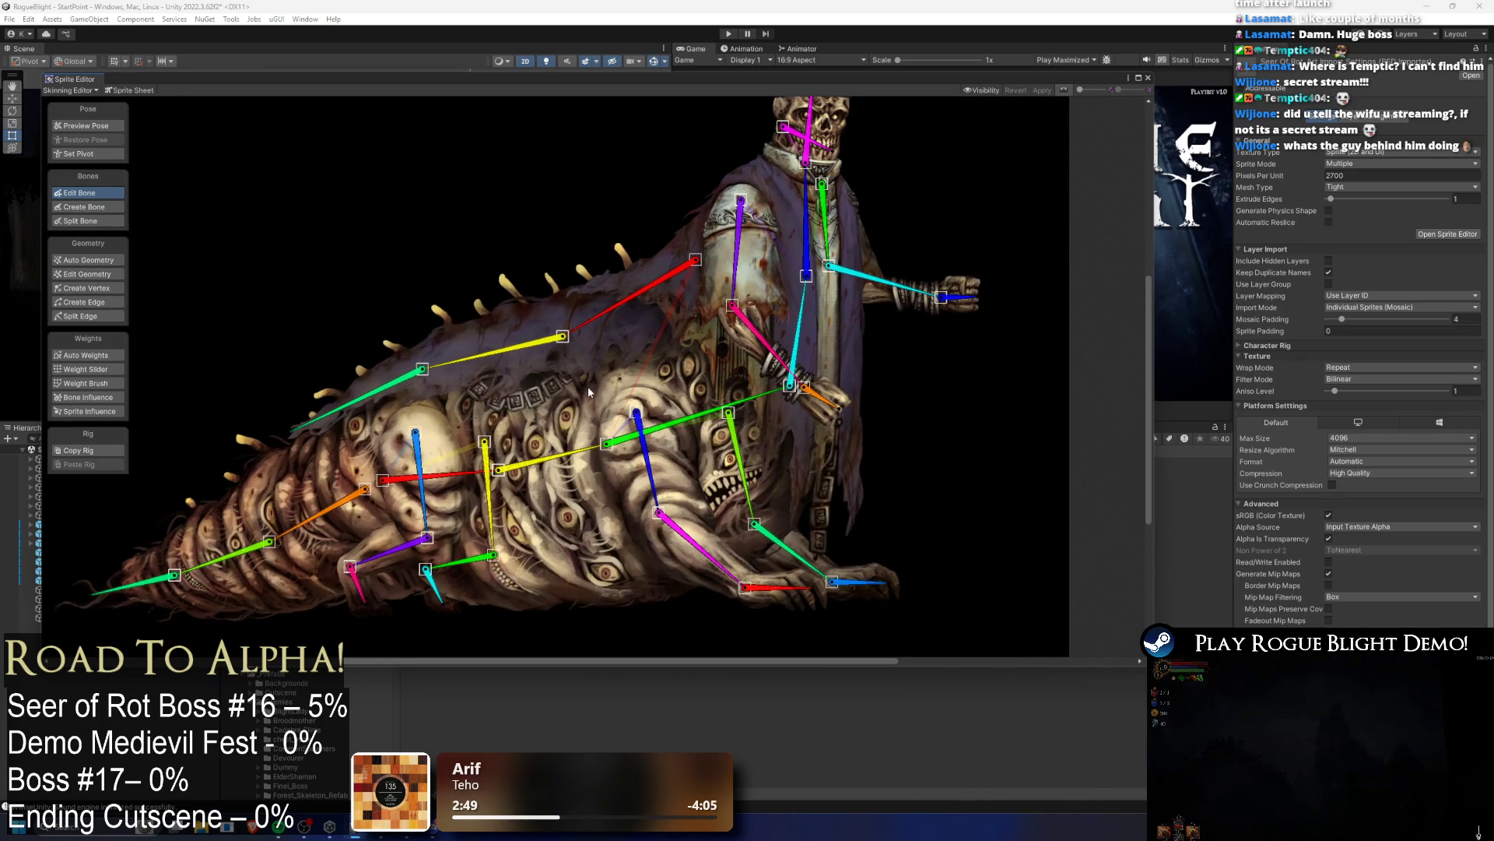
pyautogui.moveTo(700, 413); pyautogui.dragTo(633, 458)
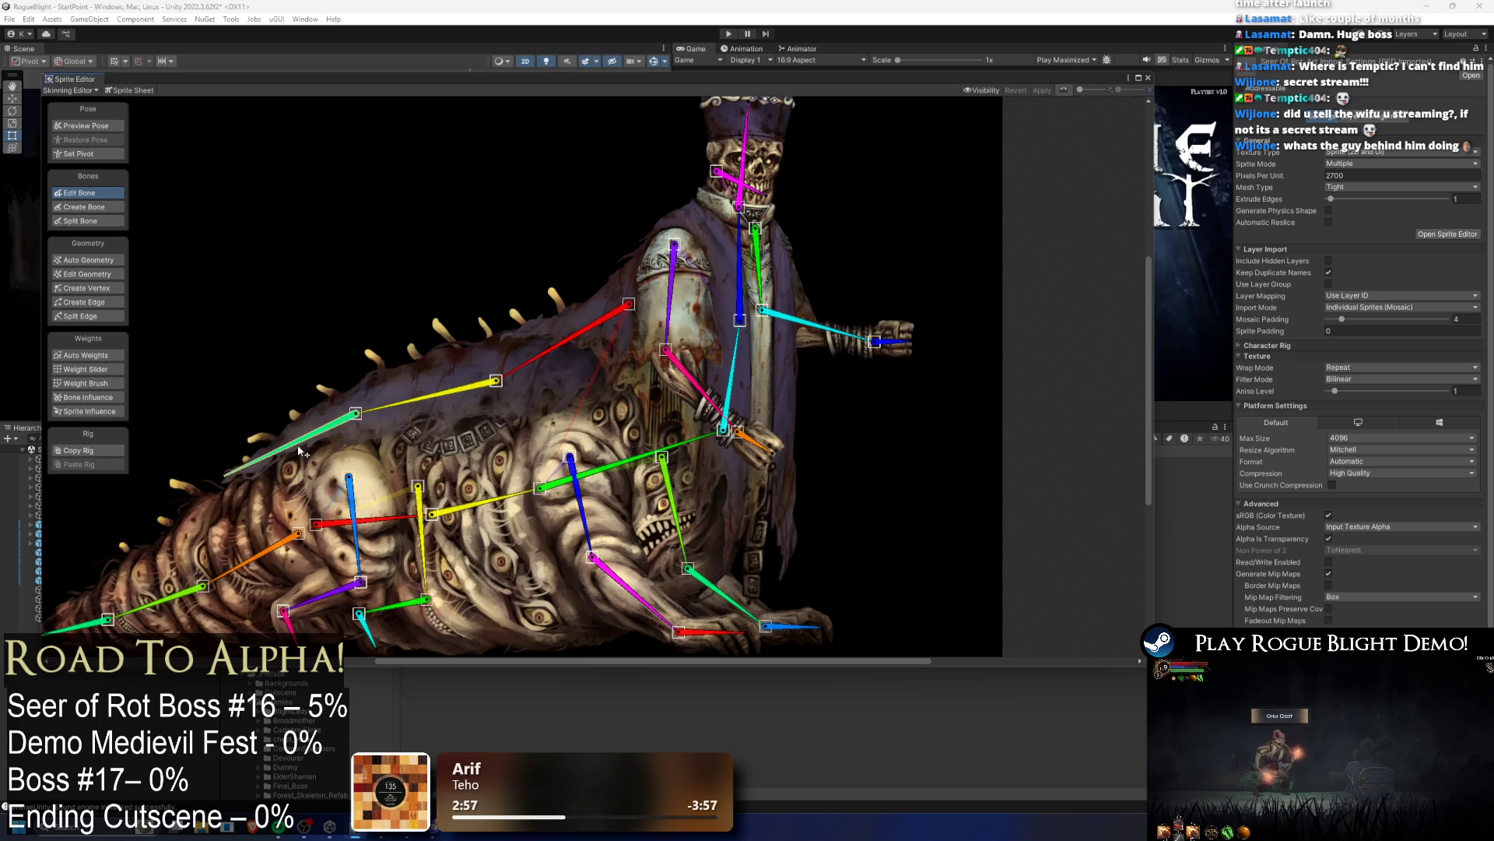
pyautogui.moveTo(758, 315); pyautogui.dragTo(679, 419)
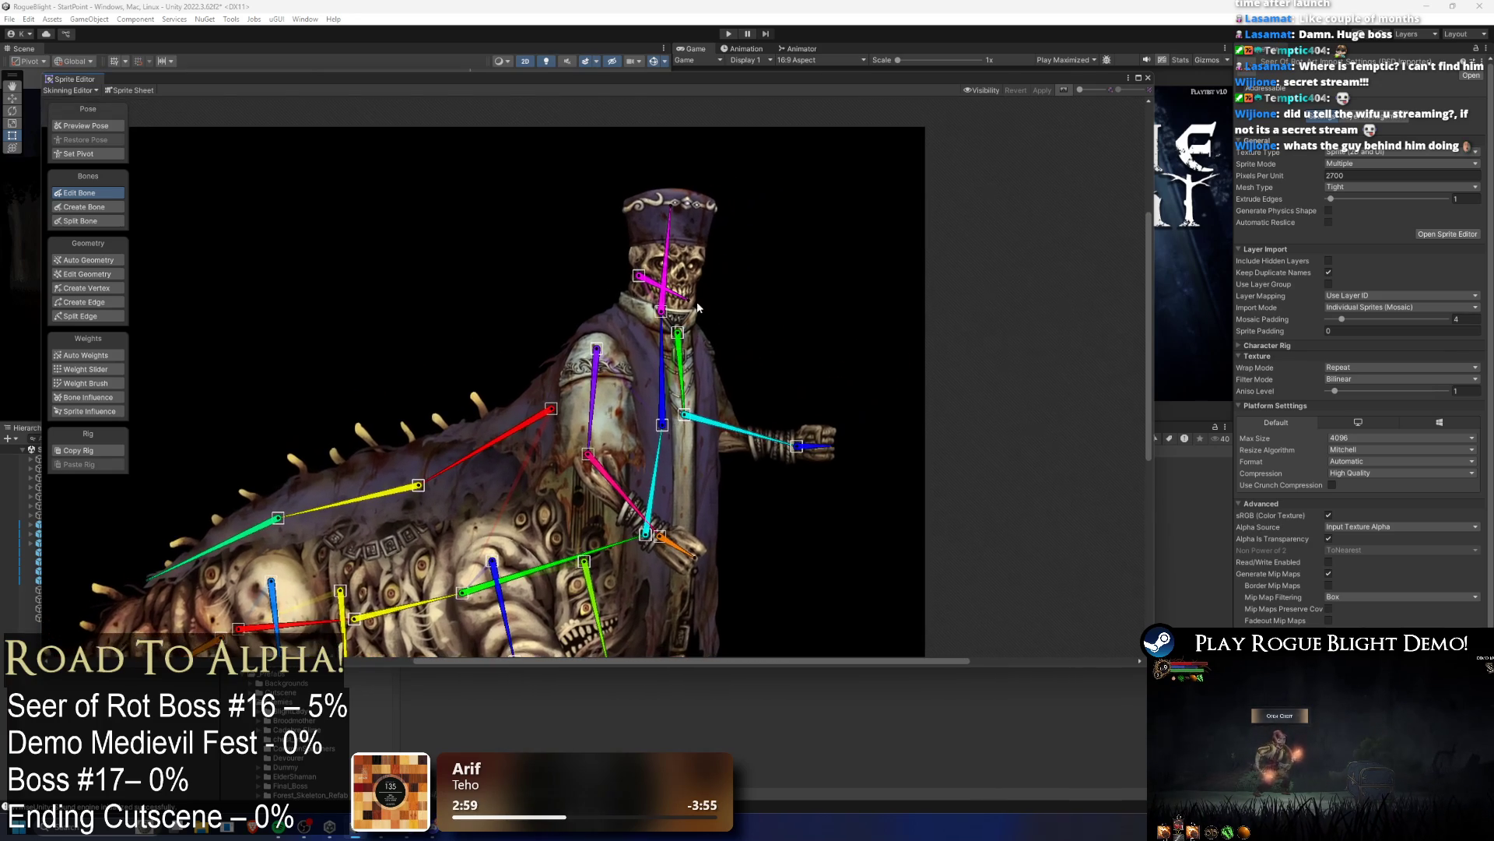
pyautogui.moveTo(636, 364); pyautogui.dragTo(599, 308)
# Step: Fix the purple upper arm bone's name, removing the stray back_cloth_1_bone text
pyautogui.click(555, 342)
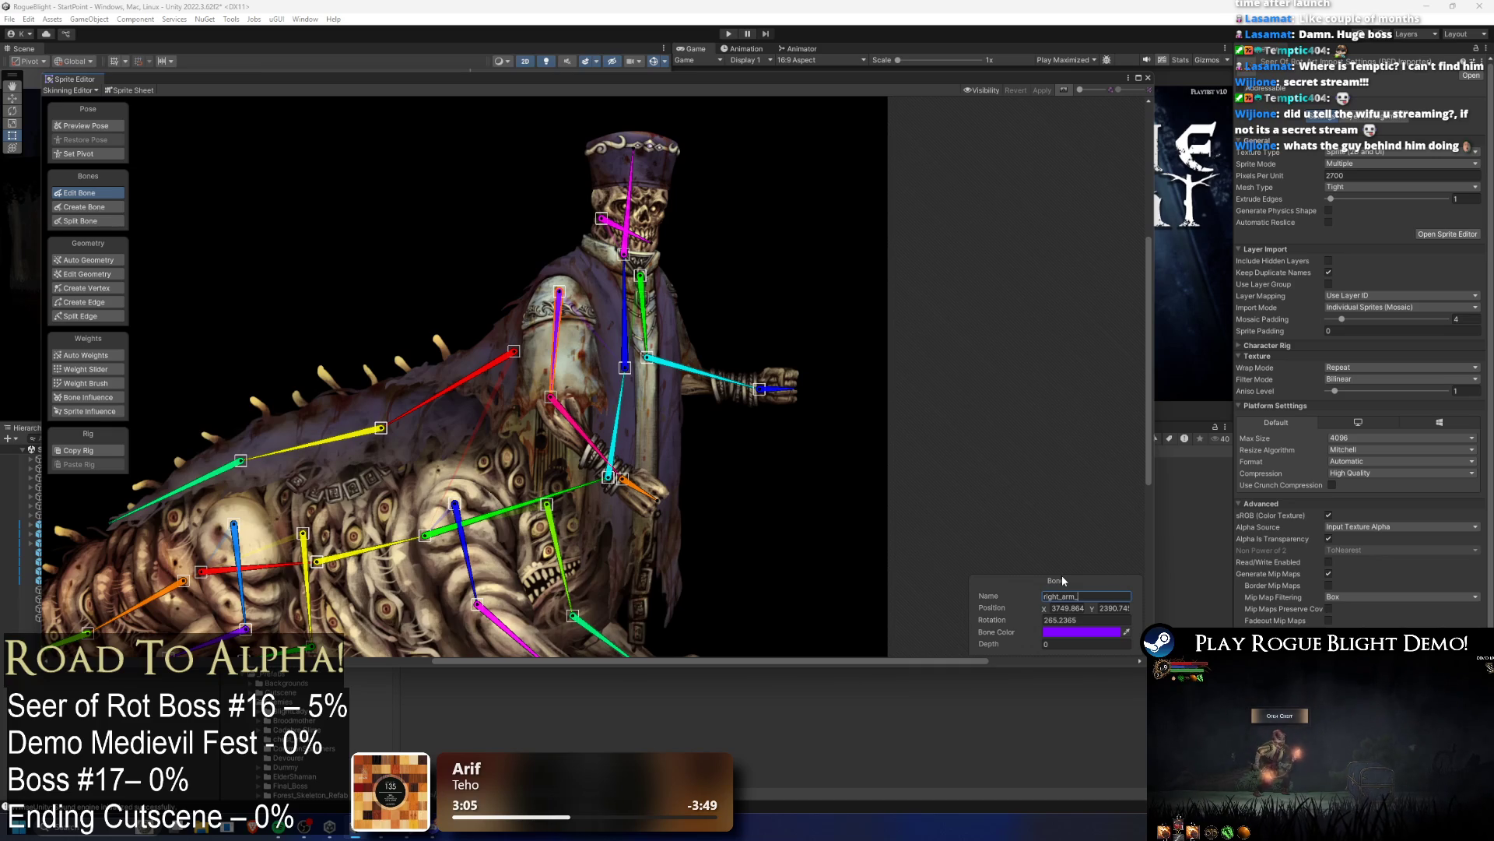
pyautogui.write('back_cloth_1_bone')
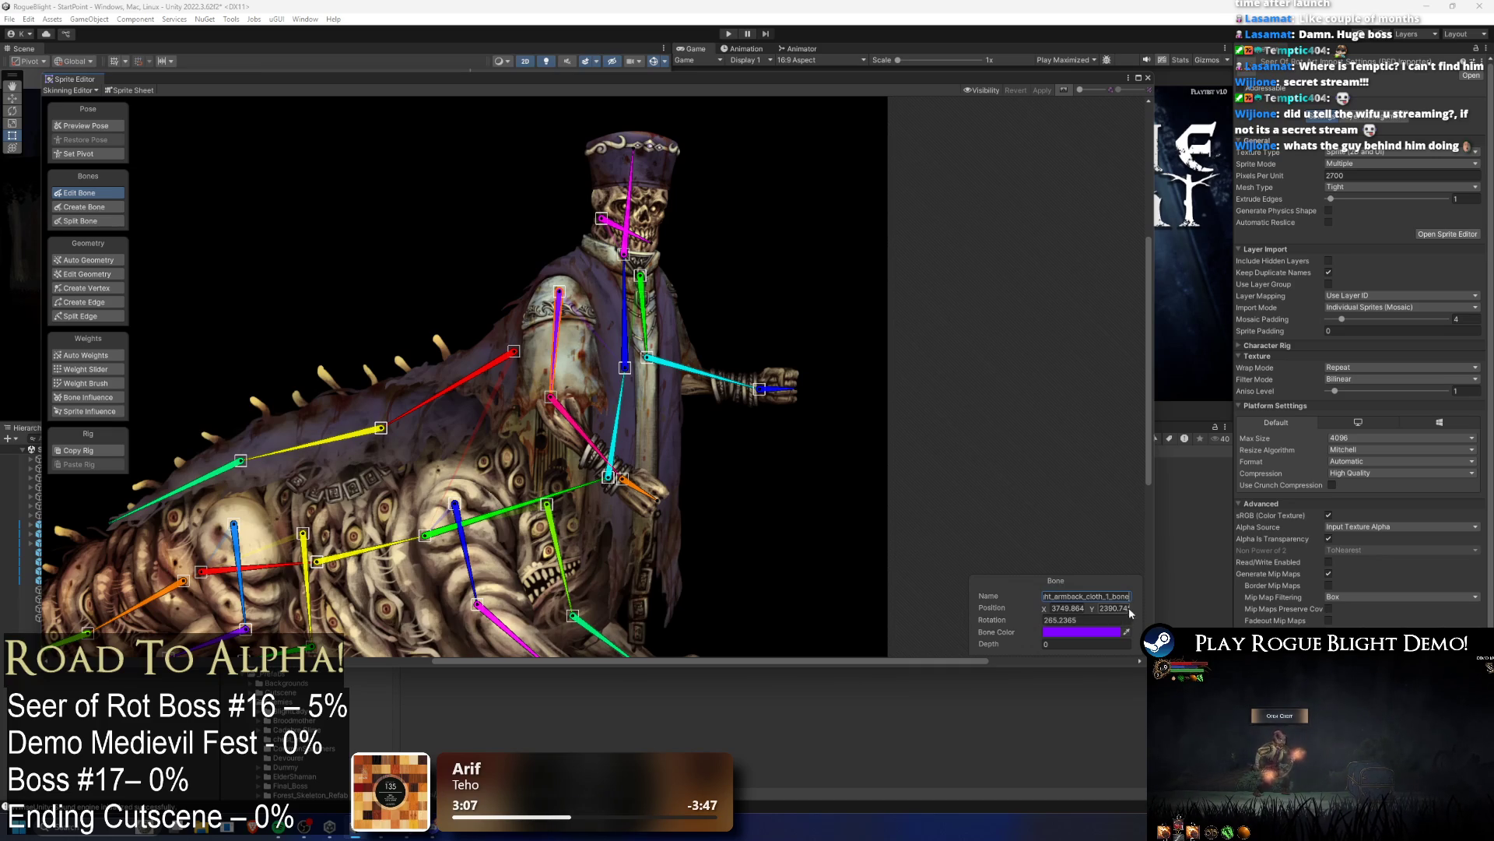
pyautogui.moveTo(1112, 600); pyautogui.dragTo(1087, 604)
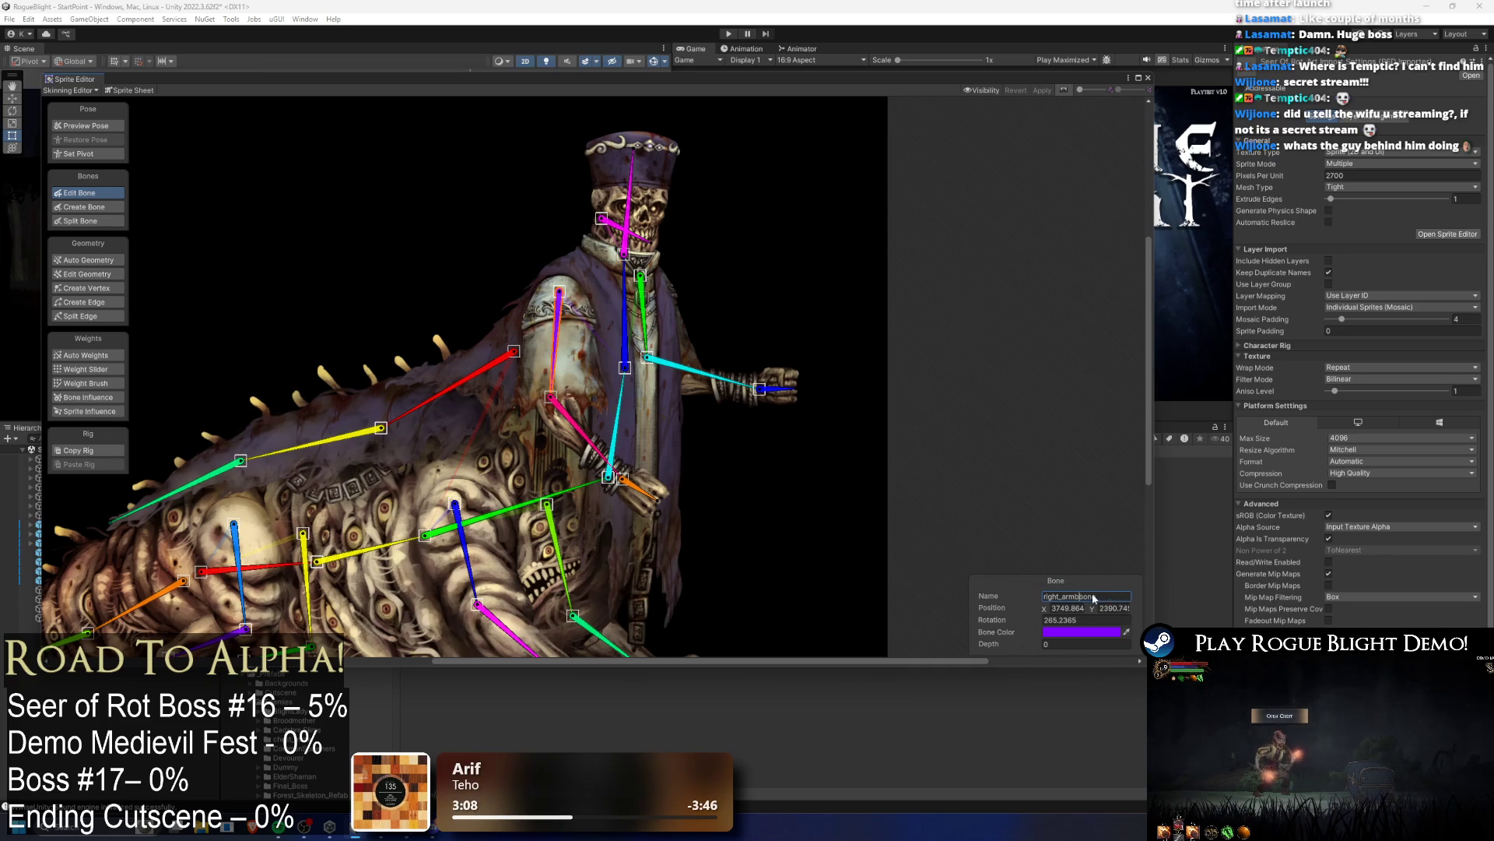
pyautogui.press('Return')
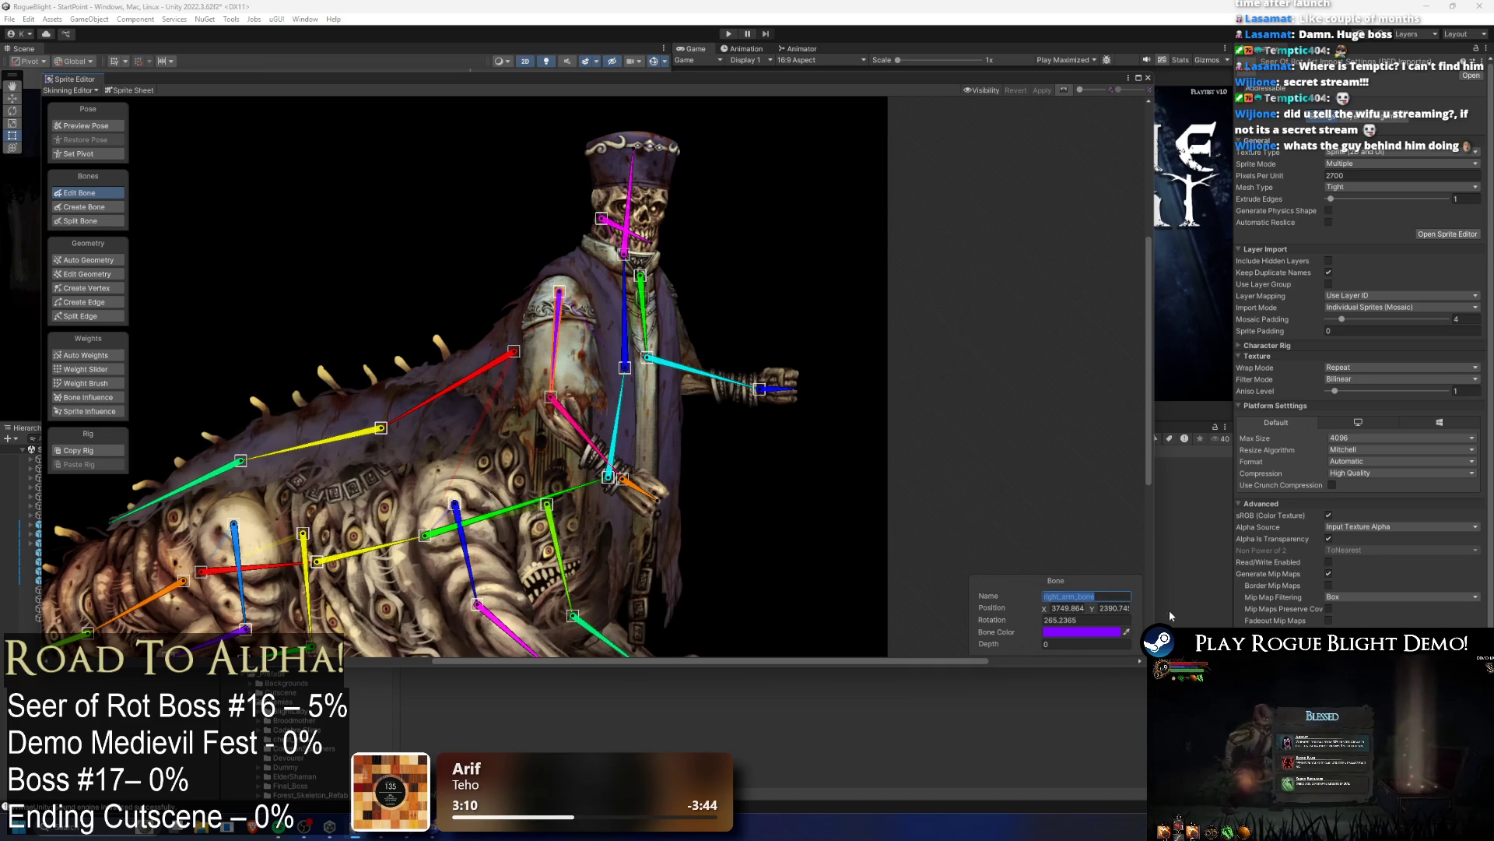
# Step: Edit the forearm bone's name and name the orange wrist bone right_hand_bone
pyautogui.click(580, 435)
pyautogui.click(1089, 597)
pyautogui.press('Home')
pyautogui.write('bon')
pyautogui.write('om_')
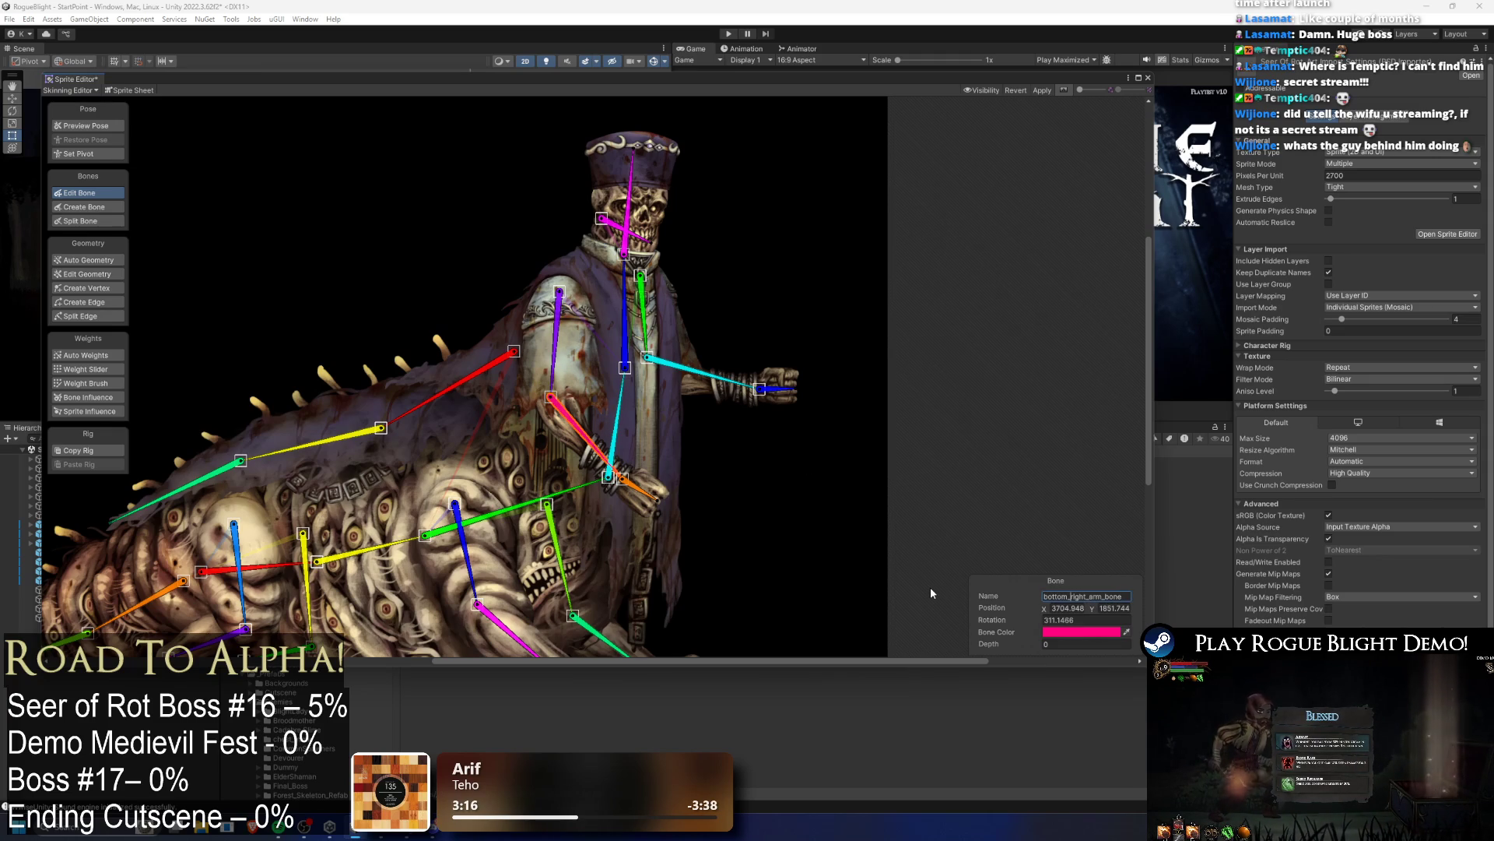
pyautogui.click(638, 487)
pyautogui.click(1113, 597)
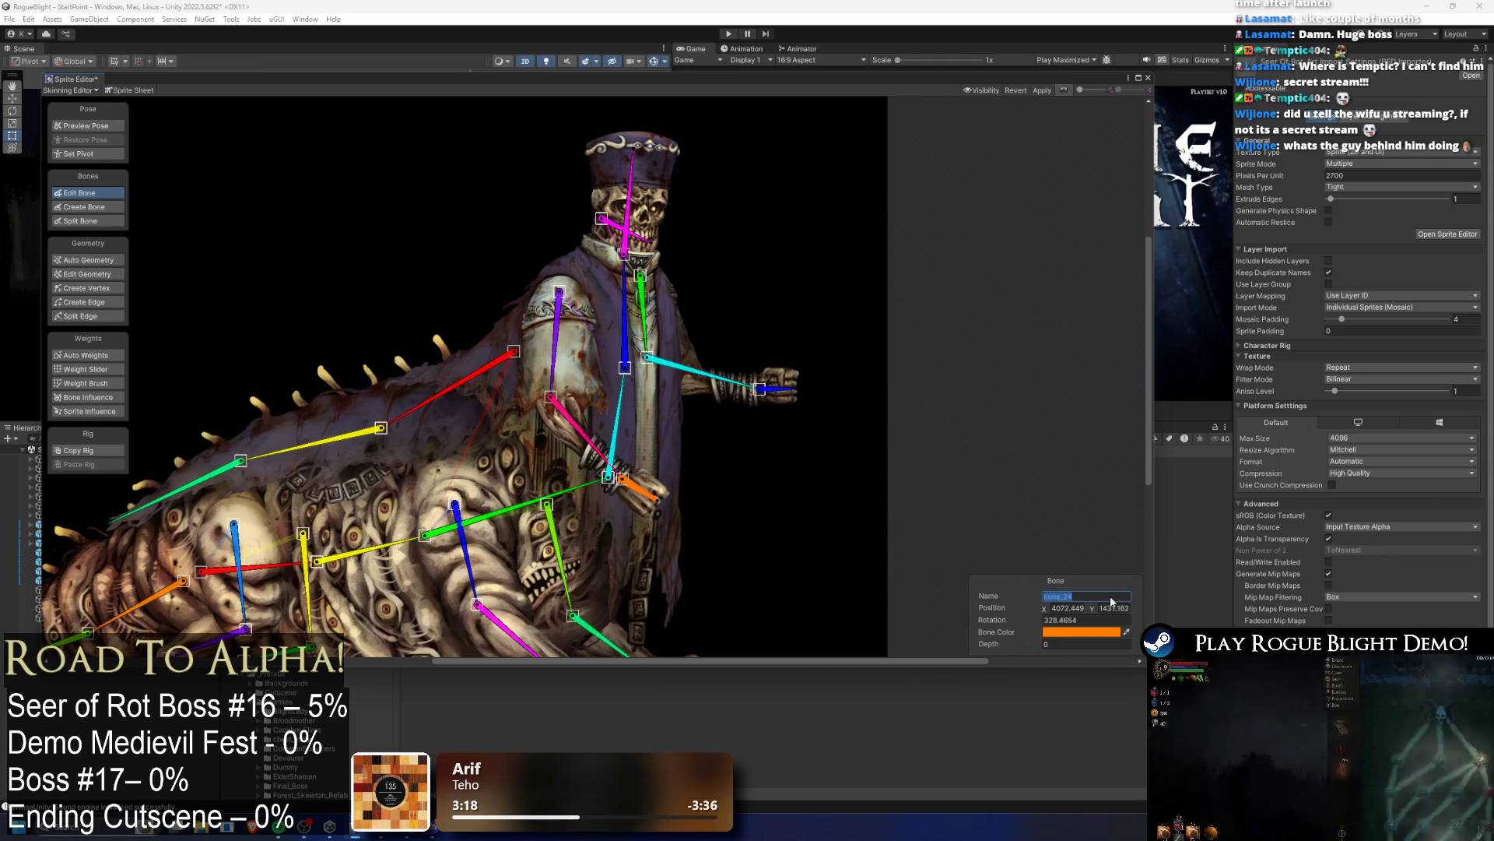
pyautogui.write('right_hand_b')
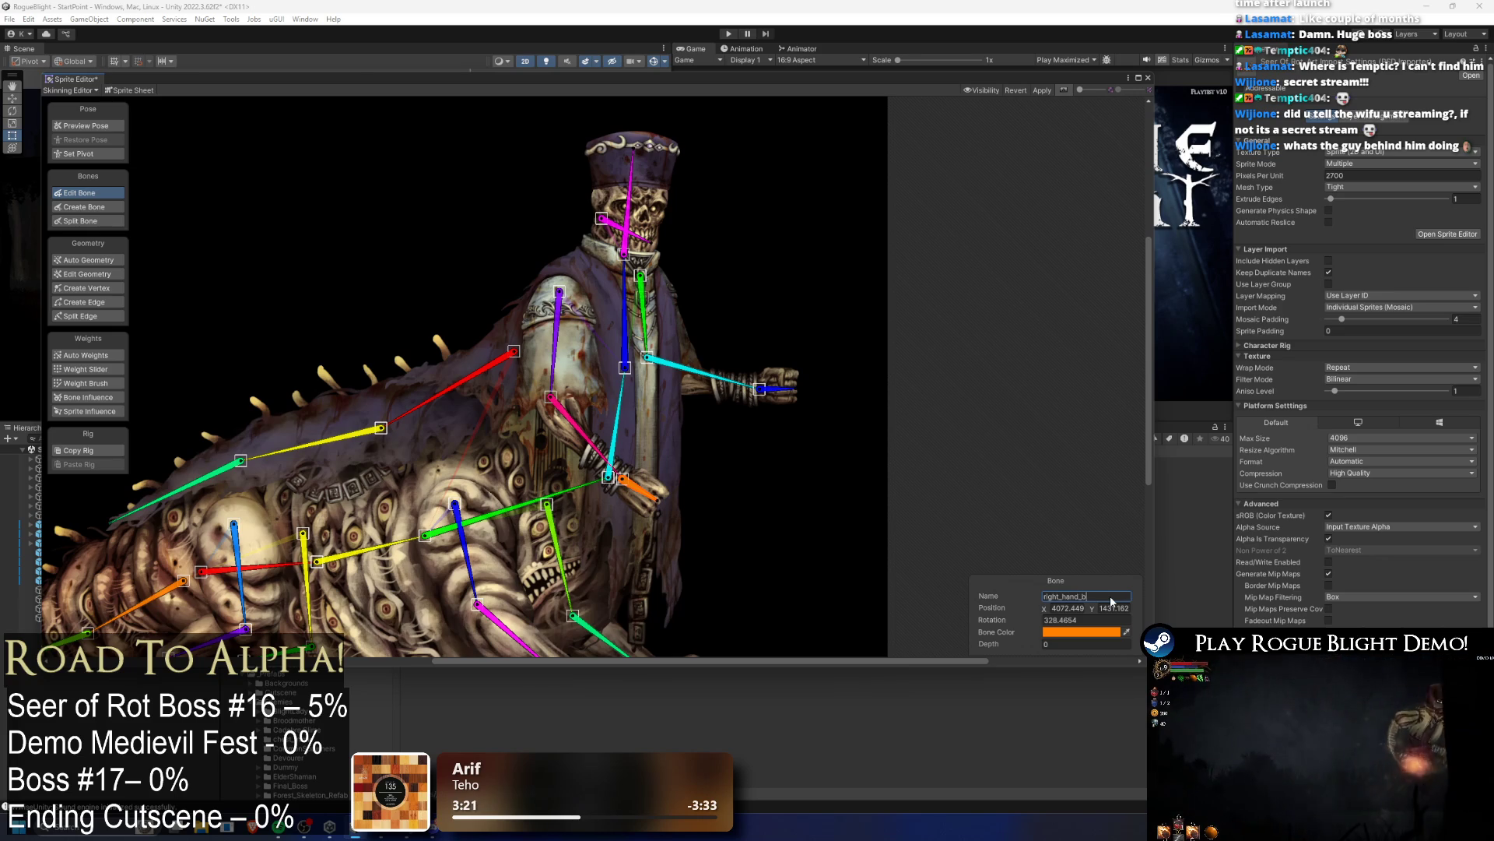
pyautogui.write('one')
pyautogui.press('Return')
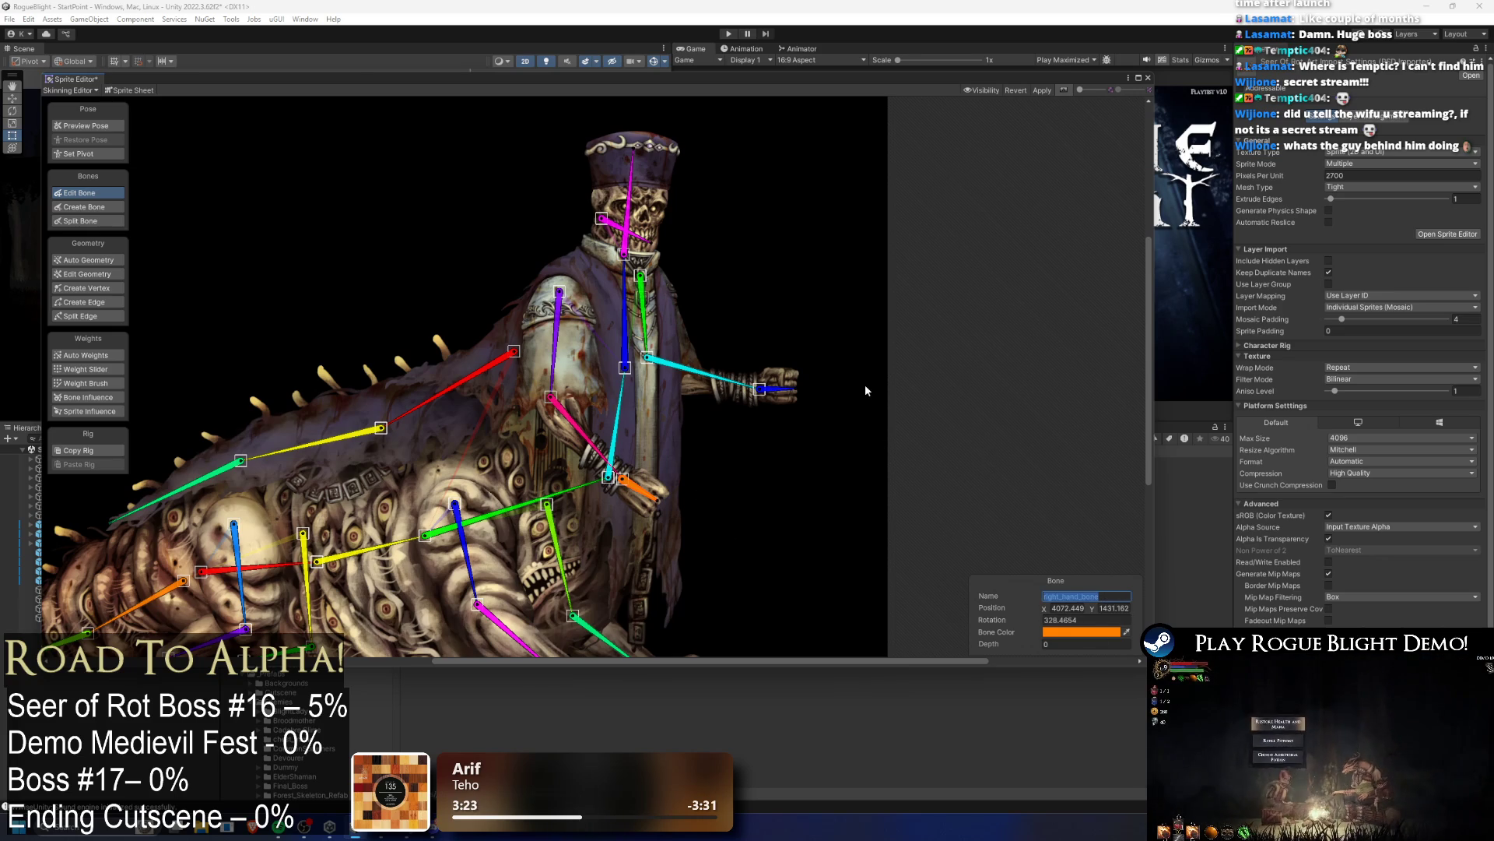
# Step: Adjust the other arm's hand and lower arm bone names for the left side
pyautogui.click(779, 389)
pyautogui.click(1046, 599)
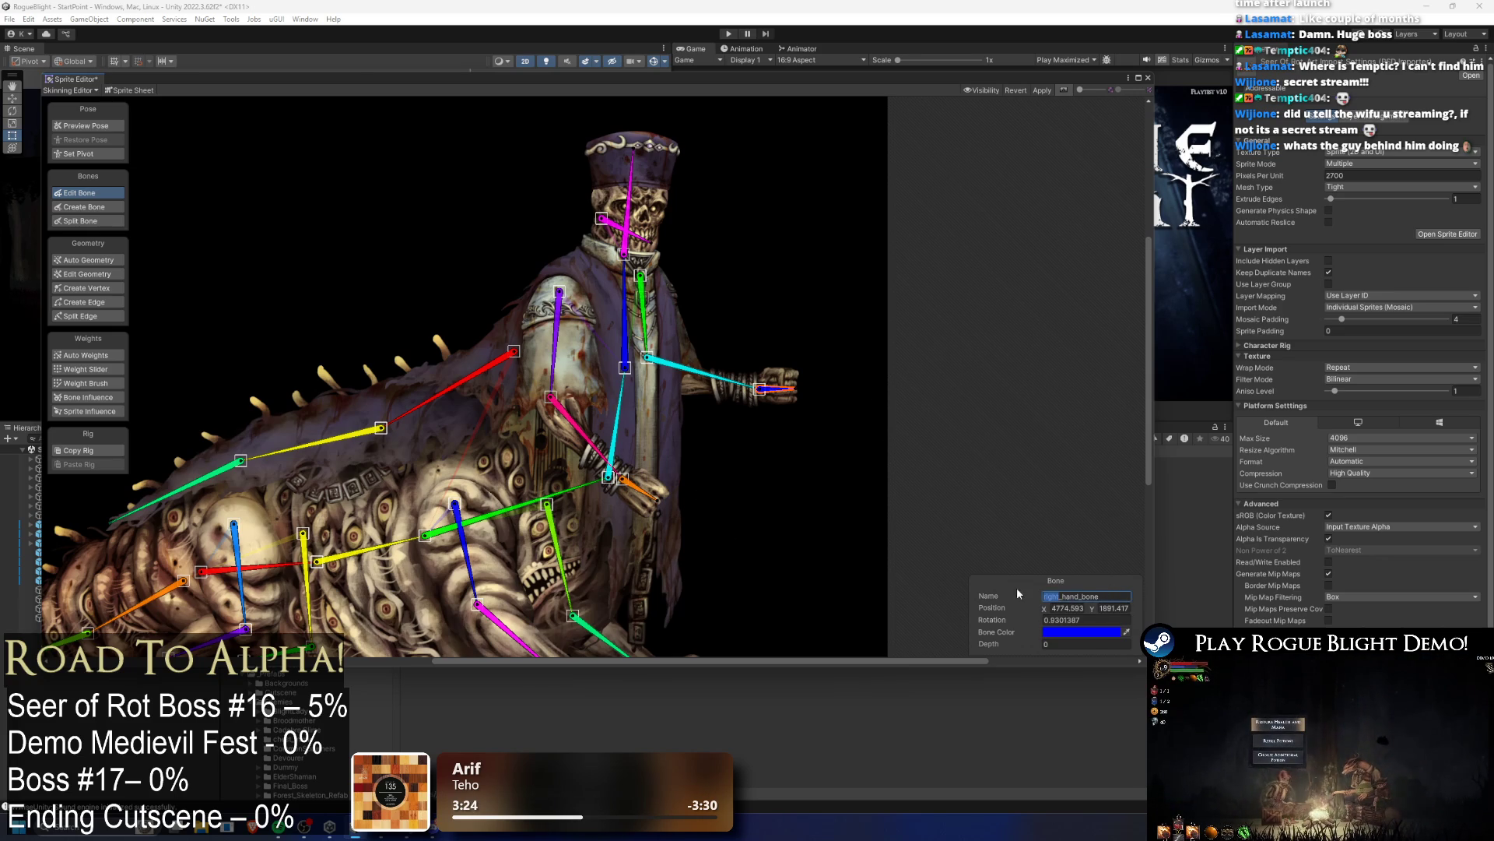
pyautogui.write('left')
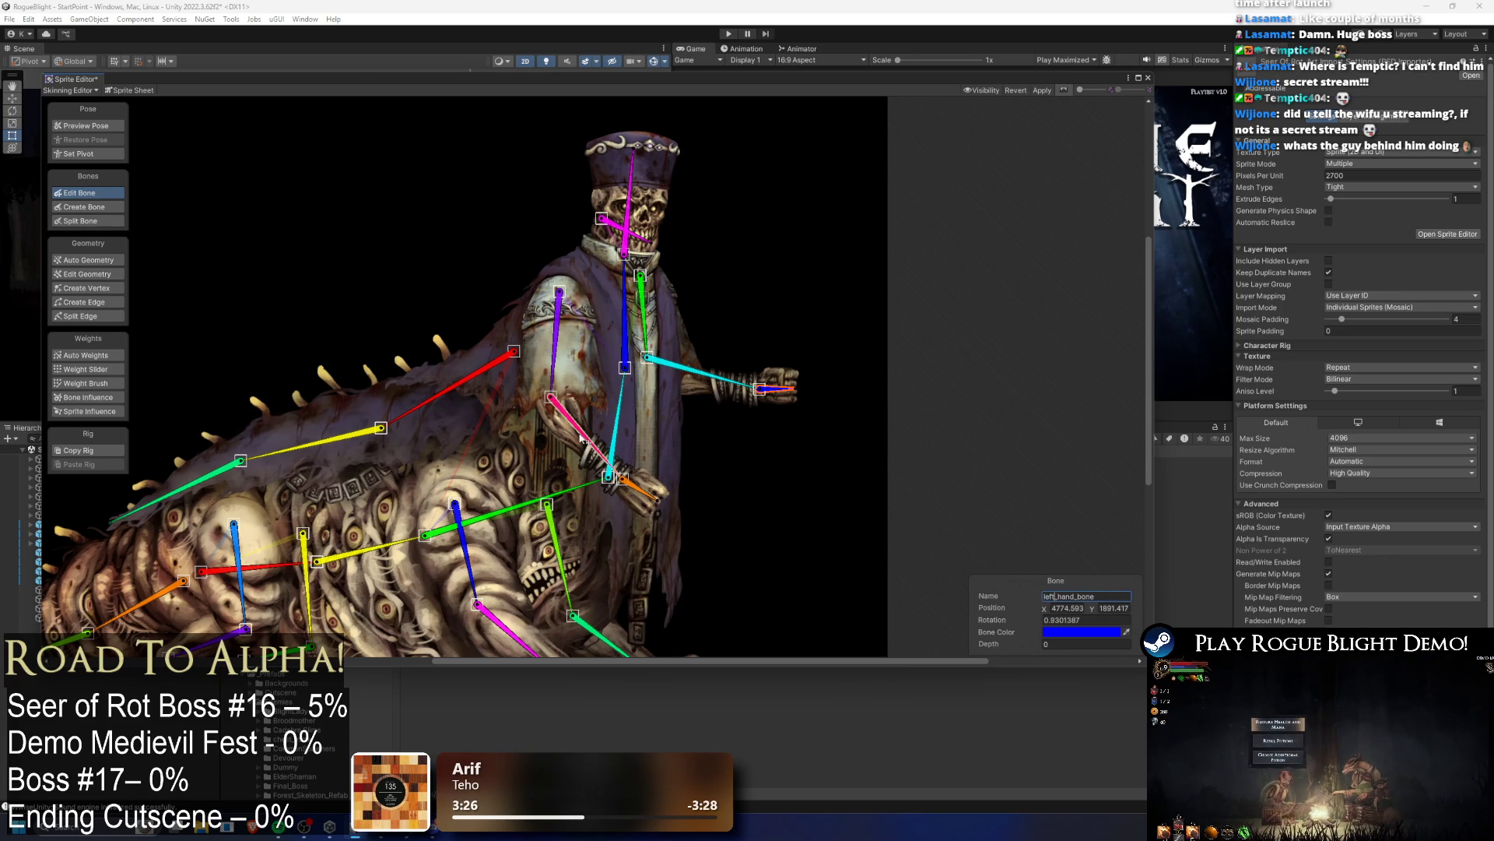
pyautogui.click(583, 438)
pyautogui.doubleClick(1109, 597)
pyautogui.click(716, 380)
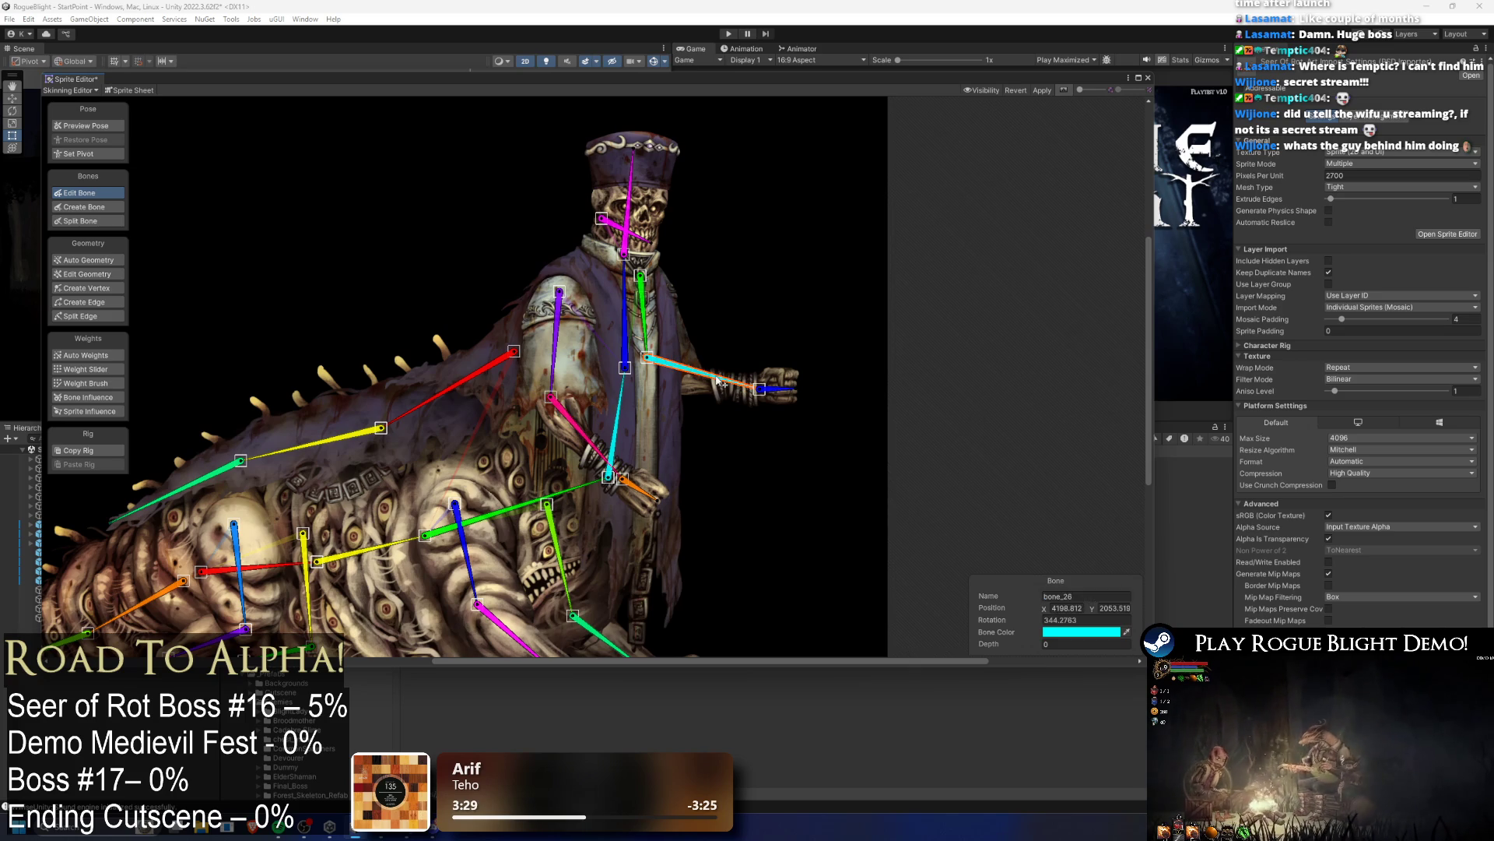
pyautogui.click(1067, 601)
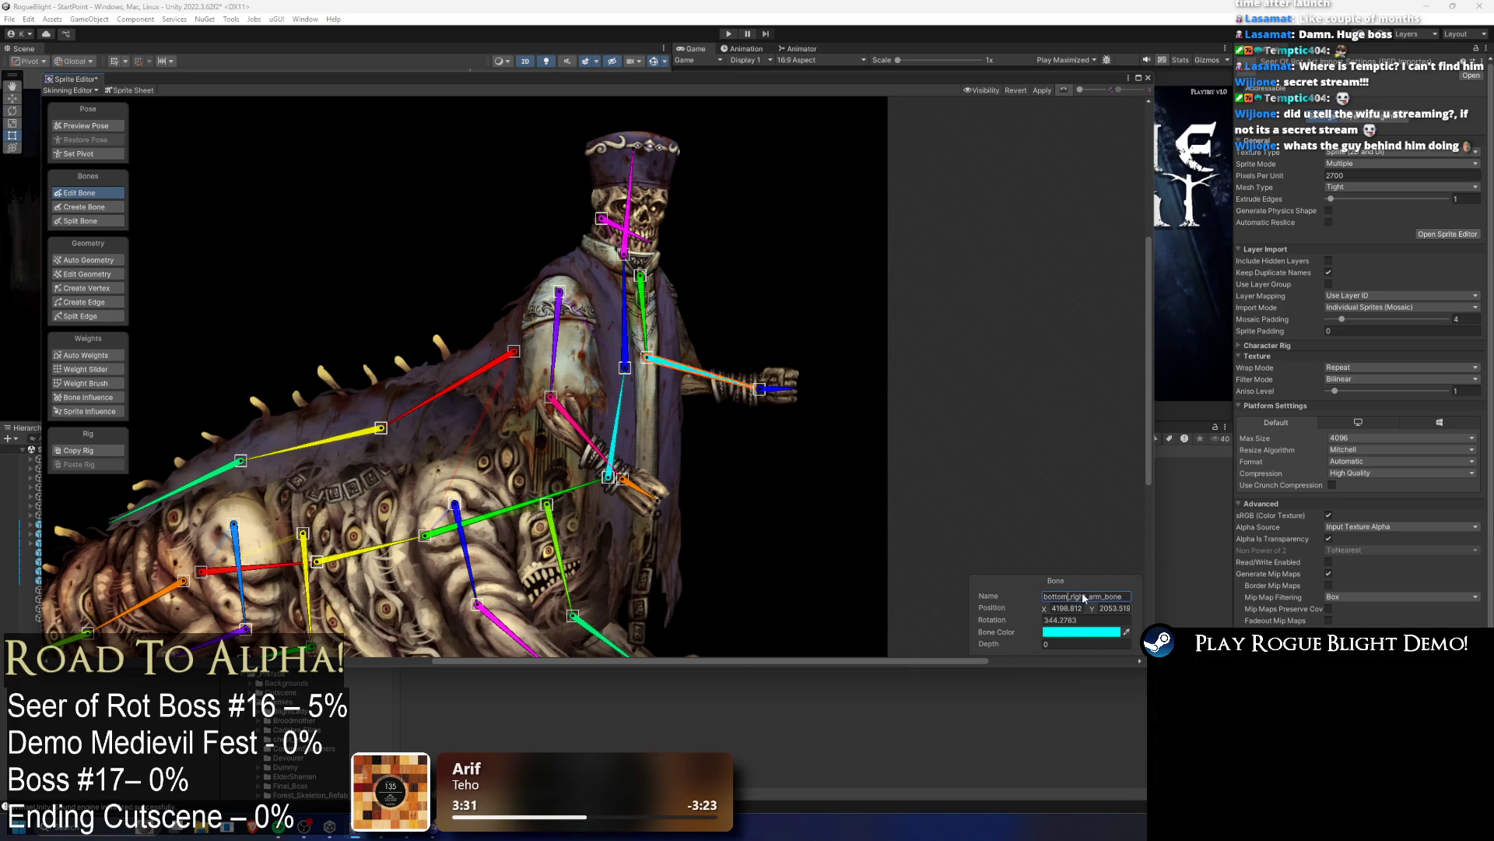
pyautogui.press('BackSpace')
pyautogui.press('BackSpace')
pyautogui.press('BackSpace')
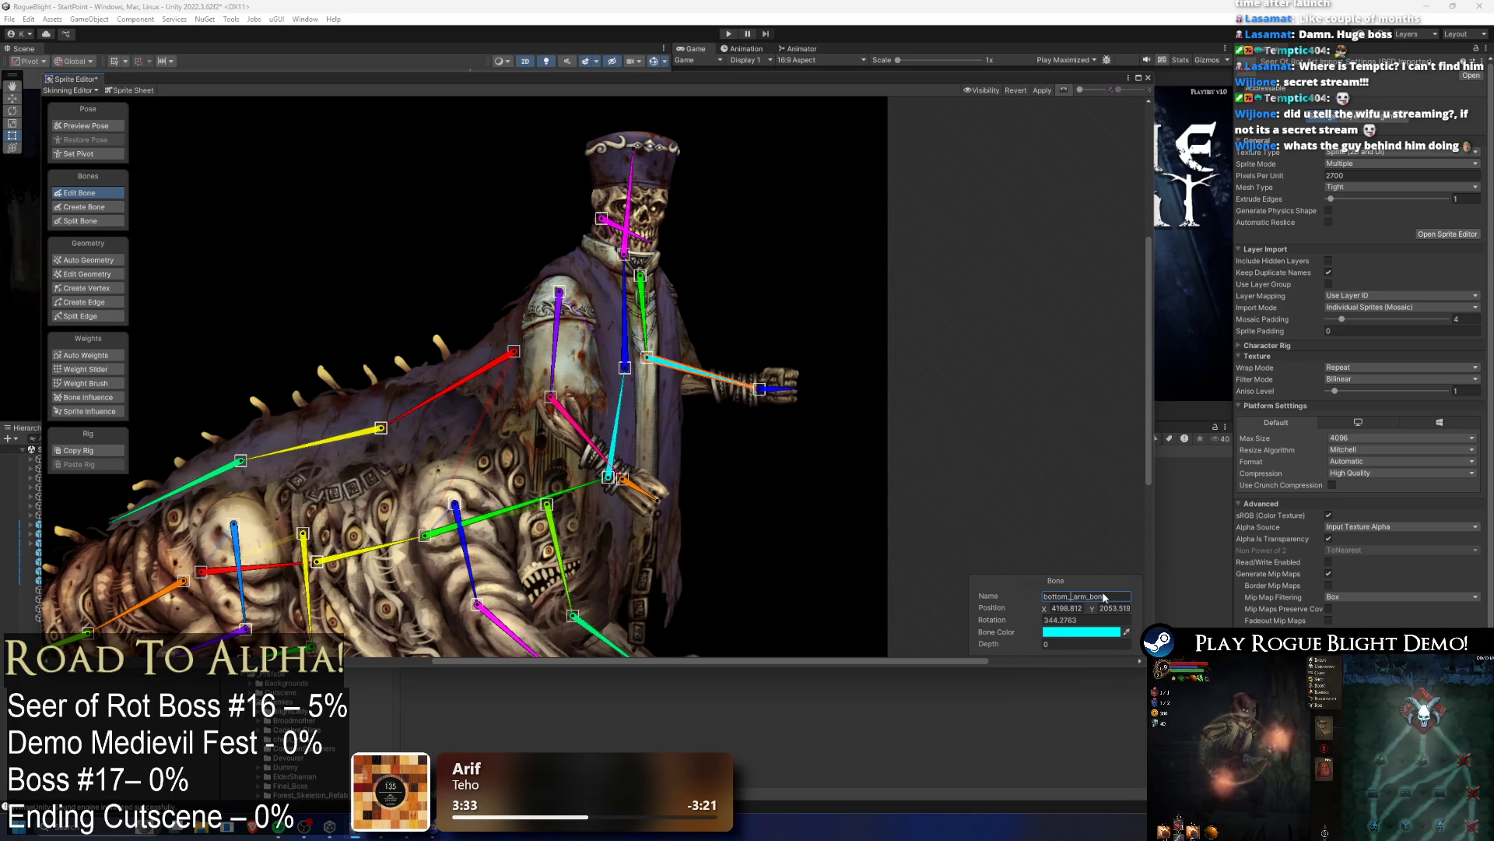
# Step: Rename the green bone beside right_arm_bone to left_arm_bone and apply the changes
pyautogui.click(557, 366)
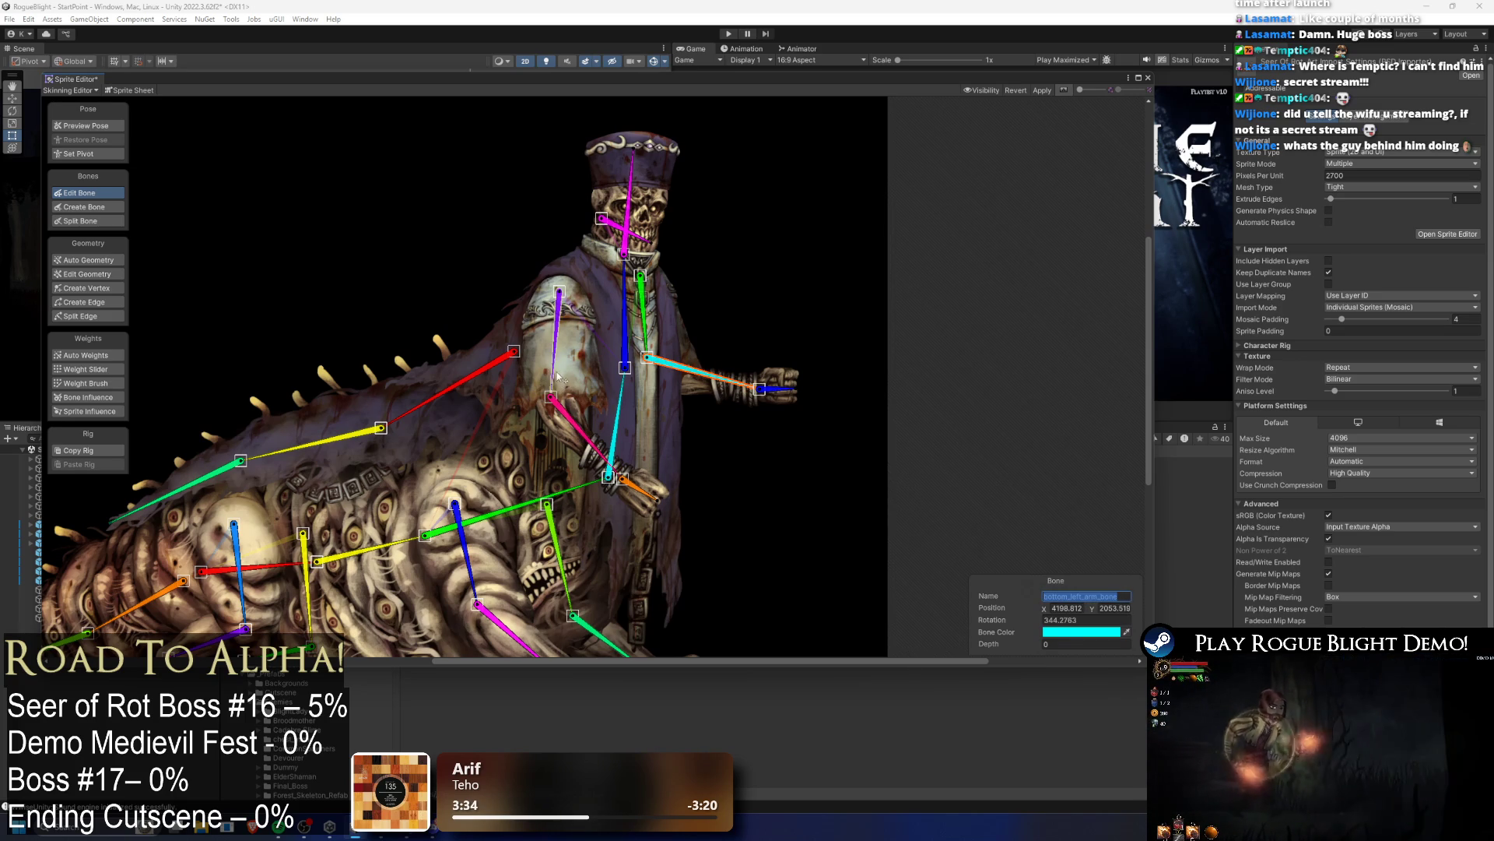
pyautogui.click(643, 315)
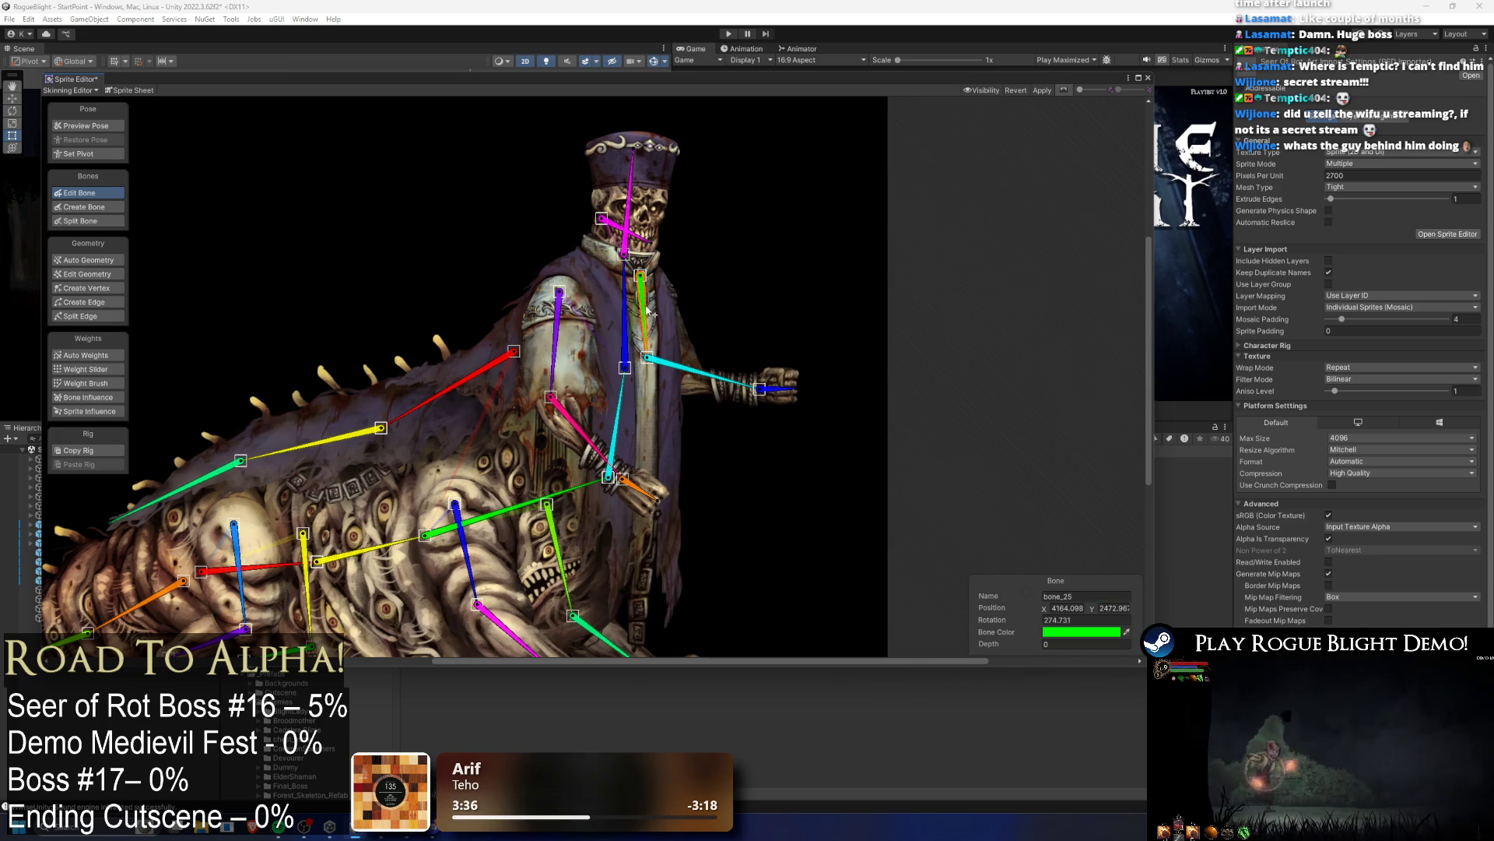
pyautogui.click(1103, 596)
pyautogui.write('right_arm_bone')
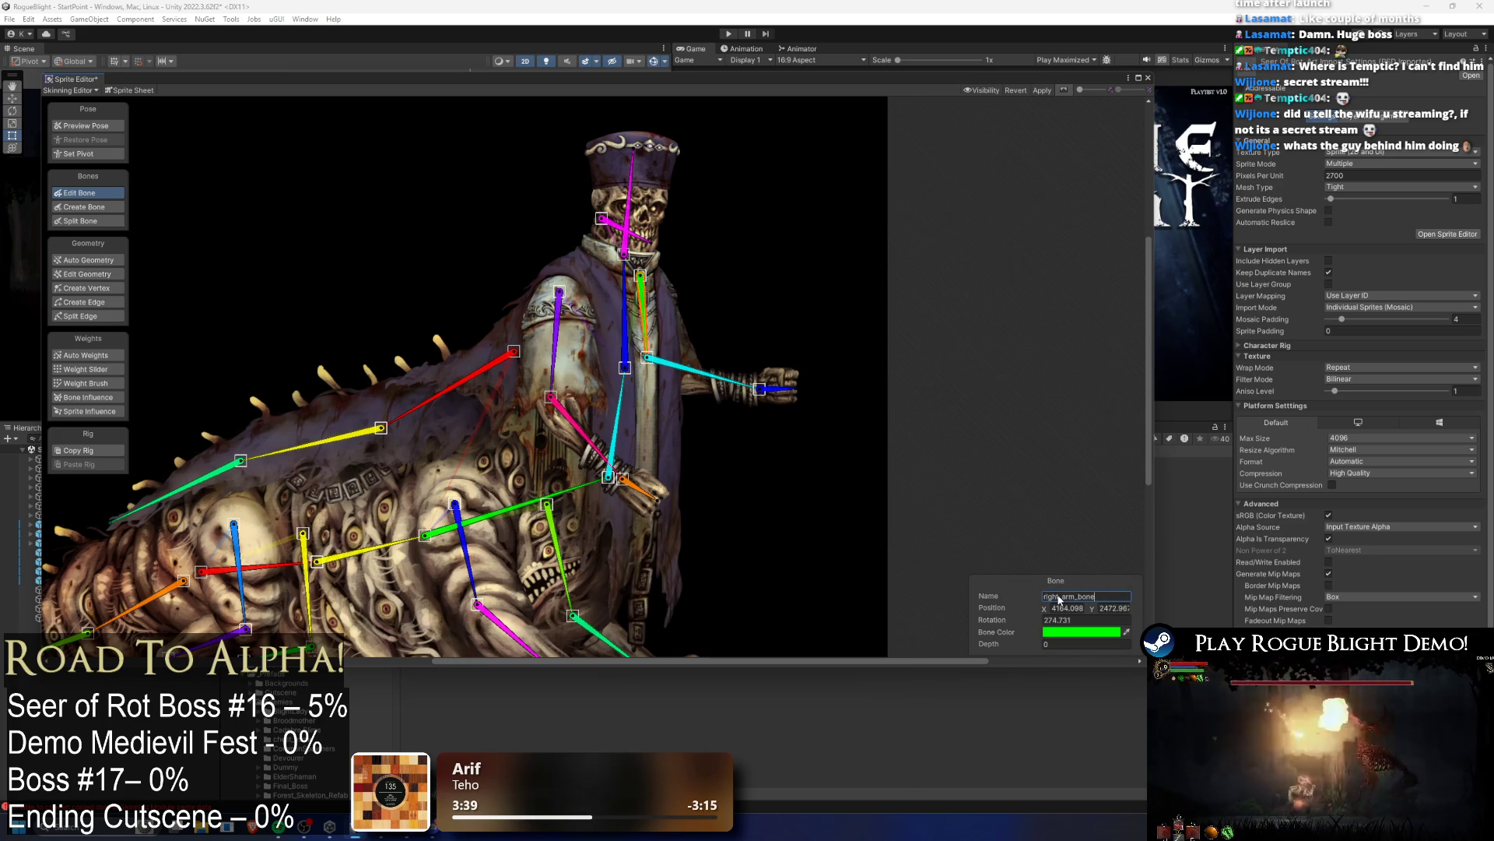
pyautogui.moveTo(1060, 598); pyautogui.dragTo(1041, 597)
pyautogui.press('BackSpace')
pyautogui.write('left')
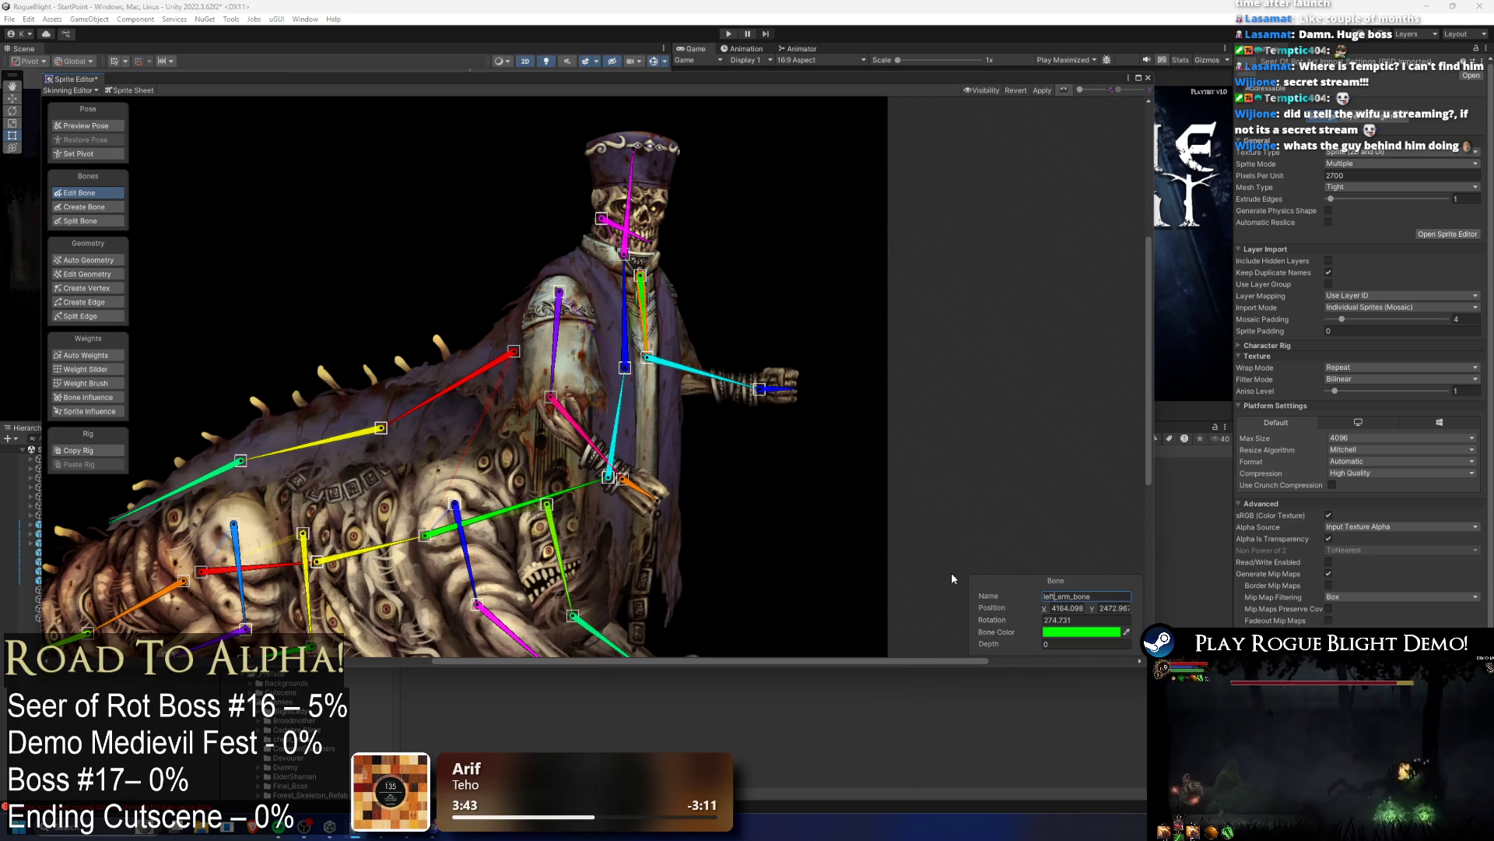
pyautogui.click(1043, 91)
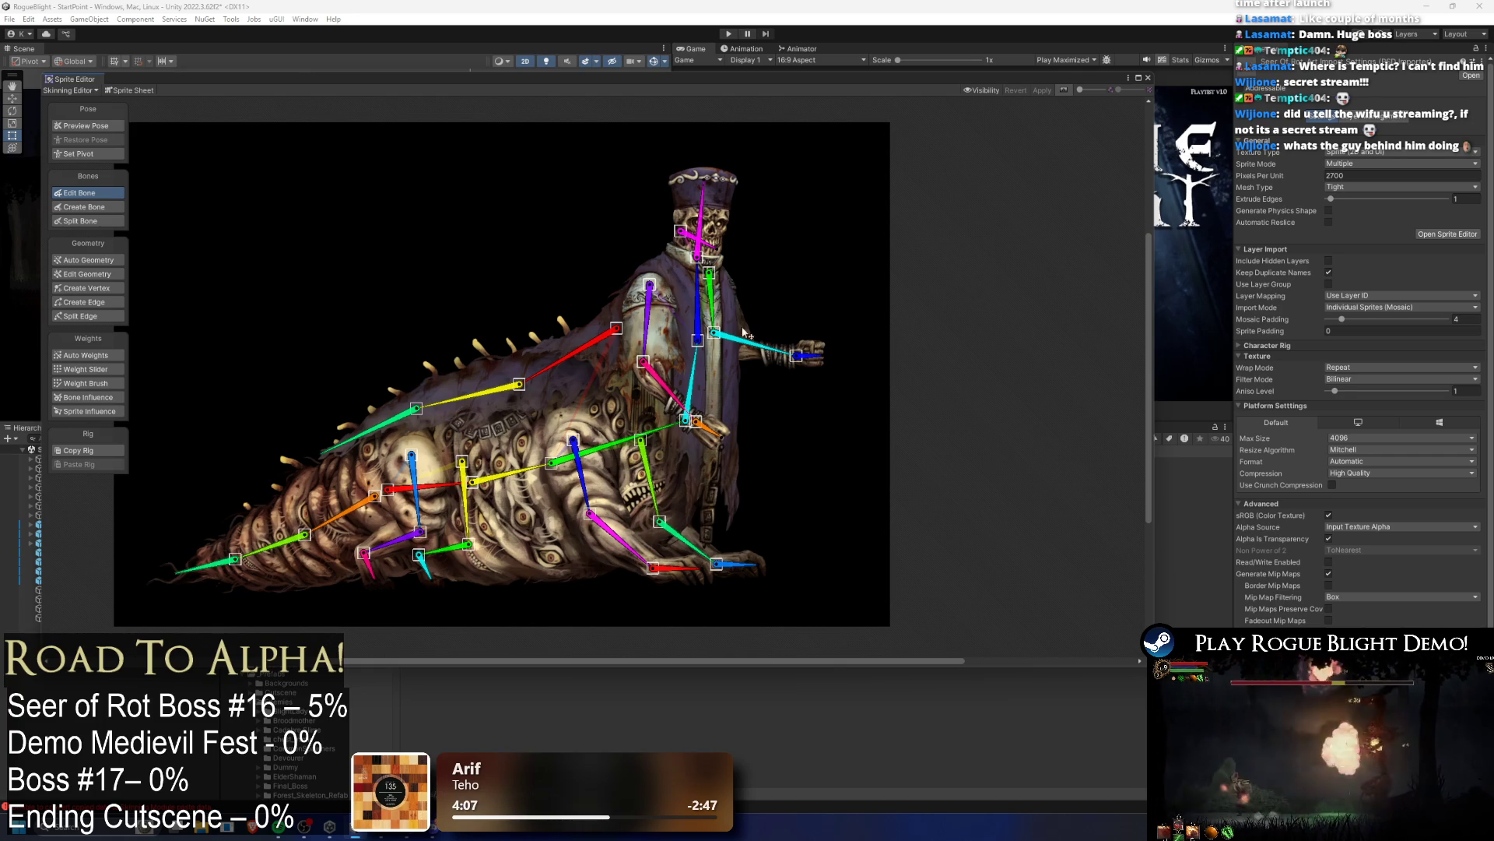
# Step: Frame the worm body's lower section and undo the accidental move of bone_12
pyautogui.scroll(2, 437, 556)
pyautogui.moveTo(494, 586); pyautogui.dragTo(410, 551)
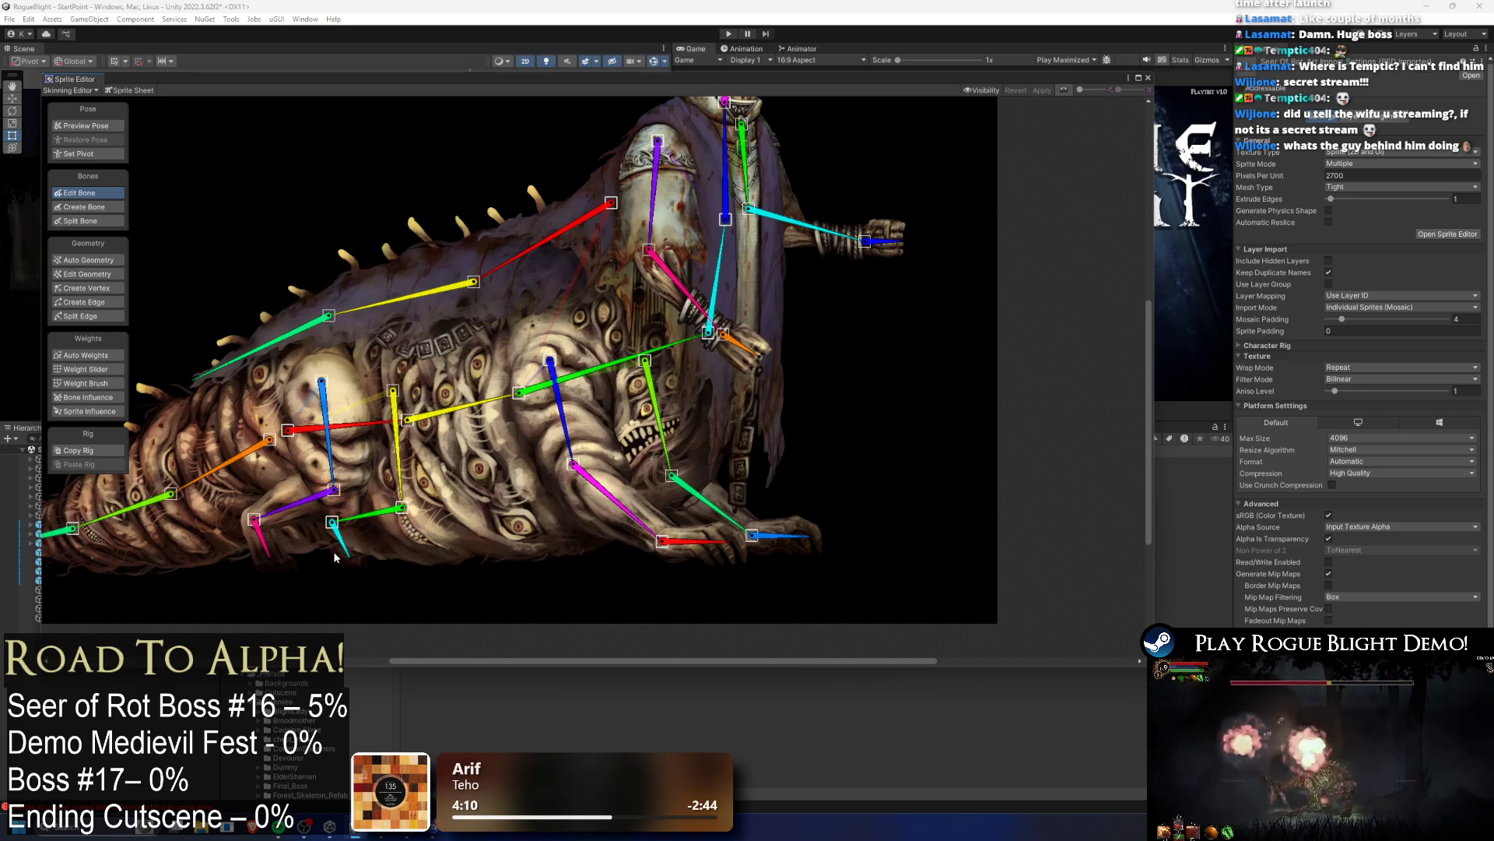
pyautogui.moveTo(491, 435); pyautogui.dragTo(575, 481)
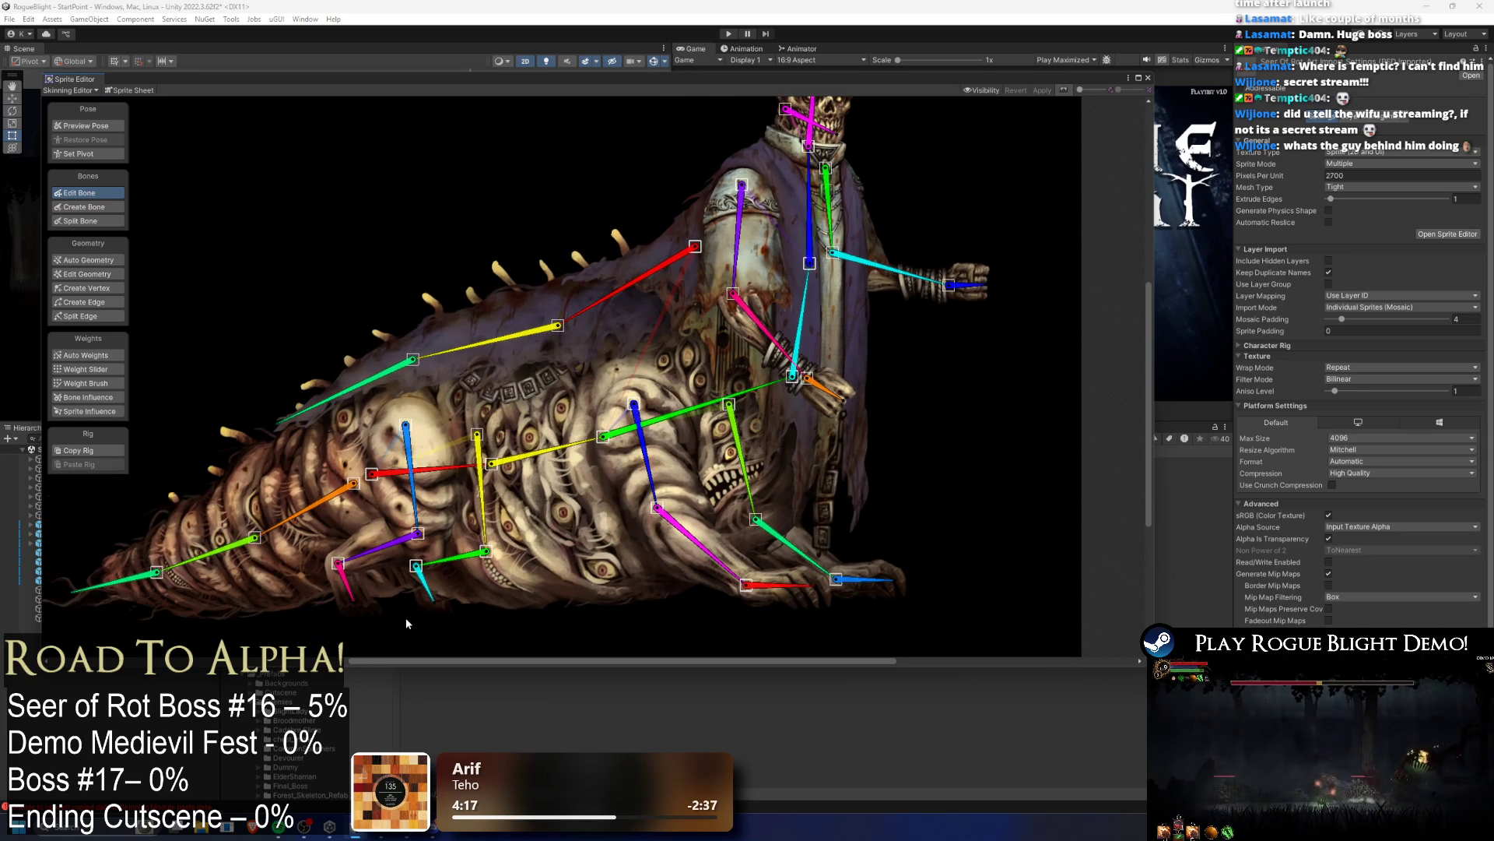
pyautogui.moveTo(368, 595)
pyautogui.mouseDown()
pyautogui.moveTo(348, 579)
pyautogui.moveTo(359, 559)
pyautogui.moveTo(336, 582)
pyautogui.moveTo(364, 582)
pyautogui.mouseUp()
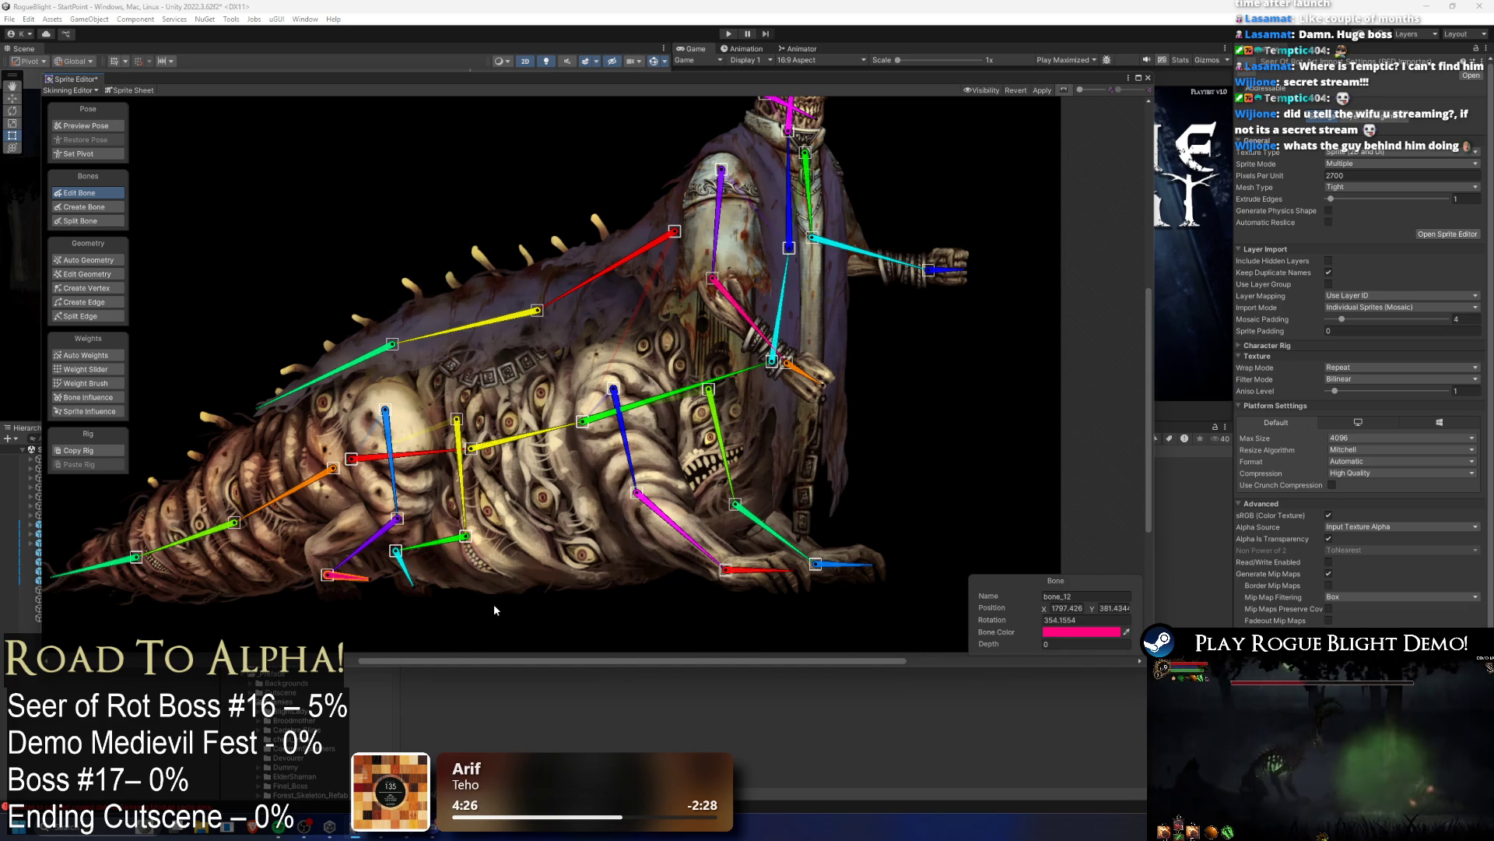
pyautogui.hotkey('ctrl', 'z')
pyautogui.hotkey('ctrl', 'z')
pyautogui.hotkey('ctrl', 'z')
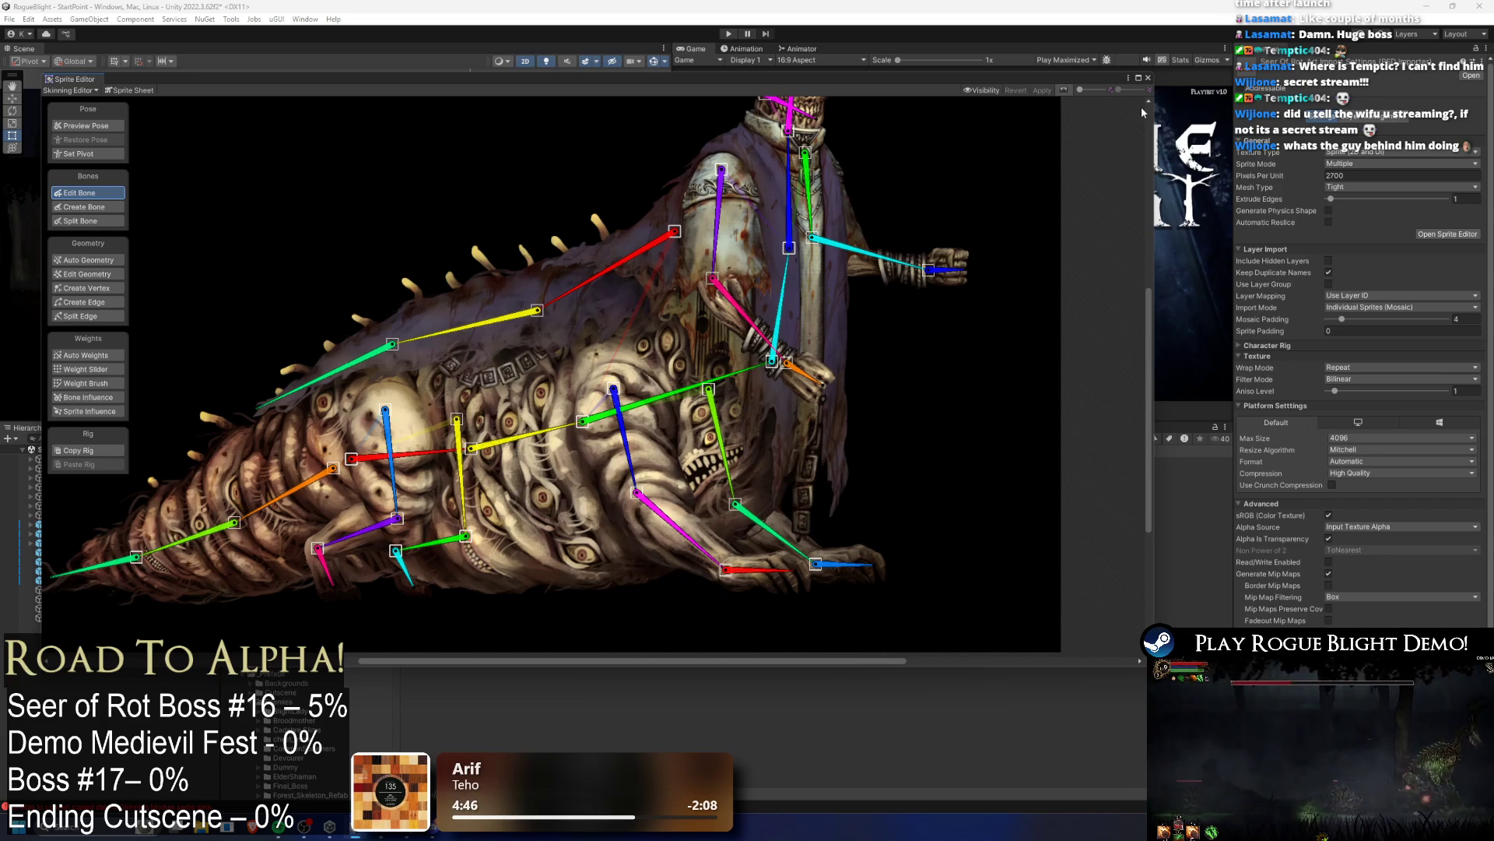
# Step: Undo the accidental drag of back_cloth_2_bone on the cloak
pyautogui.scroll(3, 476, 304)
pyautogui.scroll(-1, 478, 283)
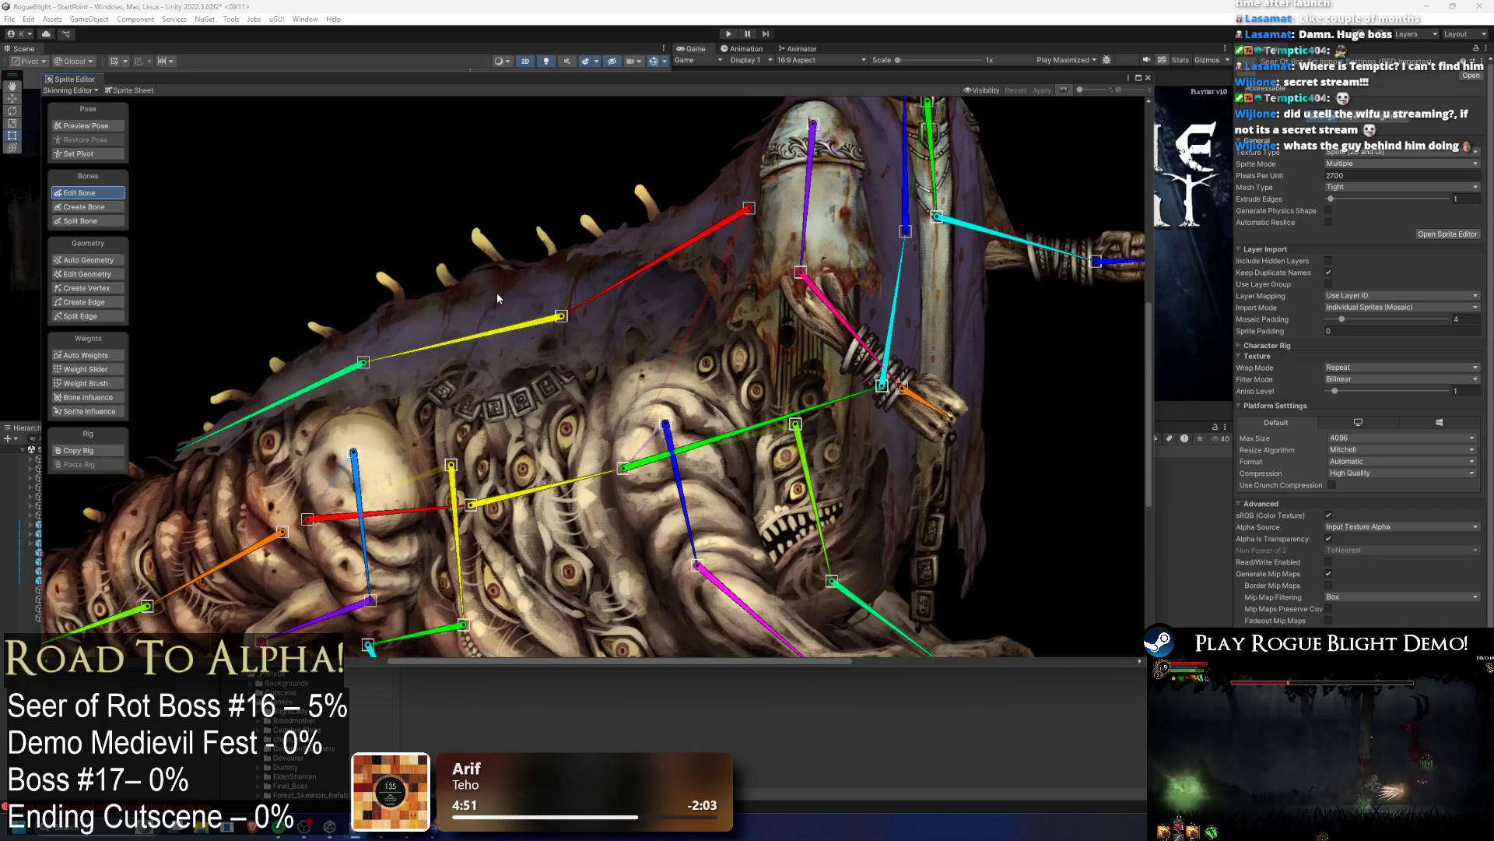
pyautogui.click(502, 295)
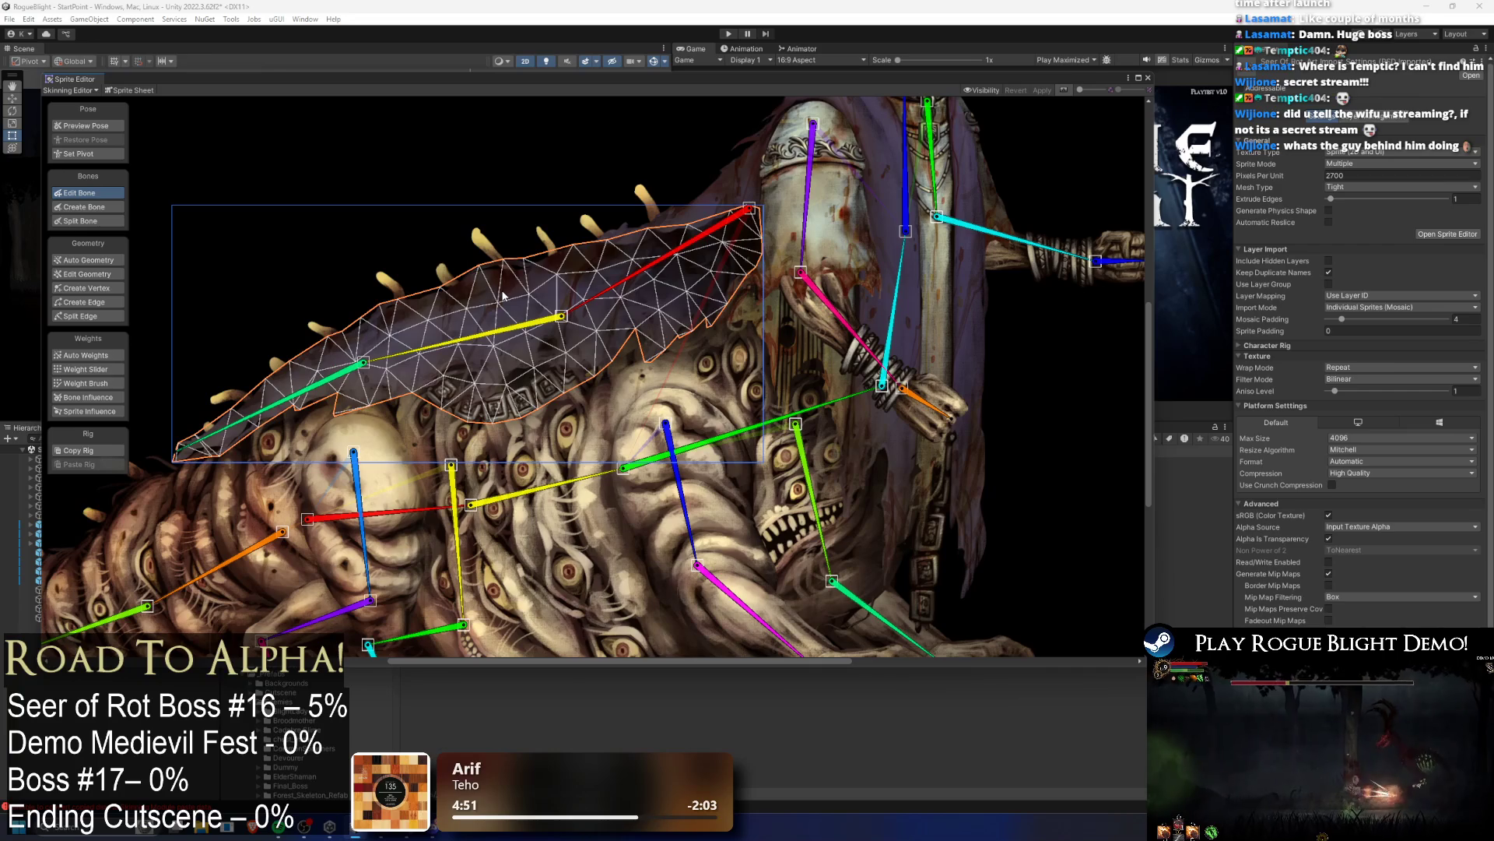
pyautogui.click(543, 168)
pyautogui.moveTo(437, 346); pyautogui.dragTo(462, 255)
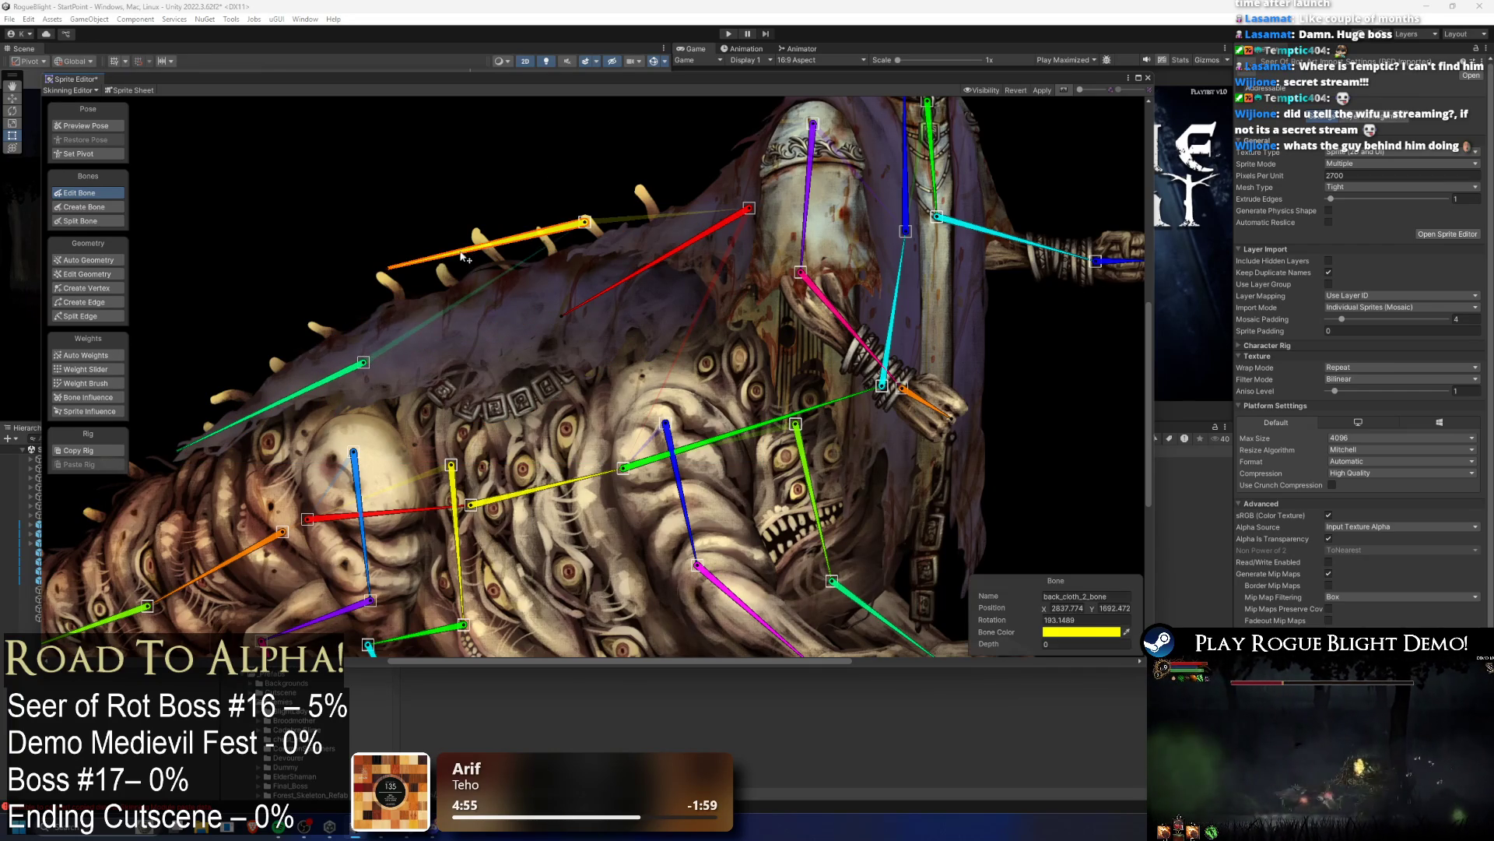
pyautogui.hotkey('ctrl', 'z')
pyautogui.click(607, 289)
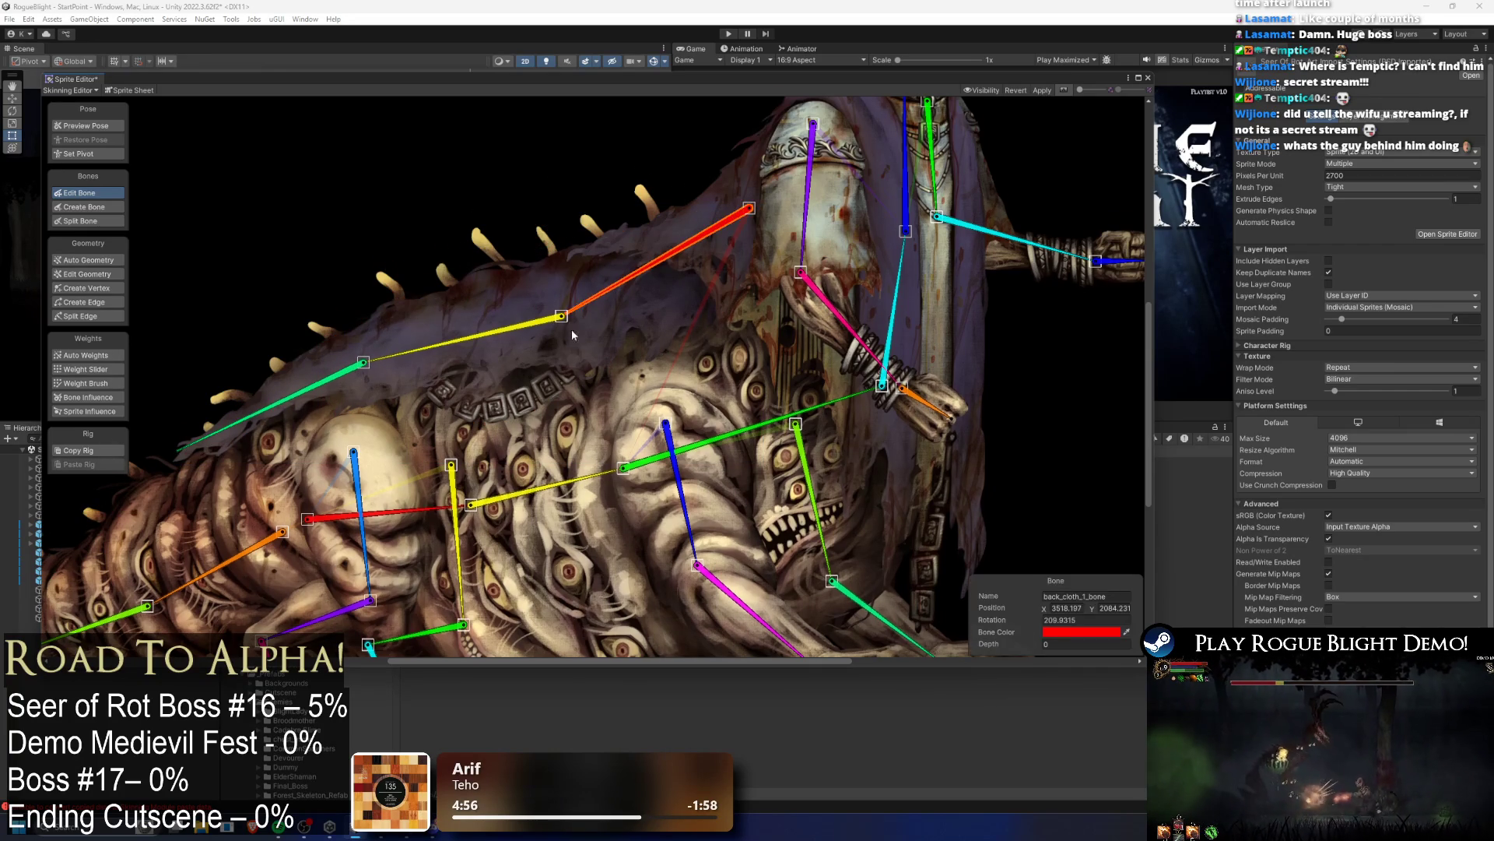
pyautogui.scroll(-5, 570, 353)
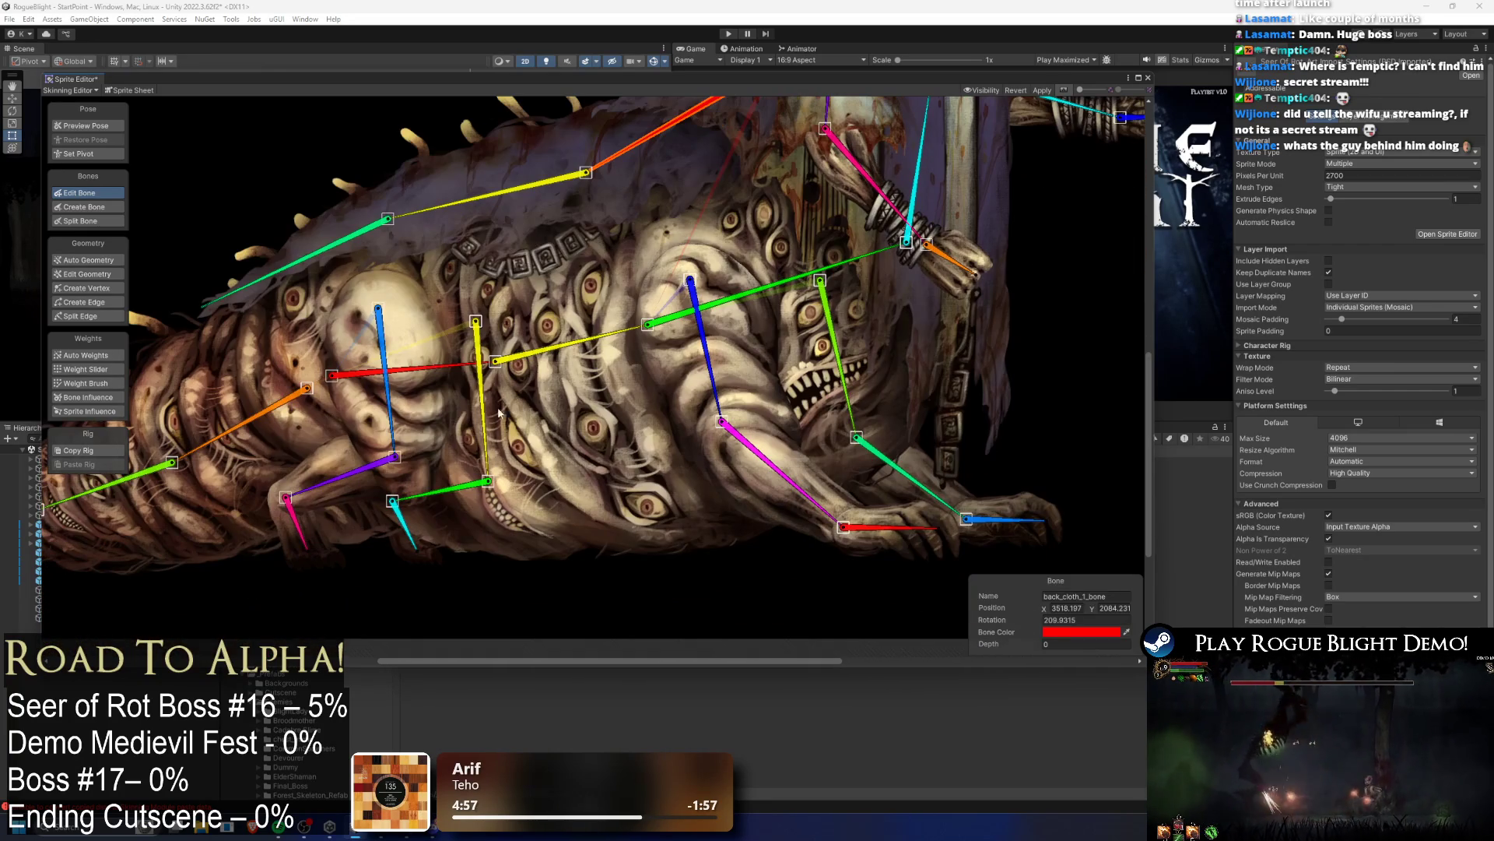
# Step: Start renaming the blue bone_16 on the worm body to front_worm_
pyautogui.click(713, 376)
pyautogui.click(1117, 596)
pyautogui.write('front_')
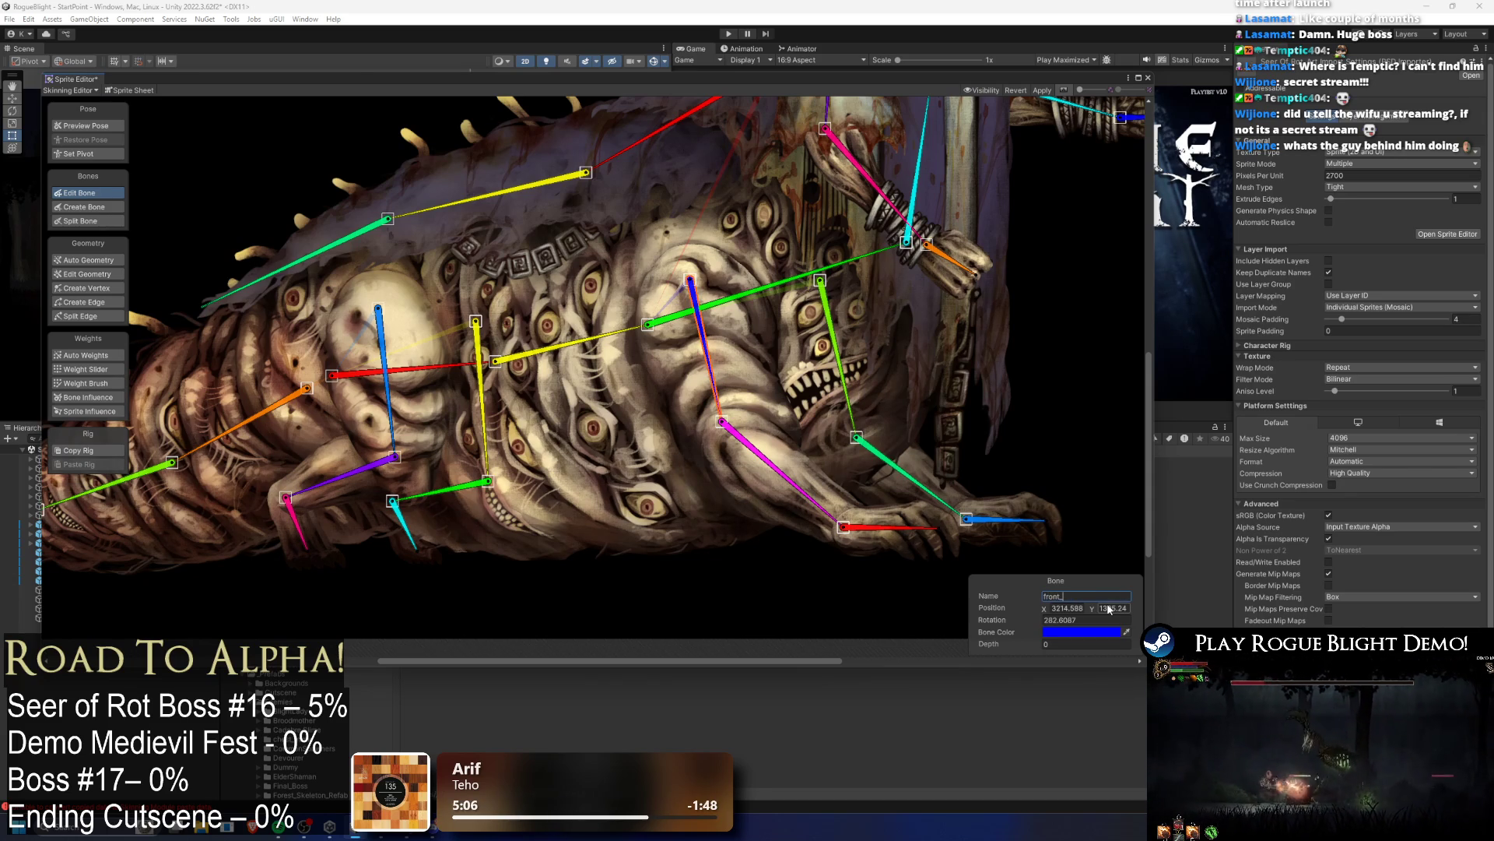
pyautogui.write('wo')
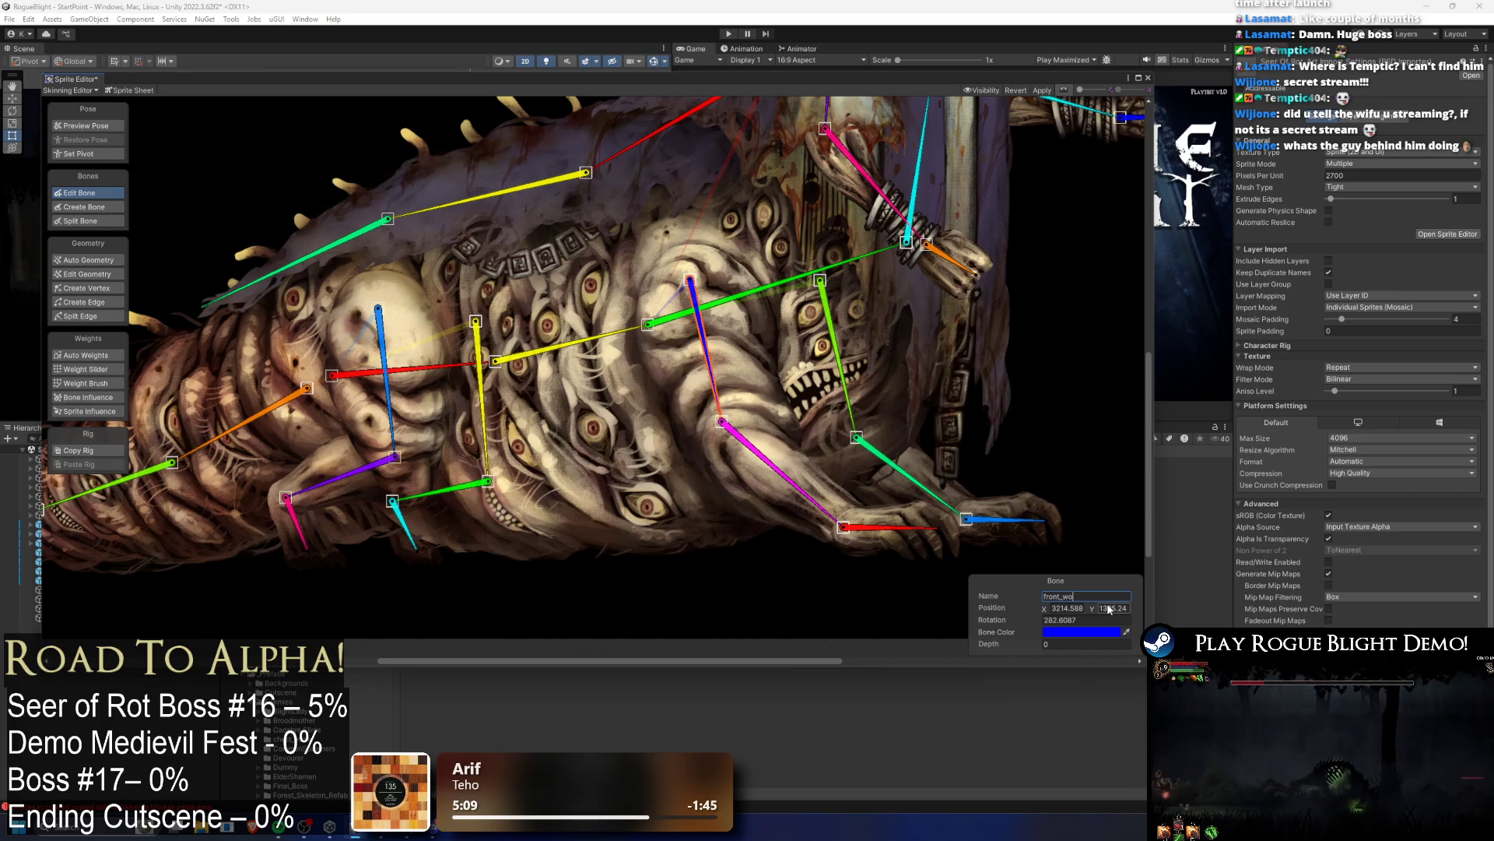
pyautogui.write('rm_19')
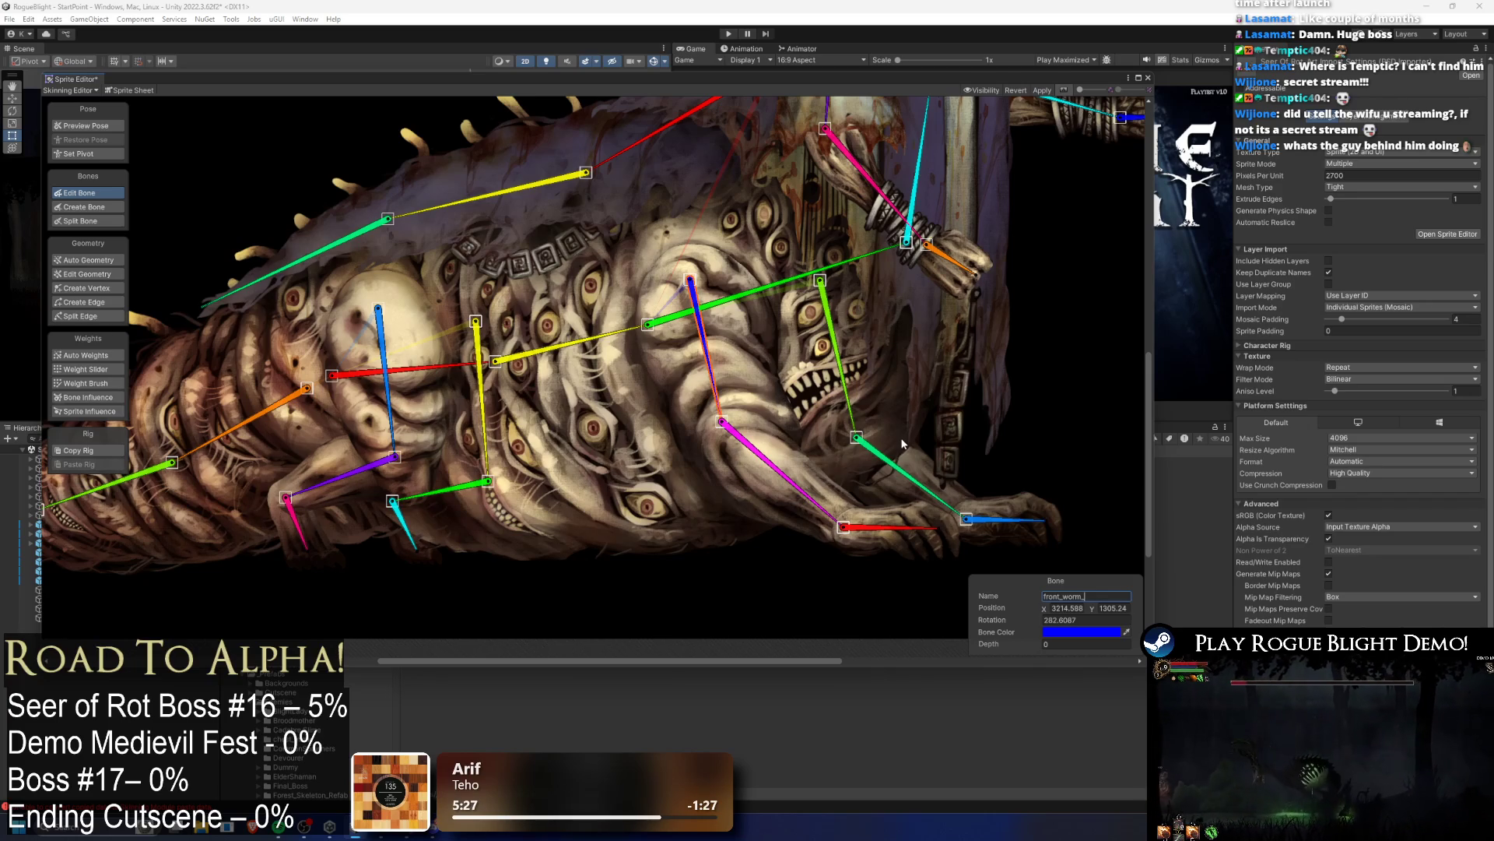
# Step: Check bone_19 and bone_10, then extend bone_16's name to front_worm_upper_arm
pyautogui.click(842, 394)
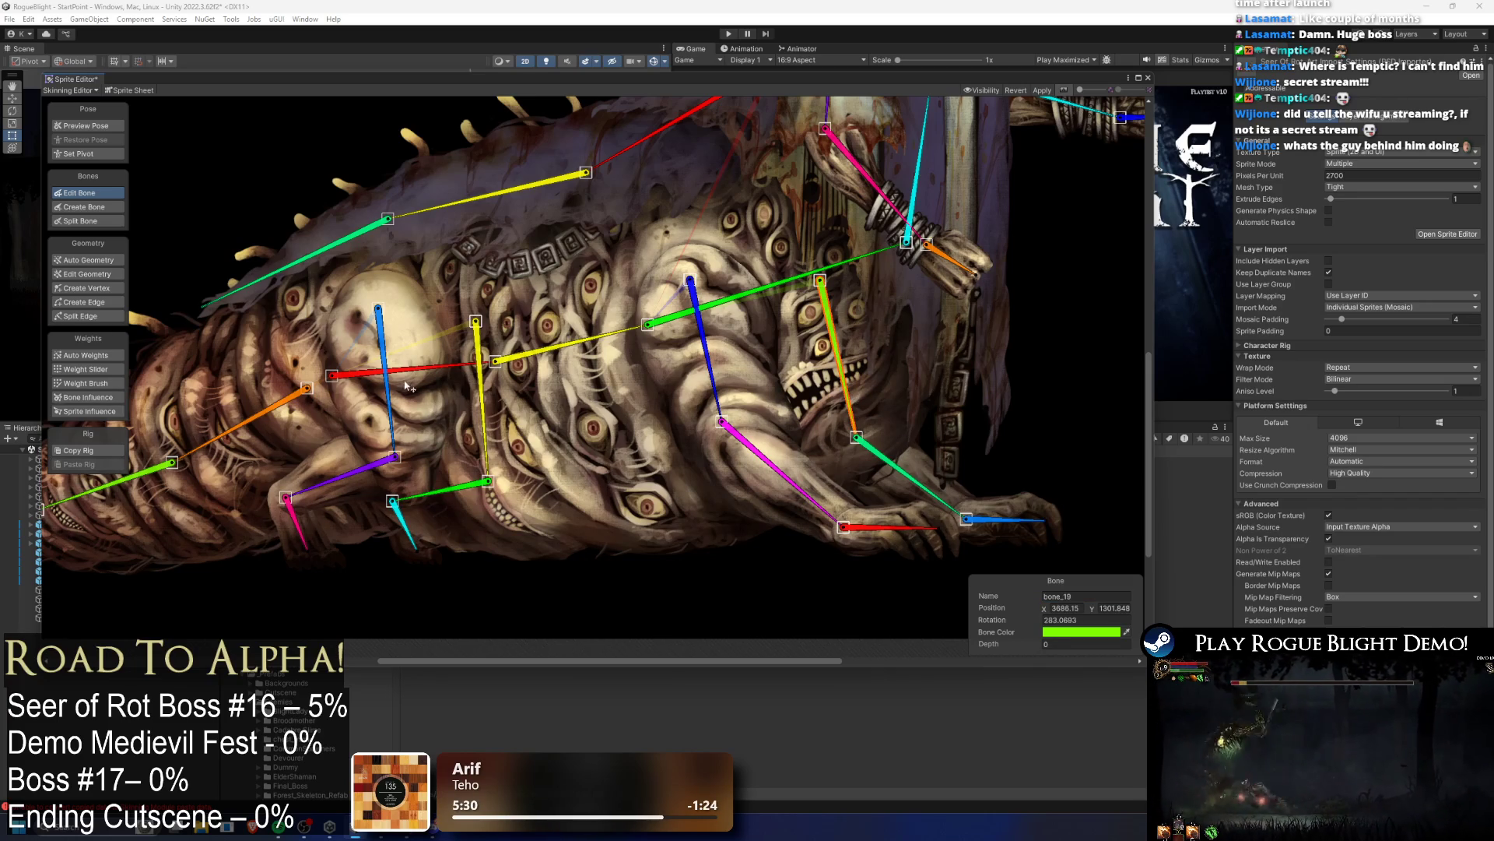
pyautogui.click(382, 404)
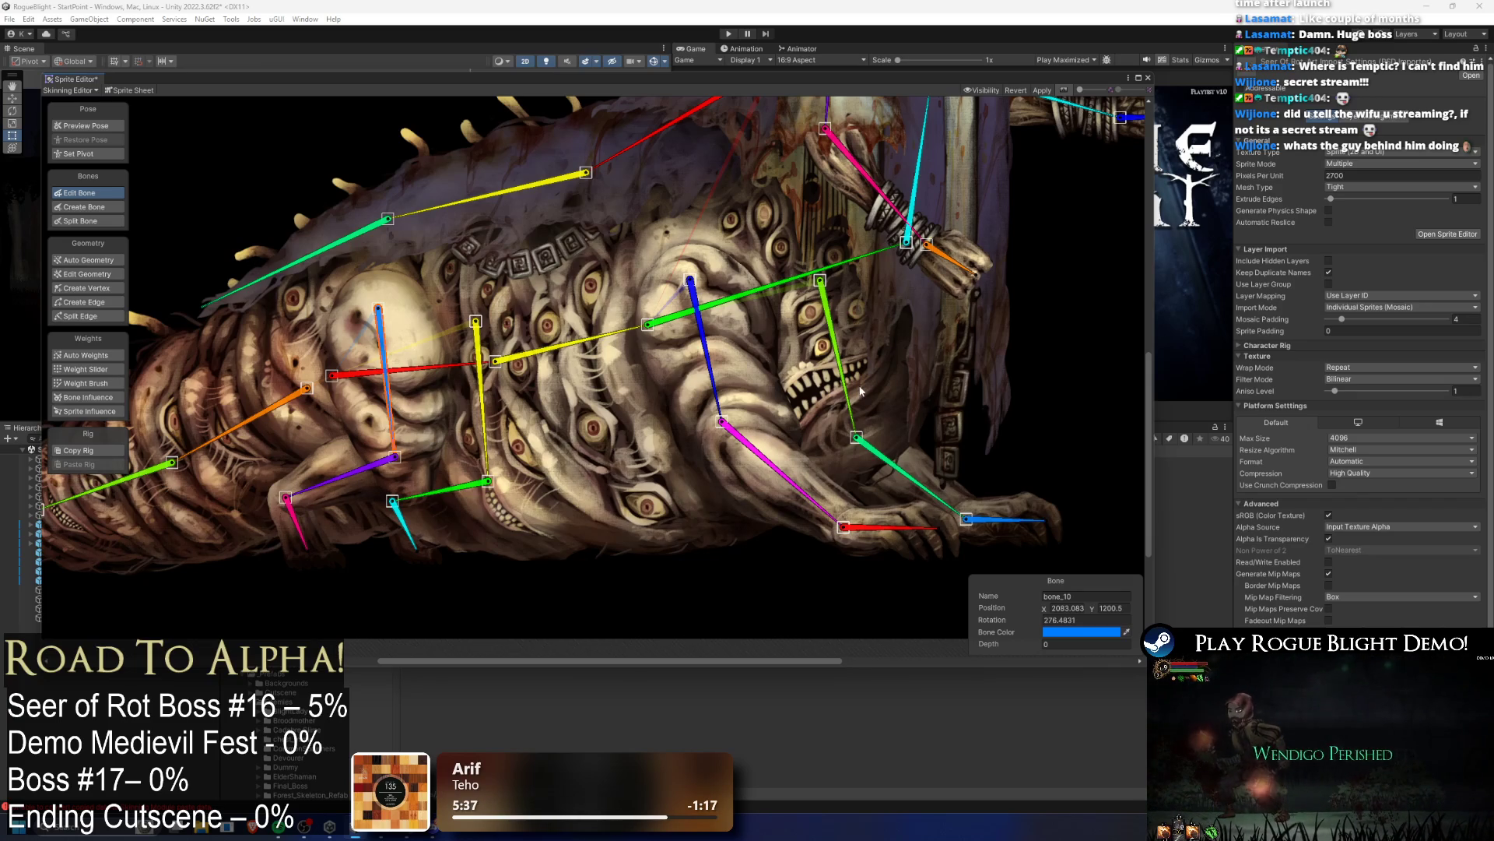
pyautogui.click(715, 389)
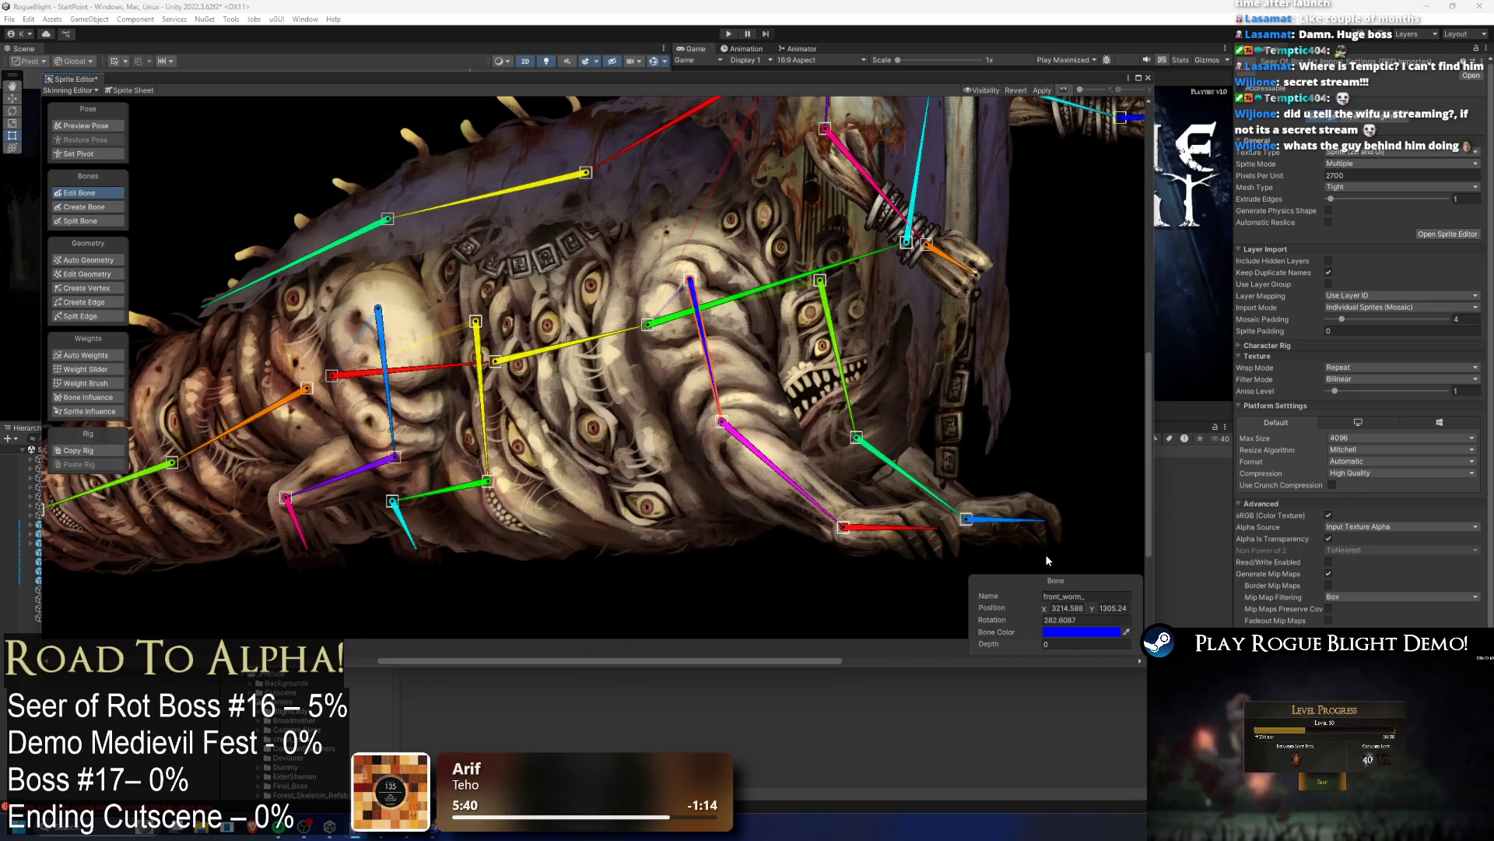
pyautogui.click(1095, 596)
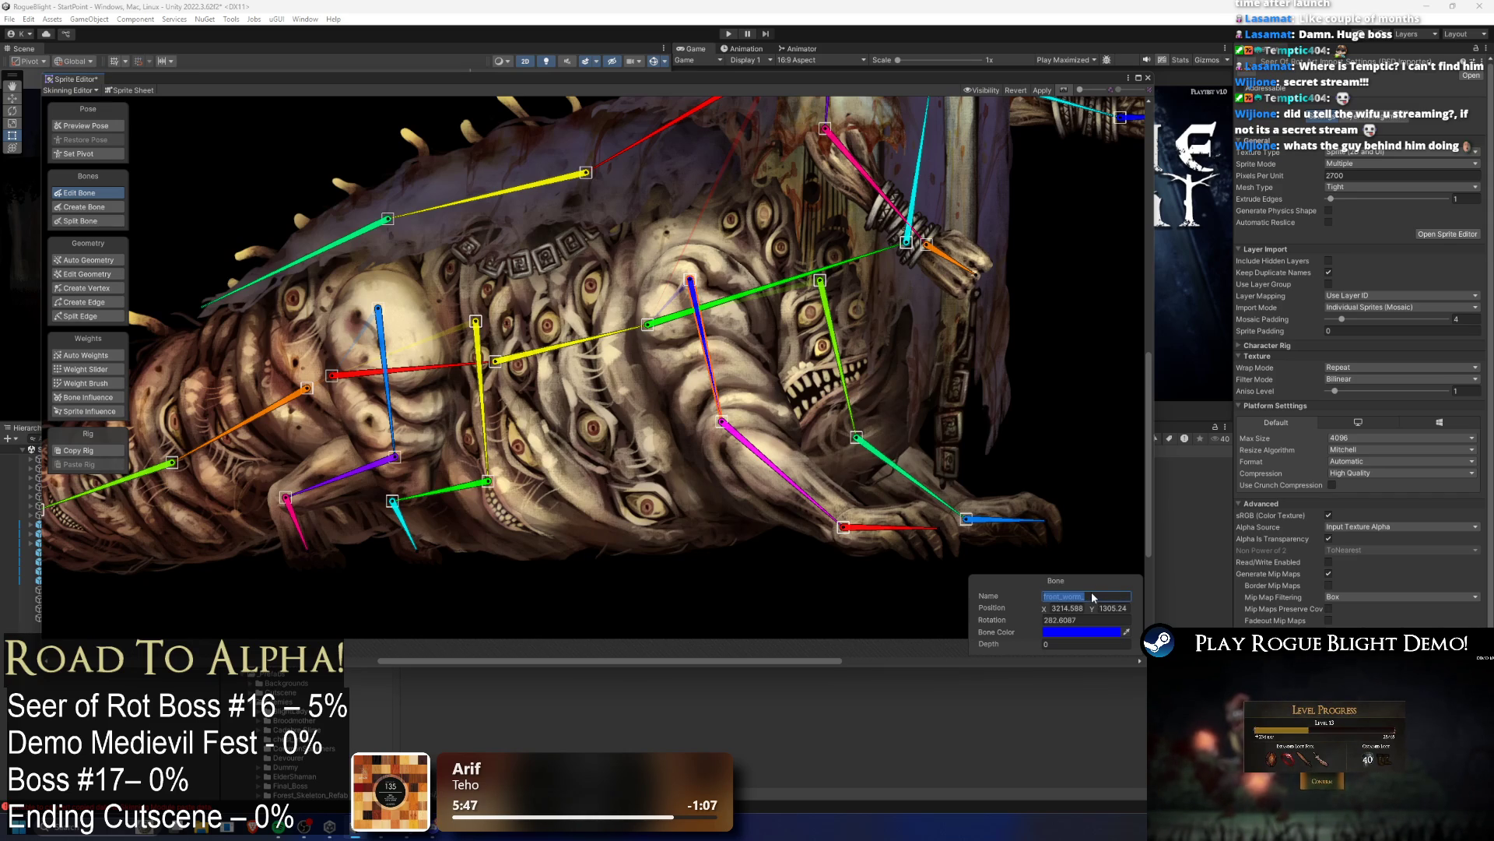
pyautogui.click(1090, 597)
pyautogui.write('_')
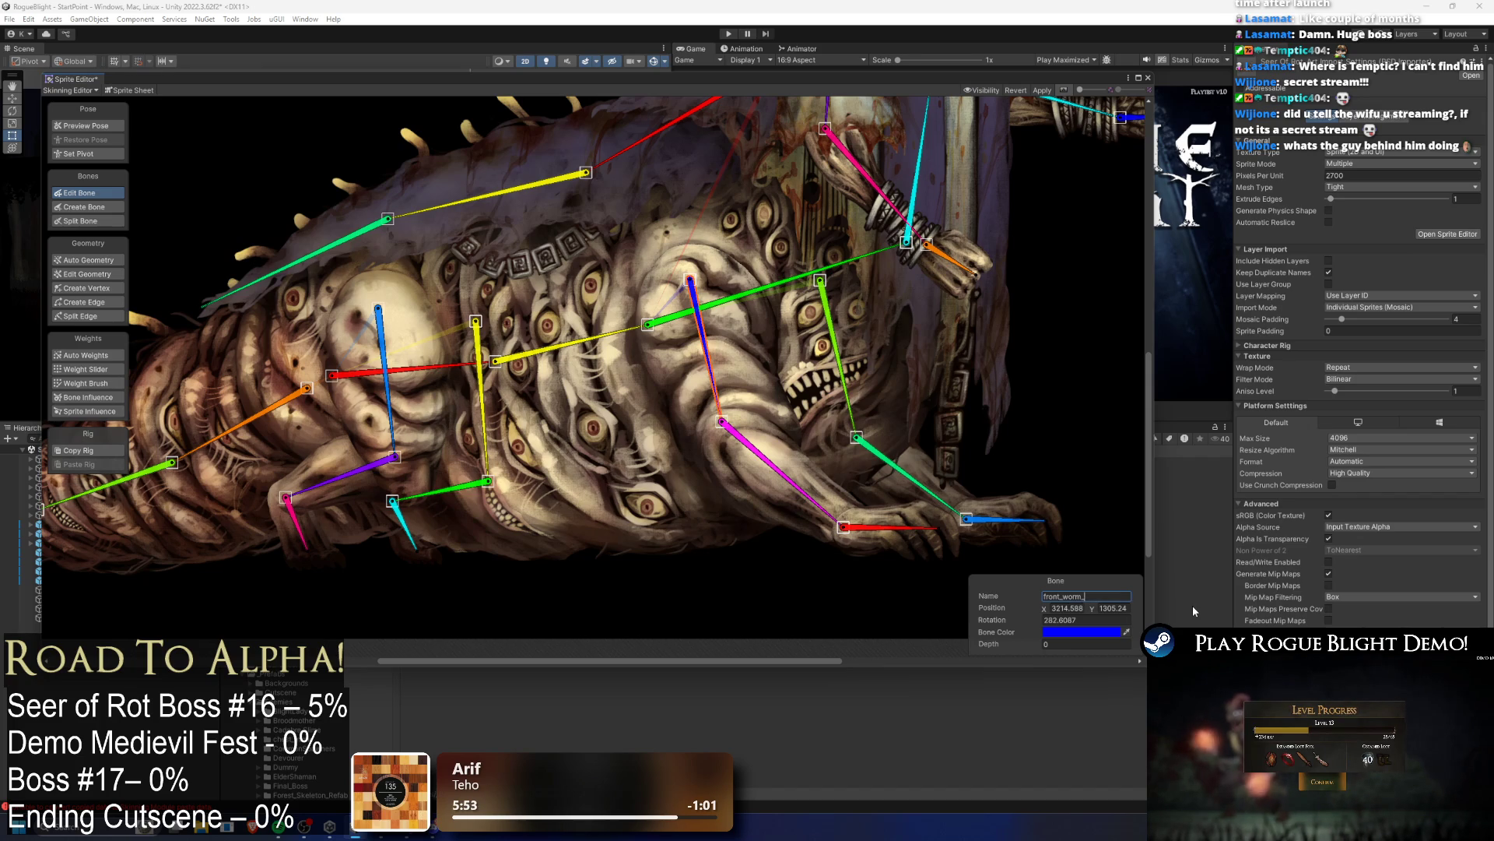
pyautogui.write('upper')
pyautogui.press('BackSpace')
pyautogui.press('BackSpace')
pyautogui.press('BackSpace')
pyautogui.write('upper_arm')
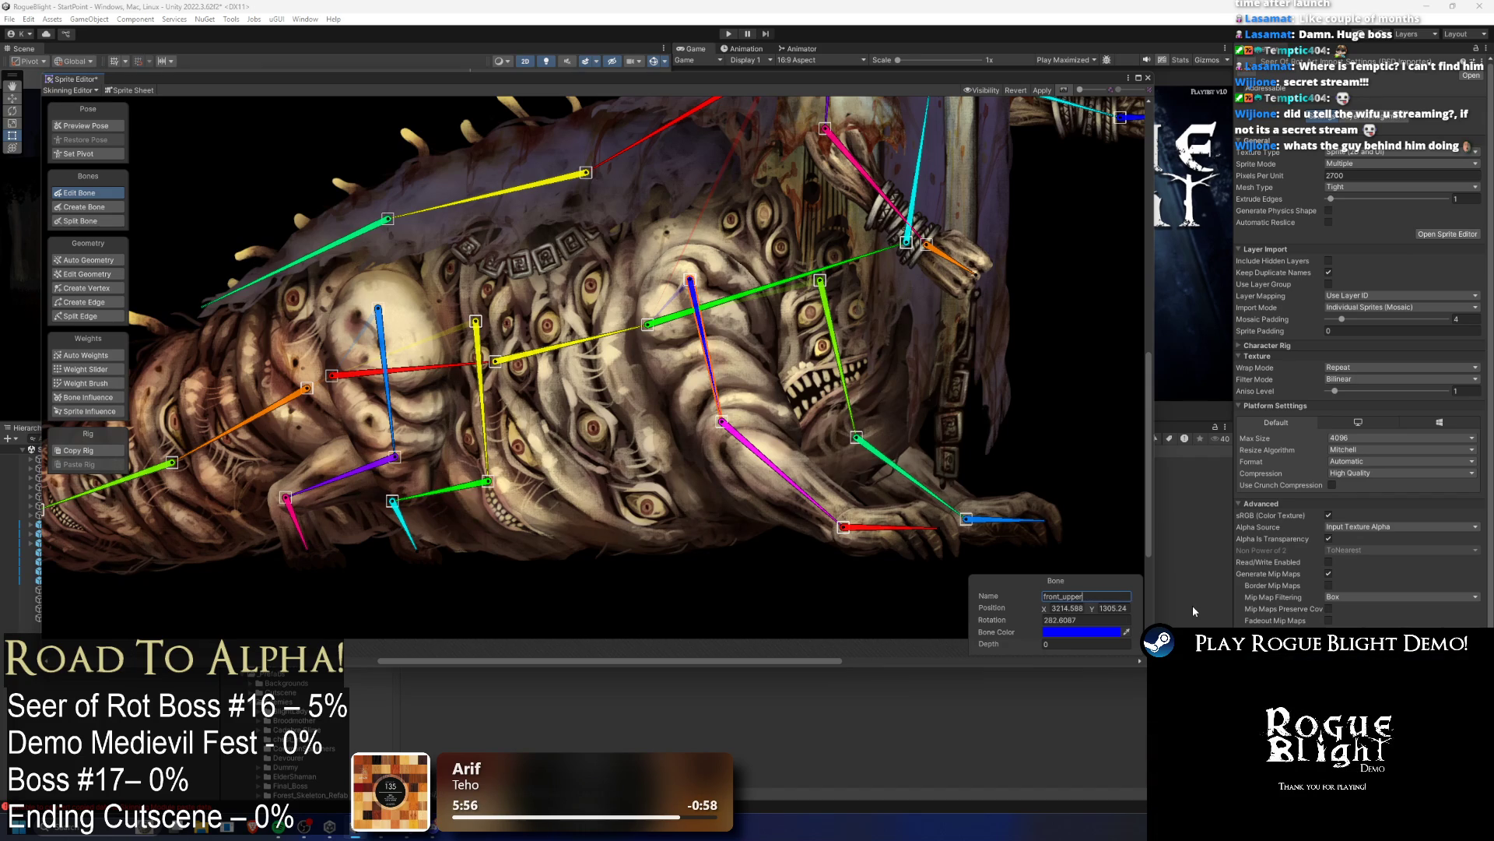
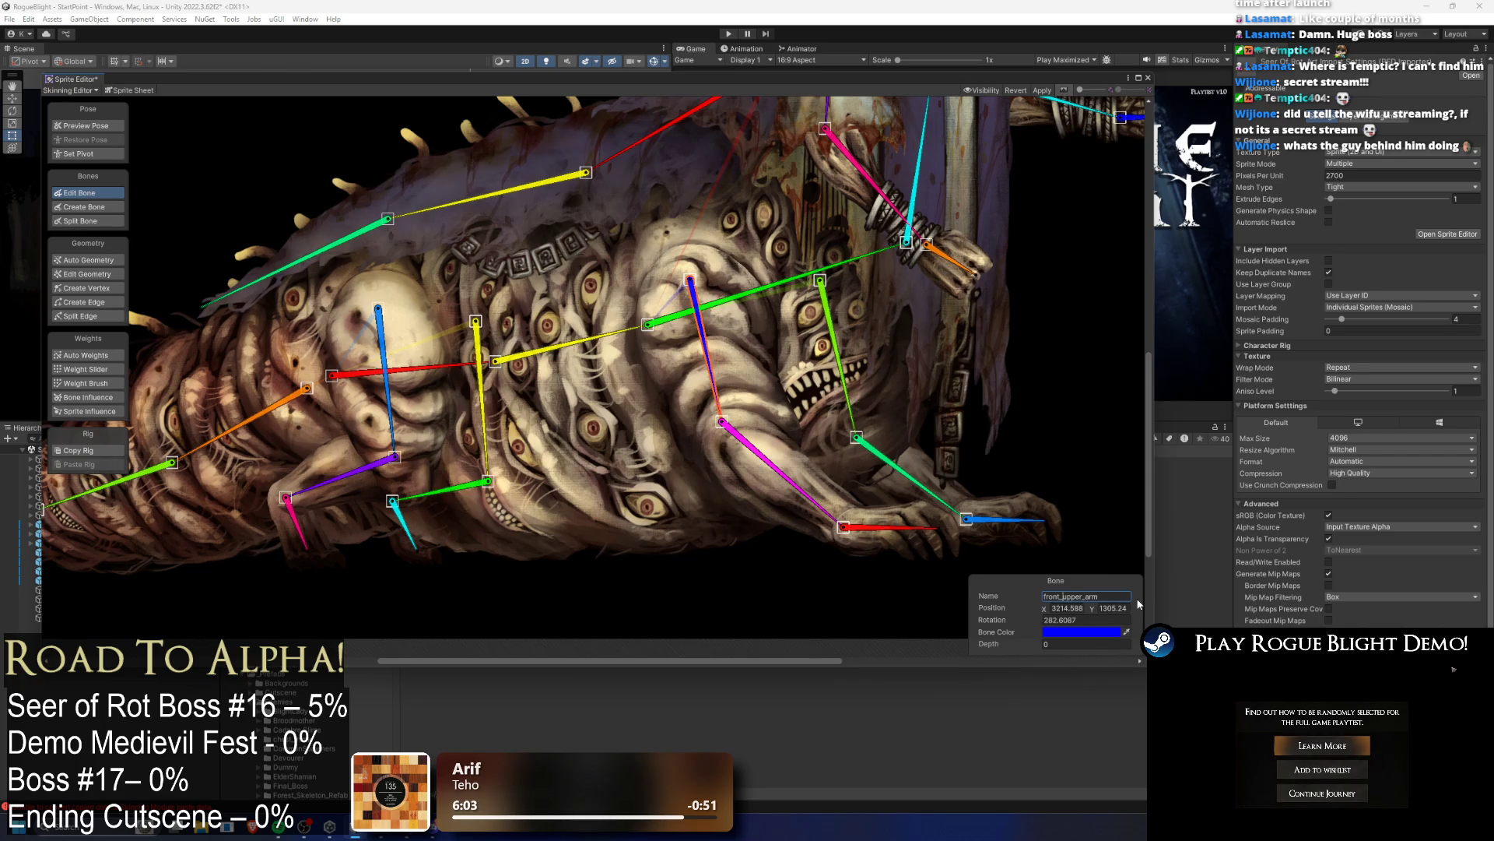
# Step: Name the front upper arm bones infront_right_upper_arm_bone and infront_left_upper_arm_bone
pyautogui.write('r')
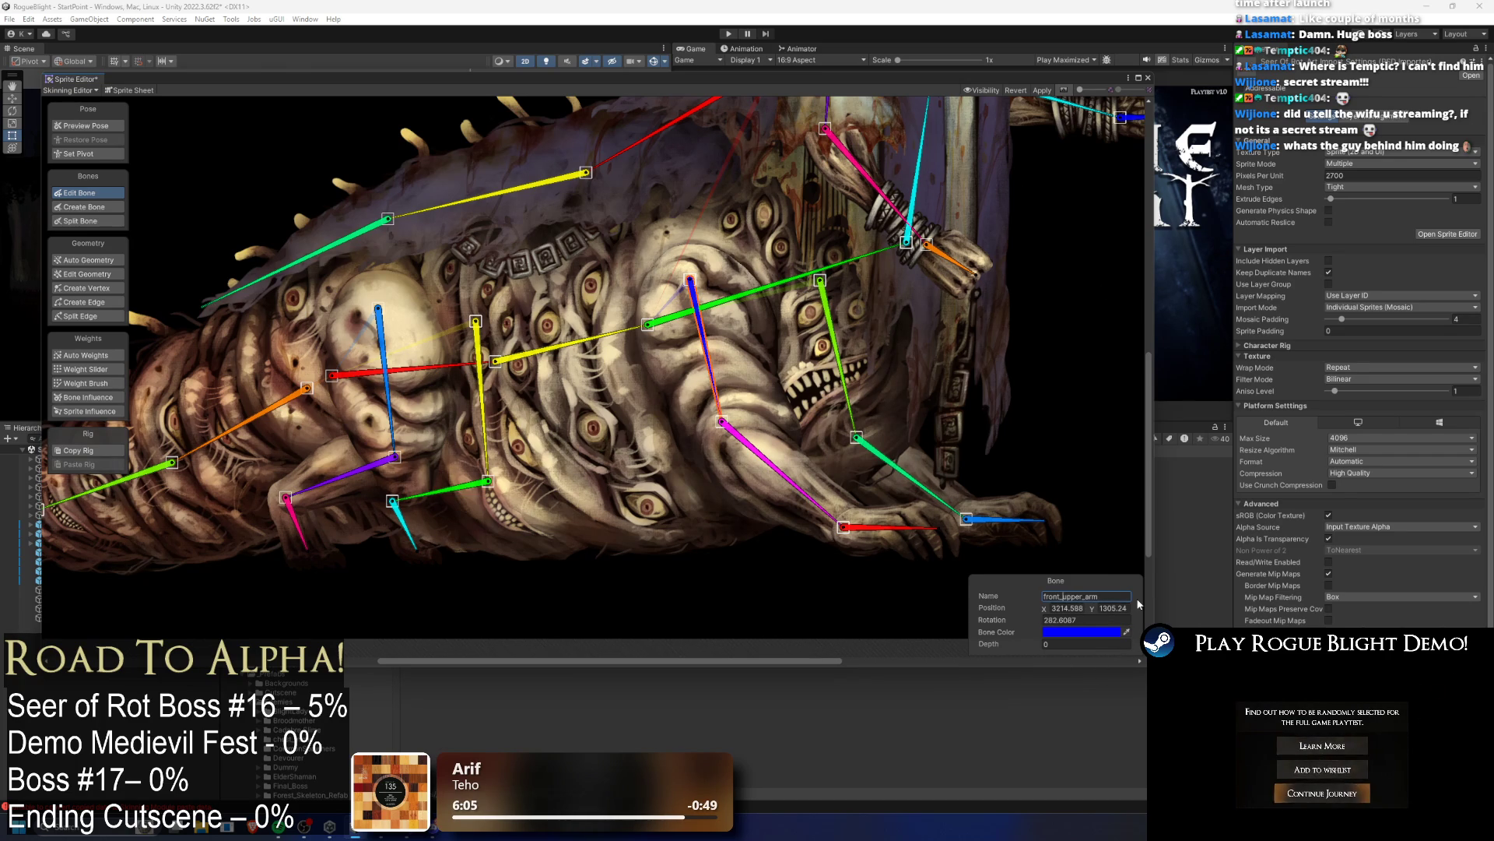
pyautogui.write('ight_')
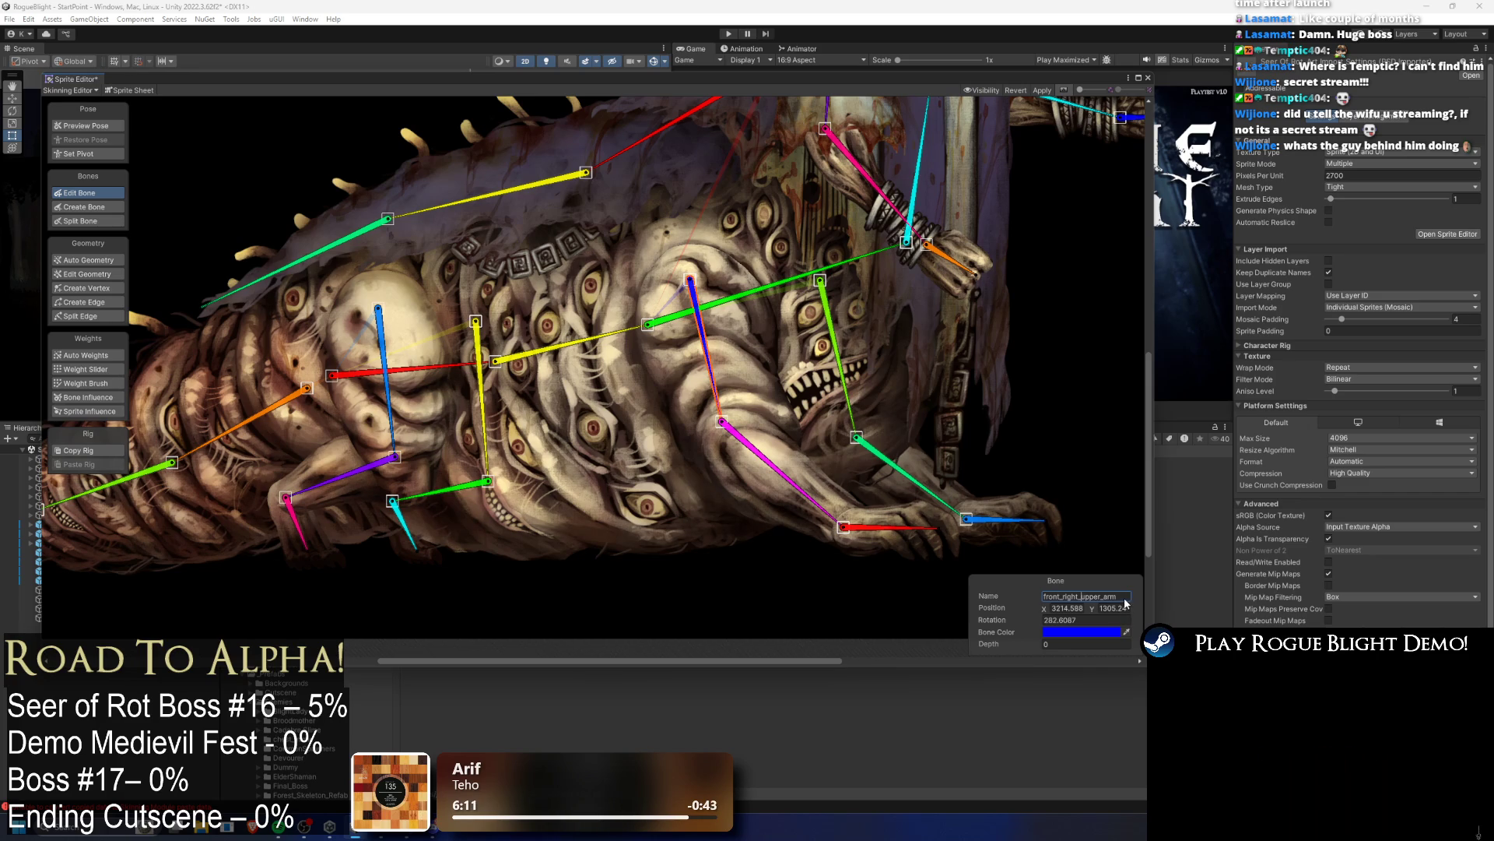
pyautogui.write('_bone')
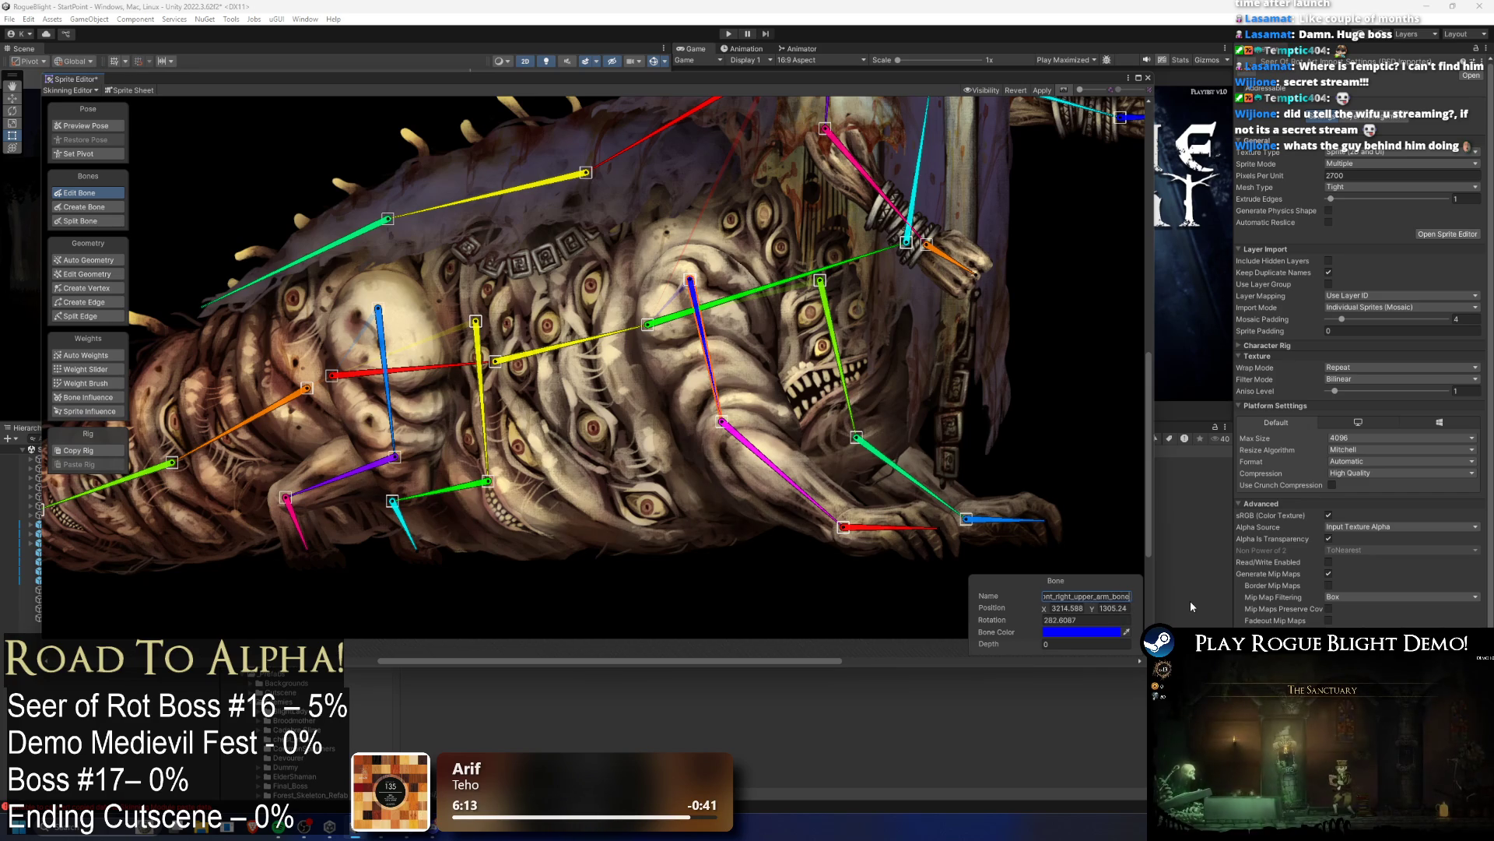
pyautogui.press('Return')
pyautogui.click(839, 362)
pyautogui.click(1079, 596)
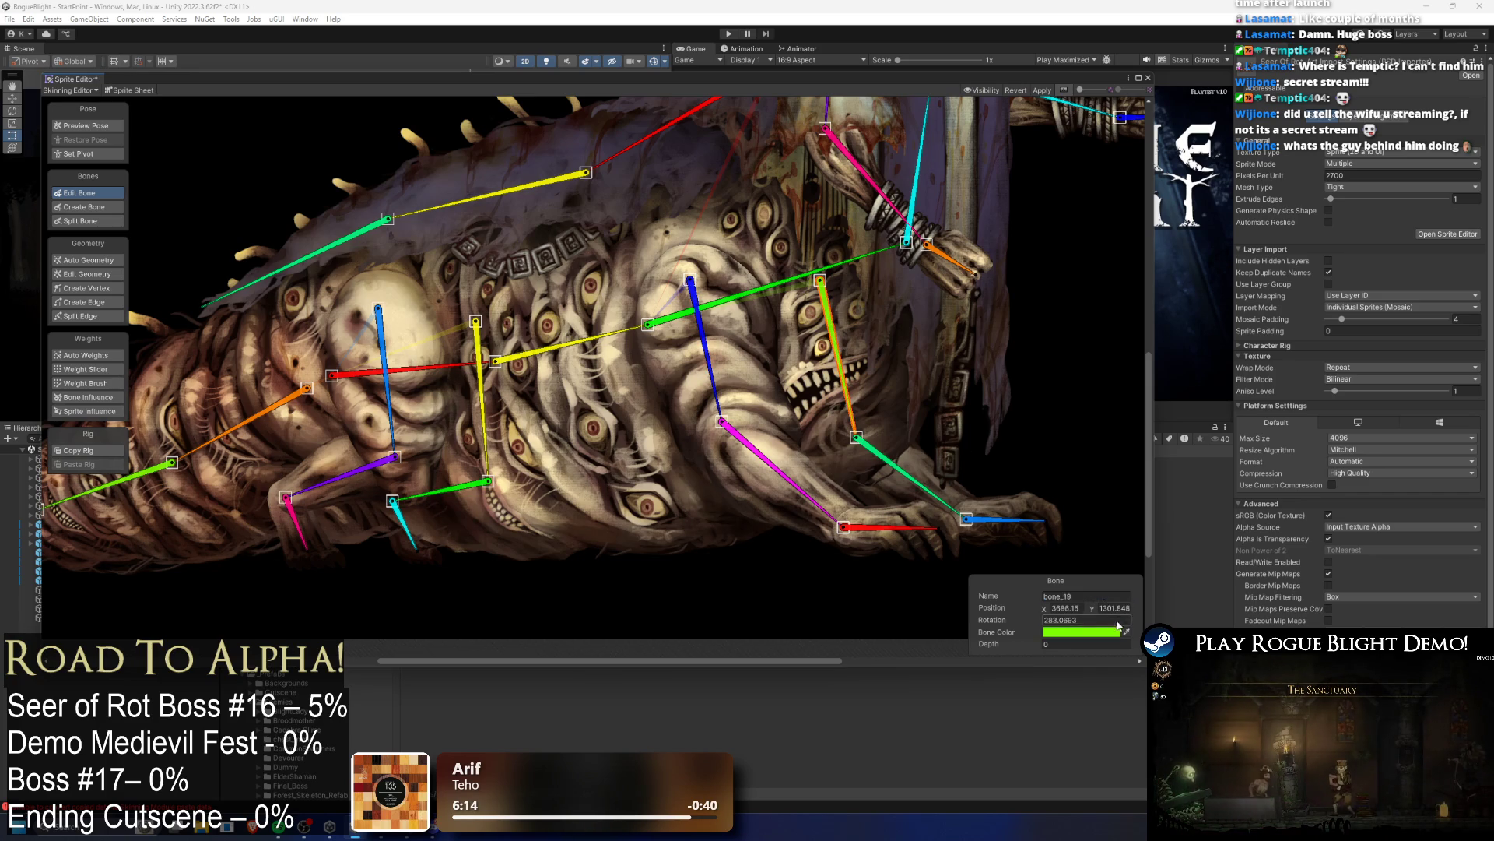
pyautogui.doubleClick(1083, 597)
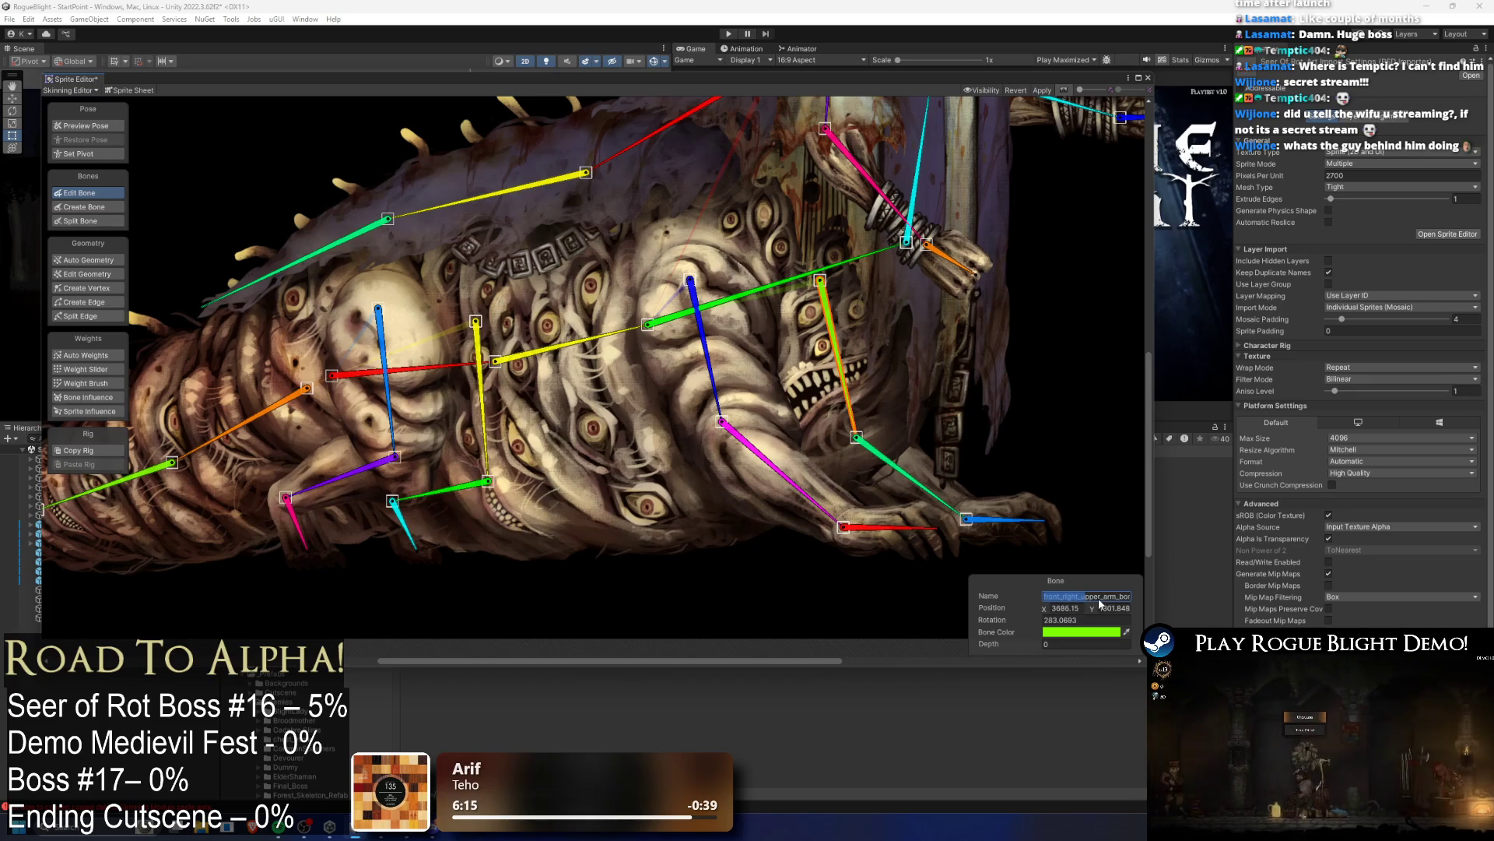
pyautogui.doubleClick(1055, 596)
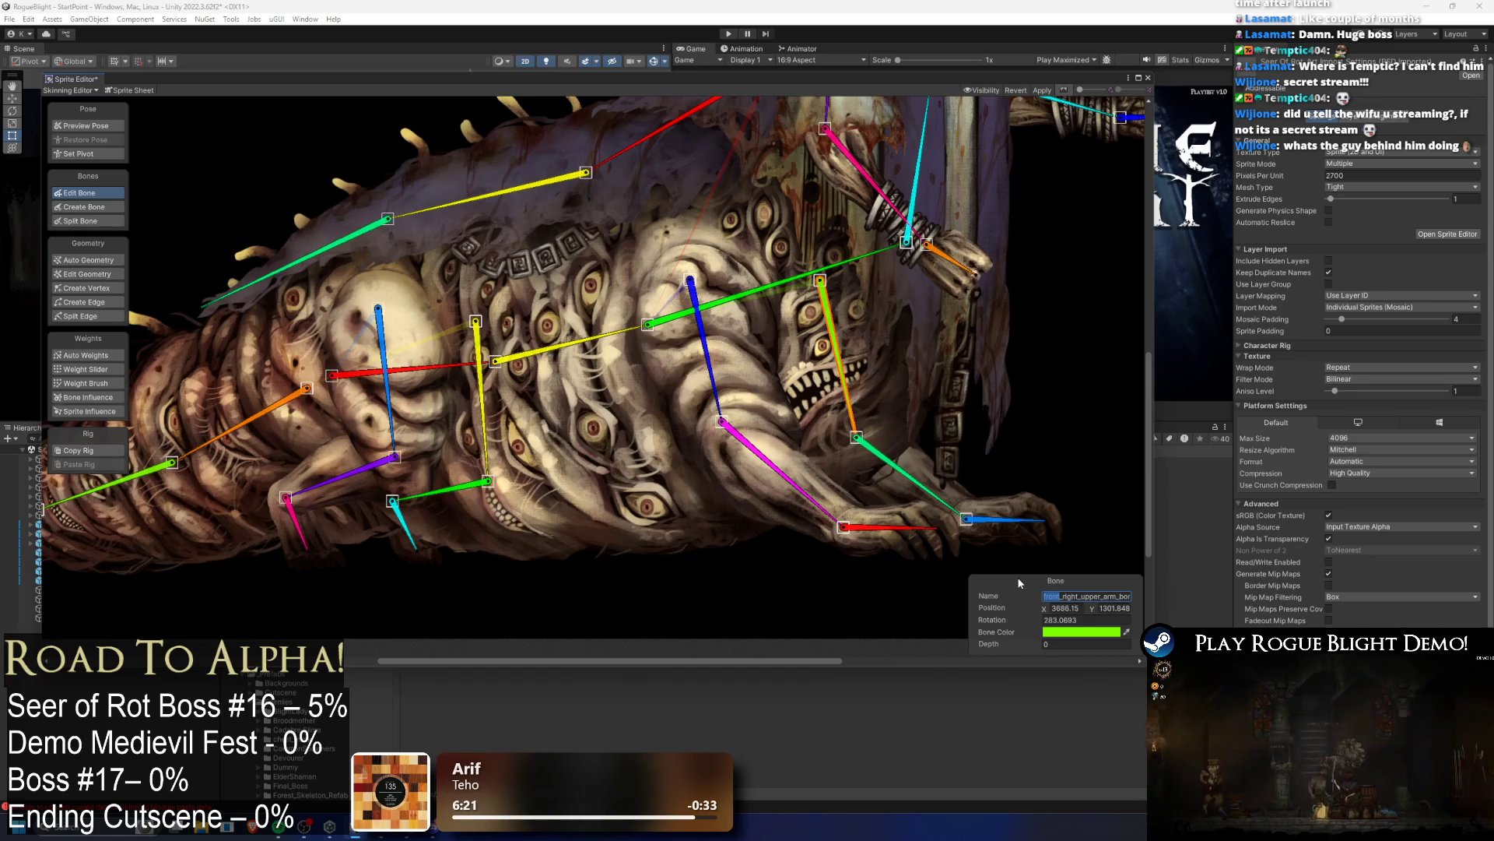
pyautogui.press('Right')
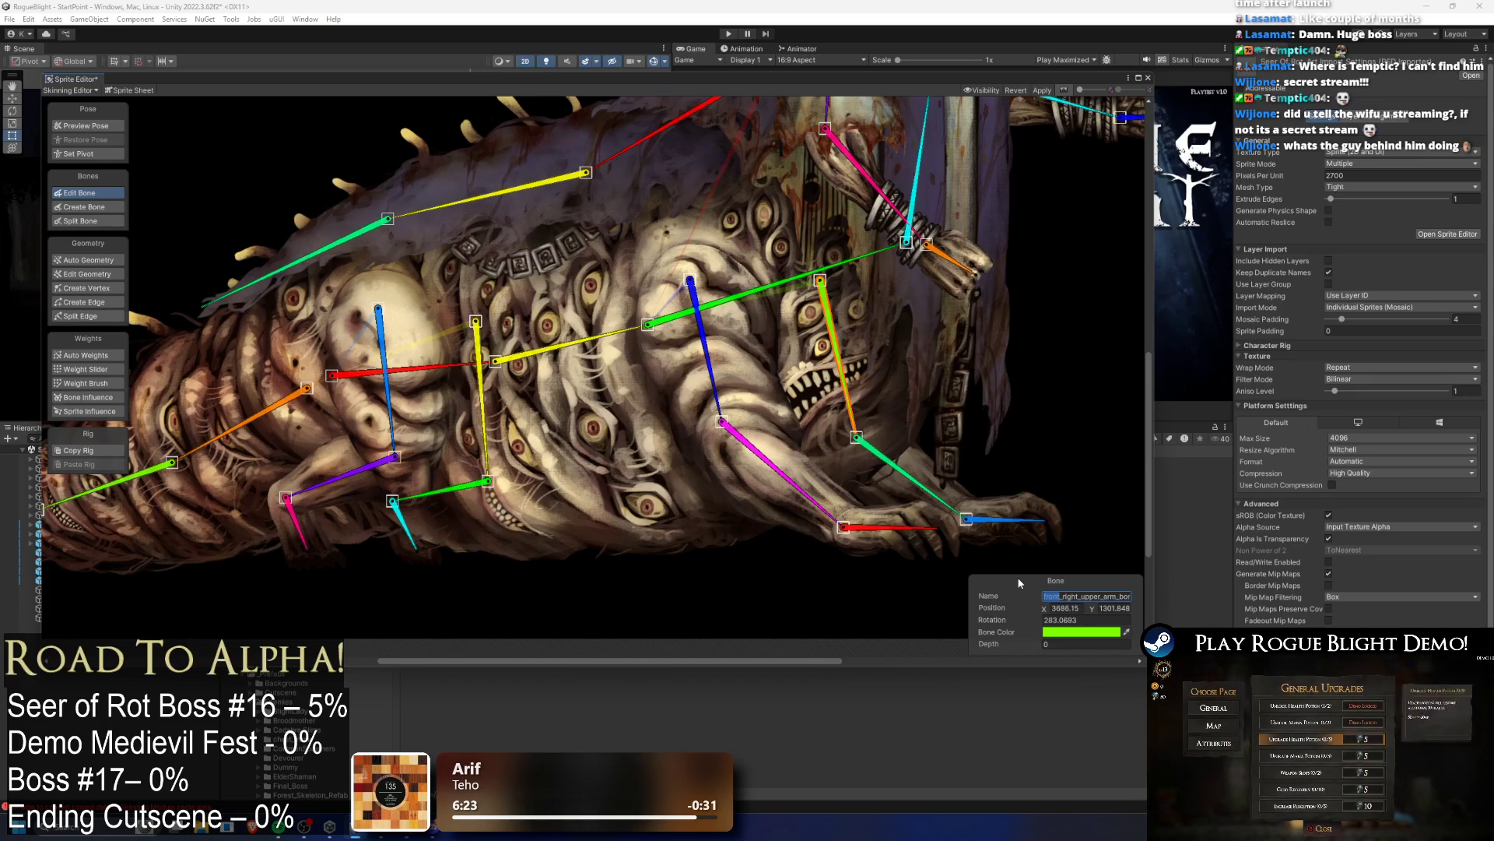
pyautogui.press('Right')
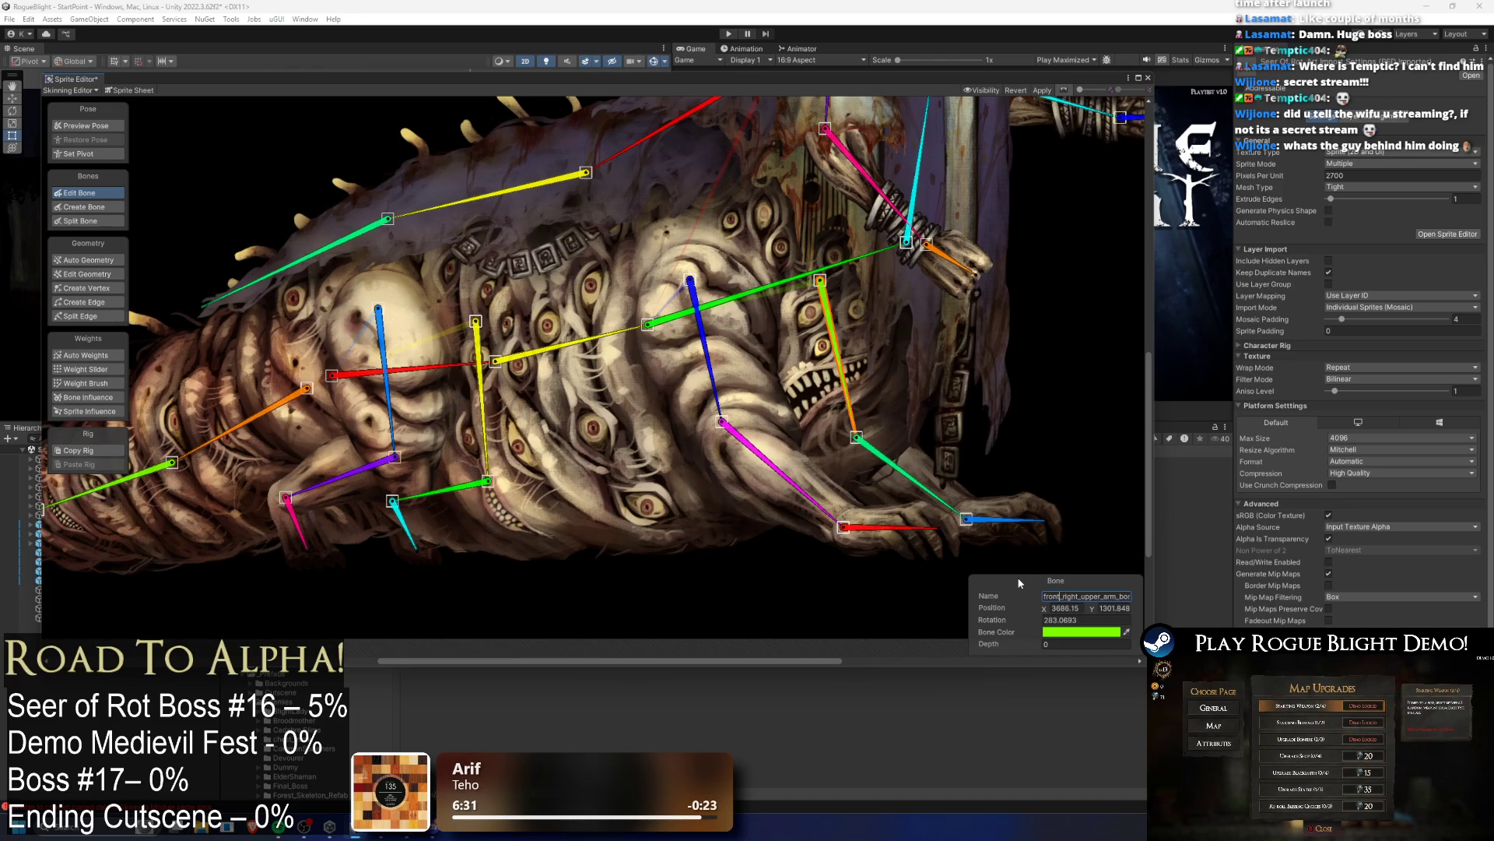
pyautogui.write('In')
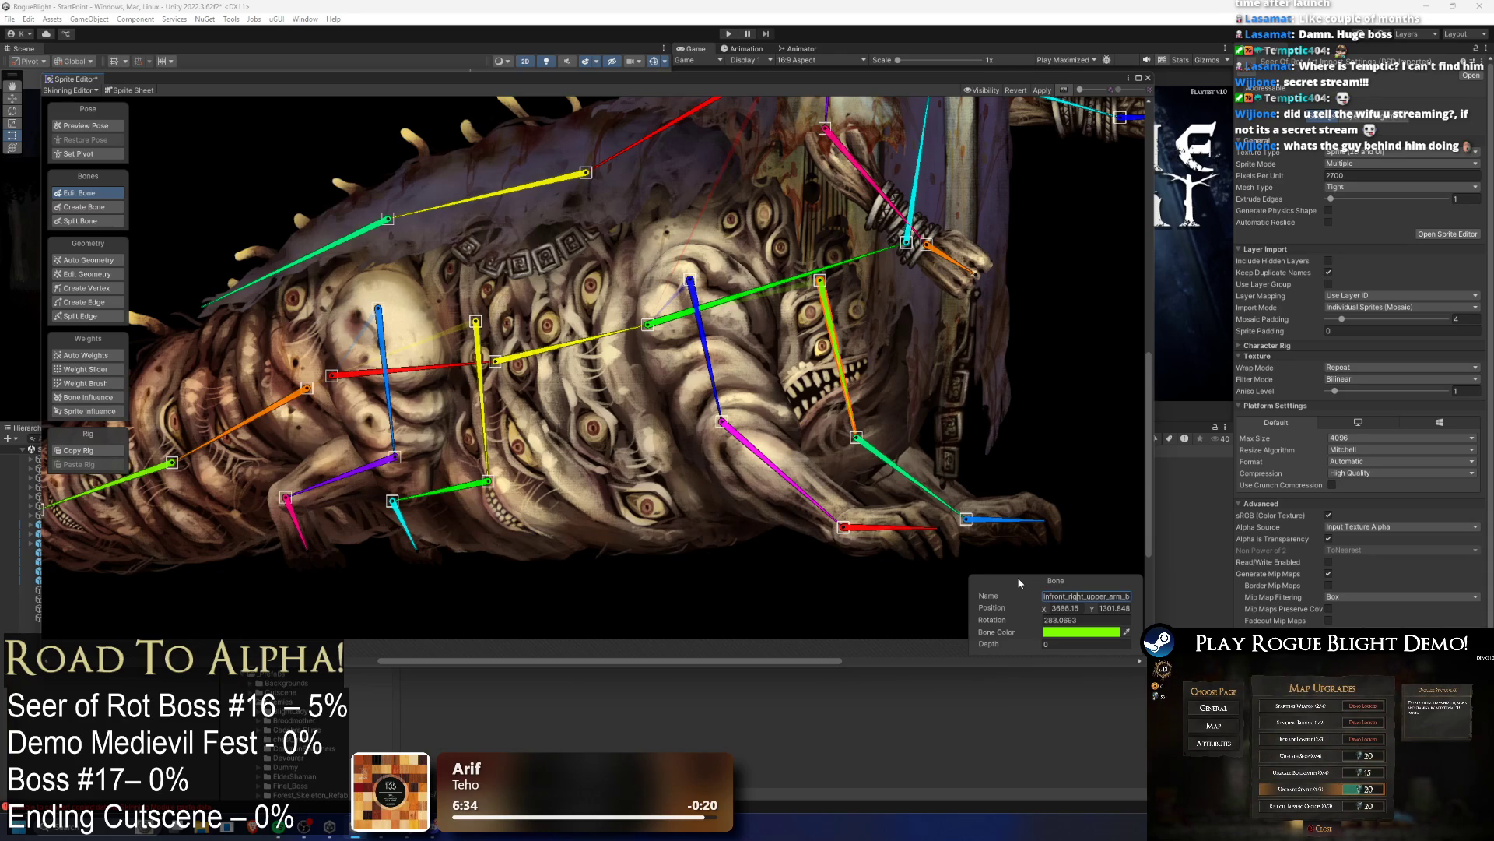
pyautogui.press('Delete')
pyautogui.press('Delete')
pyautogui.press('Delete')
pyautogui.write('left_')
# Step: Prefix the blue front right upper arm bone's name with 'in'
pyautogui.click(706, 350)
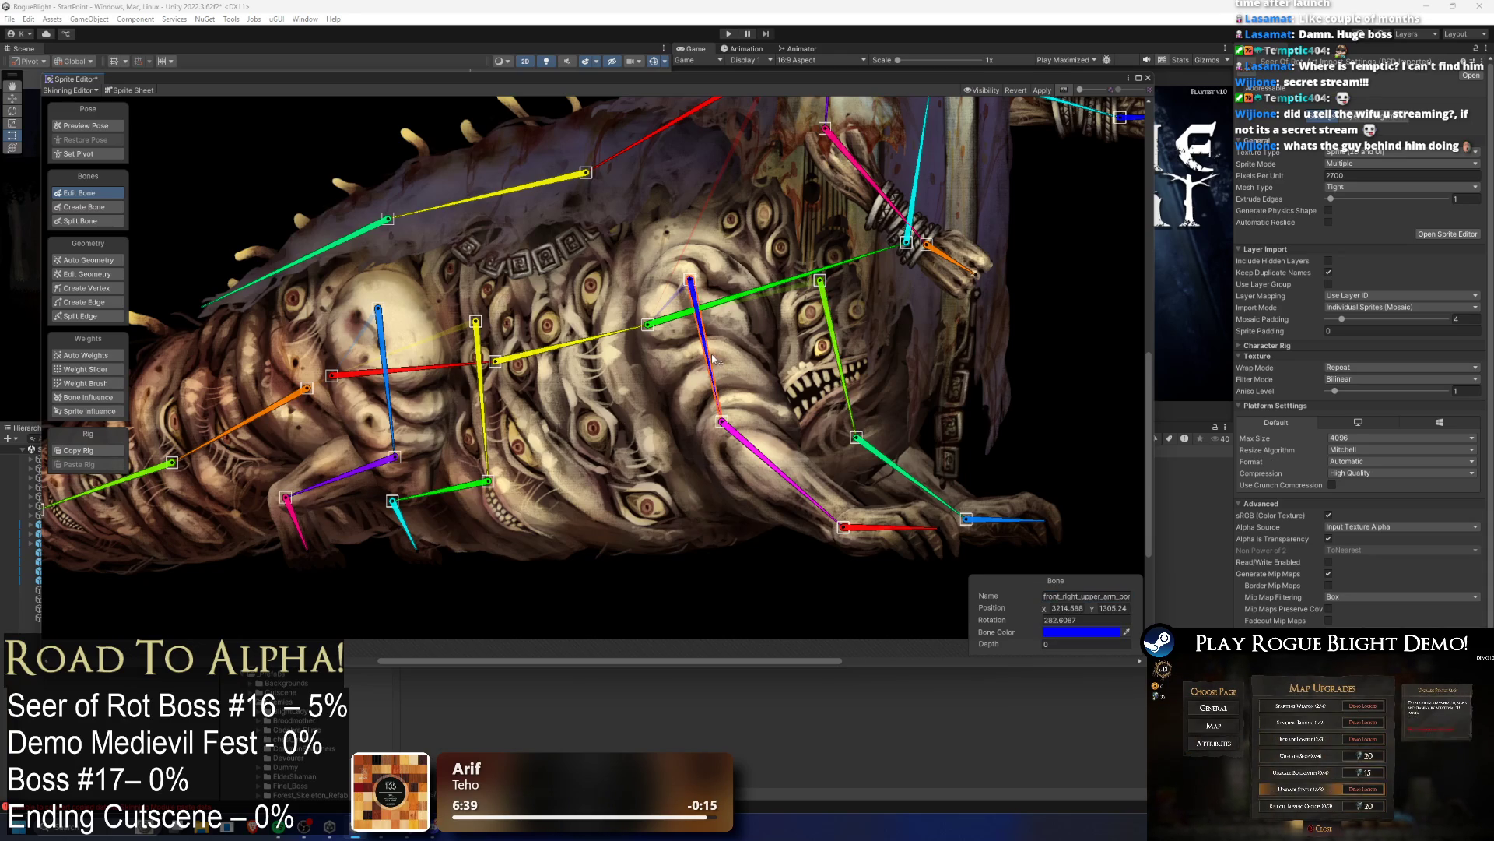
pyautogui.click(1071, 596)
pyautogui.press('Home')
pyautogui.write('in')
# Step: Rename the magenta forearm infront_right_bottom_arm_bone and begin the green forearm's left name
pyautogui.click(781, 469)
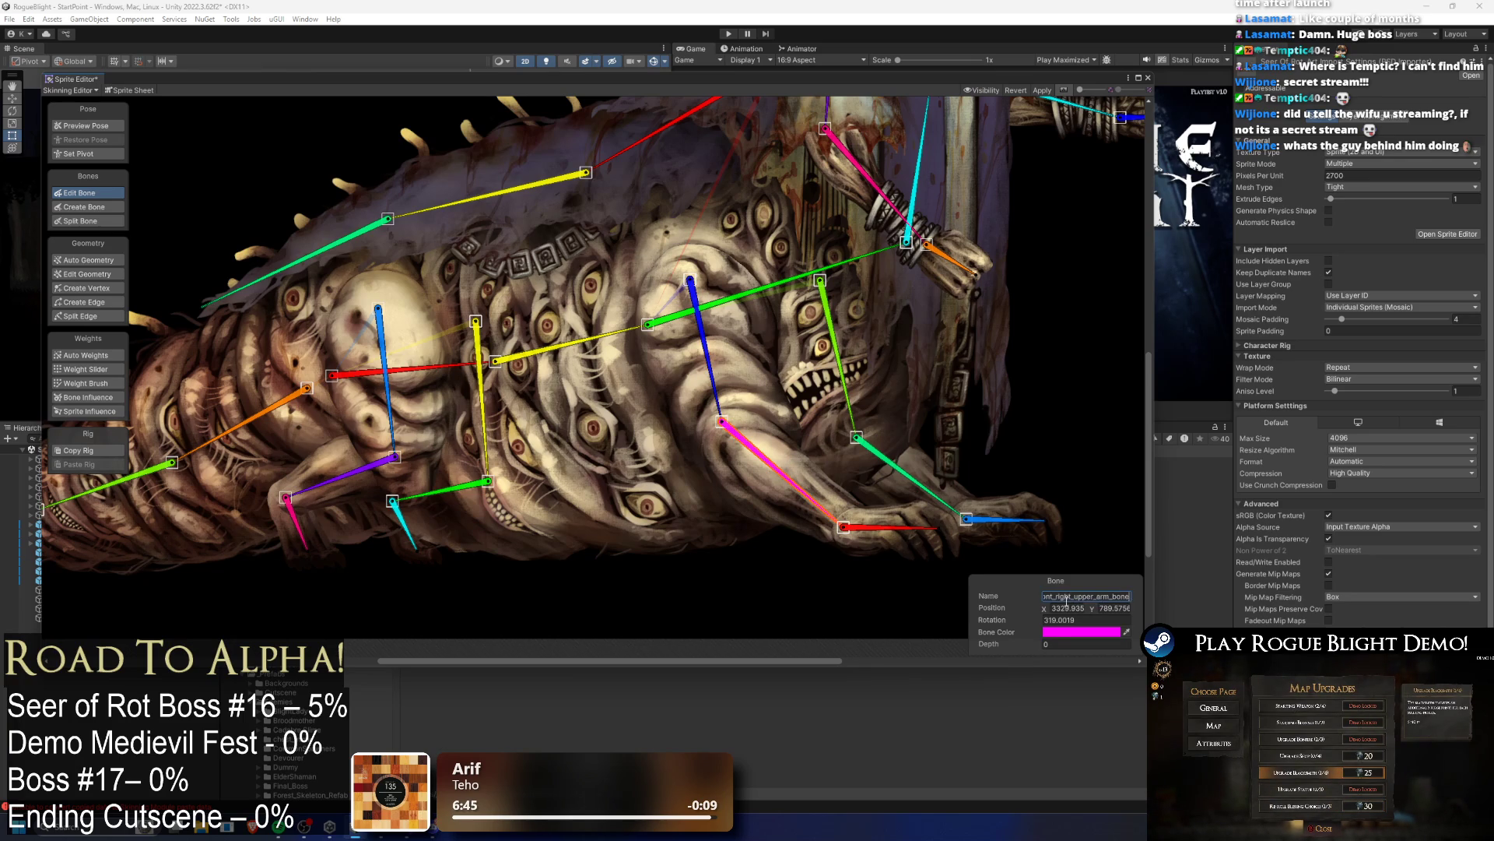
pyautogui.press('Home')
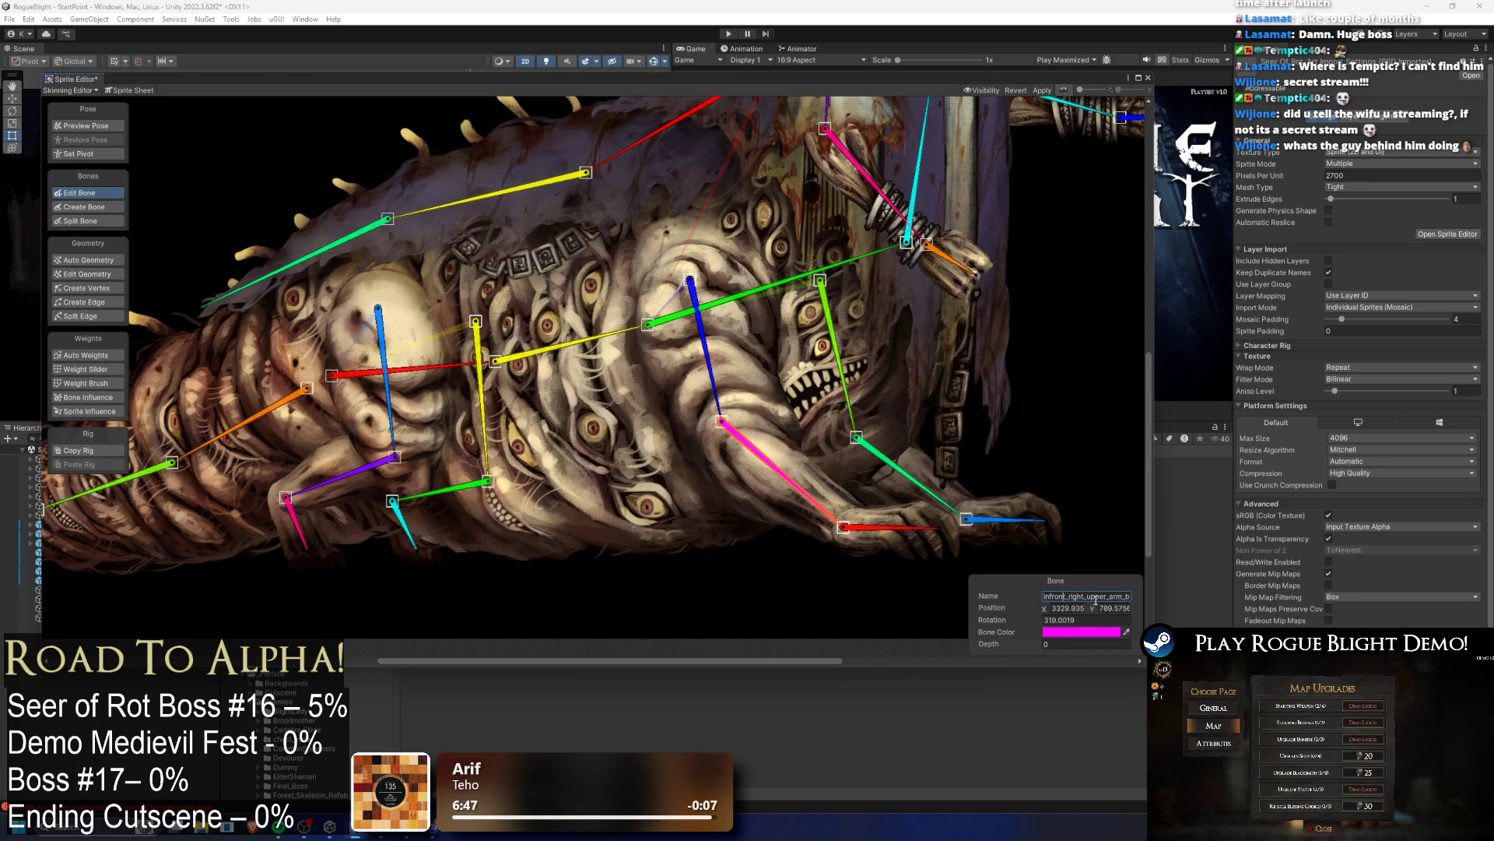
pyautogui.click(1105, 598)
pyautogui.press('BackSpace')
pyautogui.press('BackSpace')
pyautogui.press('BackSpace')
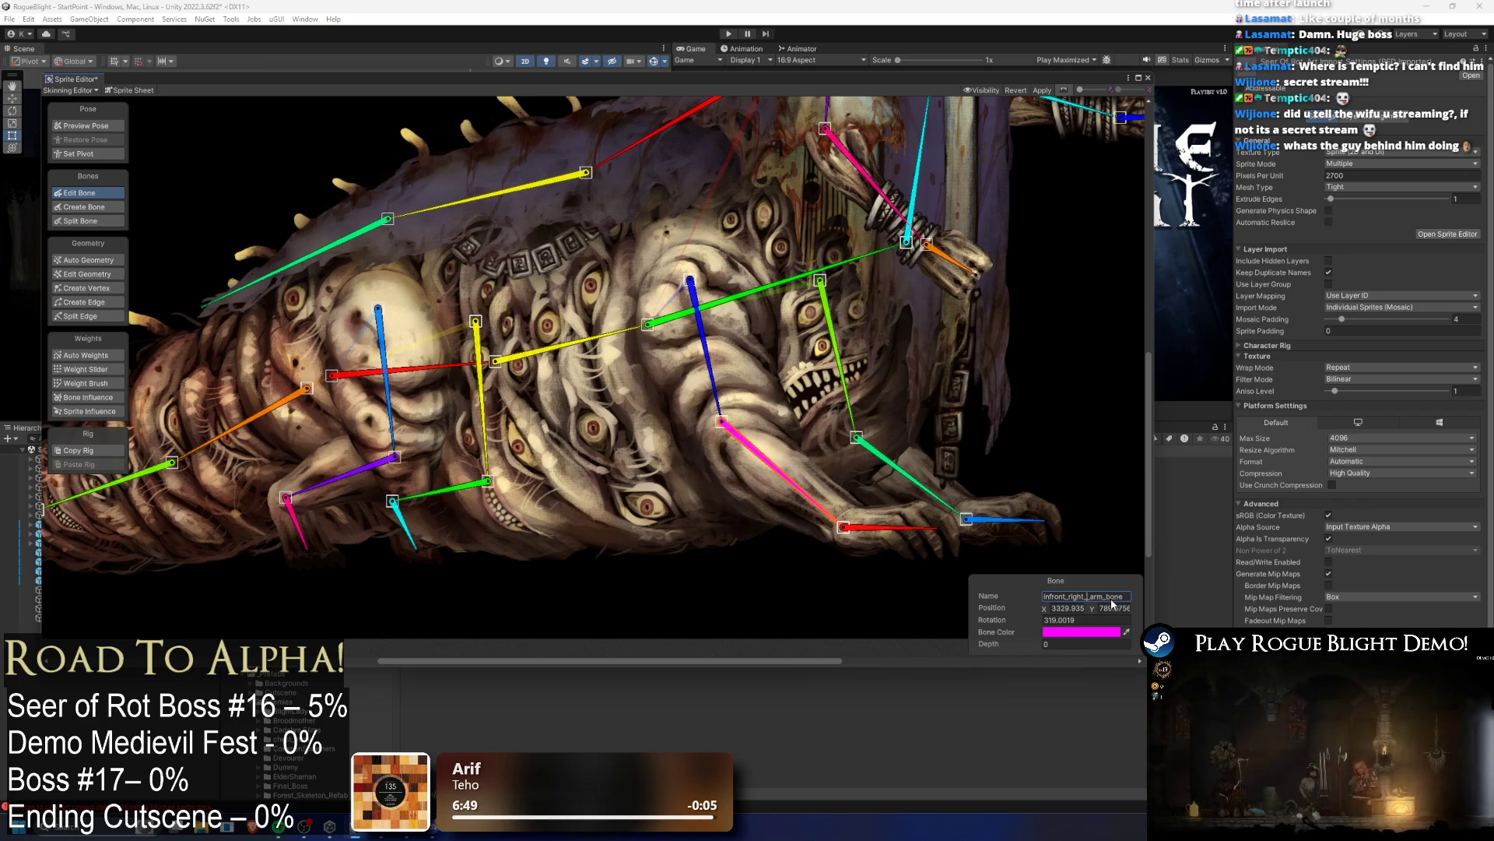
pyautogui.write('bottom_')
pyautogui.press('Return')
pyautogui.click(903, 472)
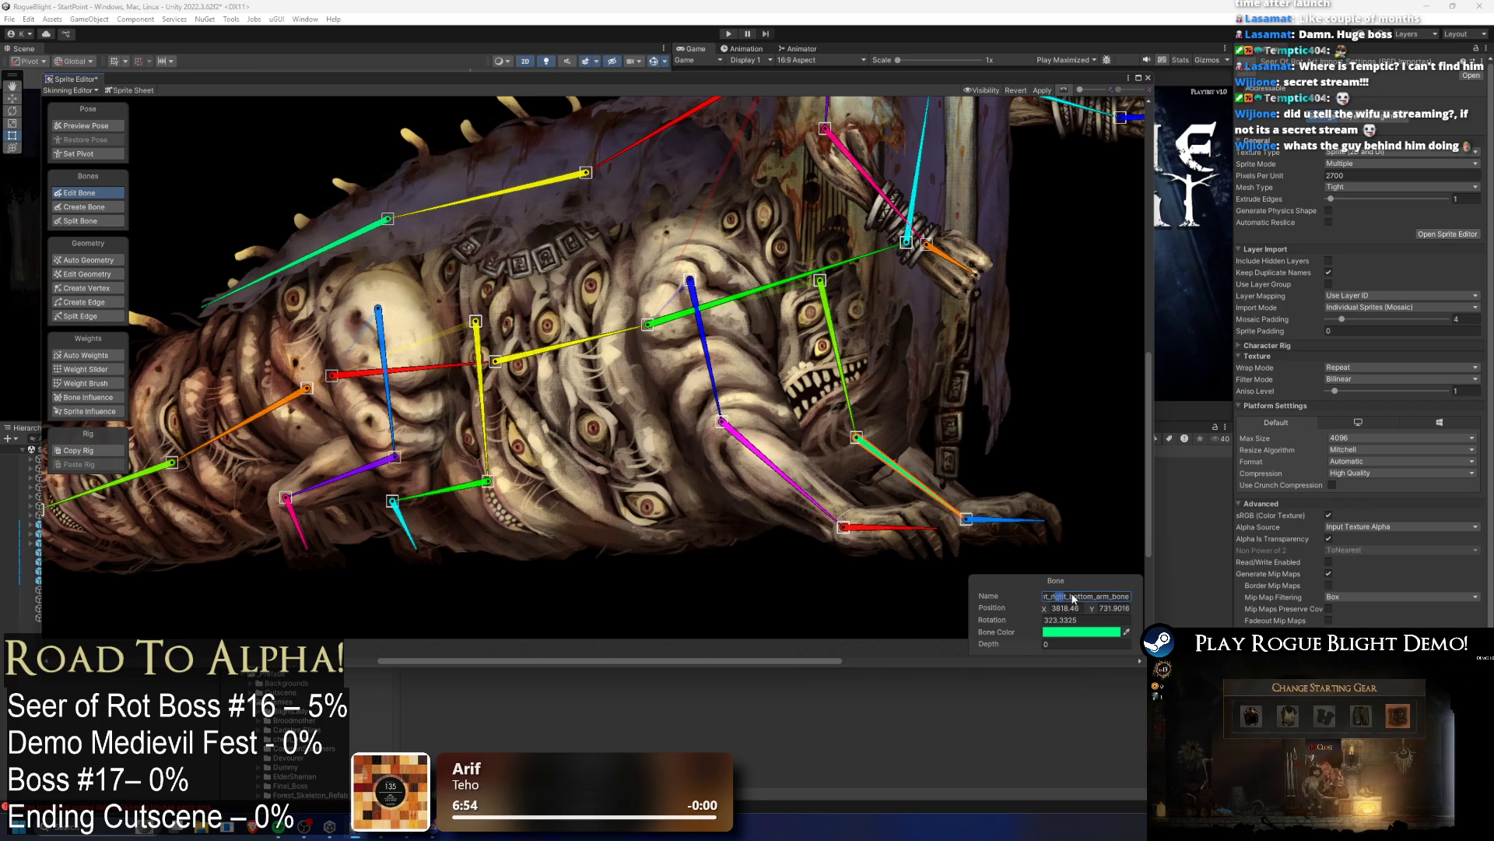
pyautogui.write('left')
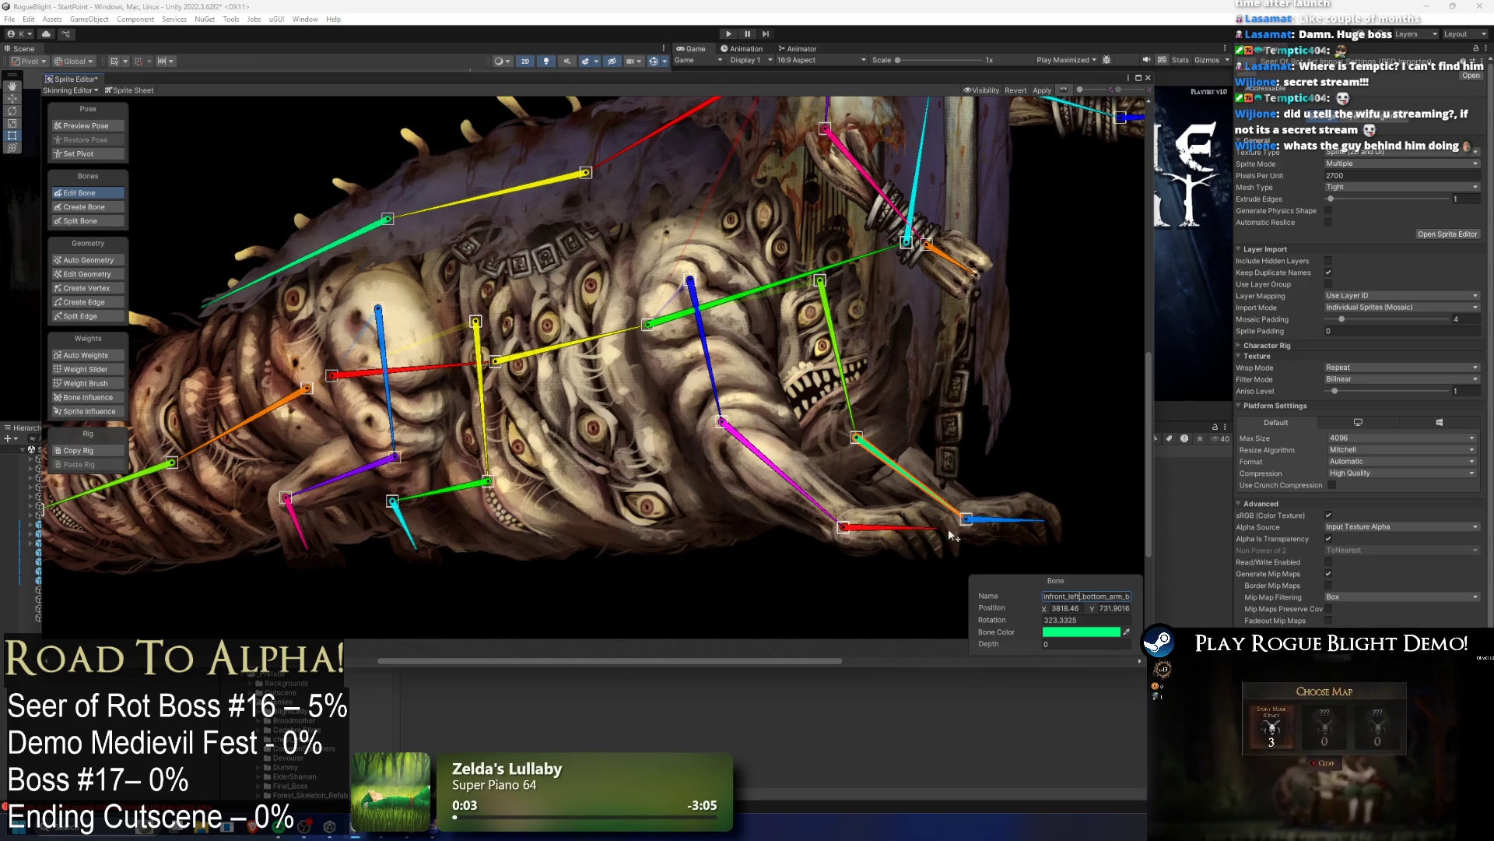
# Step: Rename the red hand bone (bone_18) infront_right_hand_bone
pyautogui.click(769, 477)
pyautogui.click(1108, 596)
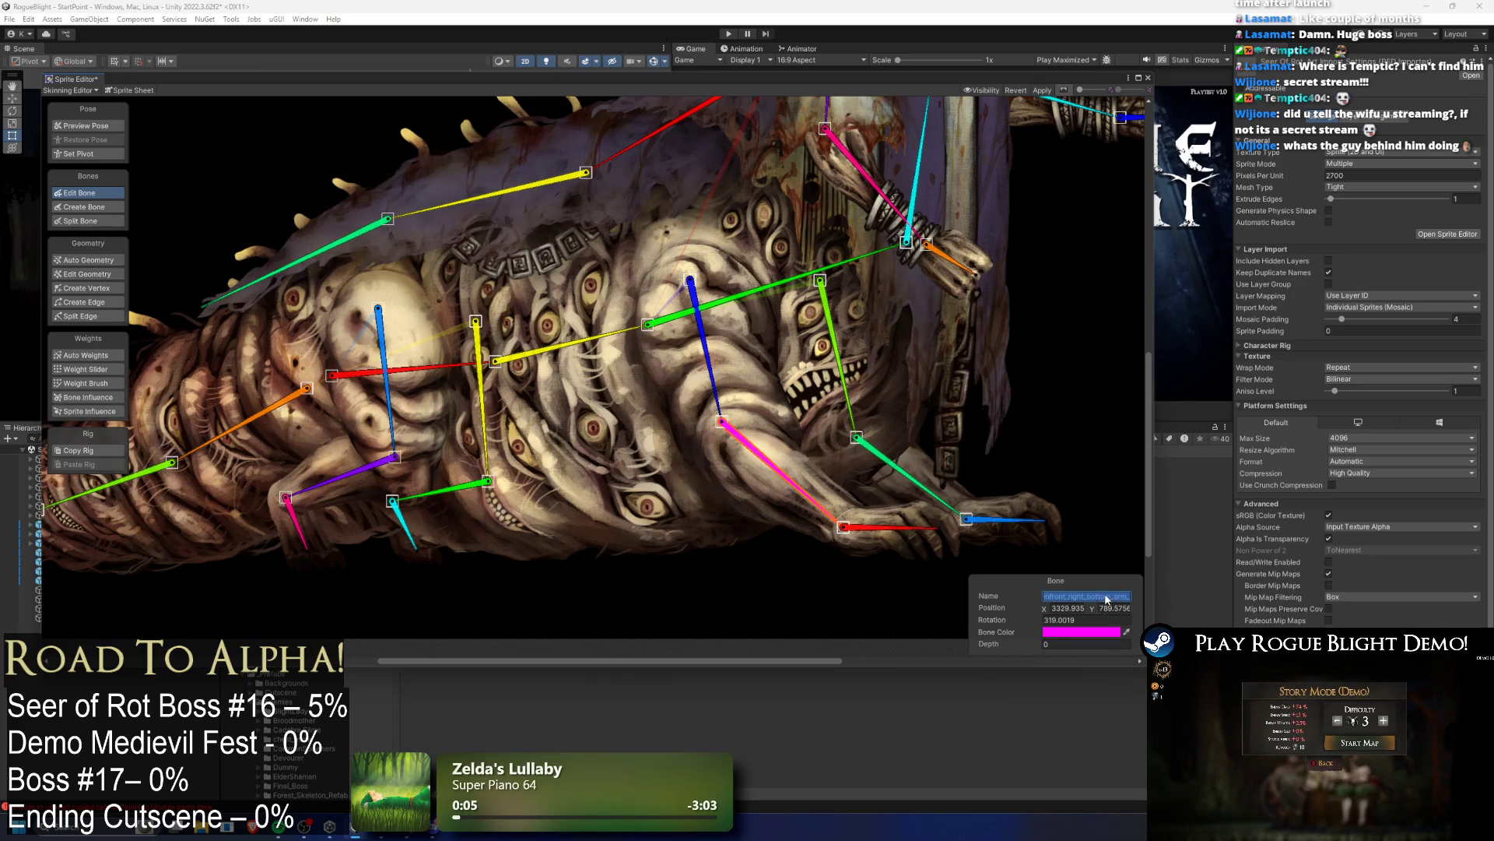
pyautogui.click(887, 527)
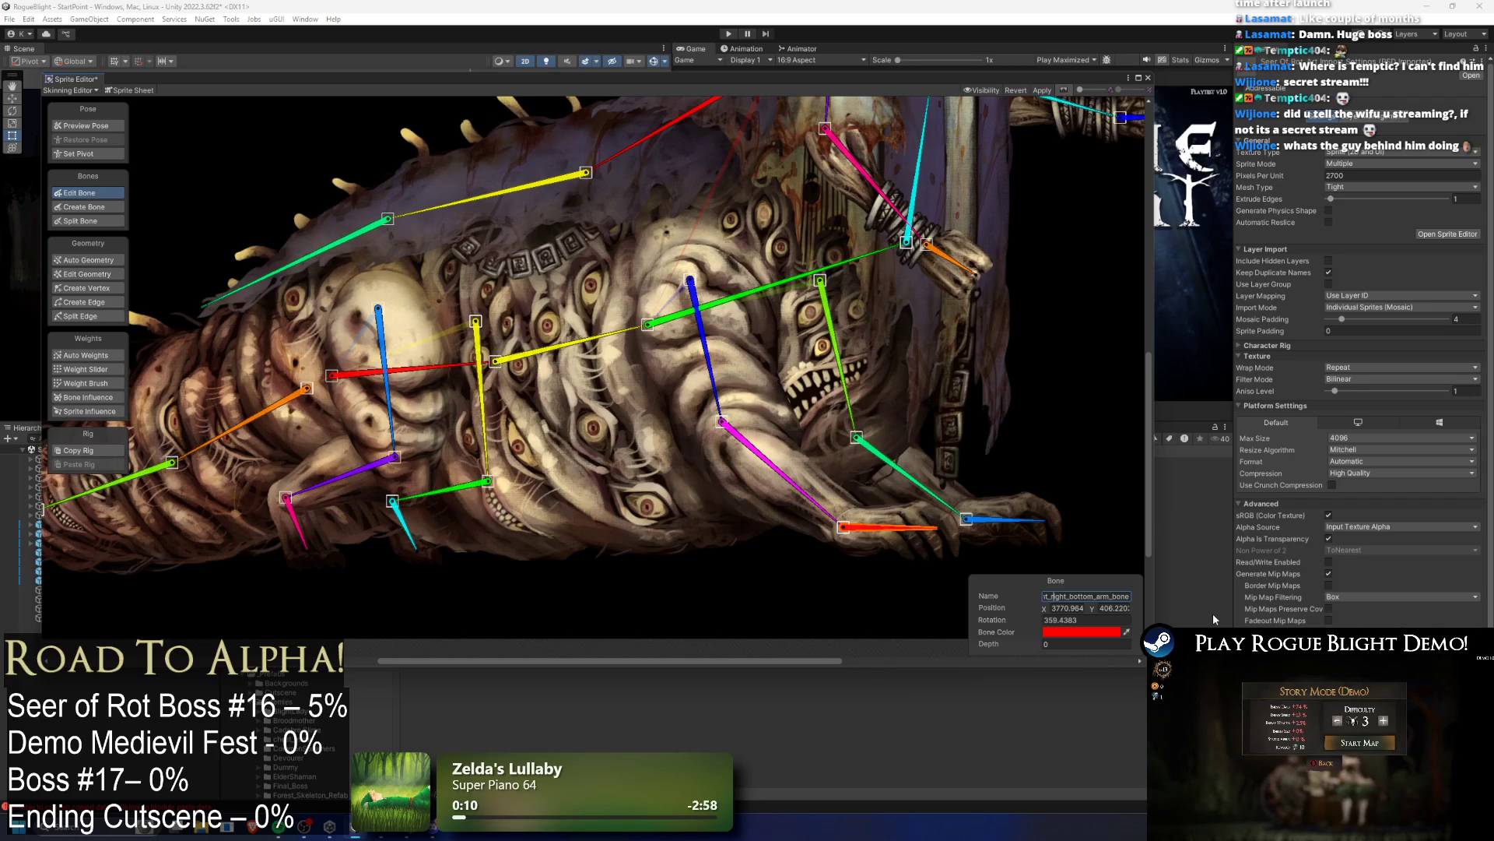
pyautogui.press('Home')
pyautogui.press('Right')
pyautogui.press('Right')
pyautogui.press('Right')
pyautogui.press('Delete')
pyautogui.press('Delete')
pyautogui.press('Delete')
pyautogui.press('Delete')
pyautogui.press('Delete')
pyautogui.press('Delete')
pyautogui.write('hsn')
pyautogui.press('BackSpace')
pyautogui.press('BackSpace')
pyautogui.write('and_')
pyautogui.press('Return')
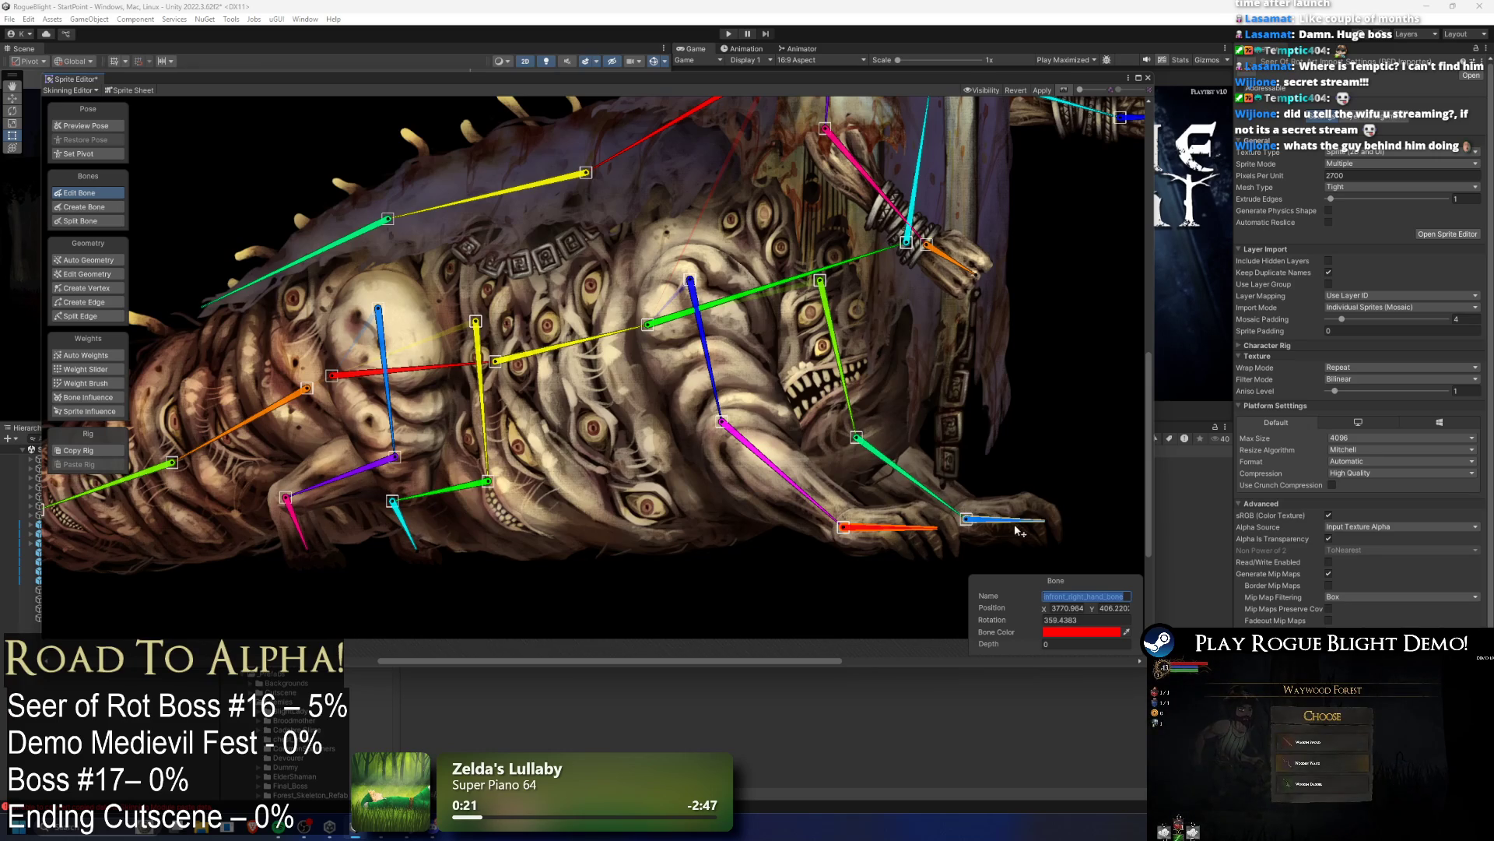
# Step: Rename the blue hand bone infront_left_hand_bone
pyautogui.click(919, 475)
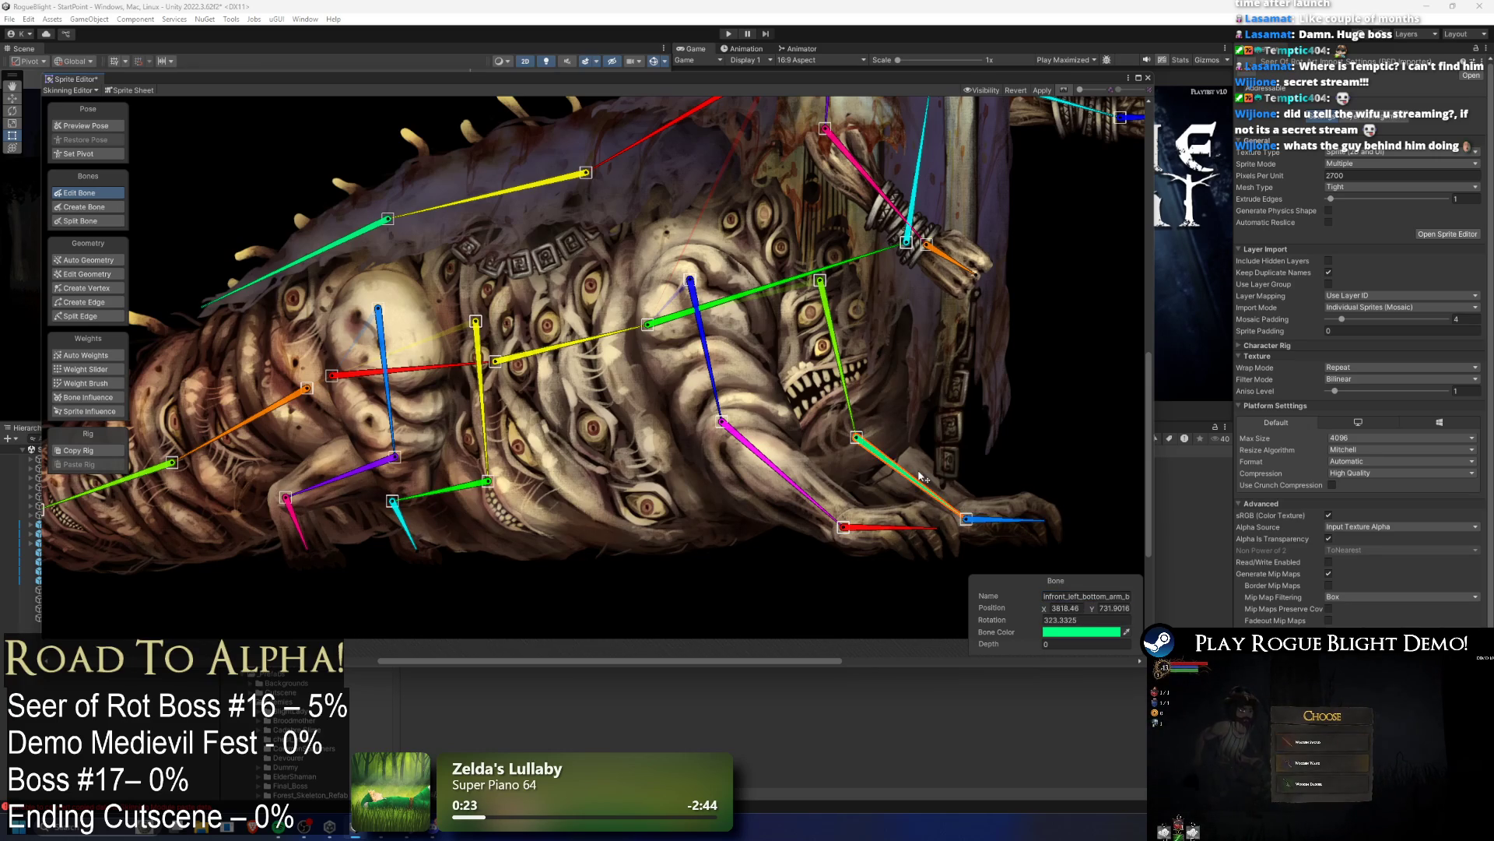
pyautogui.click(998, 522)
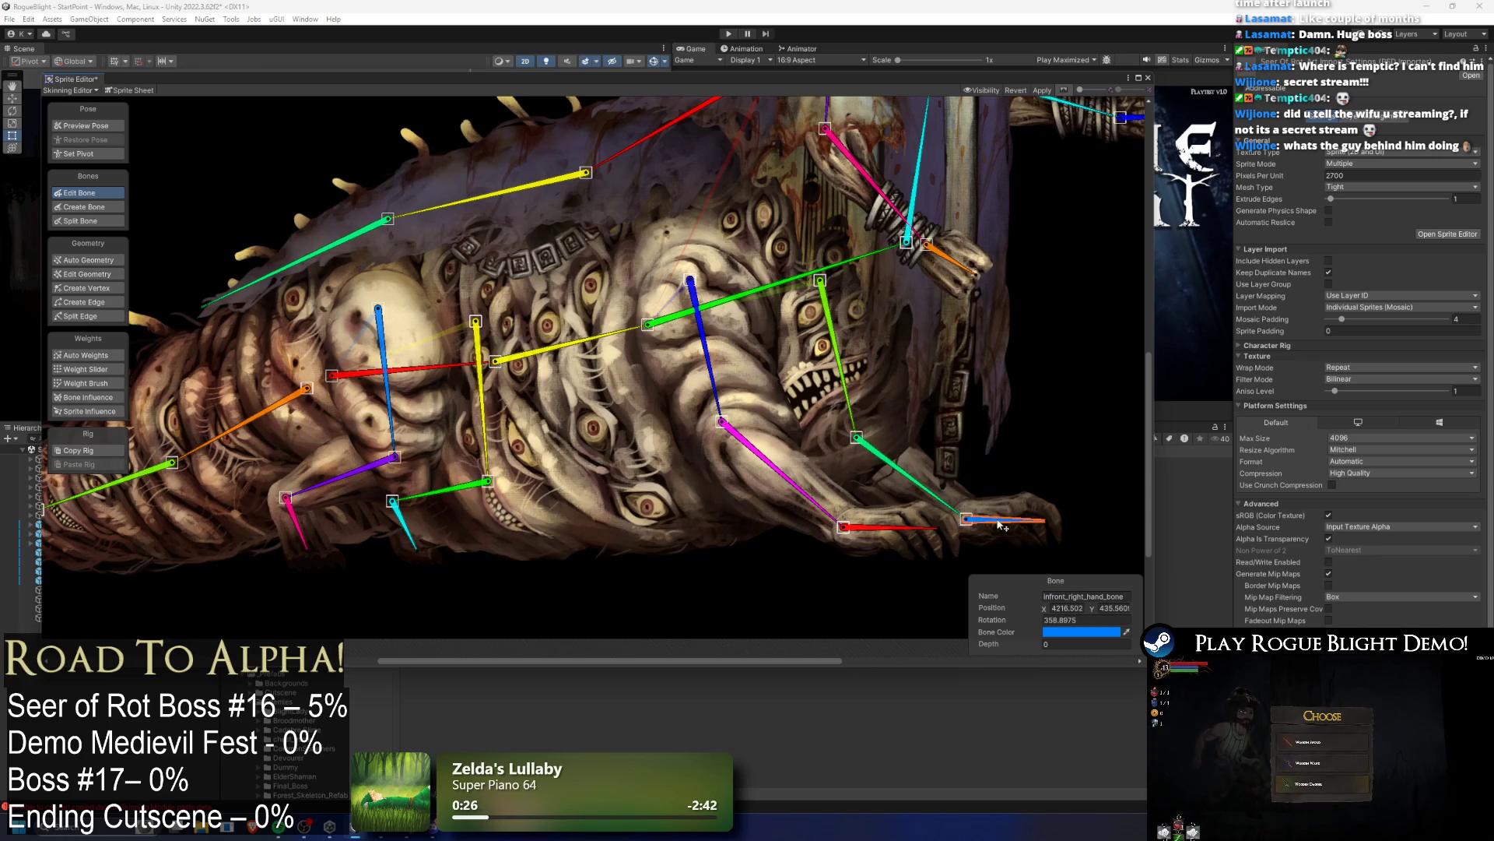
pyautogui.click(1087, 599)
pyautogui.press('BackSpace')
pyautogui.press('BackSpace')
pyautogui.press('BackSpace')
pyautogui.write('left')
pyautogui.press('BackSpace')
pyautogui.press('BackSpace')
pyautogui.press('BackSpace')
pyautogui.write('left')
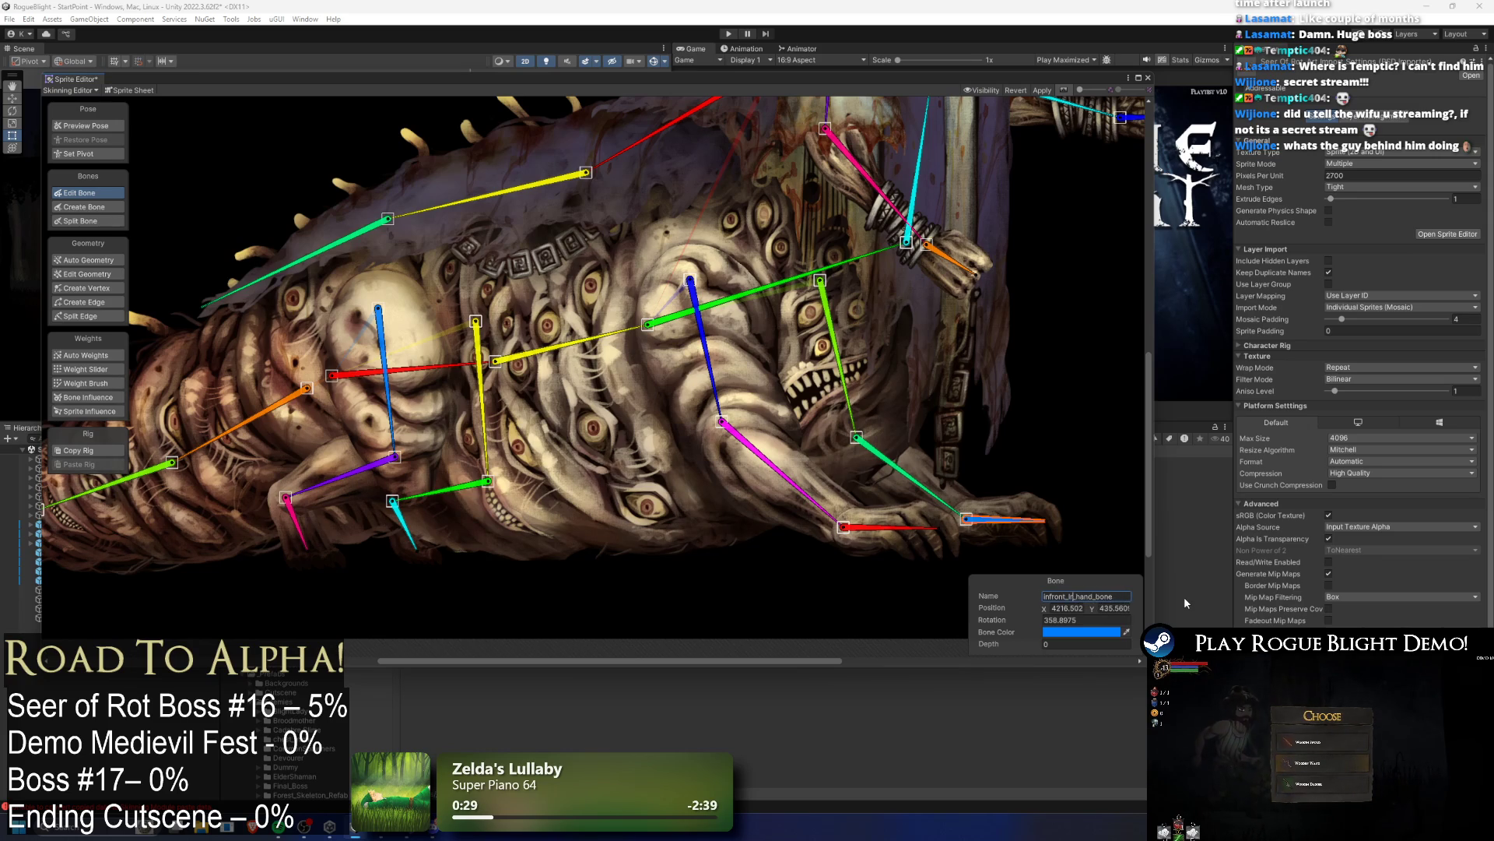
pyautogui.press('Return')
# Step: Give the pink (bone_12) and cyan back hand bones 'inback' hand names
pyautogui.click(895, 528)
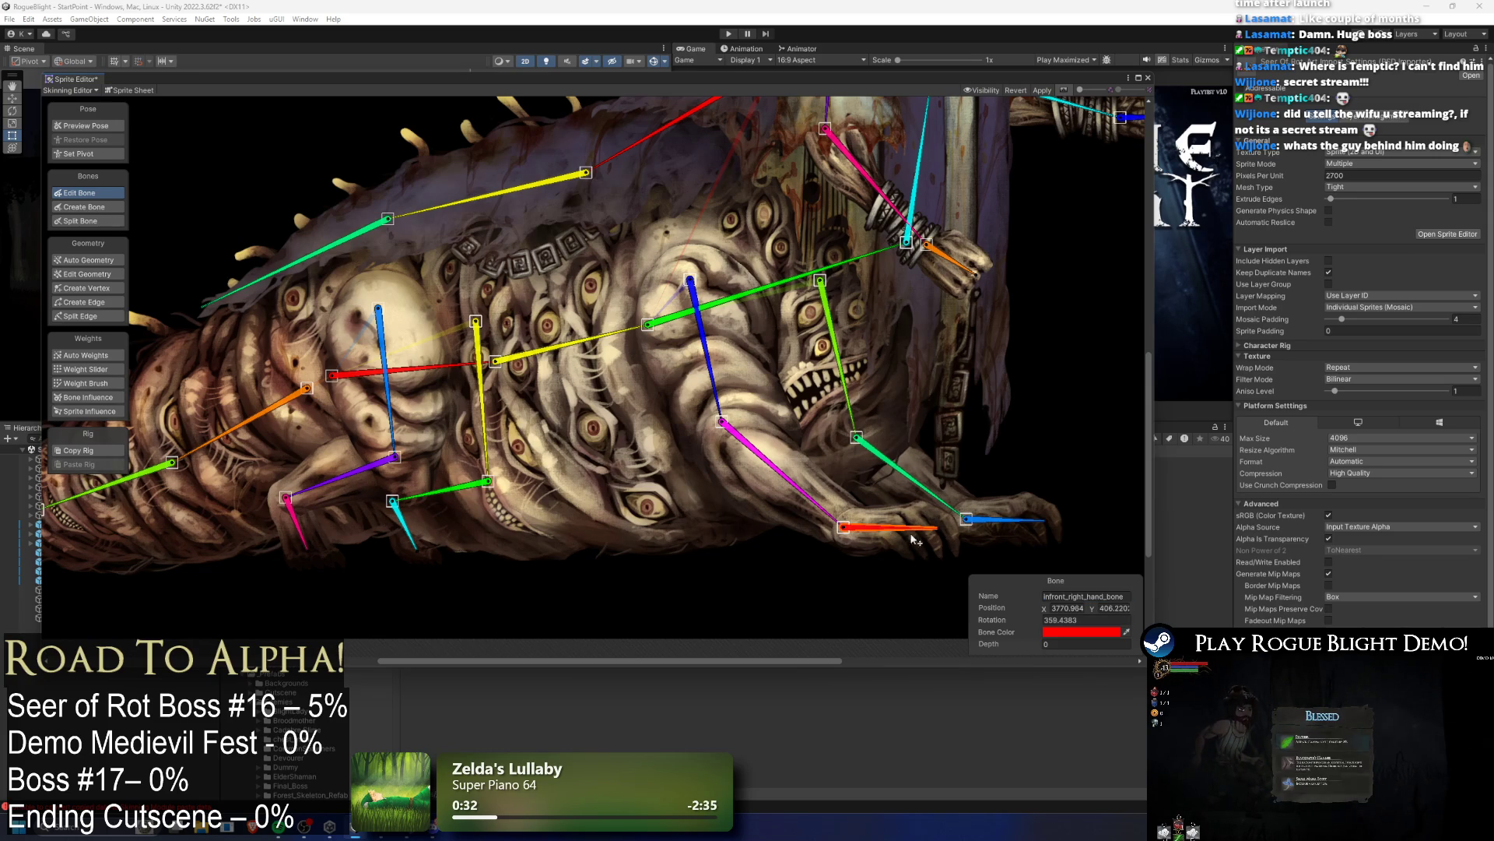
pyautogui.click(298, 526)
pyautogui.write('infront_right_hand_bone')
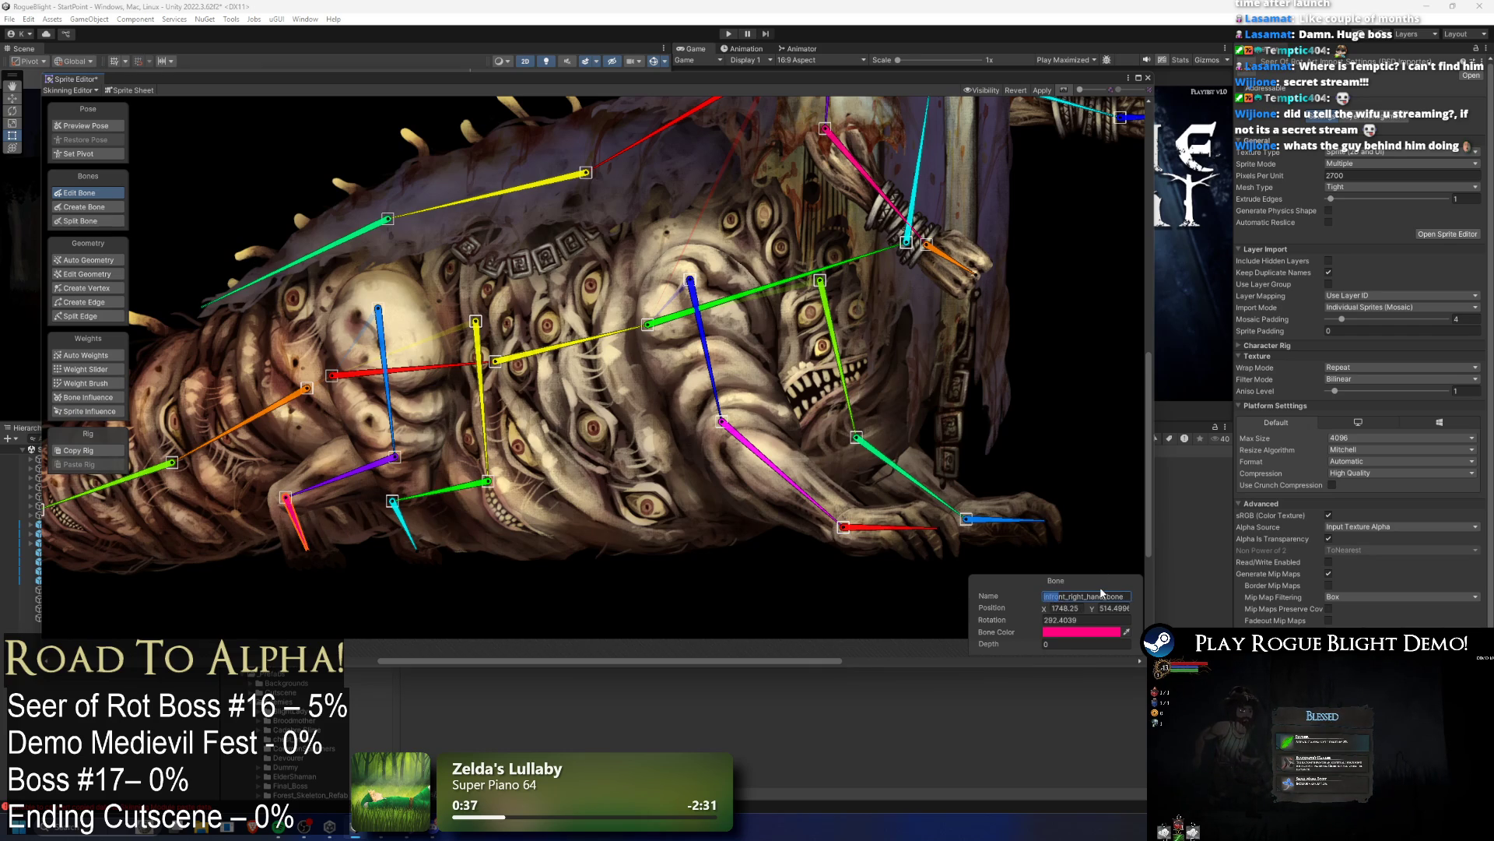
pyautogui.press('Home')
pyautogui.press('Right')
pyautogui.press('Right')
pyautogui.press('Delete')
pyautogui.press('Delete')
pyautogui.press('Delete')
pyautogui.write('back')
pyautogui.click(1012, 520)
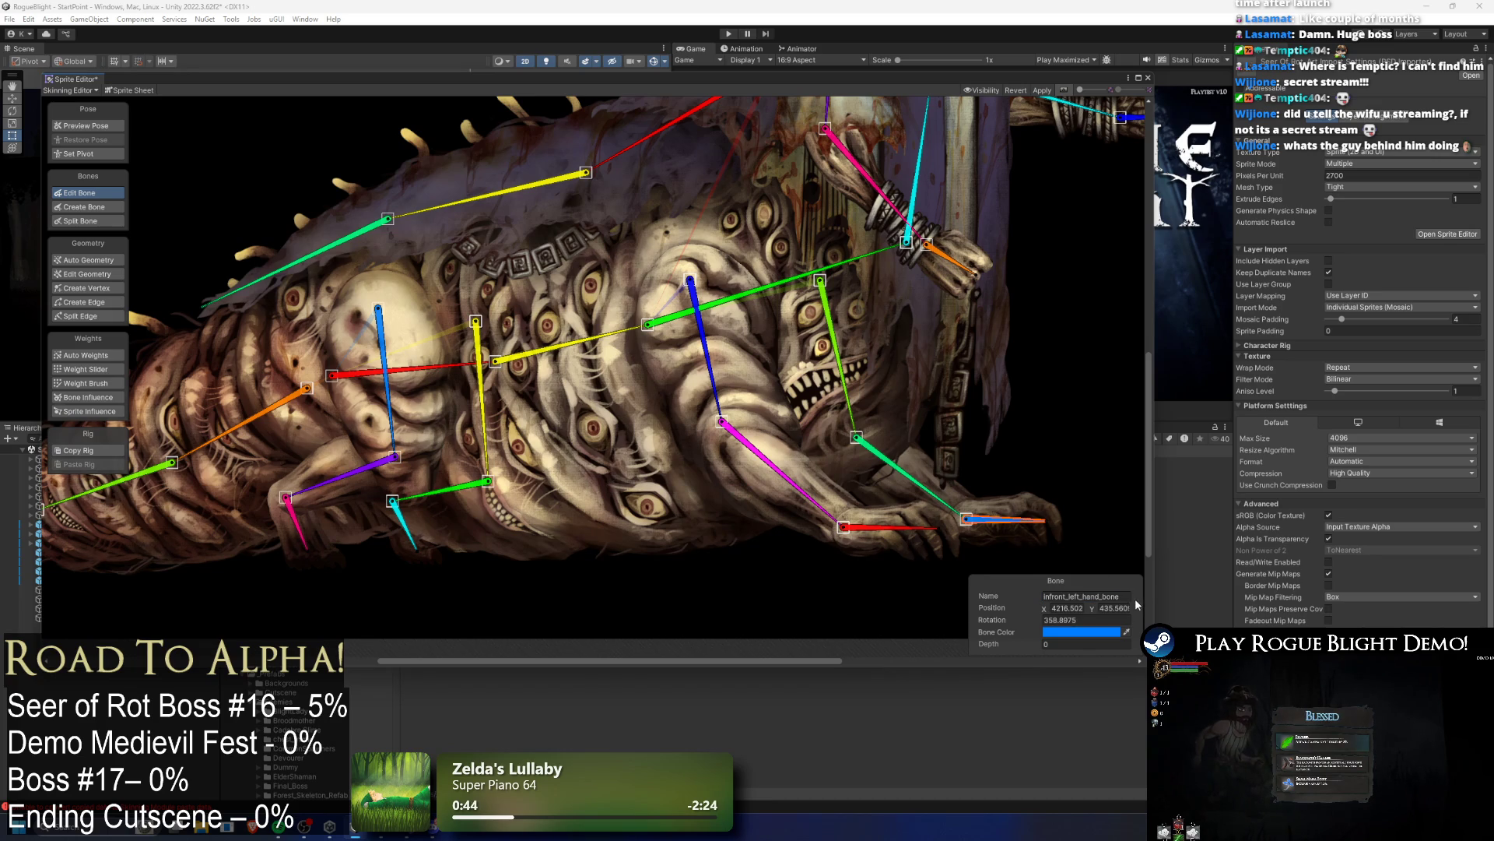
pyautogui.click(420, 548)
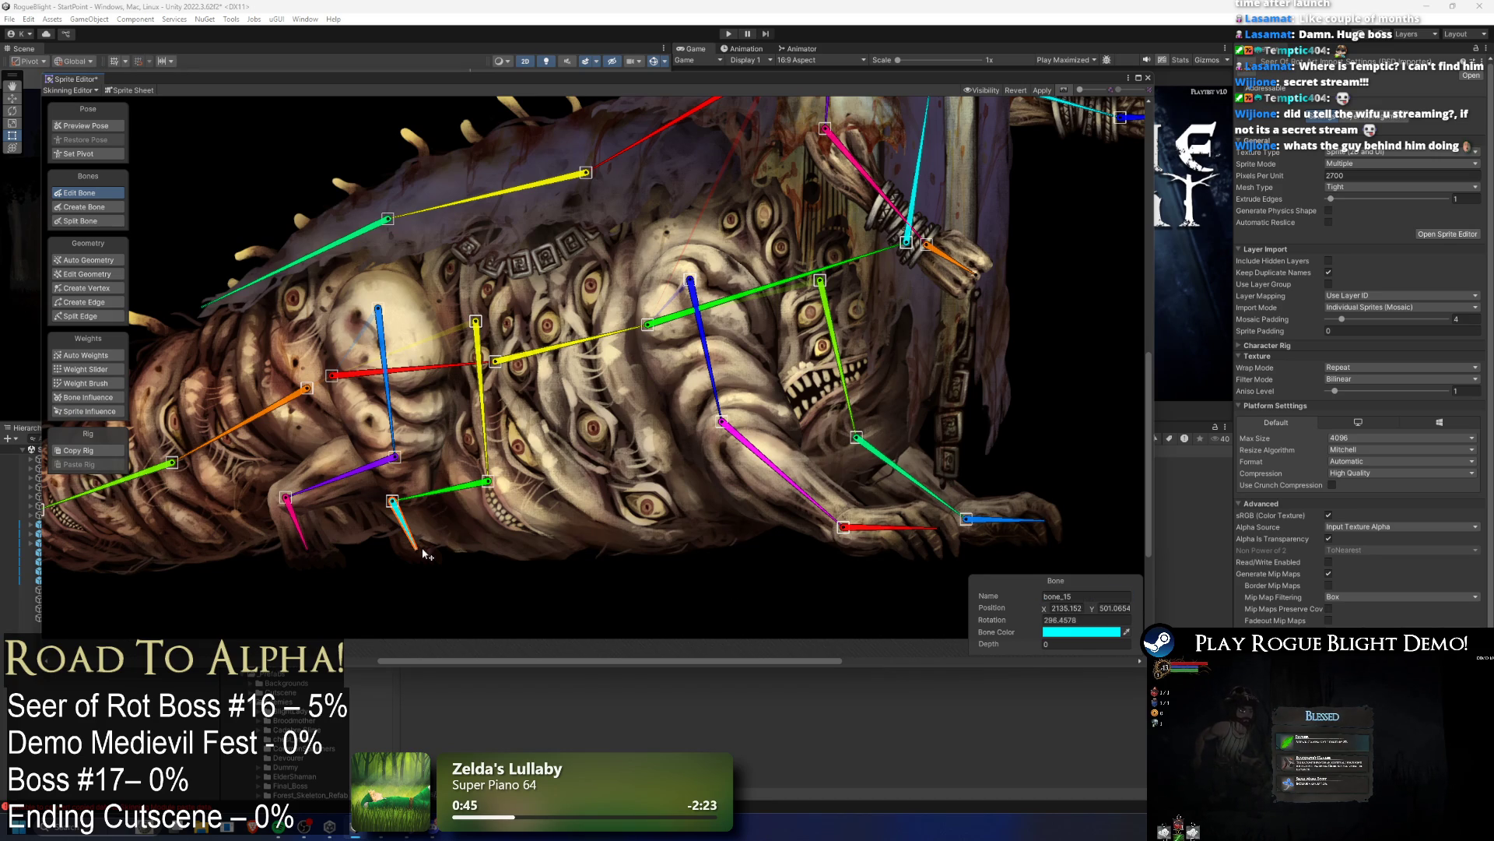
pyautogui.click(1070, 597)
pyautogui.press('BackSpace')
pyautogui.press('BackSpace')
pyautogui.press('BackSpace')
pyautogui.write('ba')
# Step: Rename the purple back forearm bone inback_right_bottom_arm_bone
pyautogui.click(782, 474)
pyautogui.click(1057, 593)
pyautogui.click(343, 477)
pyautogui.click(1062, 598)
pyautogui.press('Home')
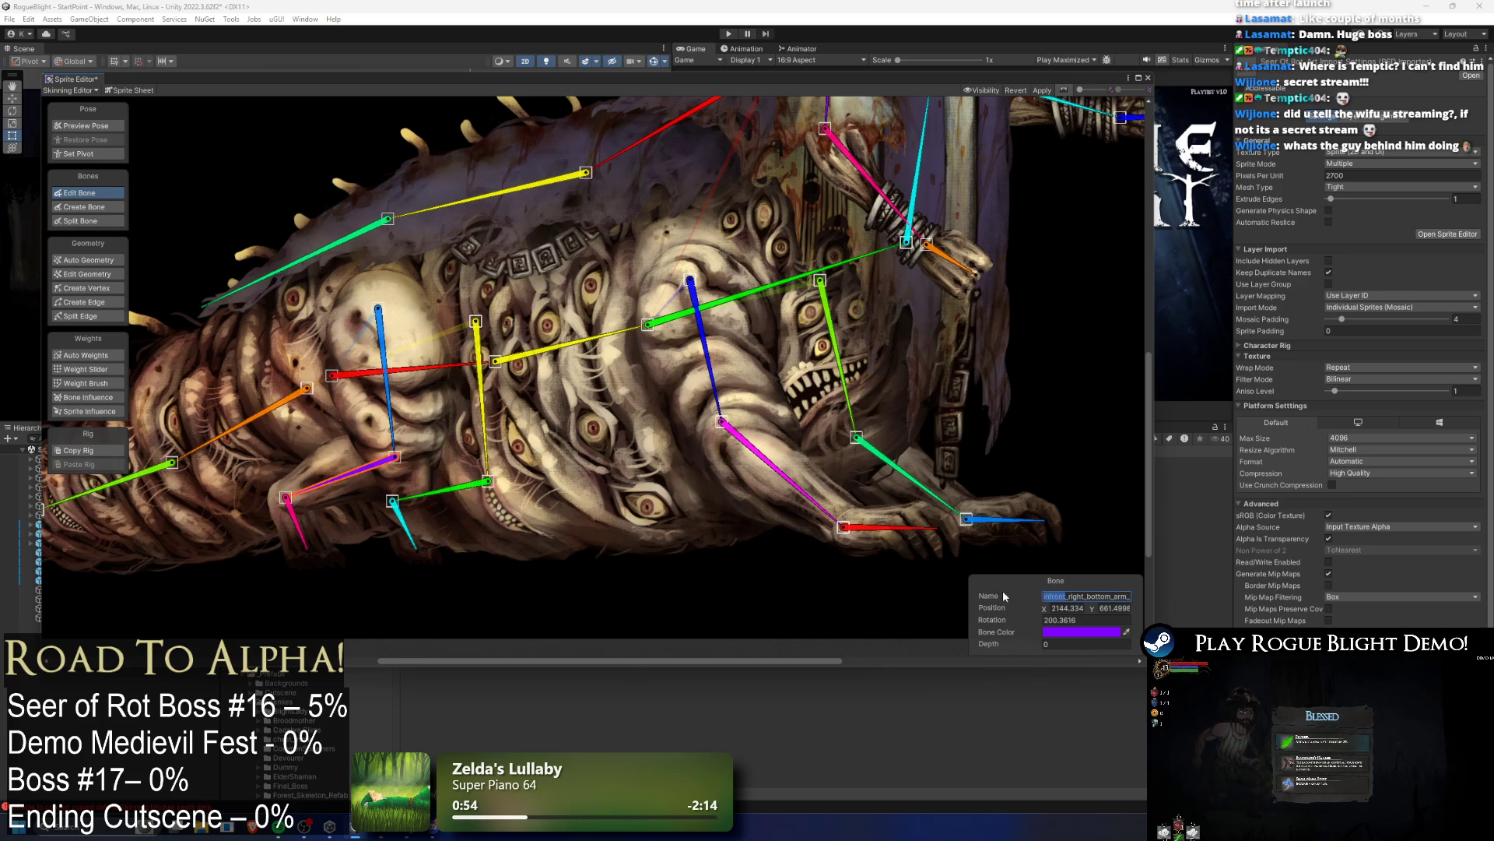
pyautogui.moveTo(1067, 596); pyautogui.dragTo(1050, 600)
pyautogui.press('BackSpace')
pyautogui.write('back')
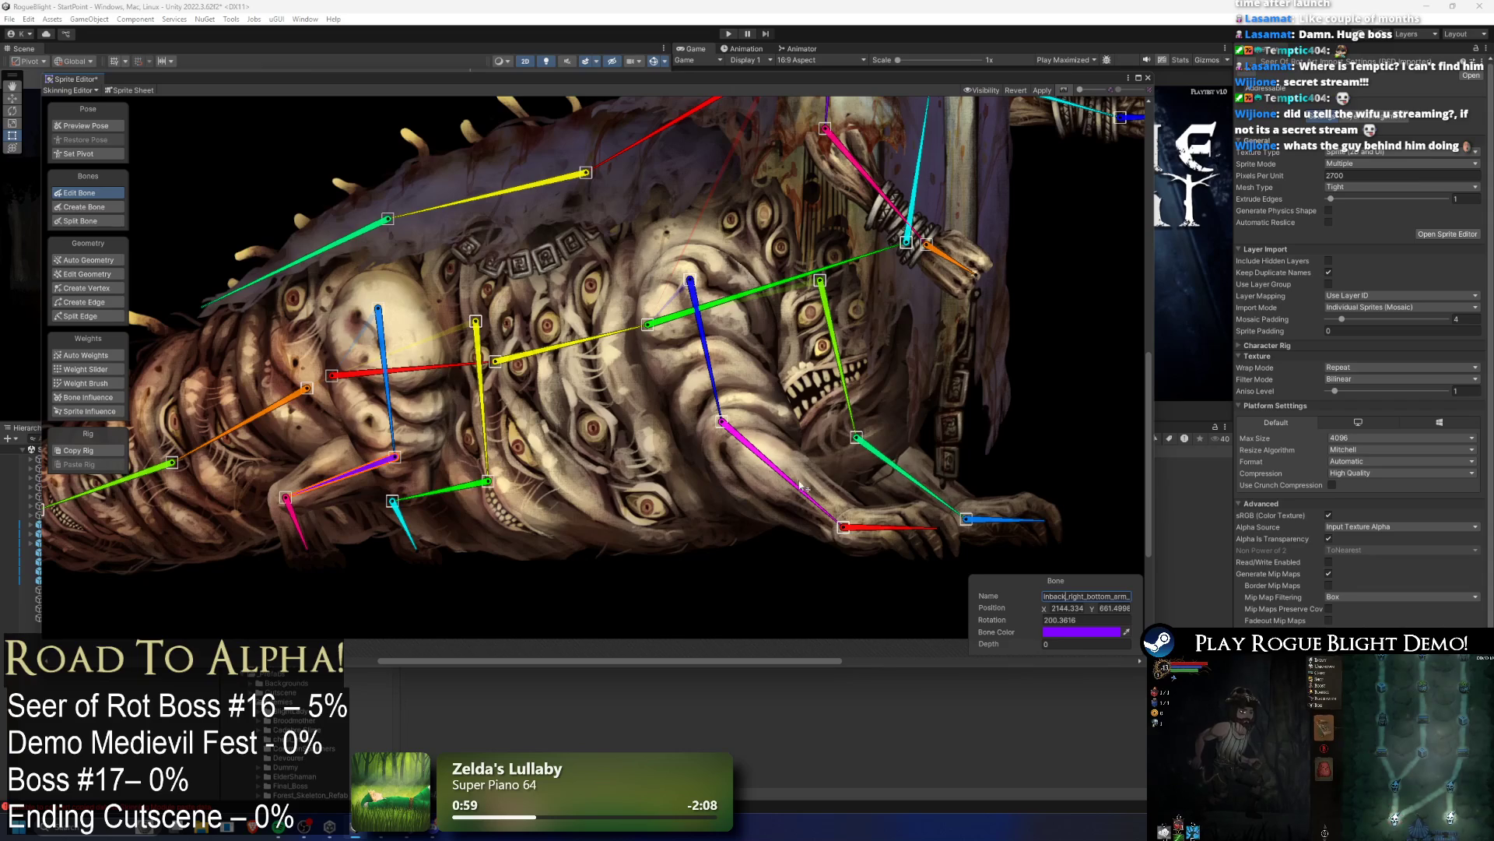
pyautogui.click(445, 492)
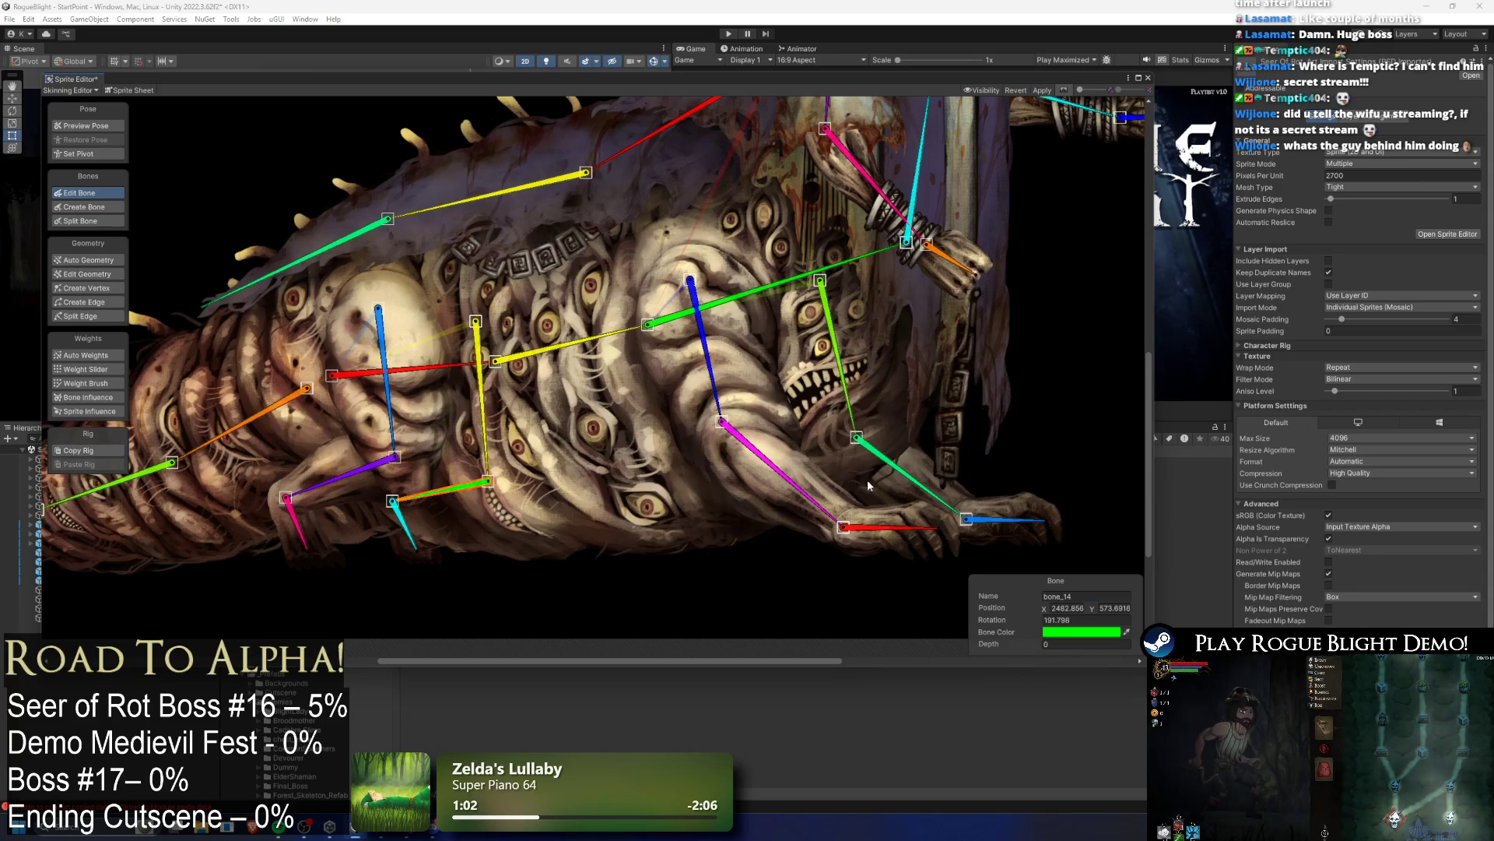
# Step: Rename the back right upper-arm bone (bone_10) inback_right_upper_arm_bone
pyautogui.click(911, 478)
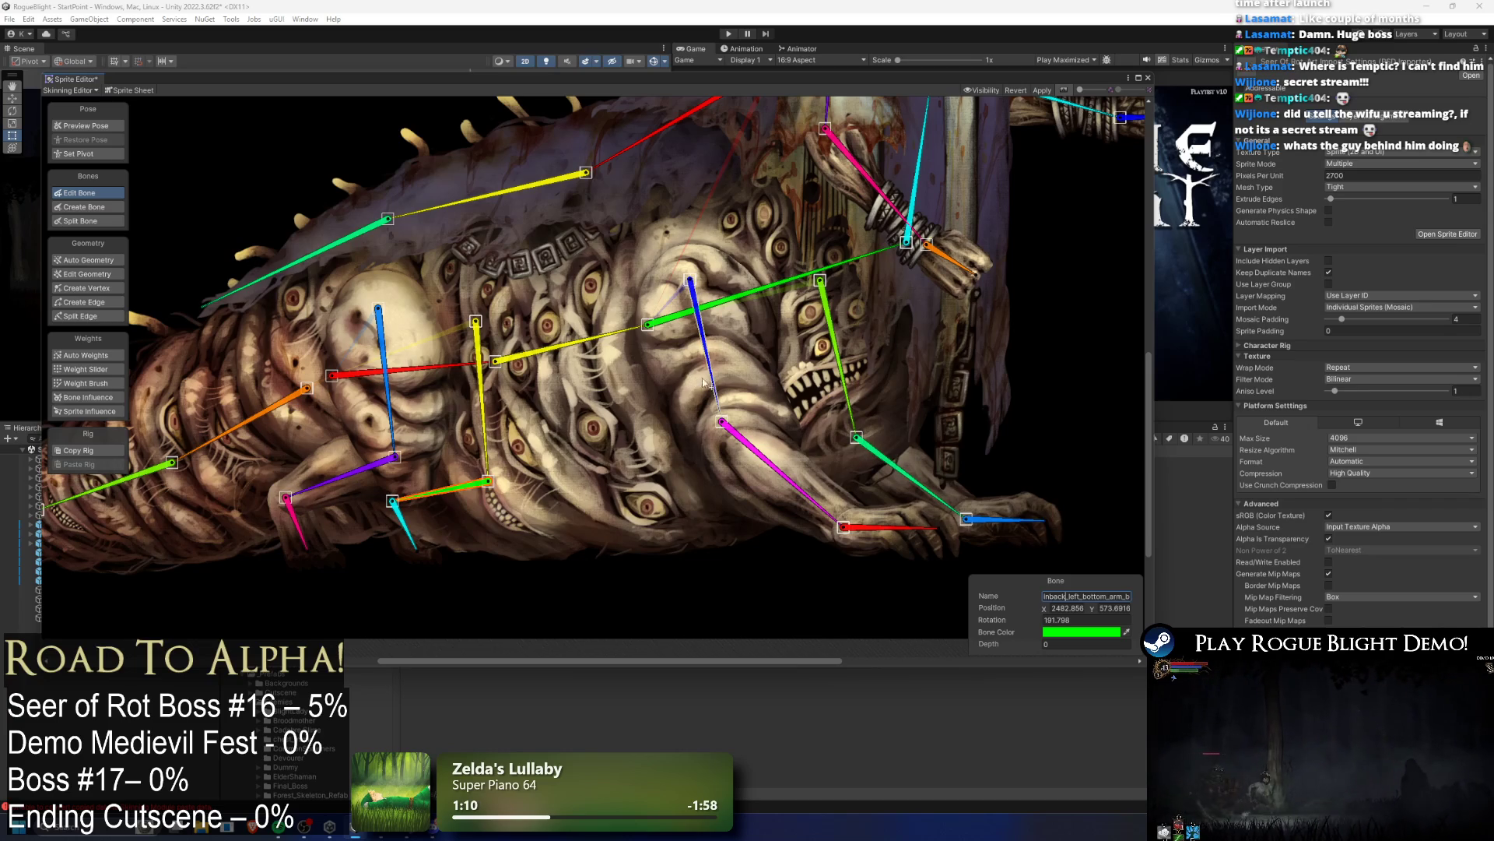
pyautogui.click(983, 518)
pyautogui.click(1088, 597)
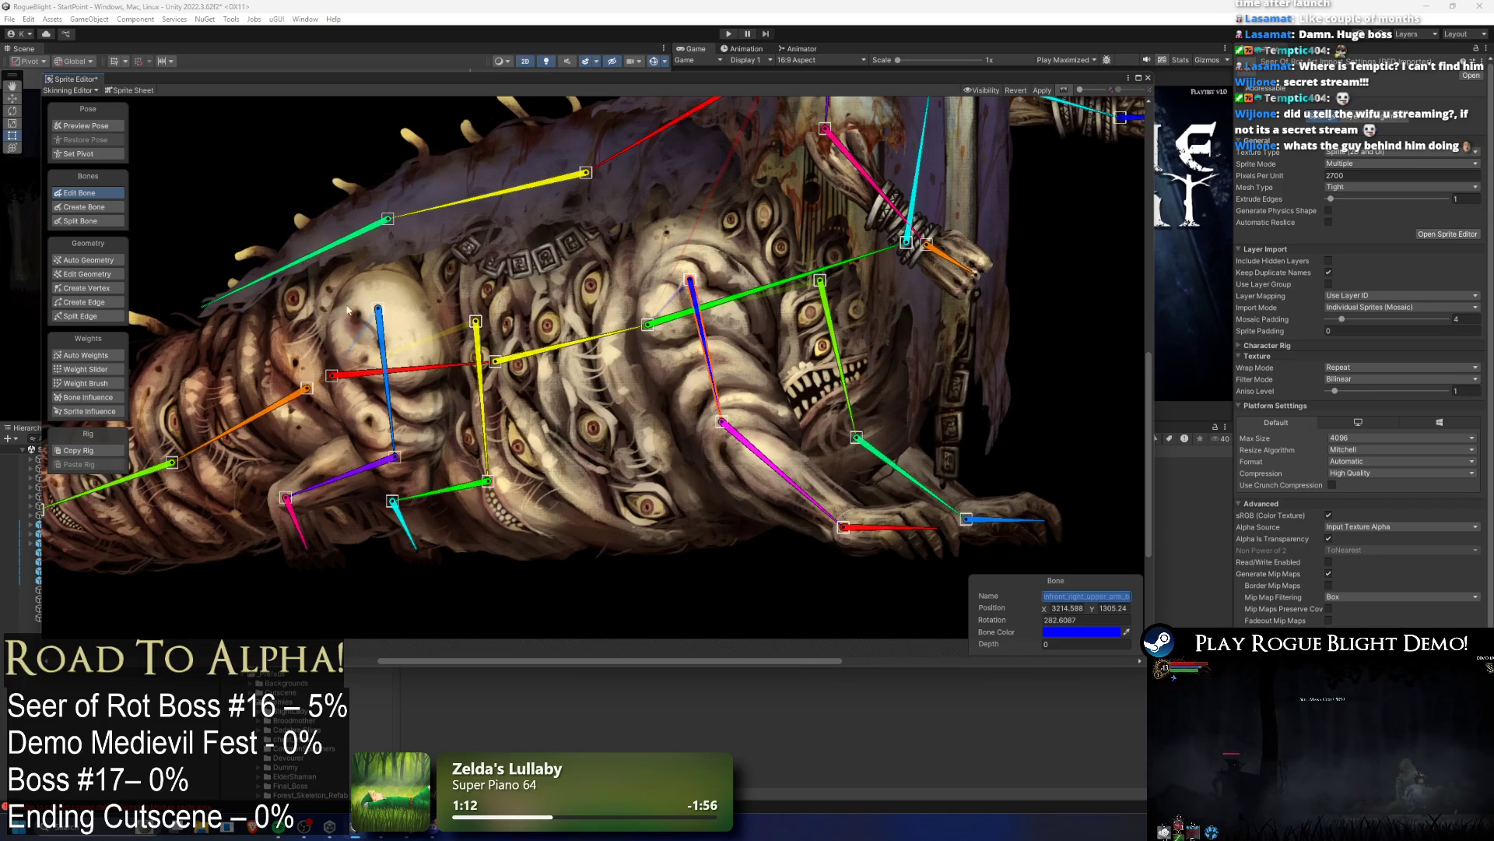
pyautogui.click(381, 334)
pyautogui.hotkey('ctrl', 'v')
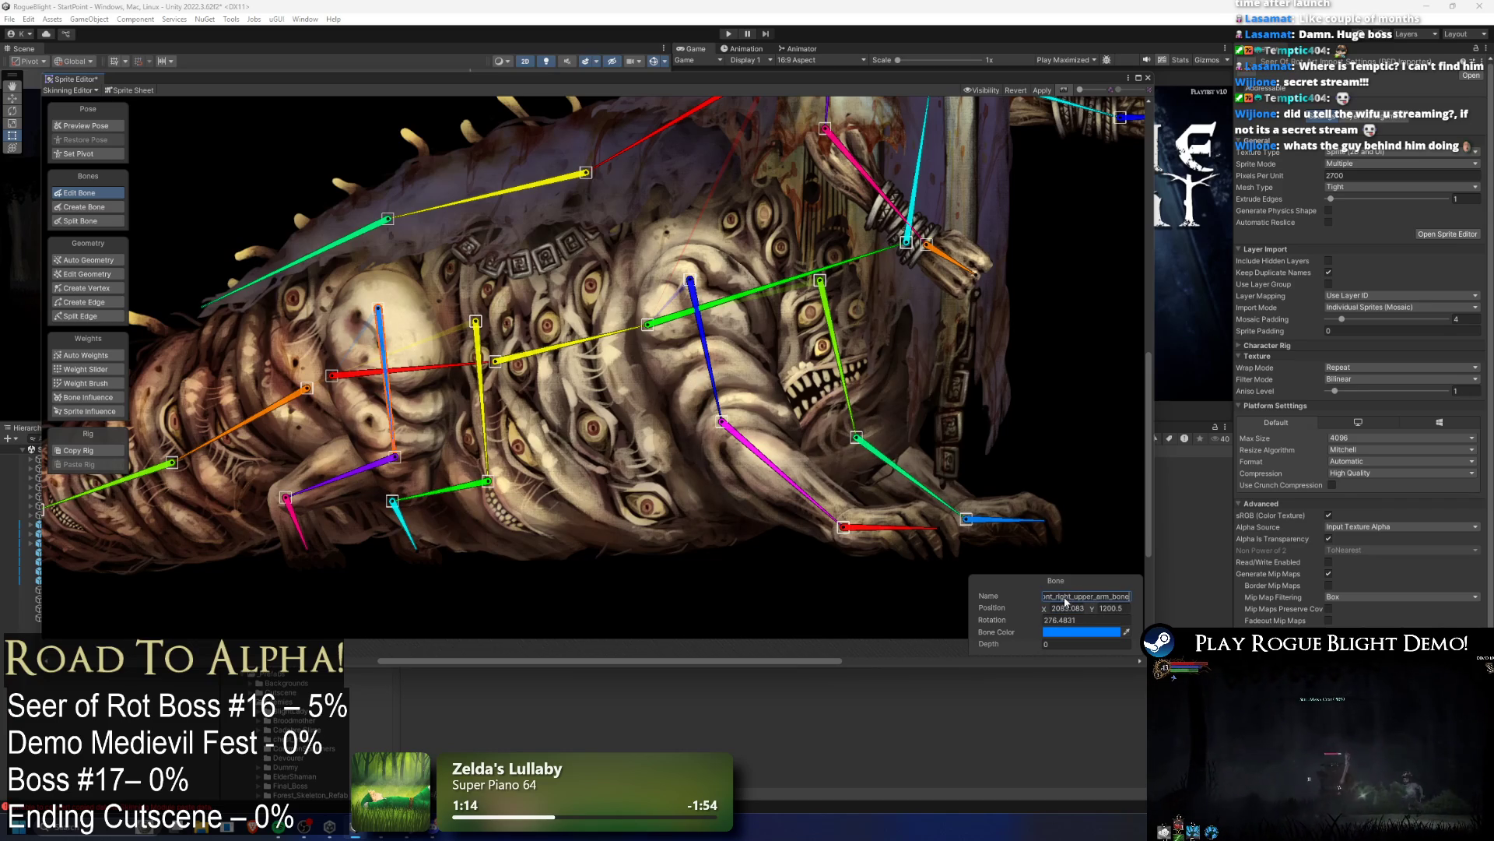
pyautogui.press('Return')
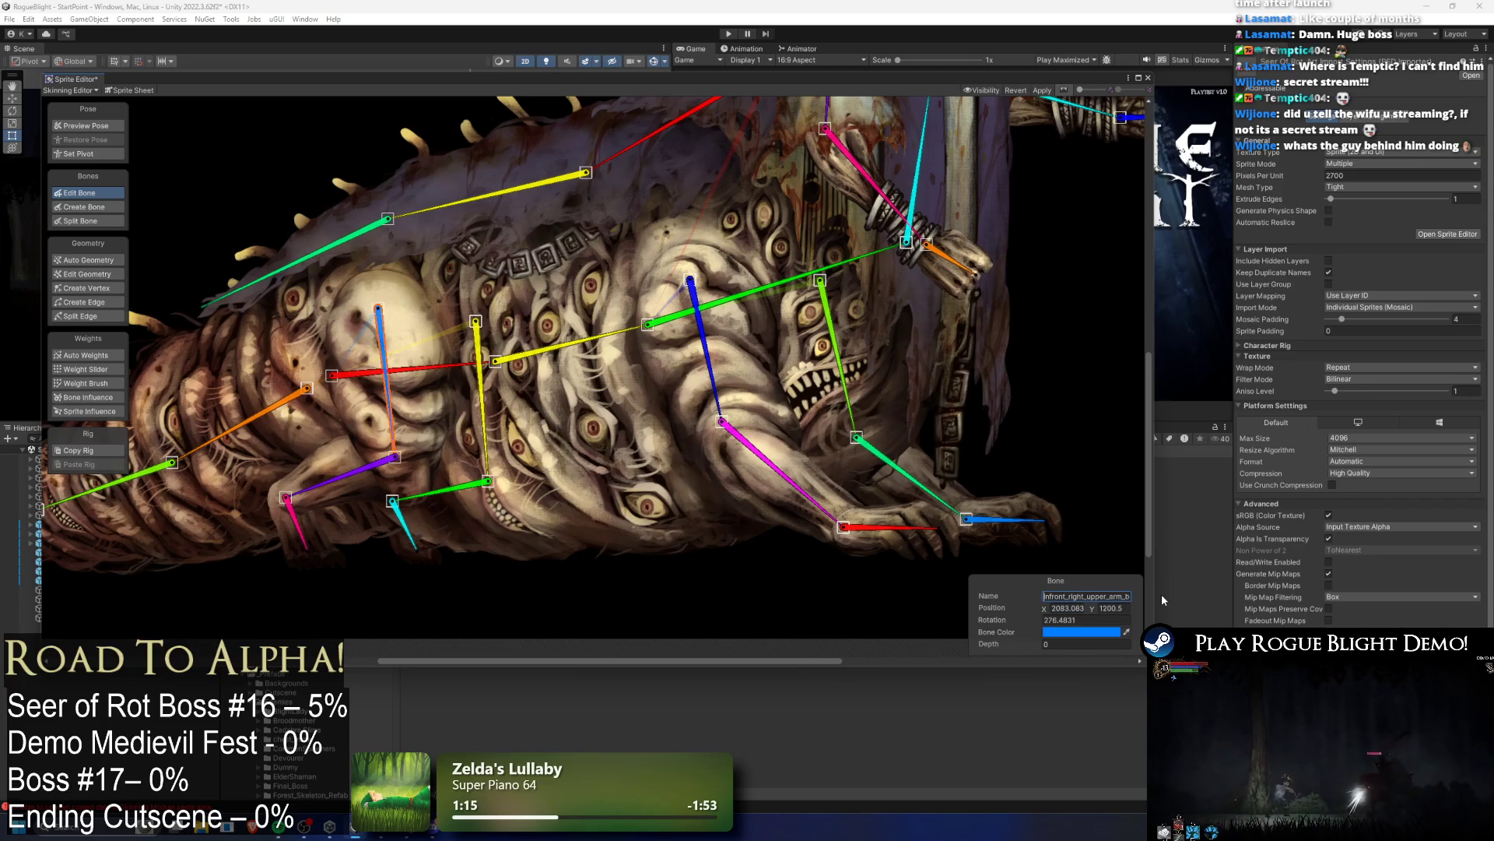
pyautogui.press('Delete')
pyautogui.press('Delete')
pyautogui.press('Delete')
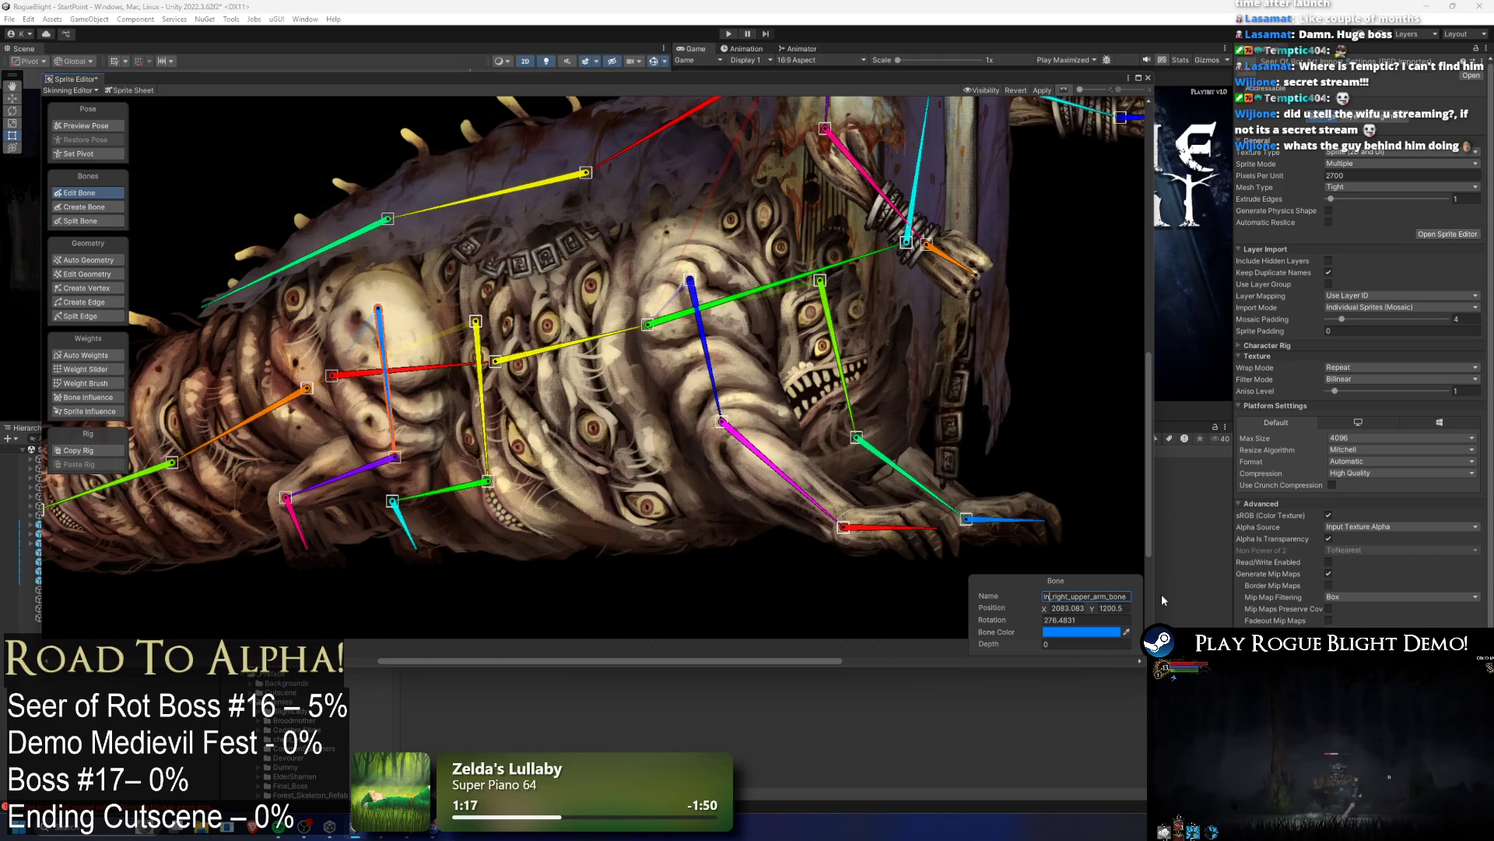
pyautogui.write('back')
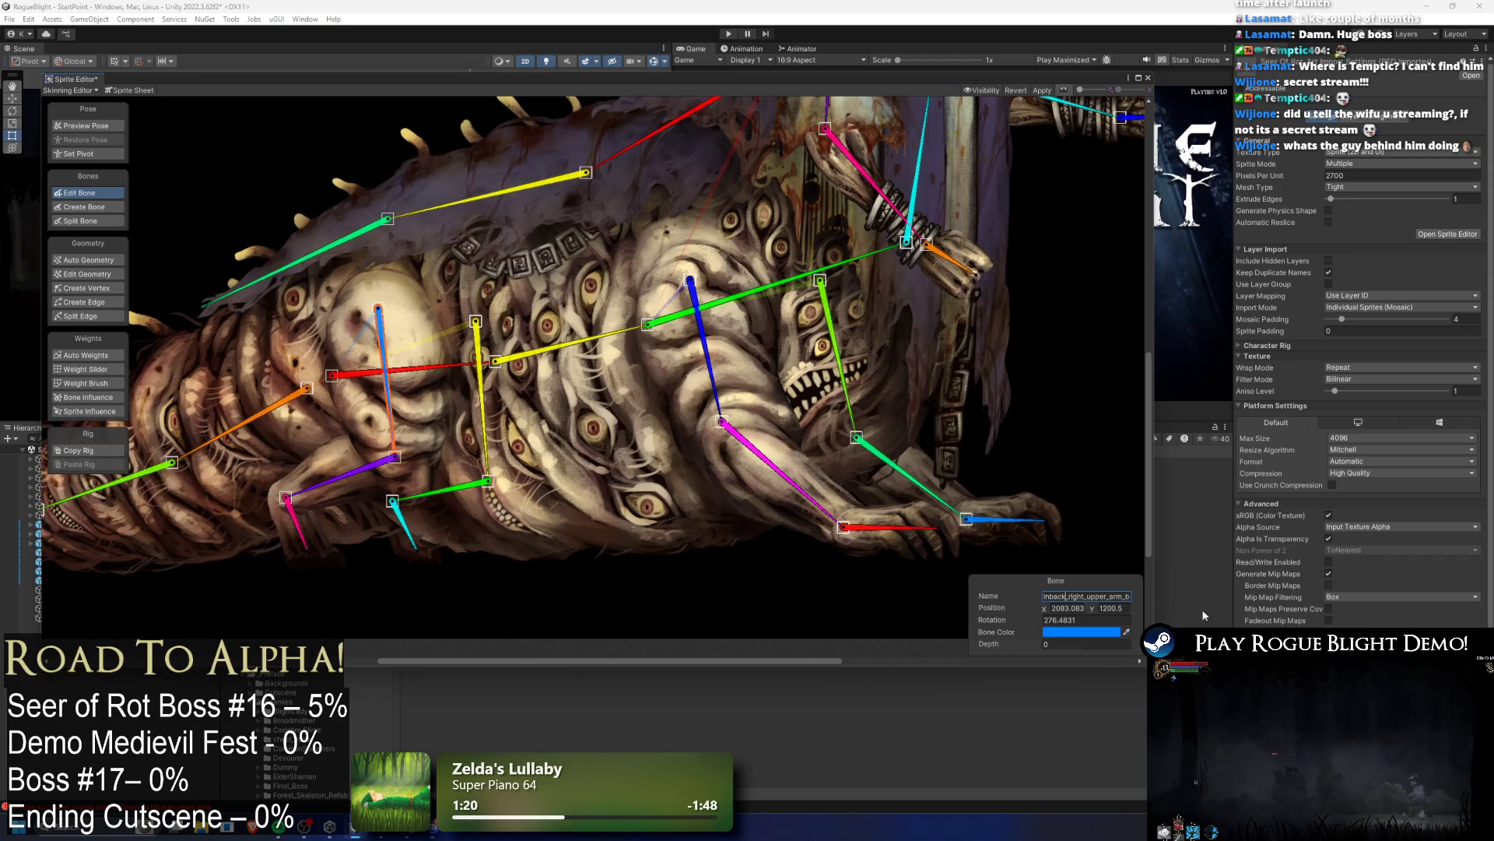
# Step: Rename the yellow back left upper-arm bone inback_left_upper_arm_bone
pyautogui.click(843, 380)
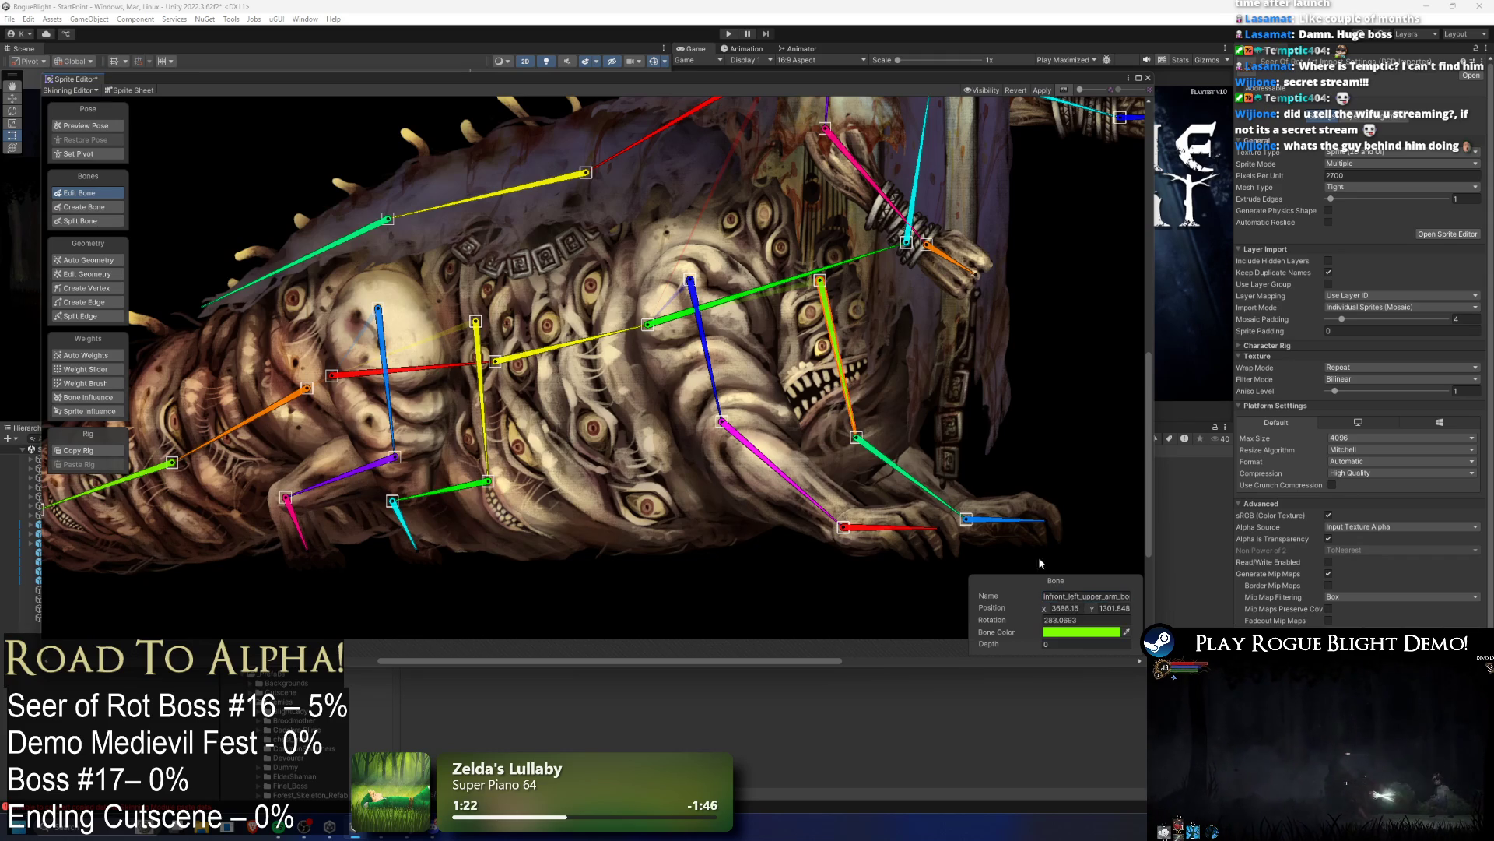
pyautogui.click(476, 400)
pyautogui.click(1099, 596)
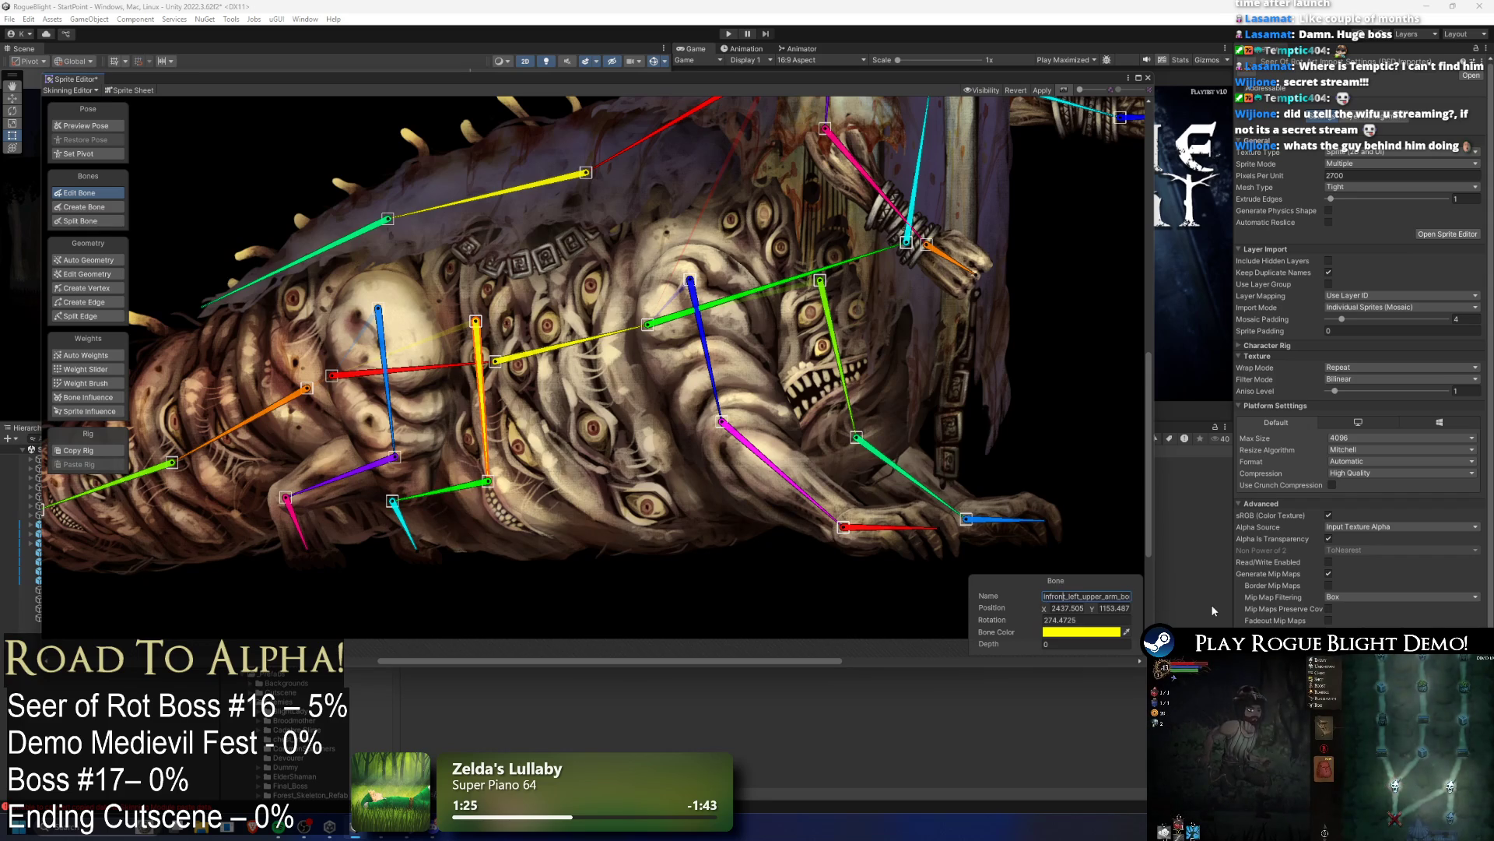
pyautogui.press('BackSpace')
pyautogui.press('BackSpace')
pyautogui.press('BackSpace')
pyautogui.press('BackSpace')
pyautogui.press('Delete')
pyautogui.write('back')
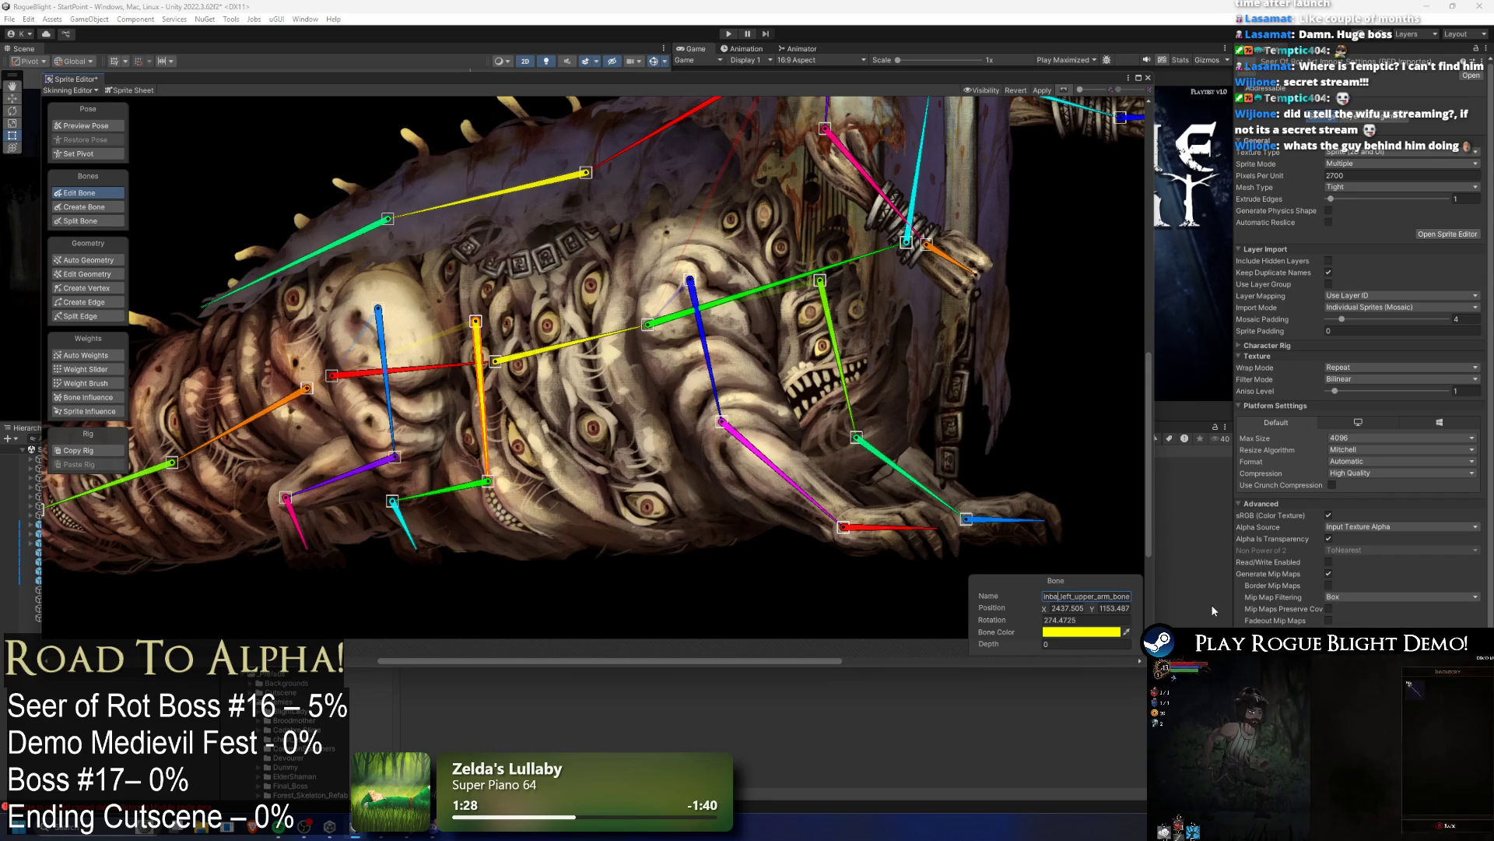
# Step: Verify the back arm and hand bone names, apply the changes, and switch to Auto Weights
pyautogui.click(388, 389)
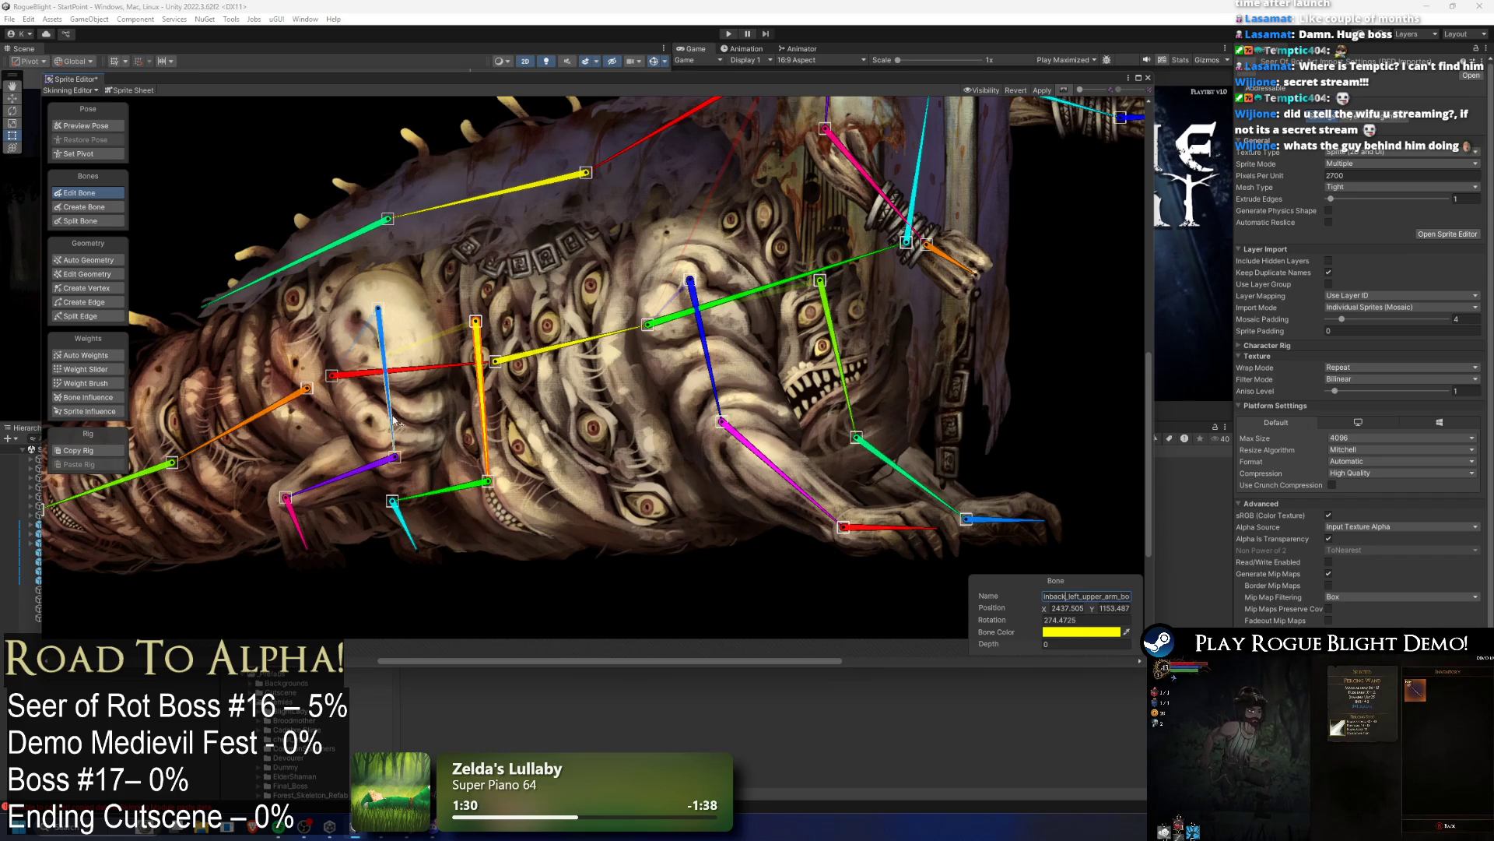
pyautogui.click(358, 472)
pyautogui.click(459, 491)
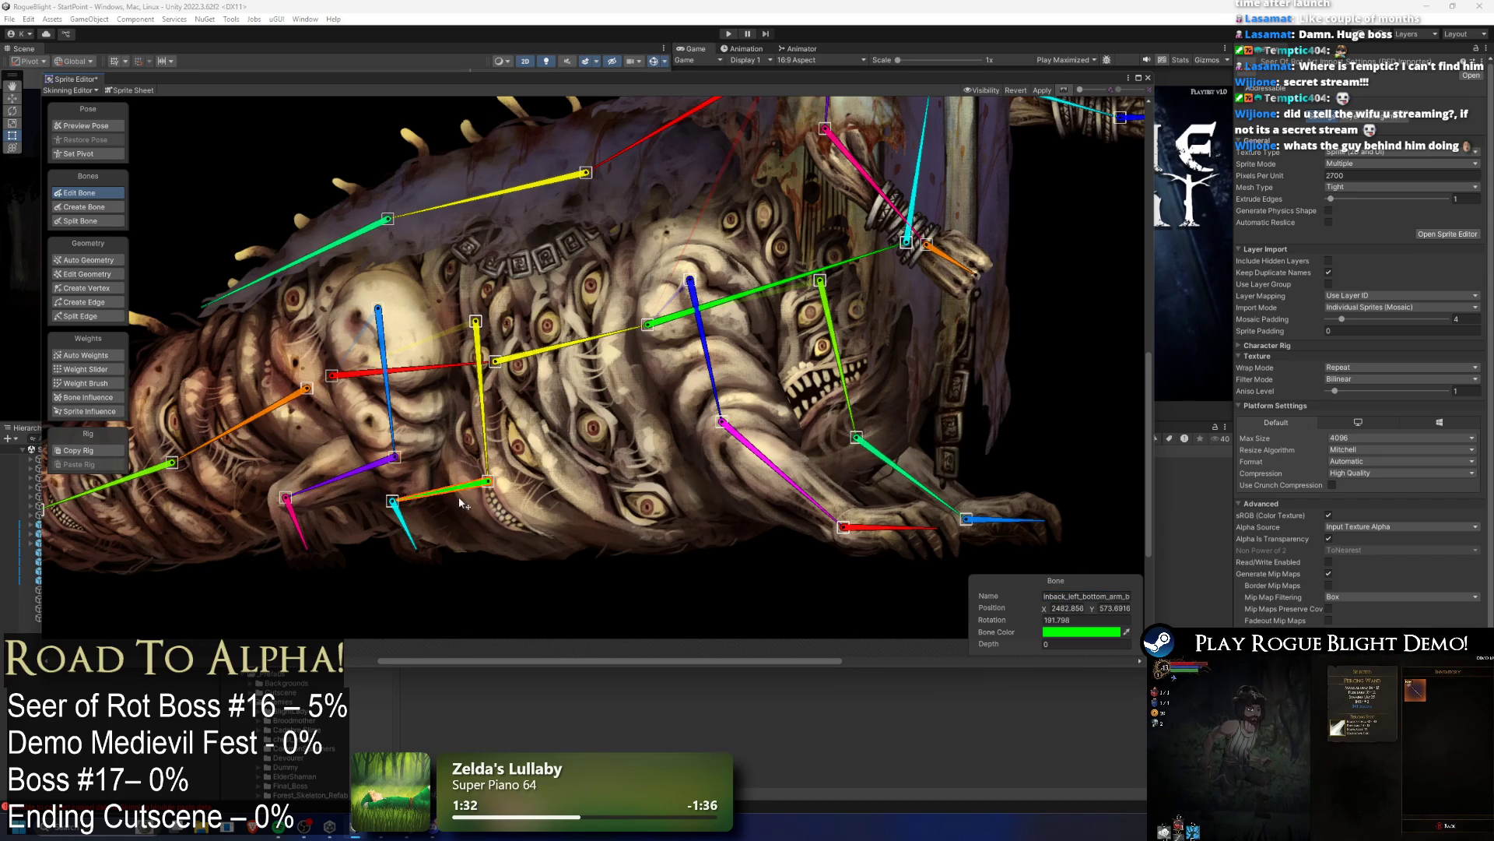
pyautogui.click(404, 525)
pyautogui.click(340, 490)
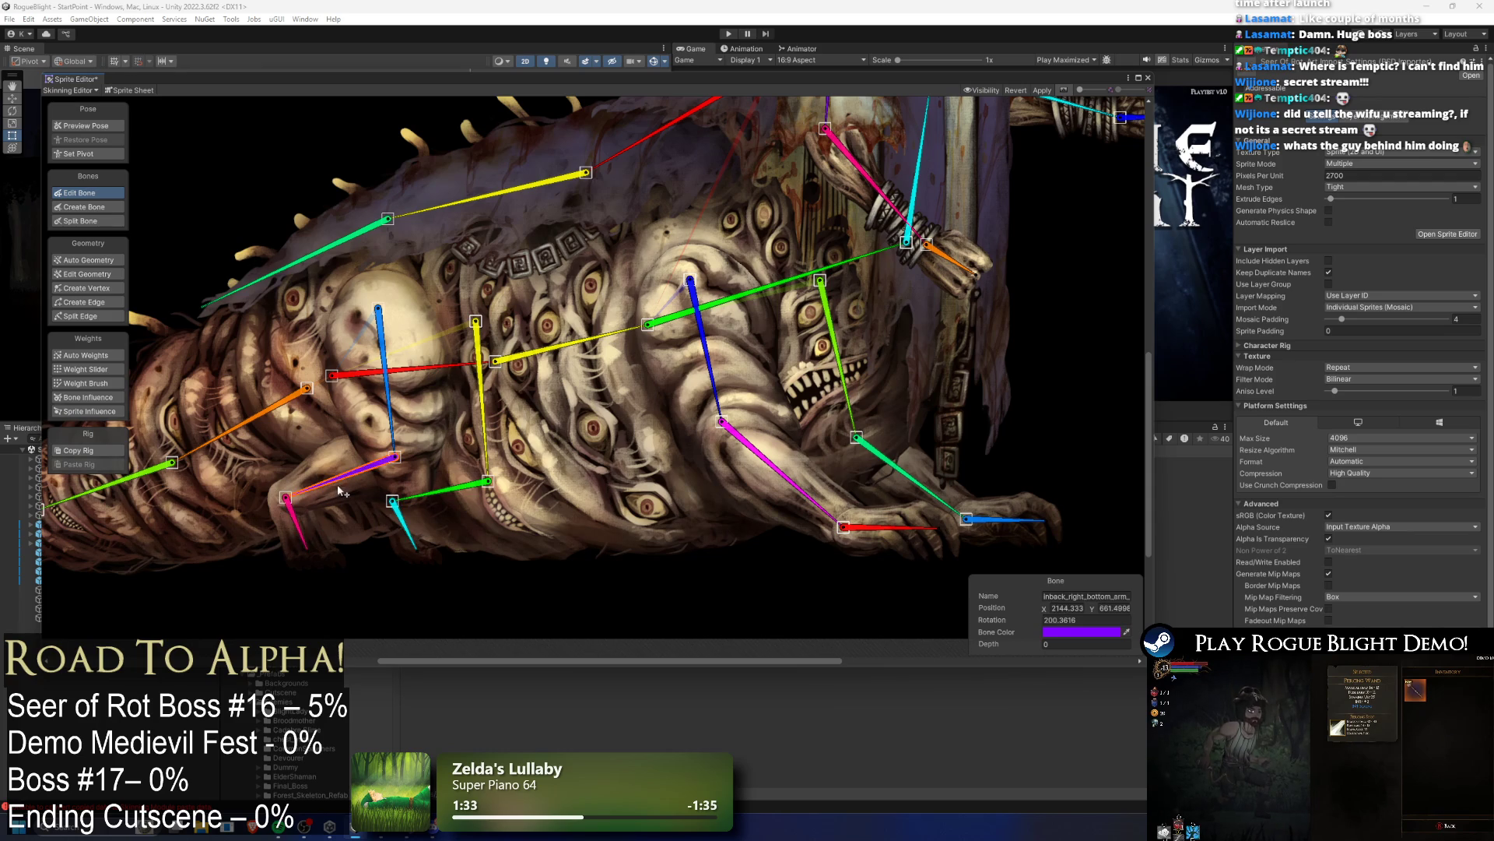
pyautogui.click(387, 404)
pyautogui.click(1042, 90)
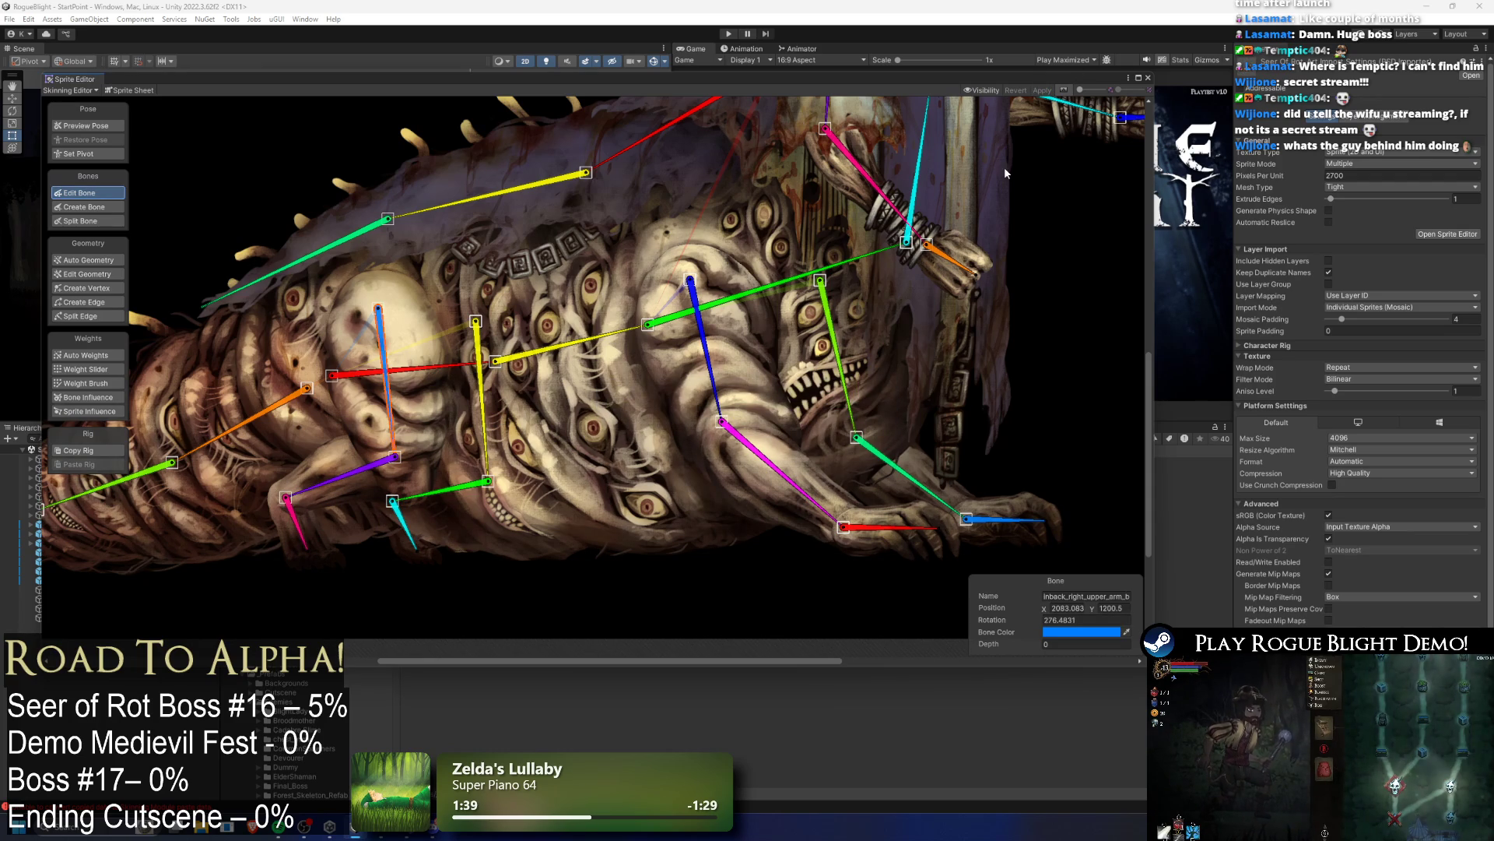
pyautogui.click(86, 355)
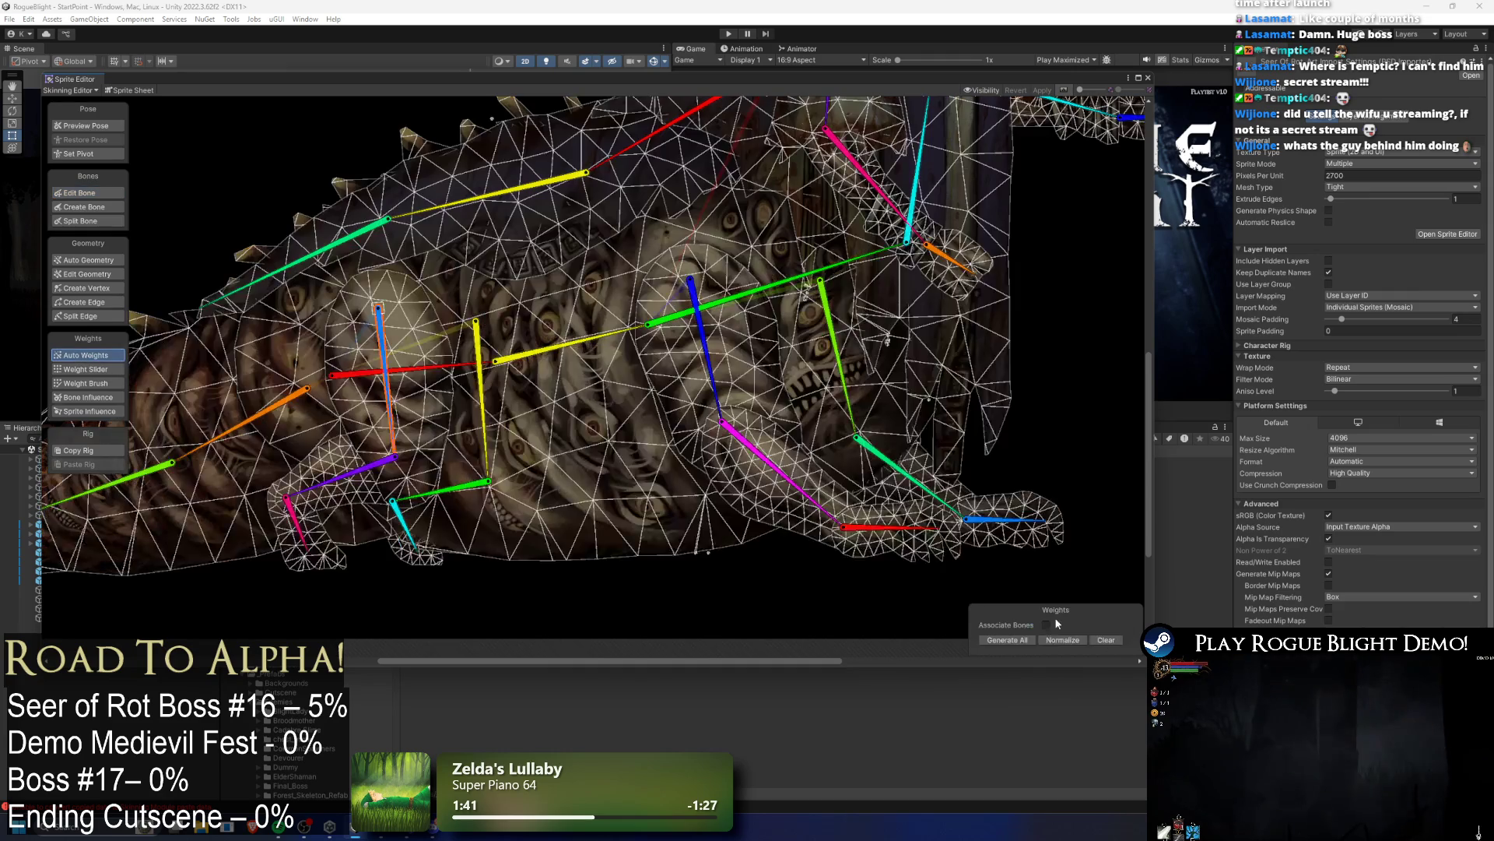
# Step: Generate weights for all boss sprite pieces, then select the hind-leg piece
pyautogui.click(1014, 639)
pyautogui.scroll(-5, 773, 428)
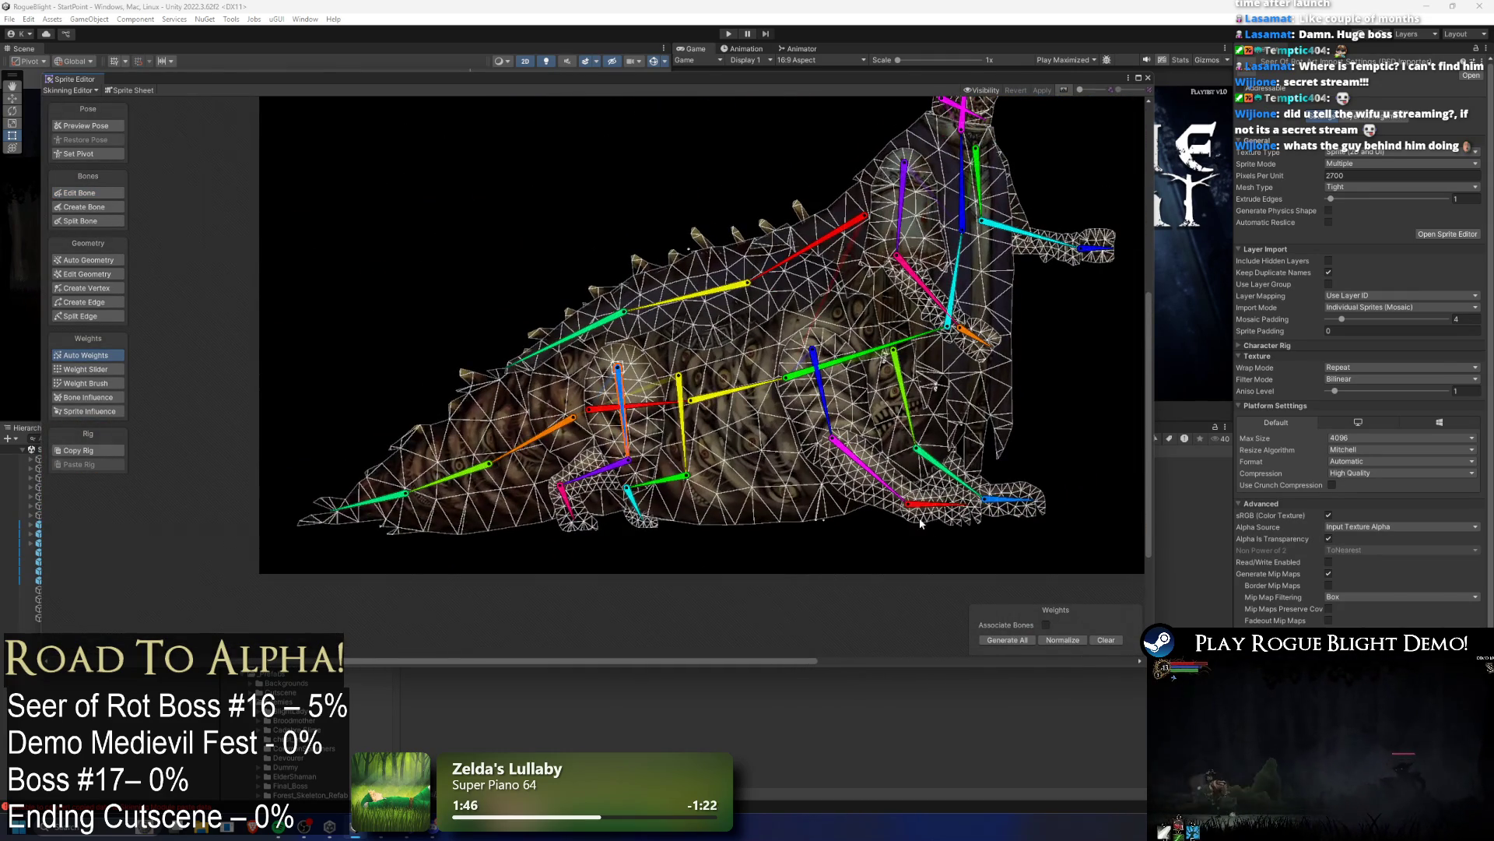
pyautogui.click(878, 479)
pyautogui.scroll(3, 880, 488)
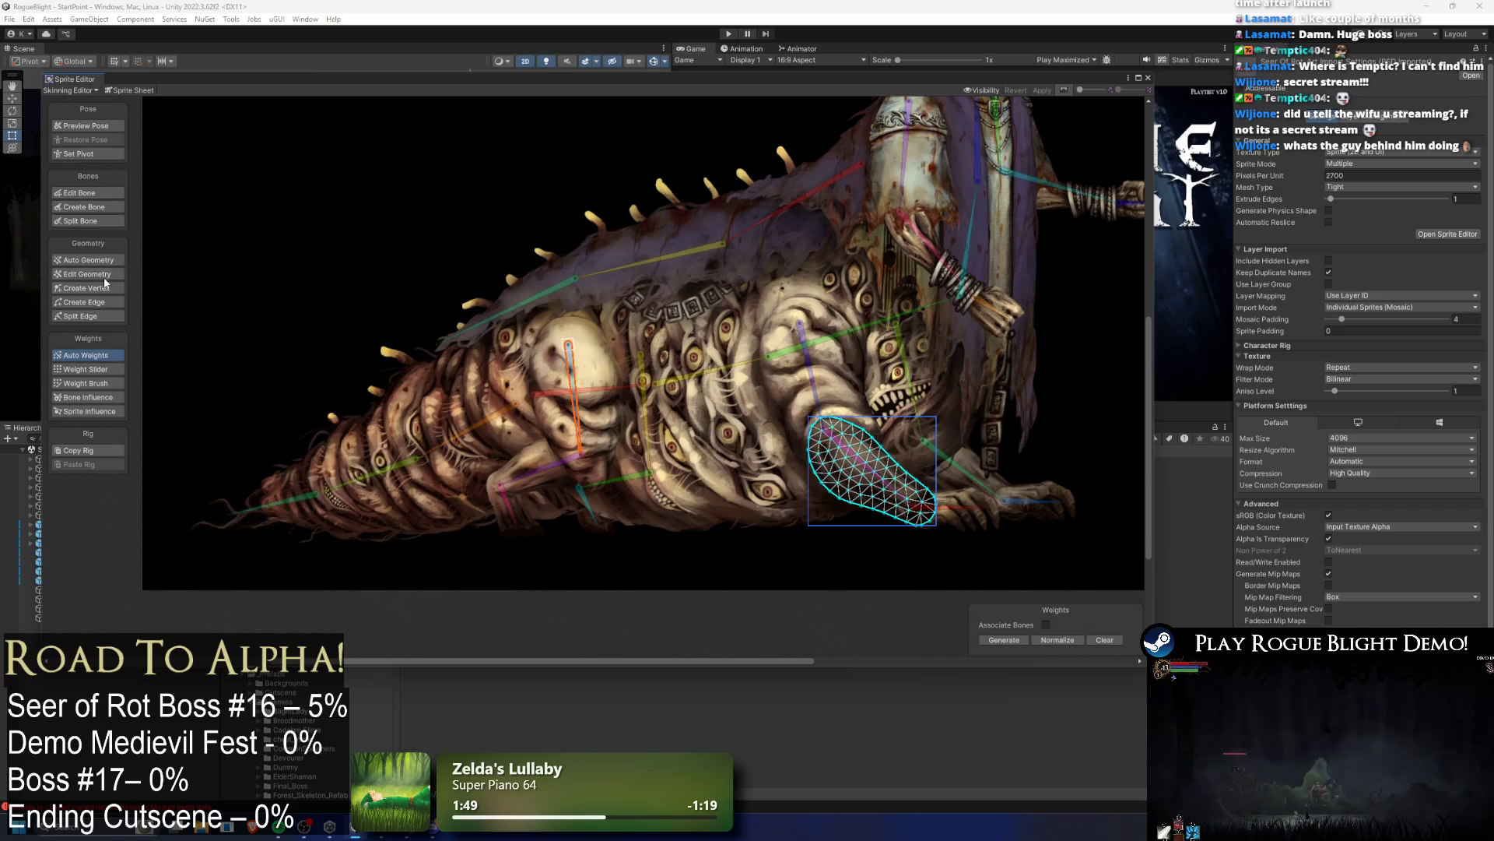
# Step: In Auto Geometry, lower Outline Detail to 7 and regenerate the hind-leg piece's mesh
pyautogui.click(86, 260)
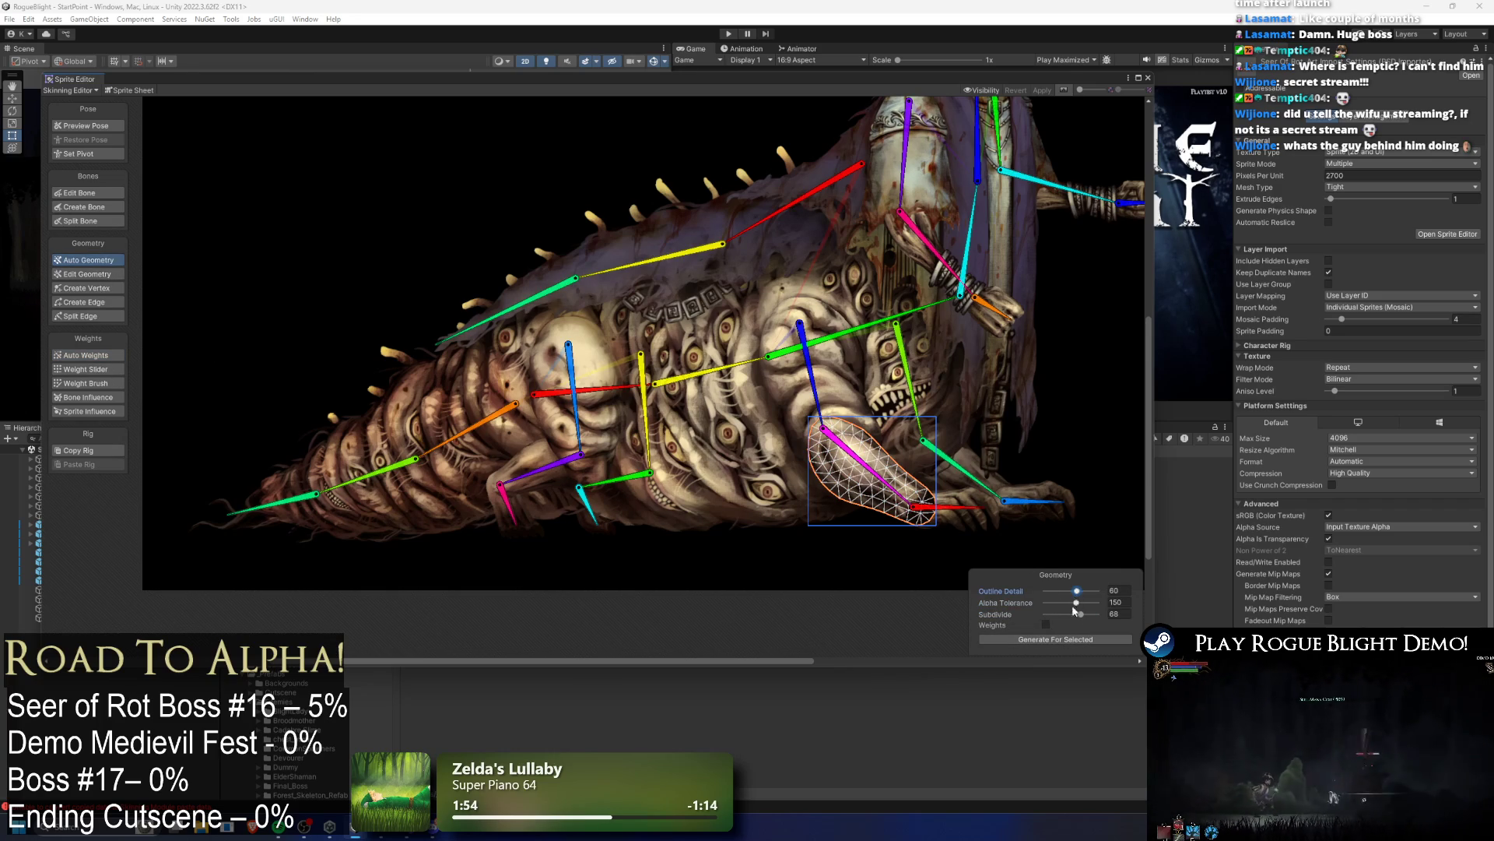
pyautogui.click(1046, 624)
pyautogui.click(1066, 639)
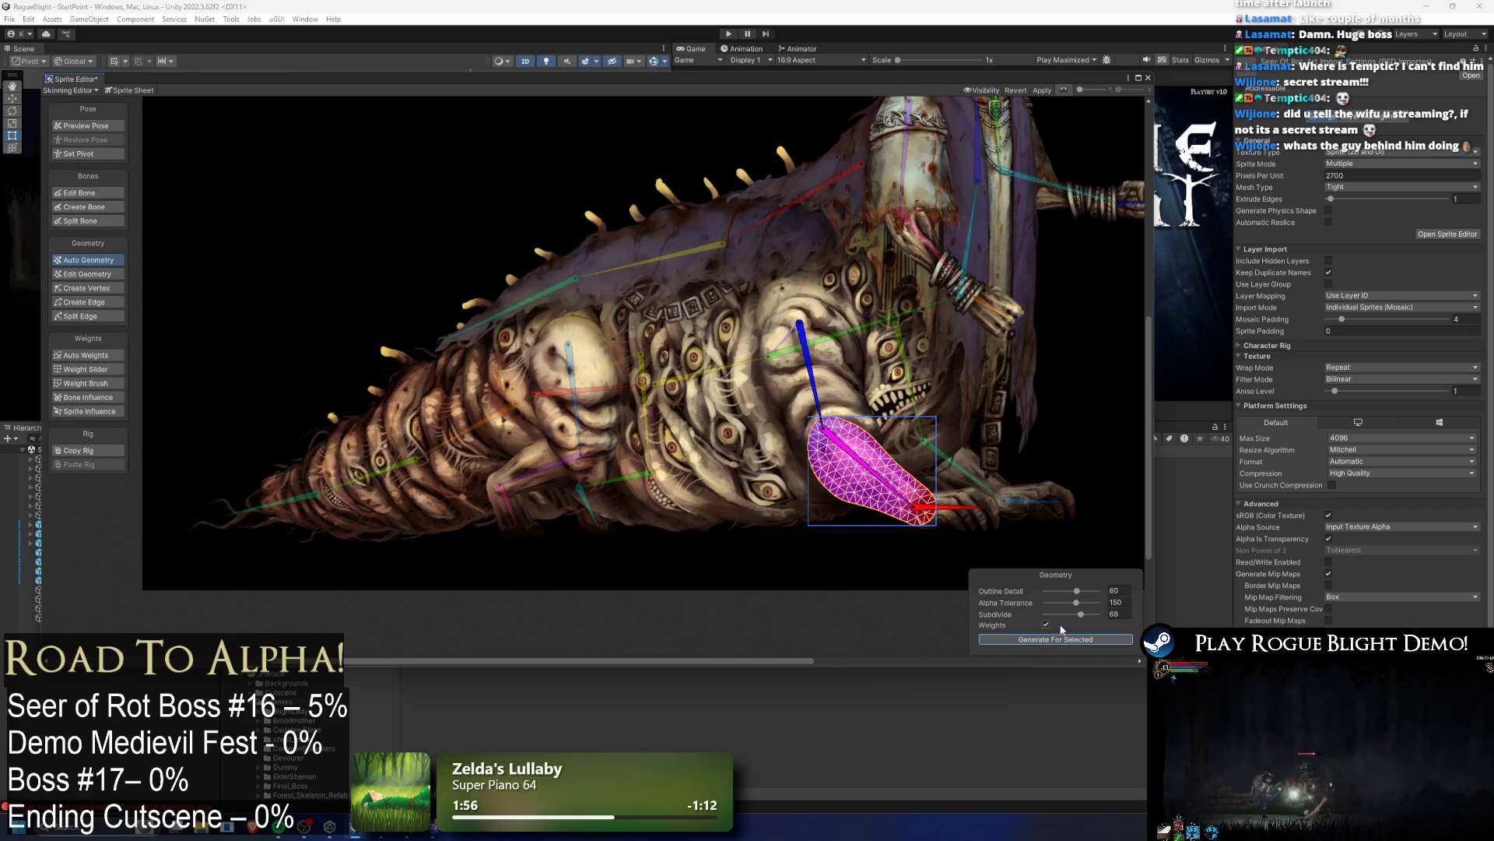
pyautogui.hotkey('ctrl', 'z')
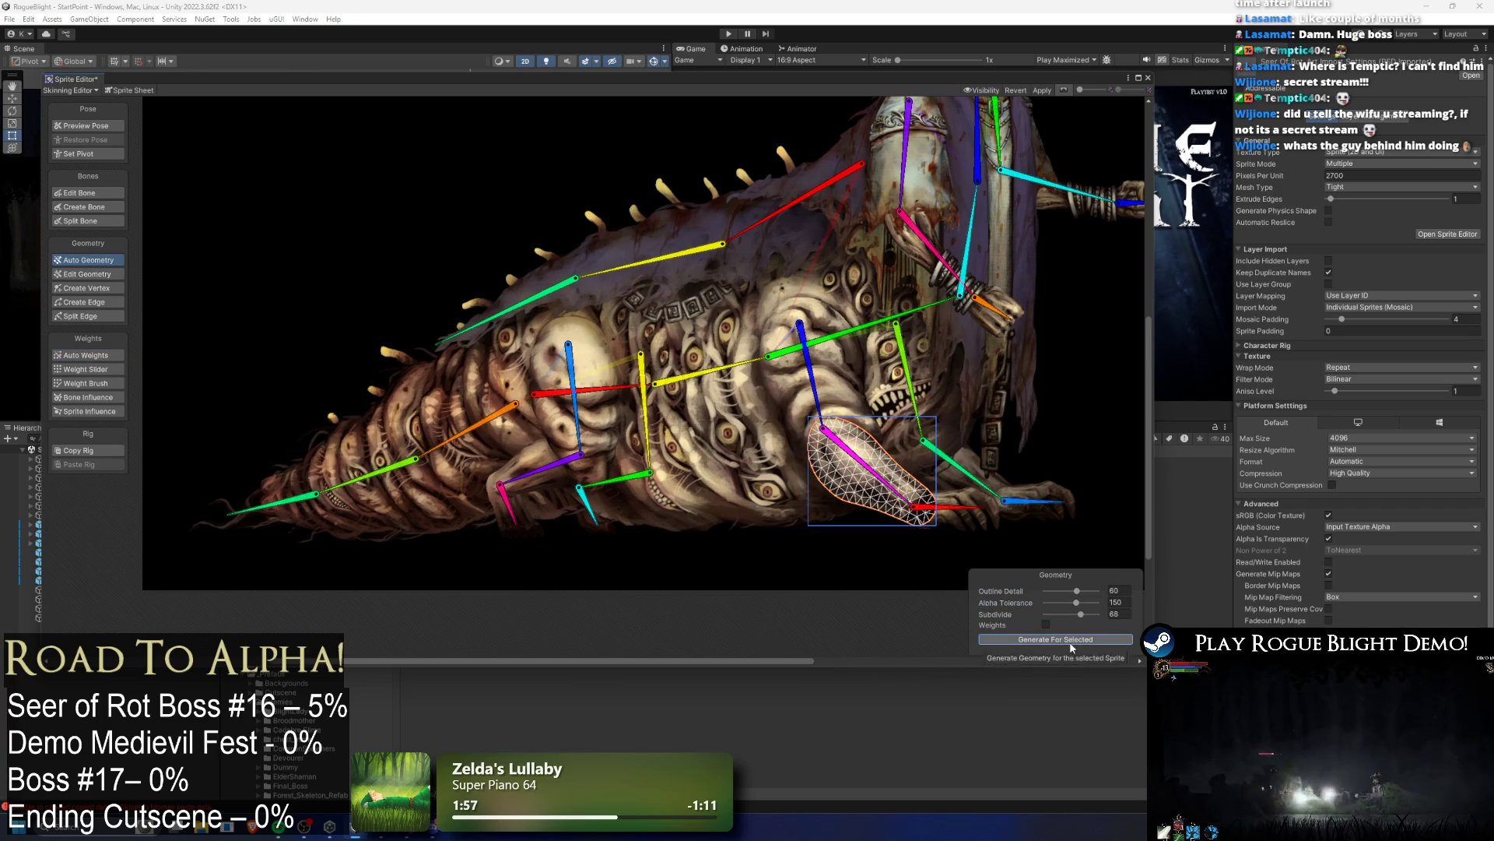
pyautogui.moveTo(1077, 590); pyautogui.dragTo(1057, 590)
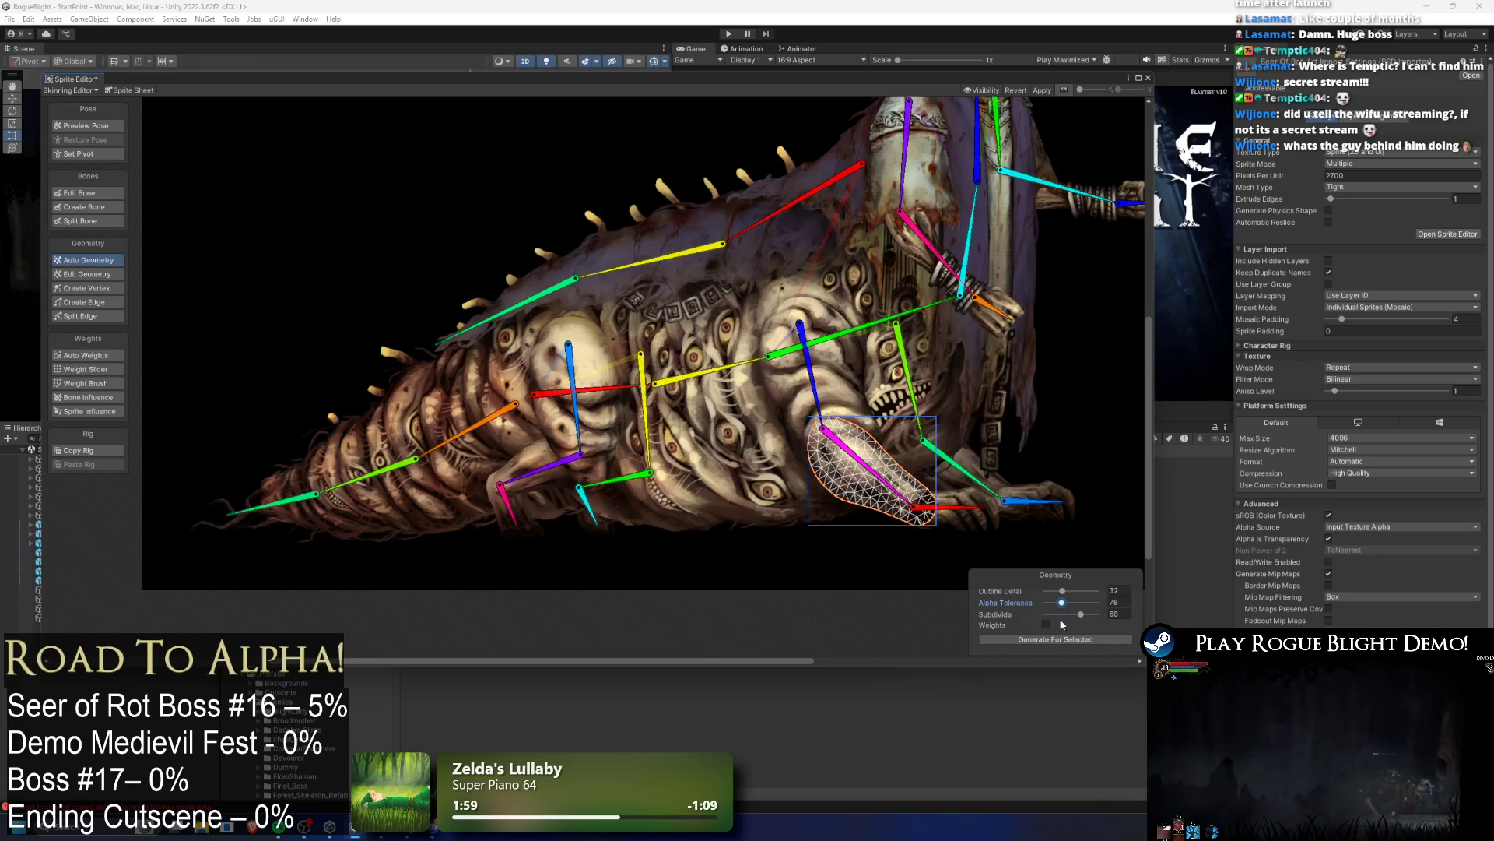
pyautogui.click(1035, 639)
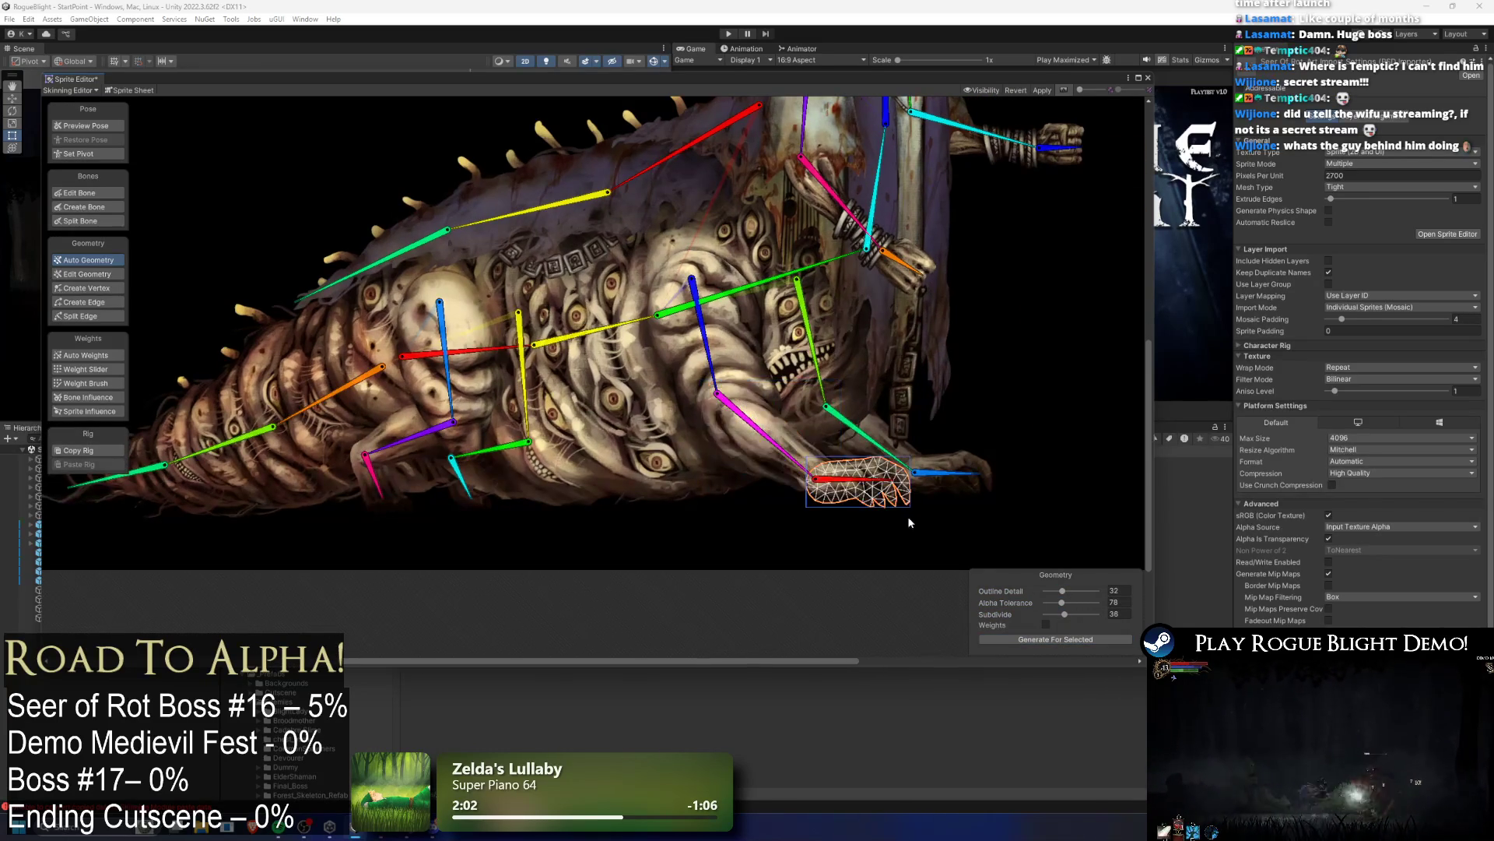
# Step: Regenerate meshes for the blue-bone claw, pink-bone foot and green-bone leg pieces
pyautogui.click(1031, 641)
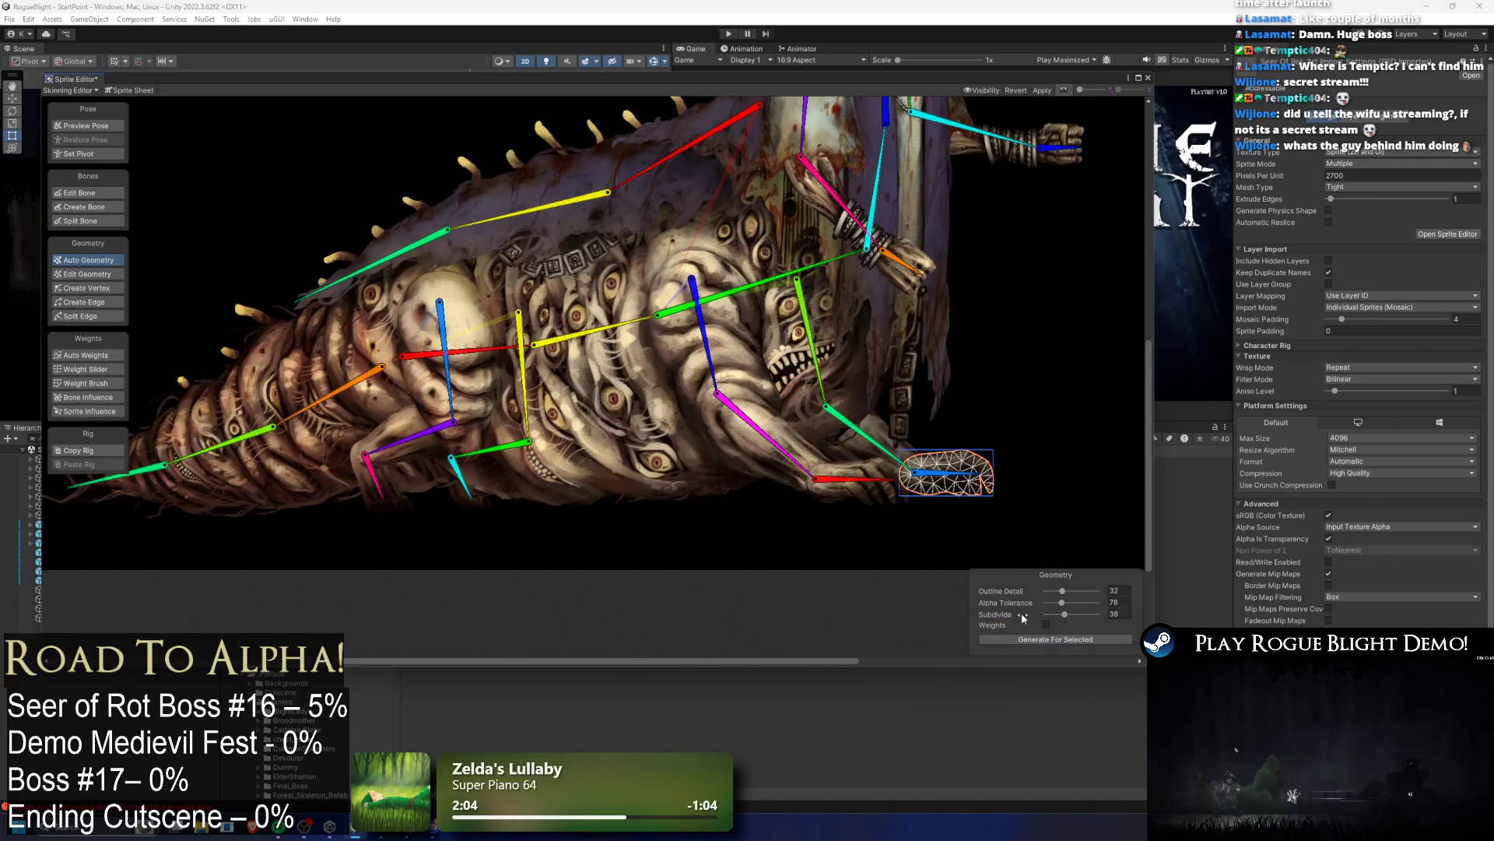
pyautogui.click(1036, 639)
pyautogui.click(546, 530)
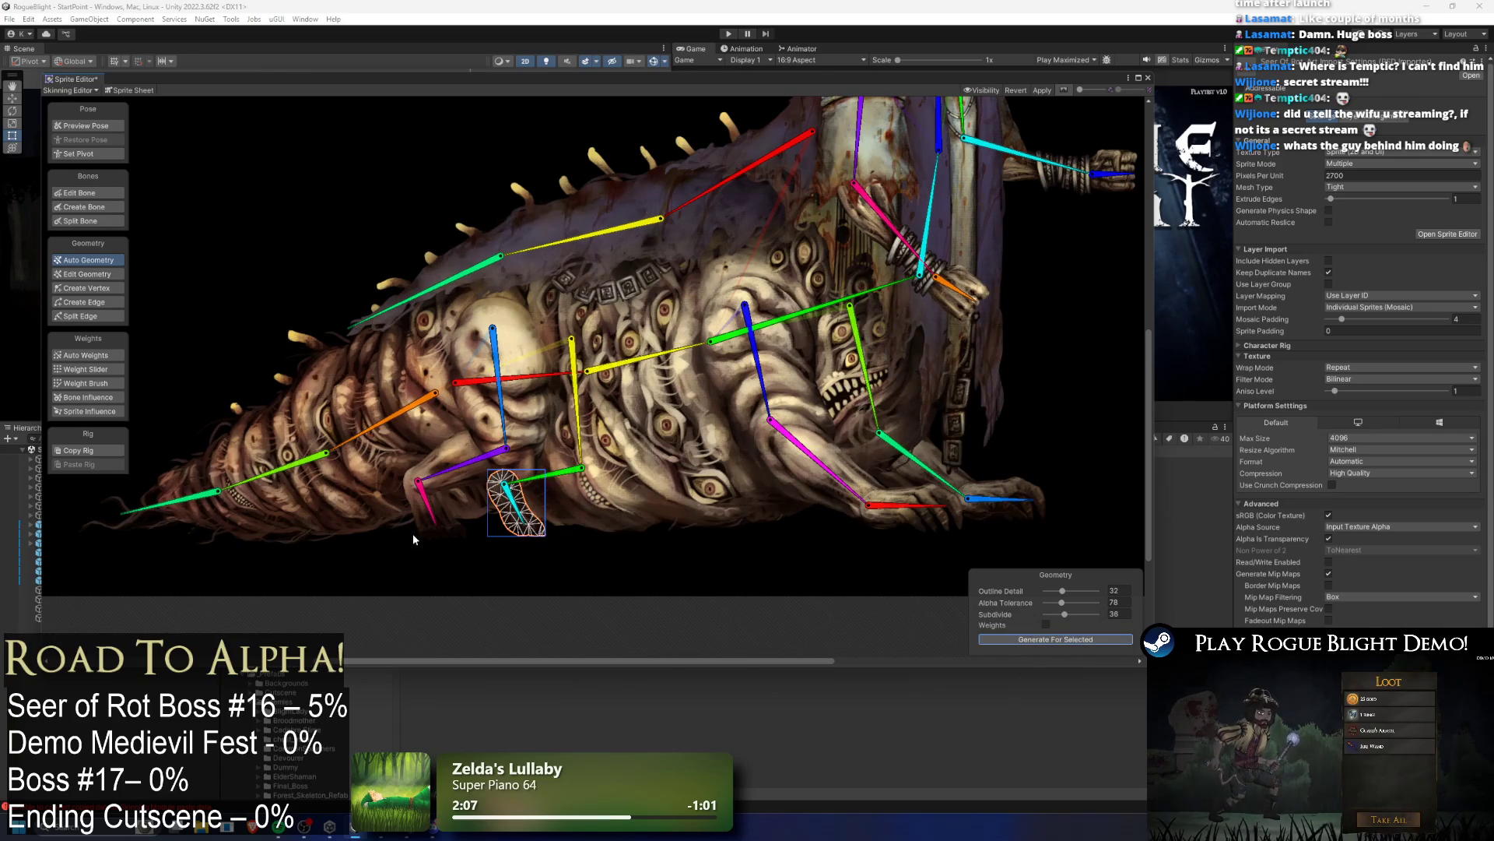
pyautogui.click(429, 536)
pyautogui.click(1095, 639)
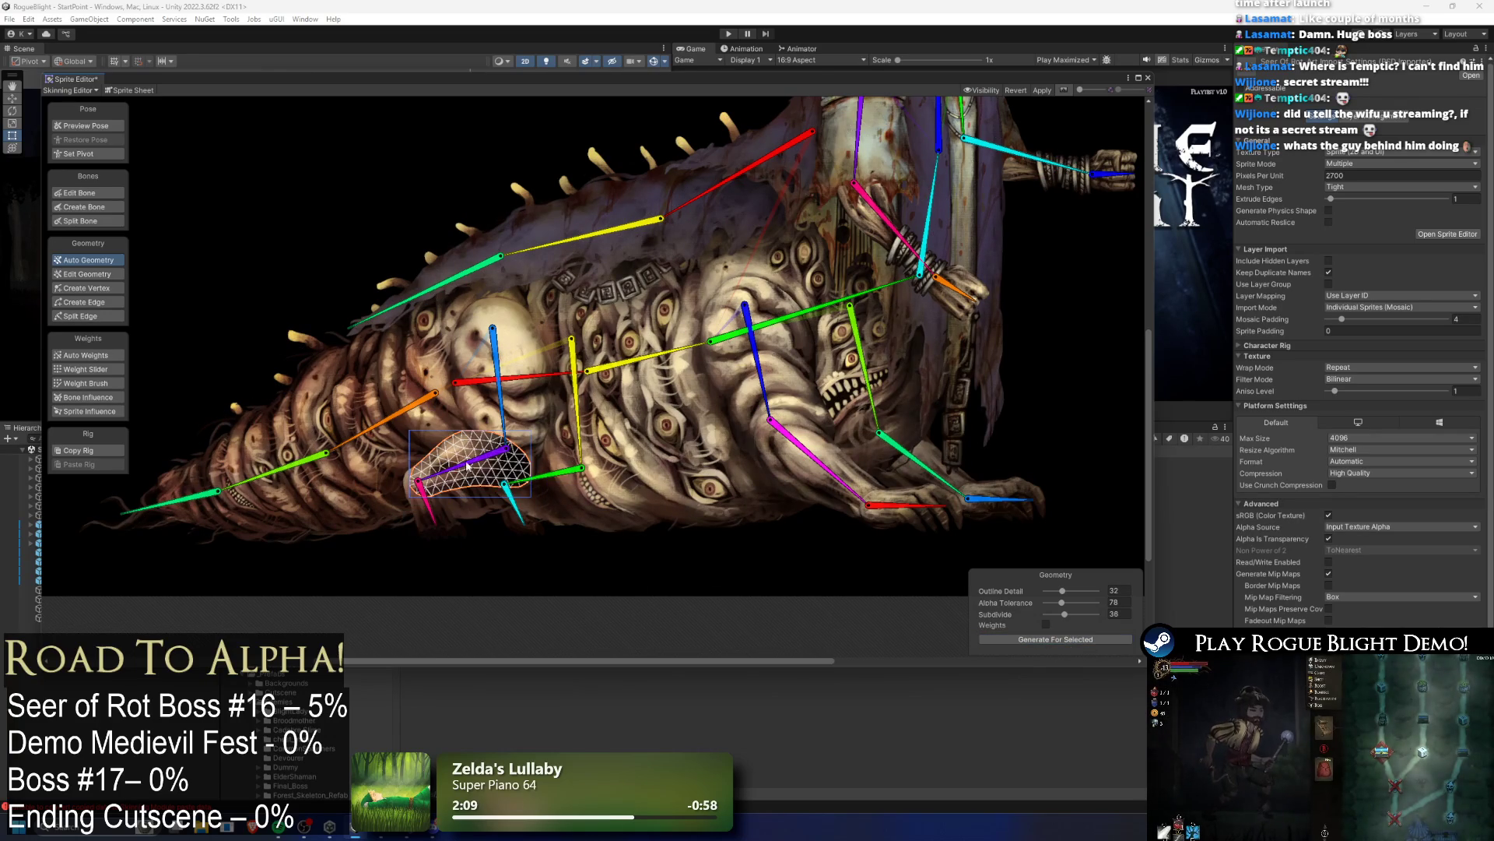
pyautogui.click(552, 473)
pyautogui.click(1052, 639)
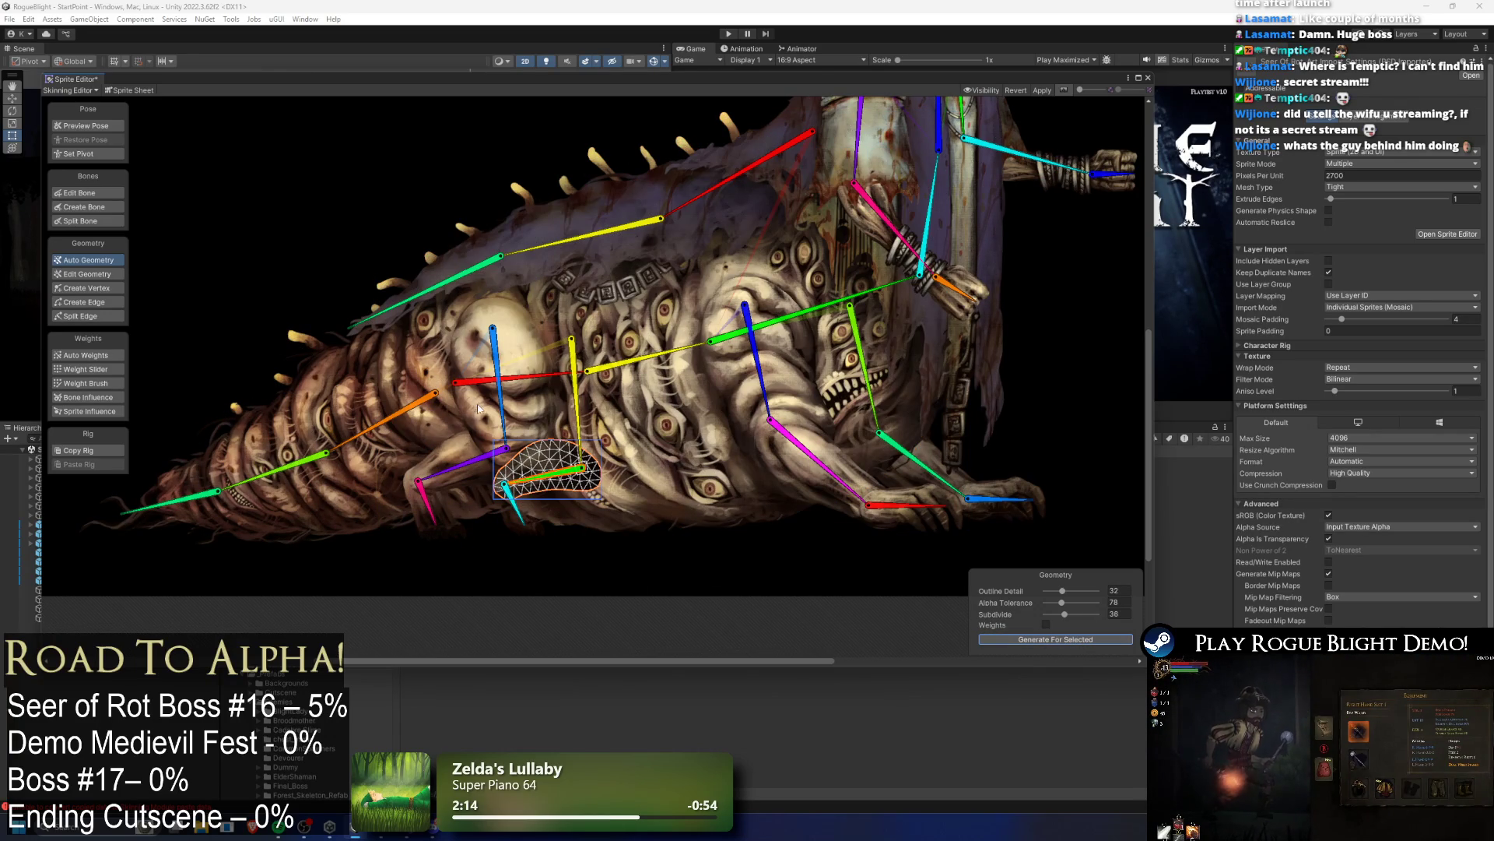
# Step: Lower Alpha Tolerance to 49 and Subdivide to 19, then regenerate the small foot piece
pyautogui.moveTo(1065, 614); pyautogui.dragTo(1056, 614)
pyautogui.click(1055, 639)
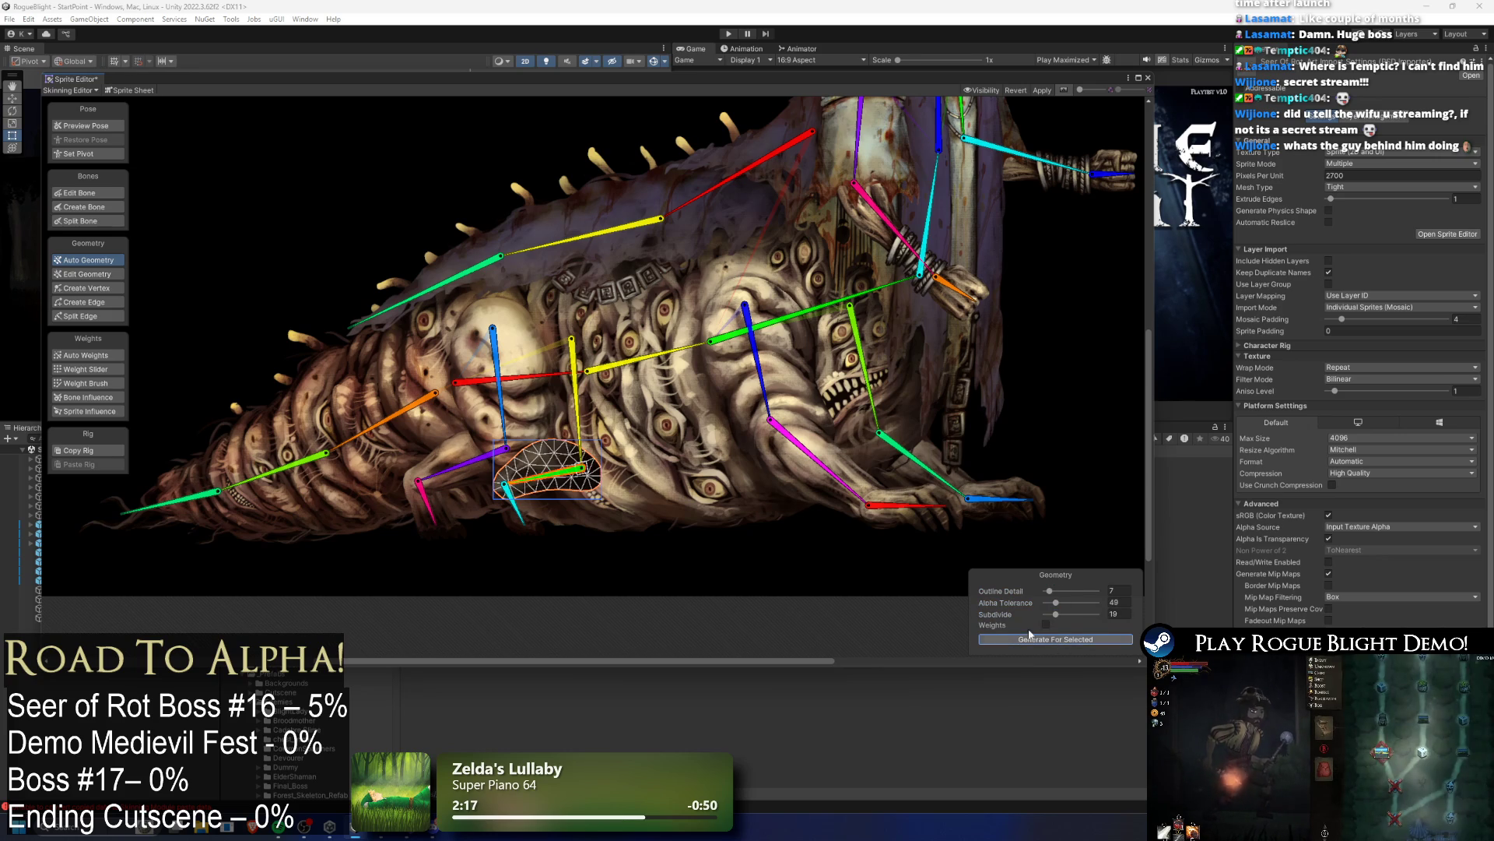
pyautogui.click(418, 489)
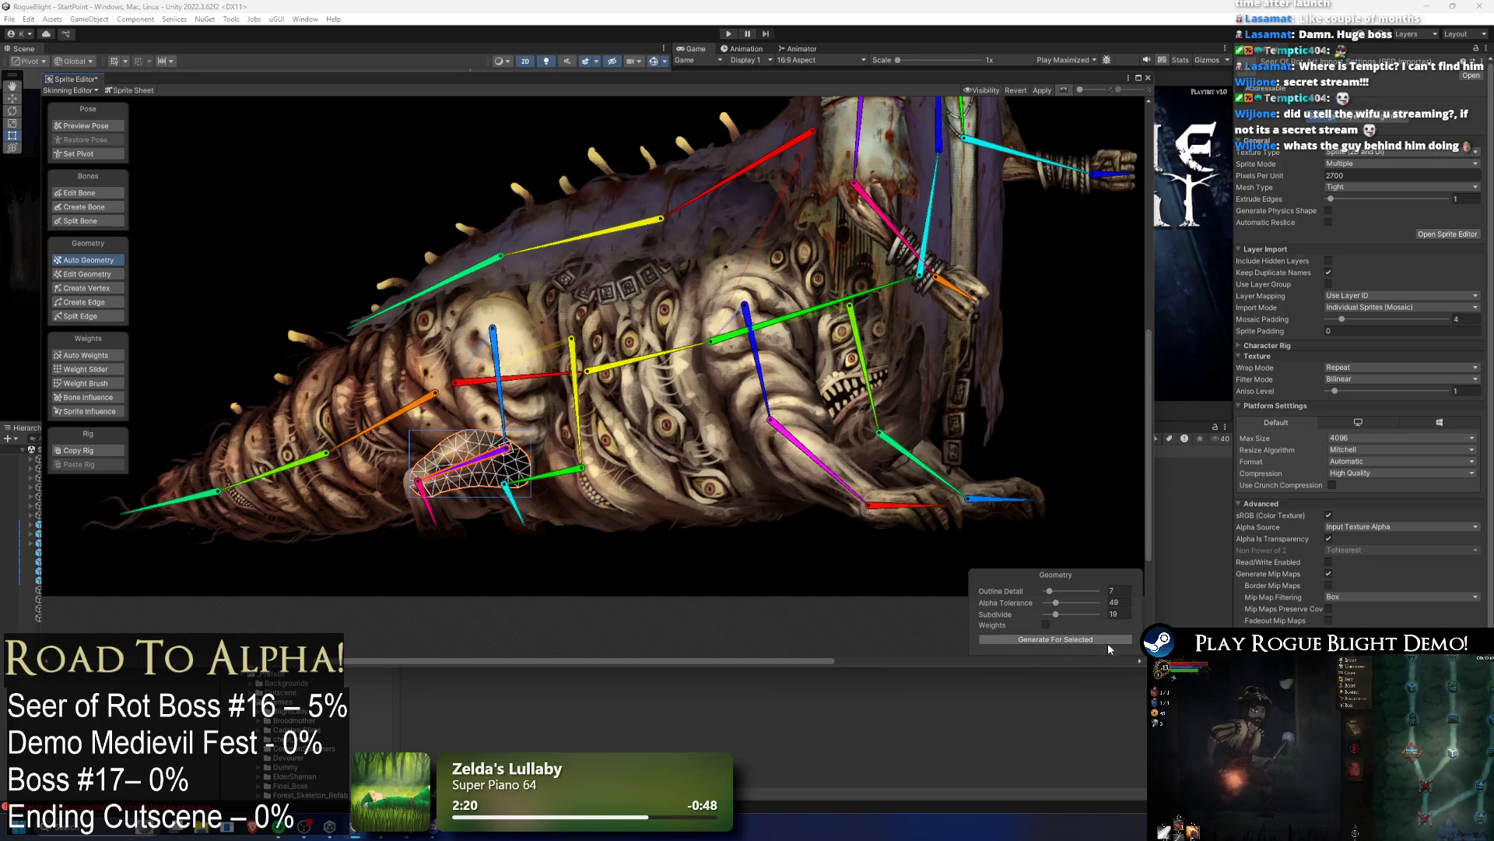
pyautogui.click(411, 517)
pyautogui.click(417, 513)
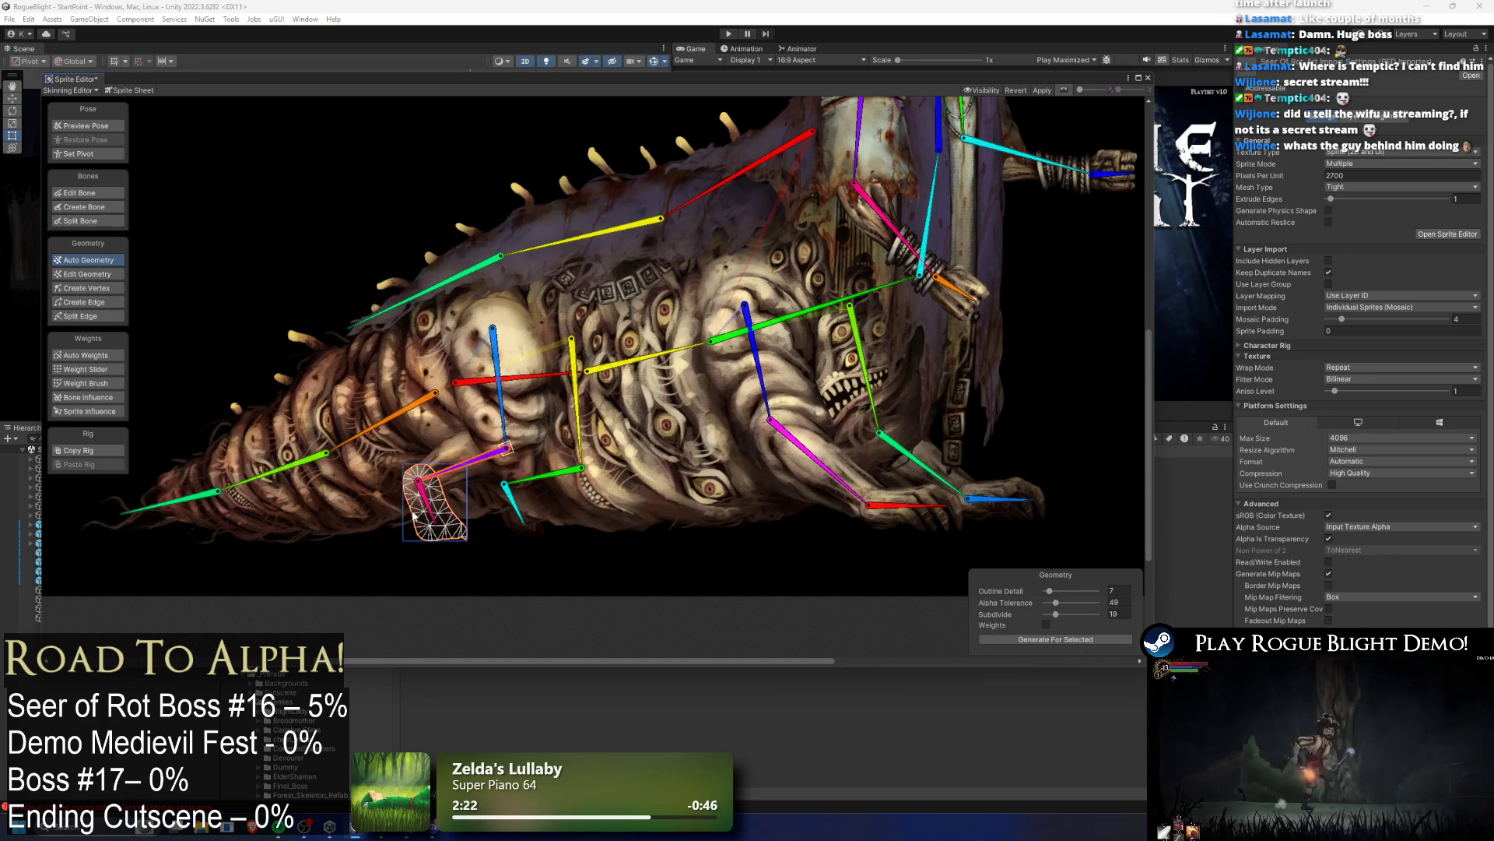
pyautogui.click(1061, 639)
# Step: Regenerate the purple-bone leg, green-bone foreleg and blue-bone claw meshes with the new settings
pyautogui.click(502, 397)
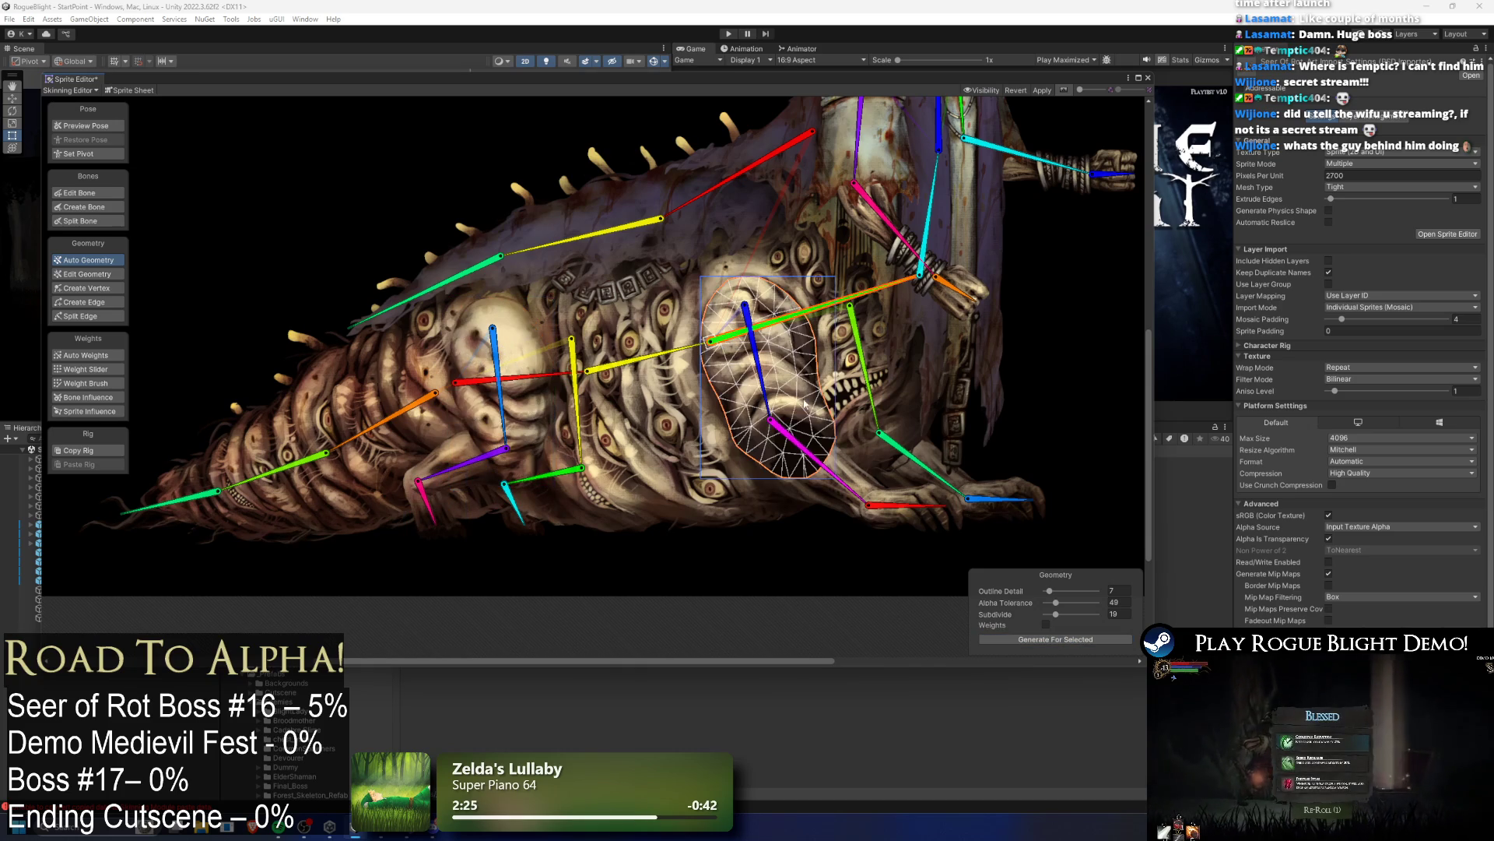
pyautogui.click(872, 487)
pyautogui.click(1055, 639)
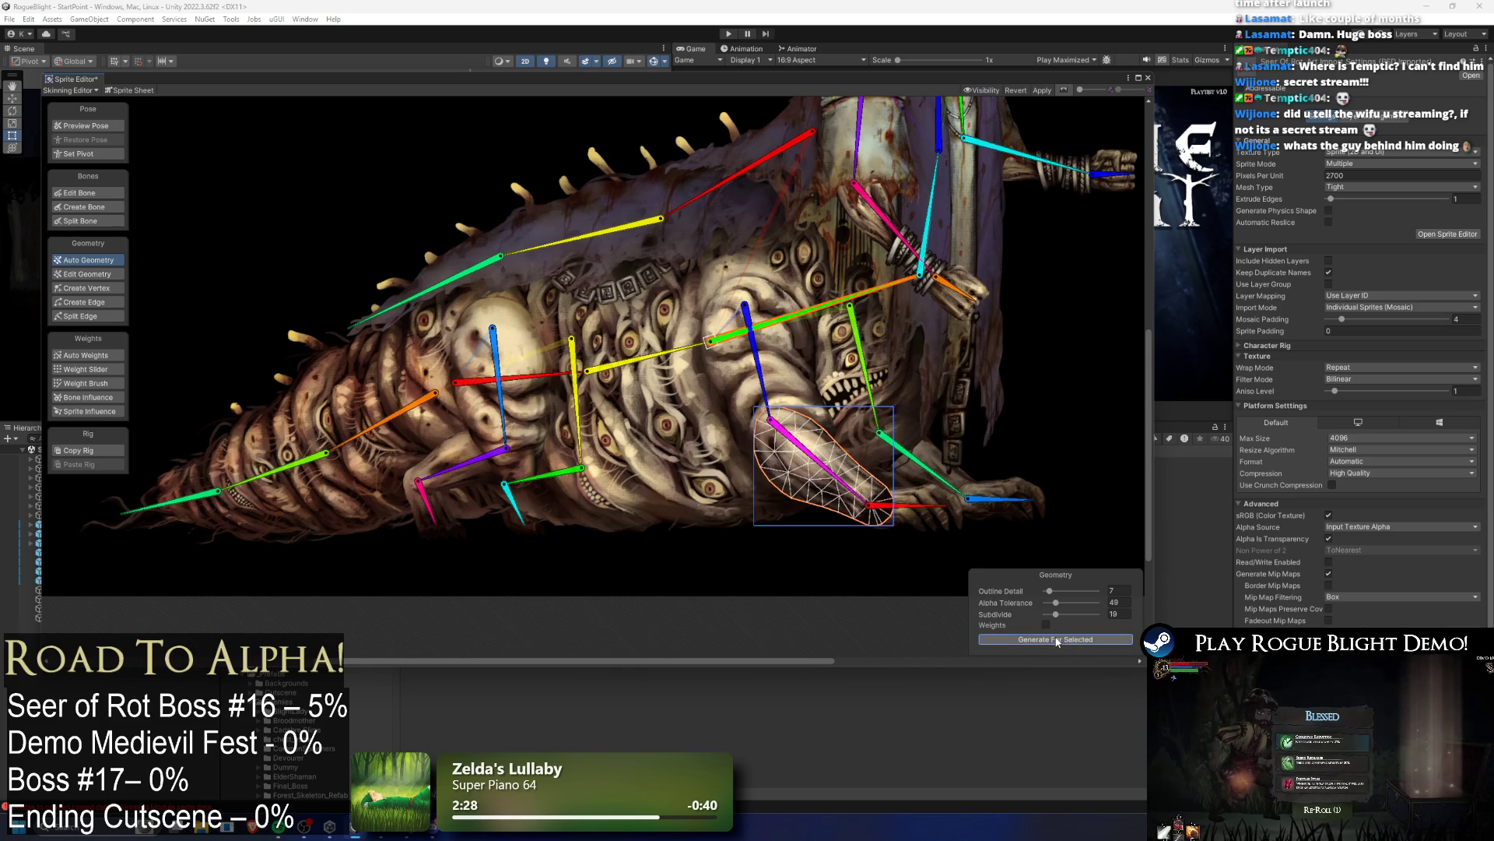
pyautogui.click(914, 456)
pyautogui.click(1112, 639)
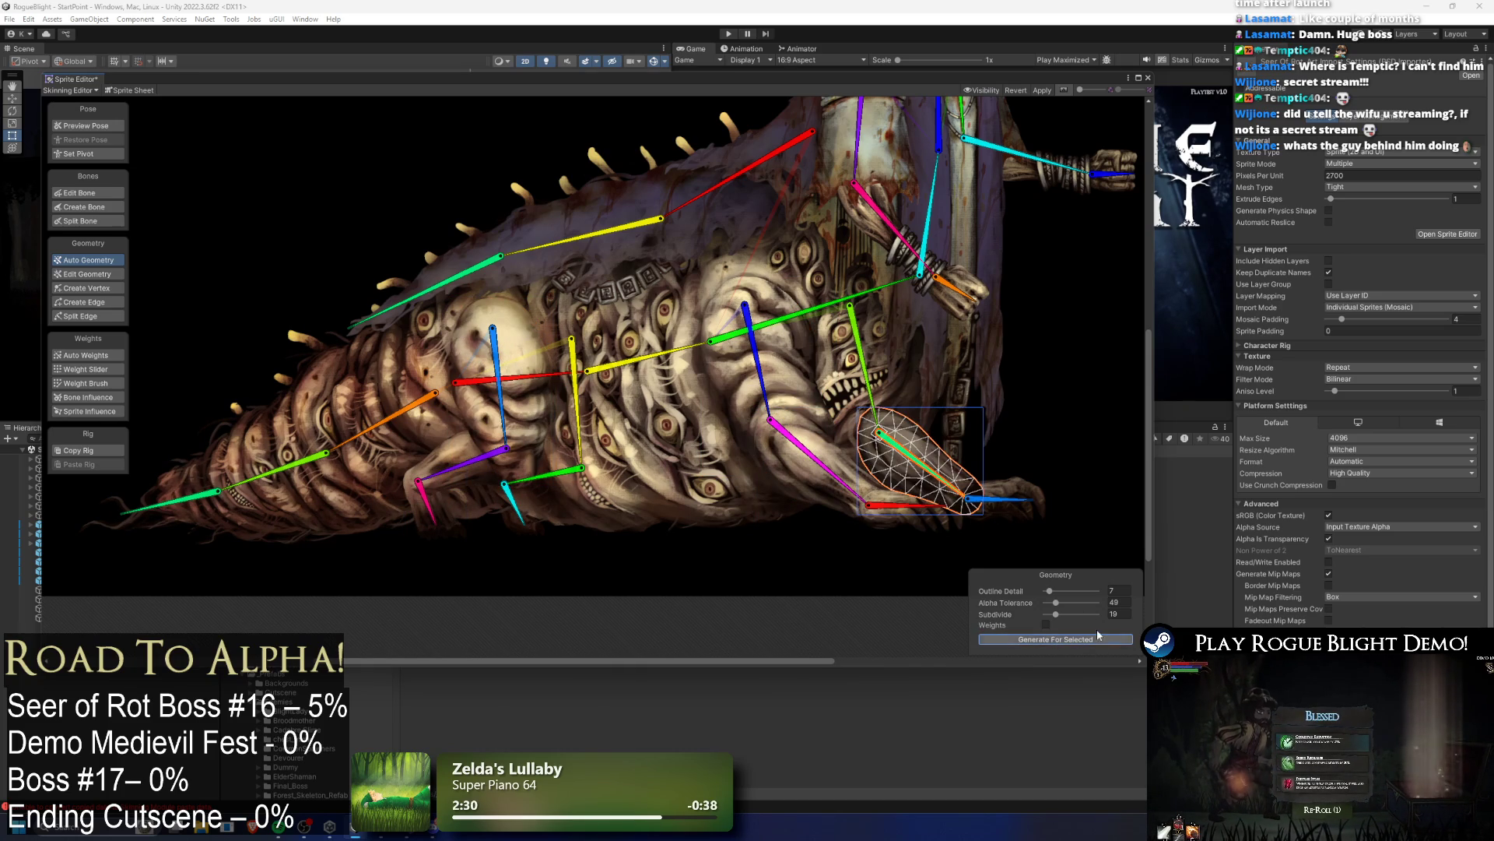
pyautogui.click(1016, 486)
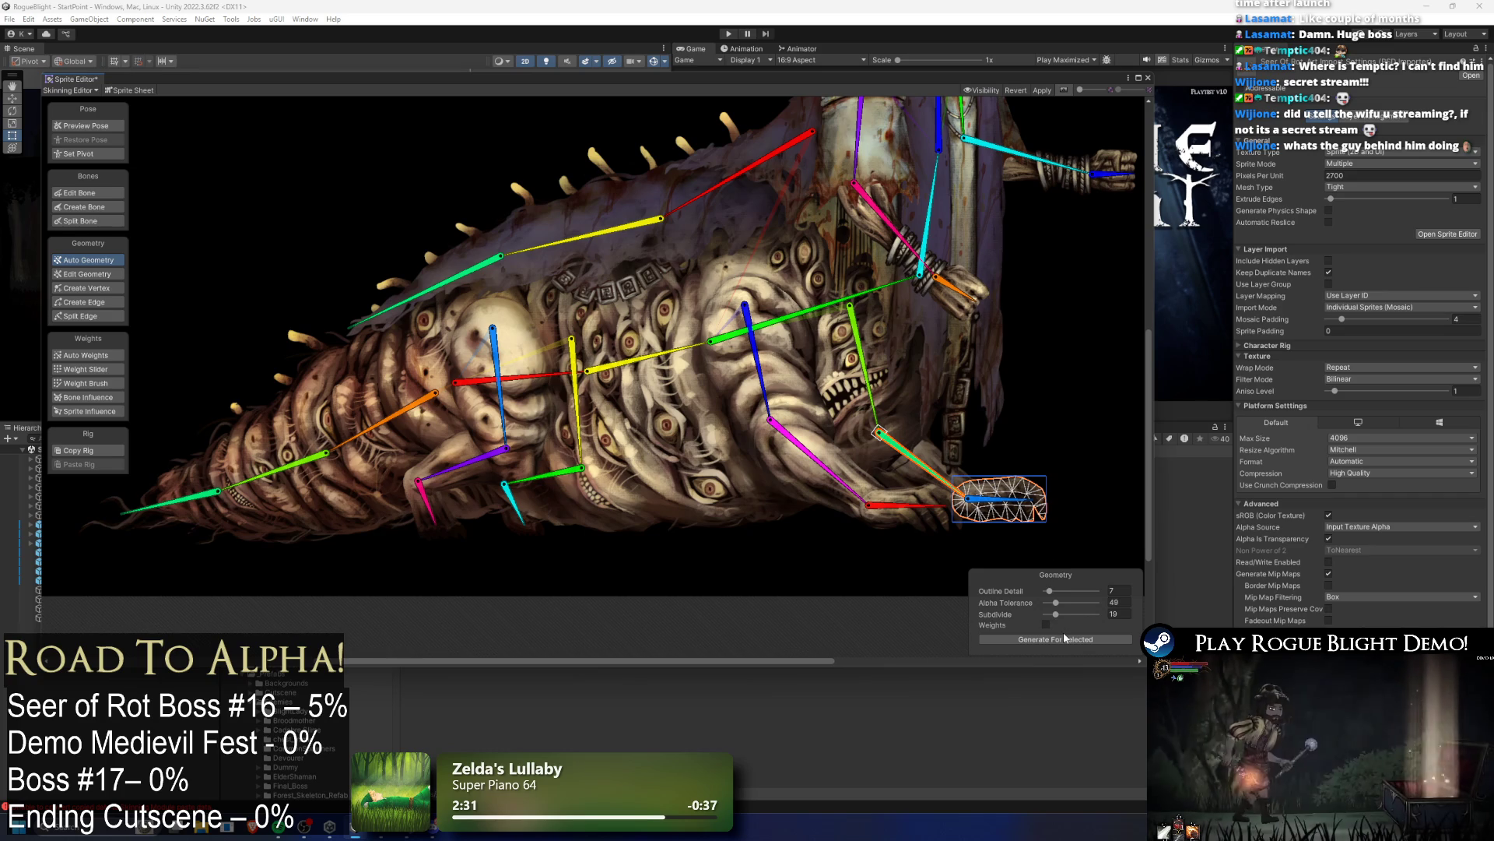
pyautogui.click(1065, 639)
pyautogui.click(340, 398)
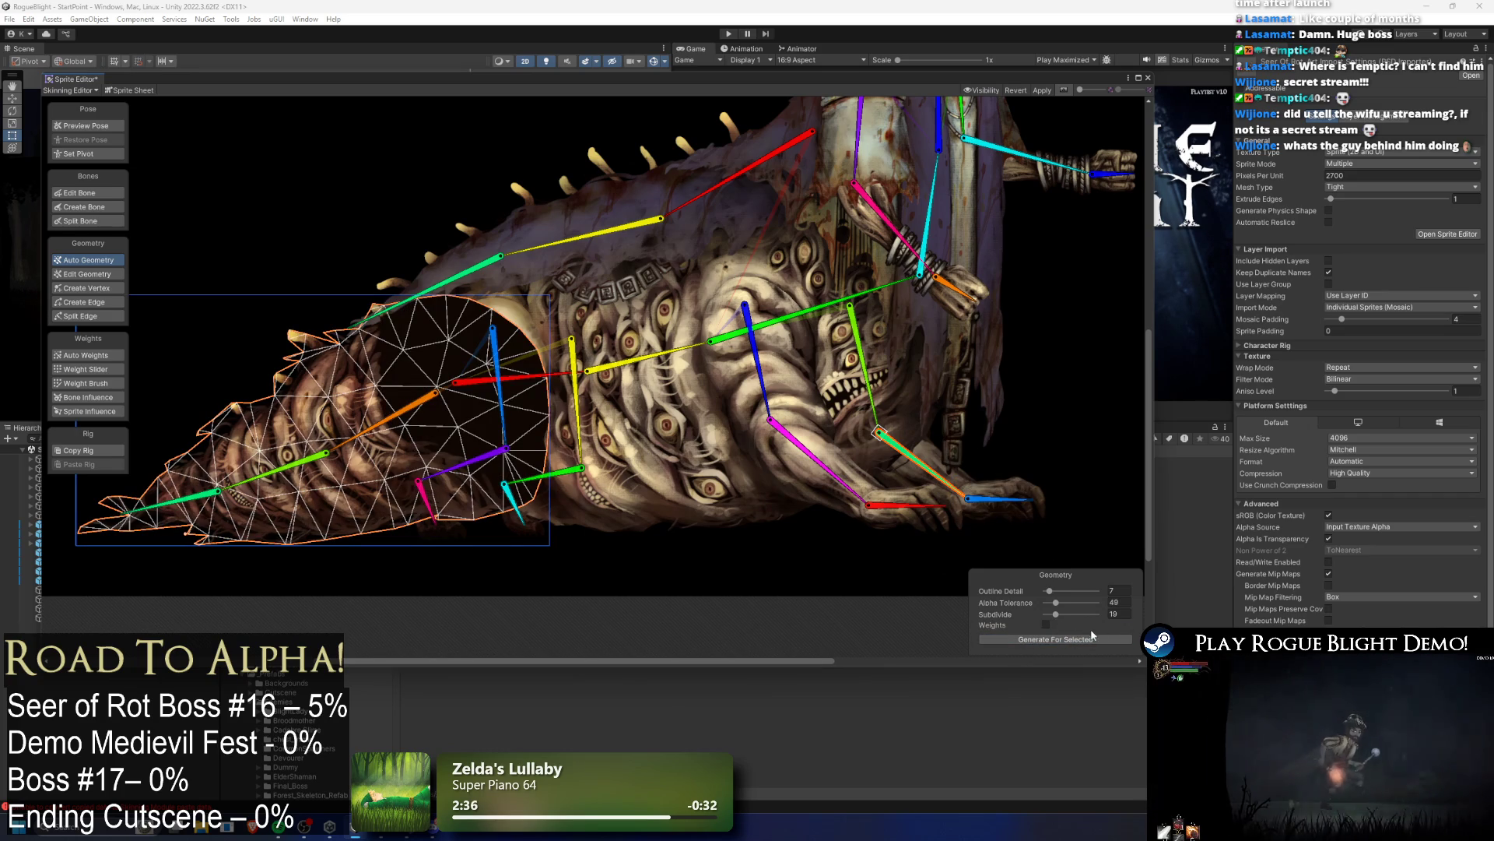
# Step: Experiment with the tail mesh settings, regenerating at Alpha Tolerance 118, 0 and 147
pyautogui.click(1098, 602)
pyautogui.click(1097, 614)
pyautogui.click(1097, 591)
pyautogui.click(1088, 638)
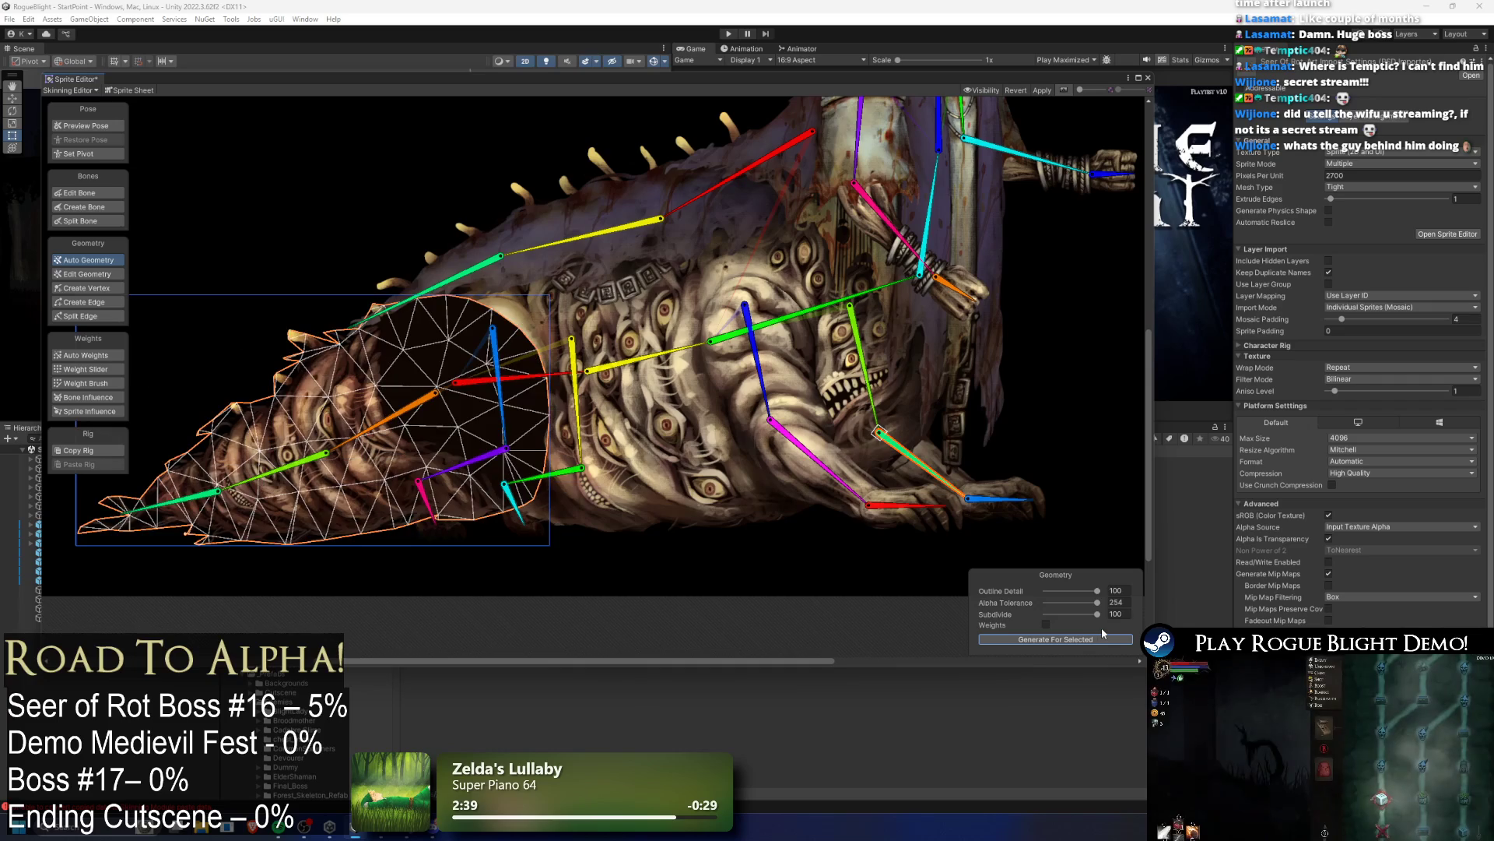
pyautogui.click(1089, 614)
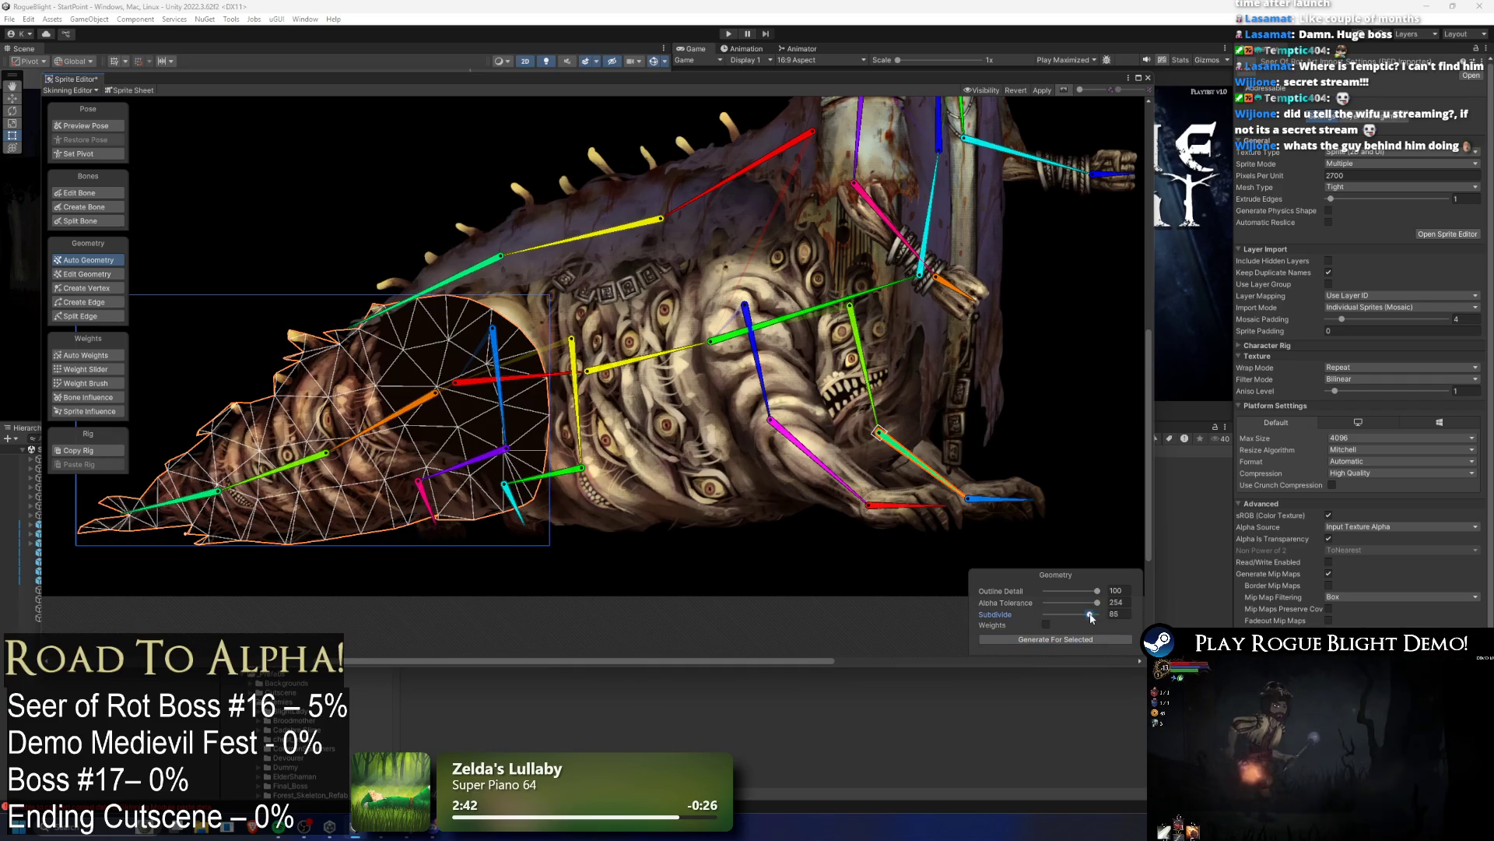
pyautogui.click(1088, 602)
pyautogui.click(1071, 591)
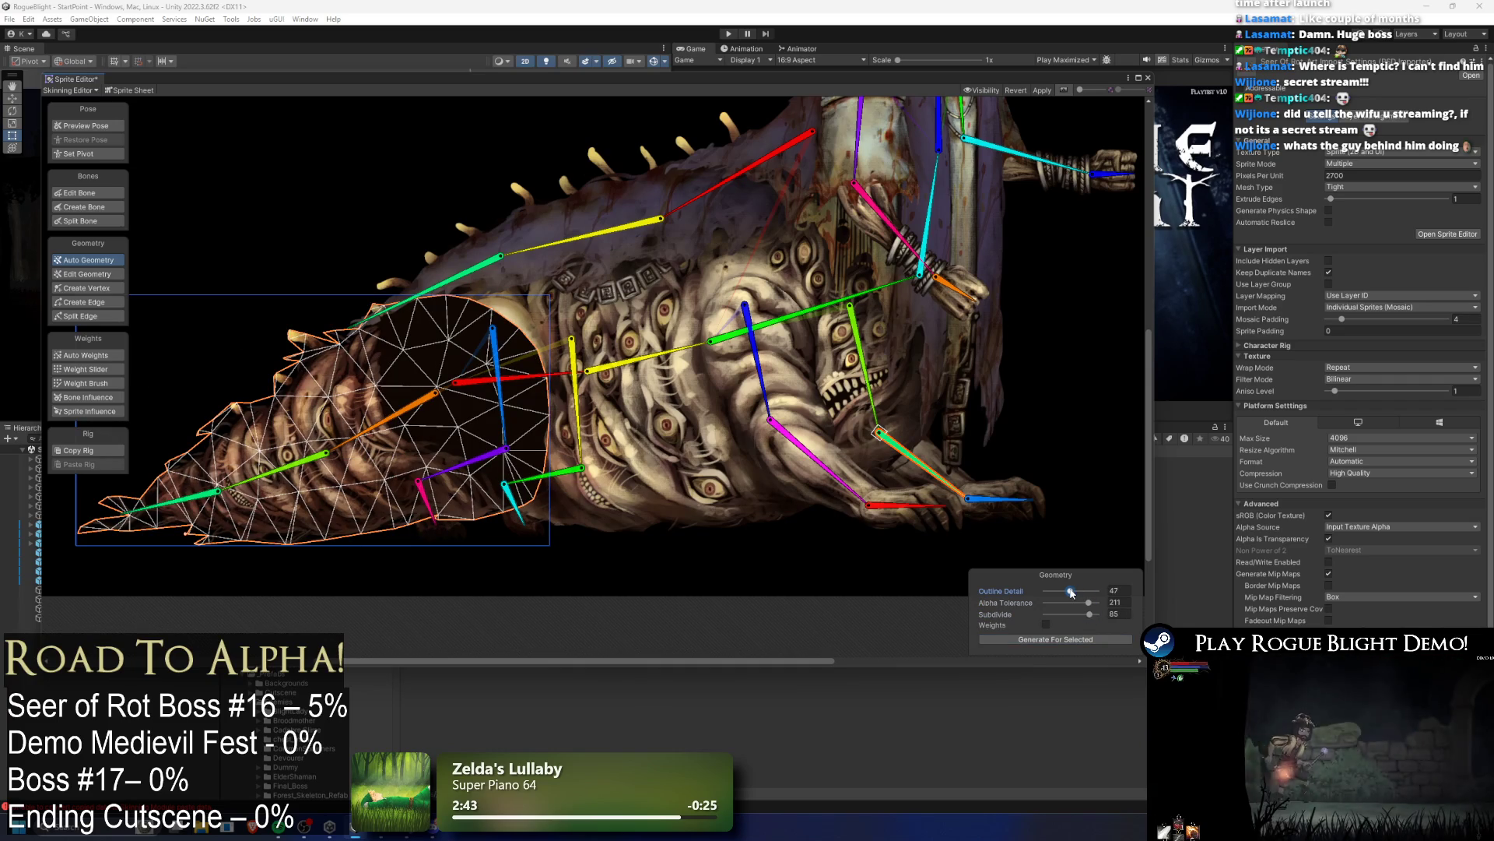
pyautogui.click(1055, 639)
pyautogui.click(1070, 603)
pyautogui.click(1047, 602)
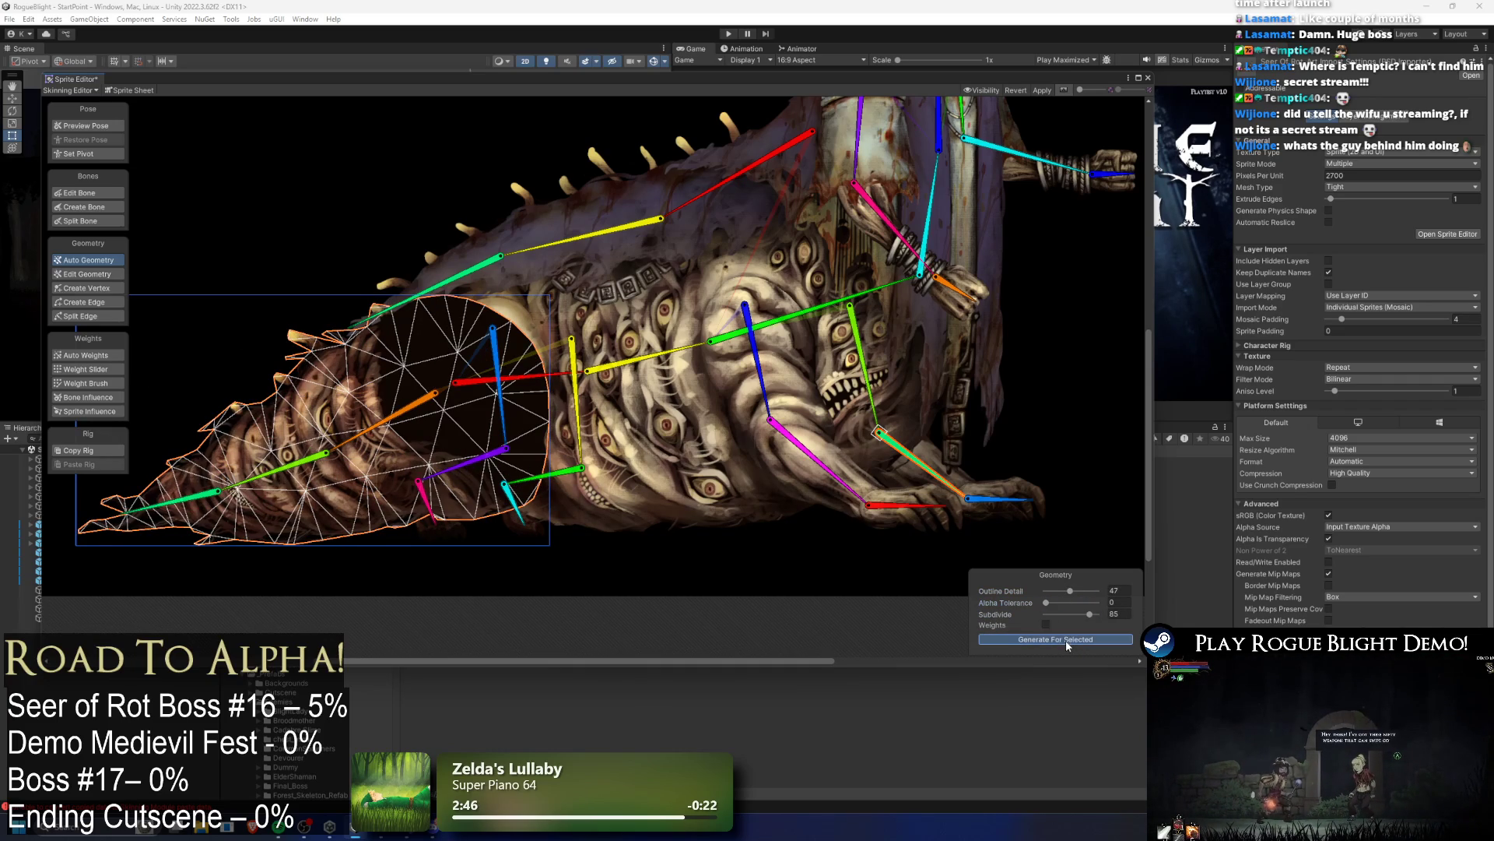
pyautogui.click(1068, 639)
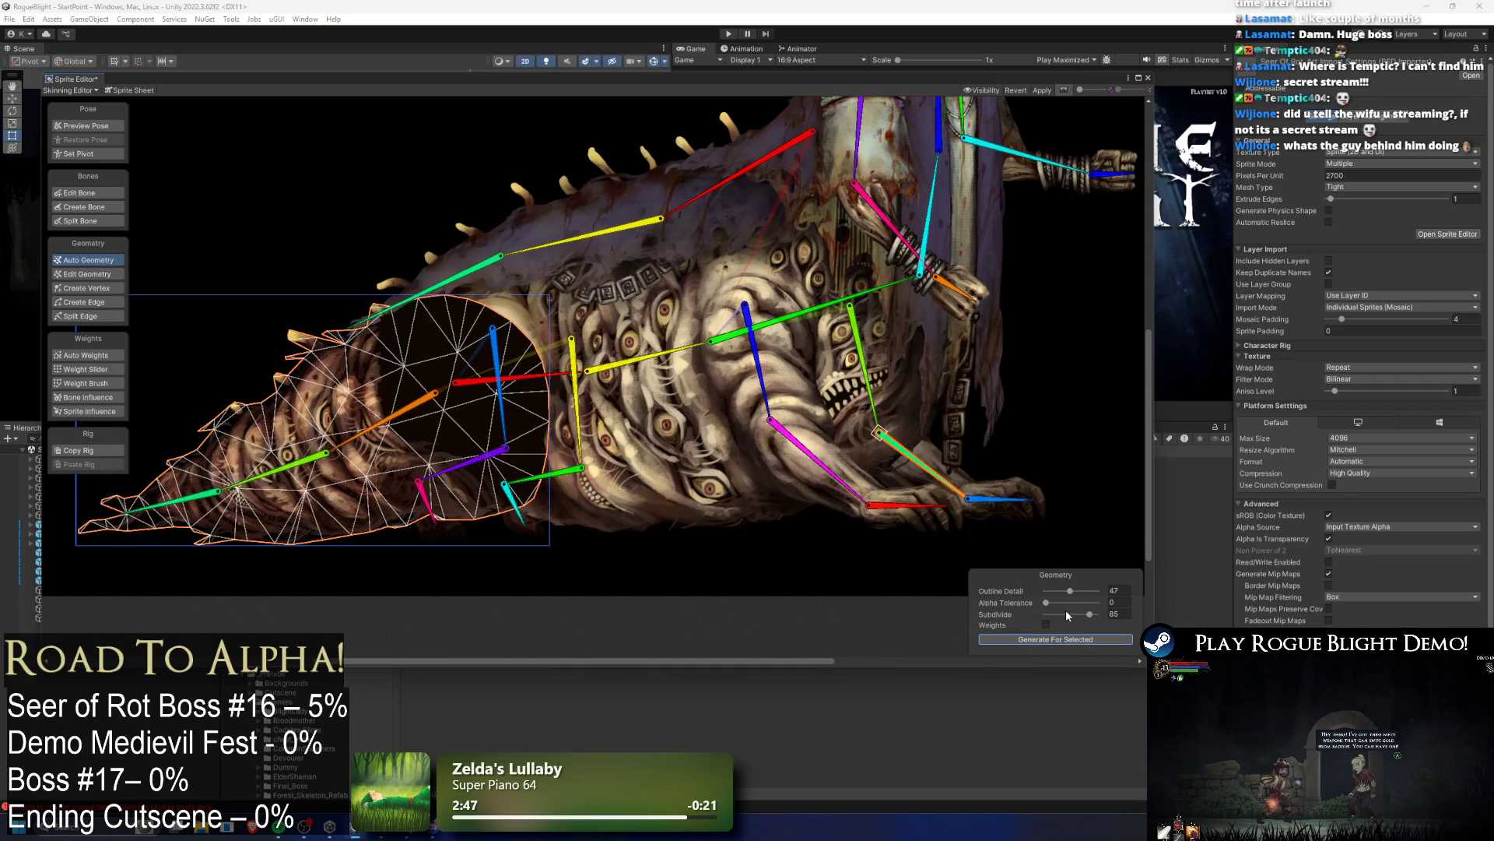
pyautogui.click(1075, 602)
pyautogui.click(1074, 637)
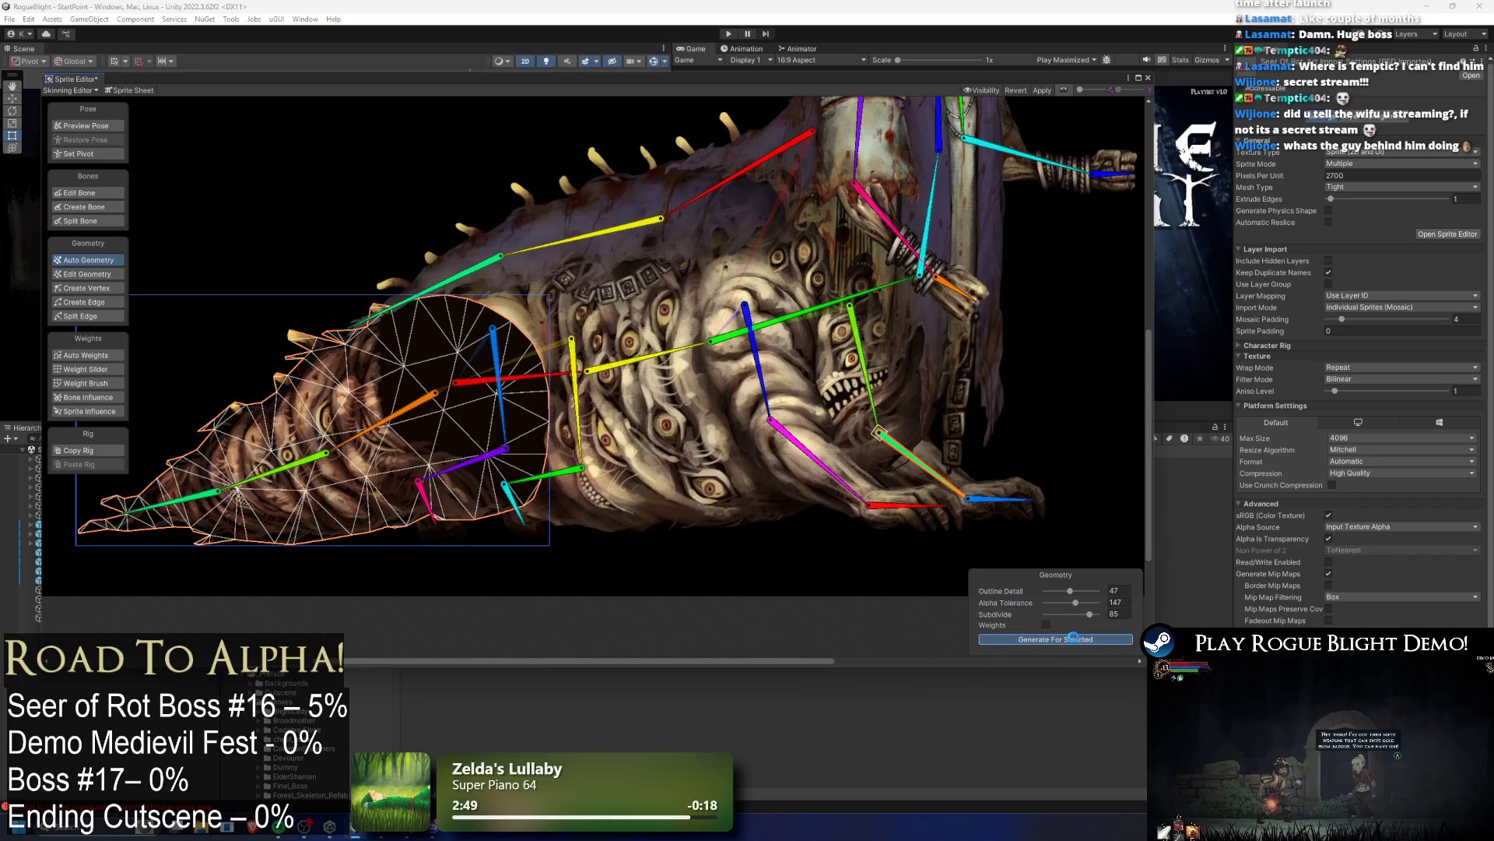
# Step: Settle the tail at Outline Detail 77, Alpha Tolerance 222, Subdivide 100, then remesh the body sprite
pyautogui.moveTo(1075, 607)
pyautogui.mouseDown()
pyautogui.moveTo(1098, 591)
pyautogui.moveTo(1098, 614)
pyautogui.mouseUp()
pyautogui.click(1090, 636)
pyautogui.click(1105, 638)
pyautogui.click(1099, 615)
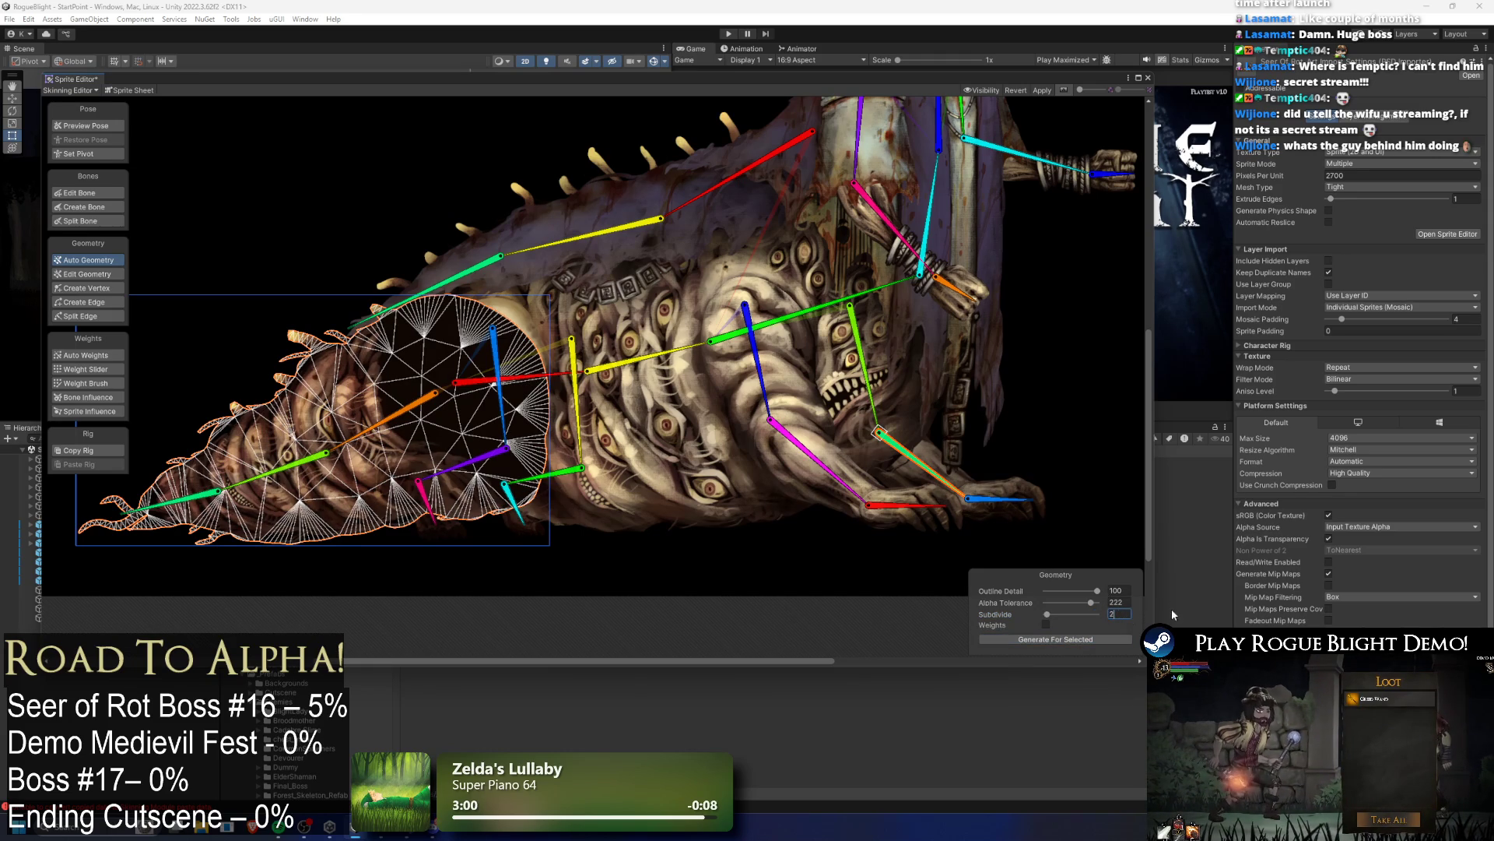
pyautogui.moveTo(1098, 591); pyautogui.dragTo(1080, 591)
pyautogui.click(1059, 640)
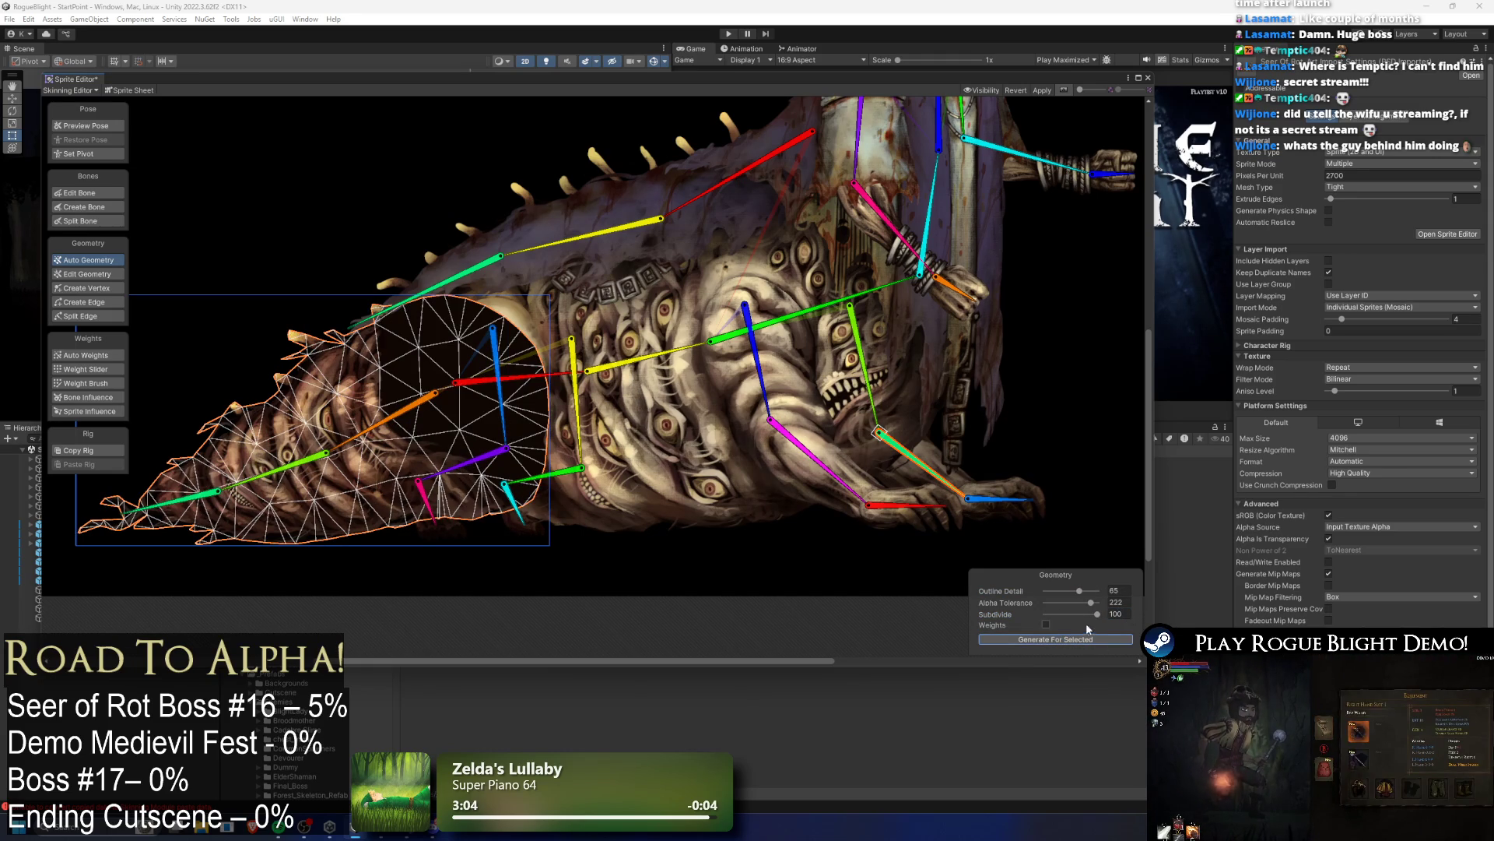
pyautogui.click(1088, 590)
pyautogui.click(1071, 640)
pyautogui.click(1084, 591)
pyautogui.click(1088, 640)
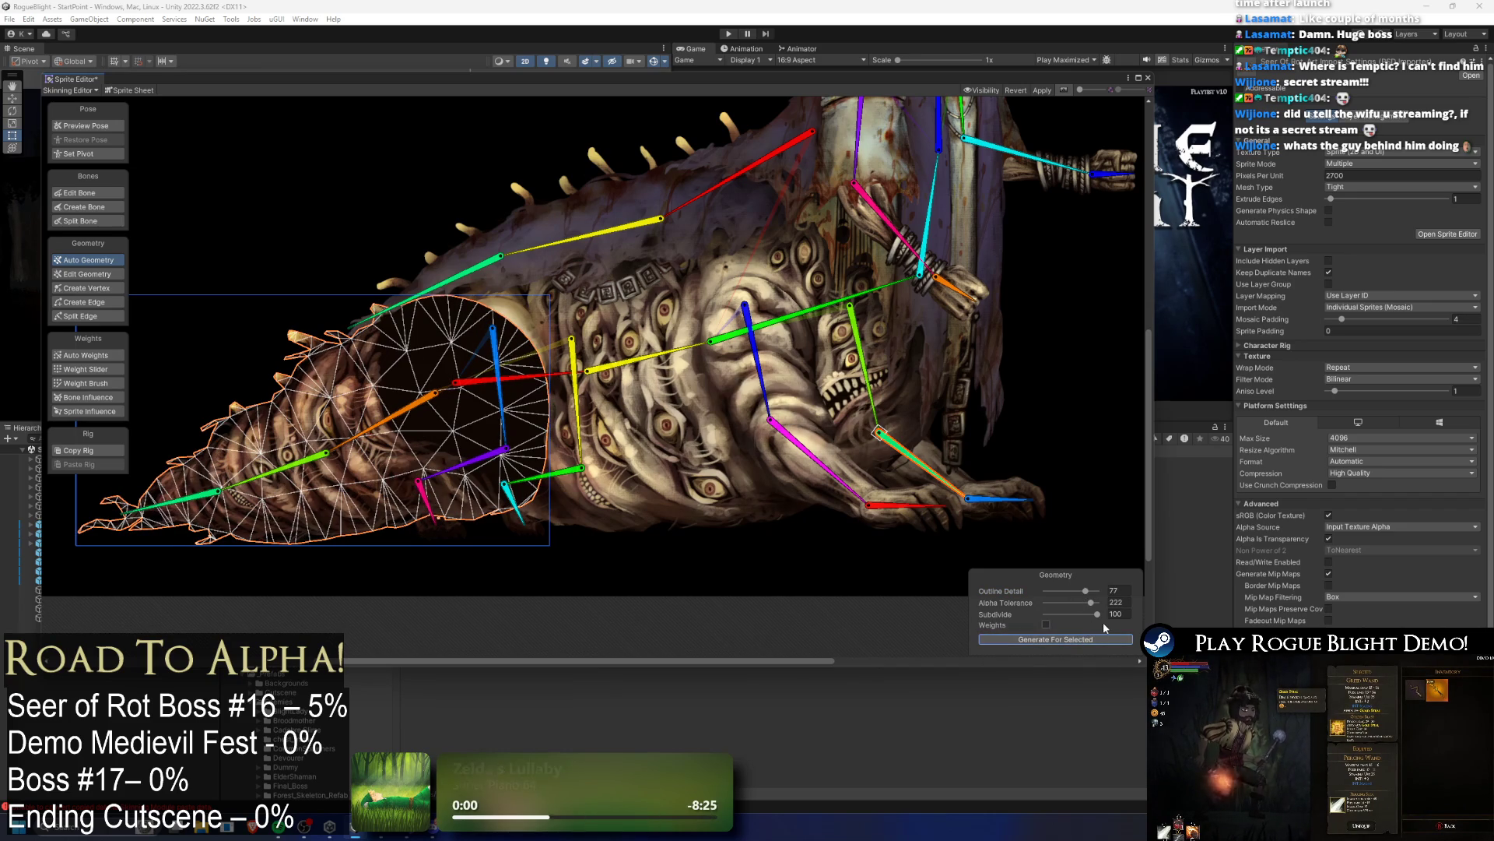
pyautogui.click(1086, 638)
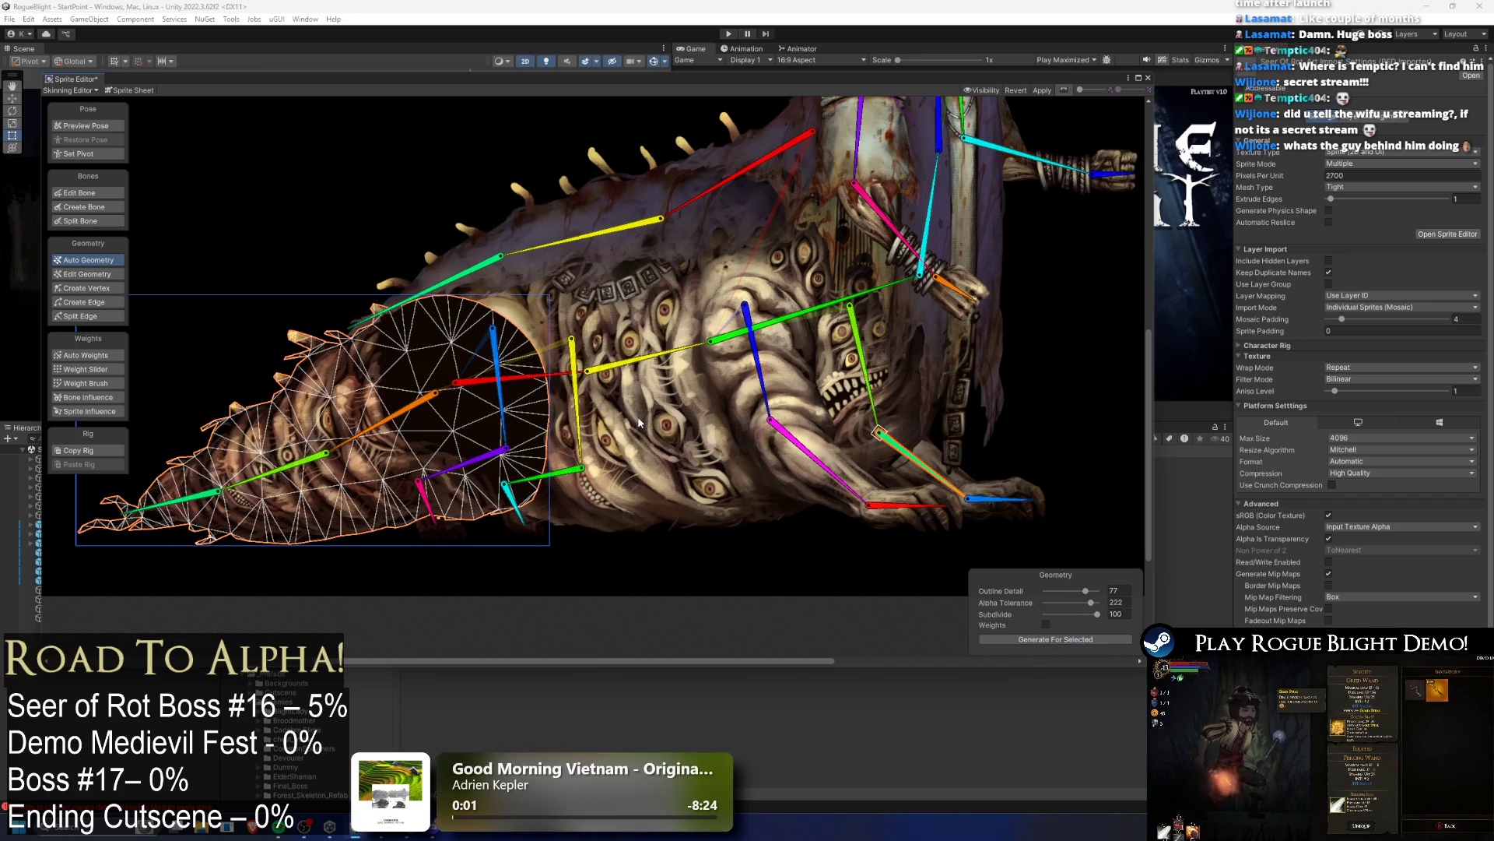
pyautogui.click(1052, 640)
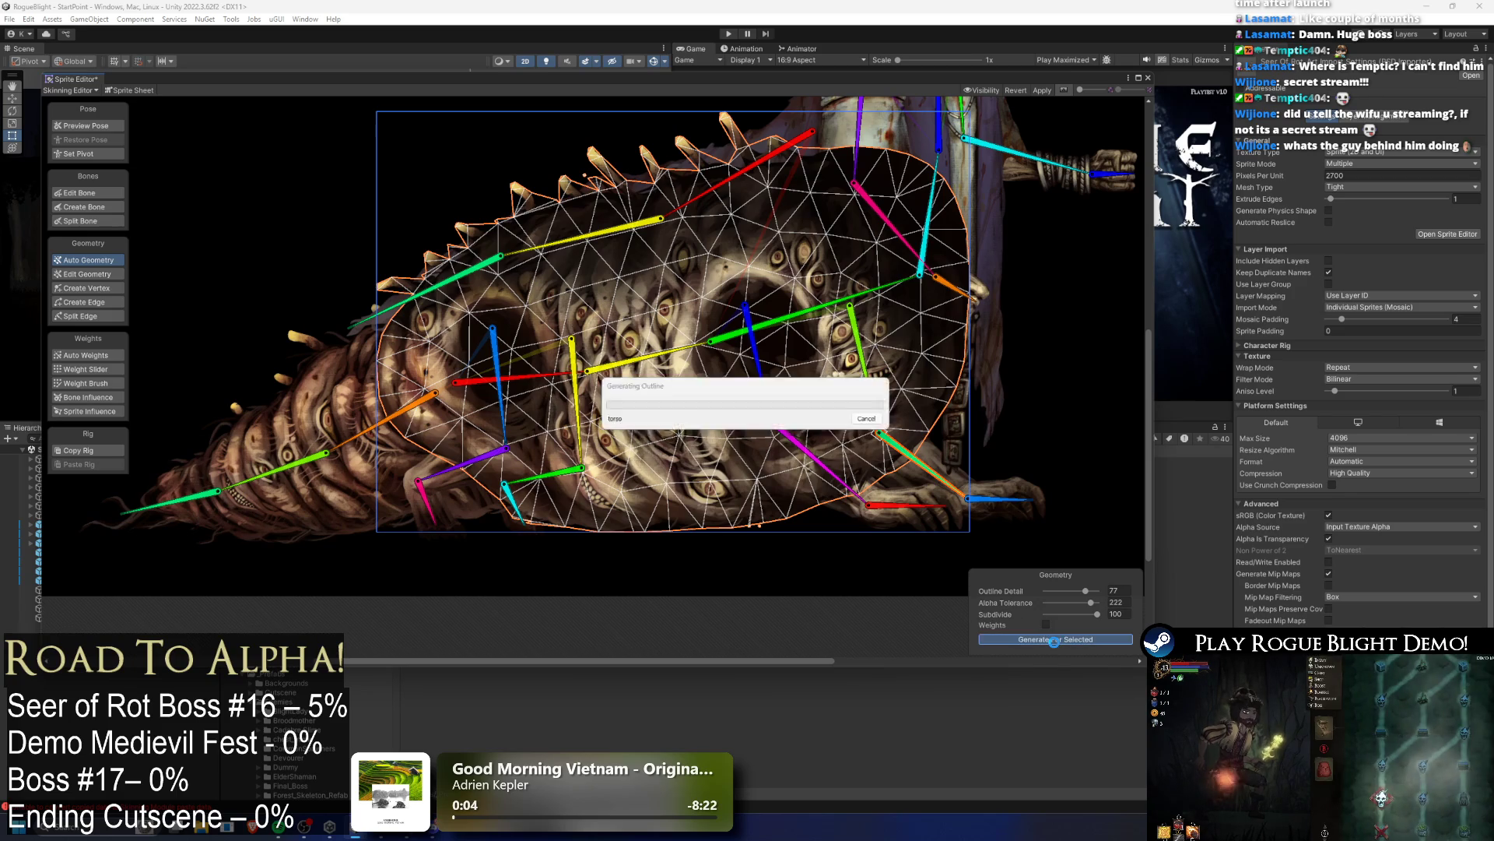
# Step: Select the upper torso sprite and regenerate its mesh at Outline Detail 82
pyautogui.click(1067, 168)
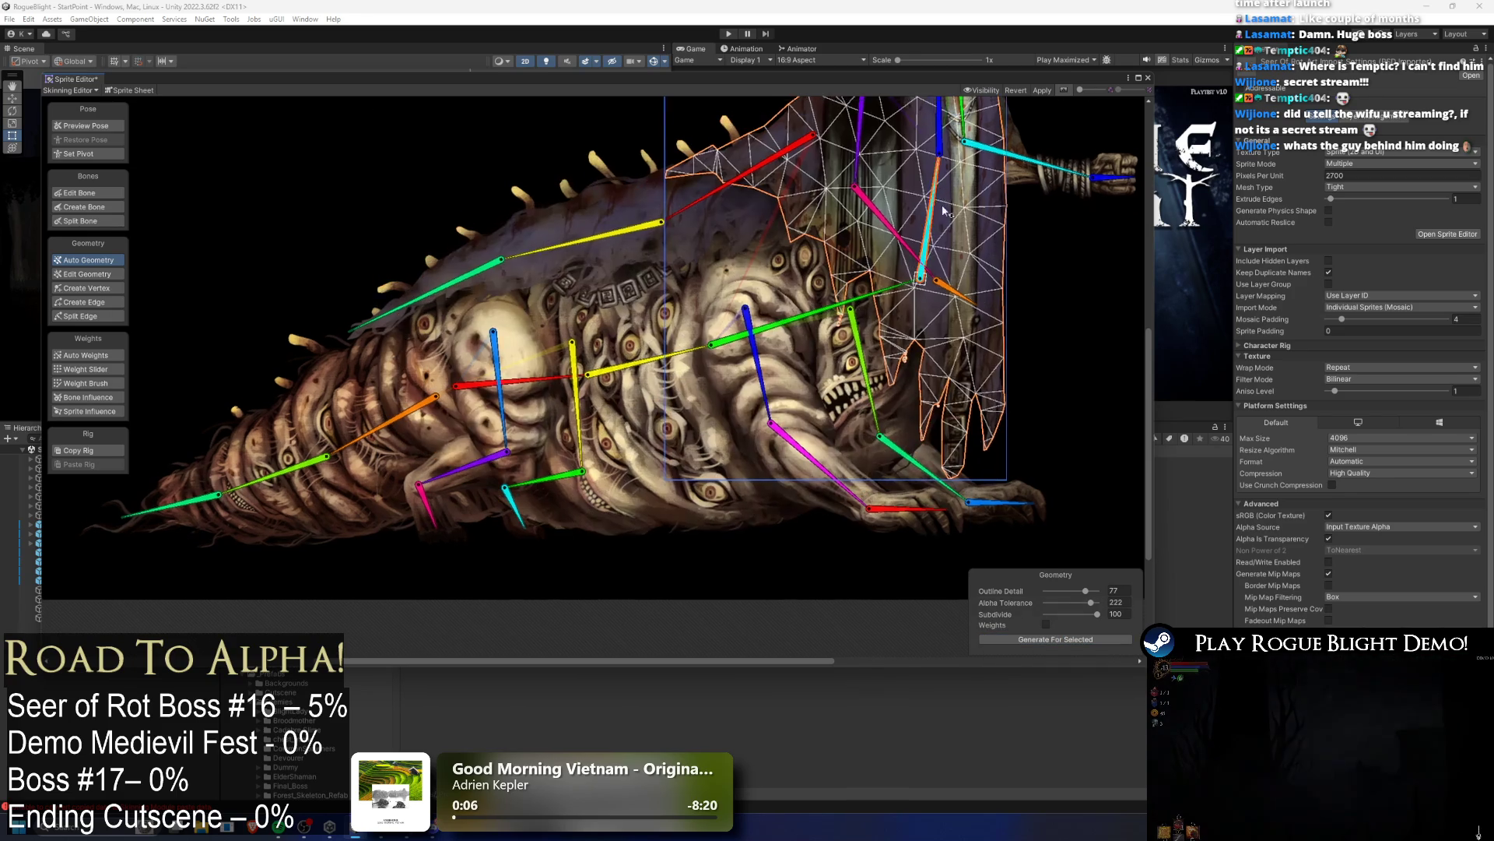
pyautogui.click(1106, 640)
pyautogui.click(1106, 640)
pyautogui.click(1109, 645)
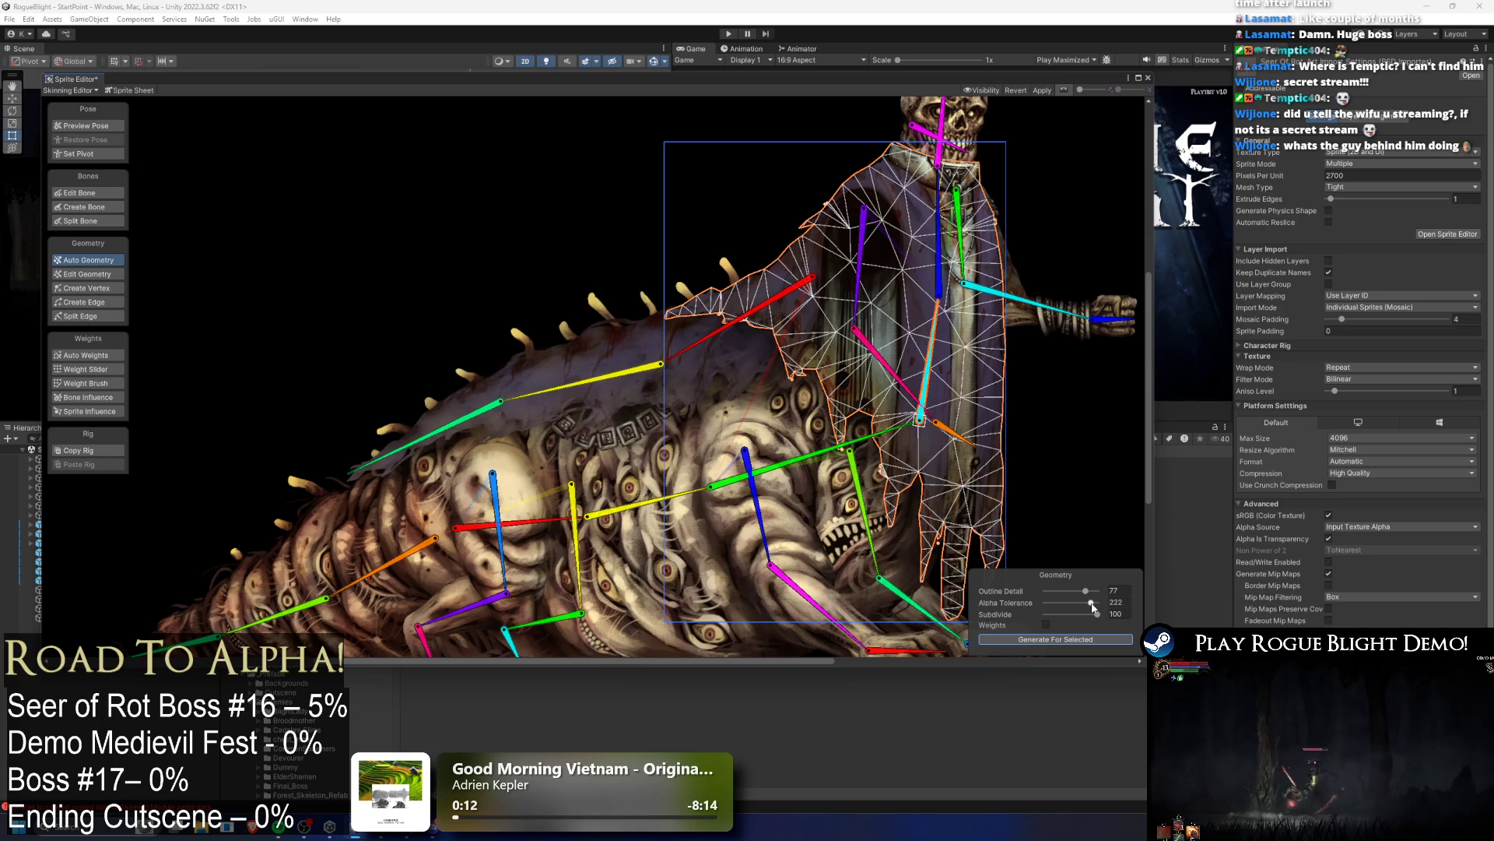
pyautogui.moveTo(1088, 590)
pyautogui.mouseDown()
pyautogui.moveTo(1100, 591)
pyautogui.moveTo(1088, 610)
pyautogui.mouseUp()
pyautogui.click(1098, 640)
pyautogui.click(1096, 640)
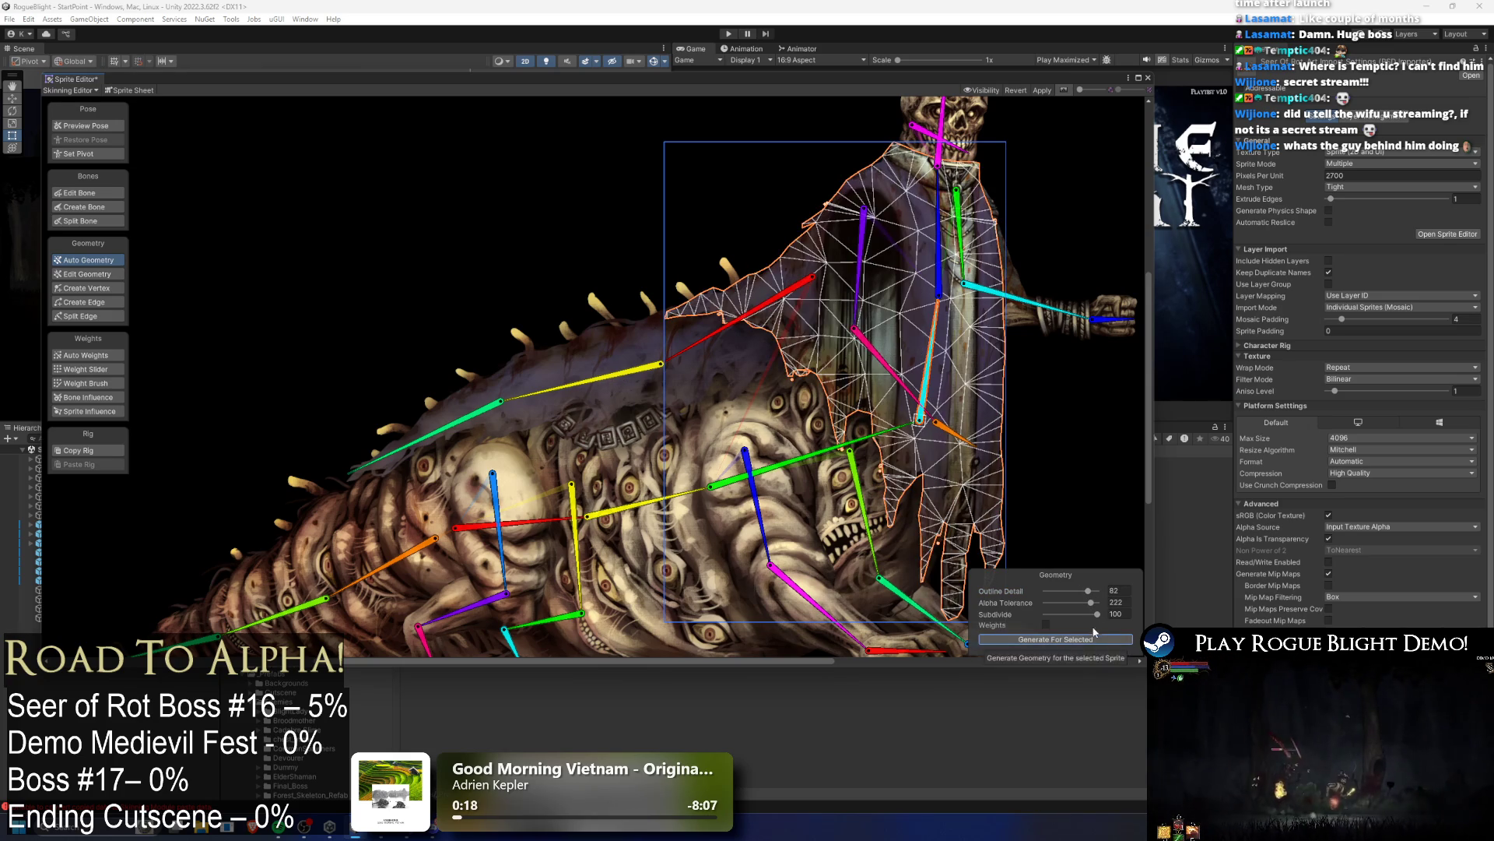
pyautogui.scroll(-2, 544, 403)
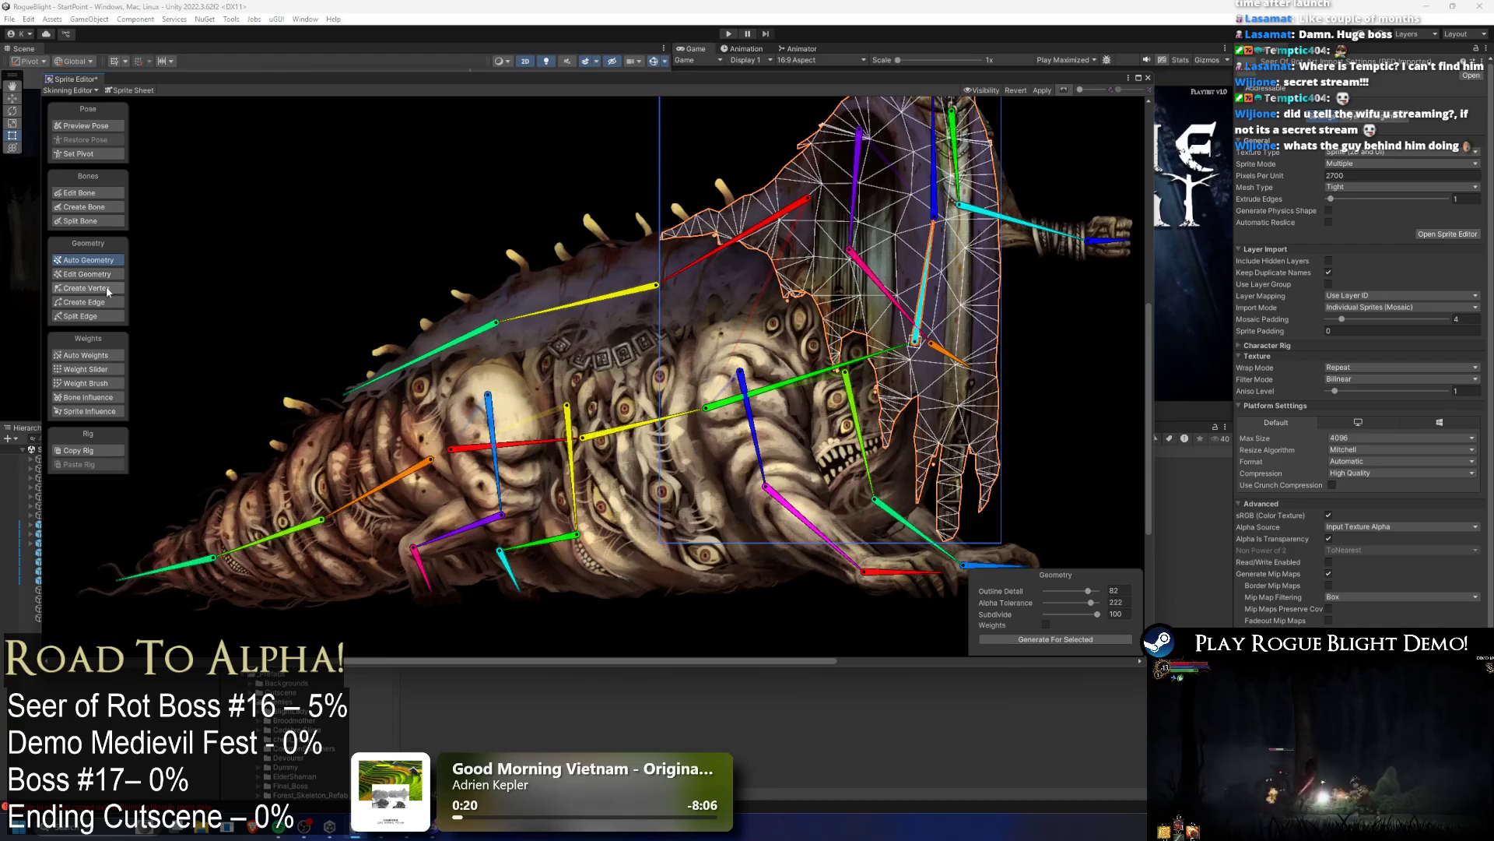
# Step: Add a column of vertices down the right hanging robe strip of the torso mesh
pyautogui.click(85, 288)
pyautogui.scroll(5, 658, 371)
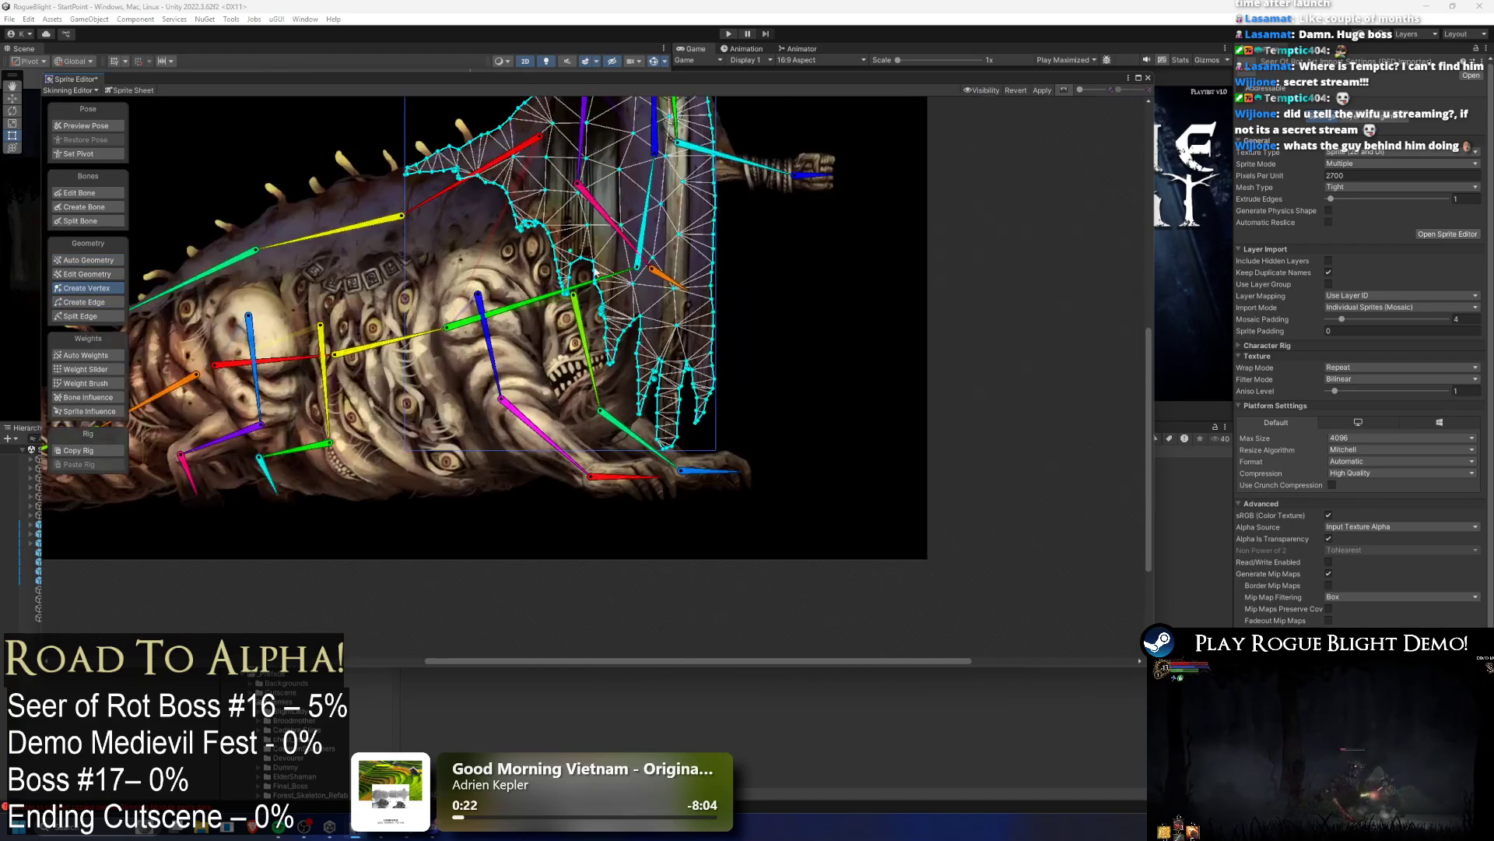
pyautogui.click(652, 302)
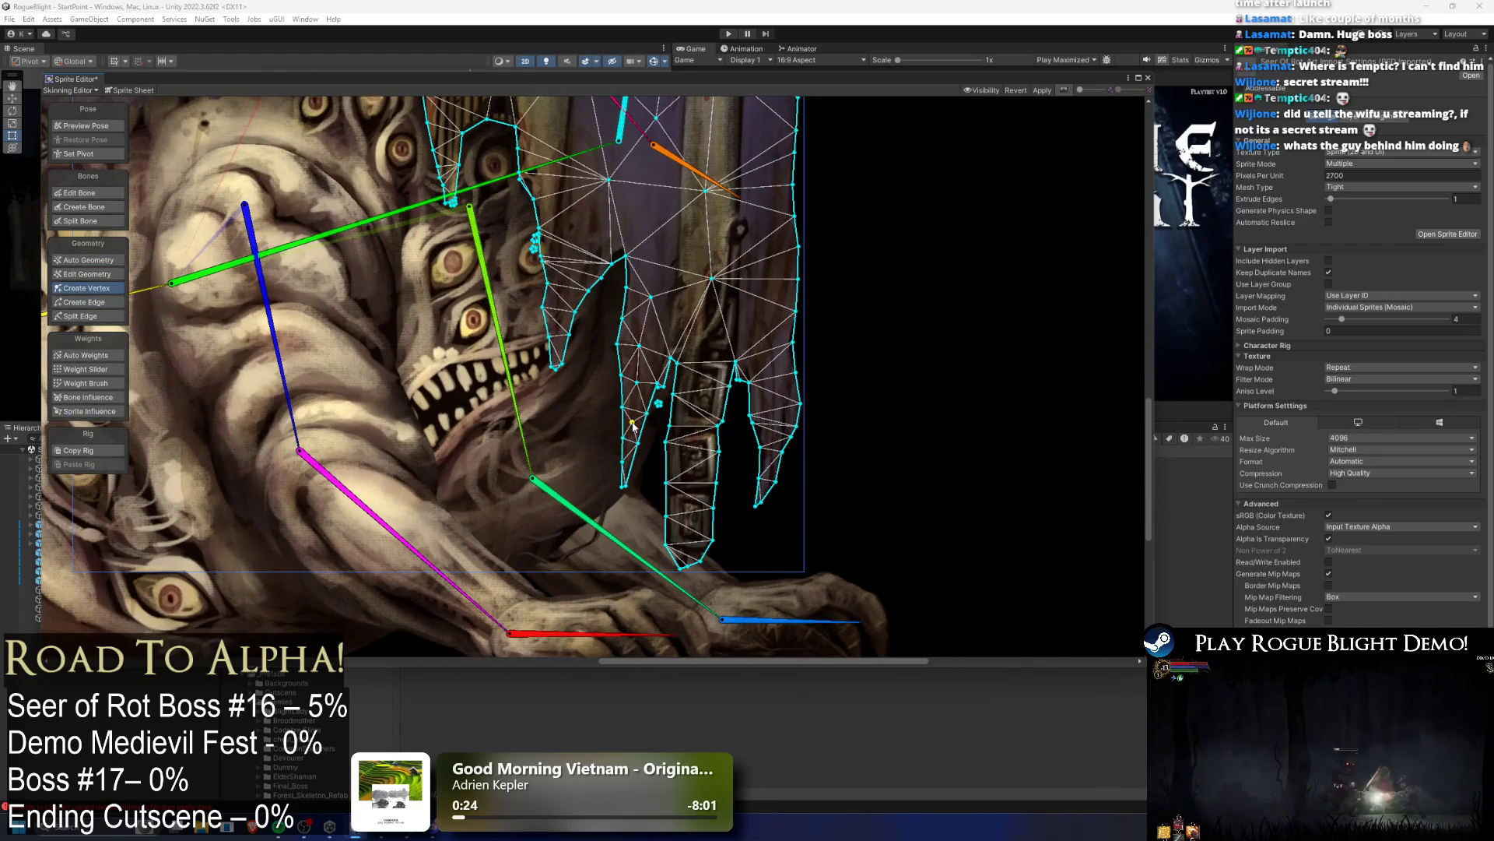
pyautogui.click(708, 385)
pyautogui.click(690, 421)
pyautogui.click(689, 455)
pyautogui.click(697, 495)
pyautogui.click(694, 531)
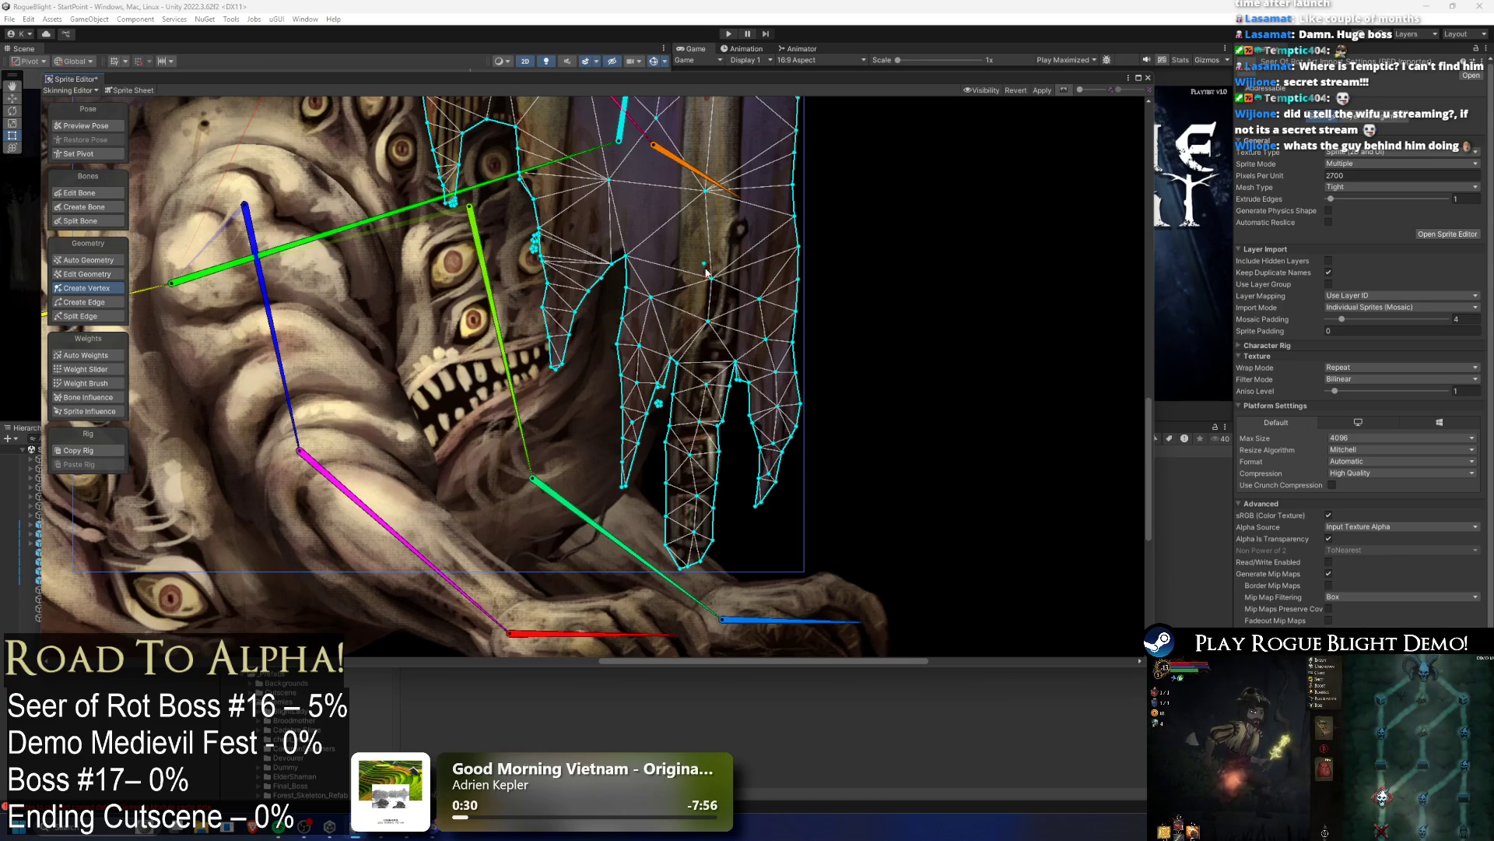
# Step: Add vertices along the left robe strip and near the robe's left edge
pyautogui.scroll(3, 688, 415)
pyautogui.click(590, 384)
pyautogui.click(576, 424)
pyautogui.click(574, 490)
pyautogui.scroll(-5, 624, 441)
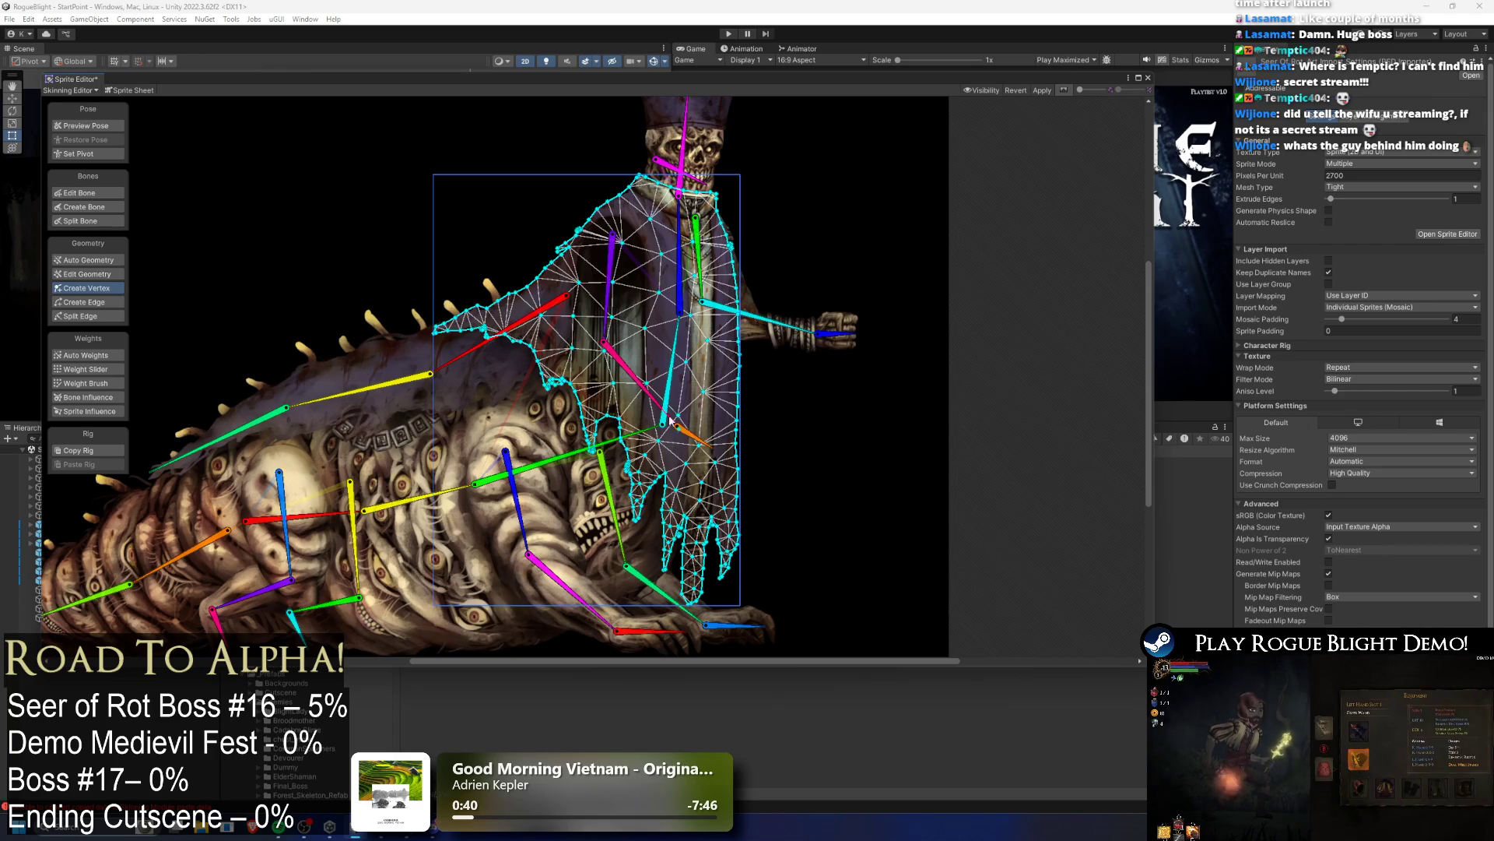
pyautogui.scroll(2, 640, 427)
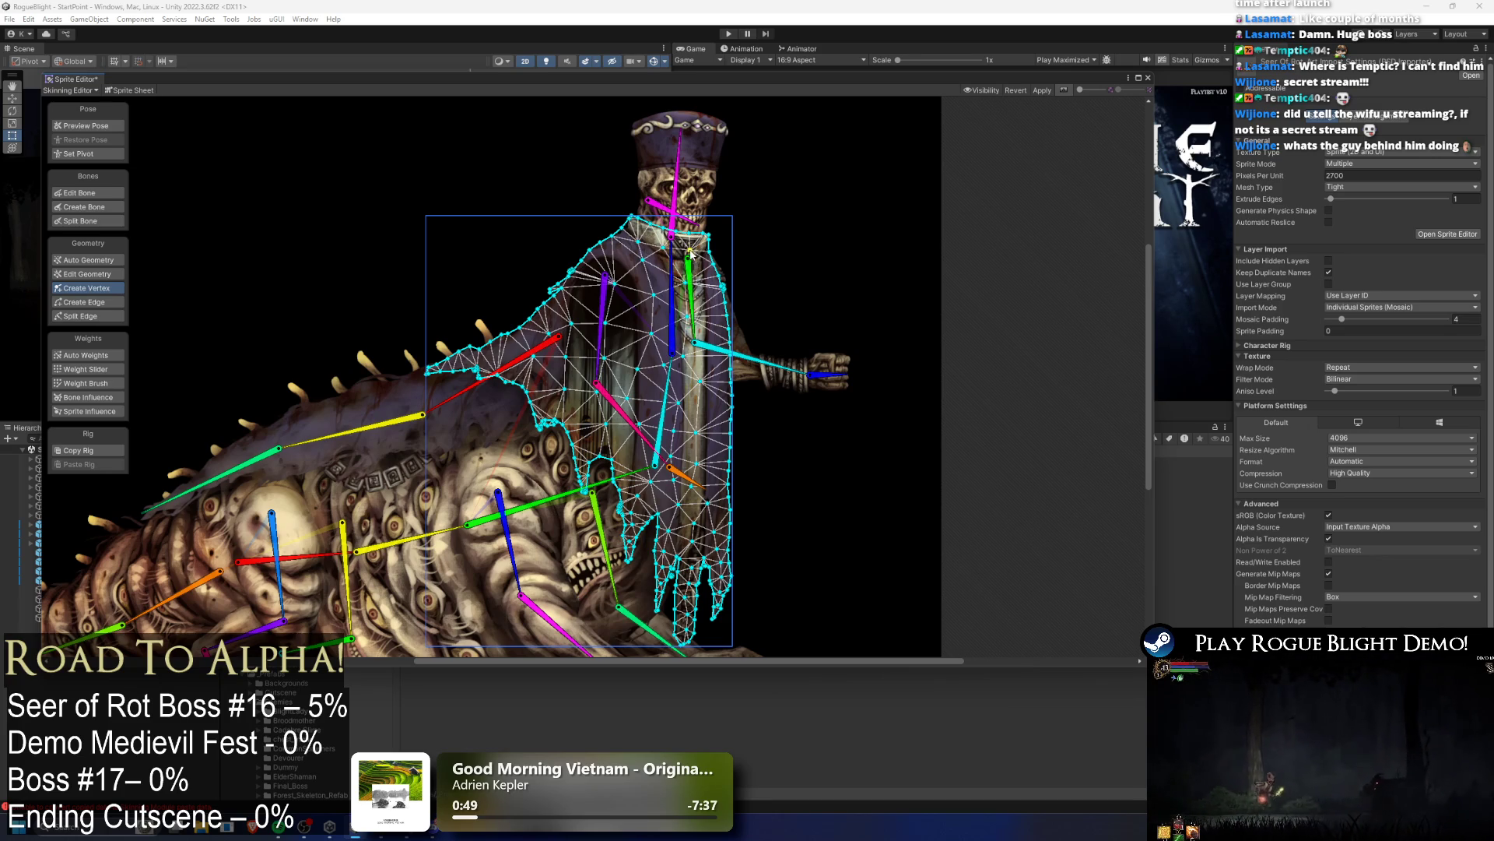
pyautogui.scroll(3, 697, 257)
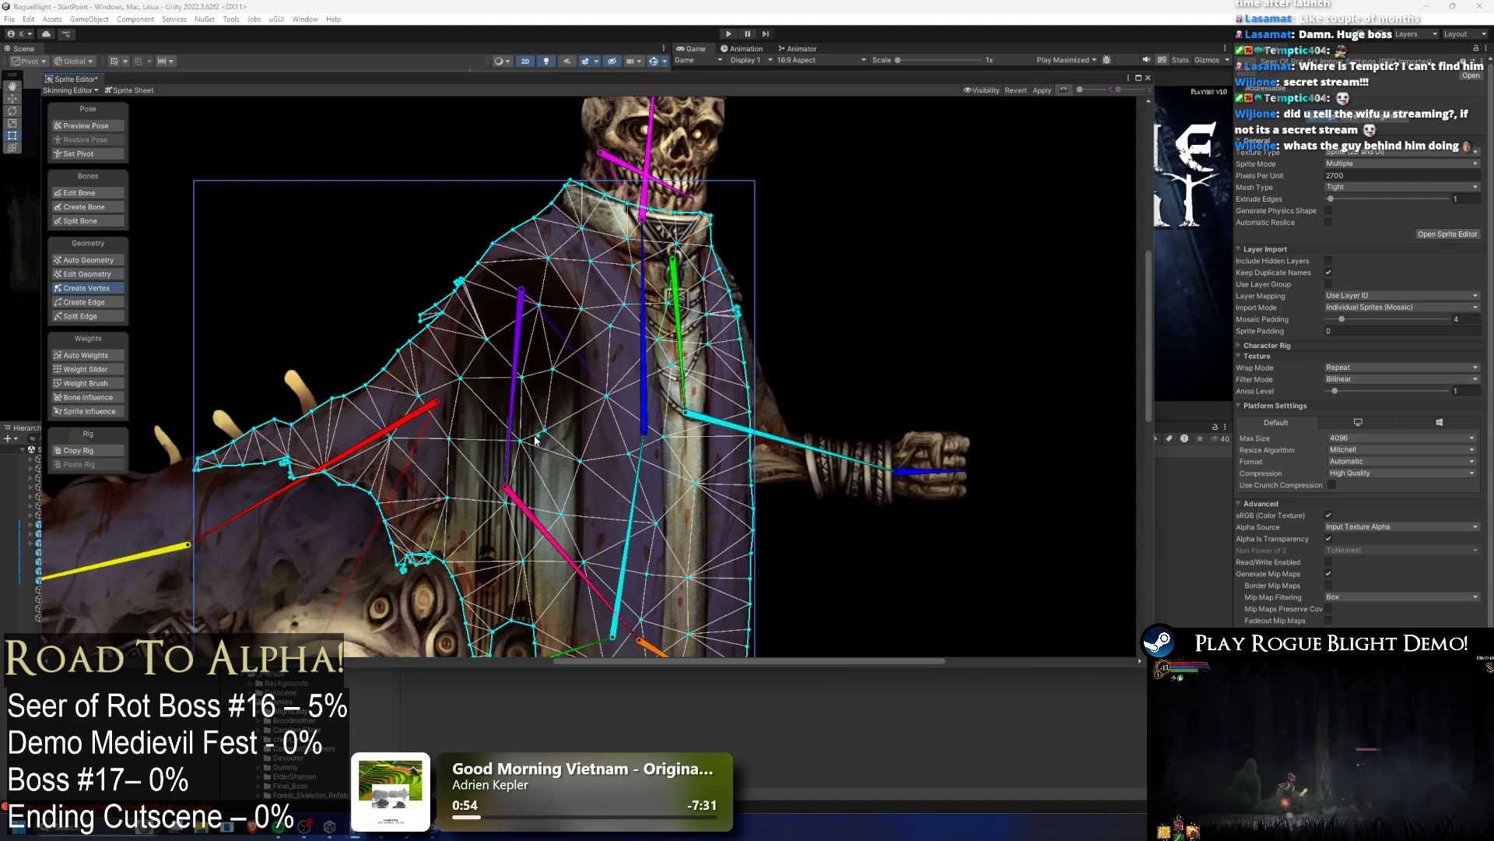
pyautogui.scroll(-2, 486, 580)
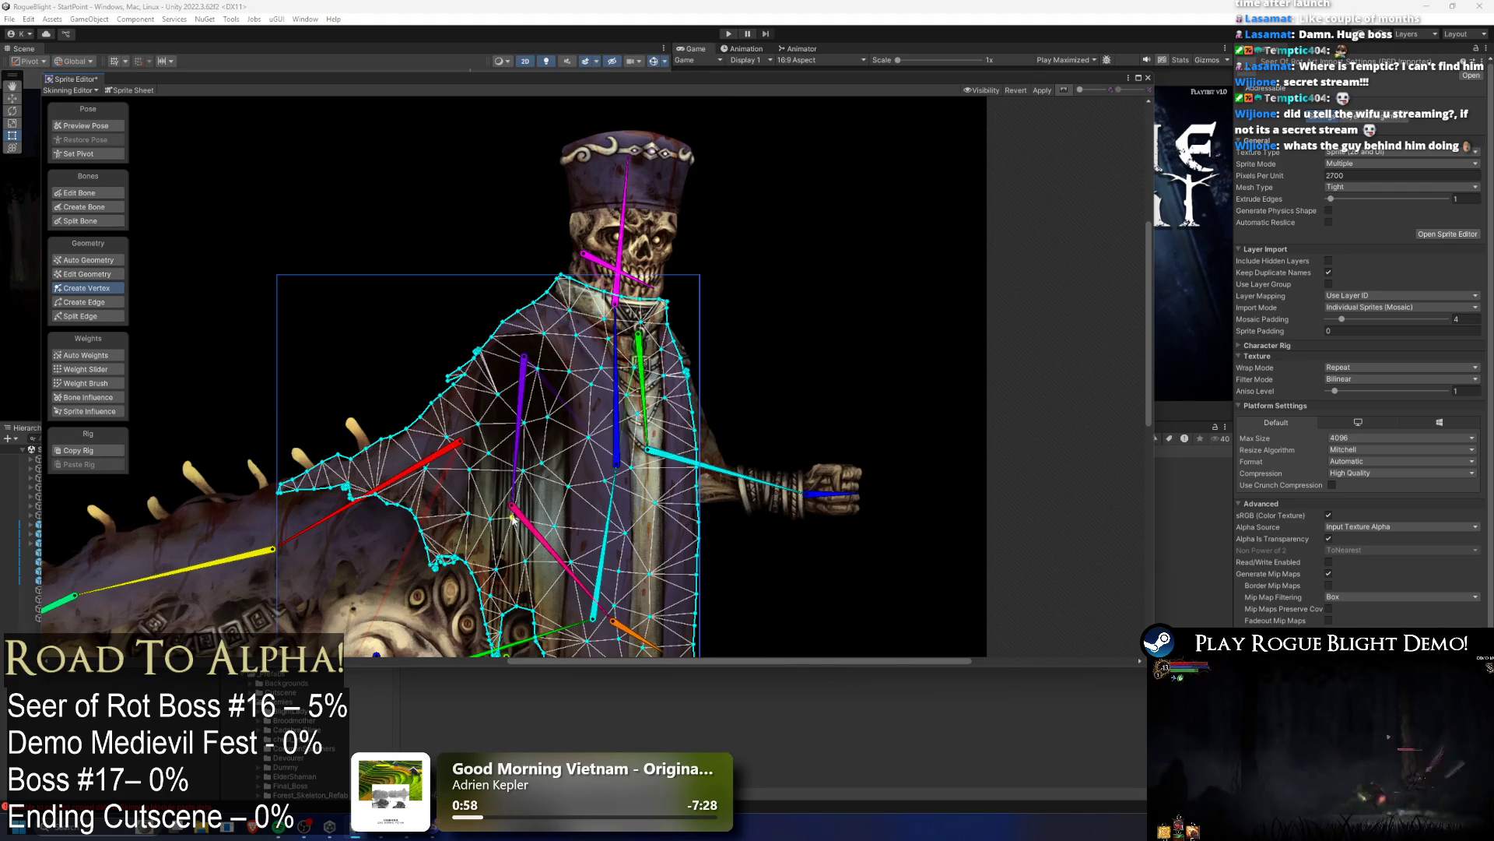
pyautogui.scroll(-2, 487, 467)
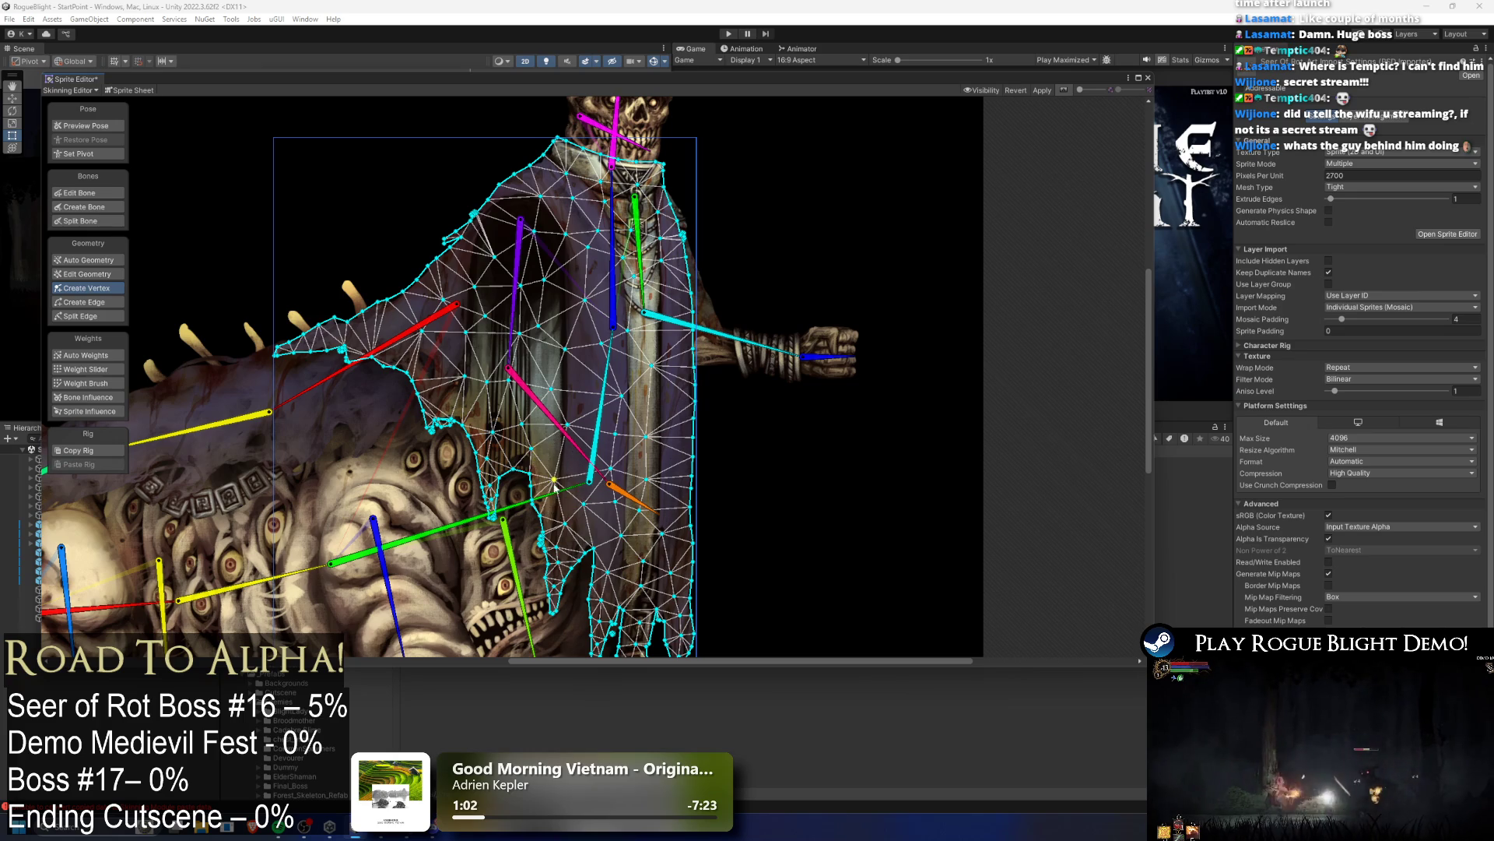
pyautogui.scroll(10, 561, 548)
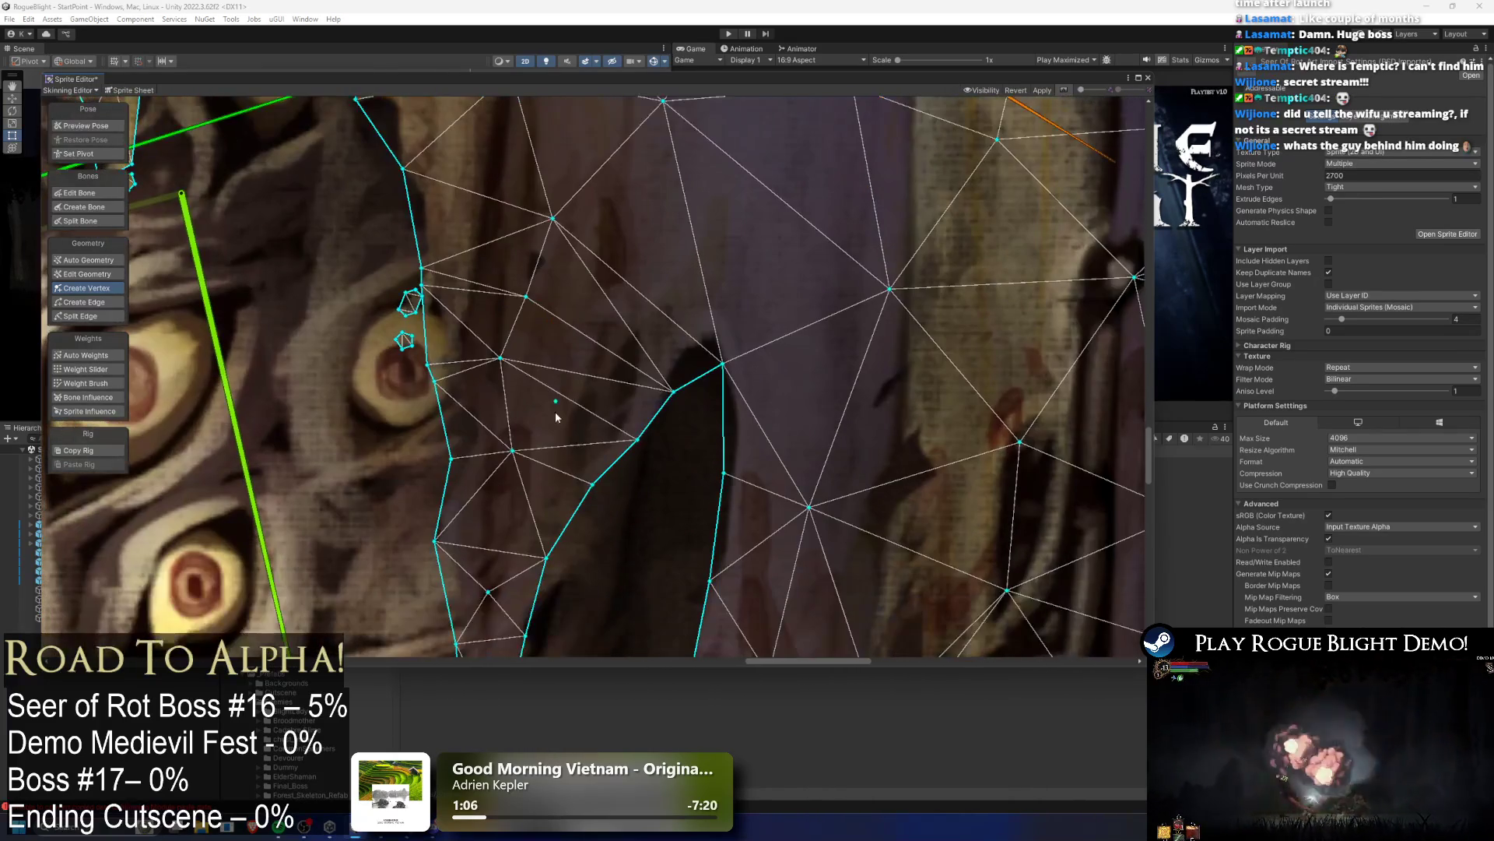
pyautogui.click(558, 429)
pyautogui.click(491, 519)
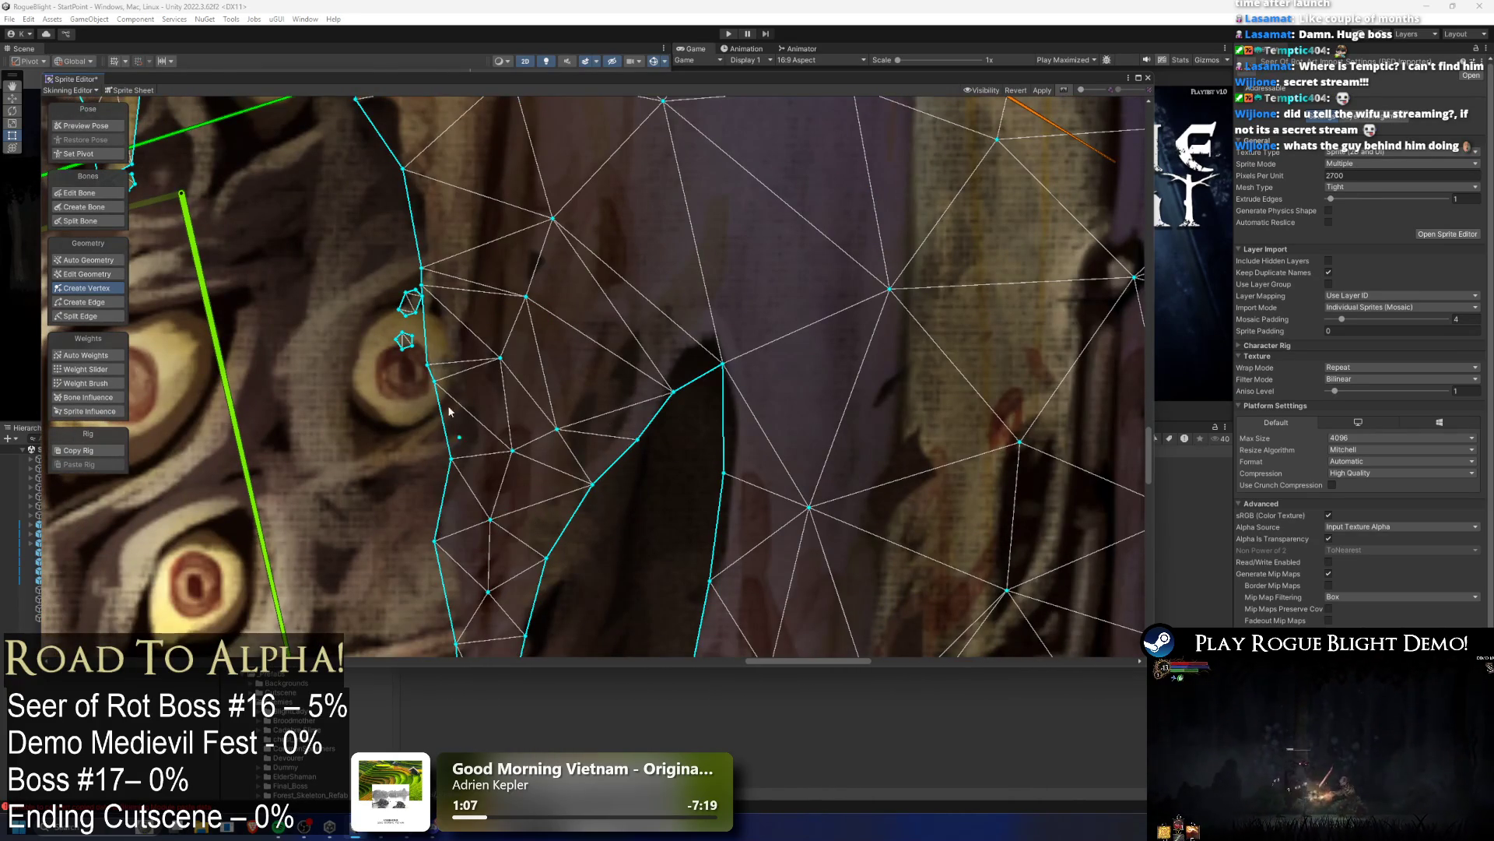
# Step: Delete the stray vertex cluster near the eye and move a robe strip edge up-left
pyautogui.click(100, 274)
pyautogui.moveTo(417, 351); pyautogui.dragTo(417, 350)
pyautogui.press('Delete')
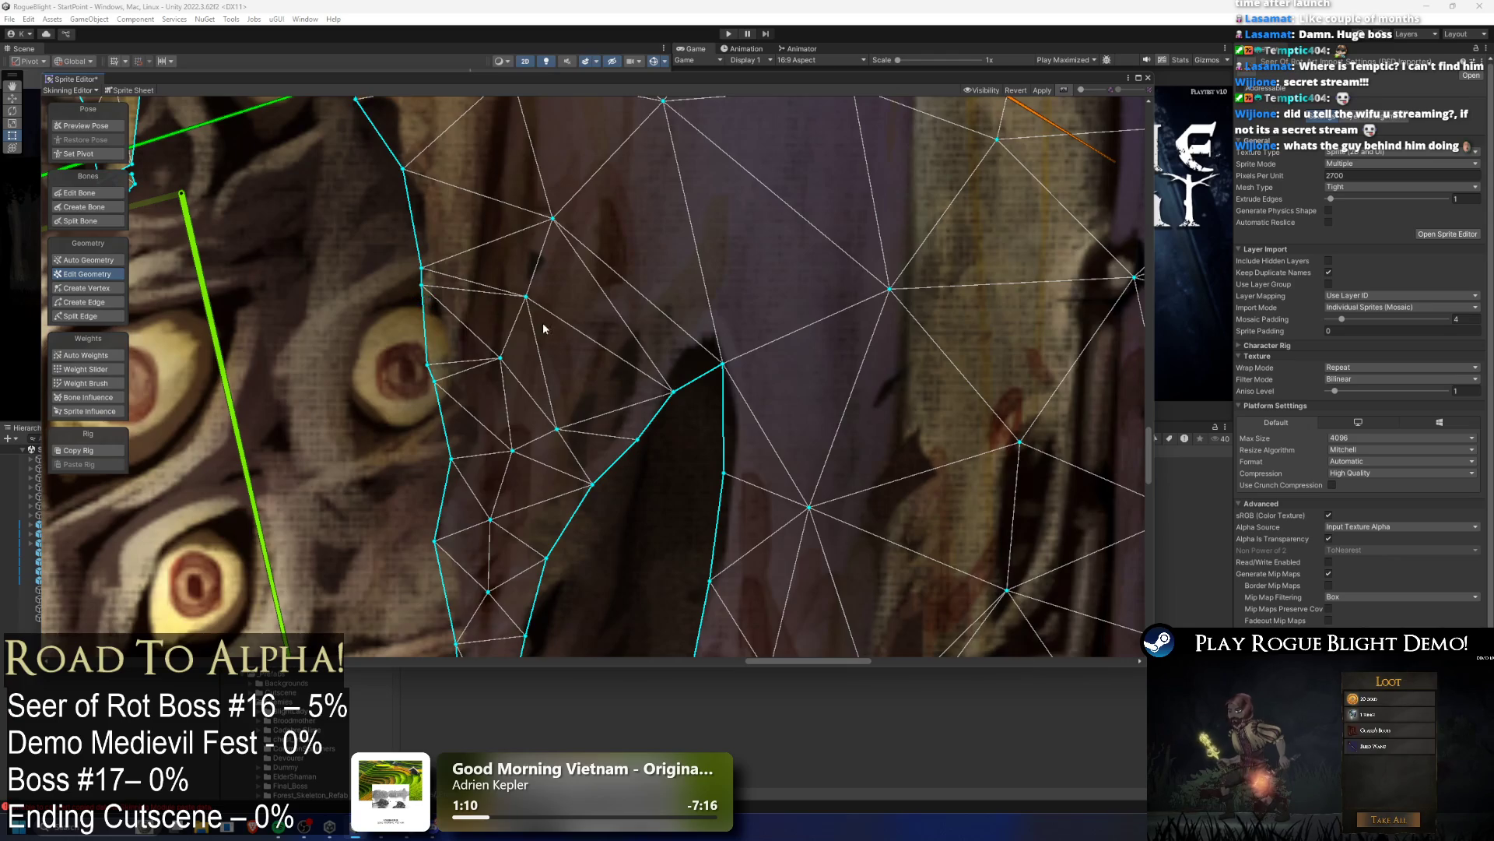
pyautogui.scroll(-5, 490, 314)
pyautogui.scroll(3, 601, 296)
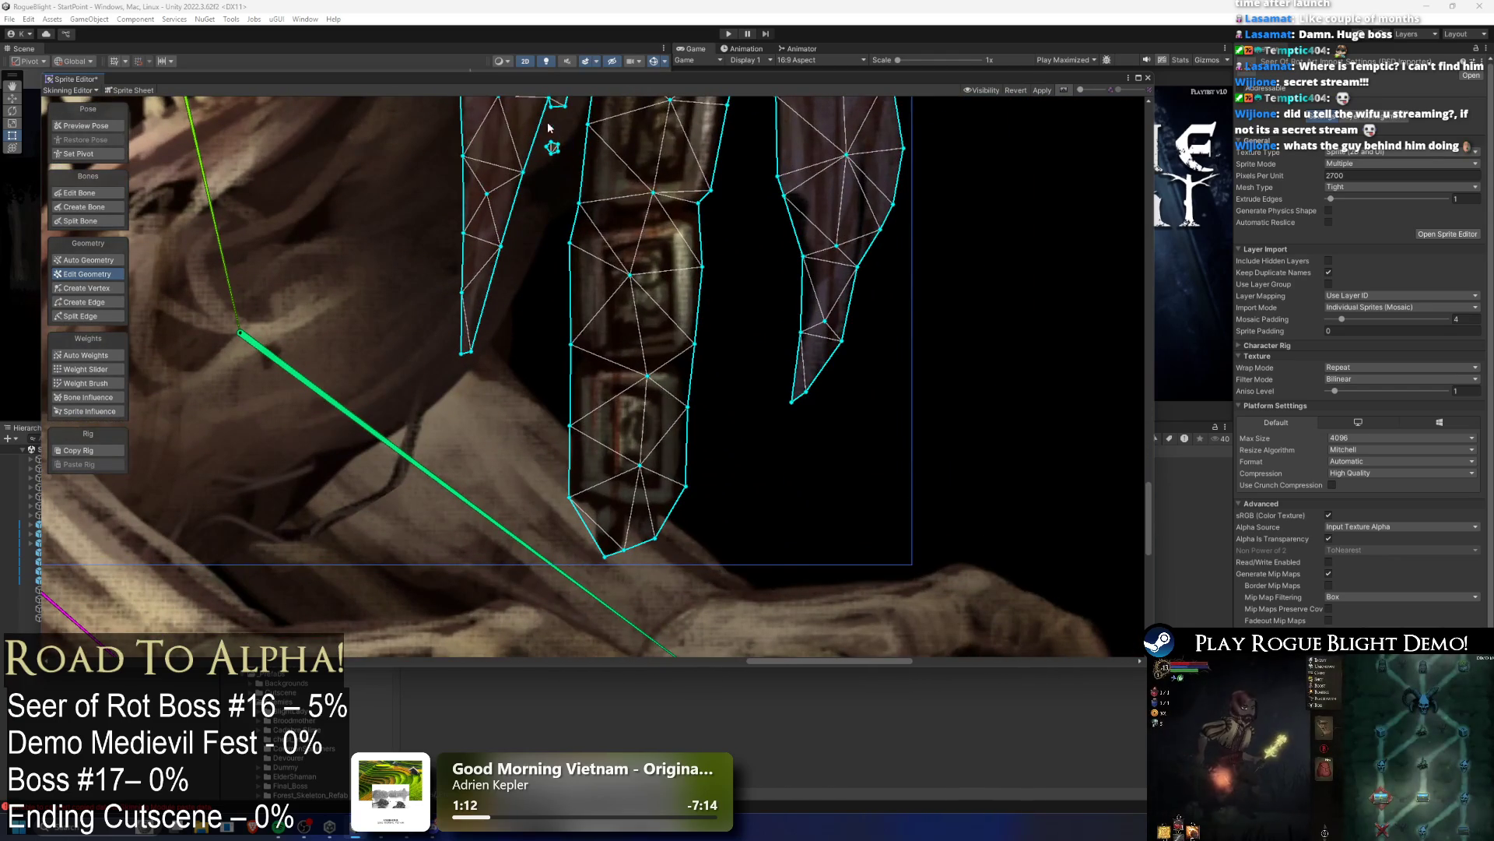
pyautogui.moveTo(583, 137); pyautogui.dragTo(565, 146)
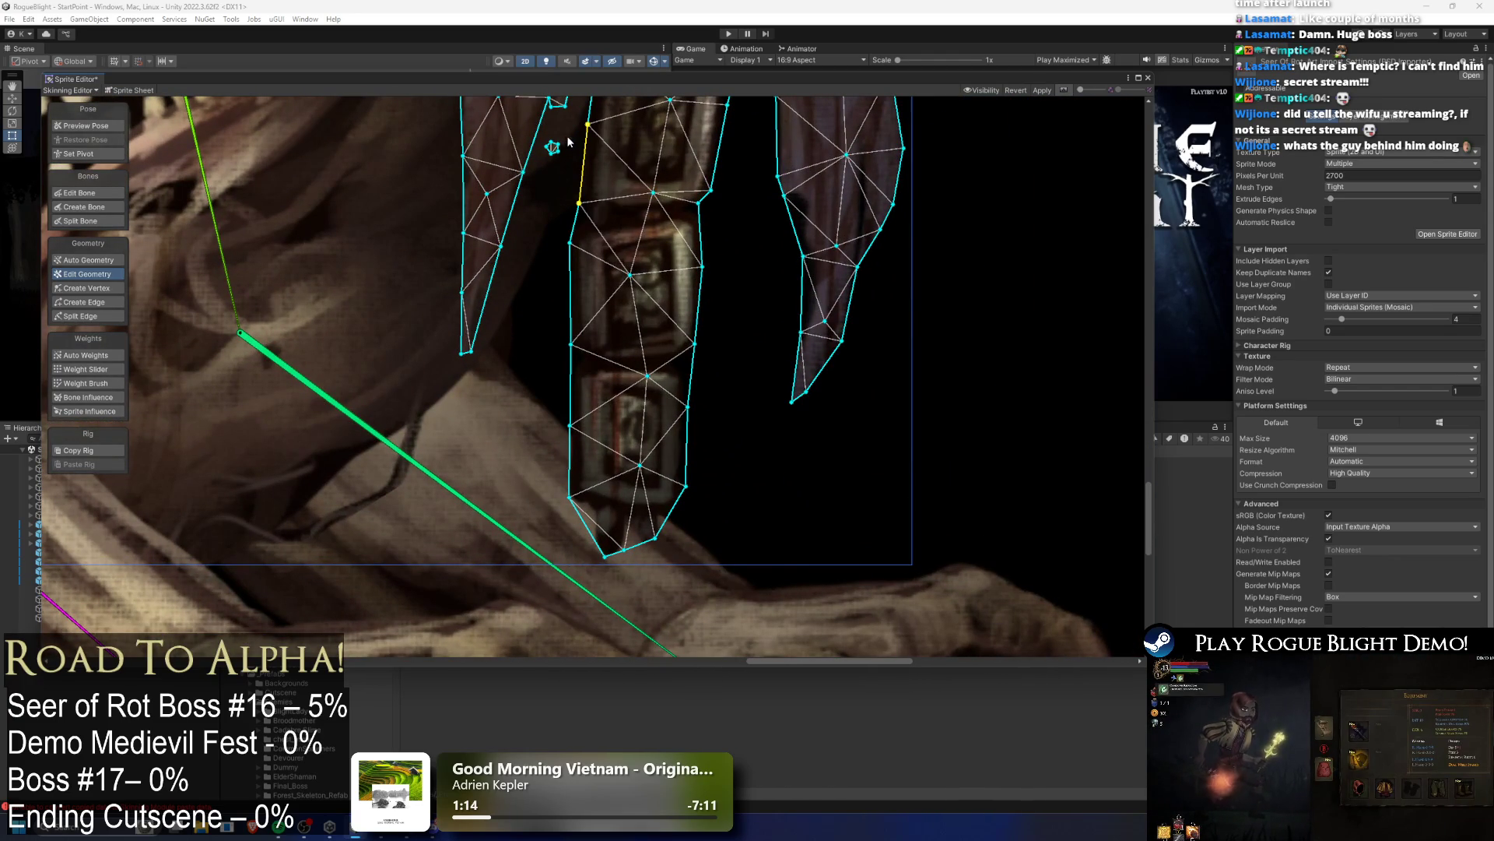
pyautogui.scroll(-3, 664, 193)
pyautogui.scroll(-5, 557, 362)
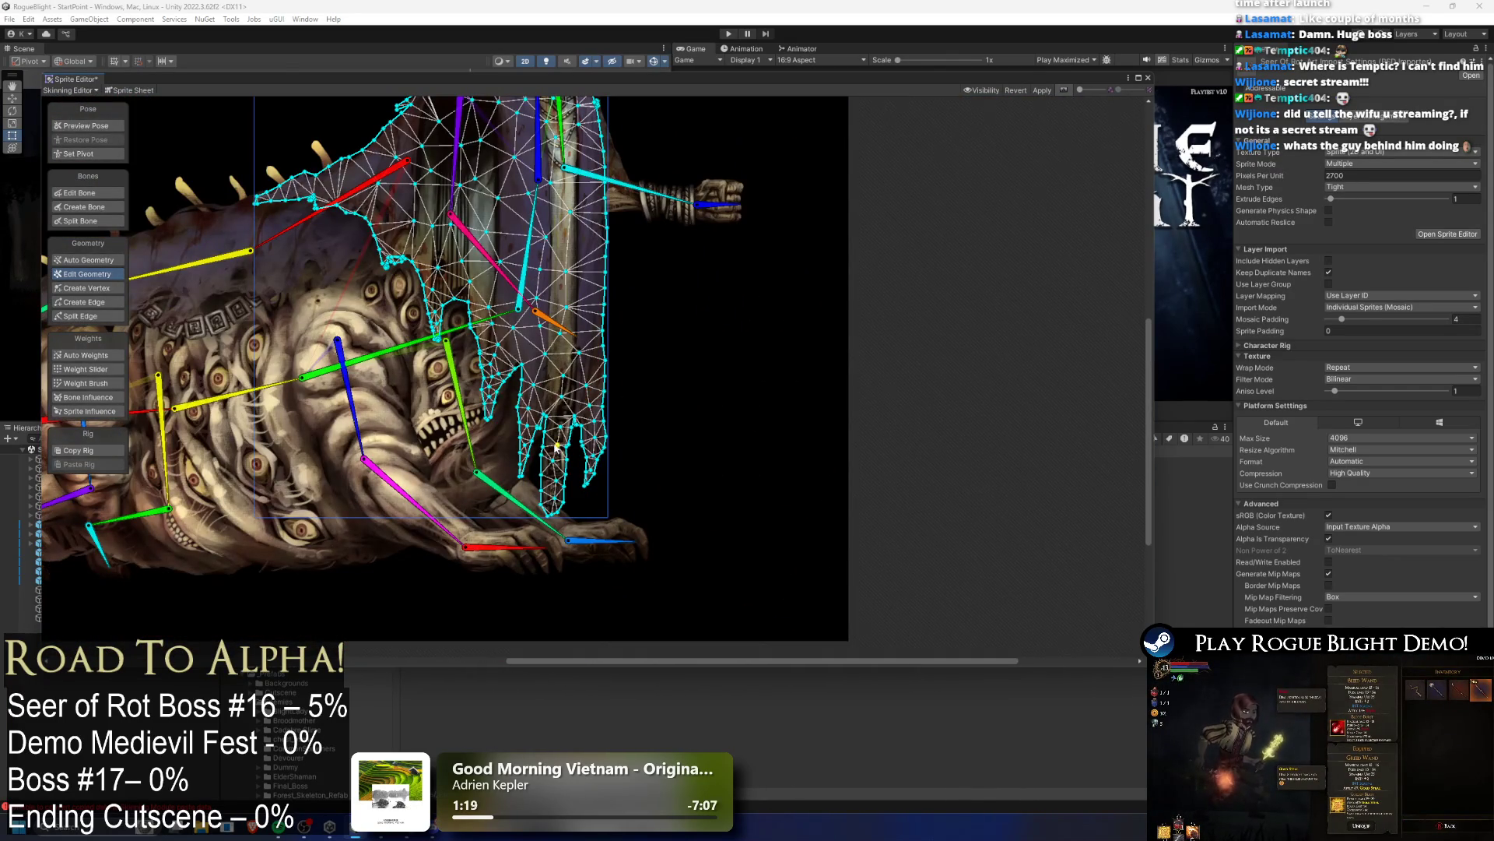
pyautogui.scroll(-2, 543, 397)
pyautogui.click(84, 207)
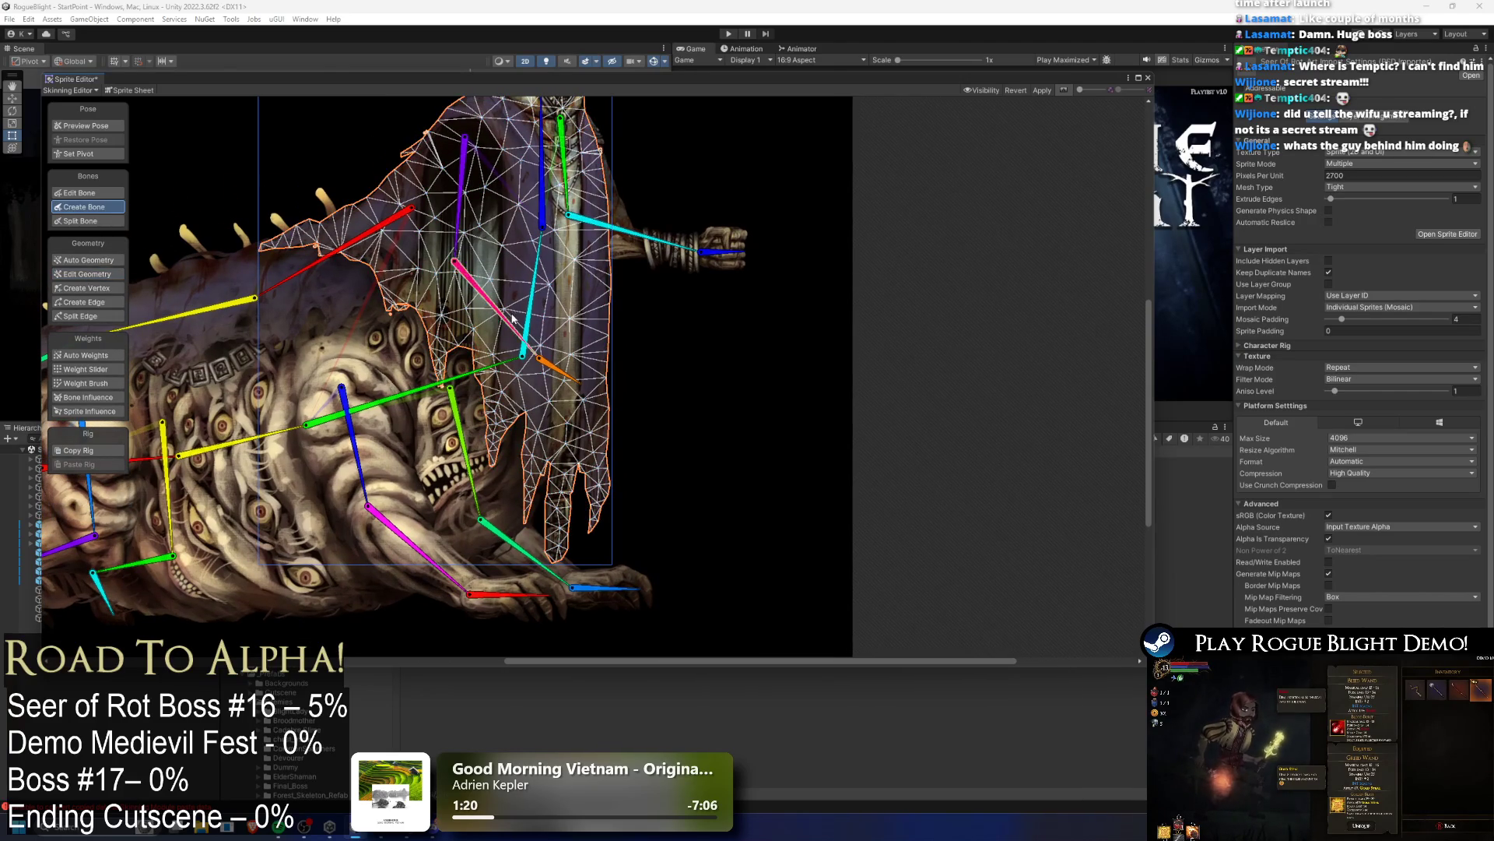
# Step: Add two new bones from the cyan chest bone down through the robe
pyautogui.click(525, 323)
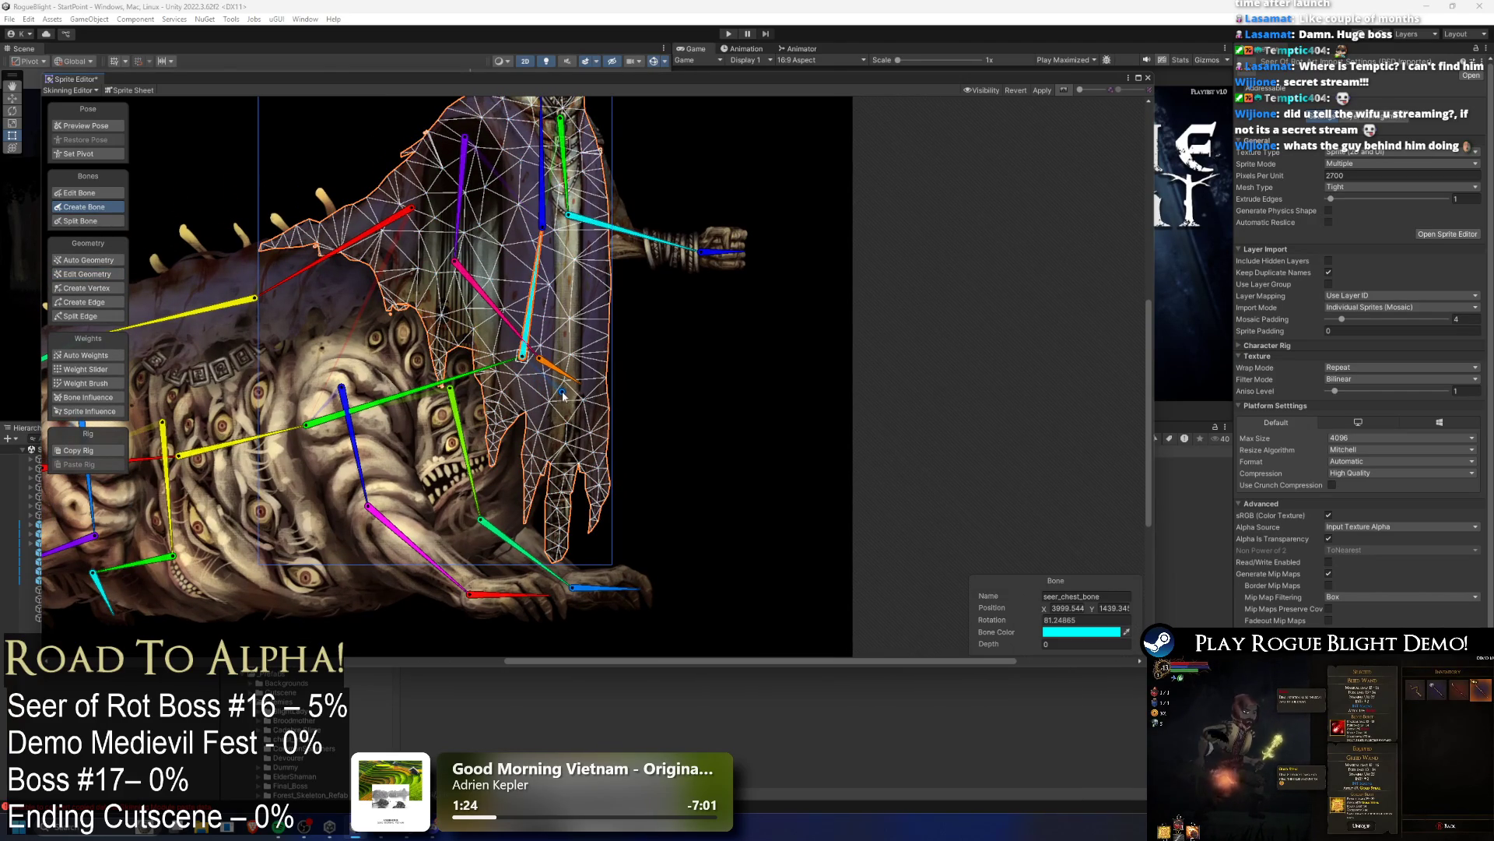
pyautogui.click(568, 468)
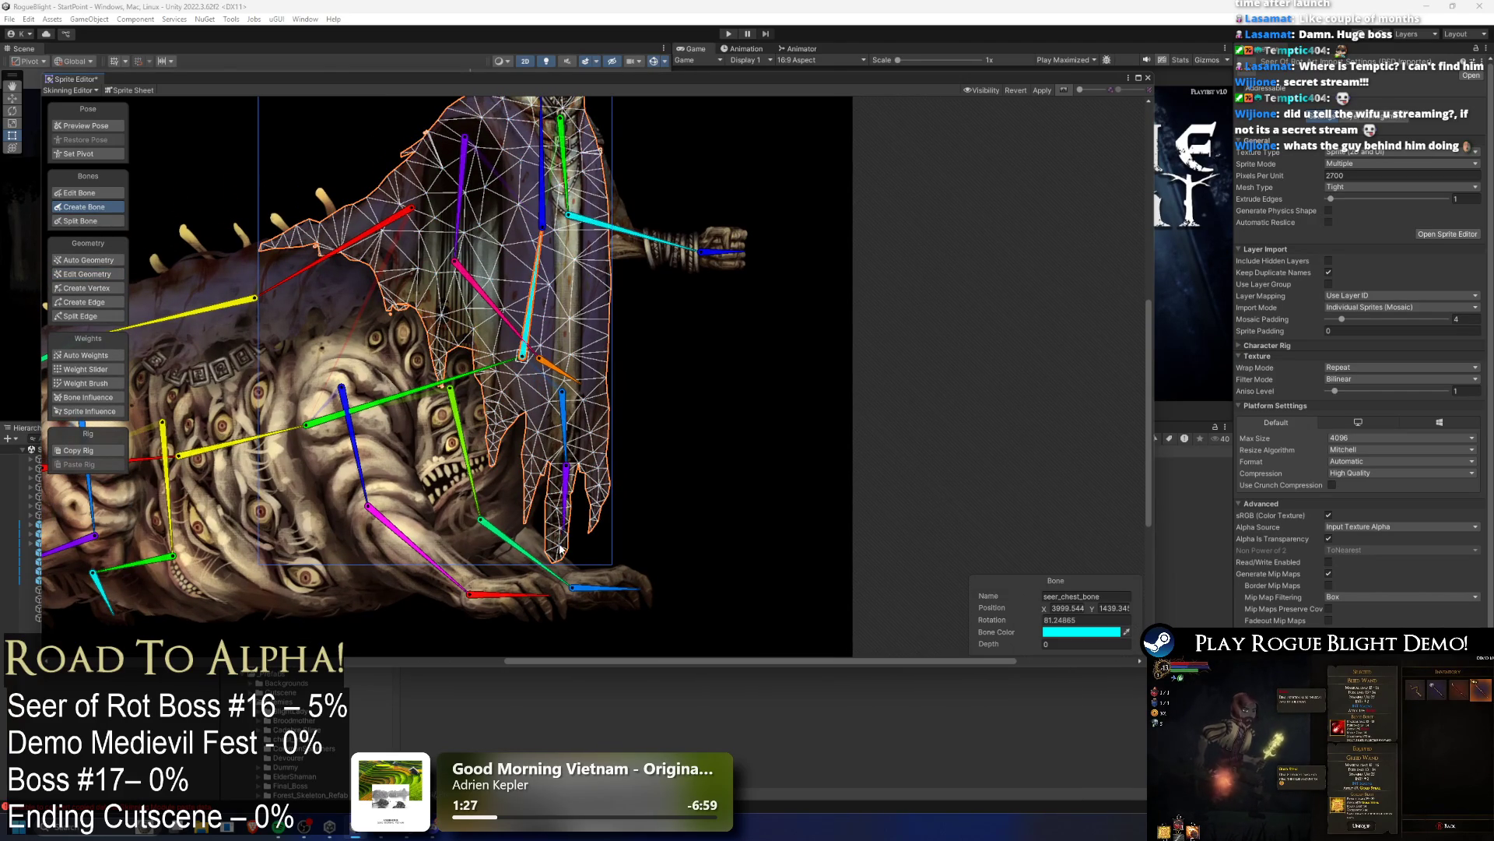
pyautogui.click(560, 556)
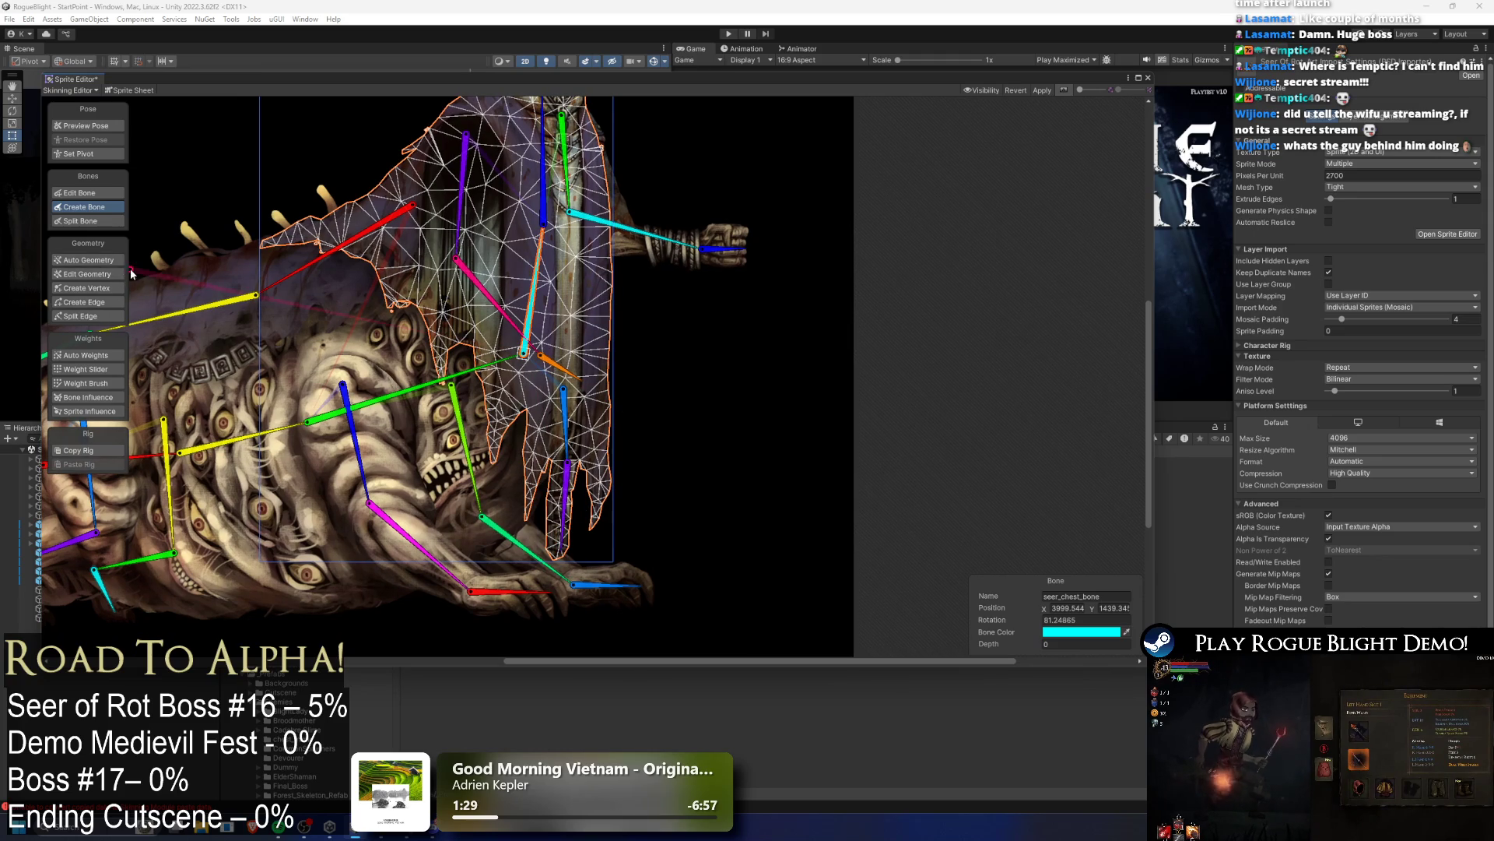
pyautogui.scroll(-2, 700, 311)
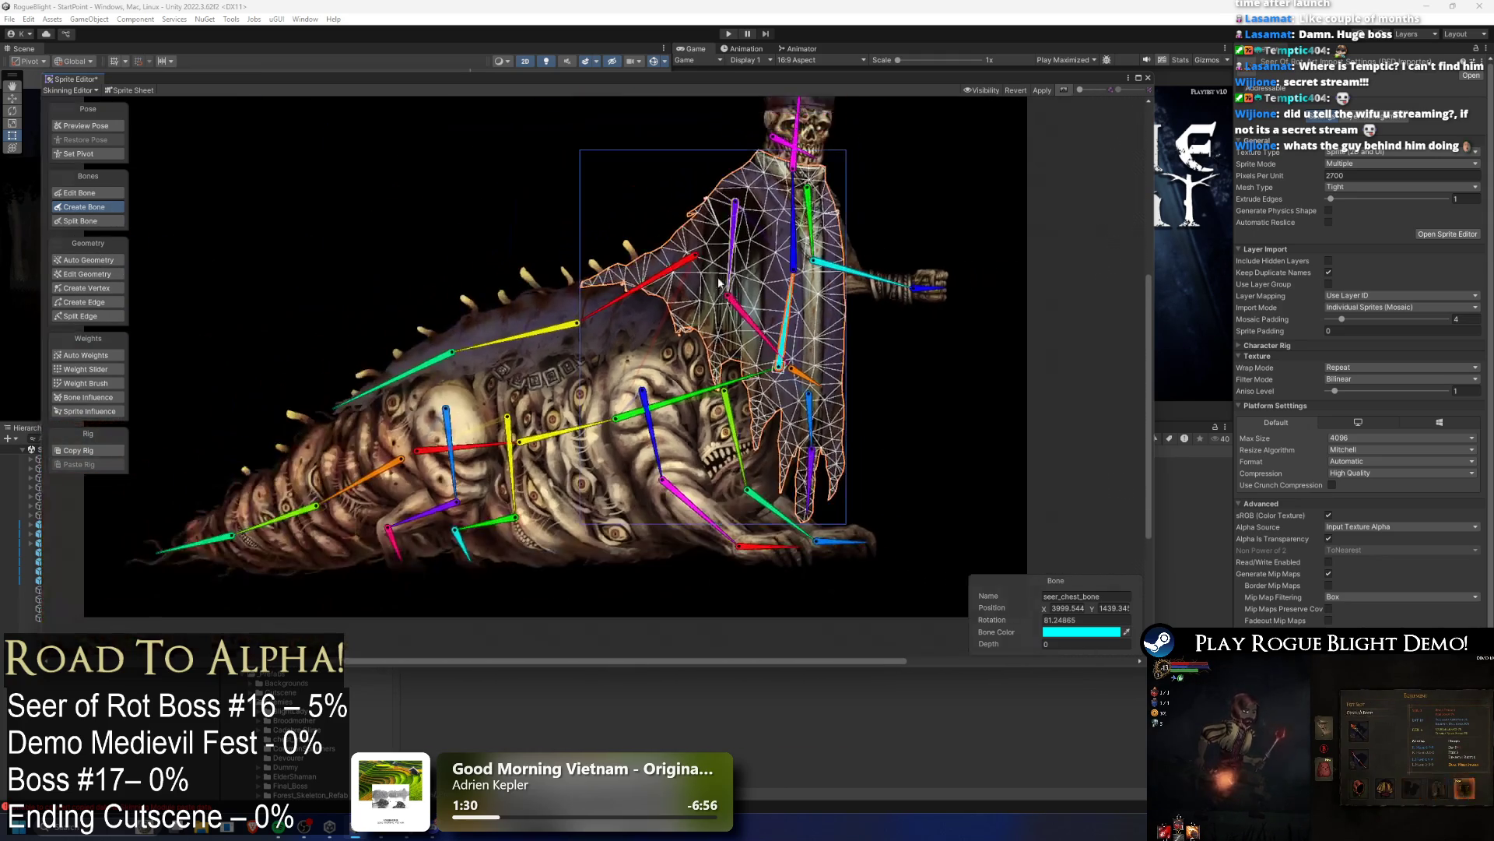
pyautogui.moveTo(804, 312); pyautogui.dragTo(703, 301)
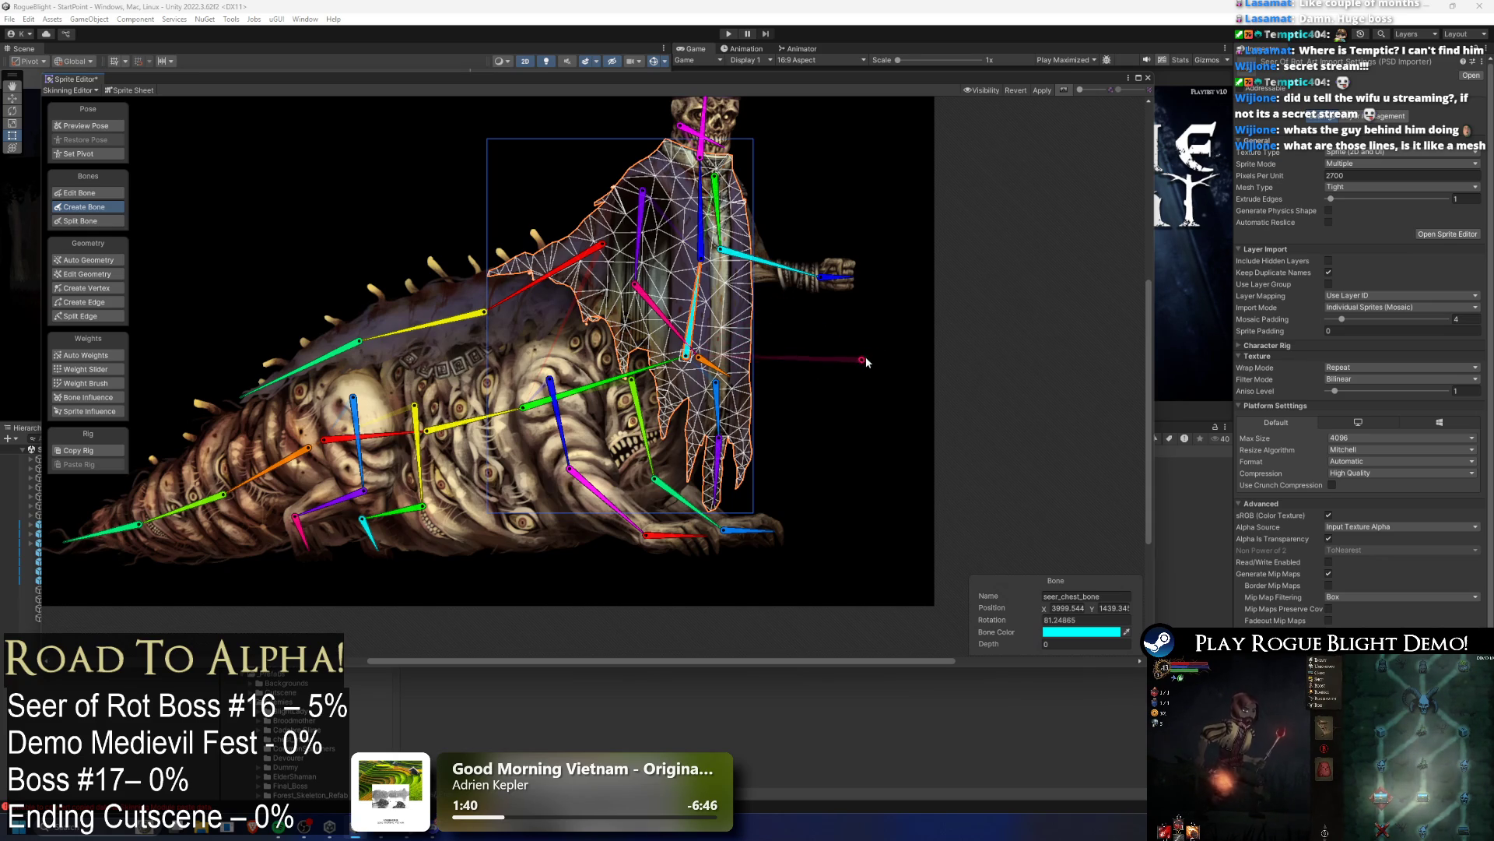
pyautogui.scroll(1, 884, 310)
pyautogui.scroll(1, 885, 311)
pyautogui.scroll(1, 774, 376)
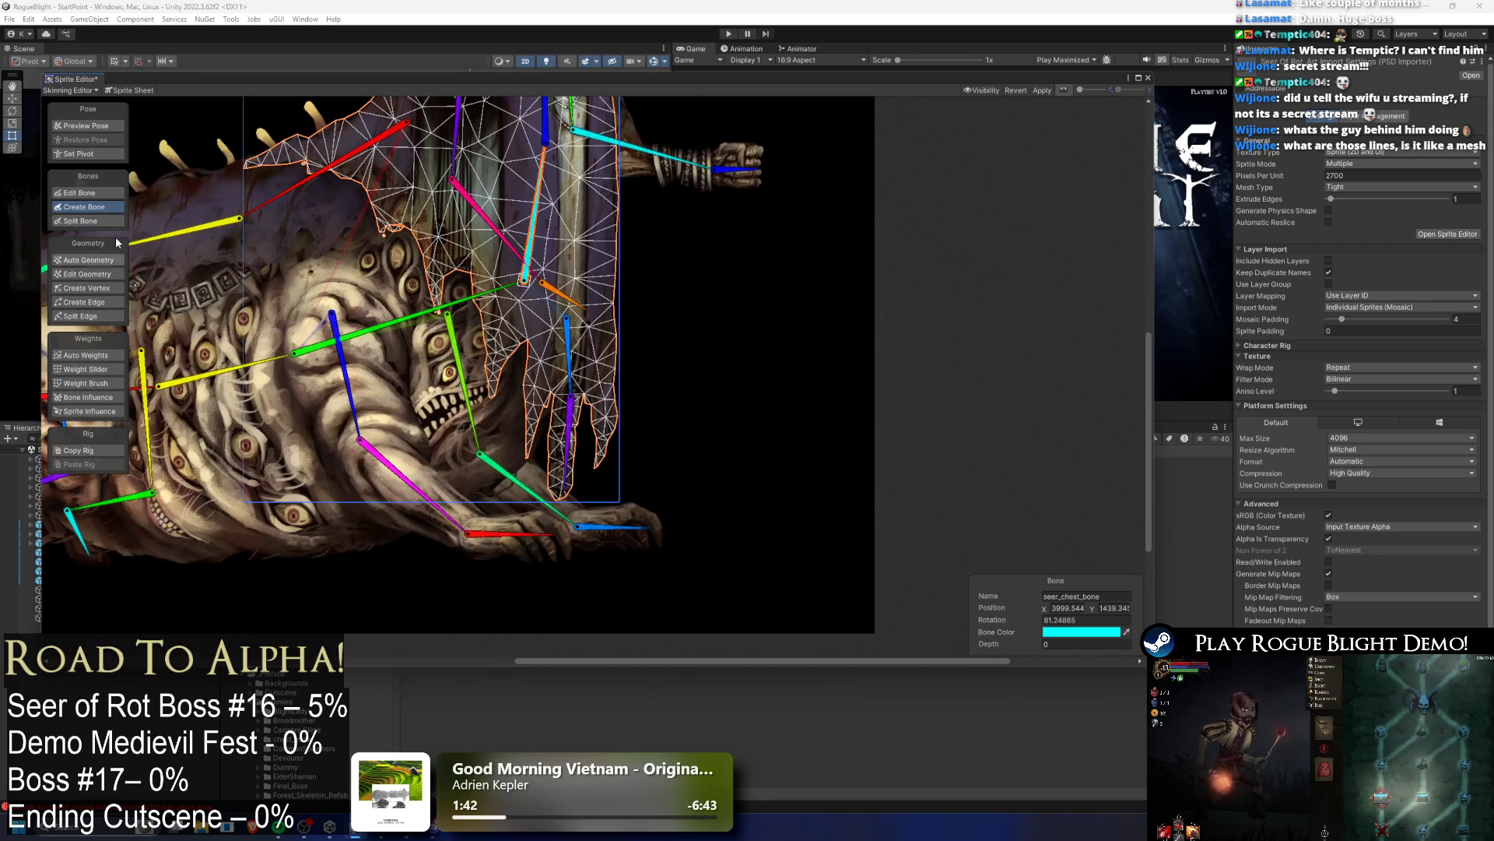
# Step: Rename the blue hanging-cloth bone to bottom_cloth_1_bone
pyautogui.click(86, 192)
pyautogui.click(567, 354)
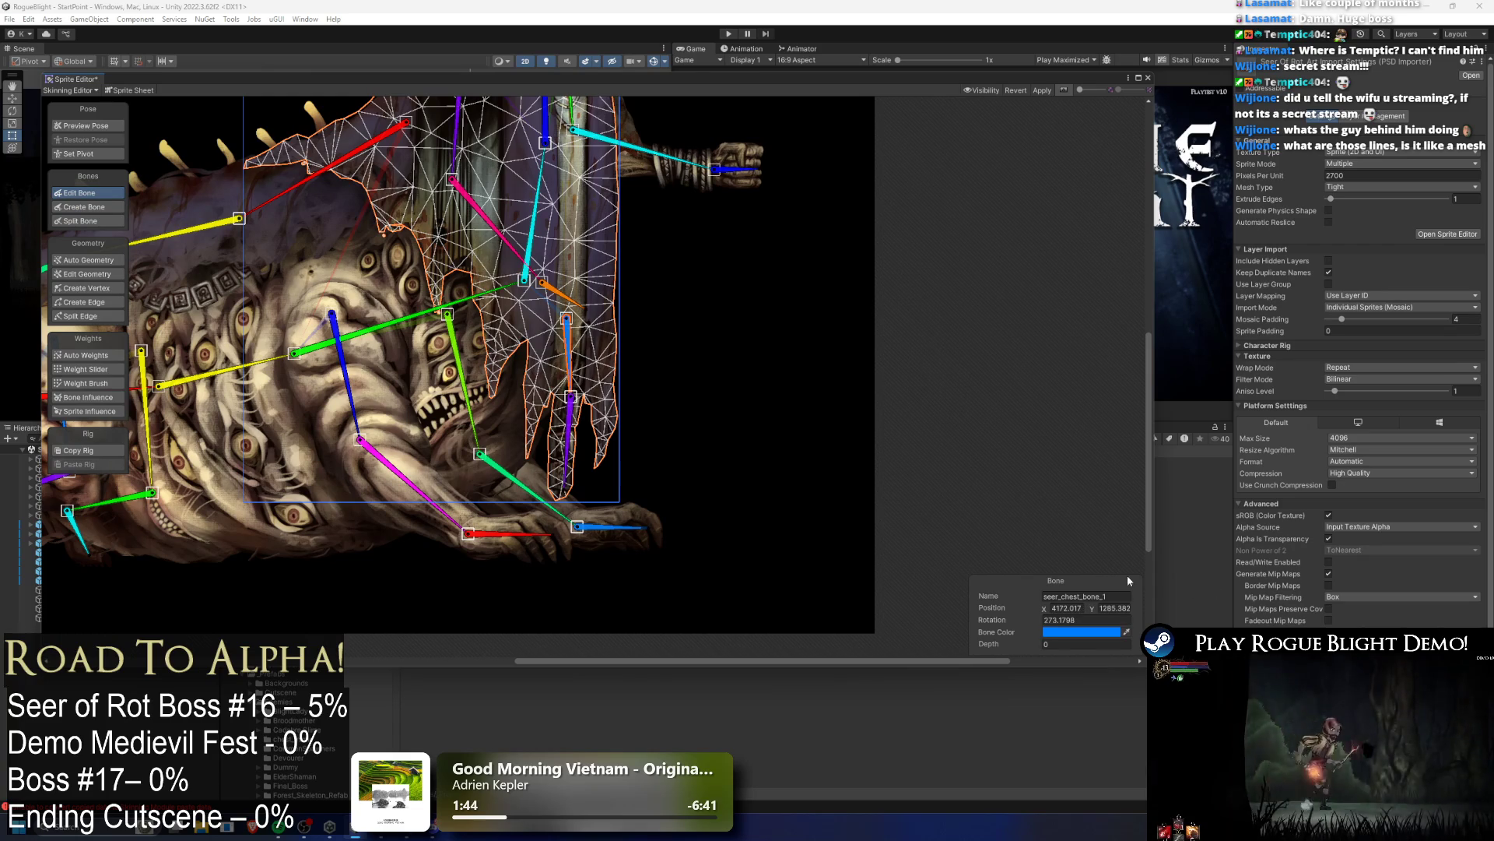
pyautogui.click(1099, 596)
pyautogui.click(1102, 598)
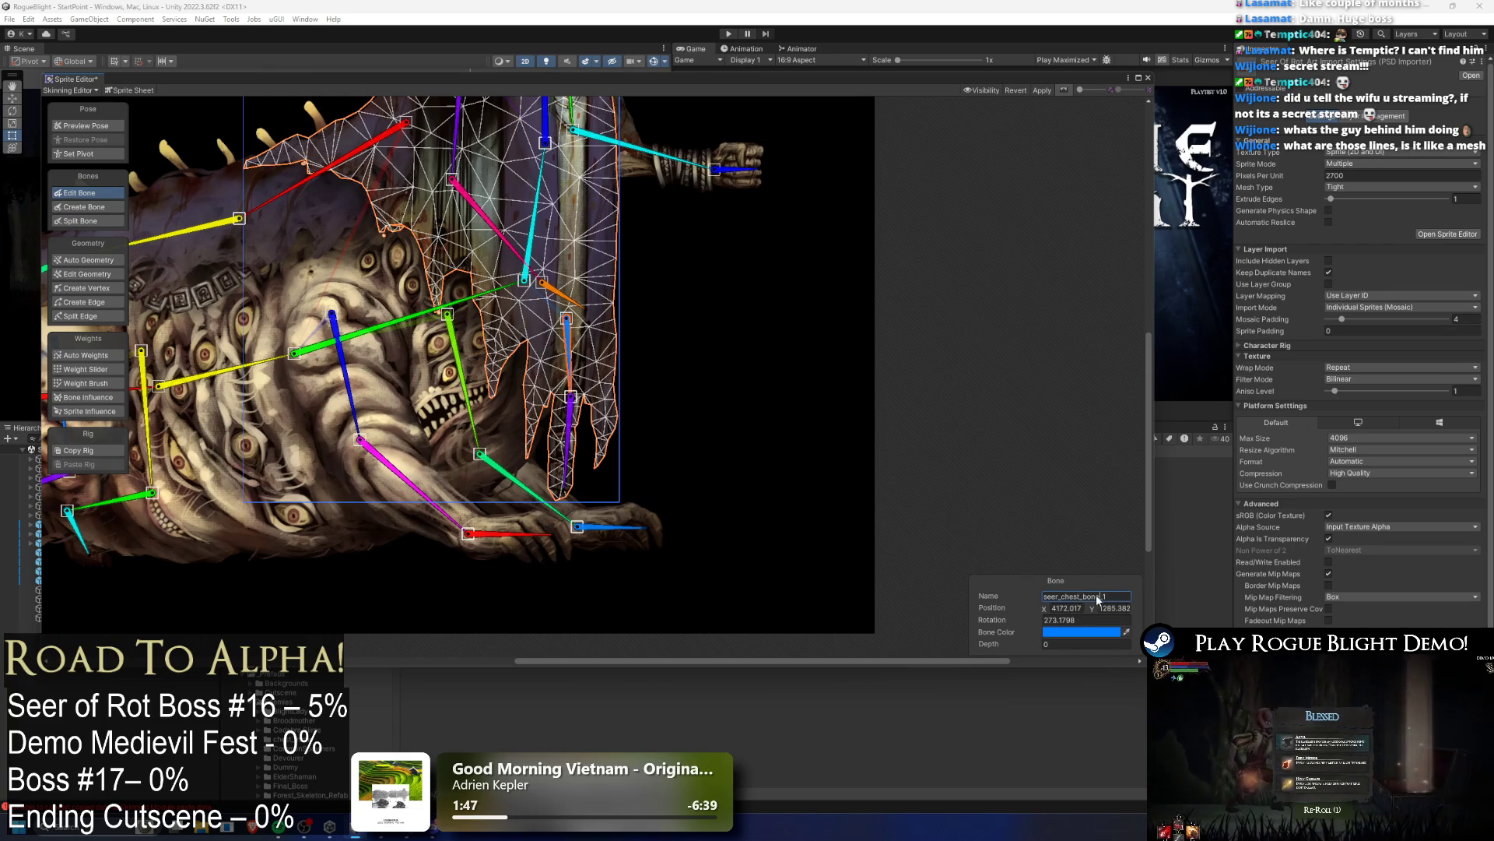
pyautogui.press('Return')
pyautogui.write('cloth')
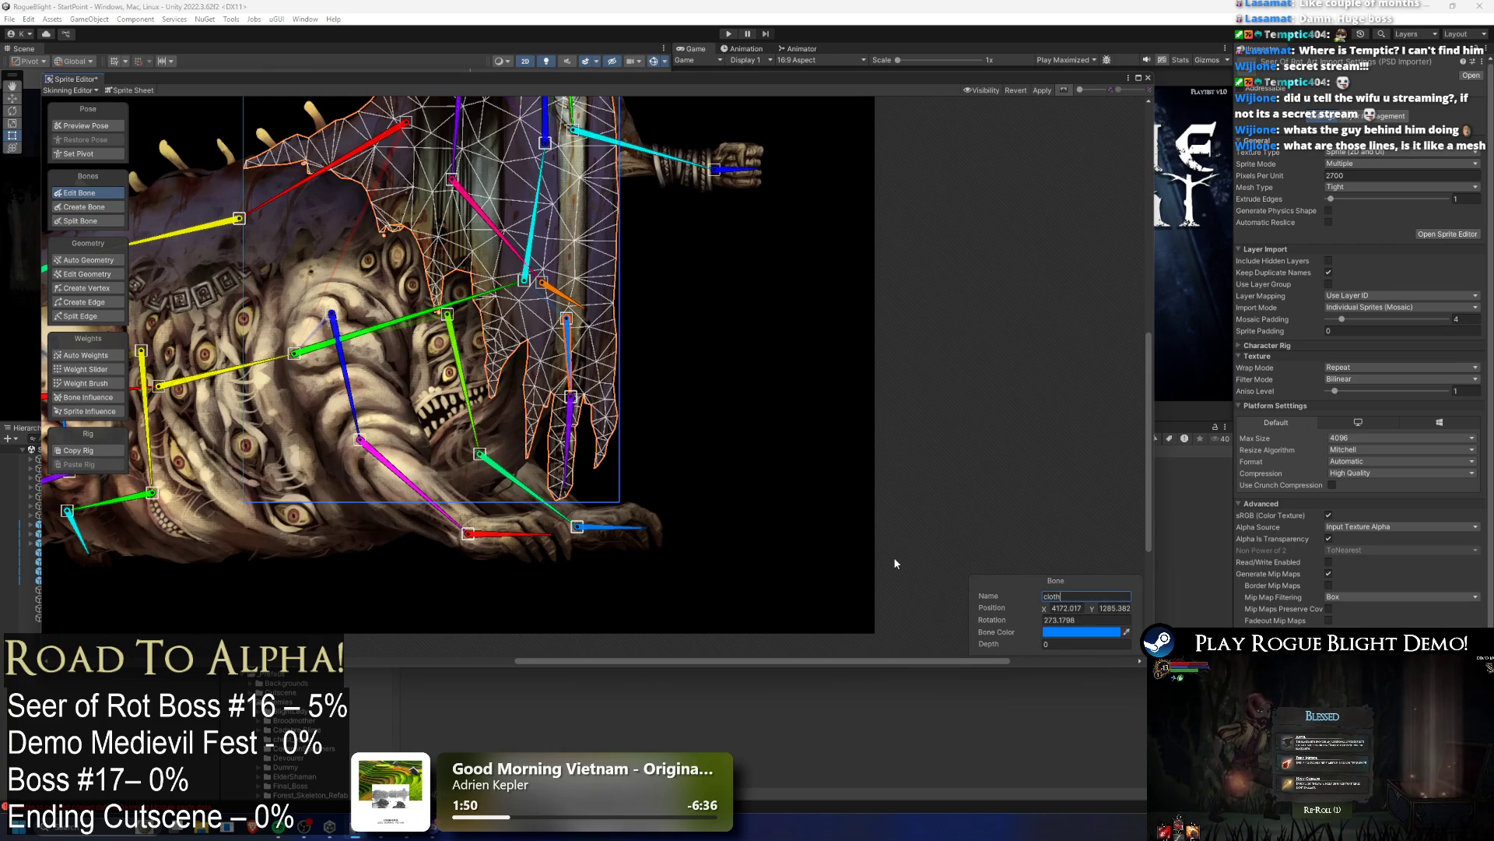
pyautogui.press('BackSpace')
pyautogui.press('BackSpace')
pyautogui.press('BackSpace')
pyautogui.write('bom')
pyautogui.press('BackSpace')
pyautogui.write('ttom_cloth_1_bone')
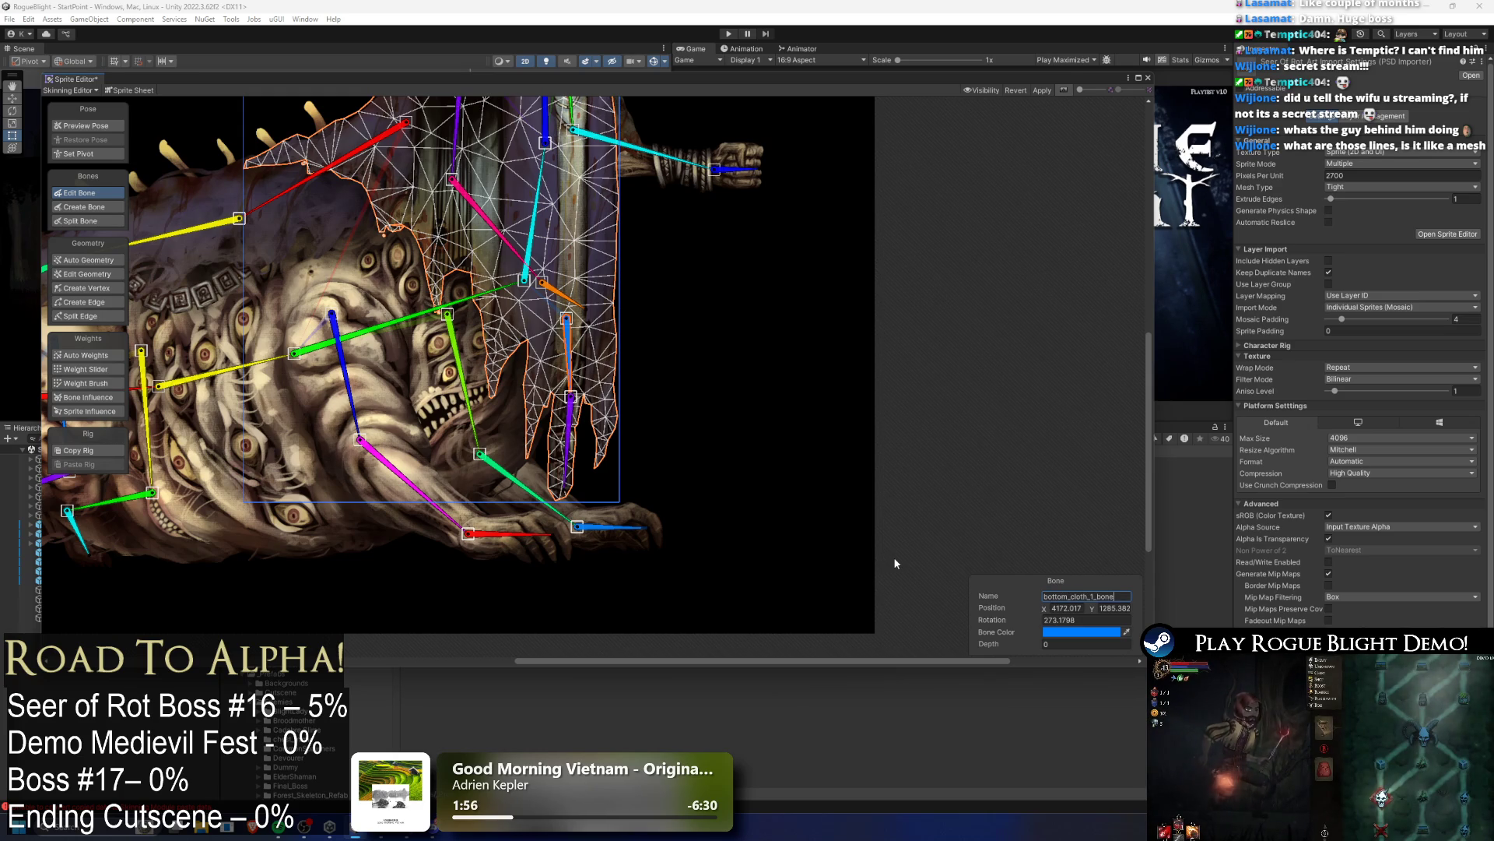
pyautogui.press('Return')
# Step: Rename the purple cloth bone below it with the pasted bottom cloth name, changing its number
pyautogui.click(569, 442)
pyautogui.click(1090, 596)
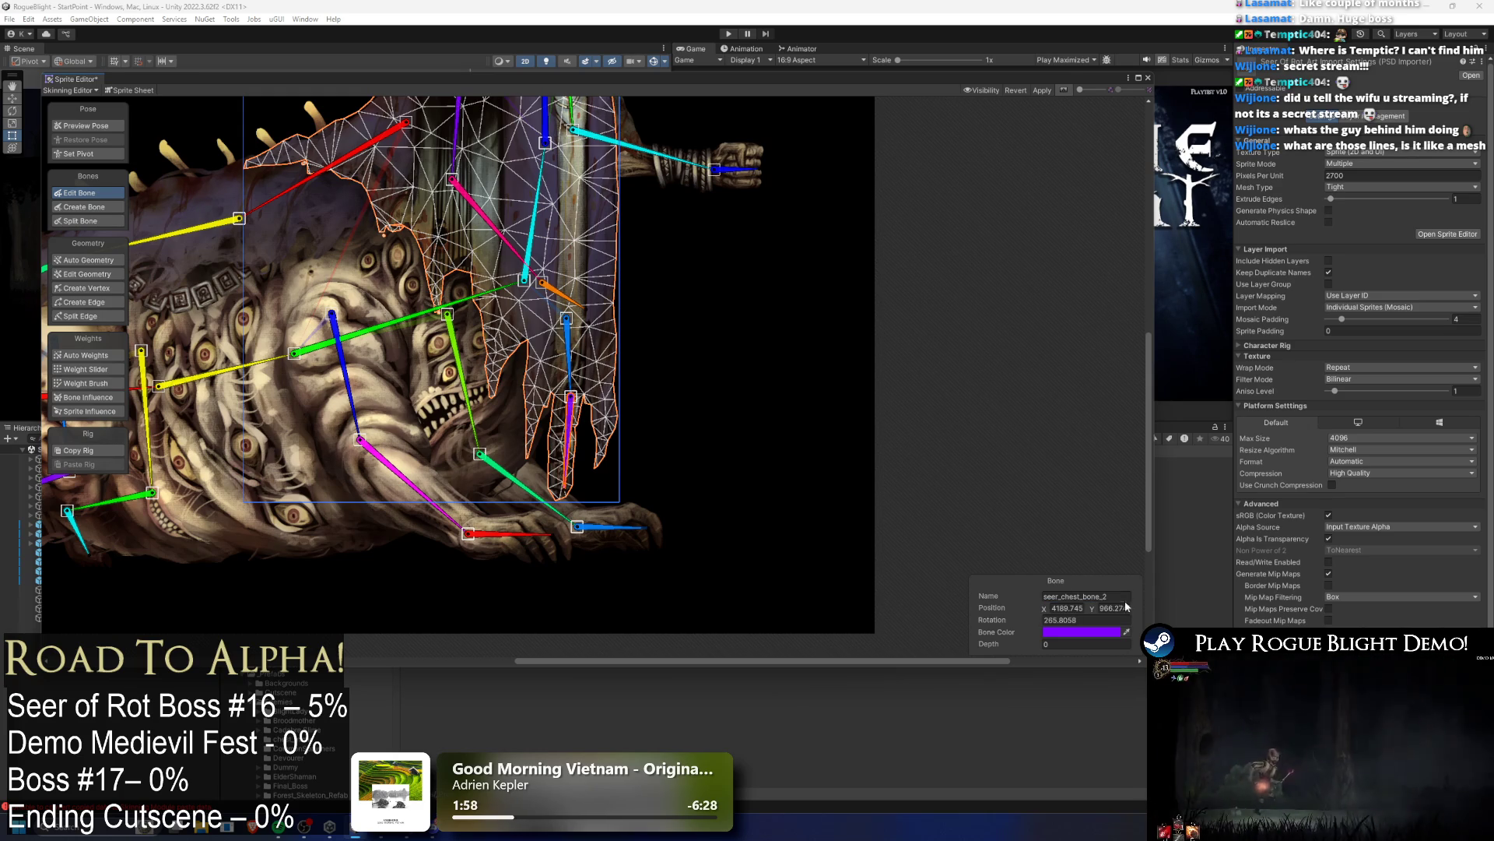
pyautogui.write('bottom_cloth_1_bone')
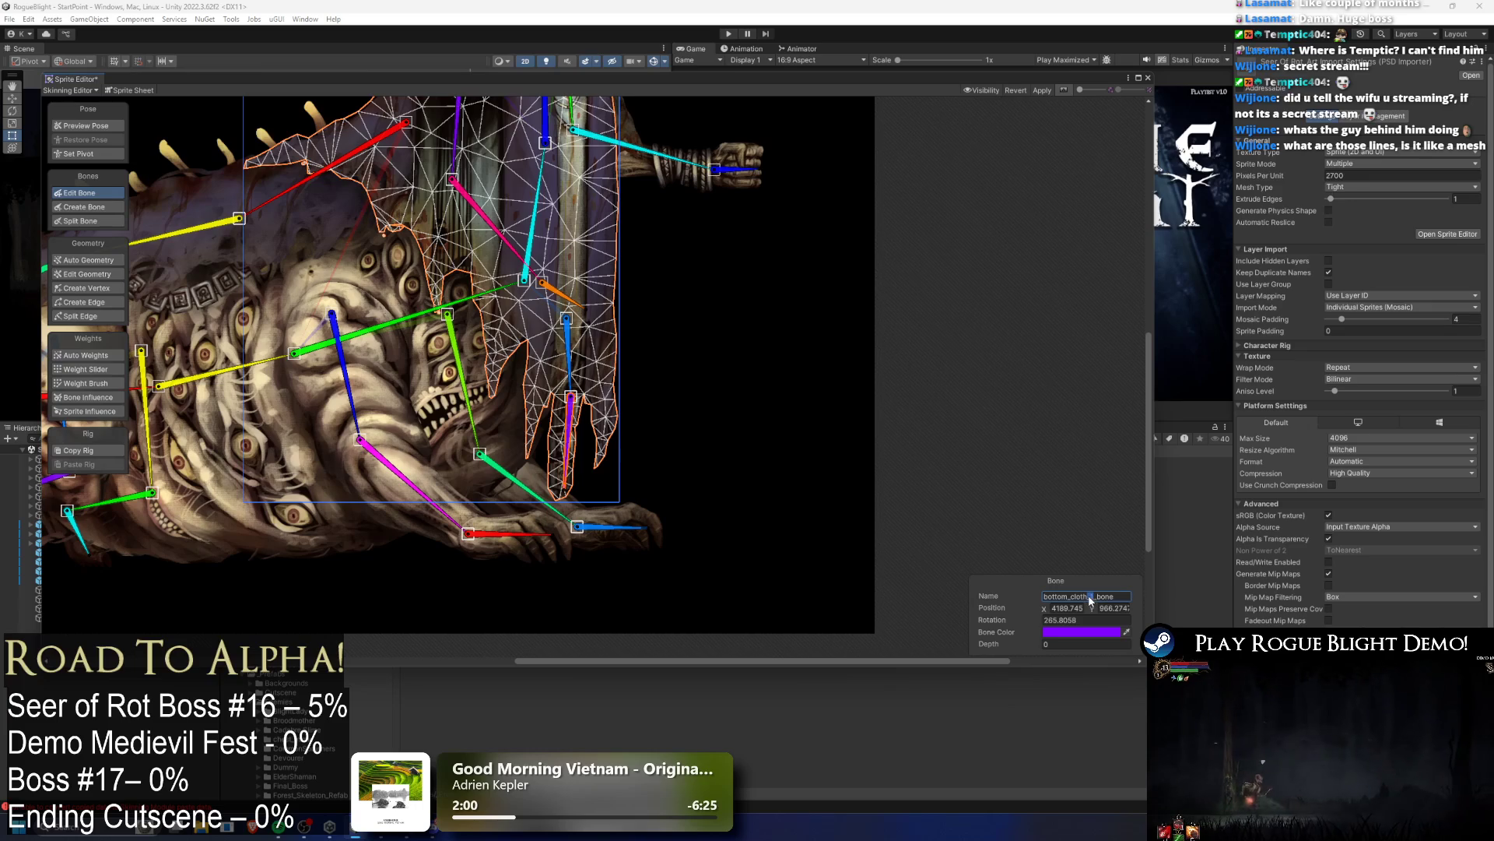
pyautogui.doubleClick(1090, 596)
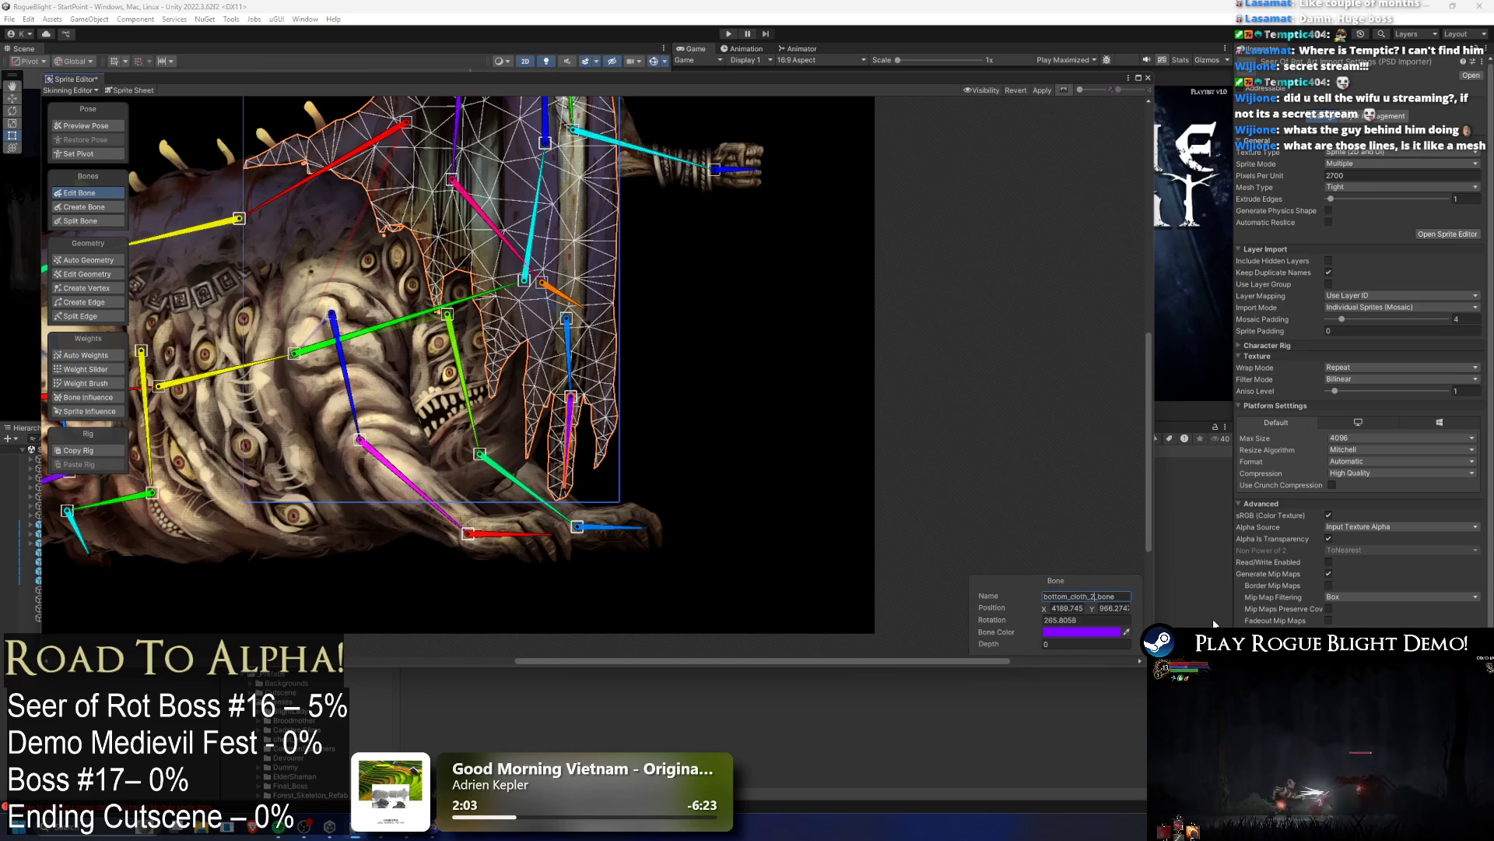
pyautogui.scroll(3, 545, 265)
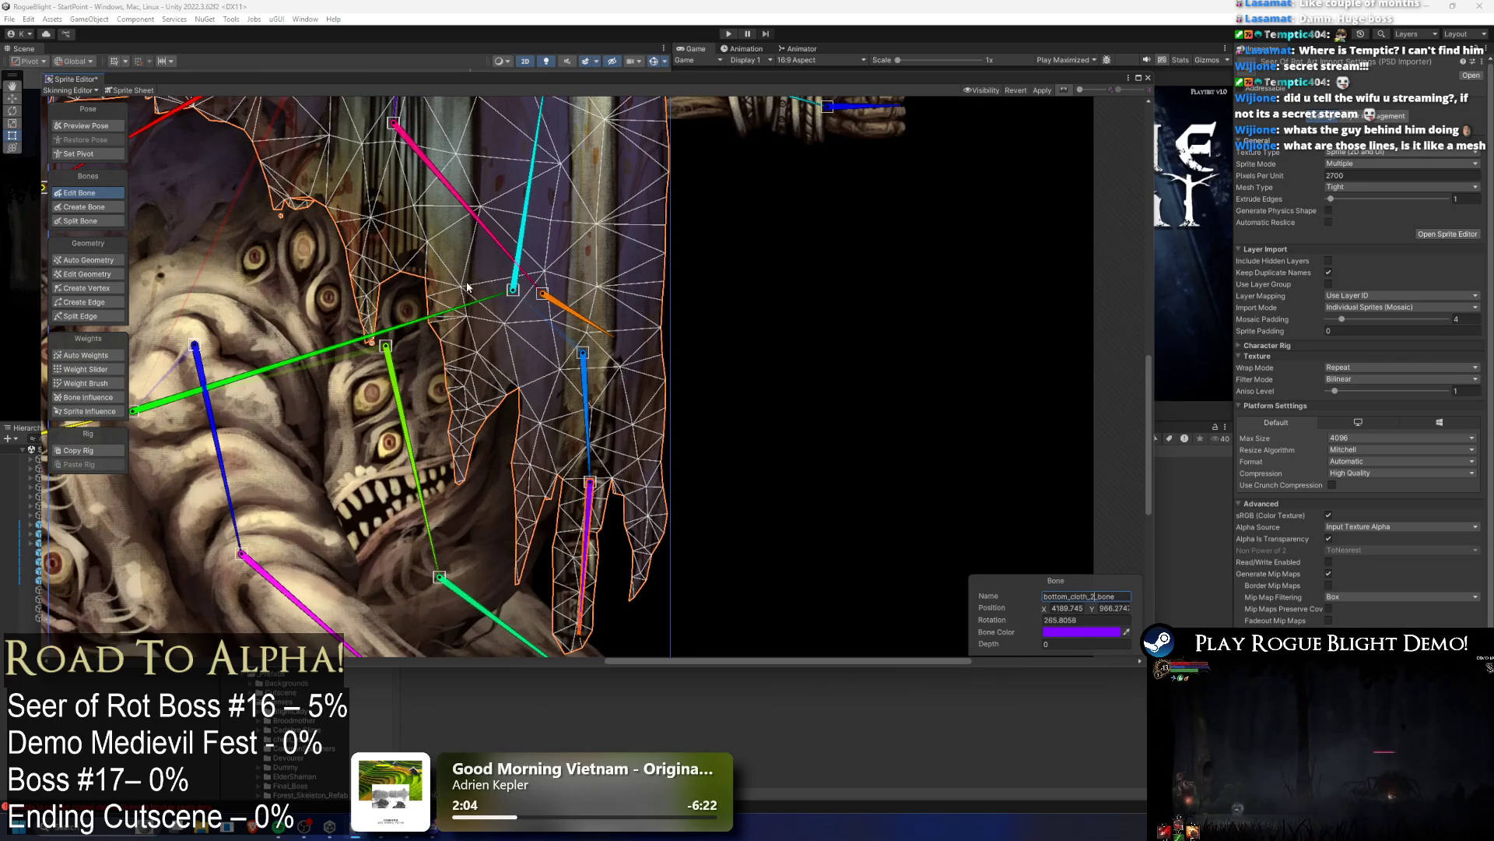
pyautogui.scroll(3, 498, 322)
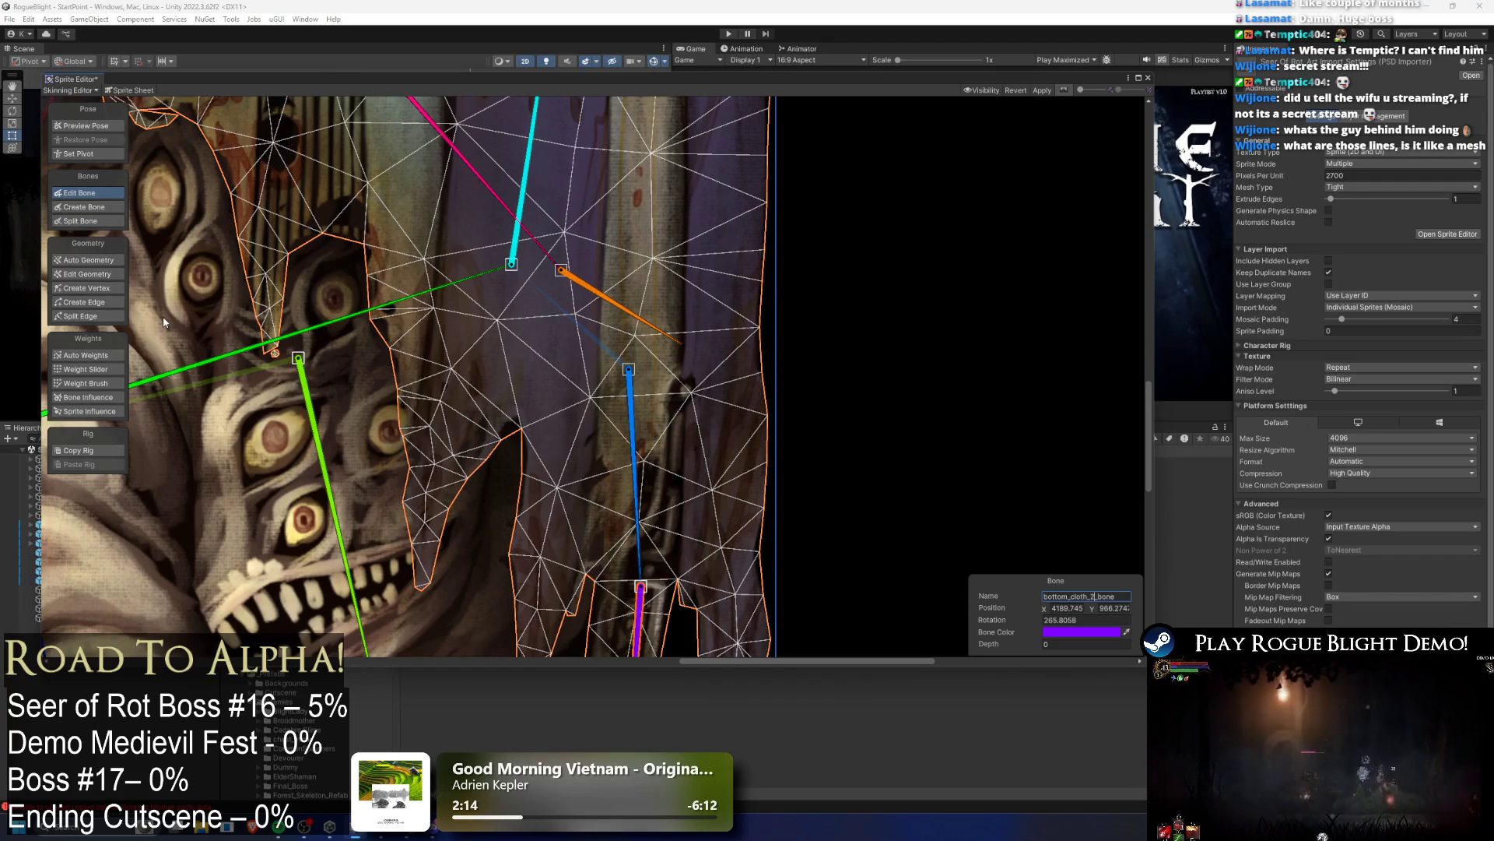
pyautogui.scroll(-2, 357, 326)
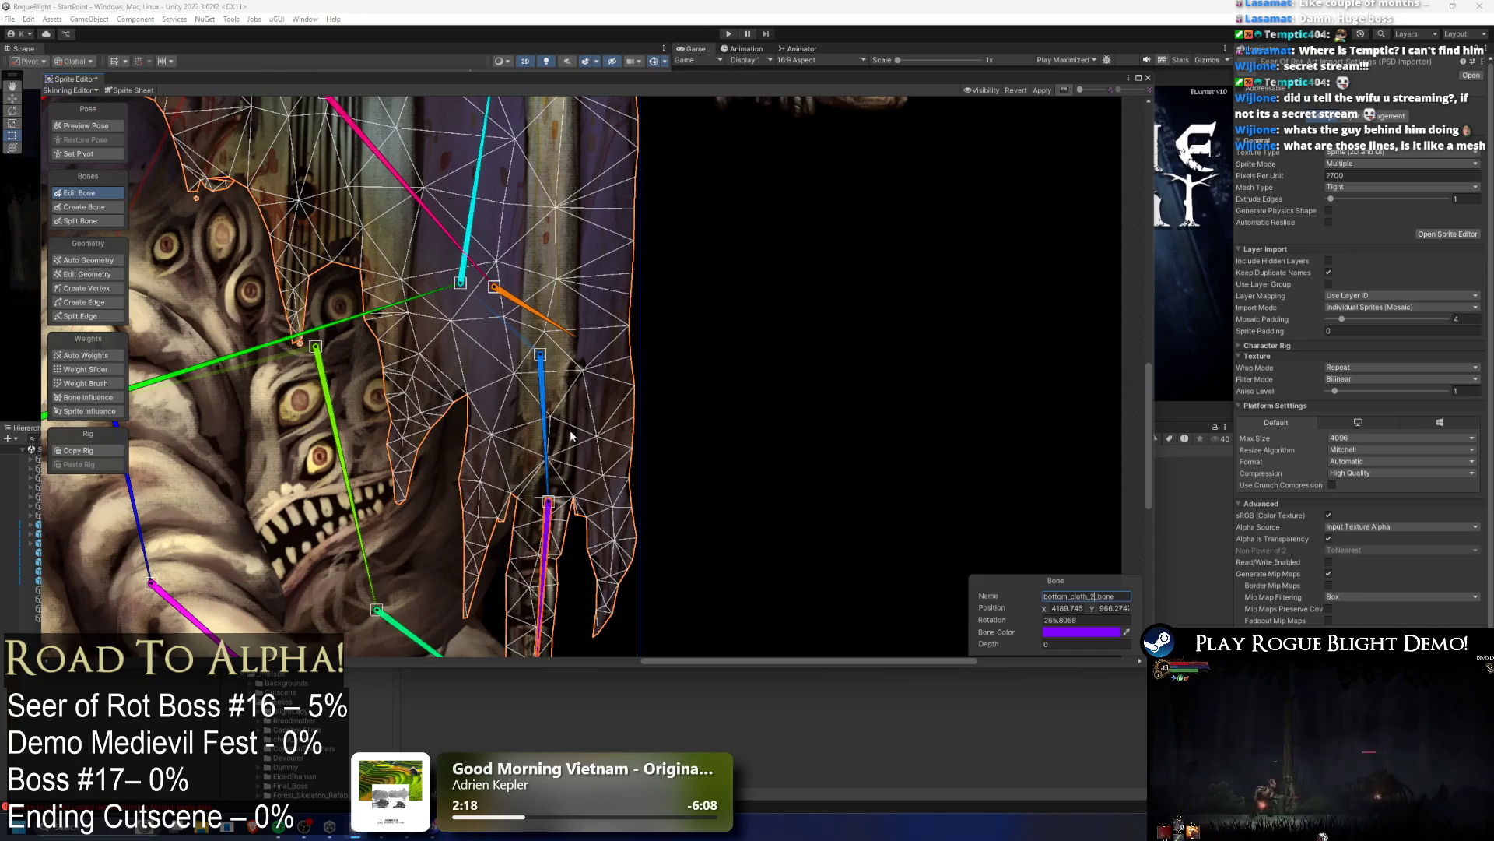
pyautogui.hotkey('shift', 'a')
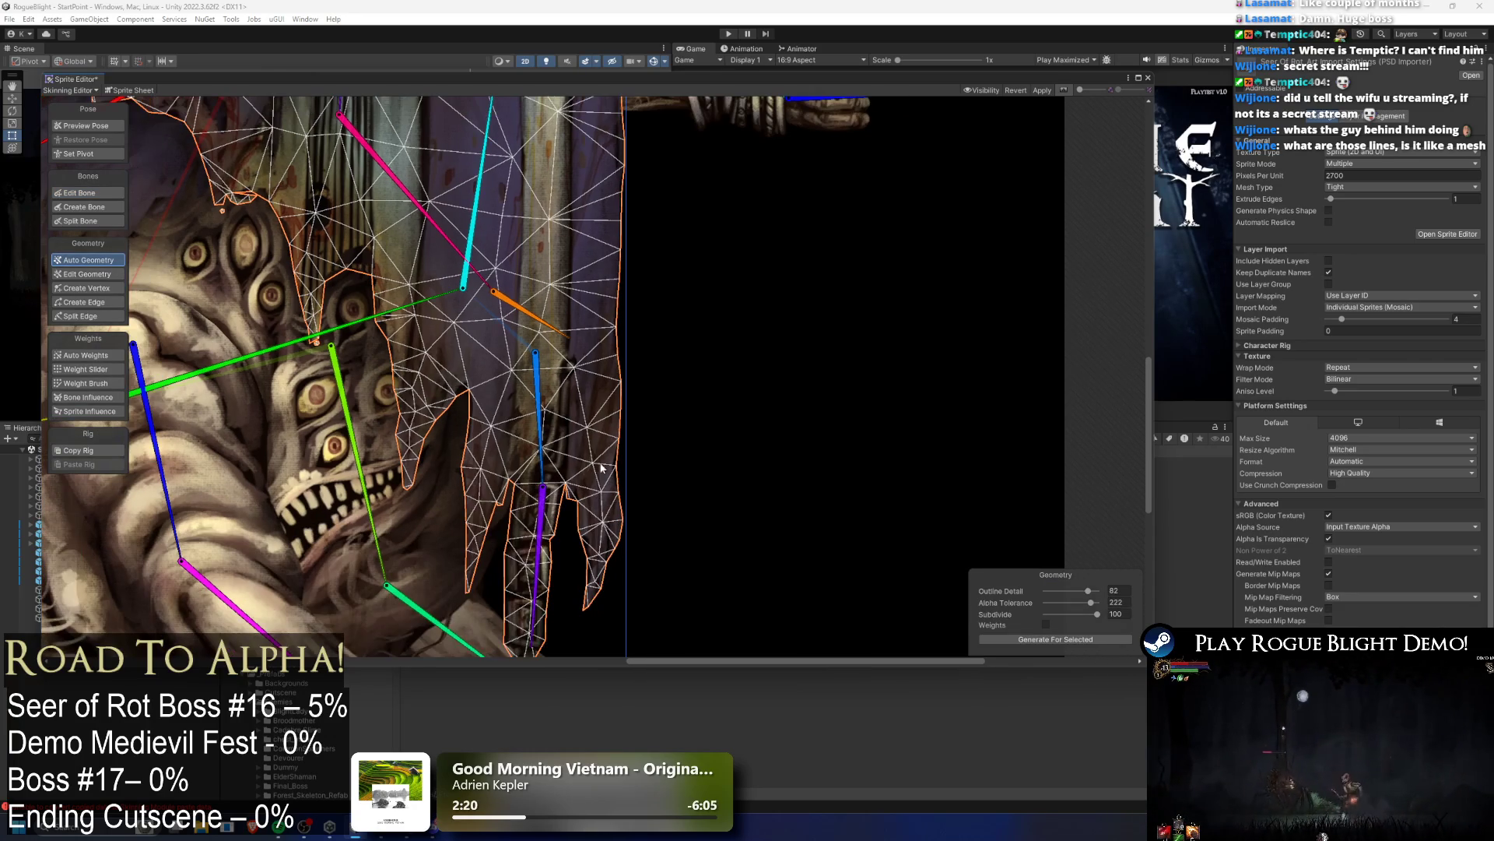
# Step: Place four extra vertices around the neck and upper chest of the robed torso mesh
pyautogui.click(87, 288)
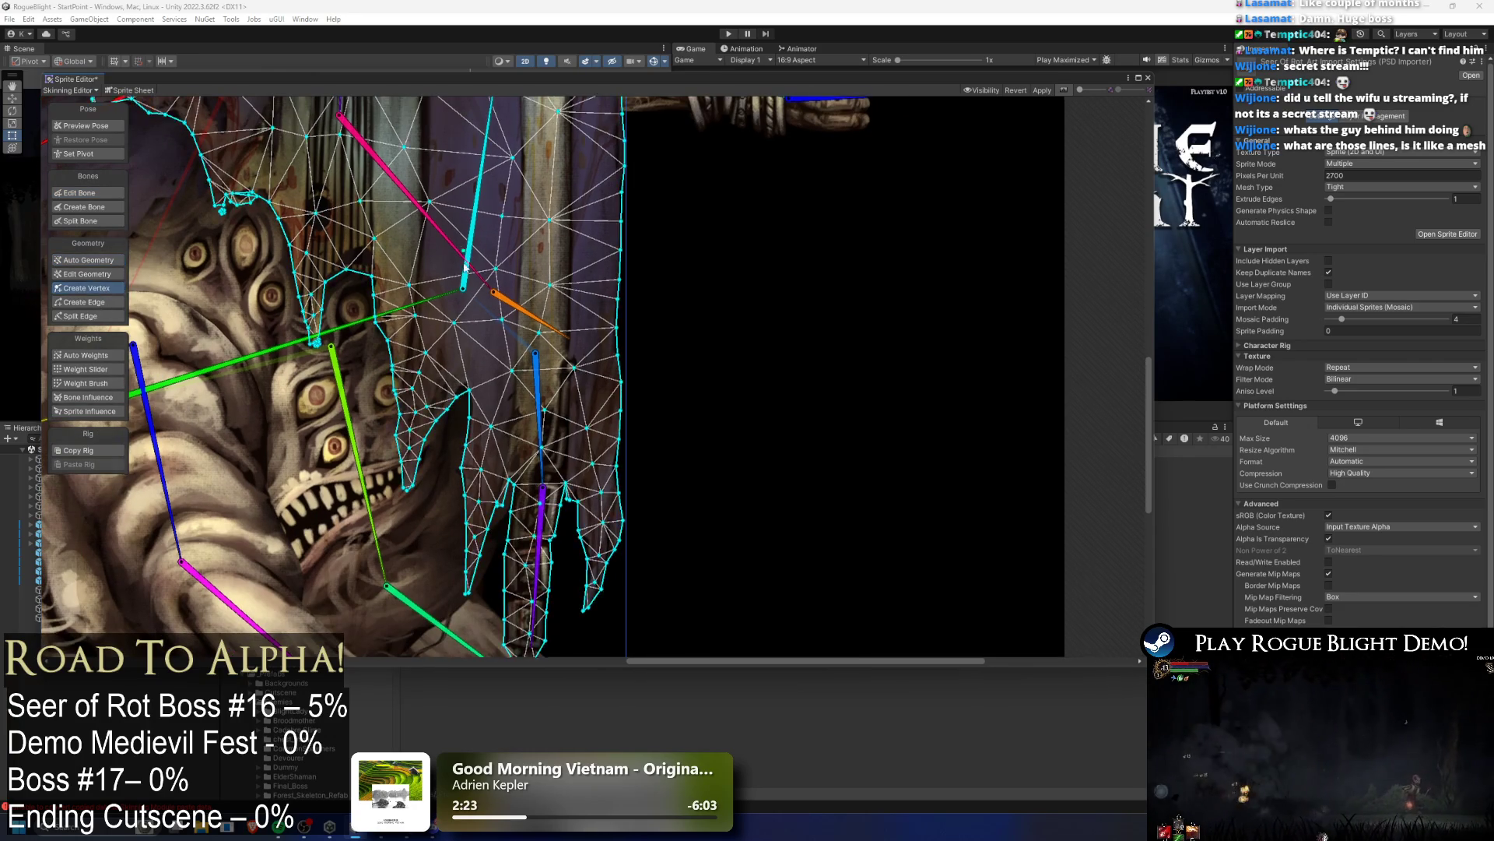
pyautogui.scroll(-3, 466, 252)
pyautogui.scroll(4, 587, 408)
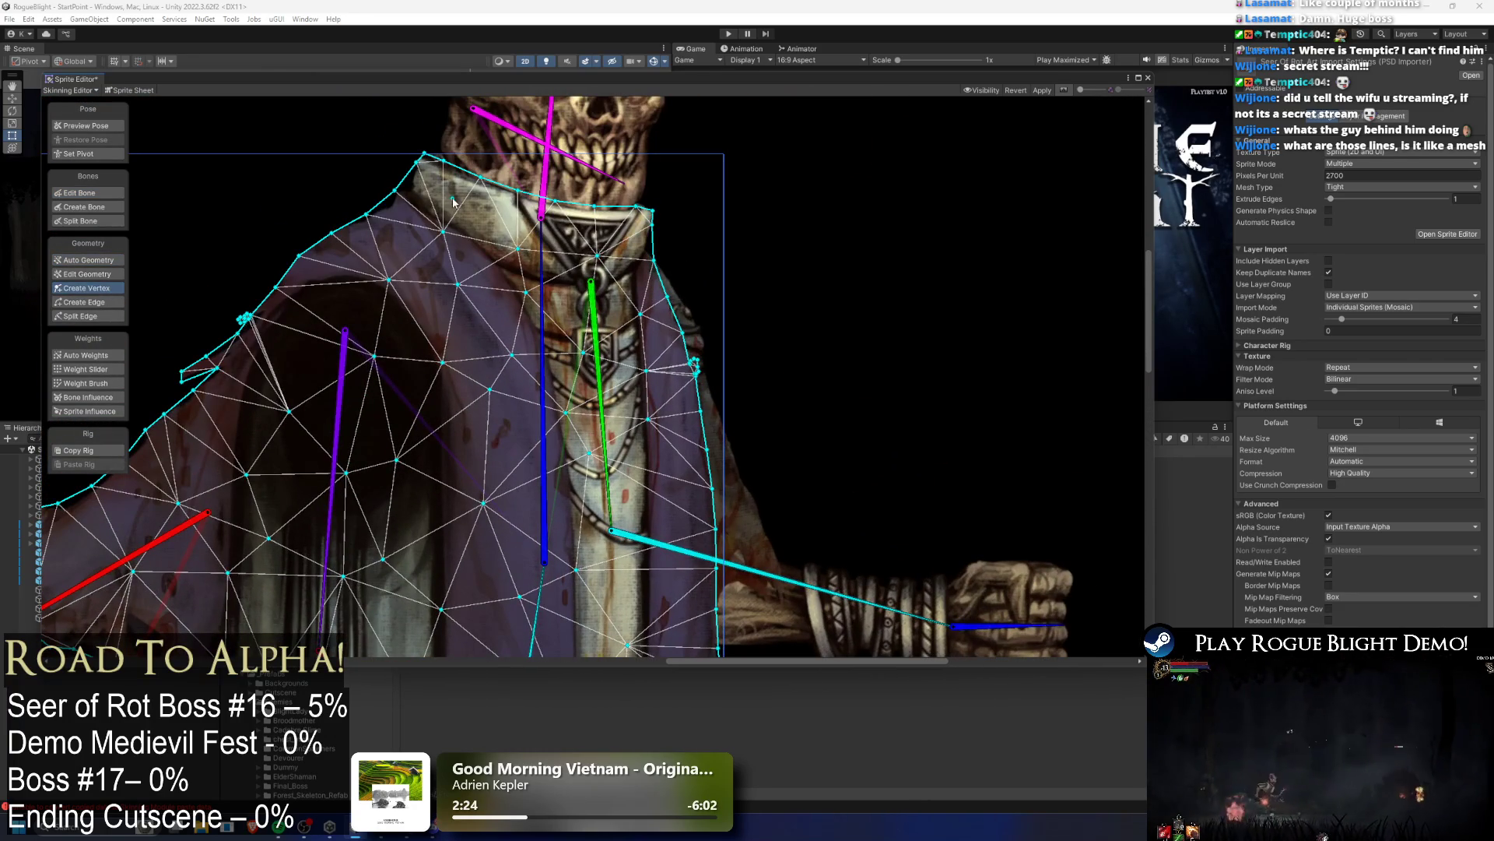
pyautogui.click(568, 232)
pyautogui.click(636, 277)
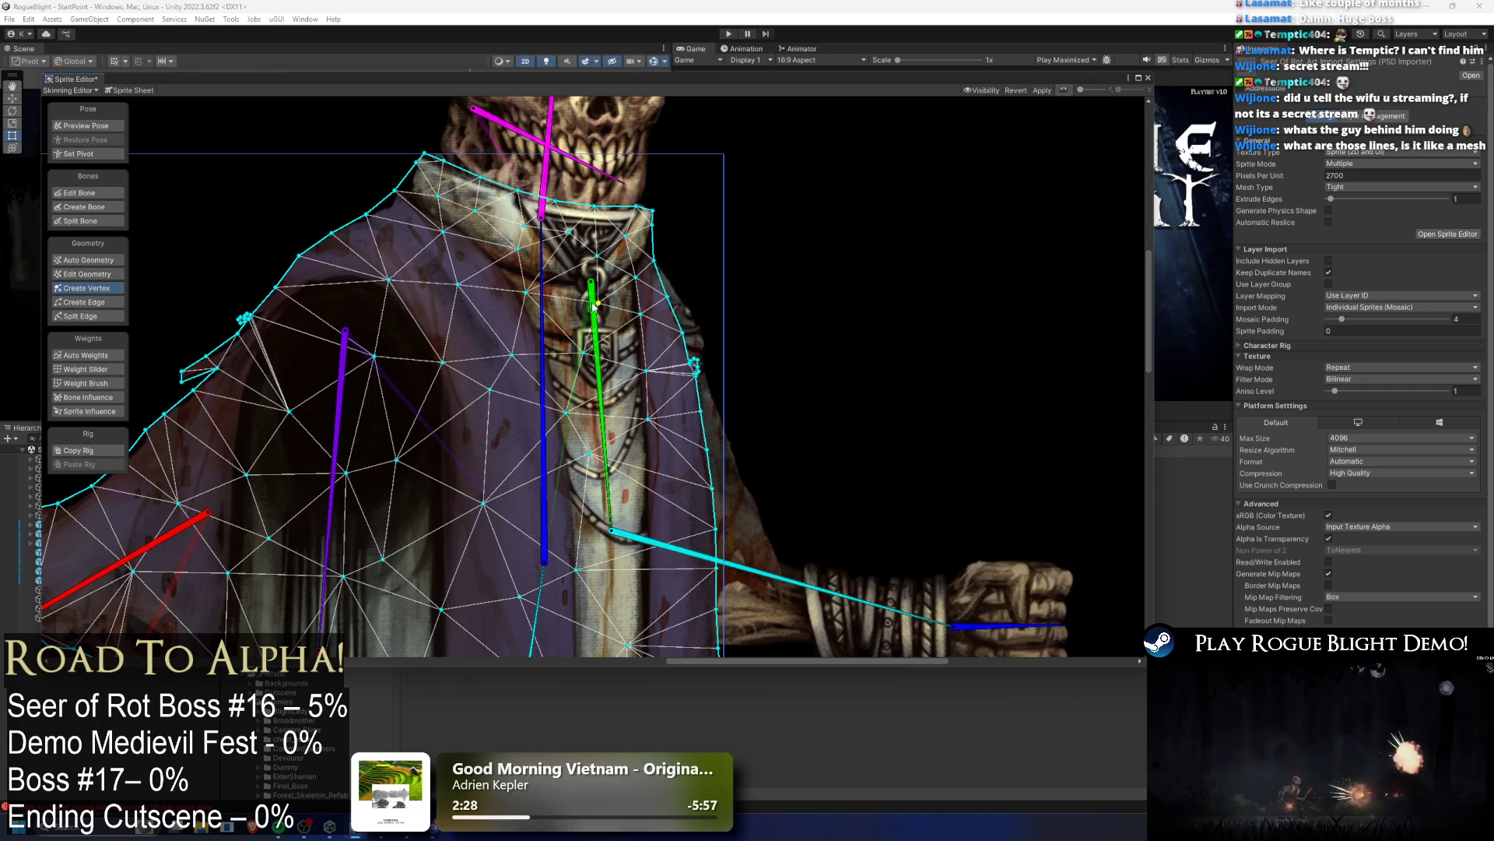
pyautogui.click(349, 260)
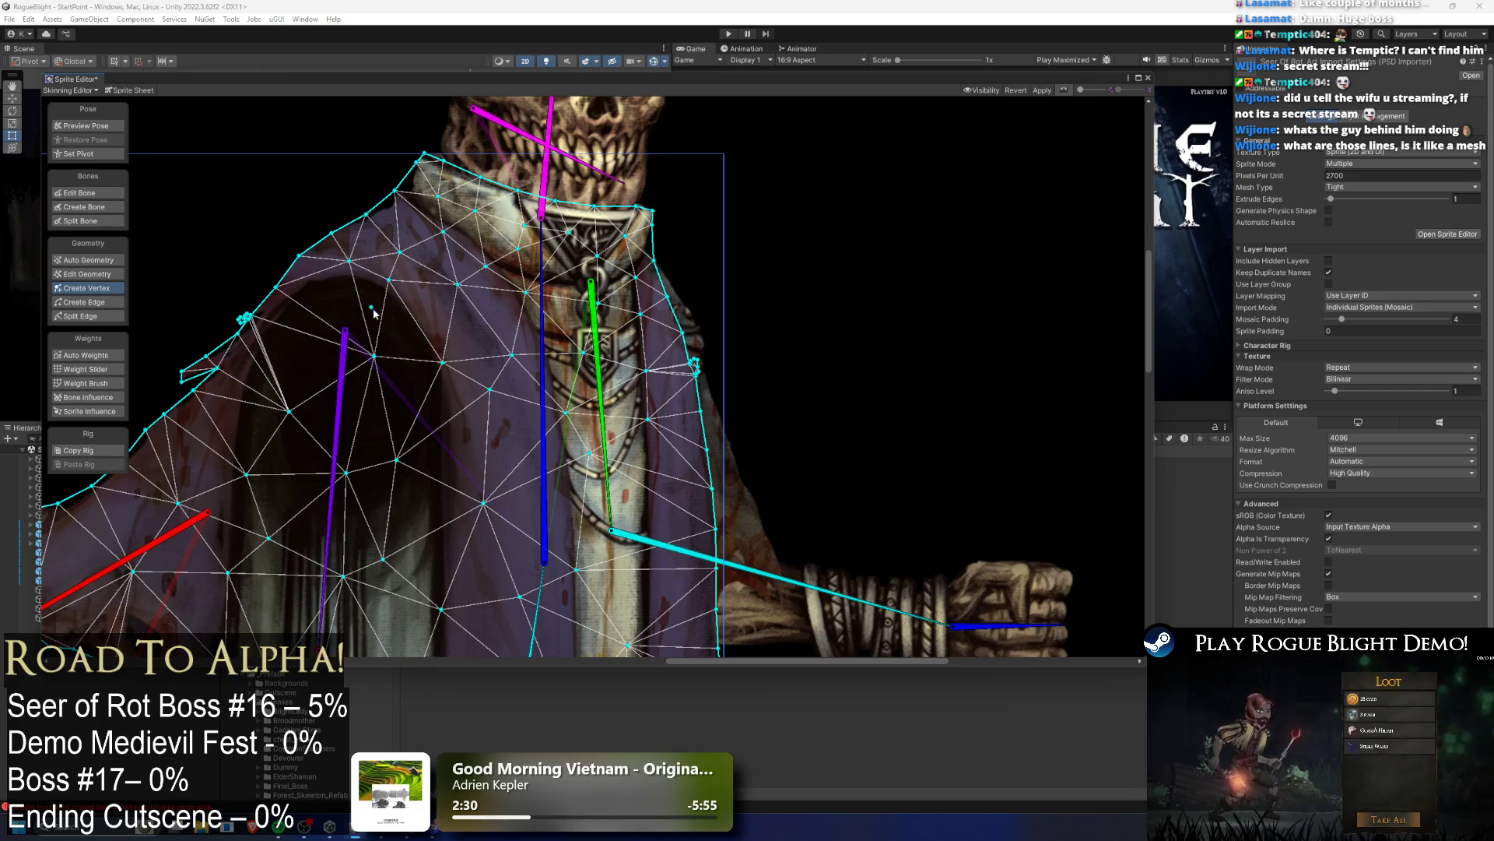
pyautogui.click(413, 316)
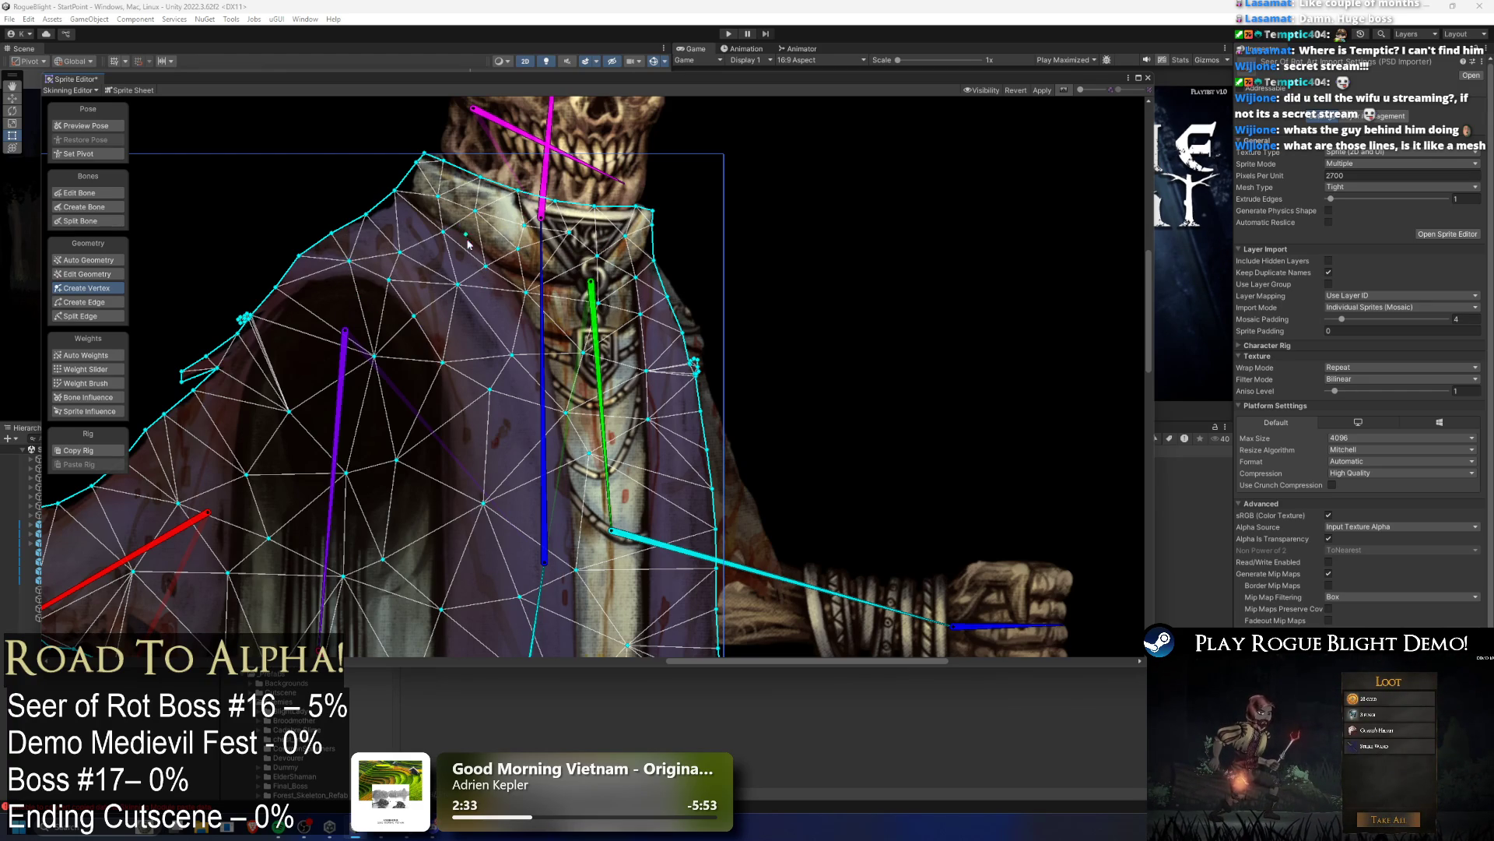
pyautogui.scroll(-2, 467, 233)
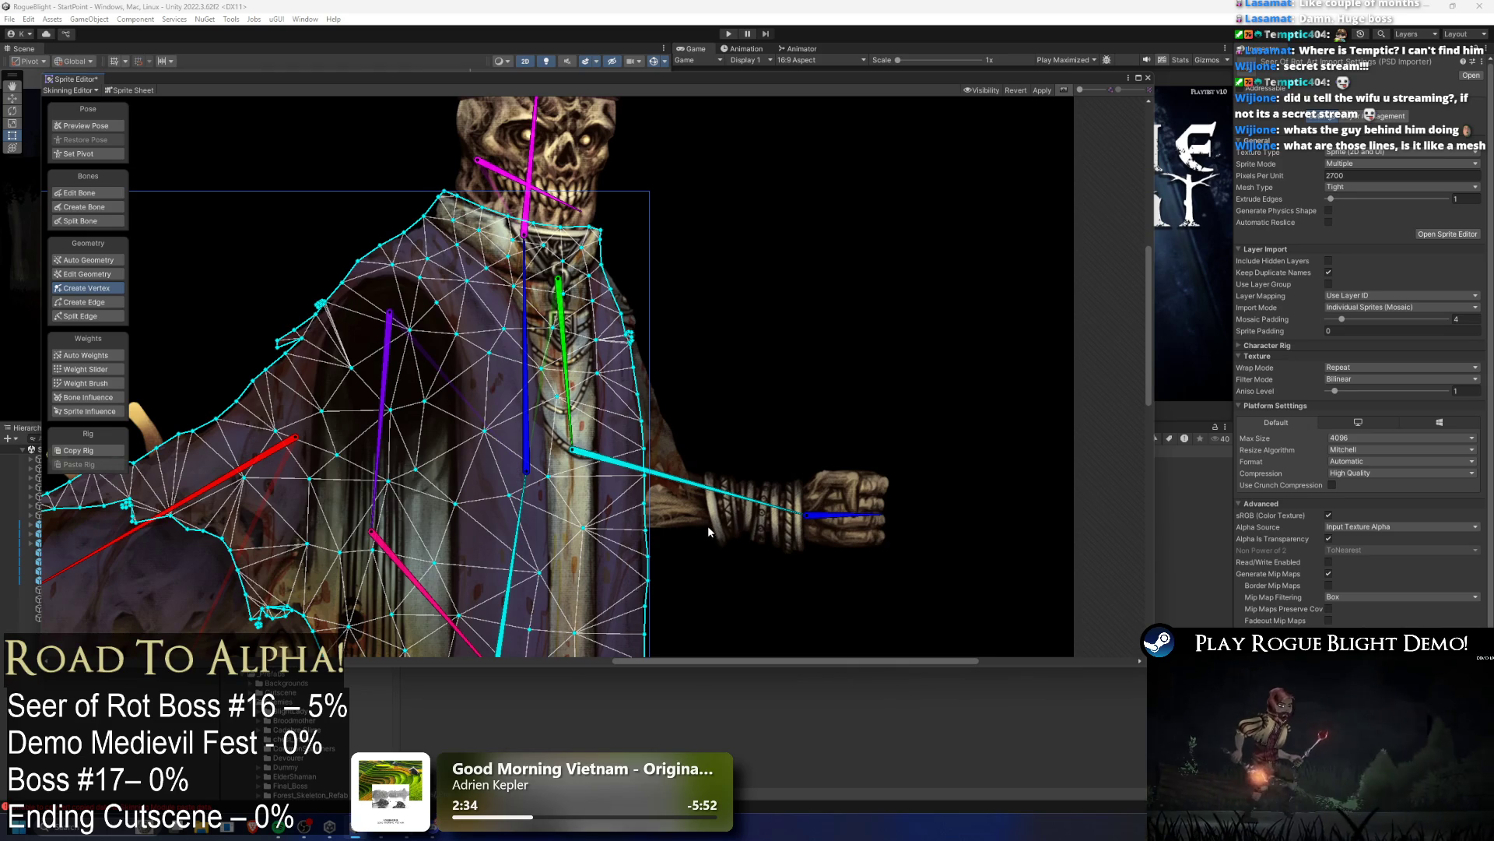
pyautogui.moveTo(249, 498); pyautogui.dragTo(516, 254)
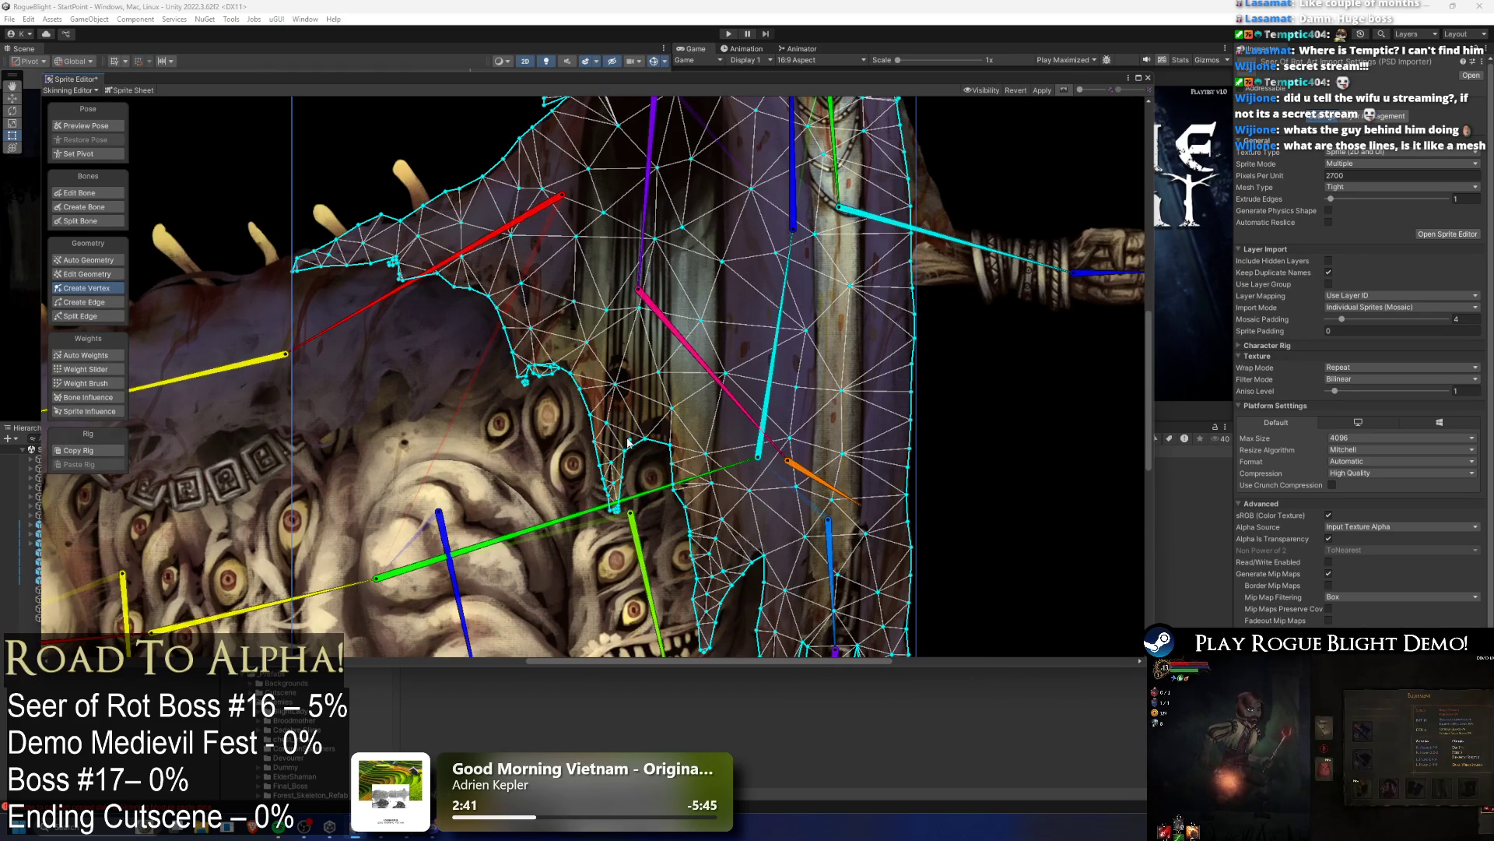
pyautogui.scroll(-3, 561, 366)
pyautogui.click(457, 364)
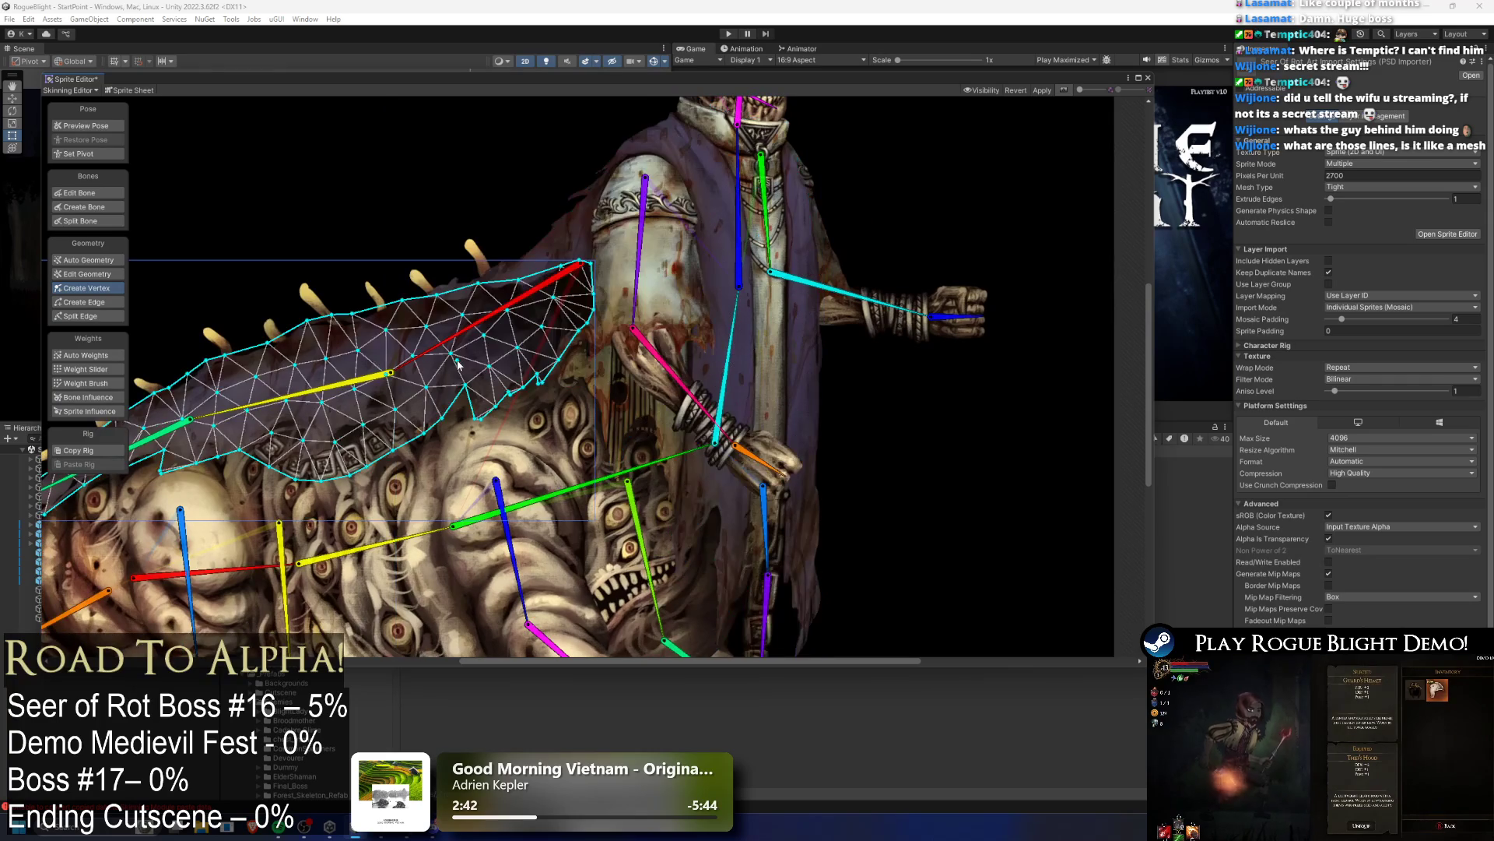
# Step: Add vertices inside the back drape mesh and along its top edge
pyautogui.moveTo(102, 519); pyautogui.dragTo(425, 321)
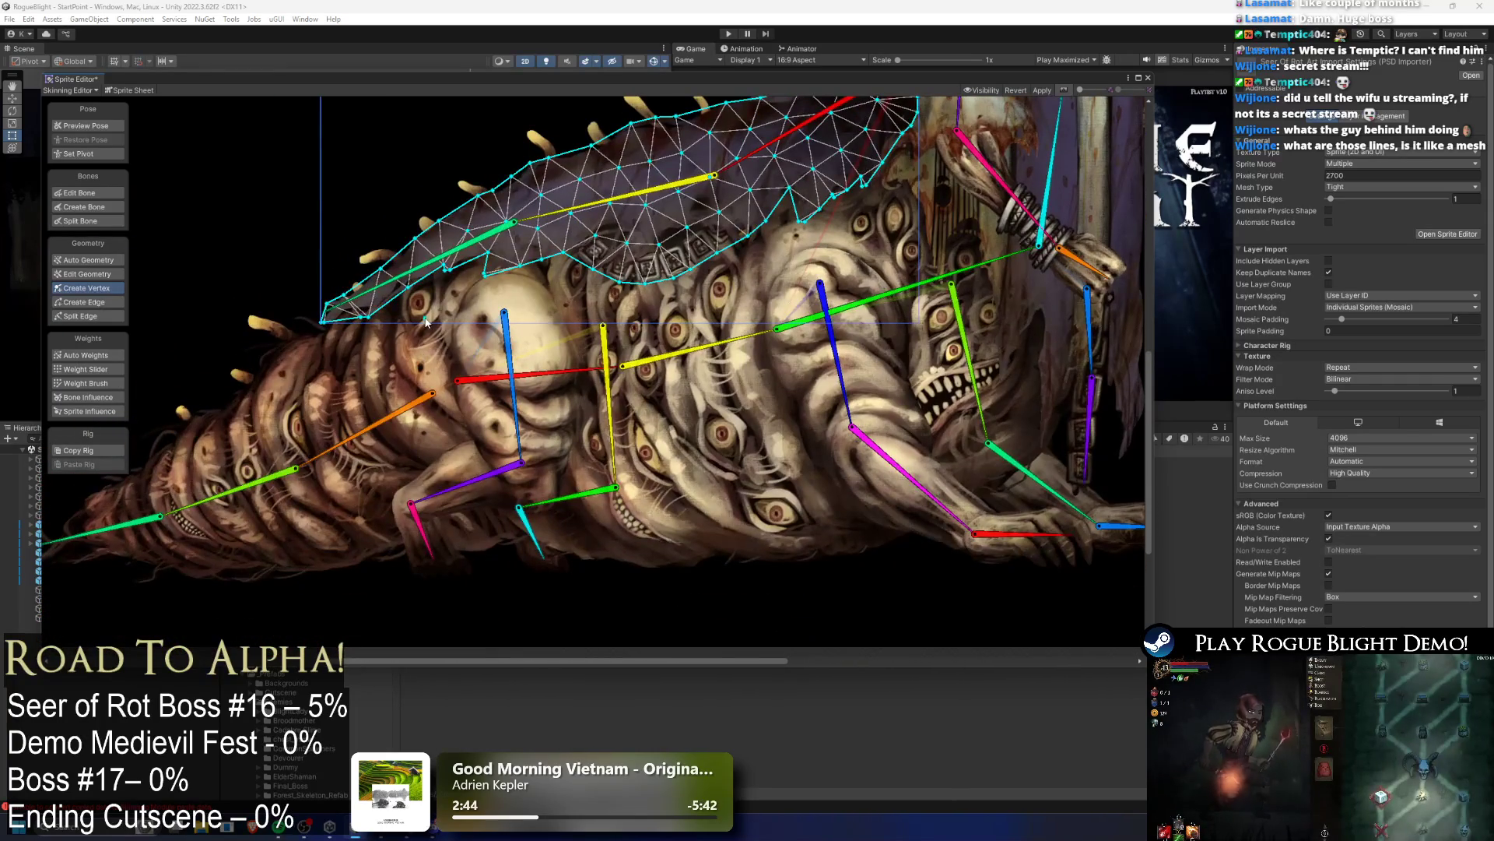
pyautogui.scroll(2, 505, 231)
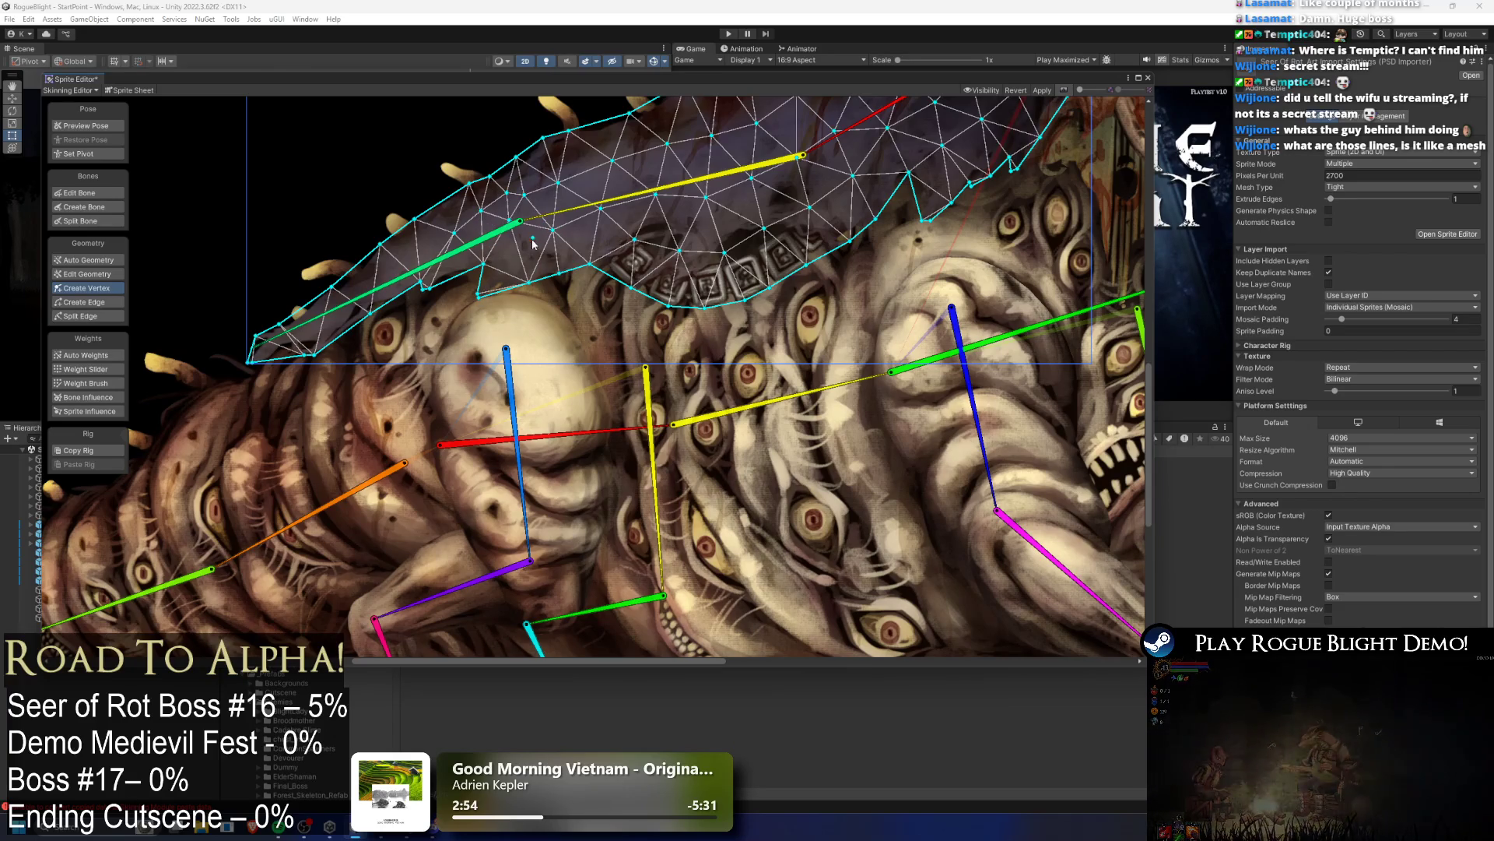
pyautogui.scroll(2, 425, 376)
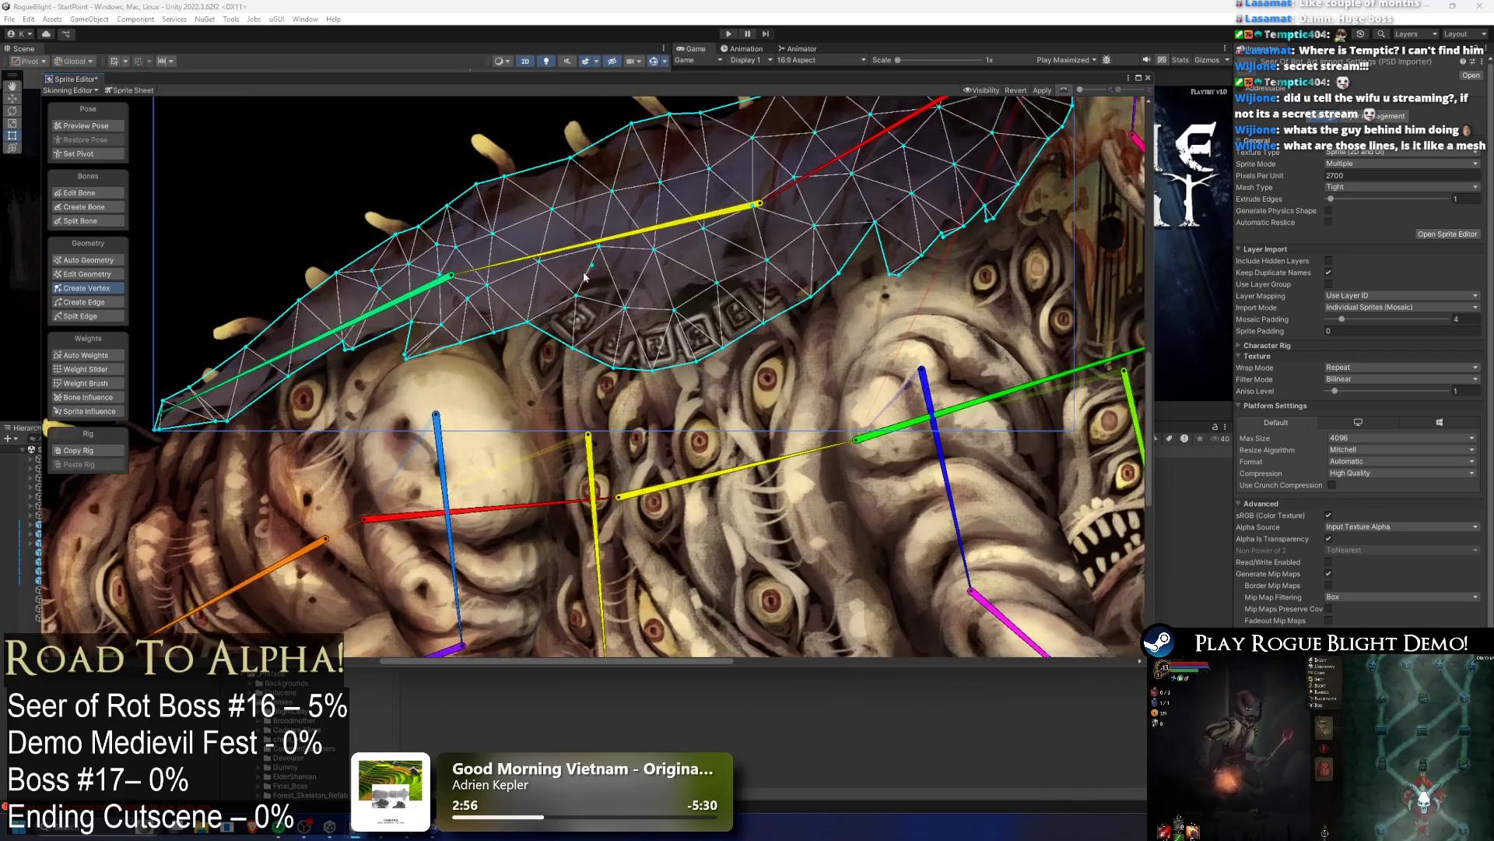
pyautogui.click(426, 376)
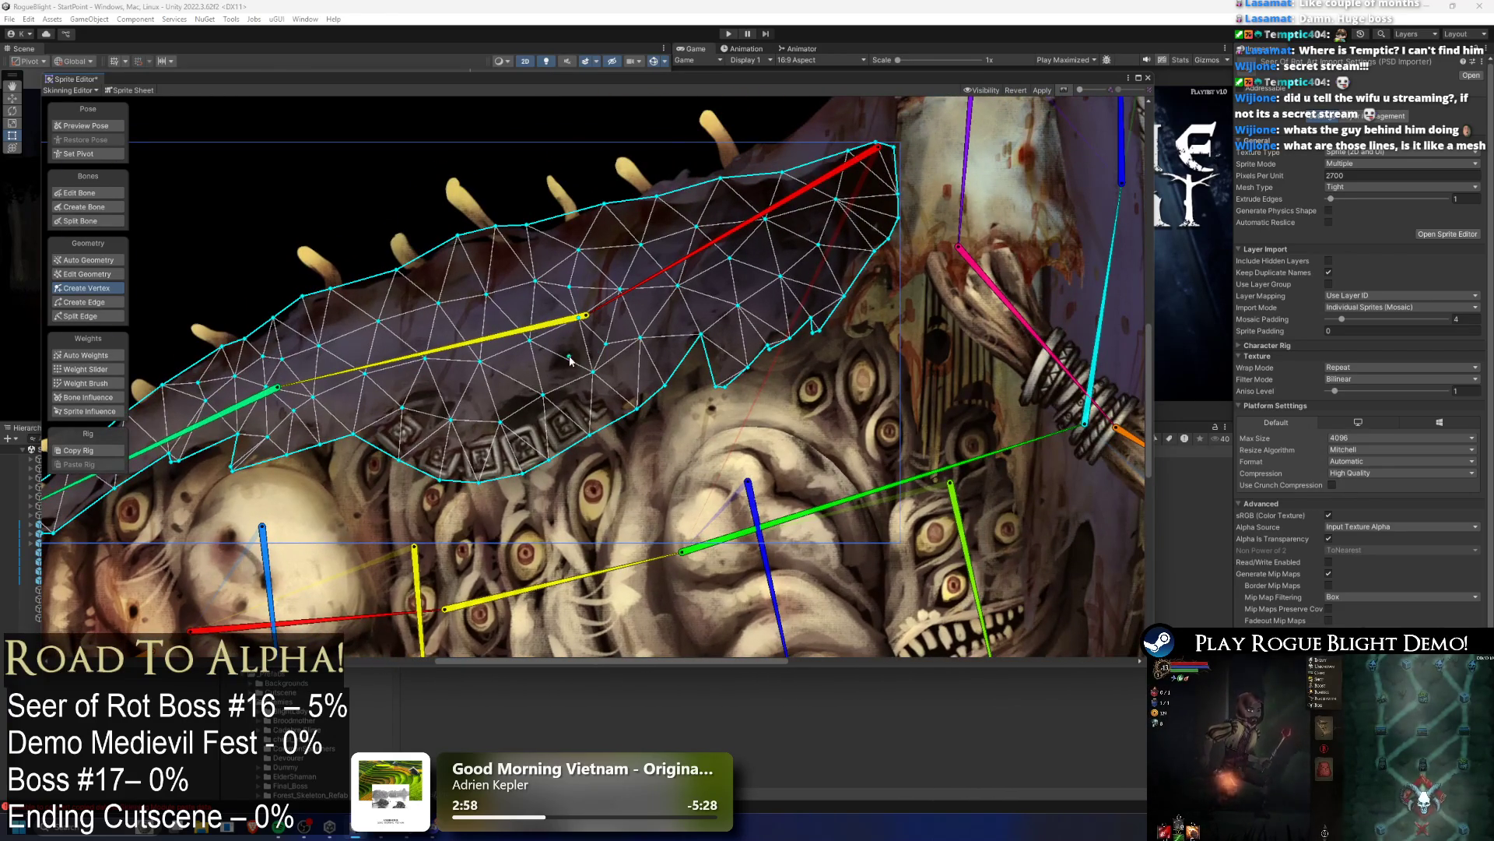
pyautogui.click(510, 249)
pyautogui.click(558, 232)
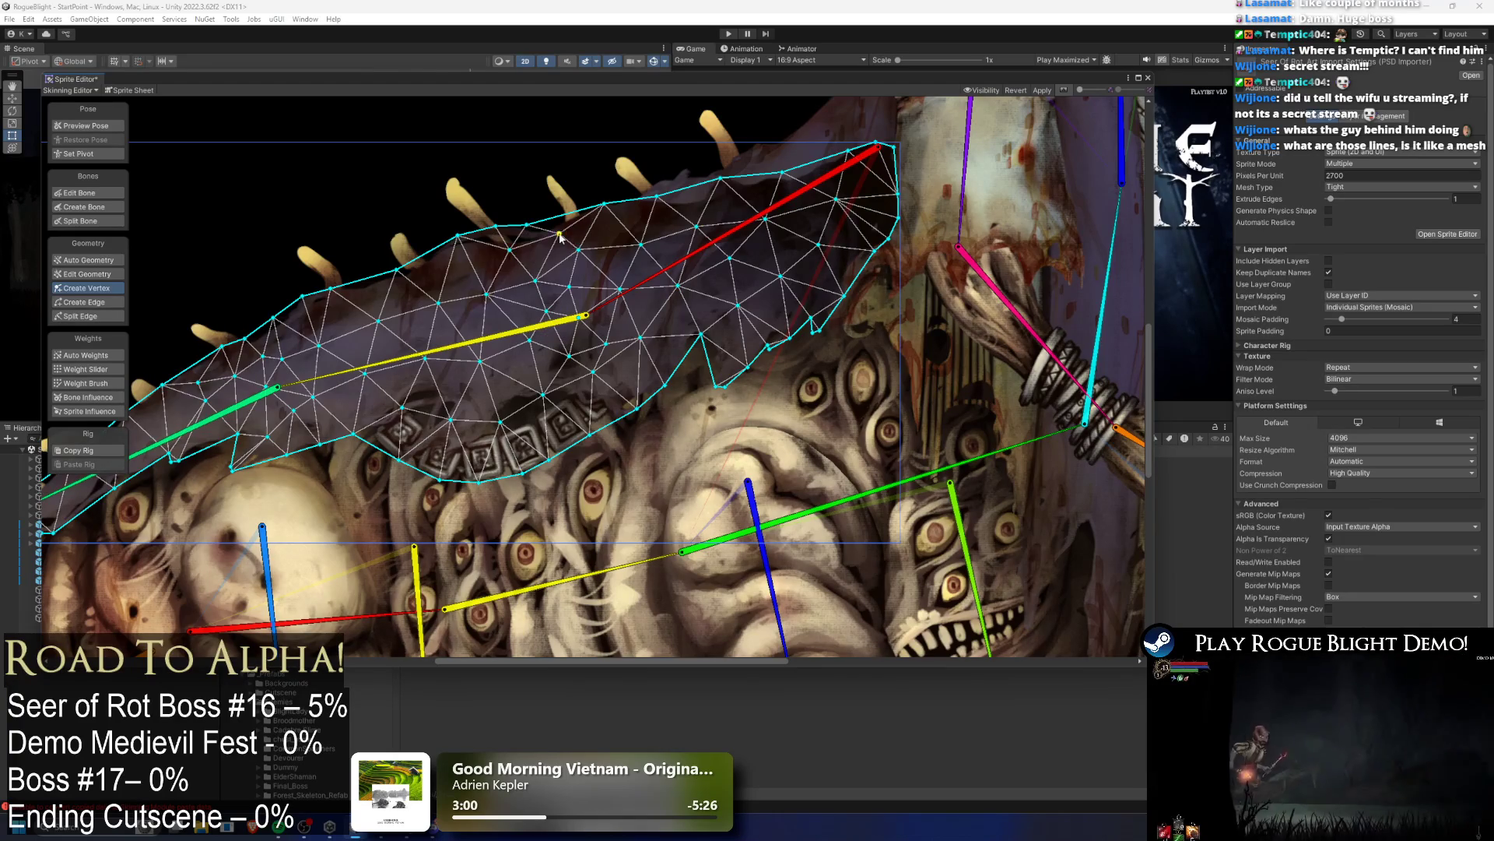
pyautogui.click(611, 234)
# Step: Add more vertices across the back drape's interior and around its right tip
pyautogui.click(590, 268)
pyautogui.click(628, 385)
pyautogui.click(591, 396)
pyautogui.click(522, 375)
pyautogui.moveTo(850, 188); pyautogui.dragTo(663, 271)
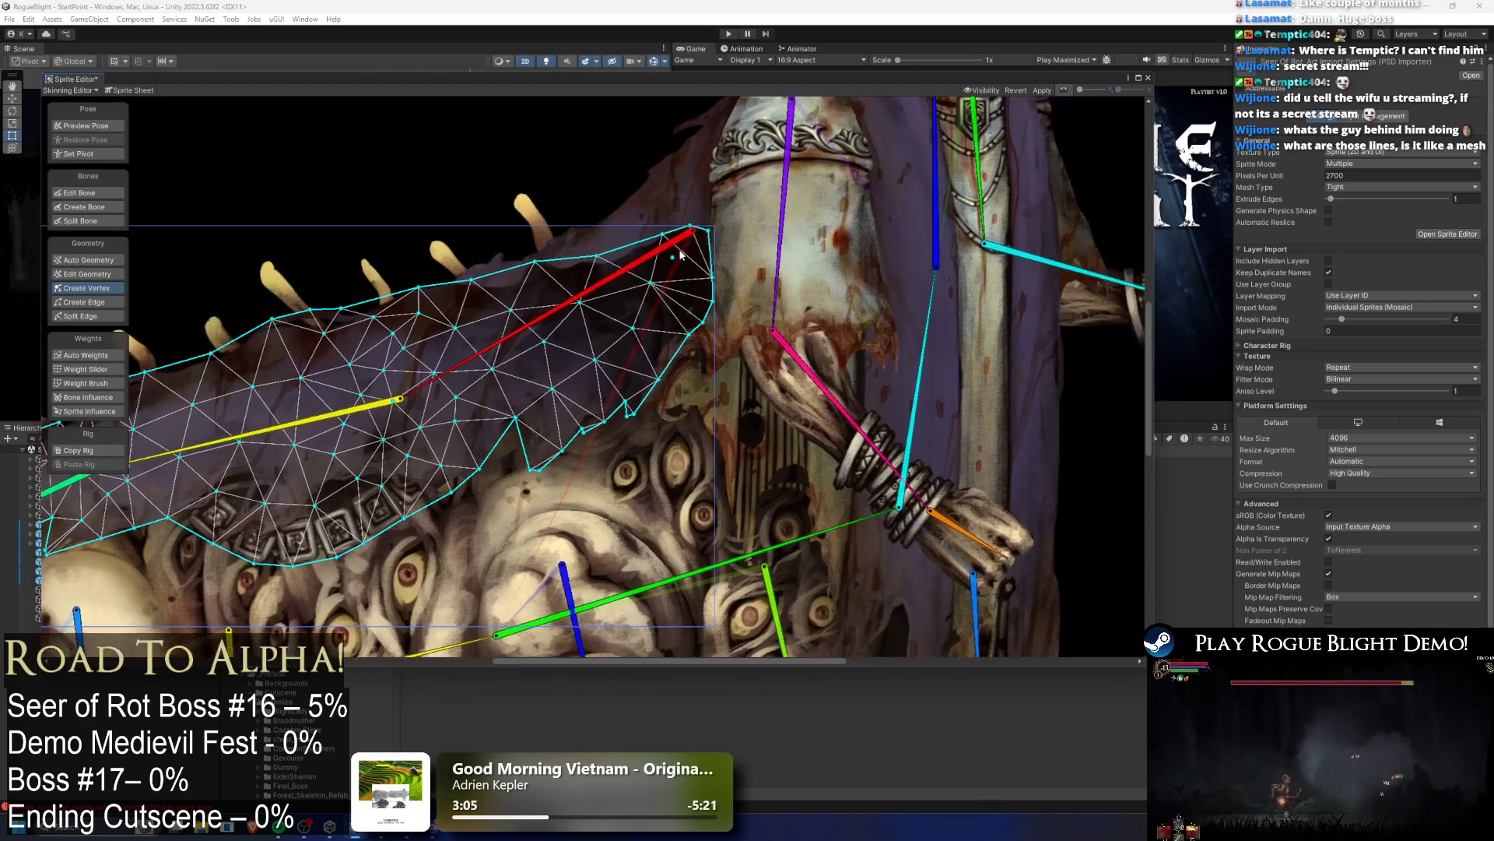
pyautogui.click(649, 351)
pyautogui.click(627, 308)
pyautogui.click(561, 279)
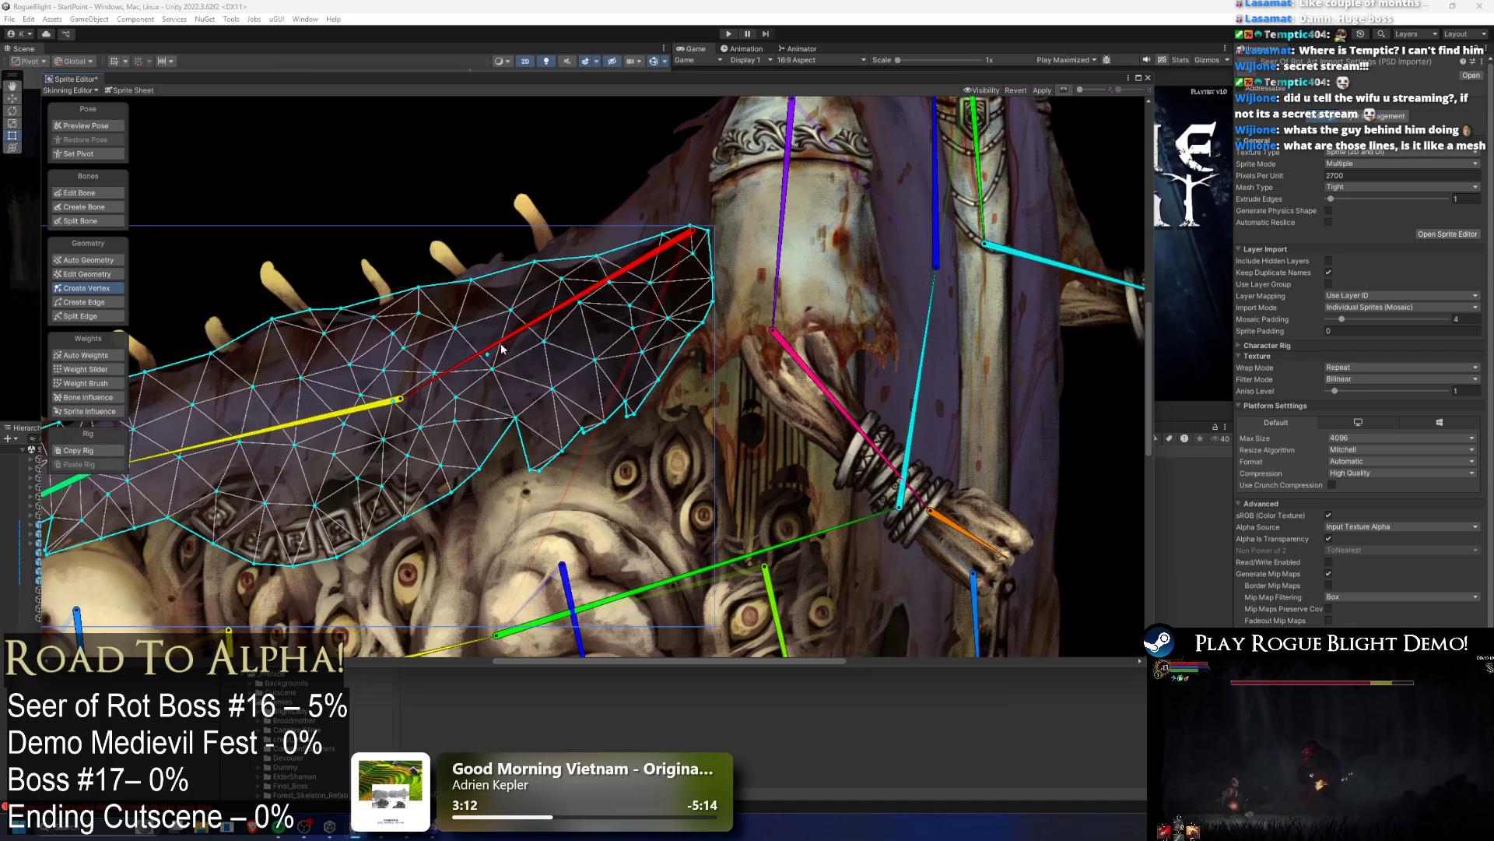
# Step: Select the creature body sprite's mesh and frame its tail end
pyautogui.scroll(-2, 484, 363)
pyautogui.moveTo(467, 506)
pyautogui.mouseDown()
pyautogui.moveTo(451, 327)
pyautogui.moveTo(413, 311)
pyautogui.moveTo(424, 316)
pyautogui.mouseUp()
pyautogui.click(424, 316)
pyautogui.scroll(2, 404, 325)
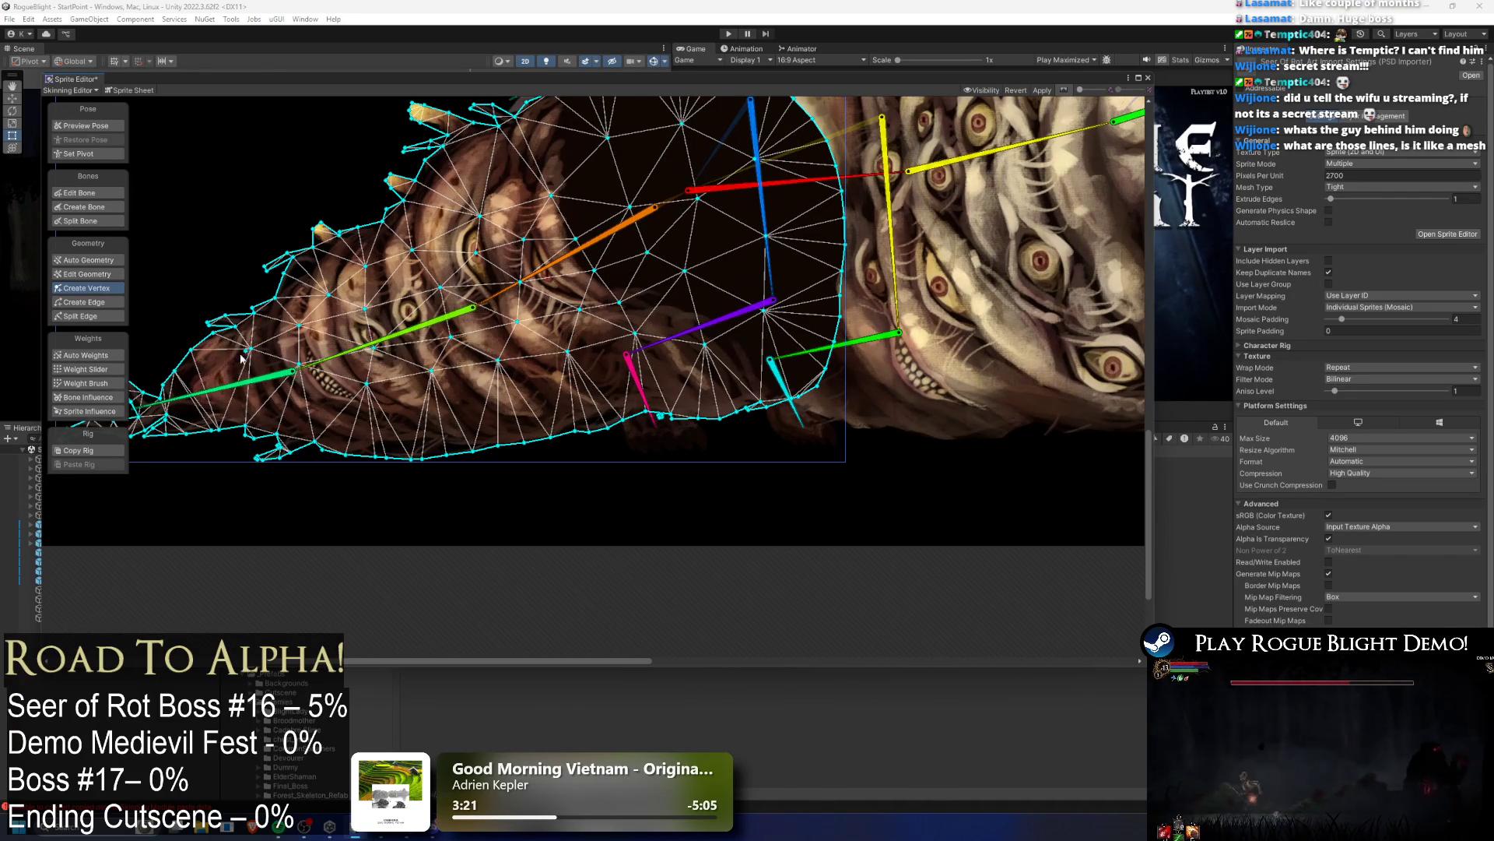
pyautogui.moveTo(233, 397); pyautogui.dragTo(371, 383)
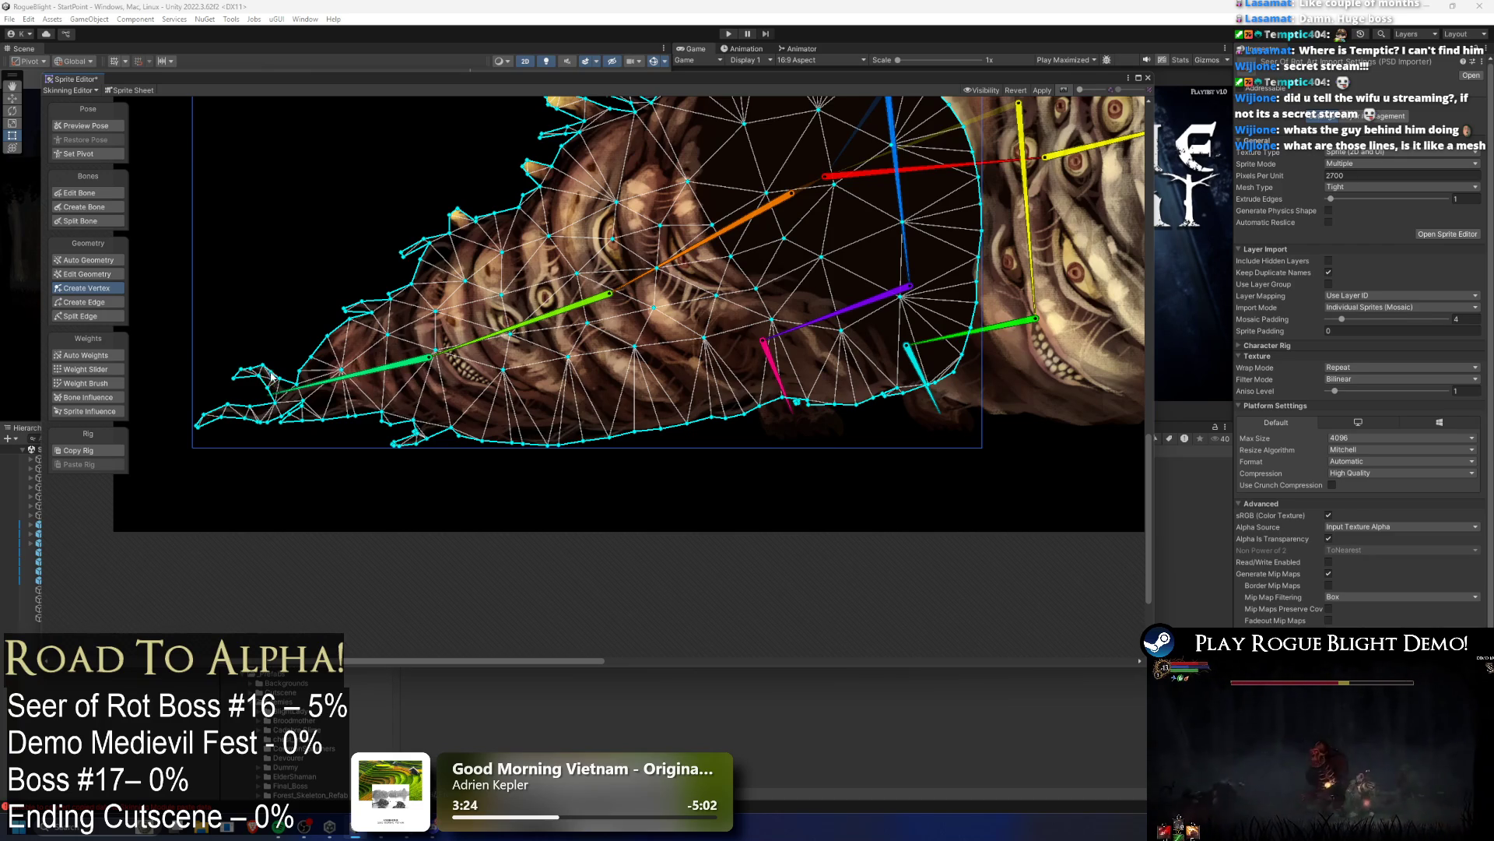
pyautogui.scroll(3, 272, 378)
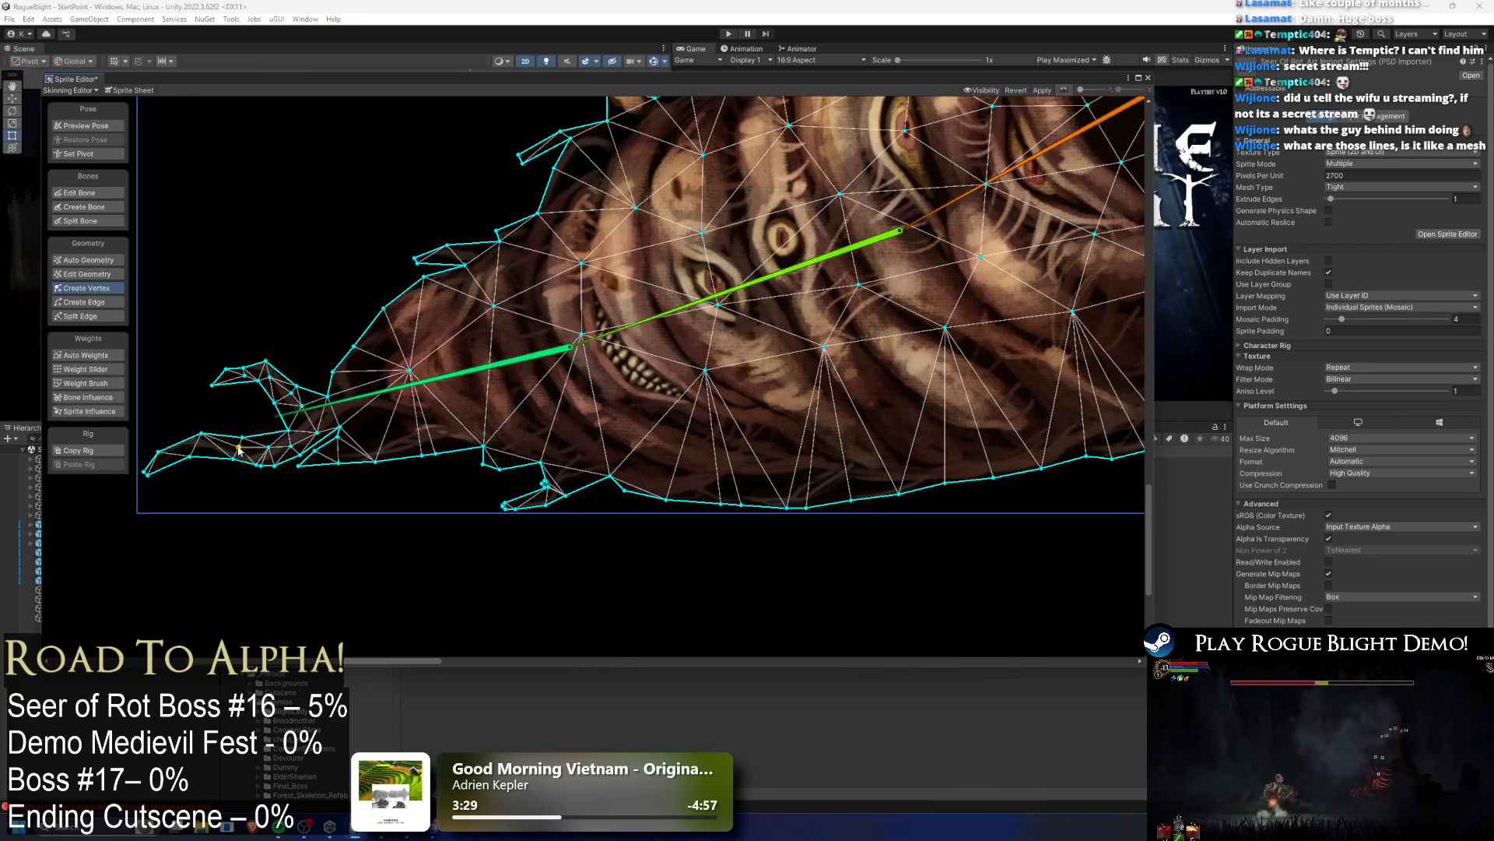
pyautogui.moveTo(245, 445); pyautogui.dragTo(165, 474)
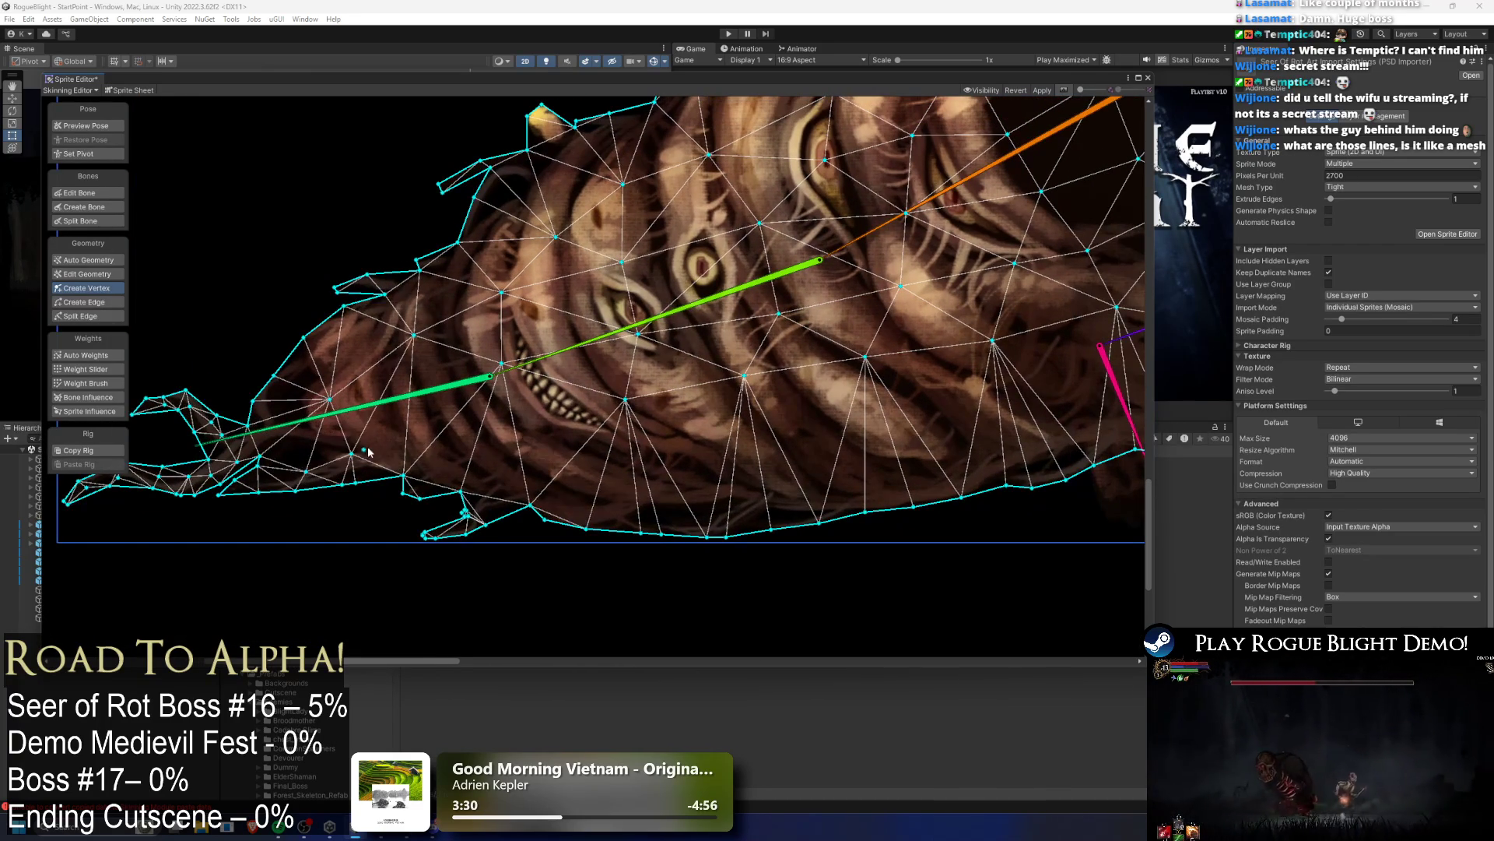
# Step: Add body-mesh vertices near the mouth, through the interior, along the lower edge and by the teeth
pyautogui.click(433, 370)
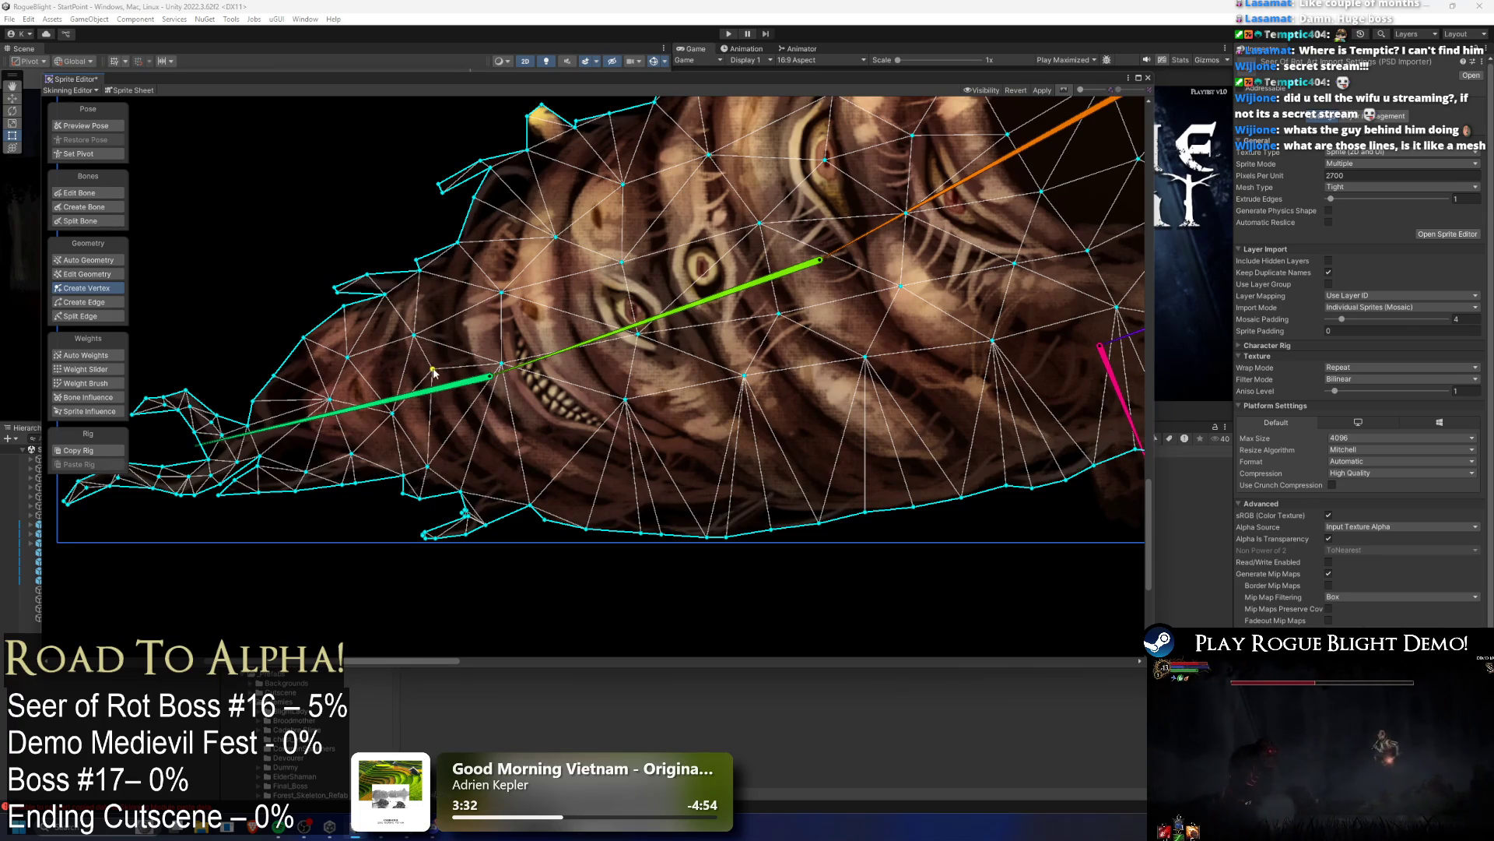
pyautogui.click(551, 286)
pyautogui.click(563, 323)
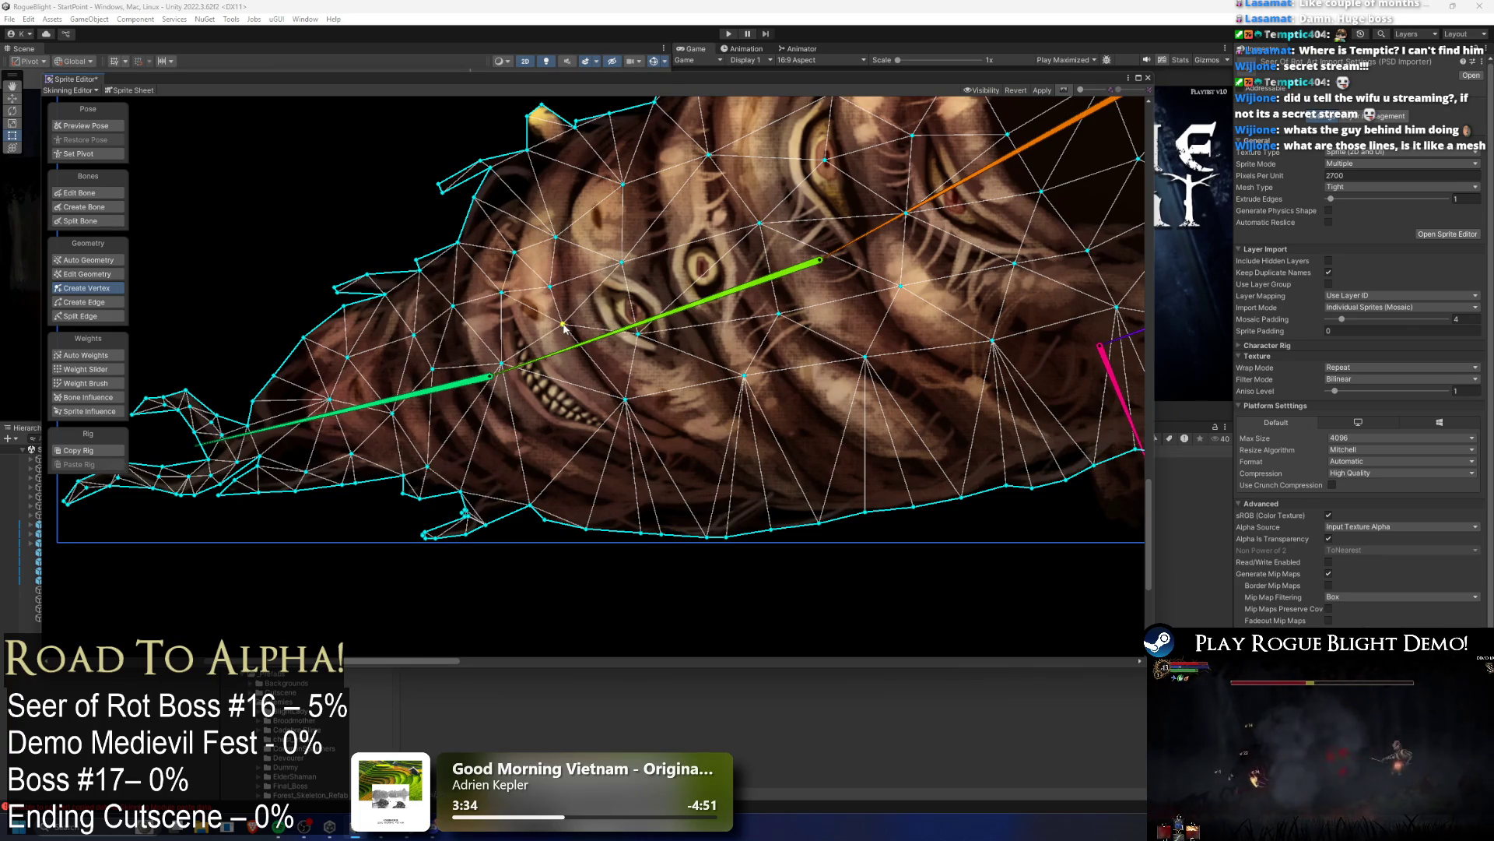
pyautogui.click(554, 387)
pyautogui.click(537, 437)
pyautogui.click(499, 490)
pyautogui.click(463, 442)
pyautogui.moveTo(610, 449); pyautogui.dragTo(524, 463)
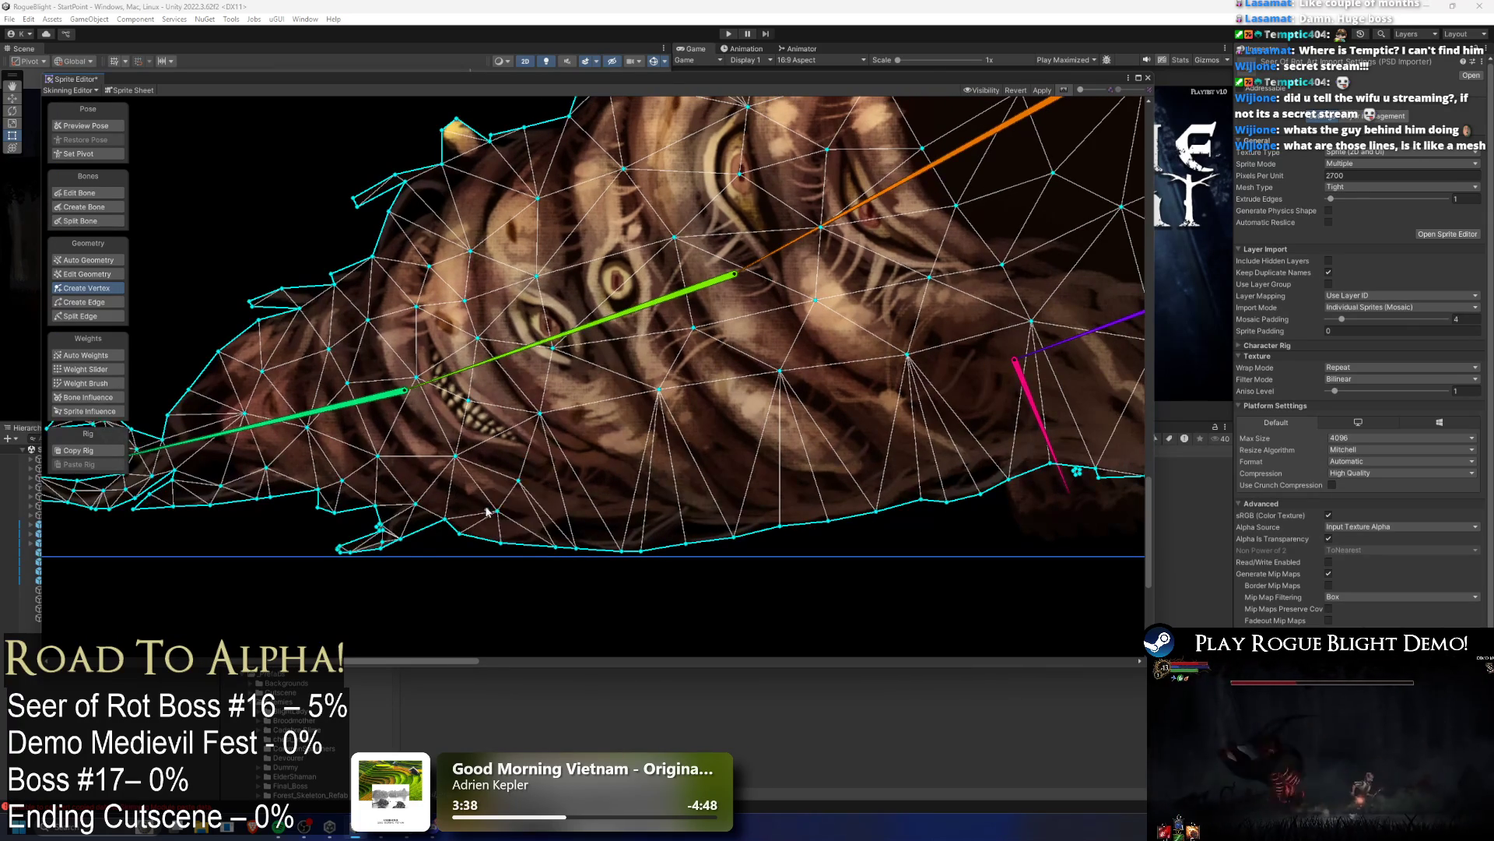
pyautogui.moveTo(502, 387); pyautogui.dragTo(337, 401)
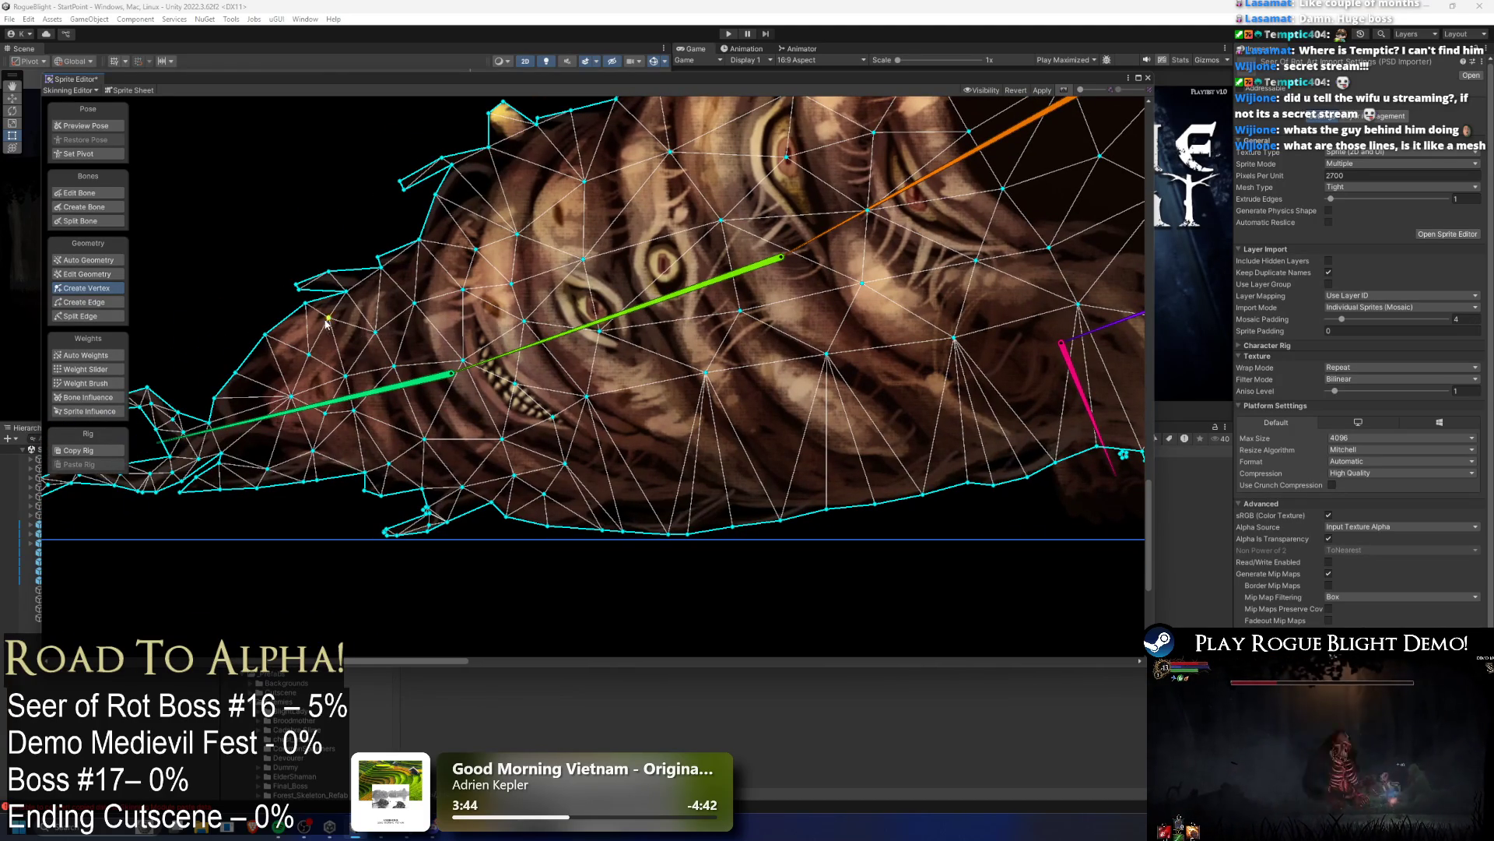
pyautogui.click(276, 358)
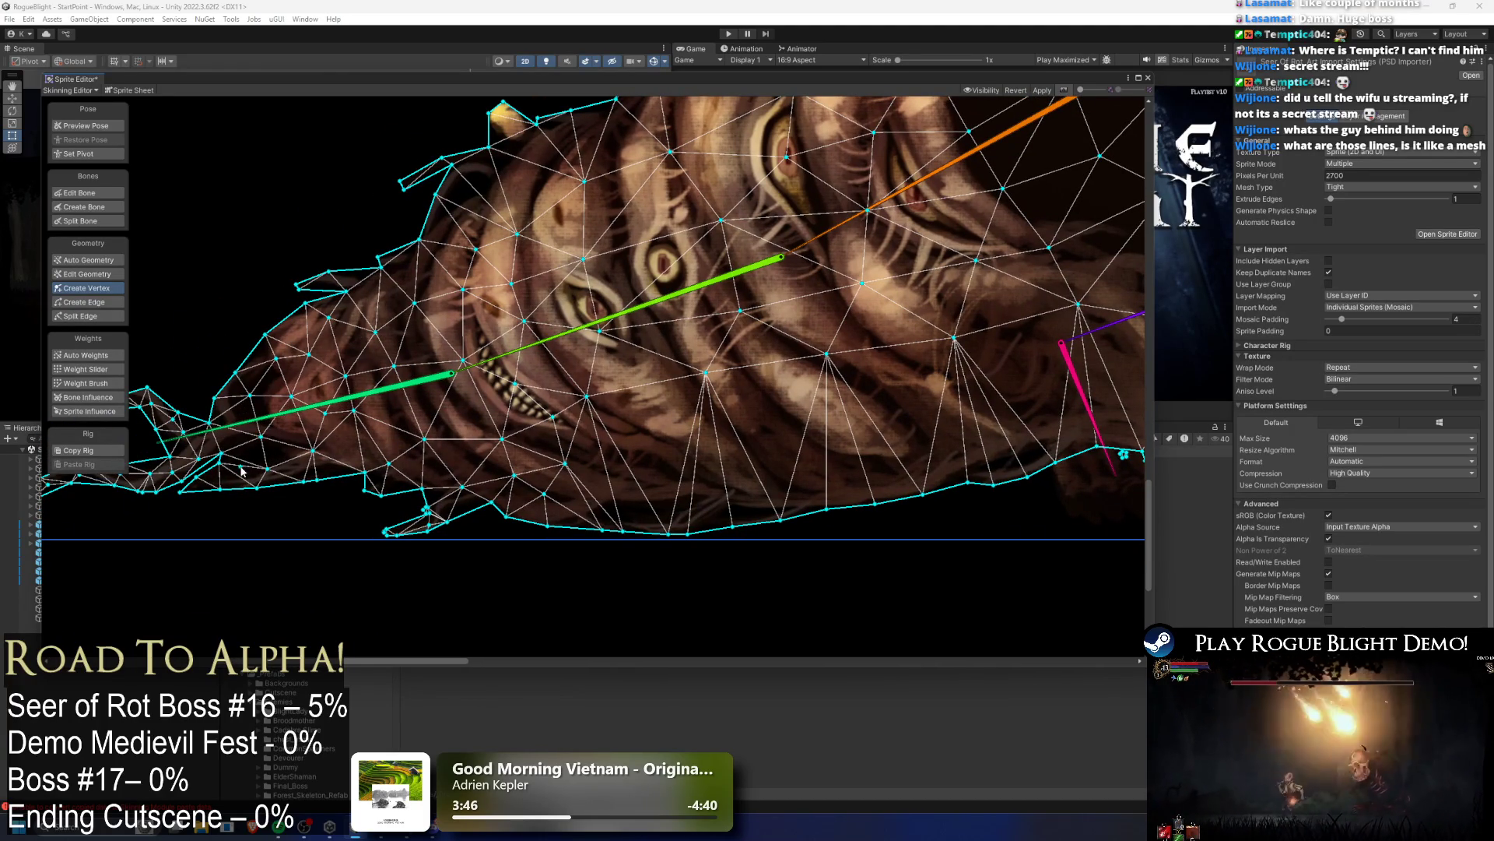
# Step: Drag a body-mesh vertex inward on the rounded section
pyautogui.scroll(-2, 223, 481)
pyautogui.scroll(2, 637, 456)
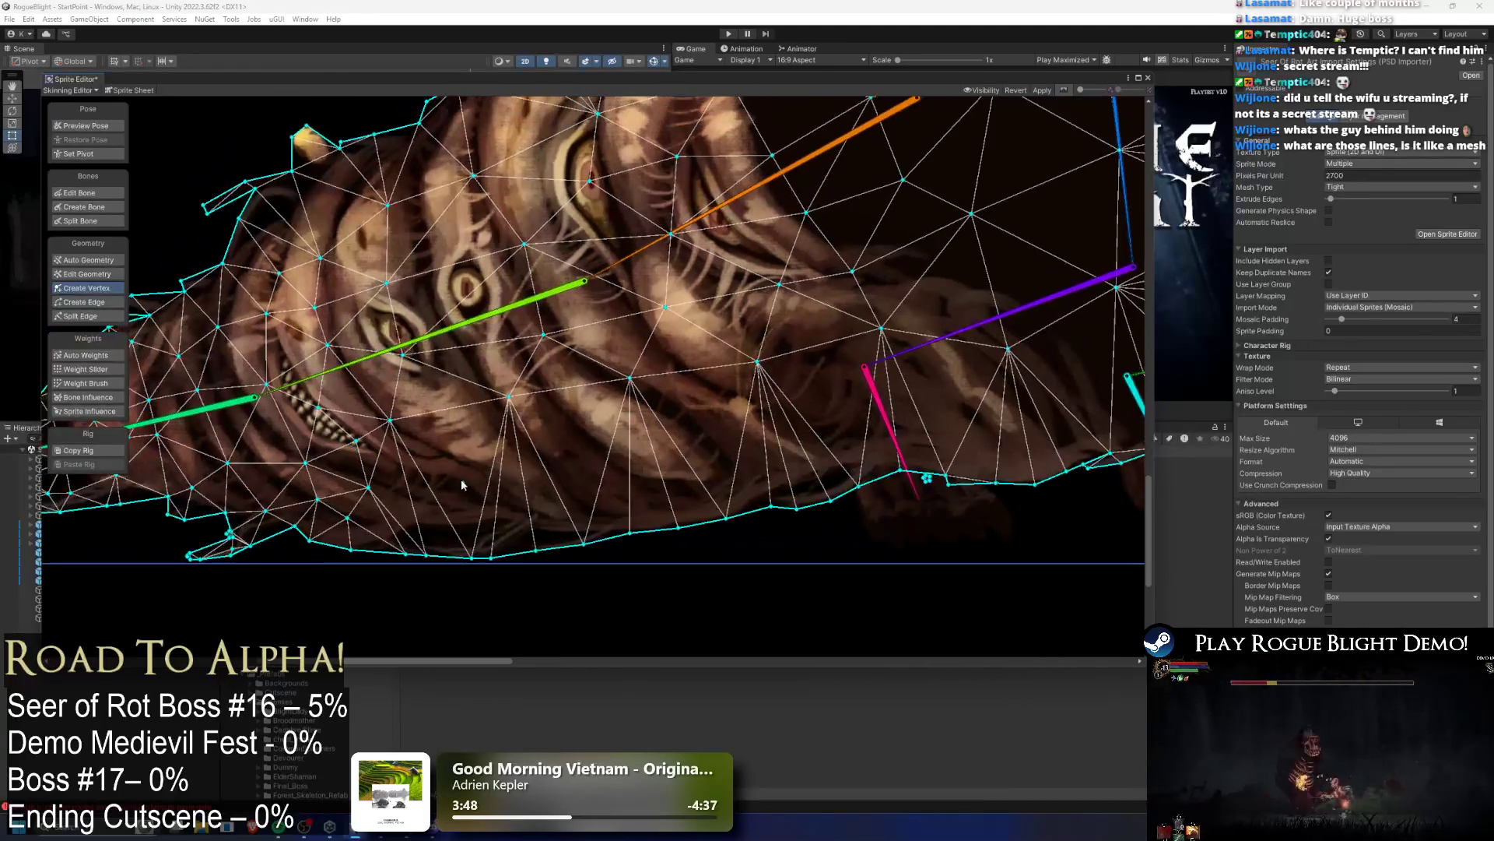
pyautogui.scroll(-2, 637, 456)
pyautogui.scroll(2, 831, 413)
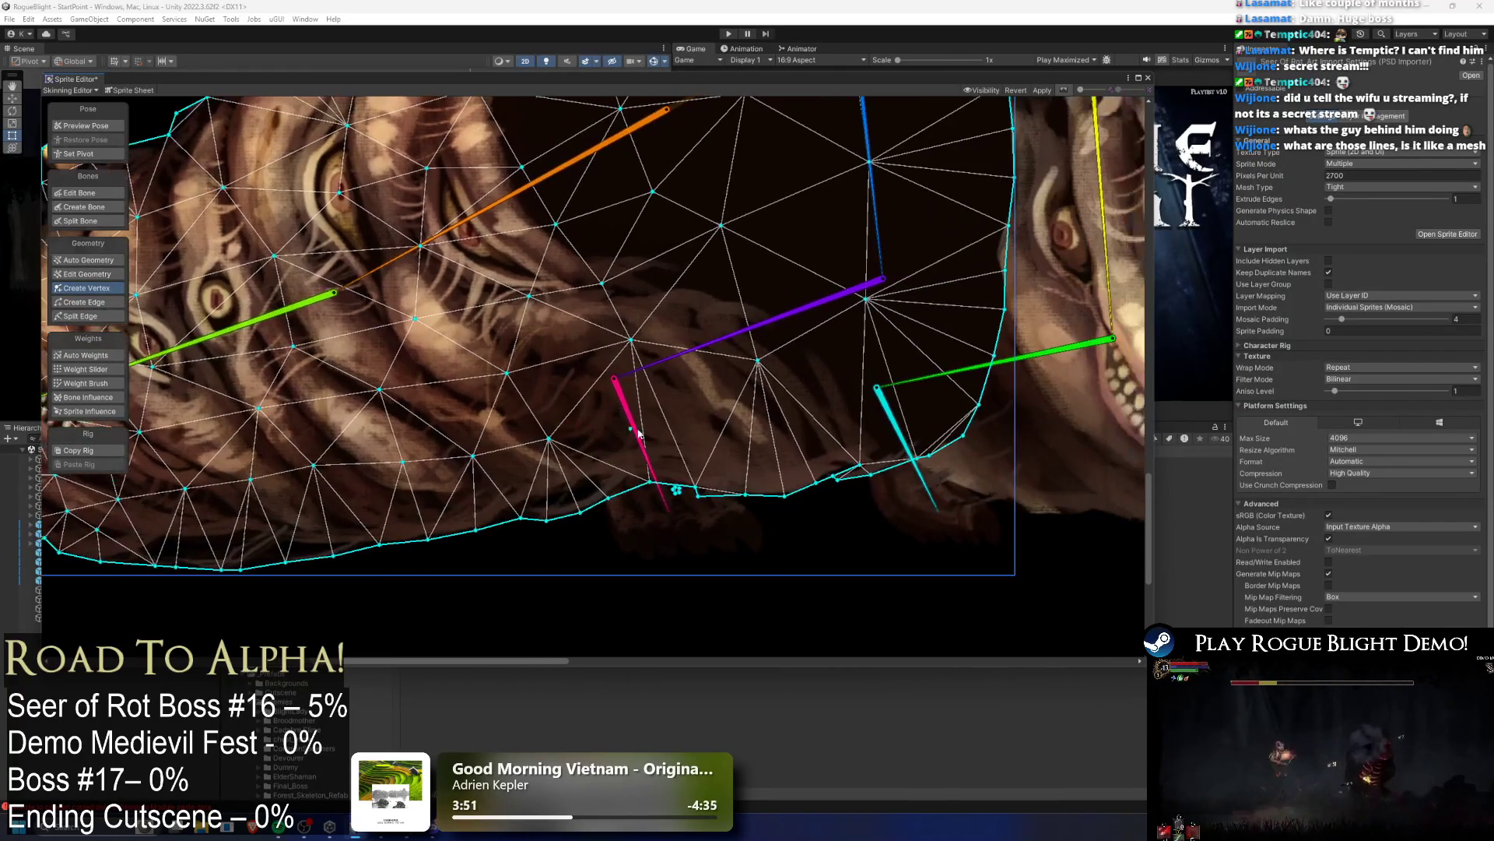
pyautogui.scroll(-2, 967, 307)
pyautogui.scroll(2, 894, 241)
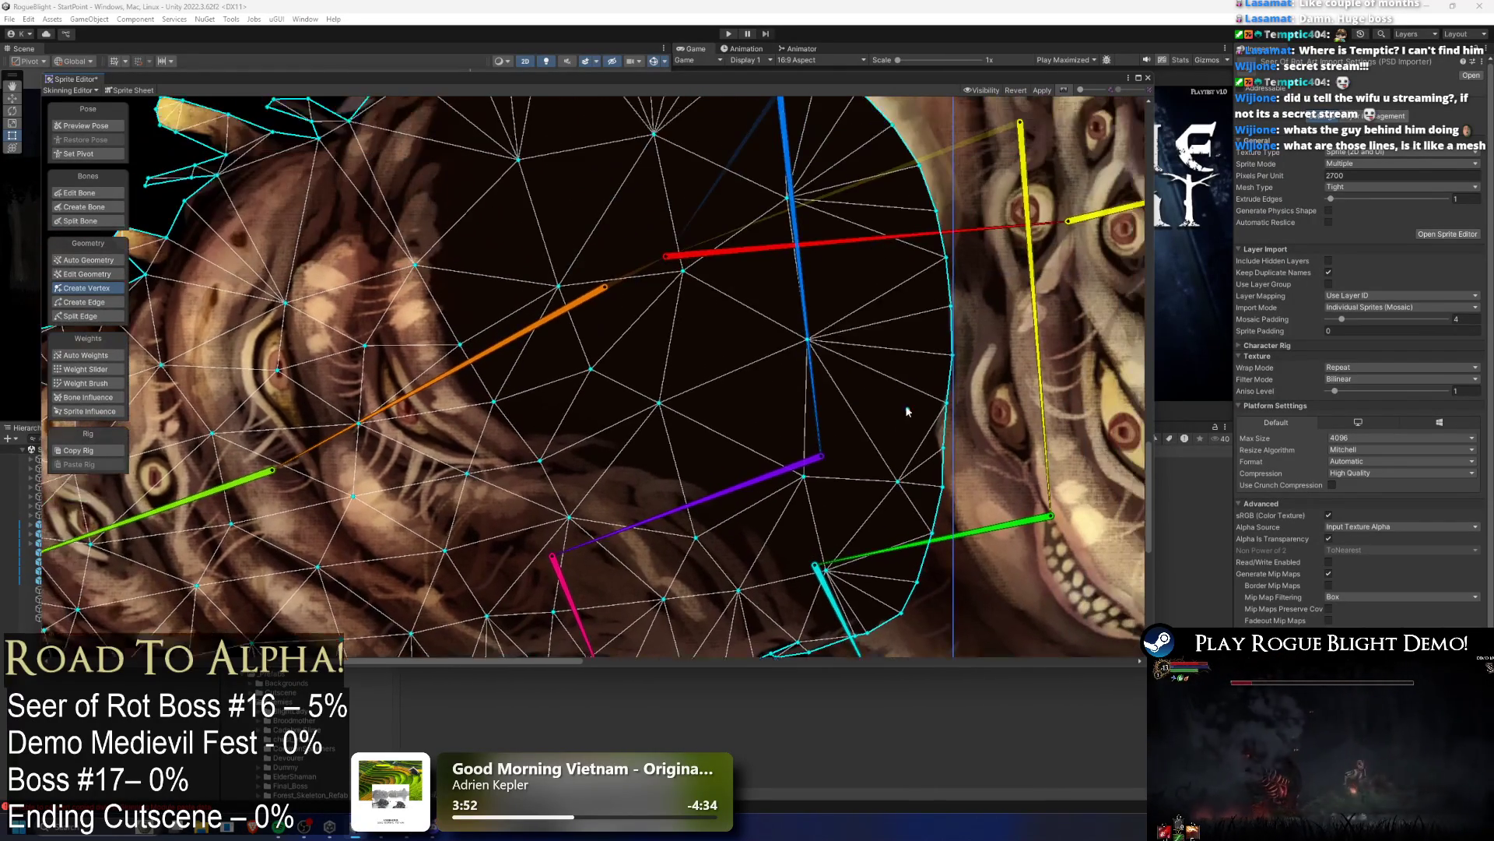
pyautogui.scroll(-2, 879, 180)
pyautogui.scroll(2, 856, 125)
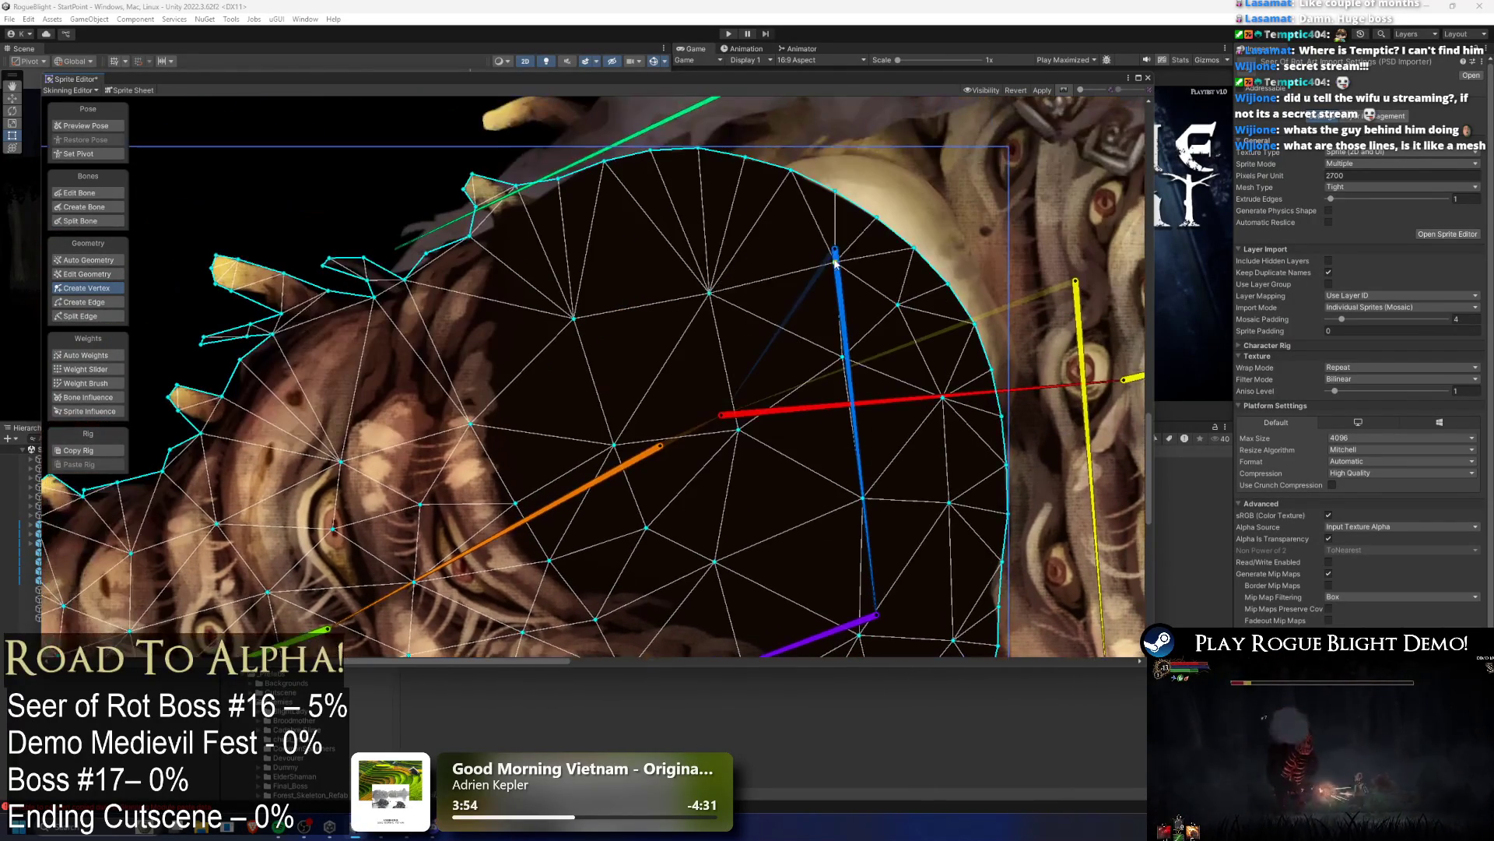
pyautogui.moveTo(493, 285); pyautogui.dragTo(388, 351)
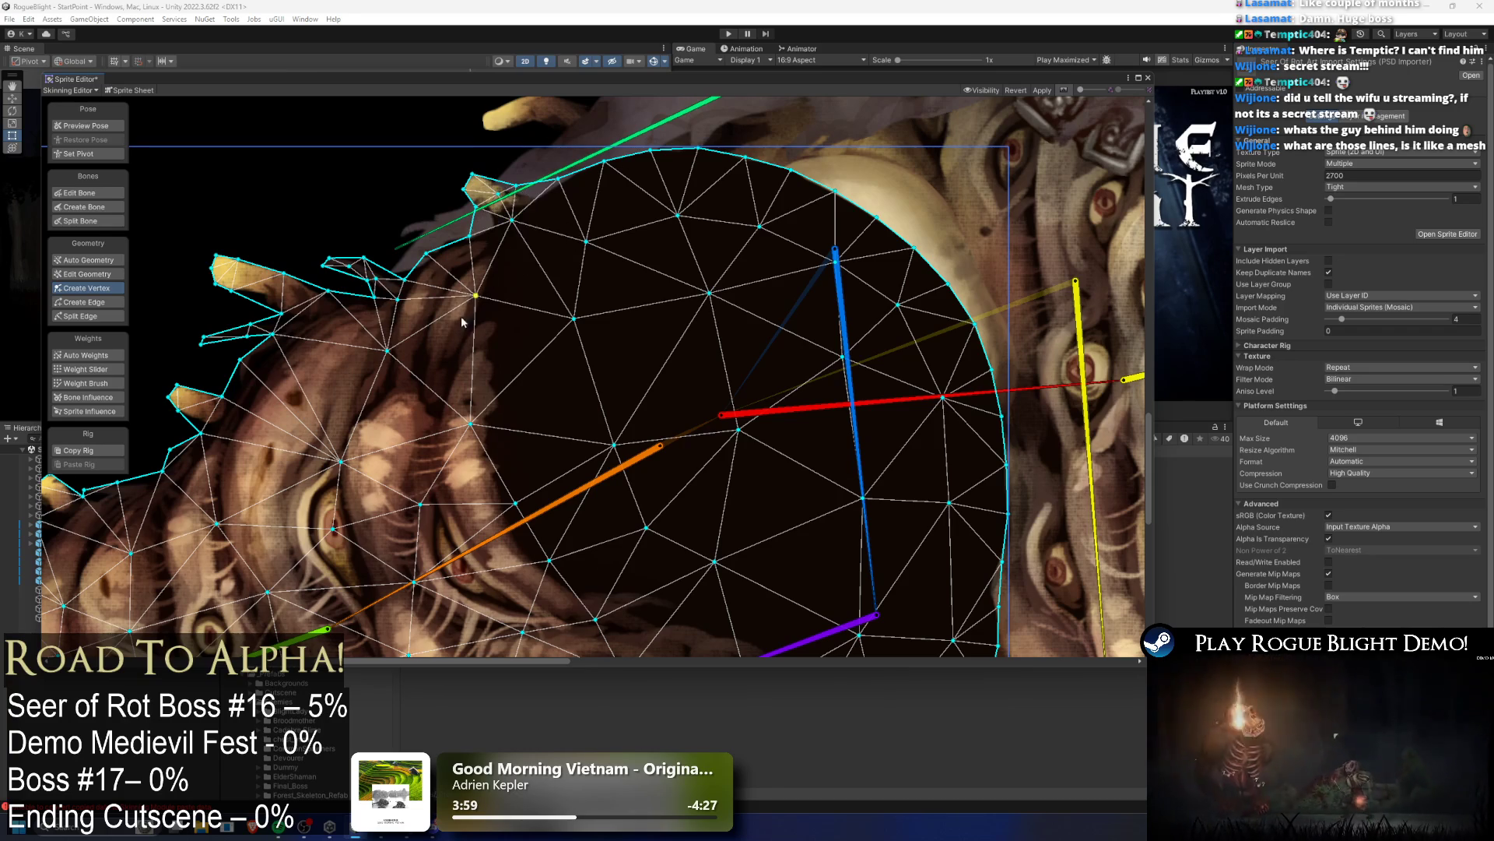
pyautogui.scroll(-2, 506, 234)
pyautogui.scroll(2, 467, 280)
# Step: Add vertices along the upper-left spike and inside the body near the eyes
pyautogui.click(418, 190)
pyautogui.click(451, 197)
pyautogui.click(477, 211)
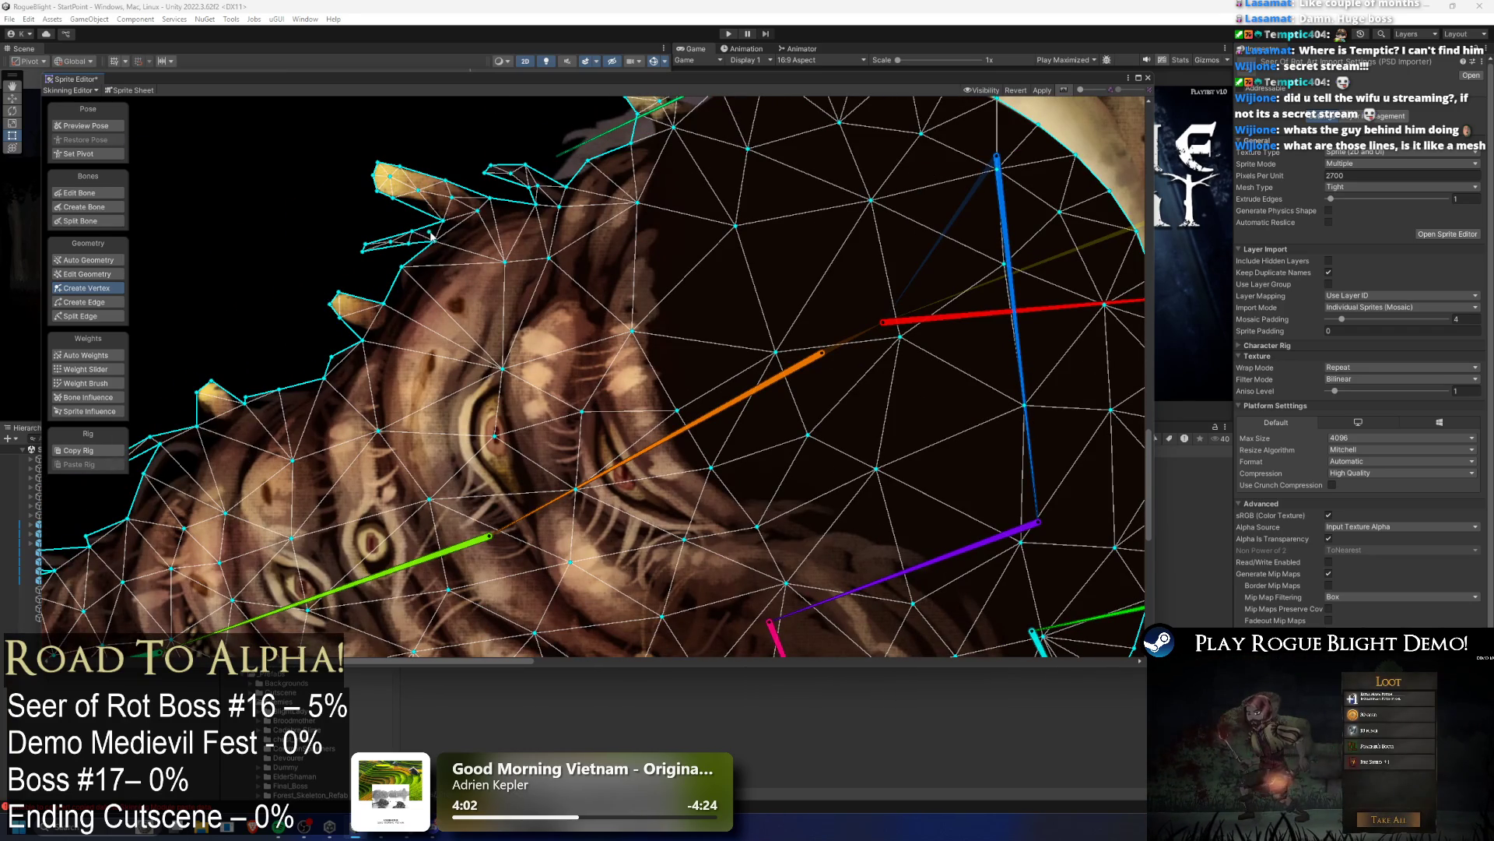
pyautogui.click(376, 332)
pyautogui.click(404, 370)
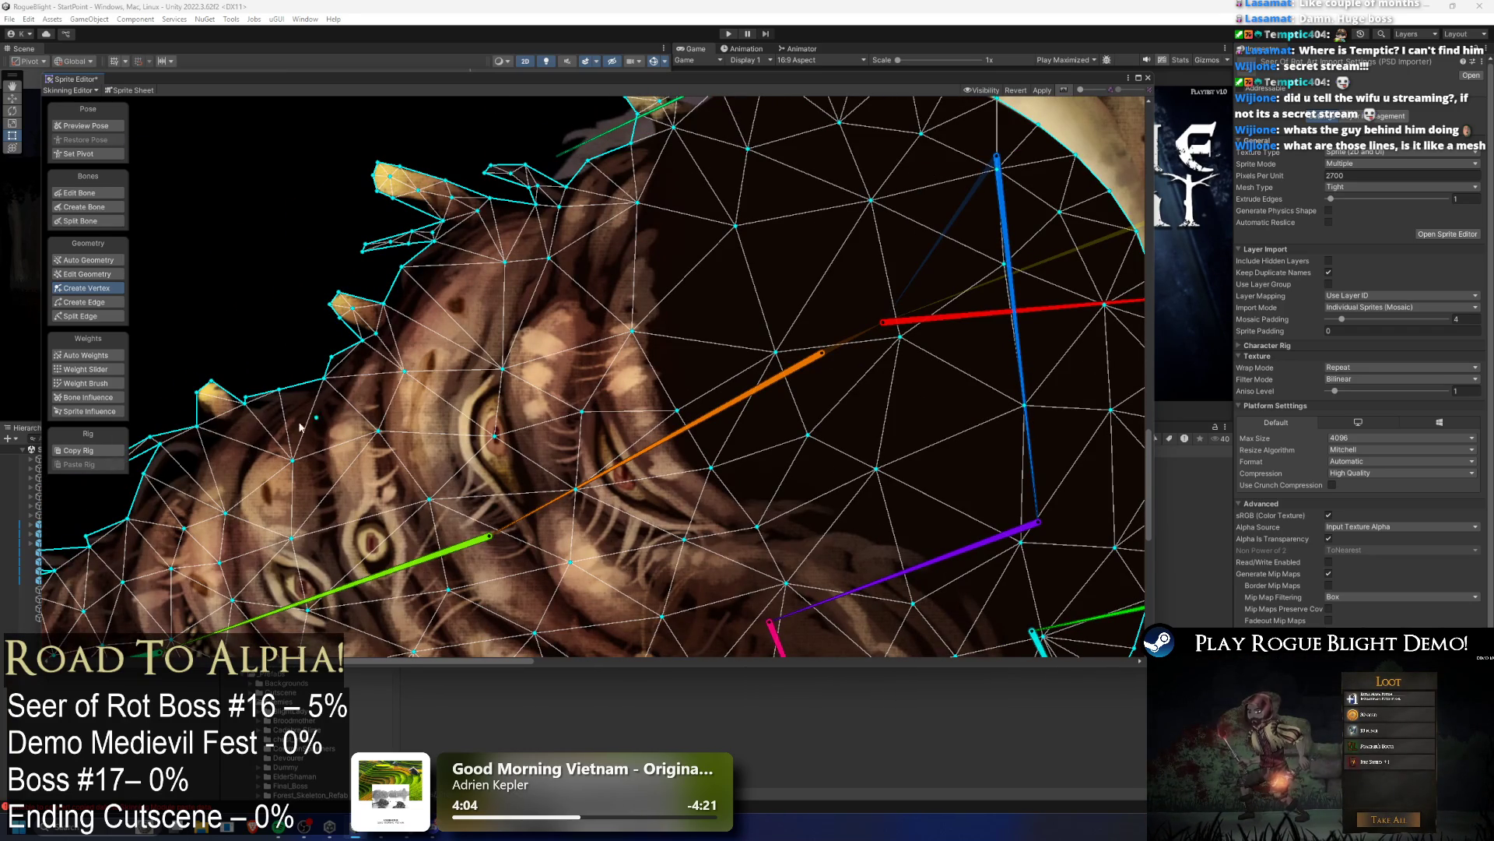
# Step: Add vertices across the lower-left body mesh, plus one more on the right
pyautogui.click(218, 441)
pyautogui.click(187, 499)
pyautogui.click(269, 453)
pyautogui.click(363, 418)
pyautogui.click(417, 389)
pyautogui.scroll(-2, 454, 321)
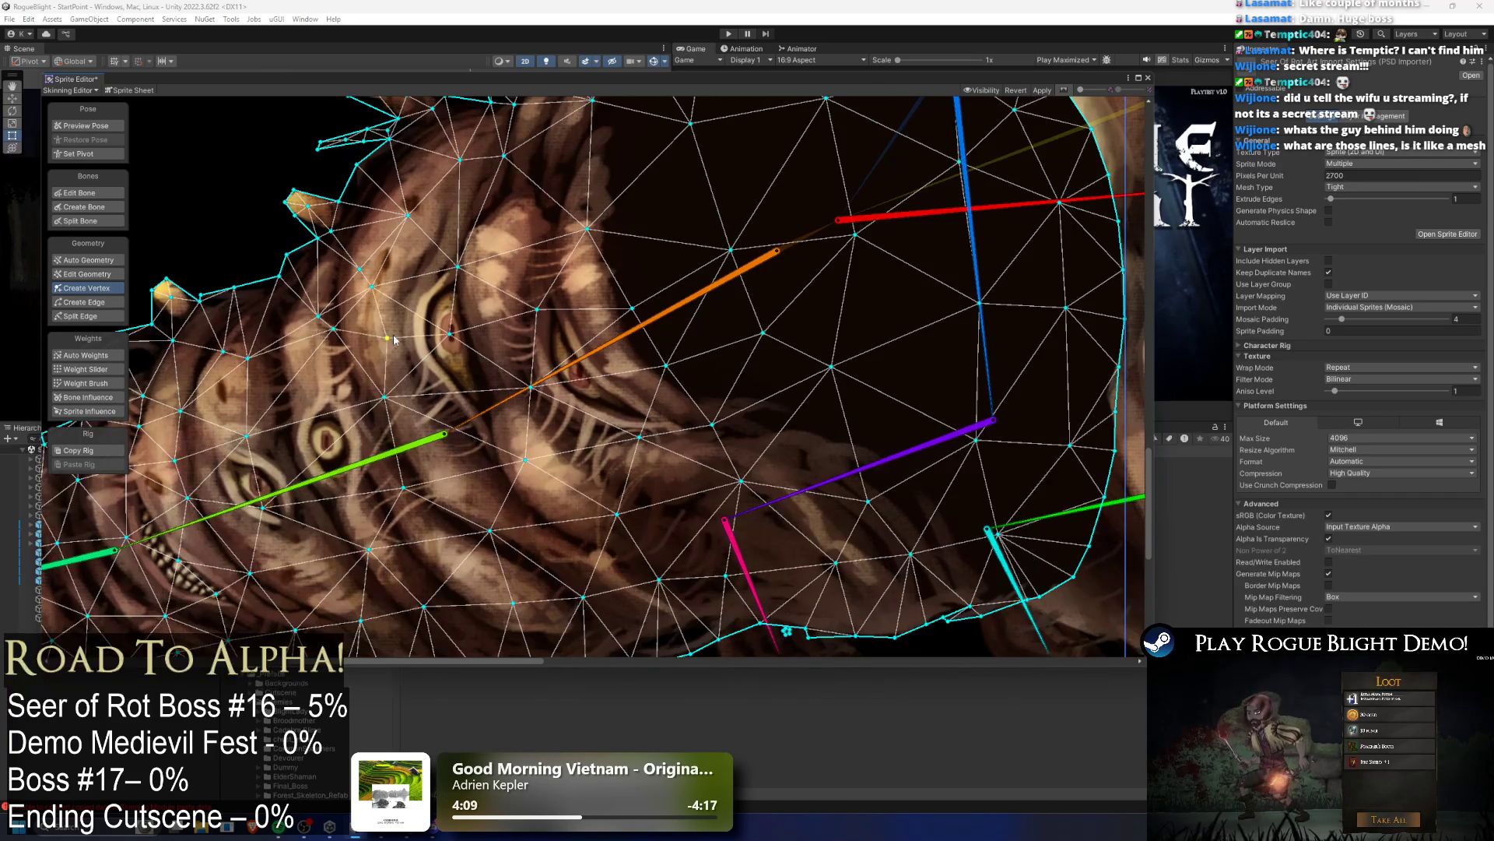
pyautogui.scroll(-2, 428, 385)
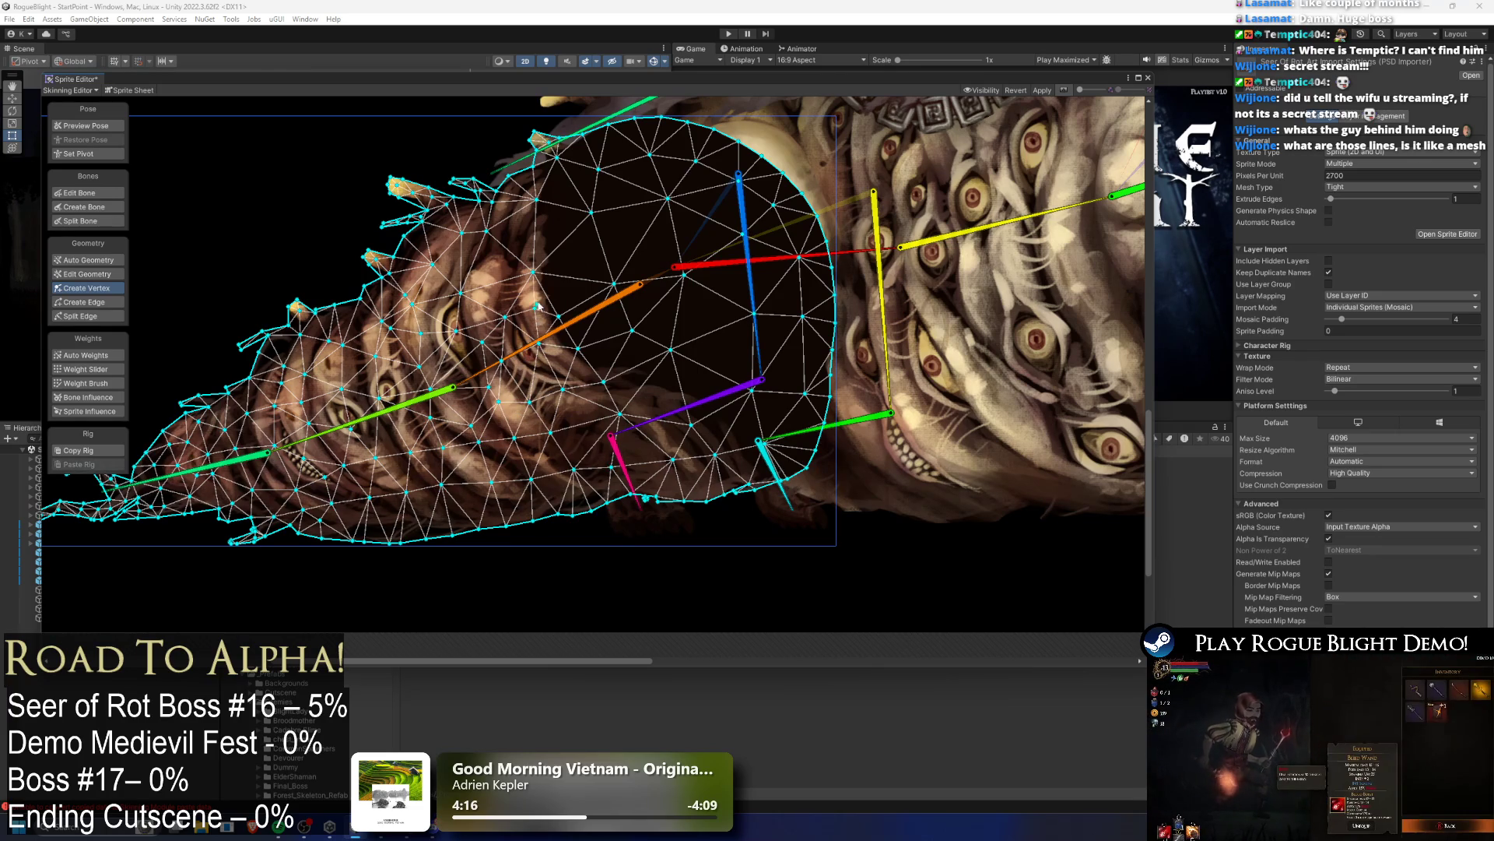
pyautogui.click(629, 341)
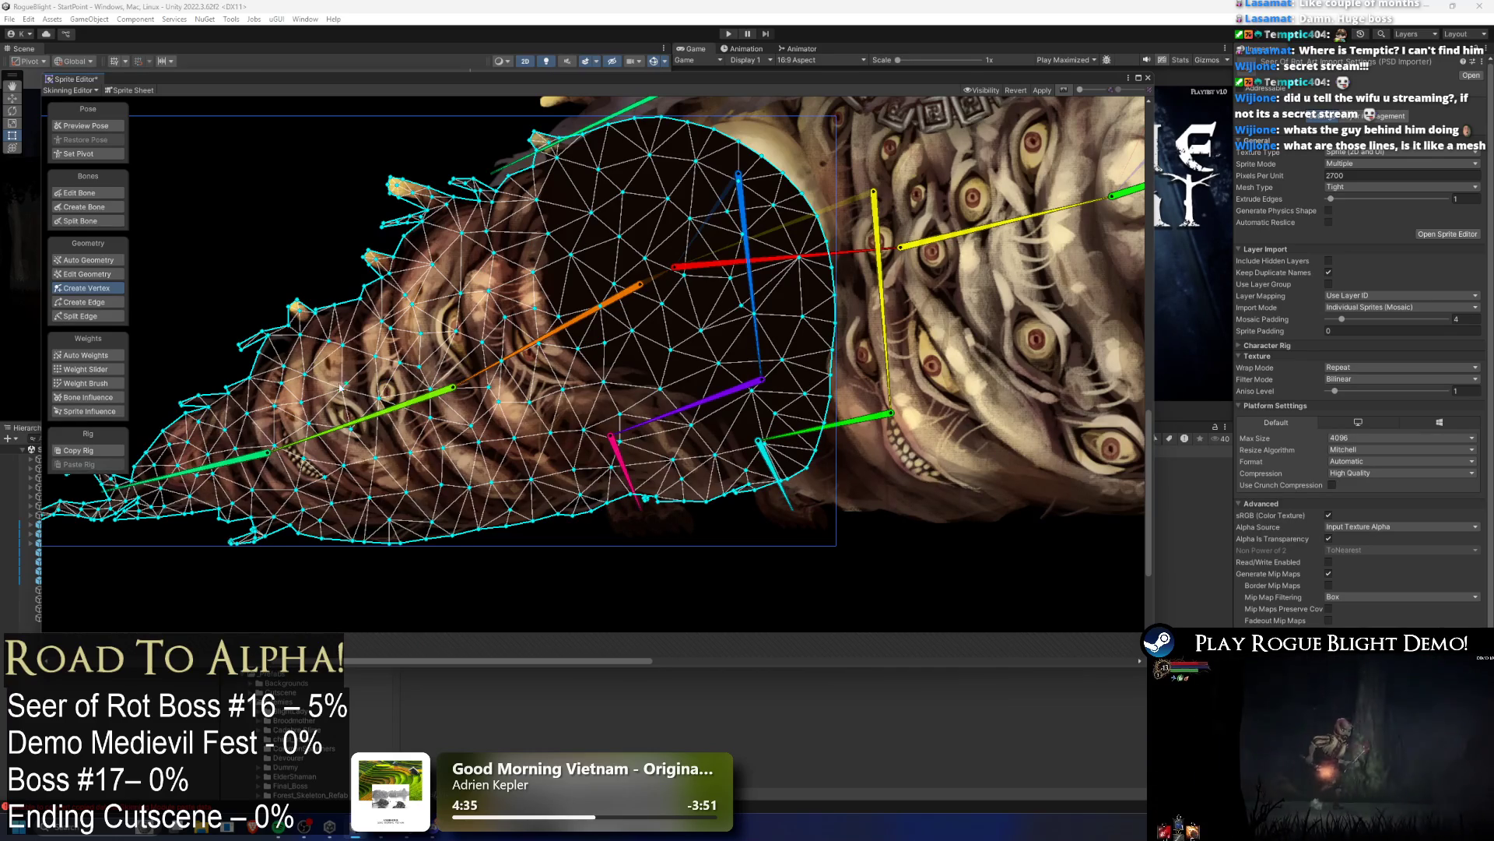
pyautogui.moveTo(731, 354); pyautogui.dragTo(547, 320)
pyautogui.scroll(-1, 547, 320)
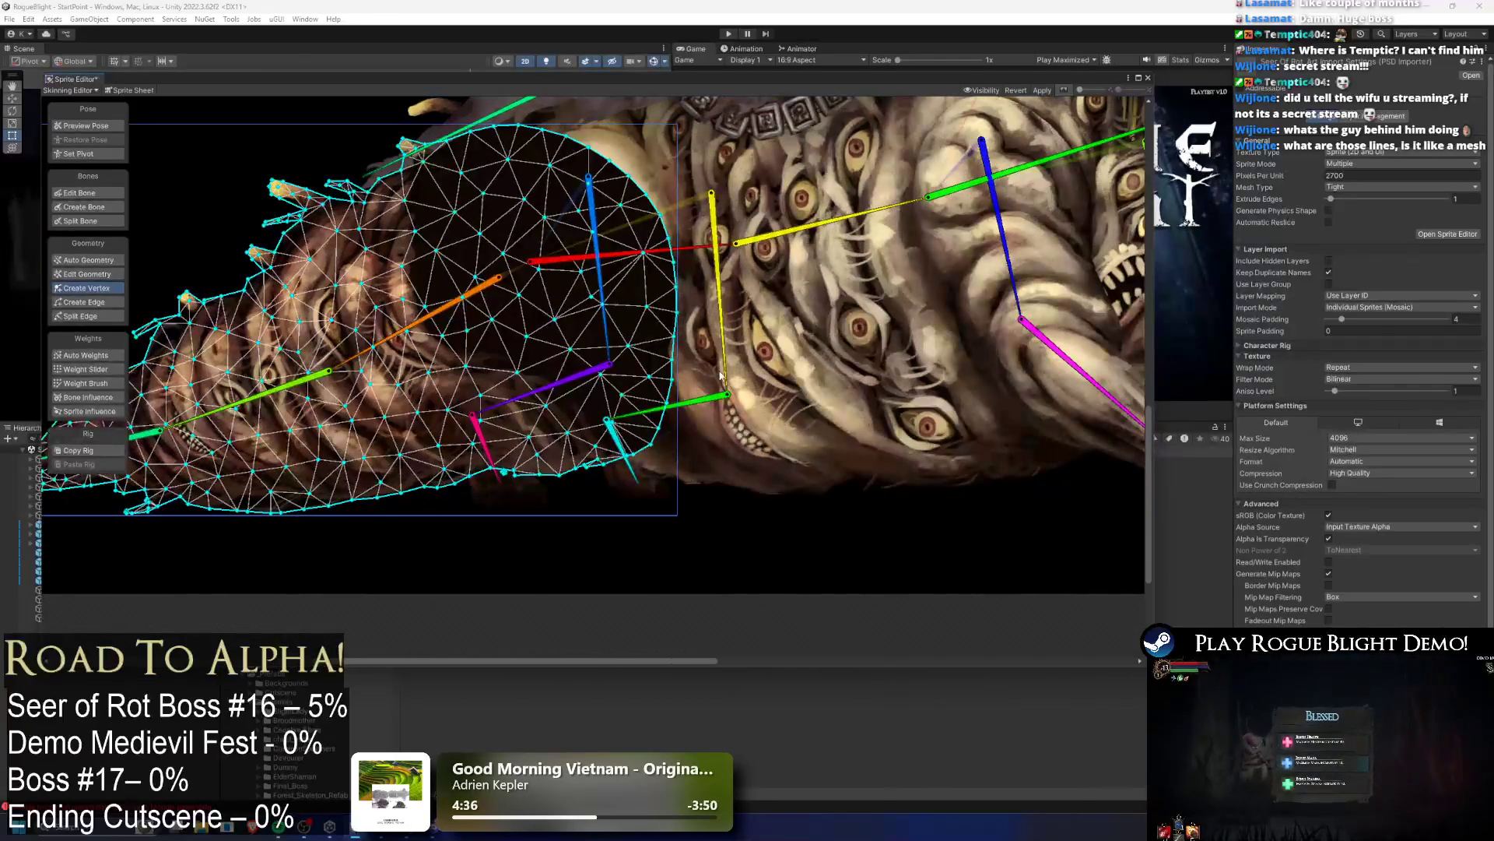
pyautogui.click(722, 374)
pyautogui.click(660, 242)
pyautogui.moveTo(660, 242); pyautogui.dragTo(580, 286)
pyautogui.scroll(-2, 579, 286)
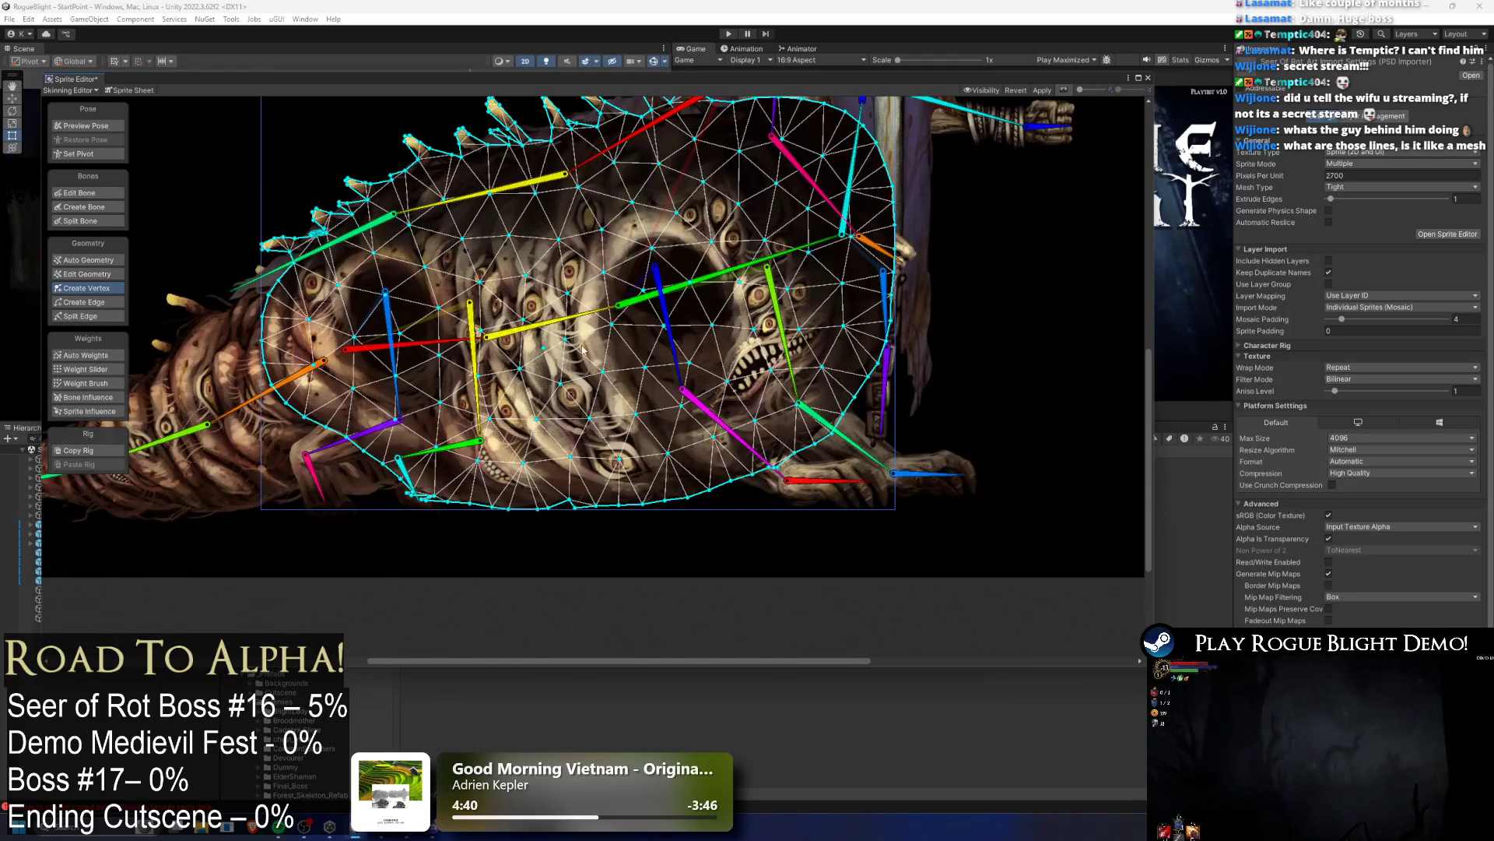
pyautogui.moveTo(757, 265); pyautogui.dragTo(733, 353)
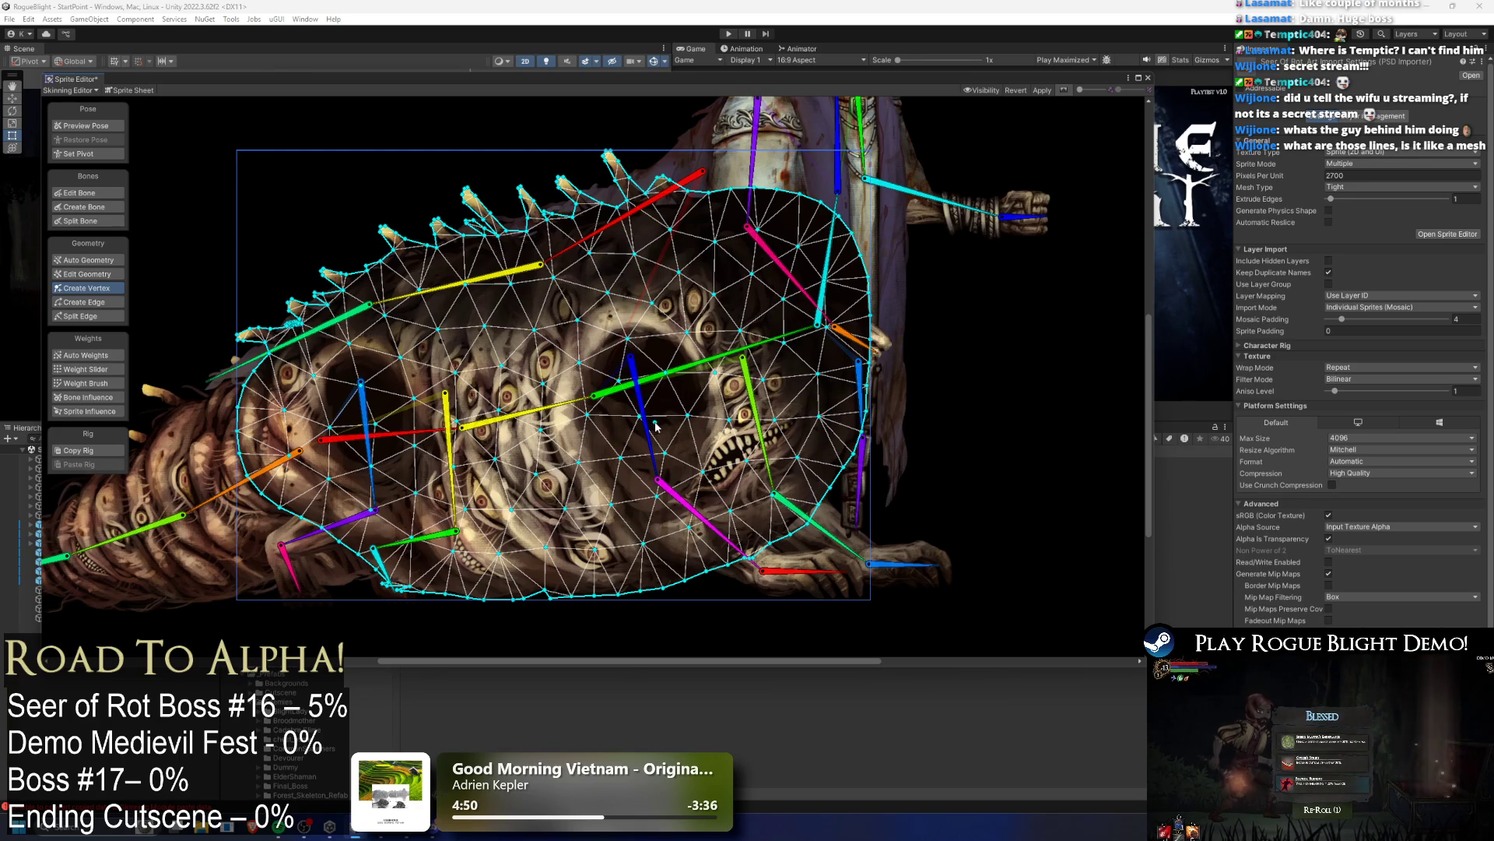
pyautogui.doubleClick(656, 426)
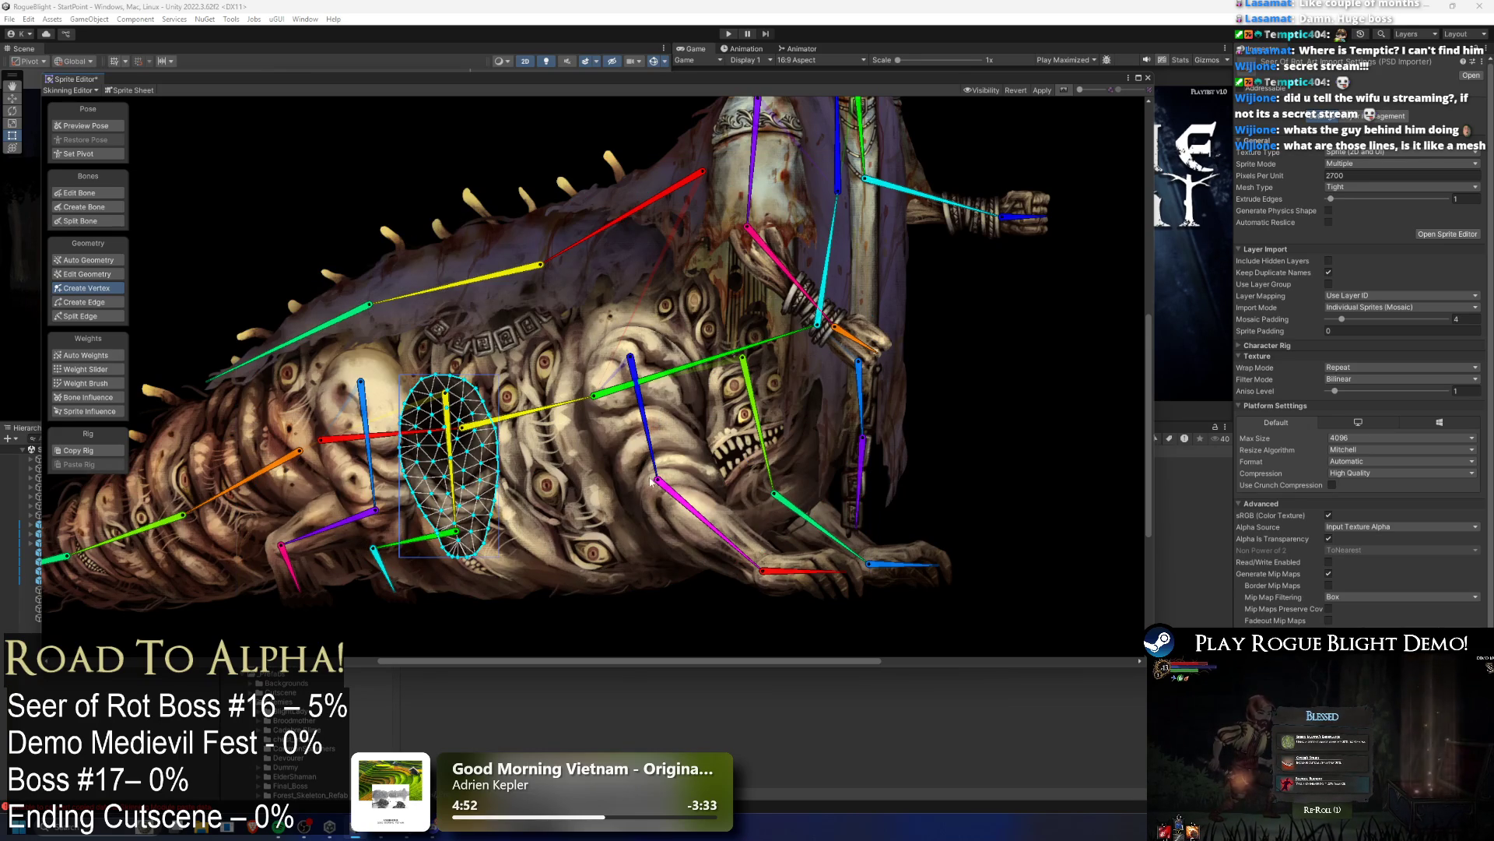
pyautogui.scroll(-3, 591, 424)
pyautogui.doubleClick(768, 401)
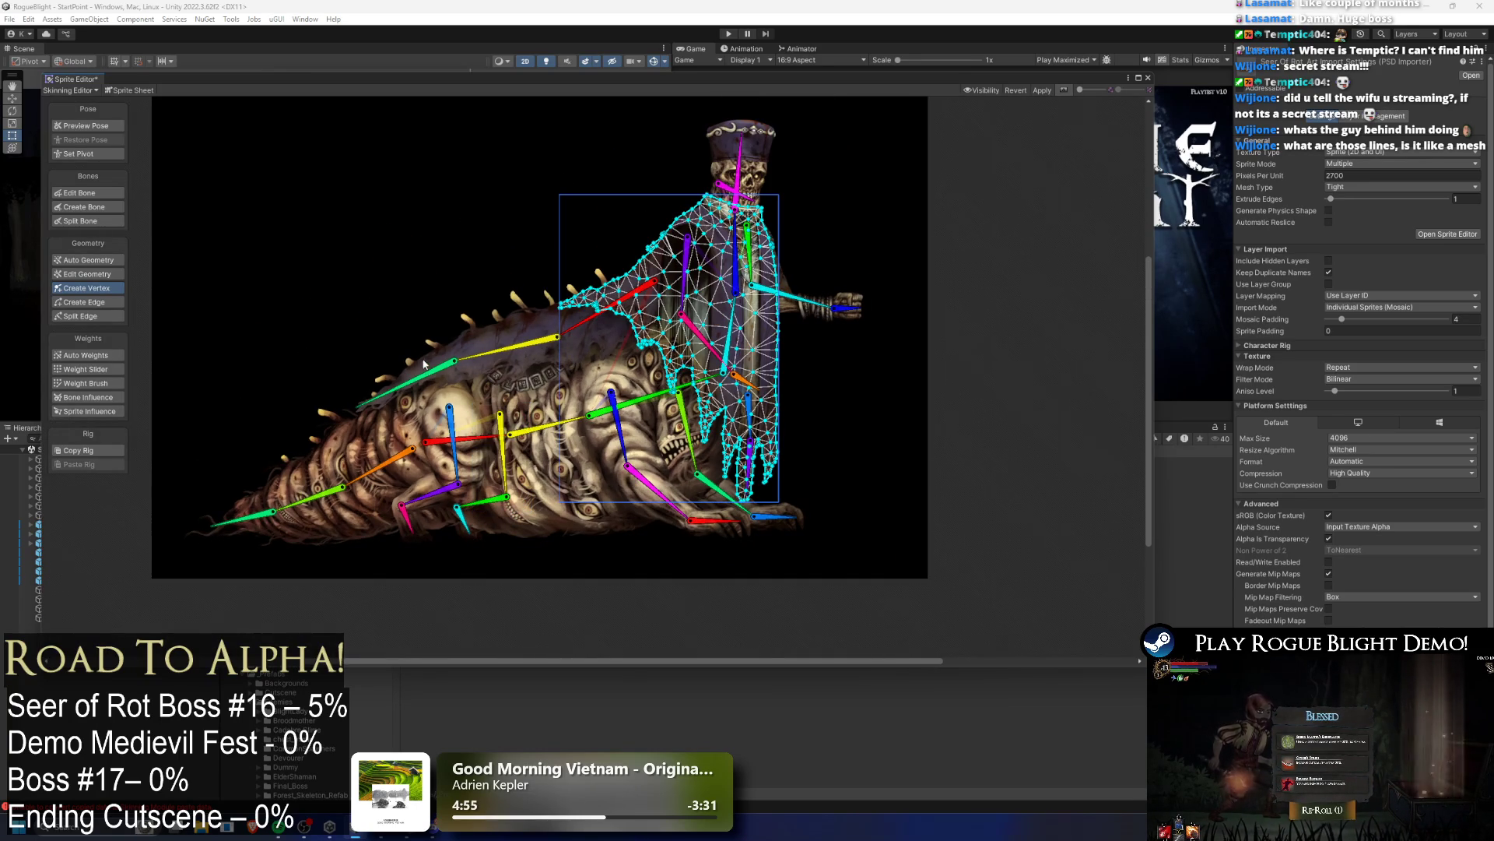
pyautogui.doubleClick(551, 328)
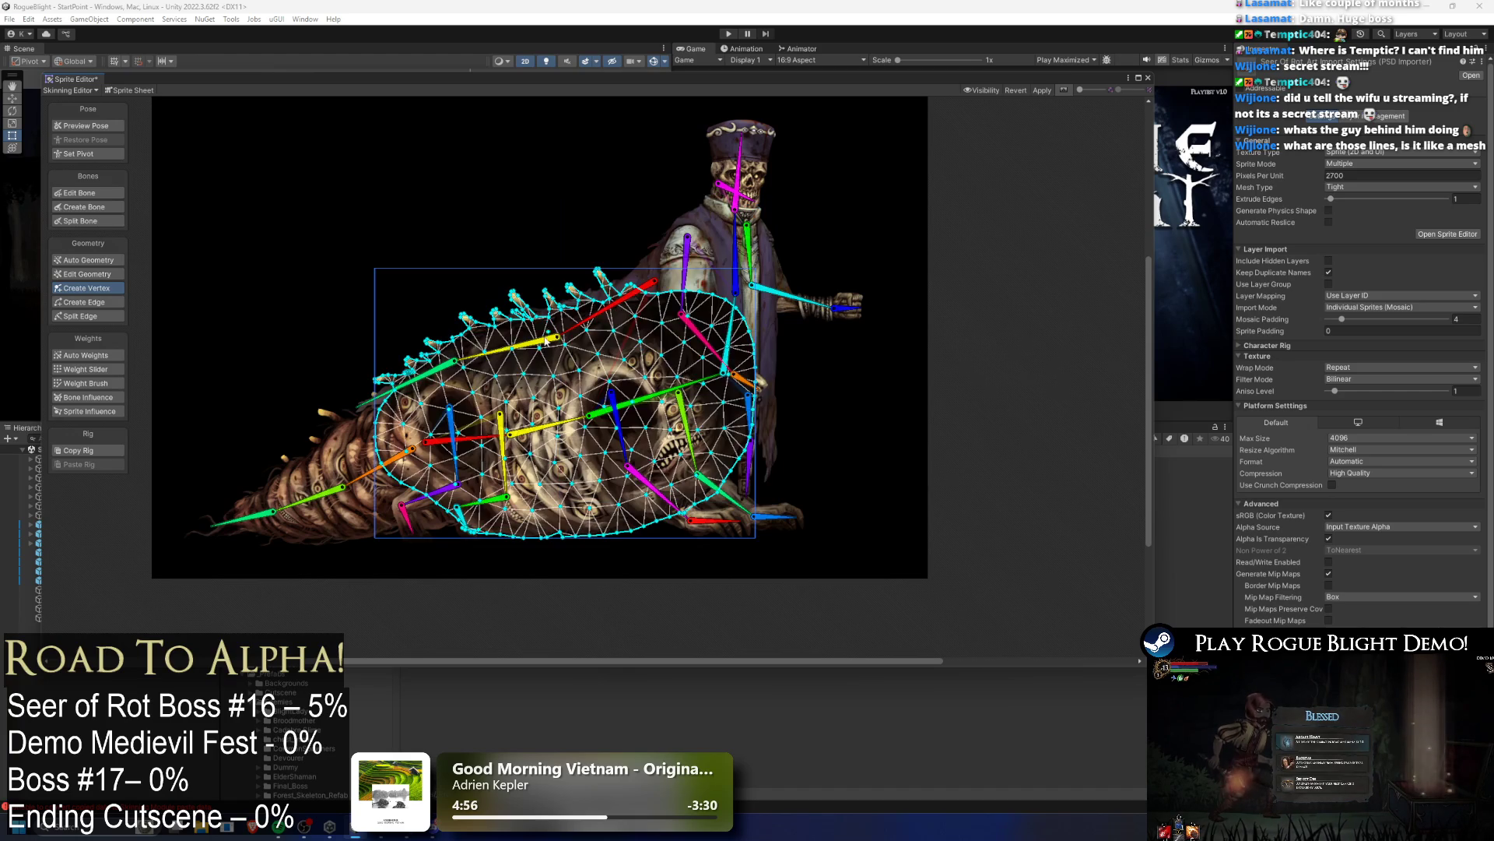
pyautogui.click(349, 273)
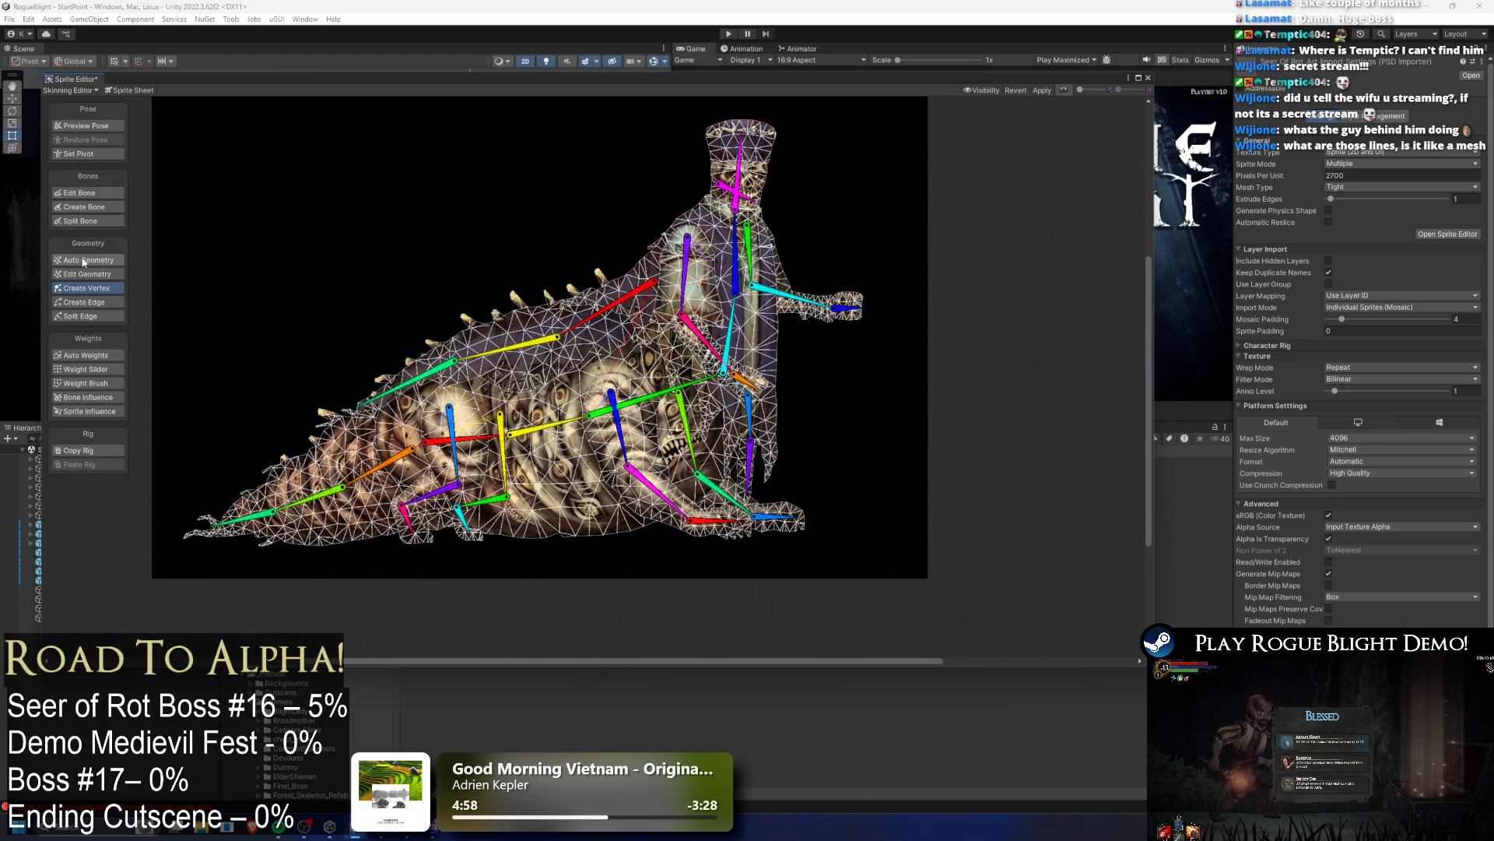
# Step: Select the arm sprite and switch from the Auto Weights panel to Auto Geometry settings
pyautogui.click(109, 356)
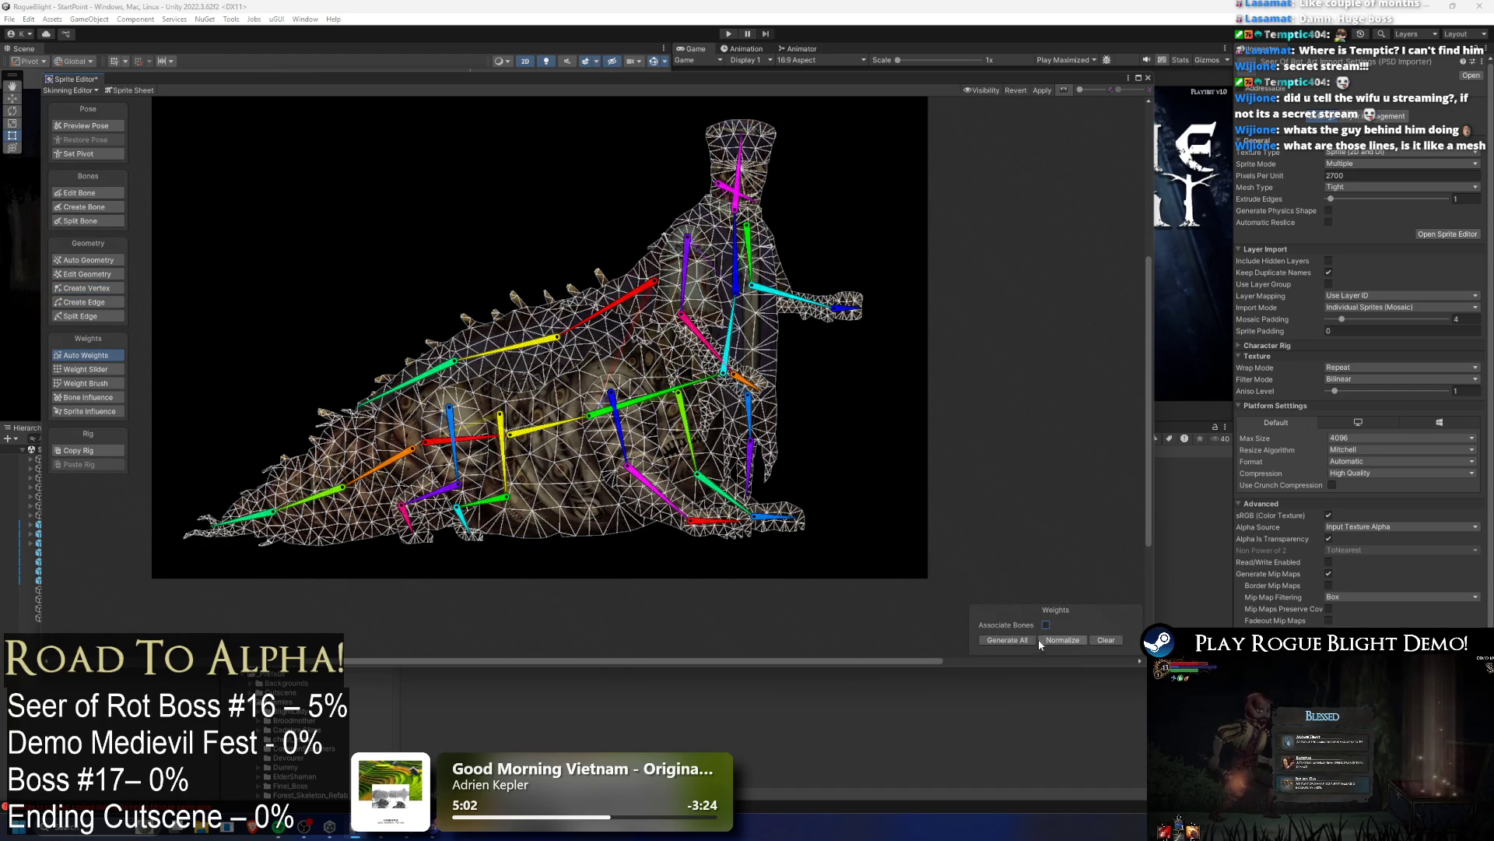
pyautogui.scroll(5, 800, 387)
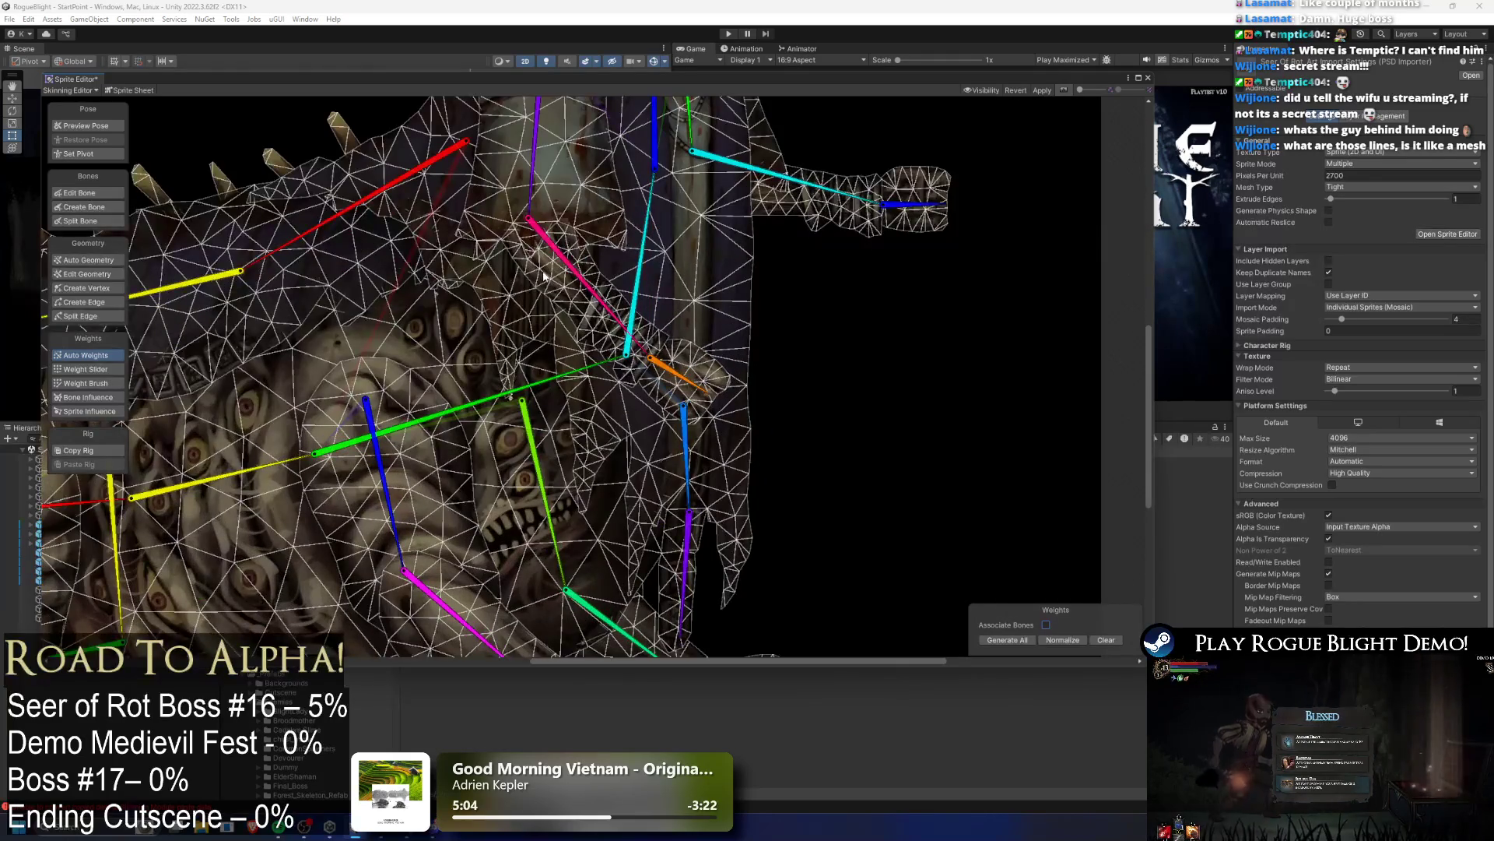
pyautogui.click(543, 274)
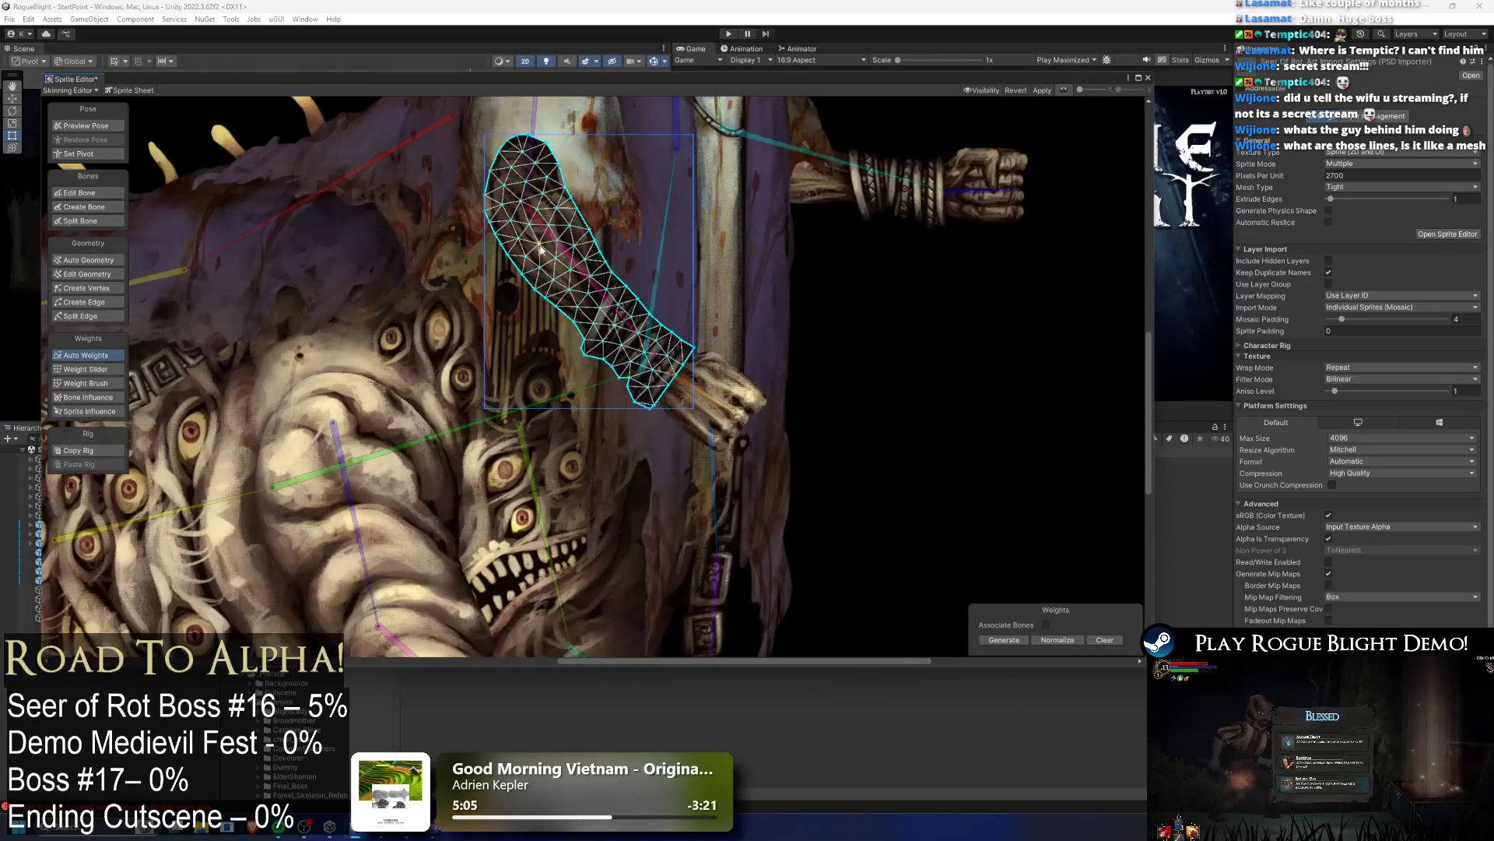
pyautogui.click(90, 260)
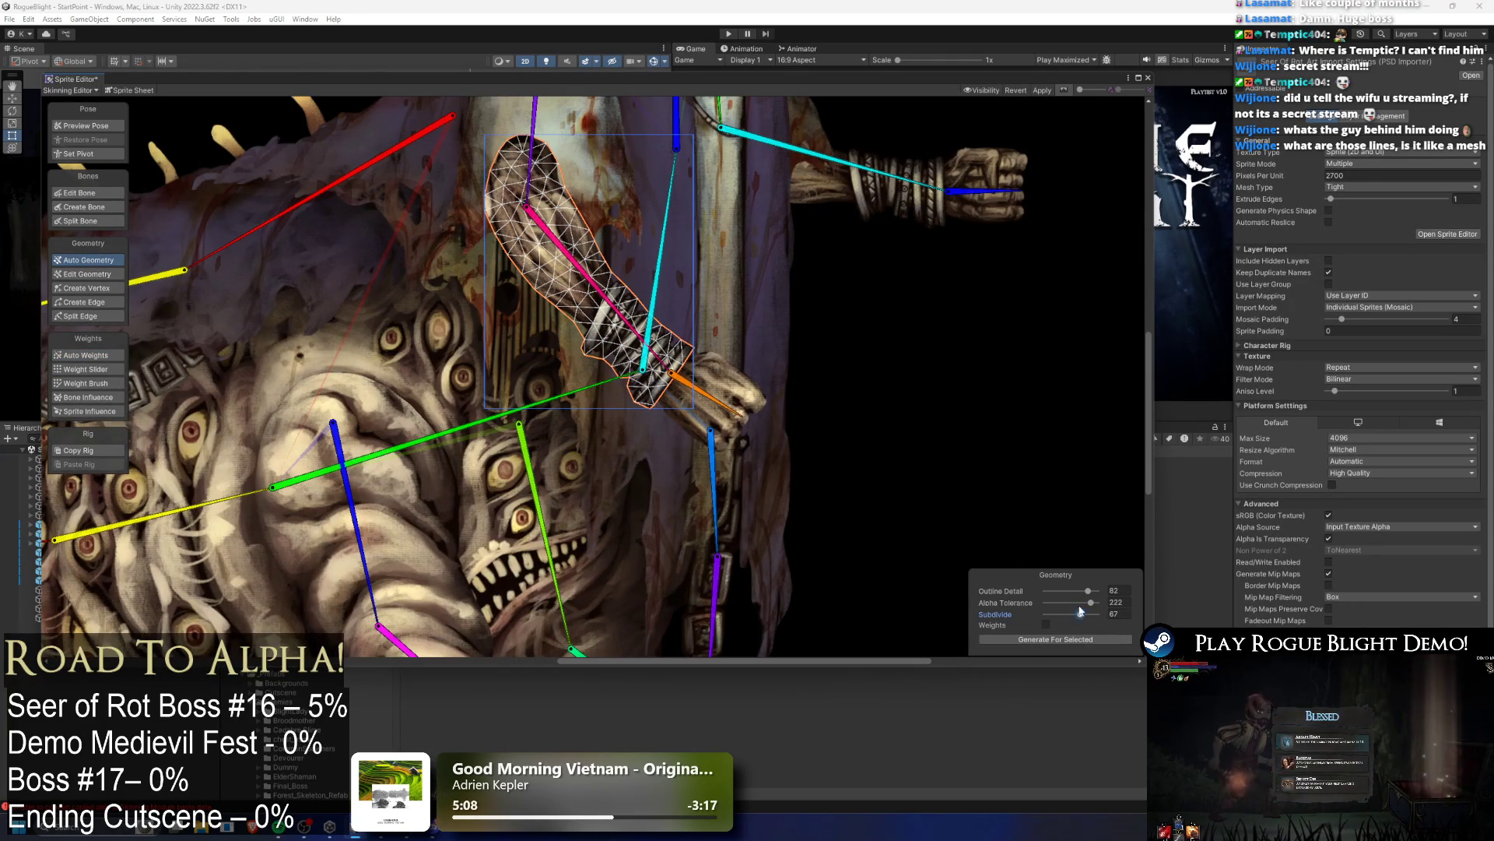
# Step: Regenerate the arm mesh, then the forearm mesh with Alpha Tolerance lowered to 98
pyautogui.click(1064, 642)
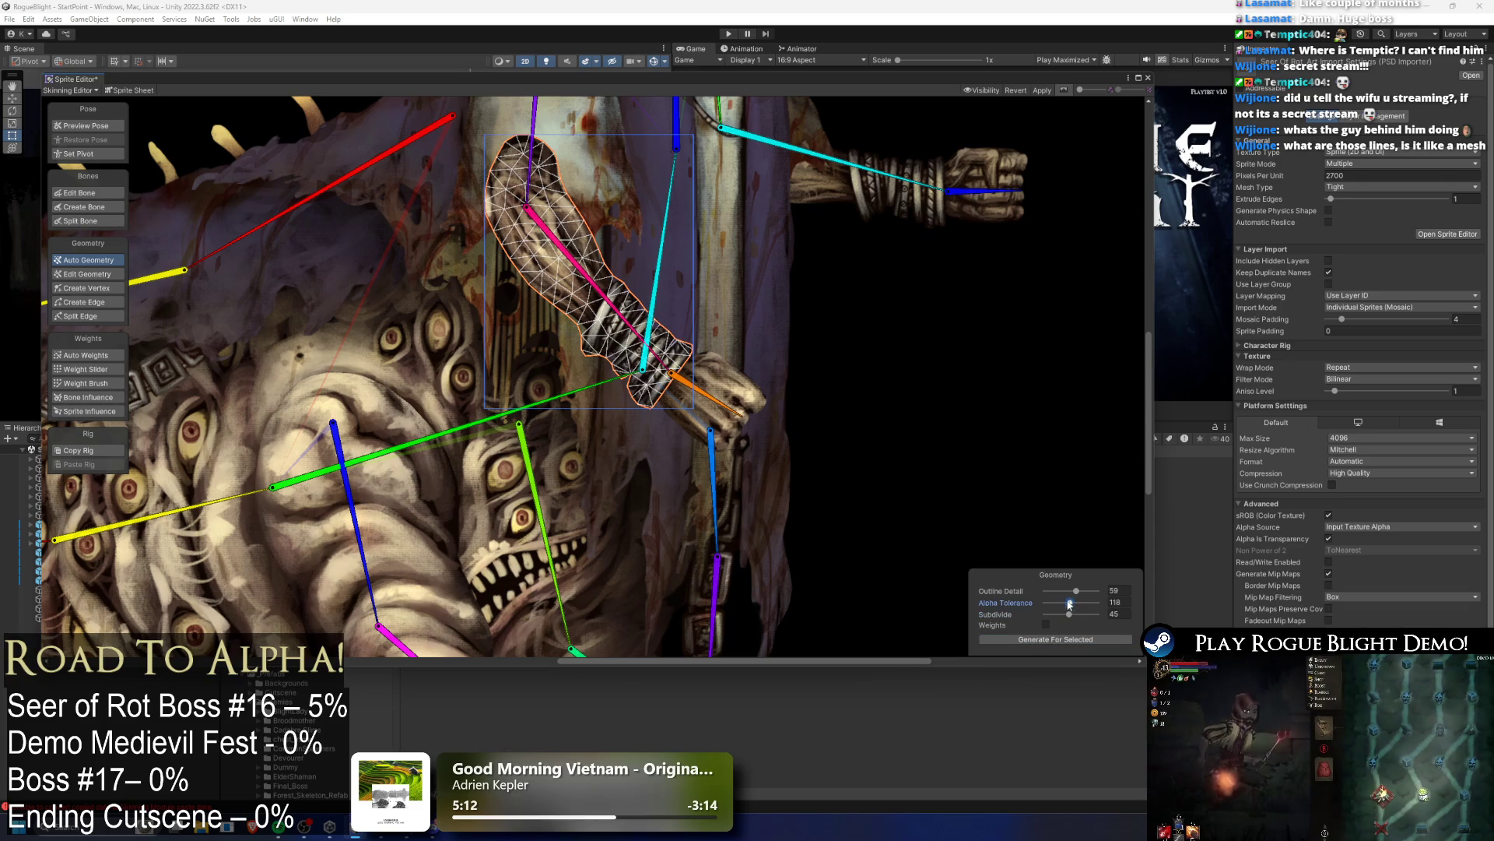
pyautogui.click(1056, 639)
pyautogui.scroll(1, 638, 399)
pyautogui.click(637, 399)
pyautogui.click(1051, 640)
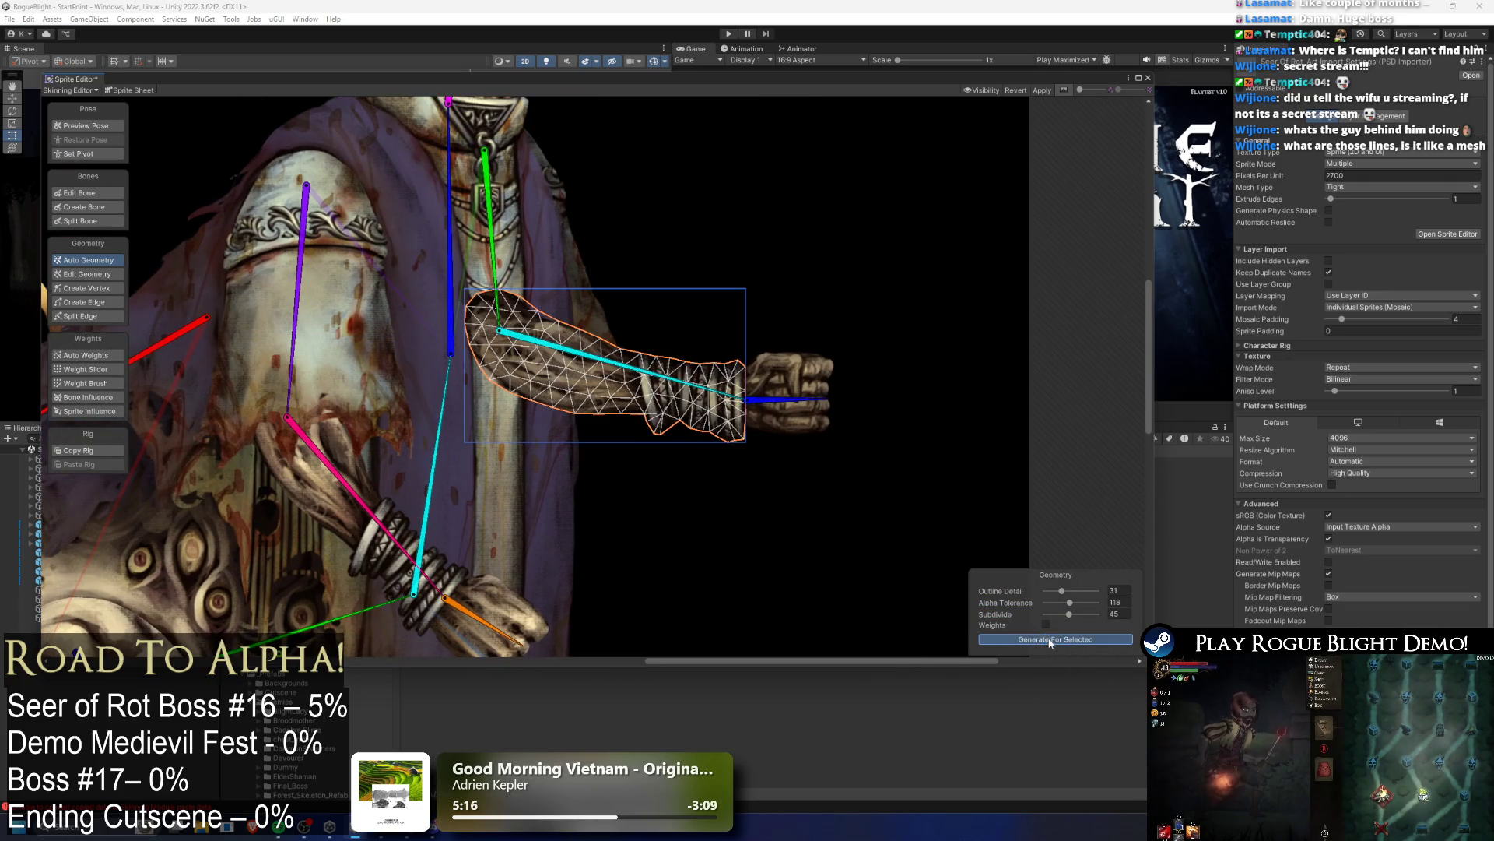
pyautogui.moveTo(1069, 597); pyautogui.dragTo(1065, 602)
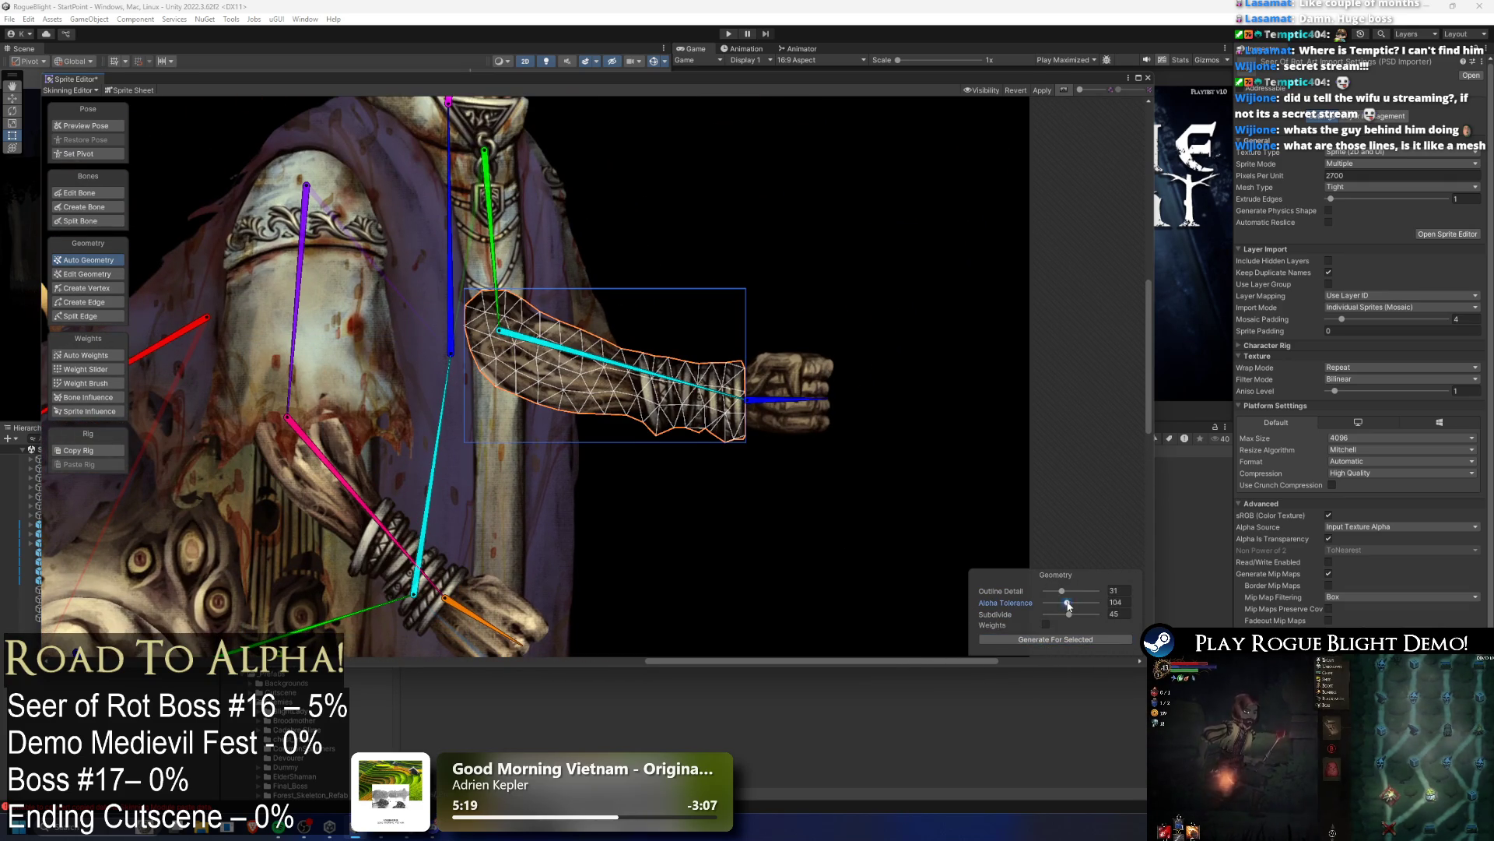
pyautogui.click(1055, 639)
# Step: Regenerate the hand and lower hand meshes, then pick the robe and shoulder sprites
pyautogui.click(799, 415)
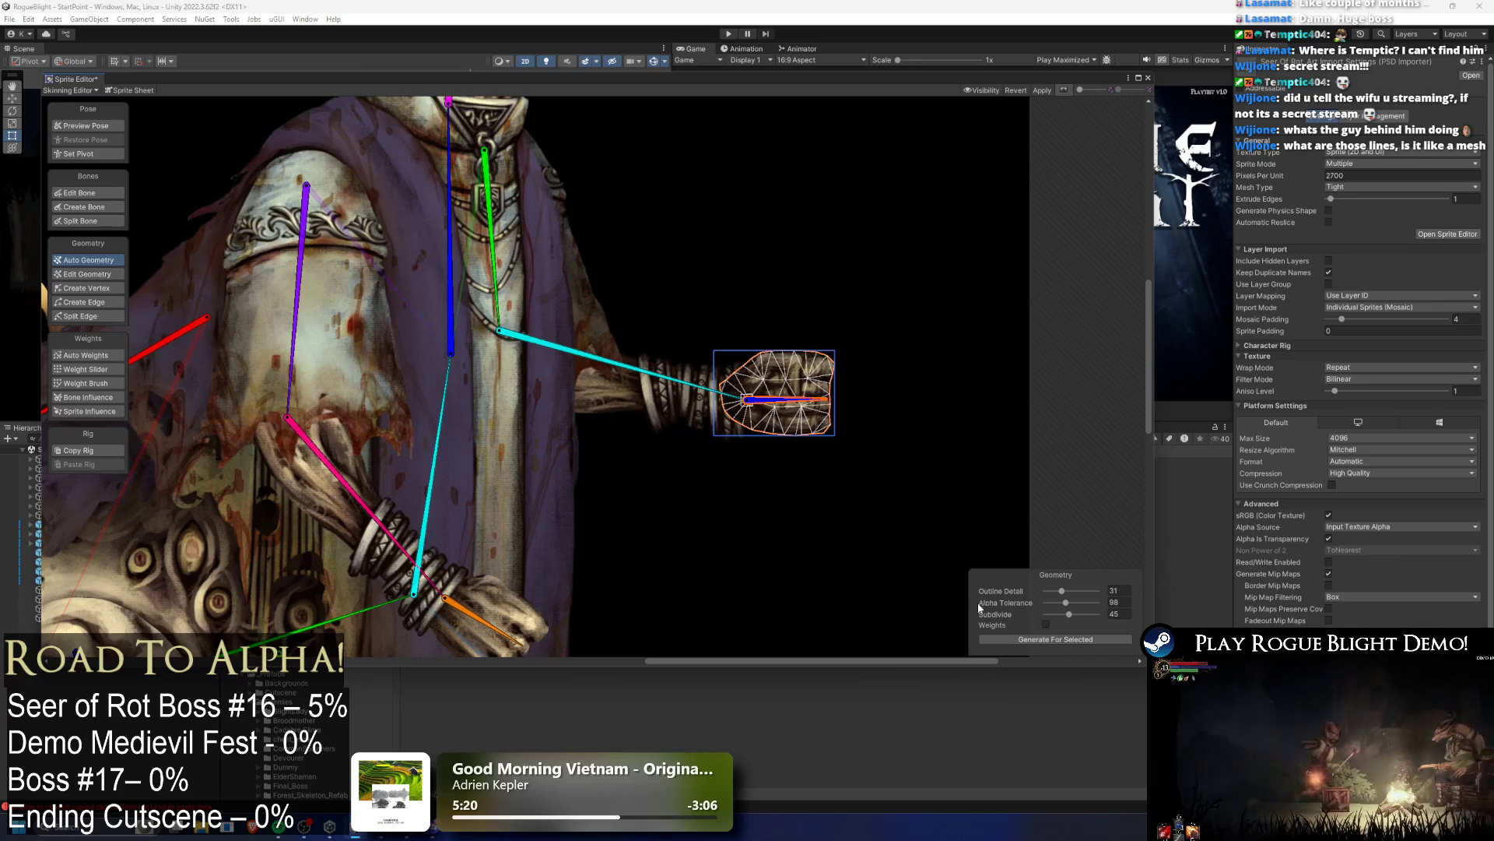
pyautogui.click(1043, 638)
pyautogui.click(474, 568)
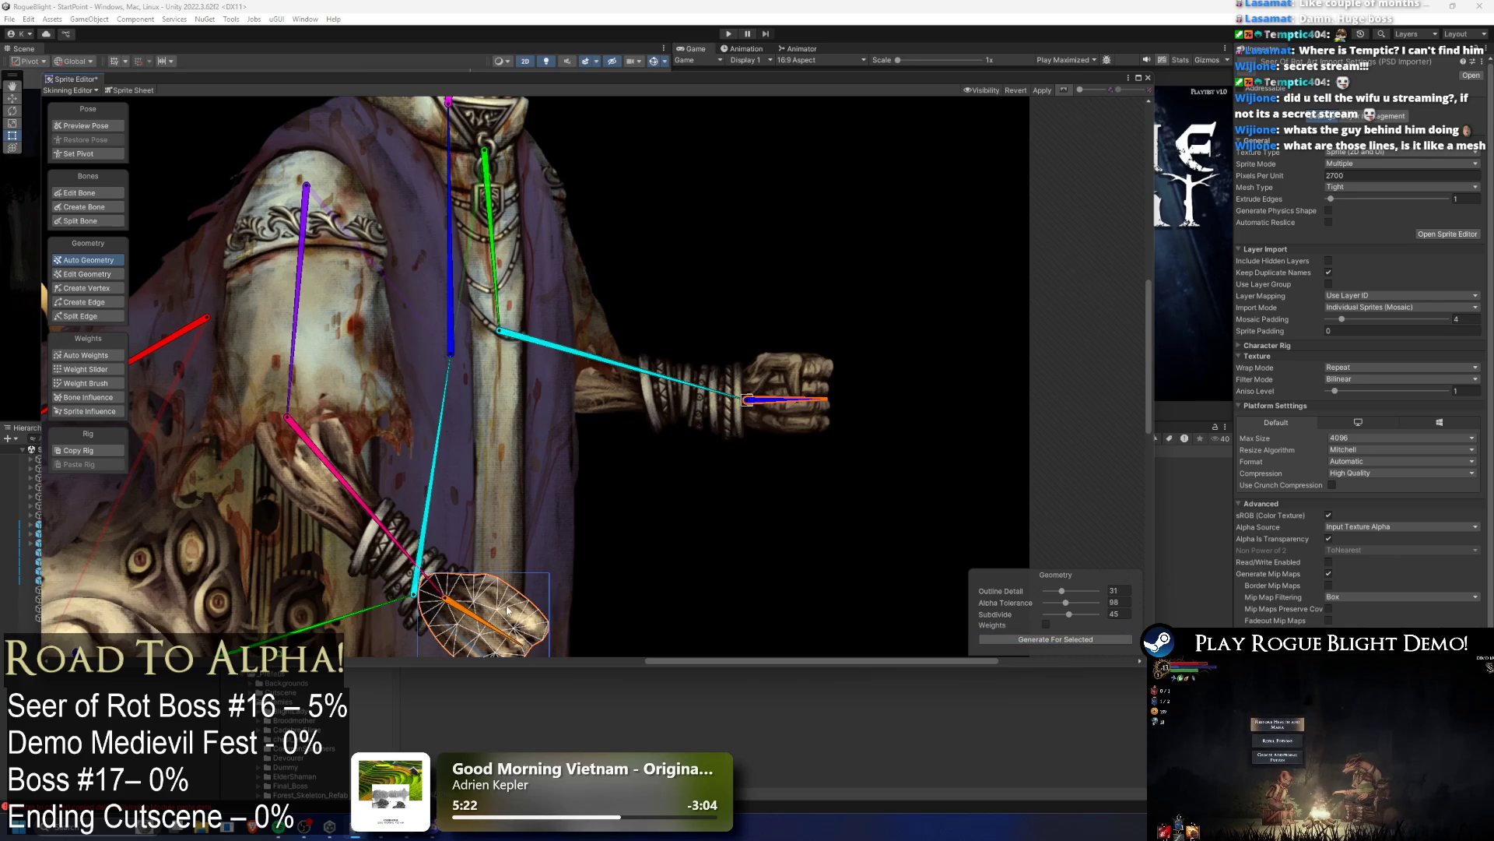
pyautogui.click(1055, 638)
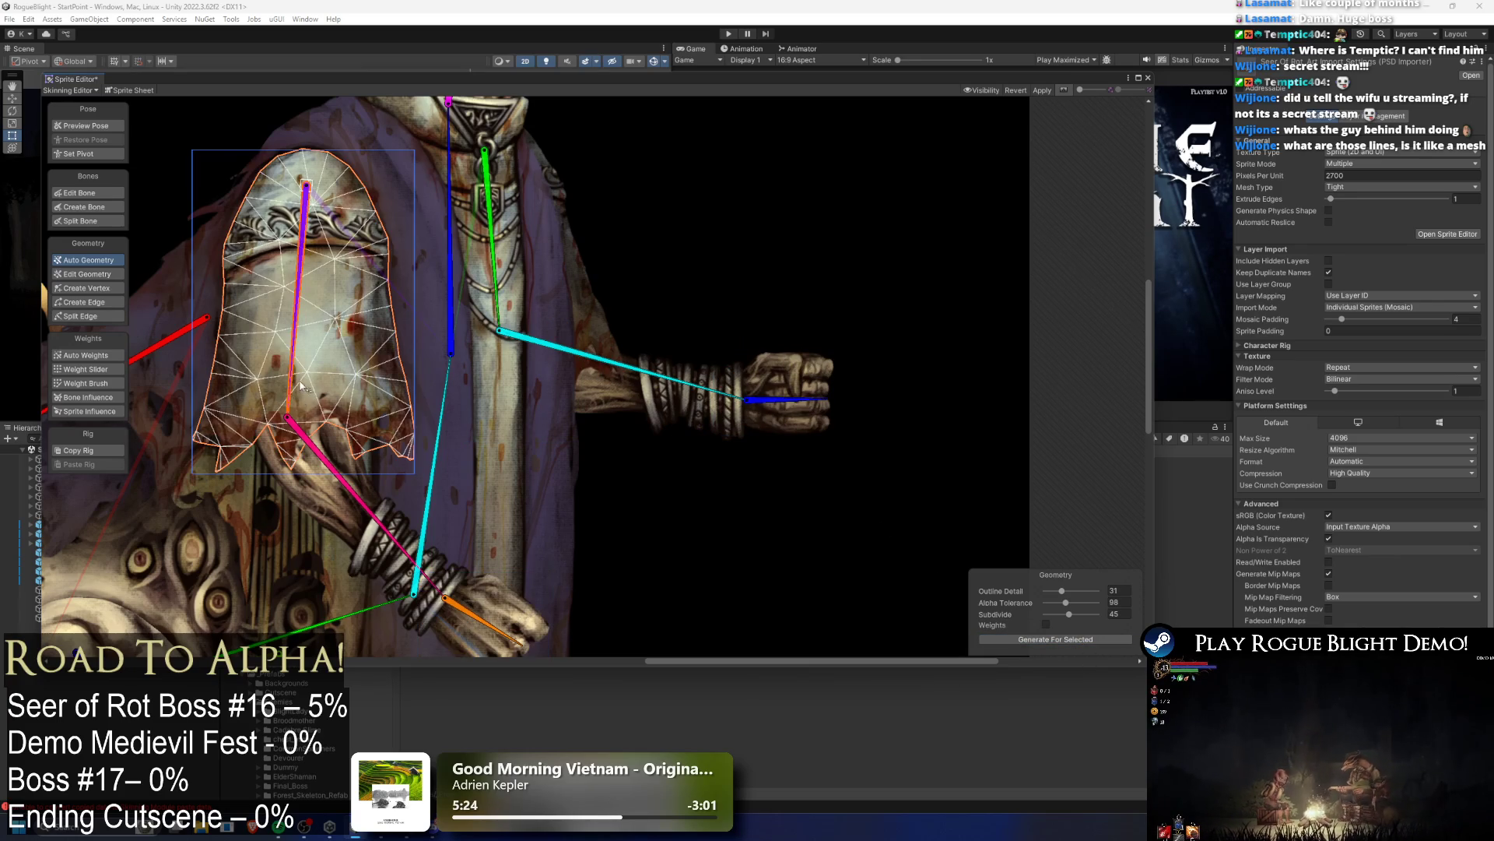
pyautogui.click(304, 388)
pyautogui.click(562, 323)
pyautogui.scroll(-2, 562, 323)
pyautogui.scroll(-5, 564, 324)
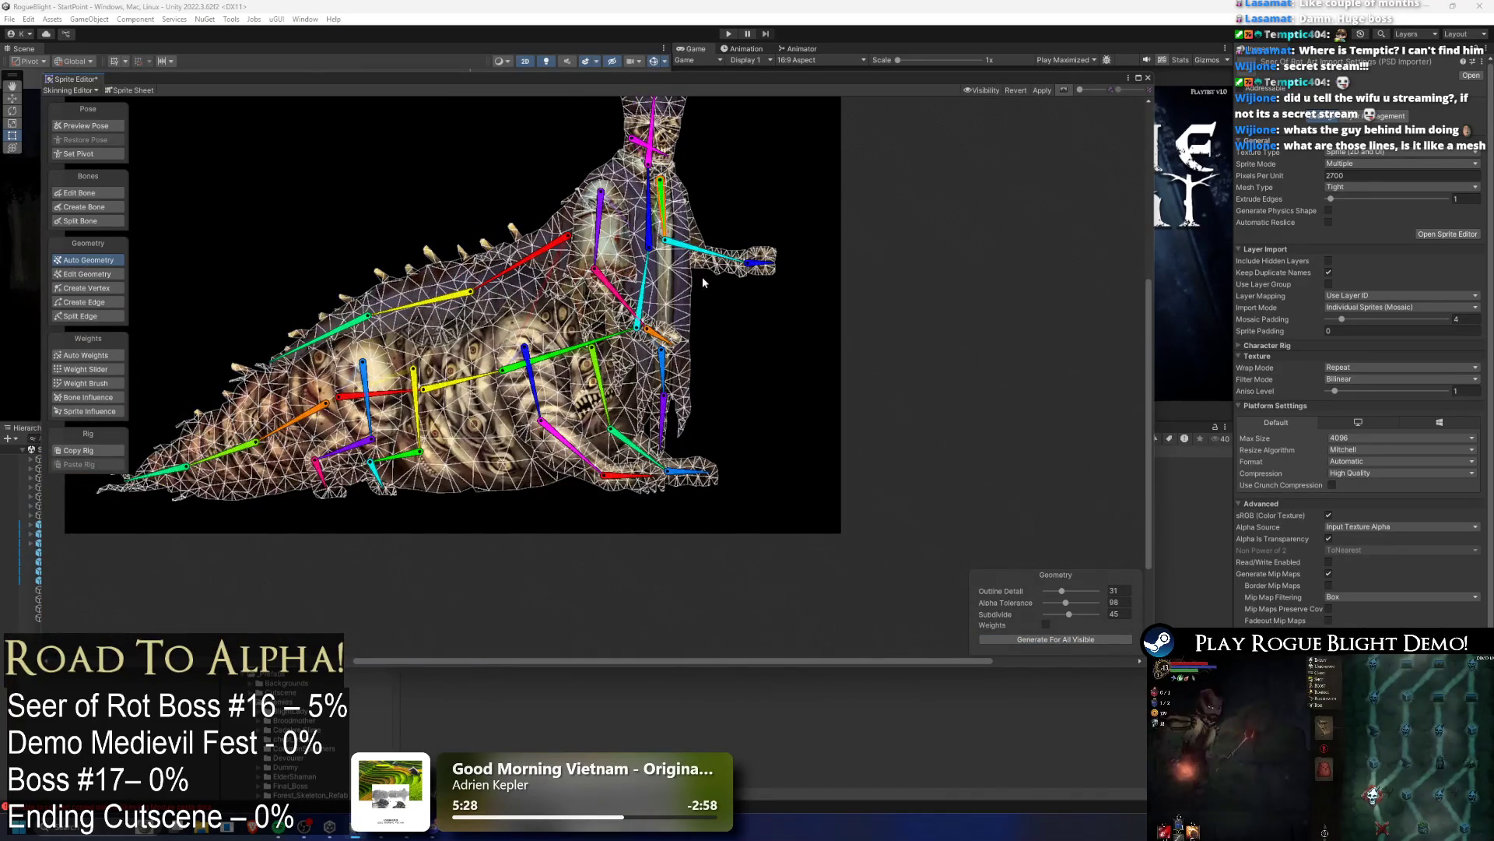
# Step: Generate weights for all visible sprites with Auto Weights, then turn on Preview Pose
pyautogui.click(96, 357)
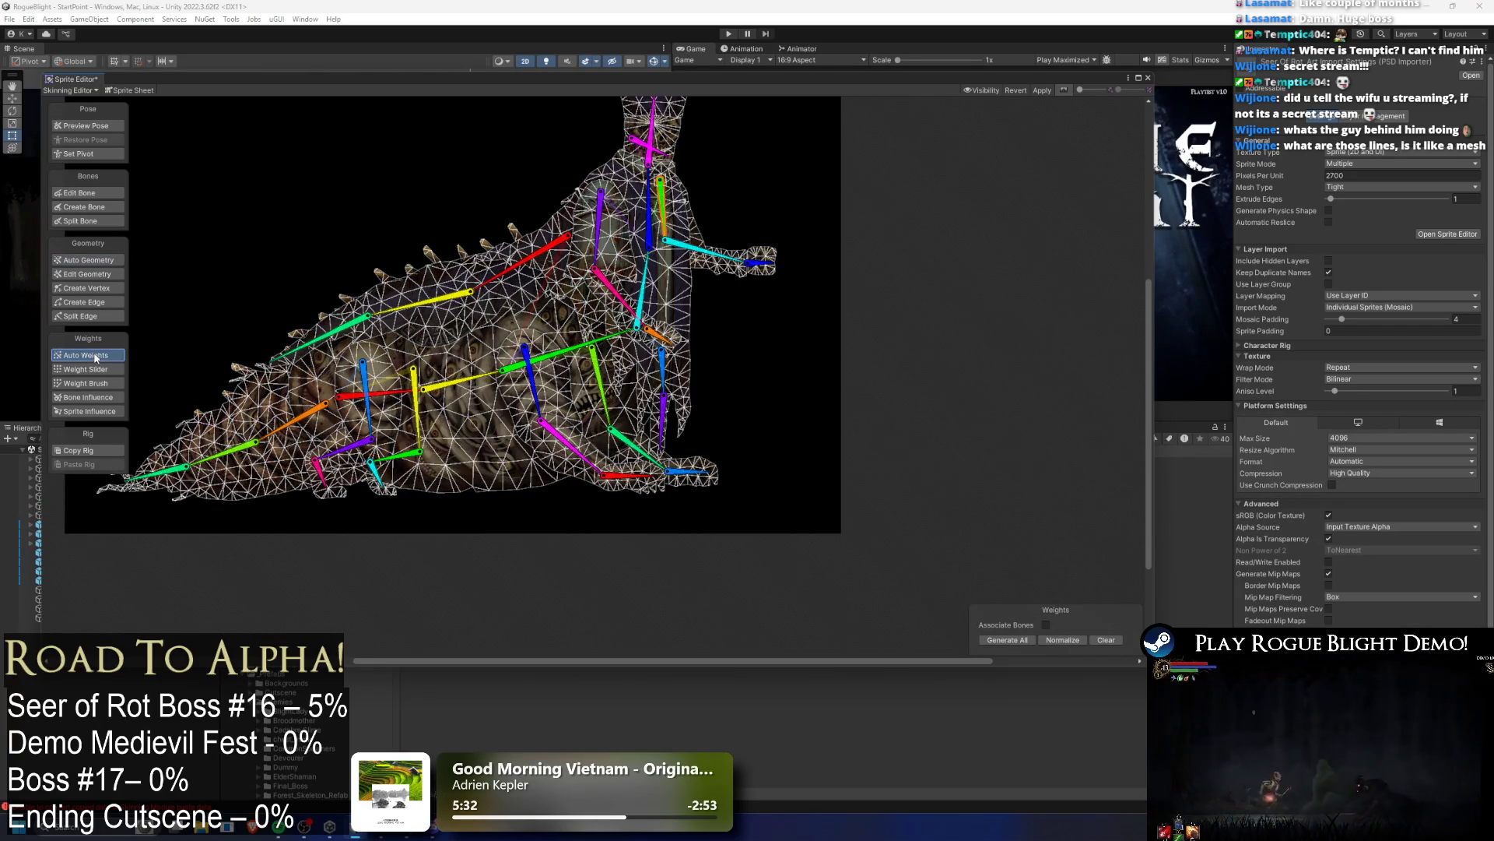
pyautogui.click(1007, 640)
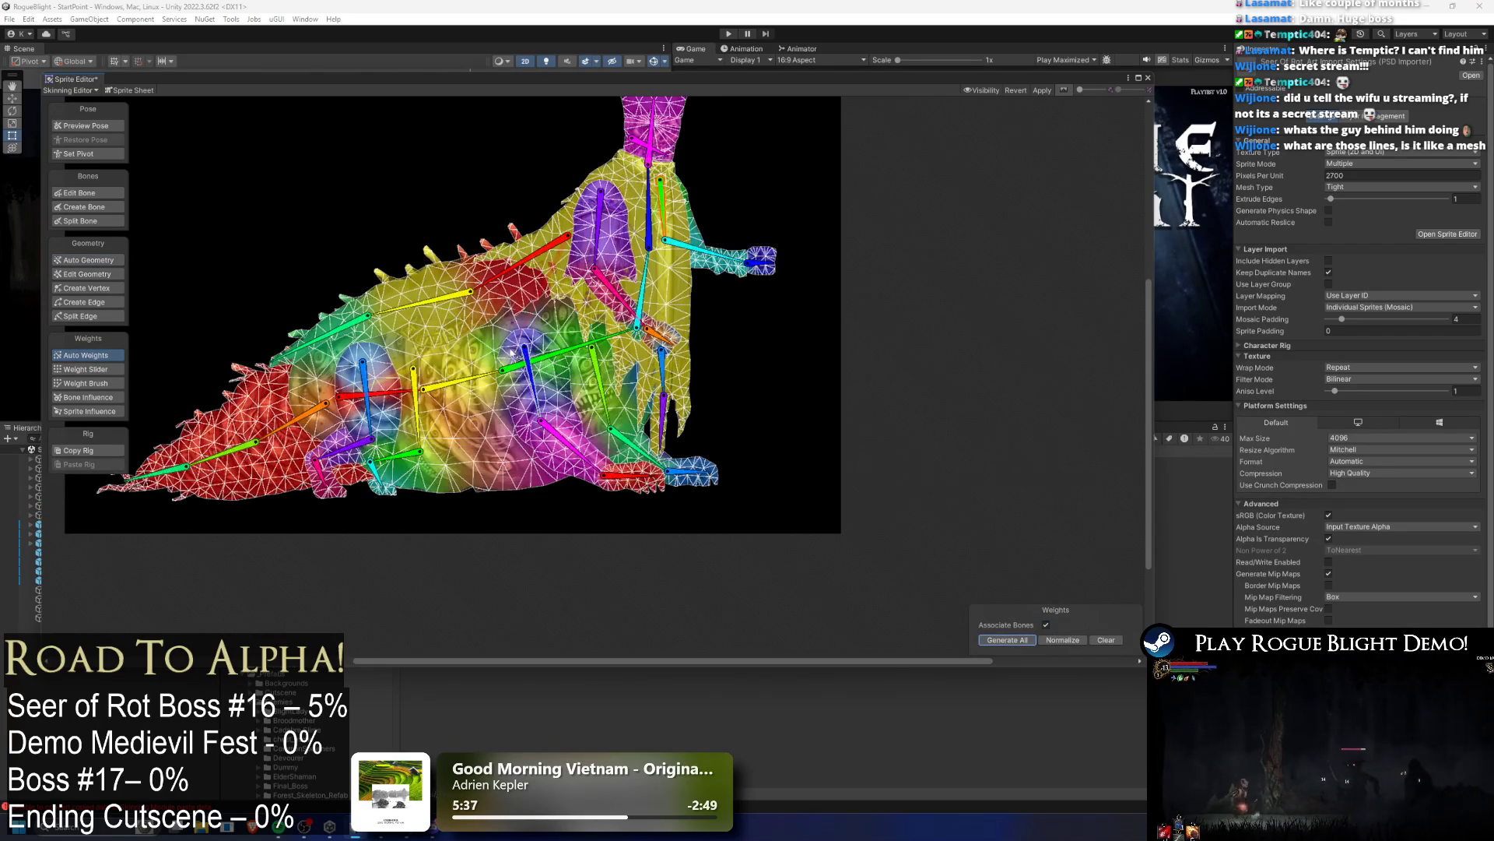
pyautogui.moveTo(516, 348); pyautogui.dragTo(553, 372)
pyautogui.click(86, 125)
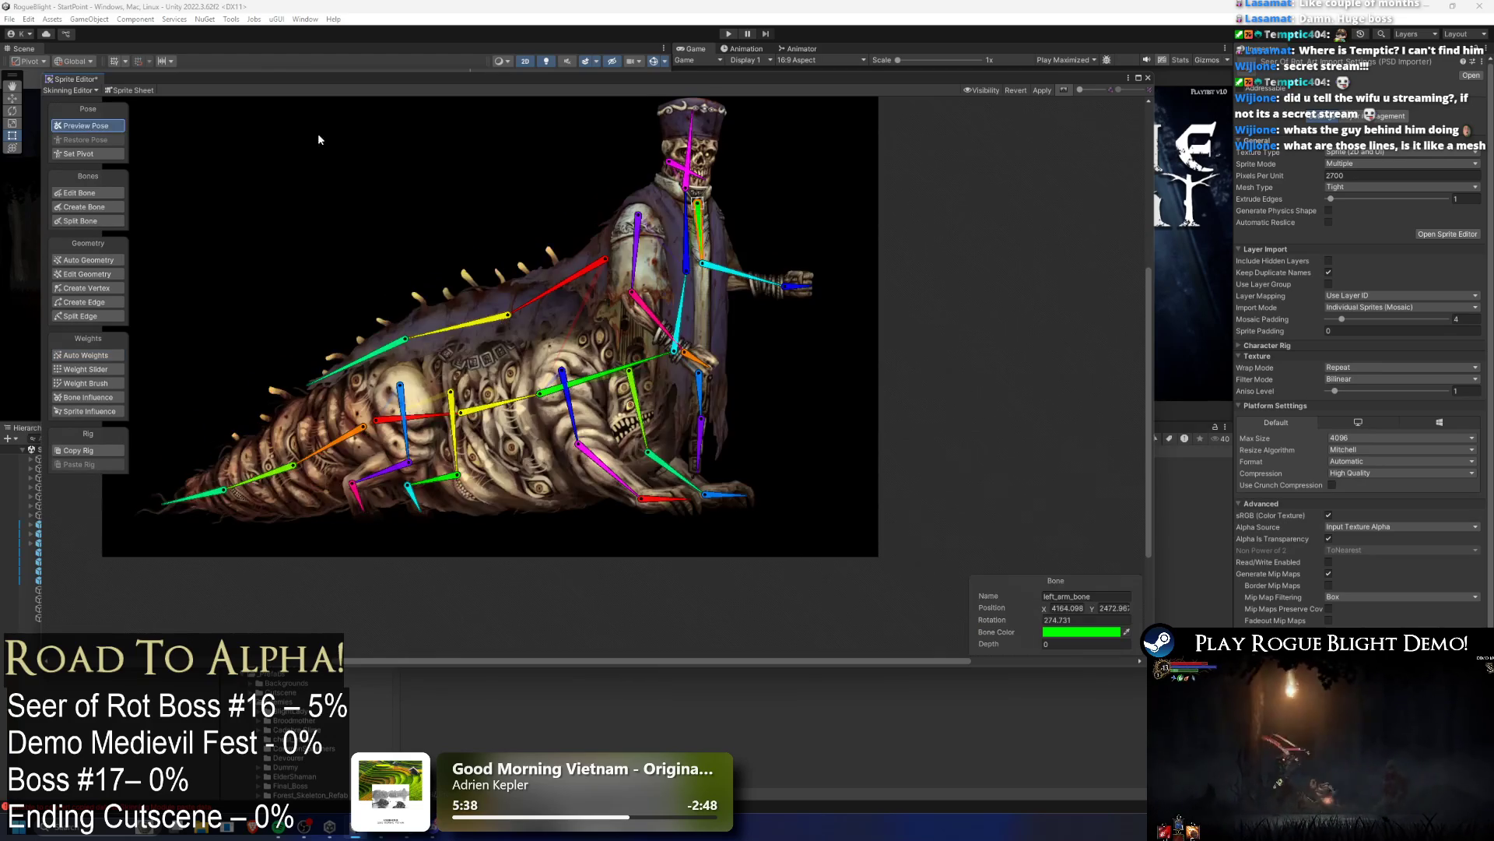
# Step: Rotate the right arm and back left upper arm bones, then show bottom_right_arm_bone's influences
pyautogui.scroll(2, 653, 300)
pyautogui.click(596, 235)
pyautogui.moveTo(595, 235); pyautogui.dragTo(529, 197)
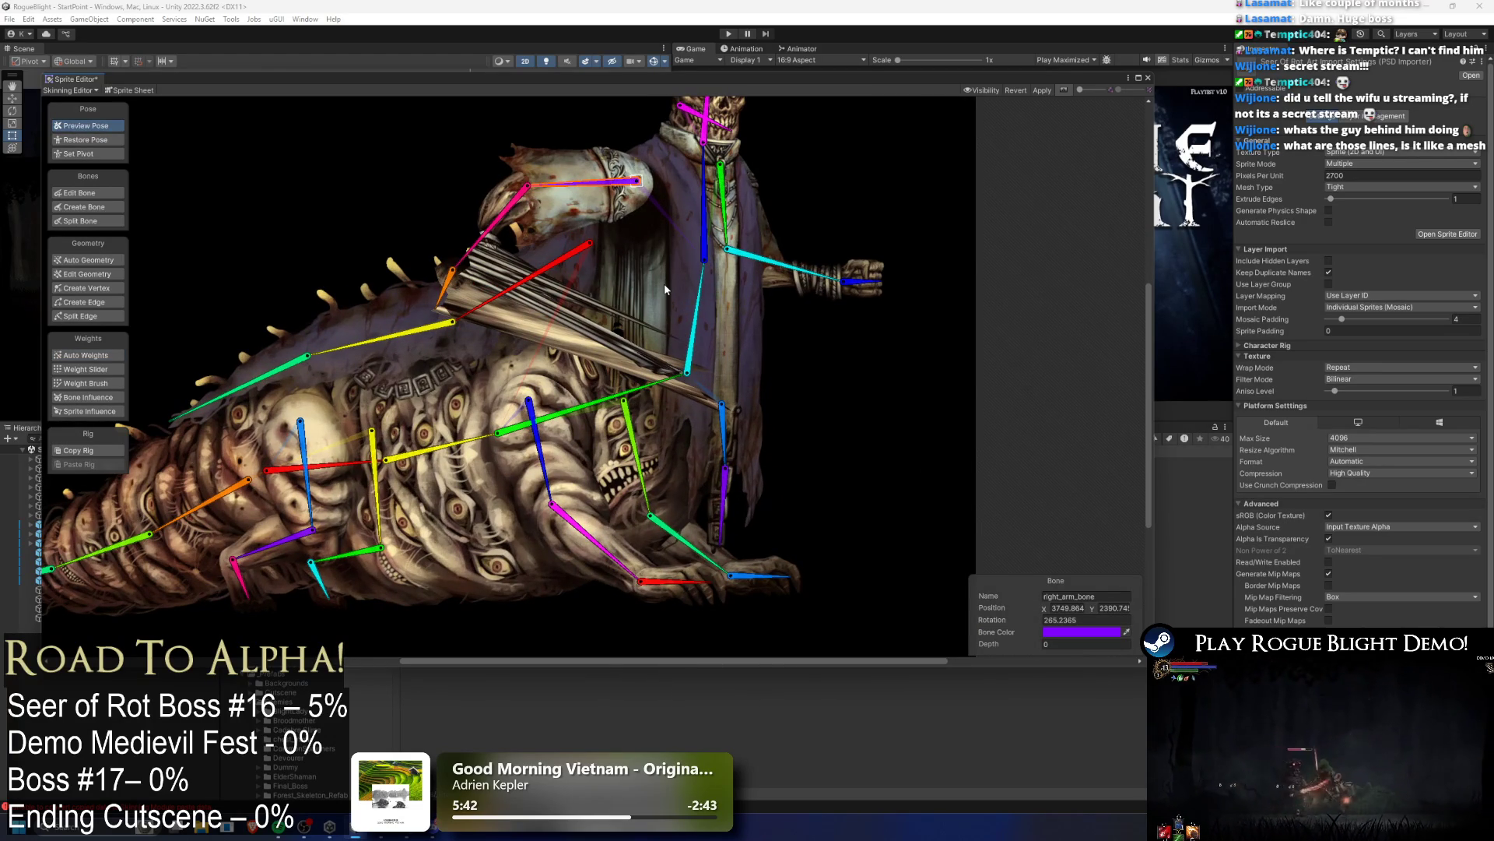
pyautogui.moveTo(547, 479)
pyautogui.mouseDown()
pyautogui.moveTo(609, 410)
pyautogui.moveTo(576, 452)
pyautogui.moveTo(482, 490)
pyautogui.moveTo(245, 510)
pyautogui.mouseUp()
pyautogui.click(380, 486)
pyautogui.moveTo(406, 490); pyautogui.dragTo(398, 486)
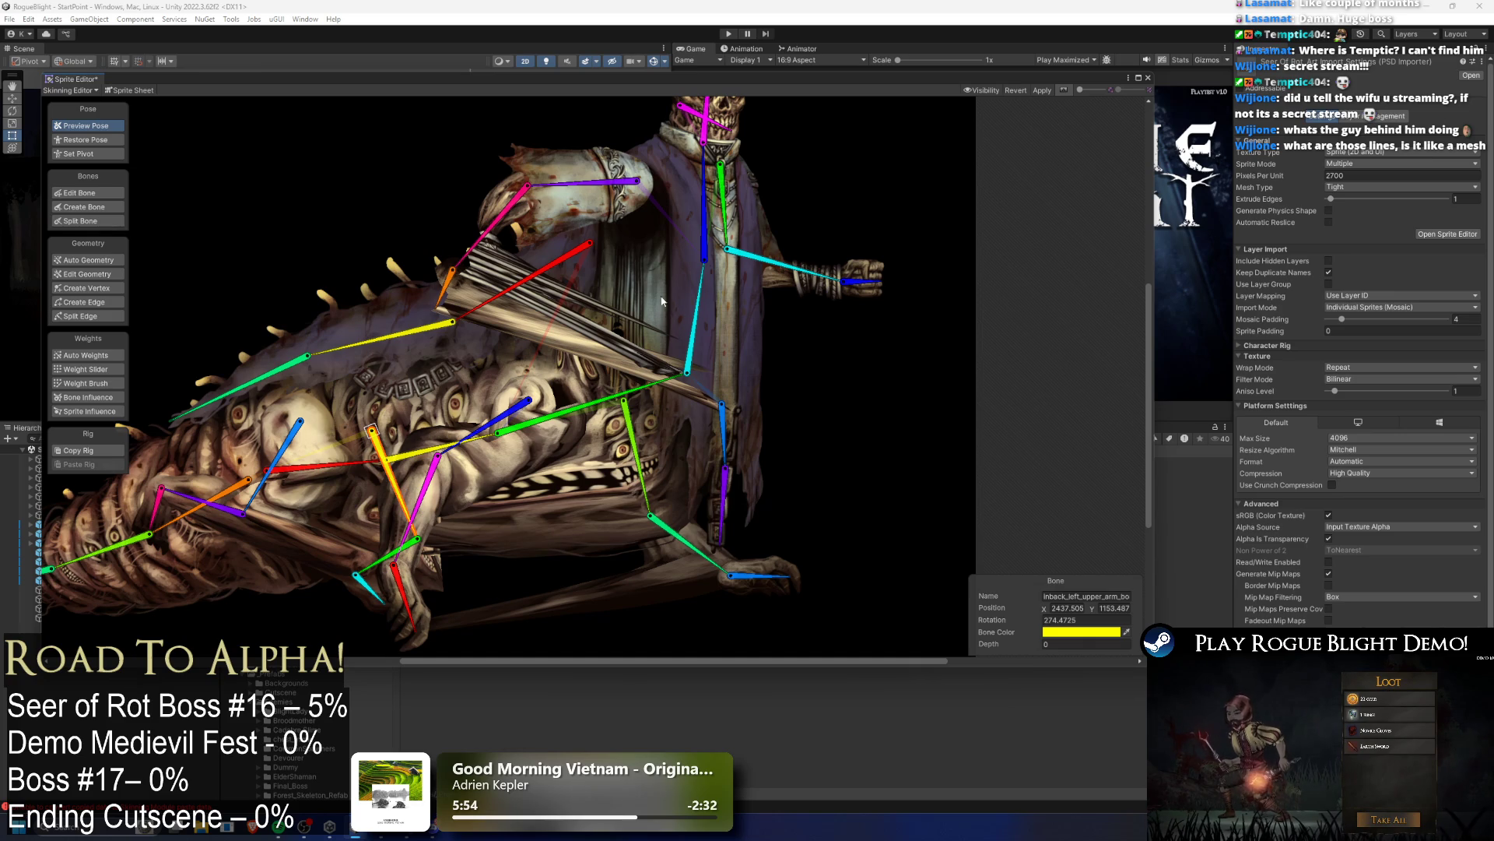
pyautogui.click(483, 261)
pyautogui.click(88, 397)
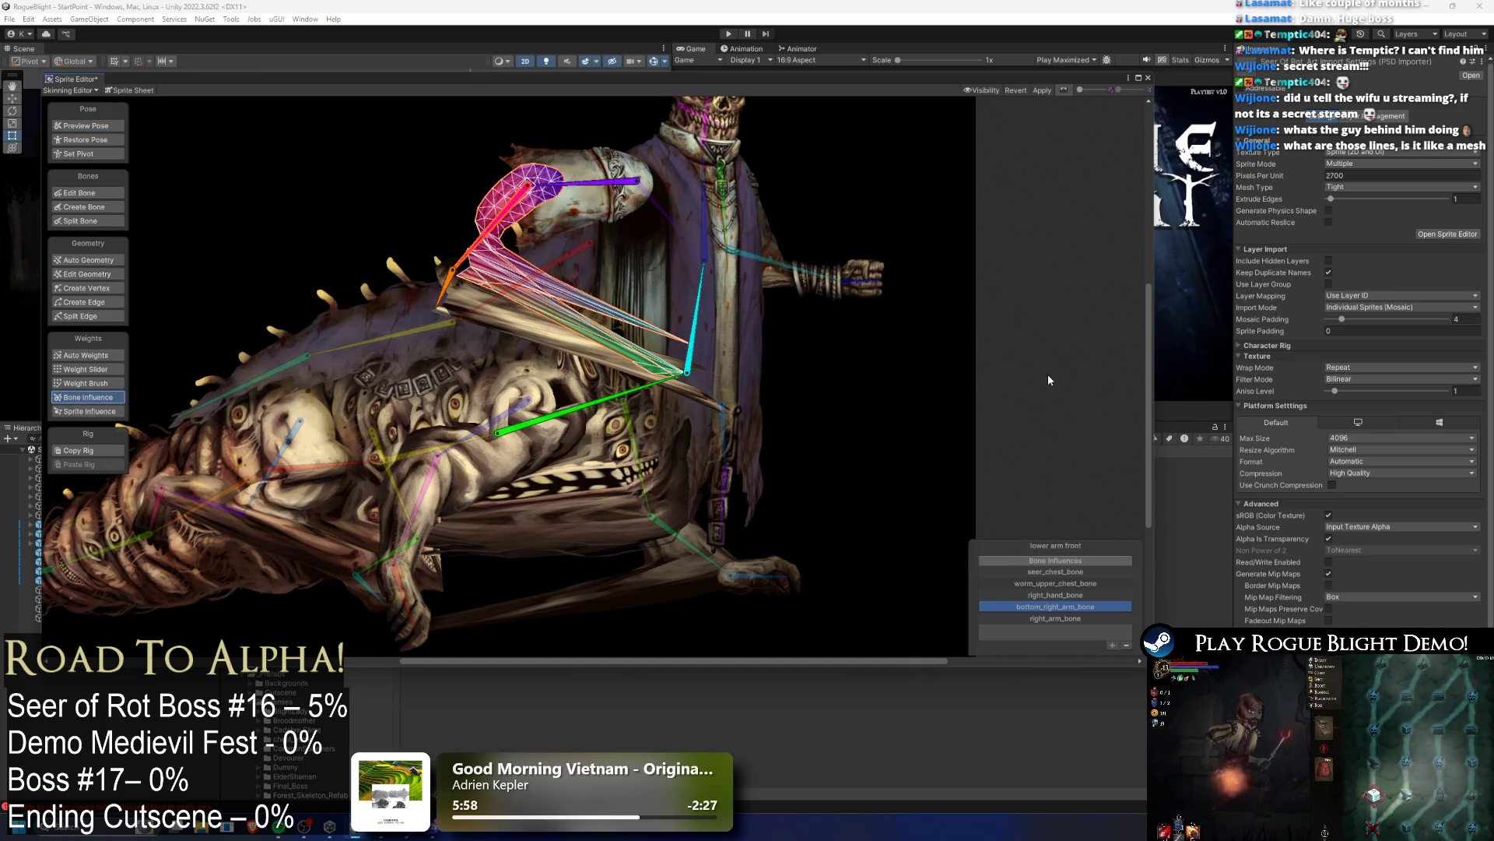
# Step: Remove seer_chest_bone and worm_upper_chest_bone from the lower arm front sprite's influences
pyautogui.click(688, 362)
pyautogui.keyDown('shift'); pyautogui.click(671, 382); pyautogui.keyUp('shift')
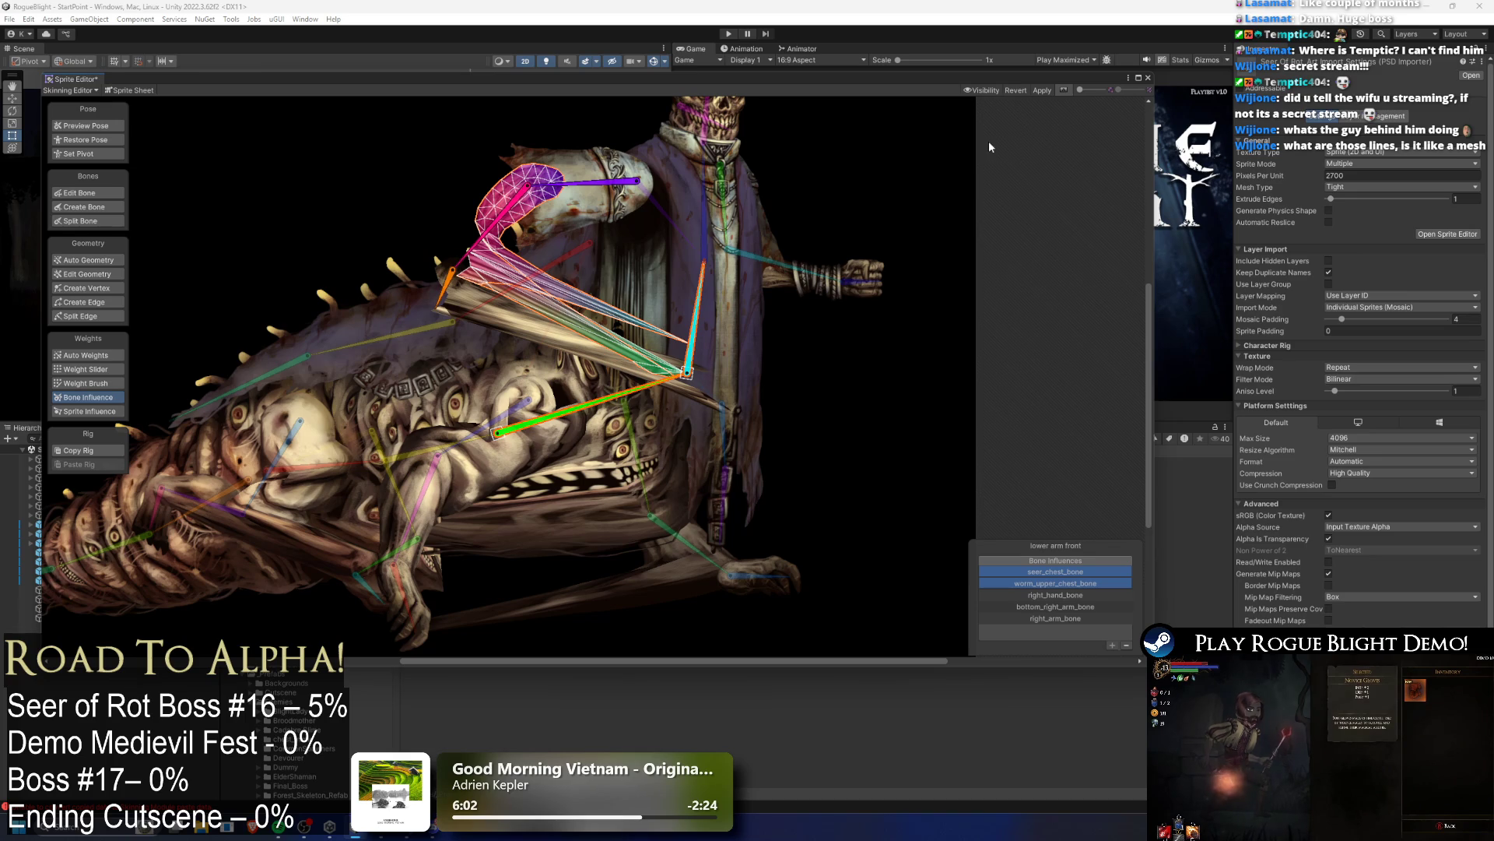
pyautogui.click(1126, 645)
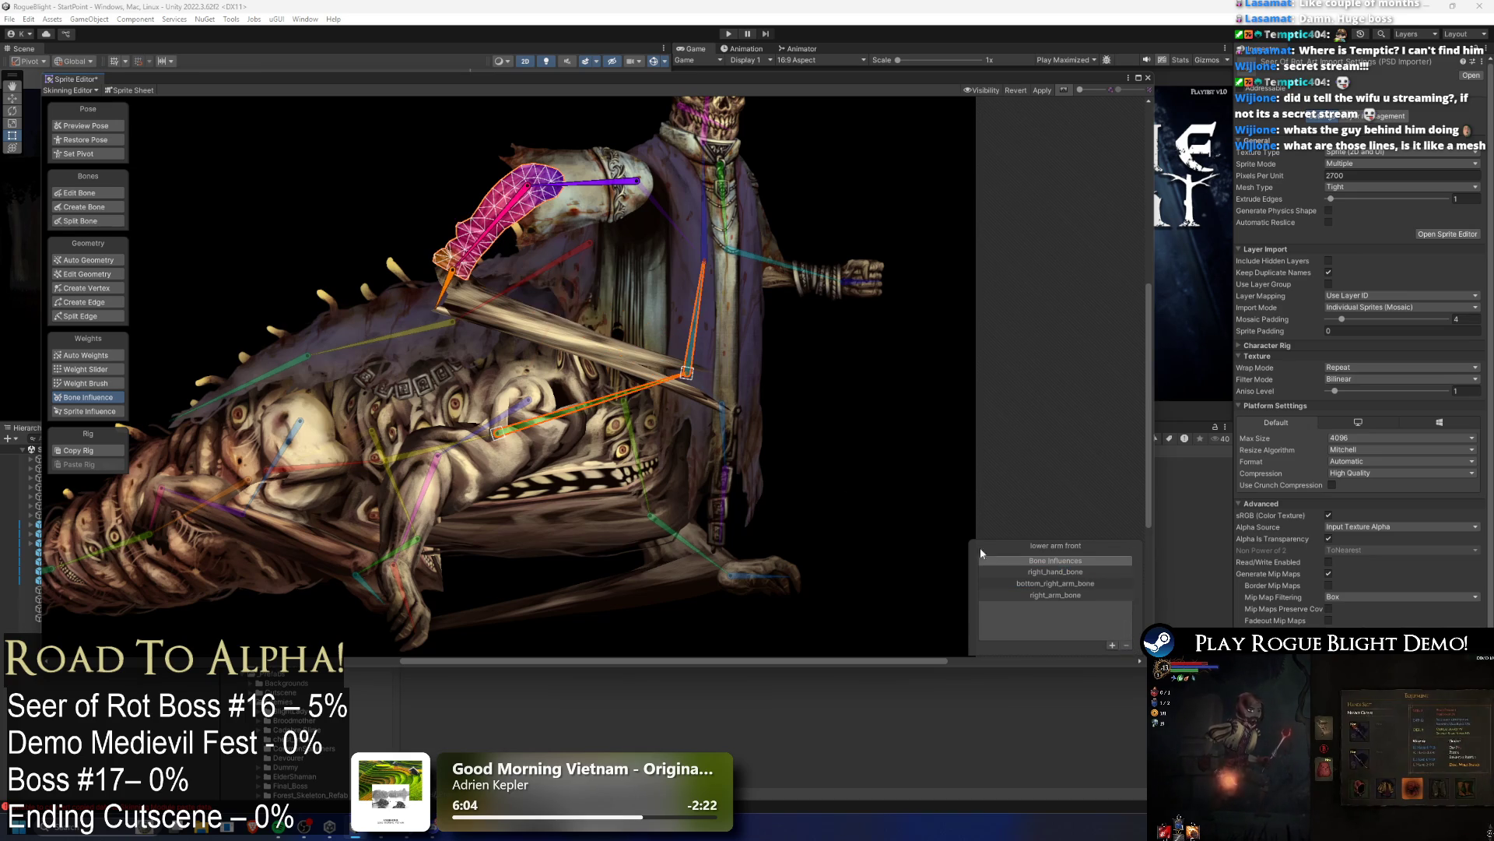
# Step: Remove bottom_cloth_1_bone from the hand front sprite's bone influences
pyautogui.click(551, 347)
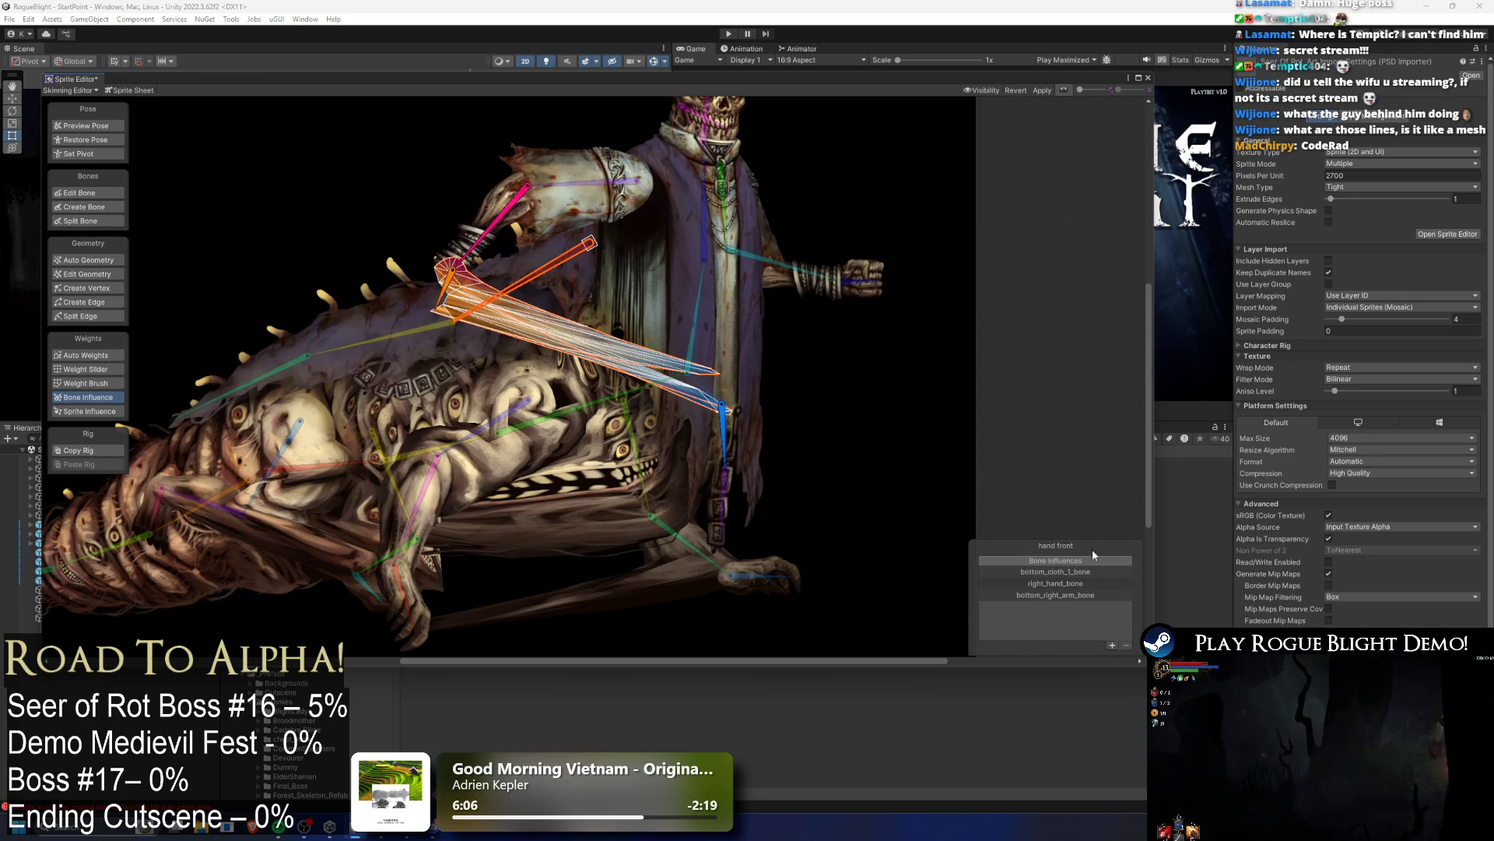
pyautogui.click(1082, 571)
pyautogui.press('Down')
pyautogui.press('Down')
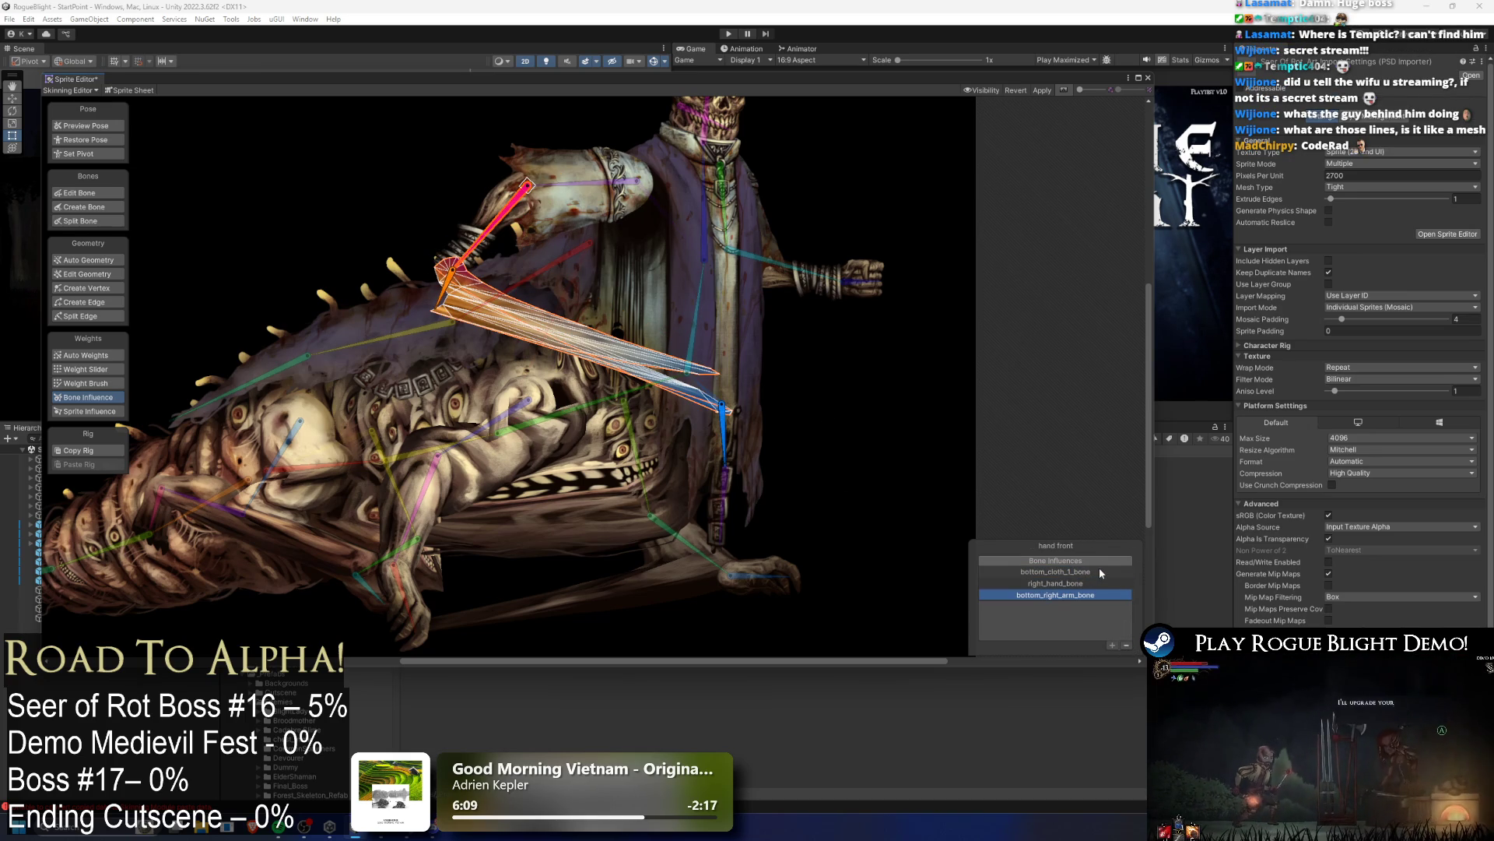
pyautogui.click(1104, 571)
pyautogui.click(1126, 646)
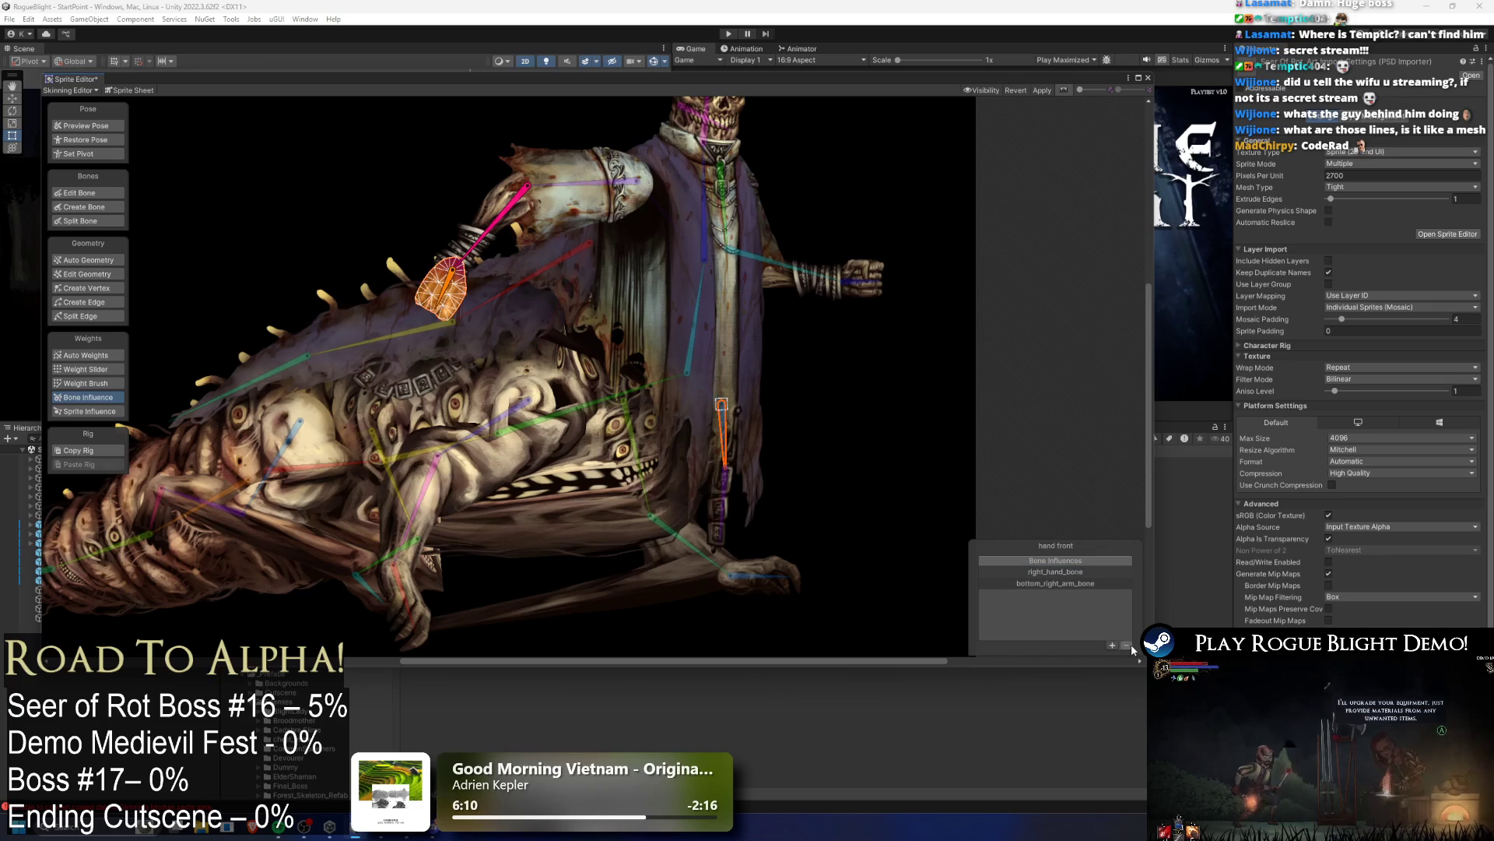
# Step: Inspect the torso sprite's bone-weight colouring, then deselect it
pyautogui.moveTo(530, 244)
pyautogui.mouseDown()
pyautogui.moveTo(499, 289)
pyautogui.moveTo(503, 193)
pyautogui.mouseUp()
pyautogui.click(417, 247)
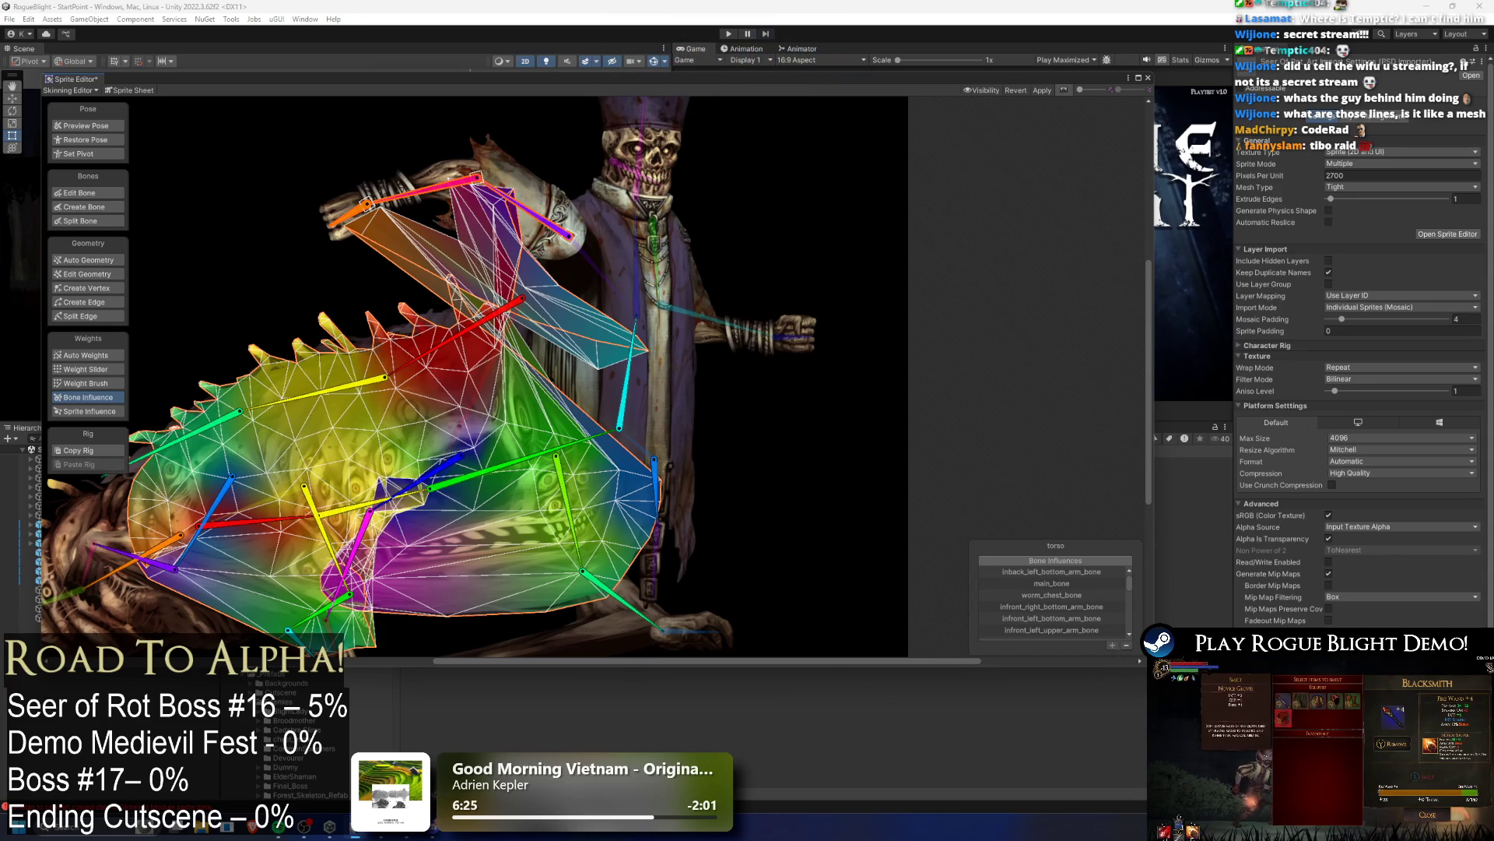
pyautogui.scroll(-3, 864, 389)
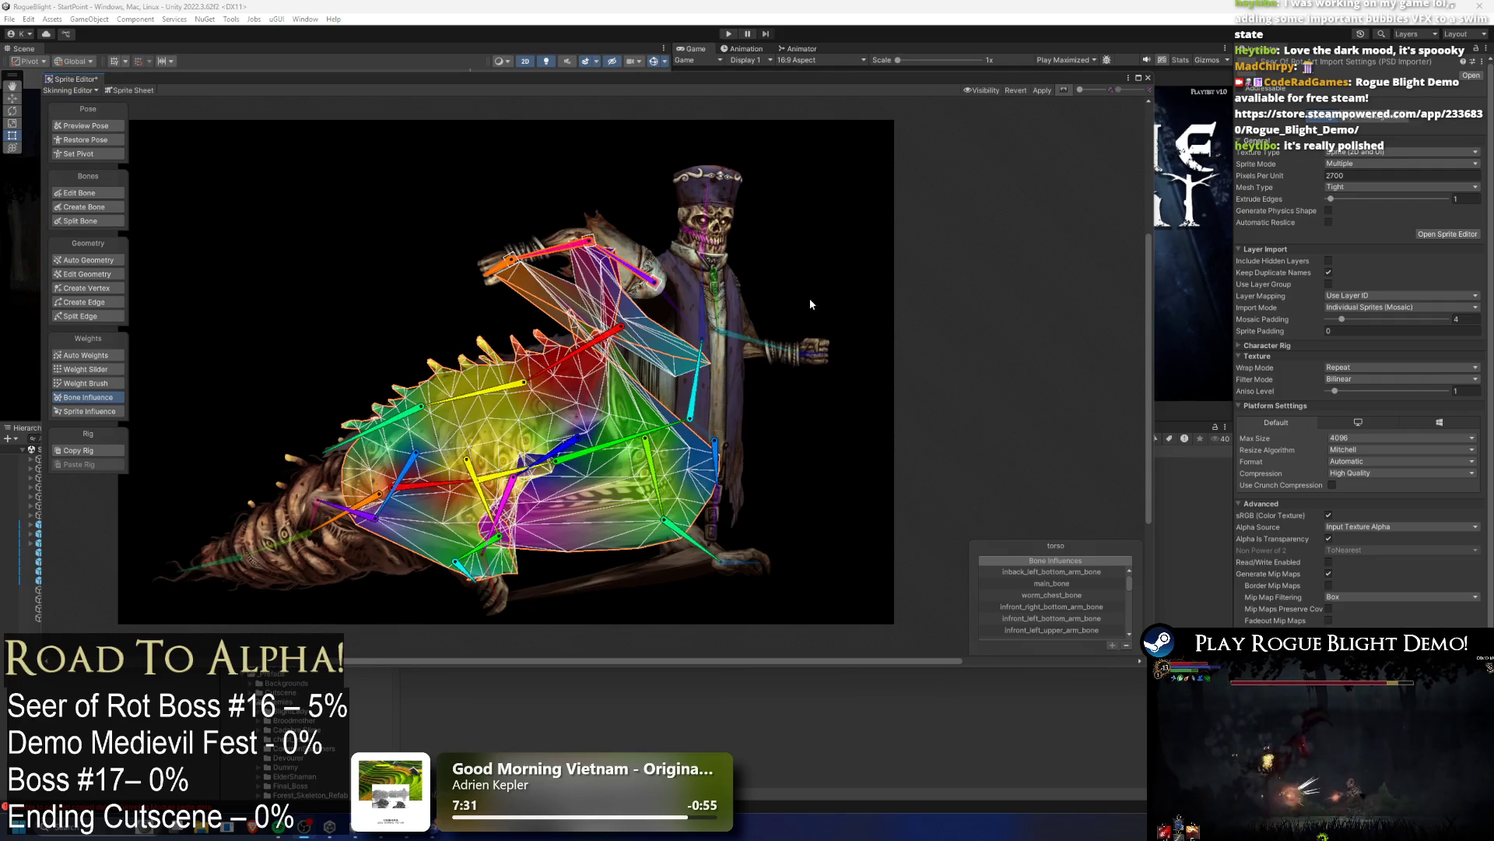
pyautogui.click(358, 325)
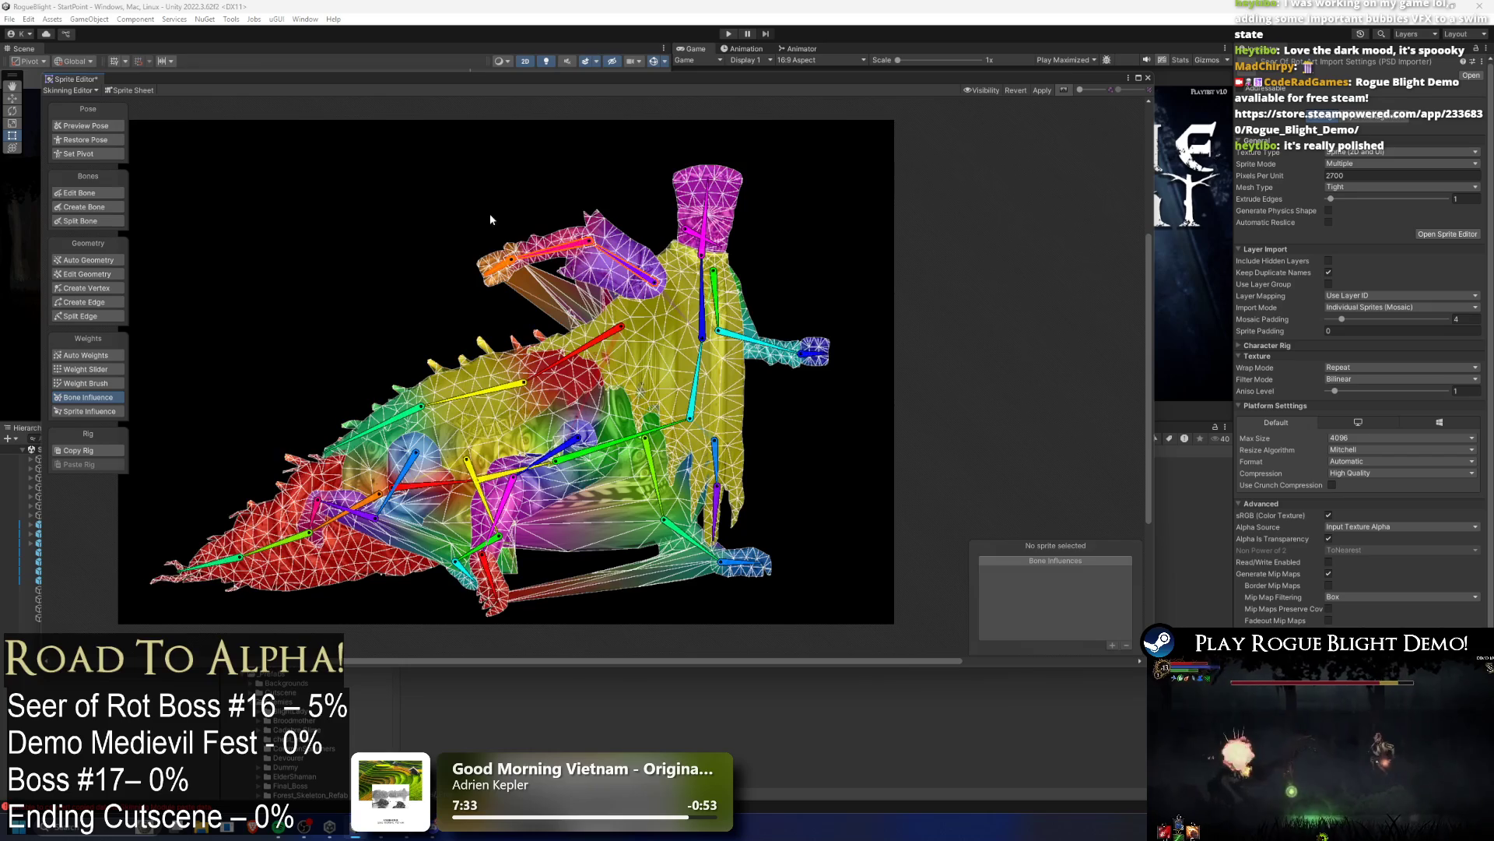
# Step: In bind pose, move back_cloth_1_bone up along the back and view the cloth's bone influences
pyautogui.click(85, 125)
pyautogui.click(92, 192)
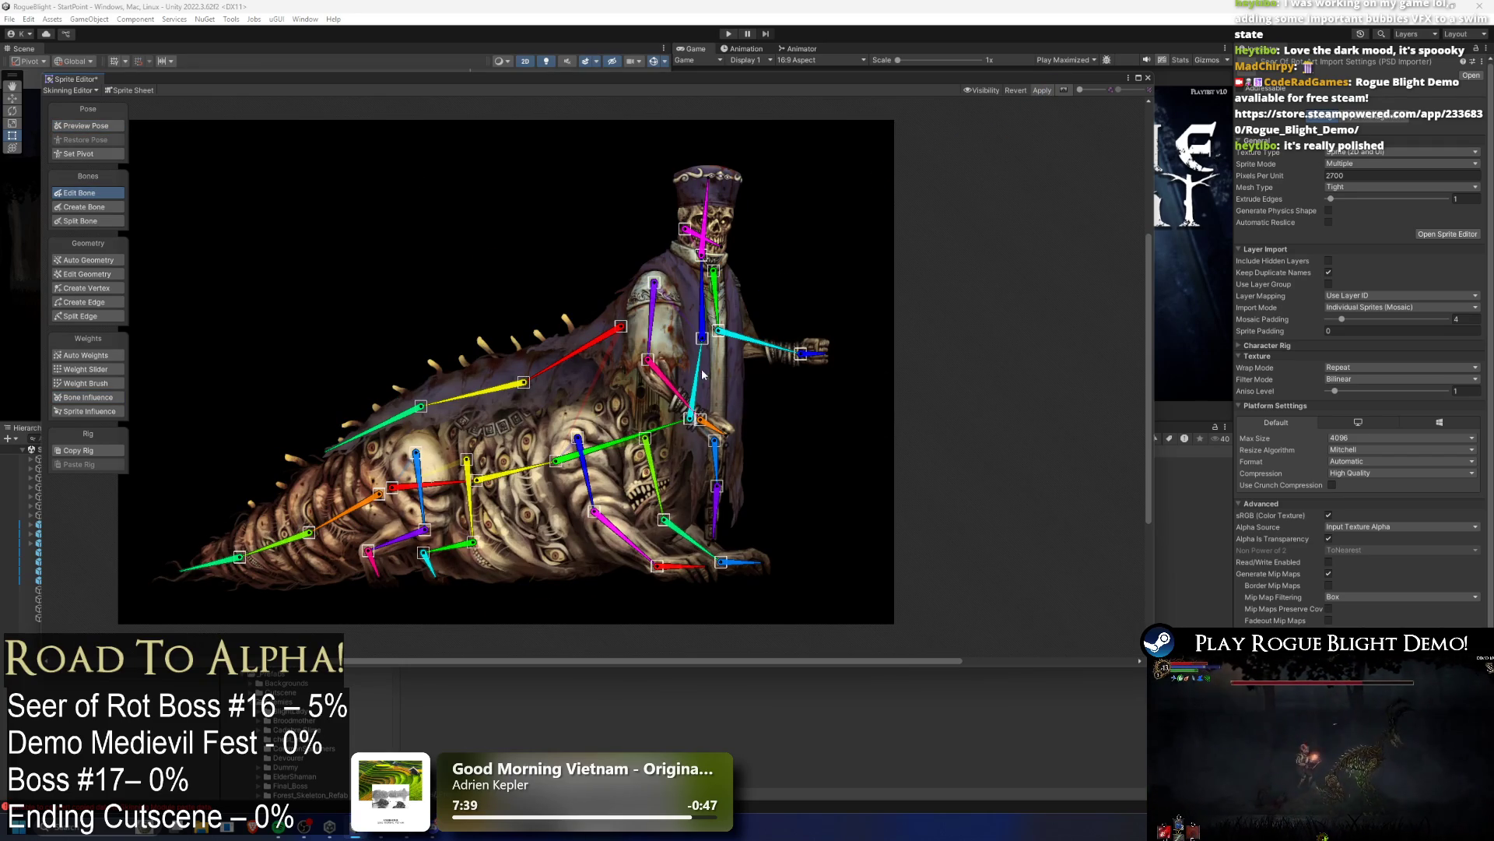
pyautogui.moveTo(601, 346); pyautogui.dragTo(596, 329)
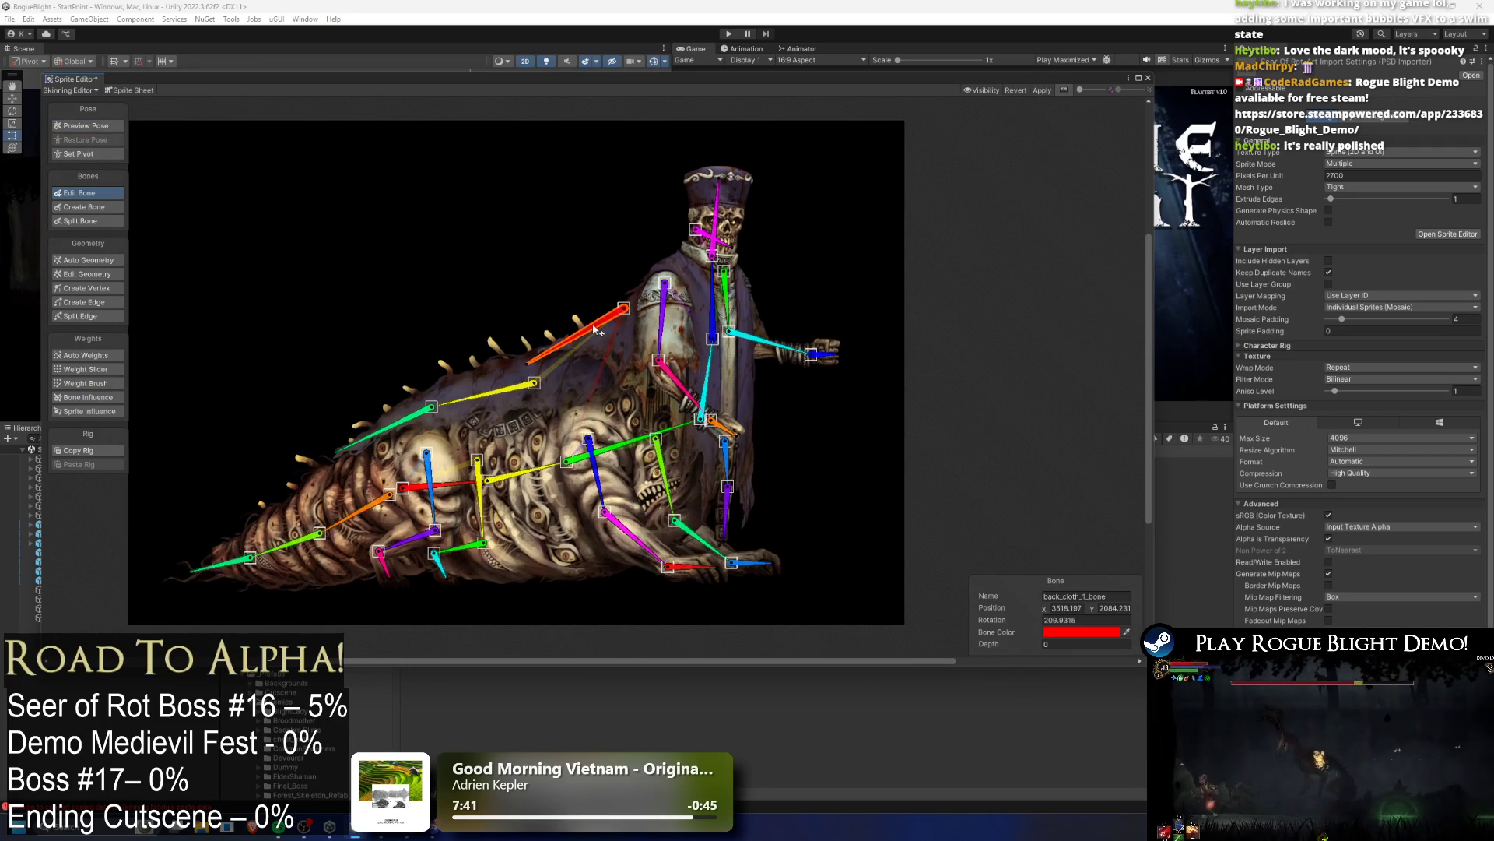
pyautogui.click(604, 371)
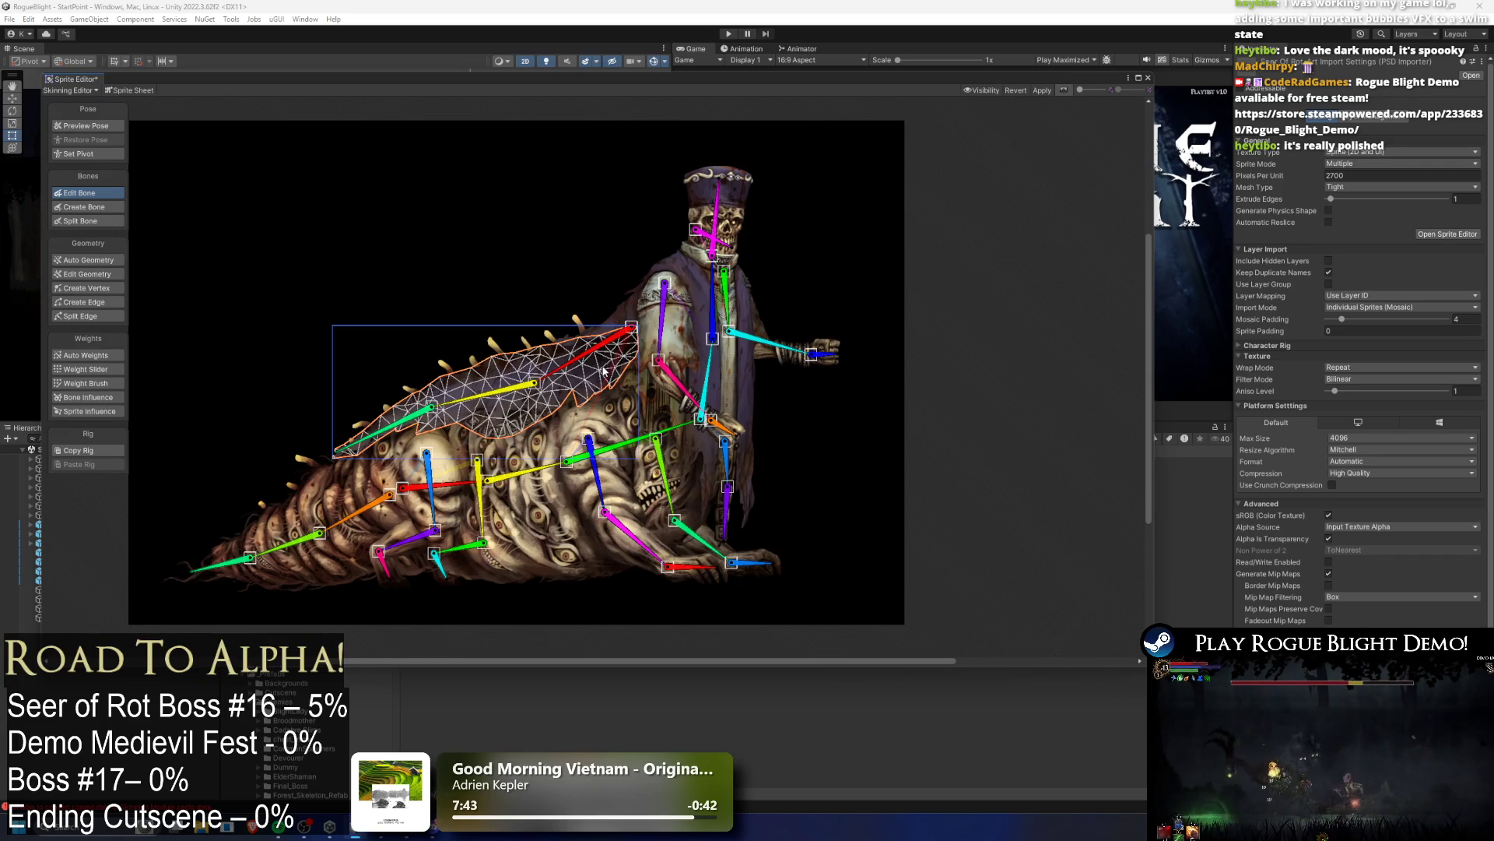
pyautogui.click(97, 399)
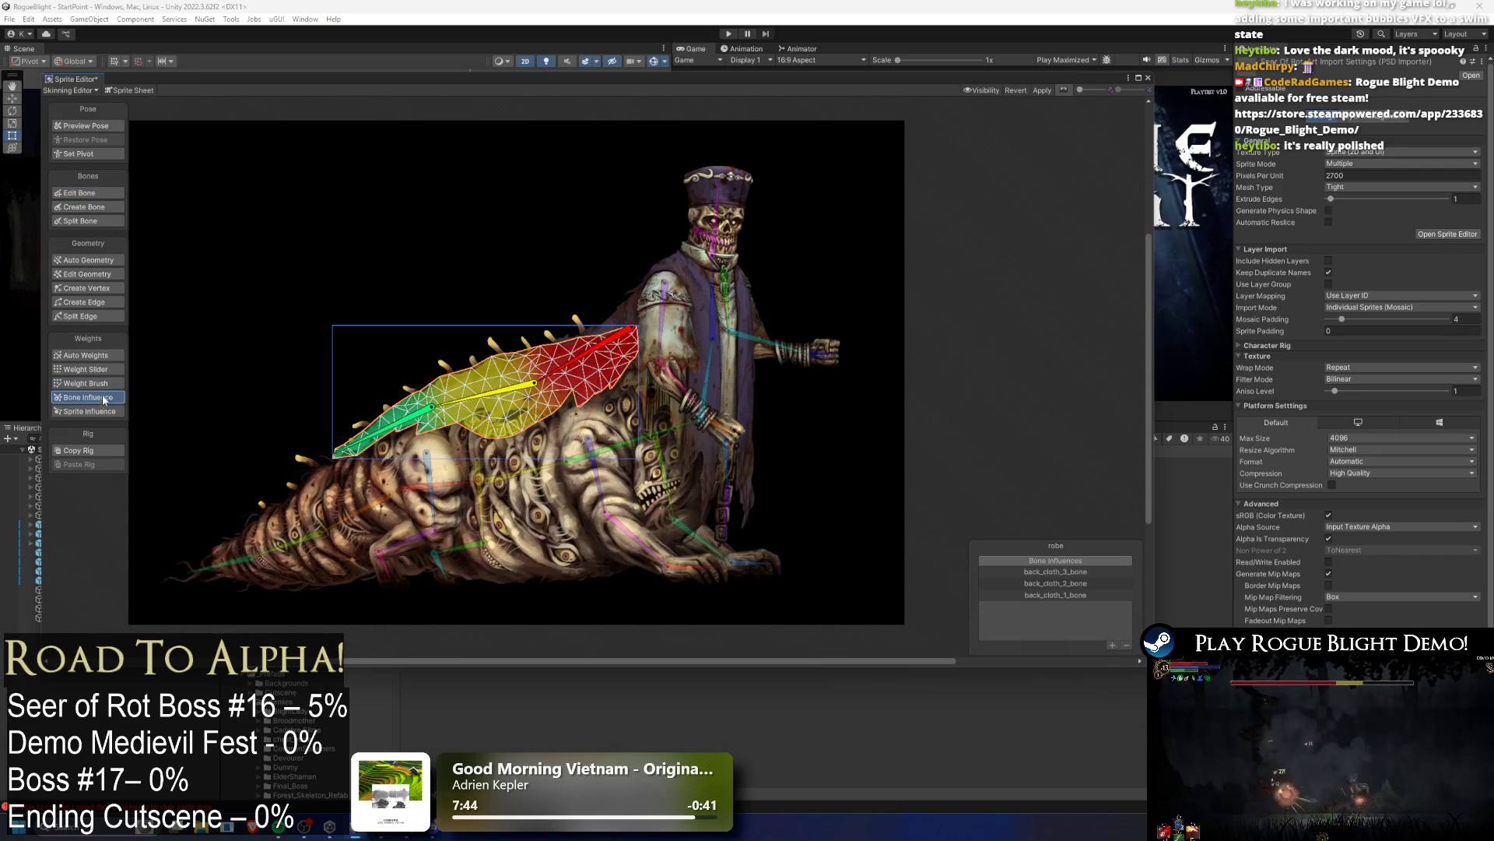
# Step: In Preview Pose, rotate back_cloth_1, 2 and 3 bones to bend the back drape
pyautogui.hotkey('shift', 'q')
pyautogui.moveTo(564, 368)
pyautogui.mouseDown()
pyautogui.moveTo(553, 340)
pyautogui.moveTo(479, 337)
pyautogui.moveTo(465, 315)
pyautogui.mouseUp()
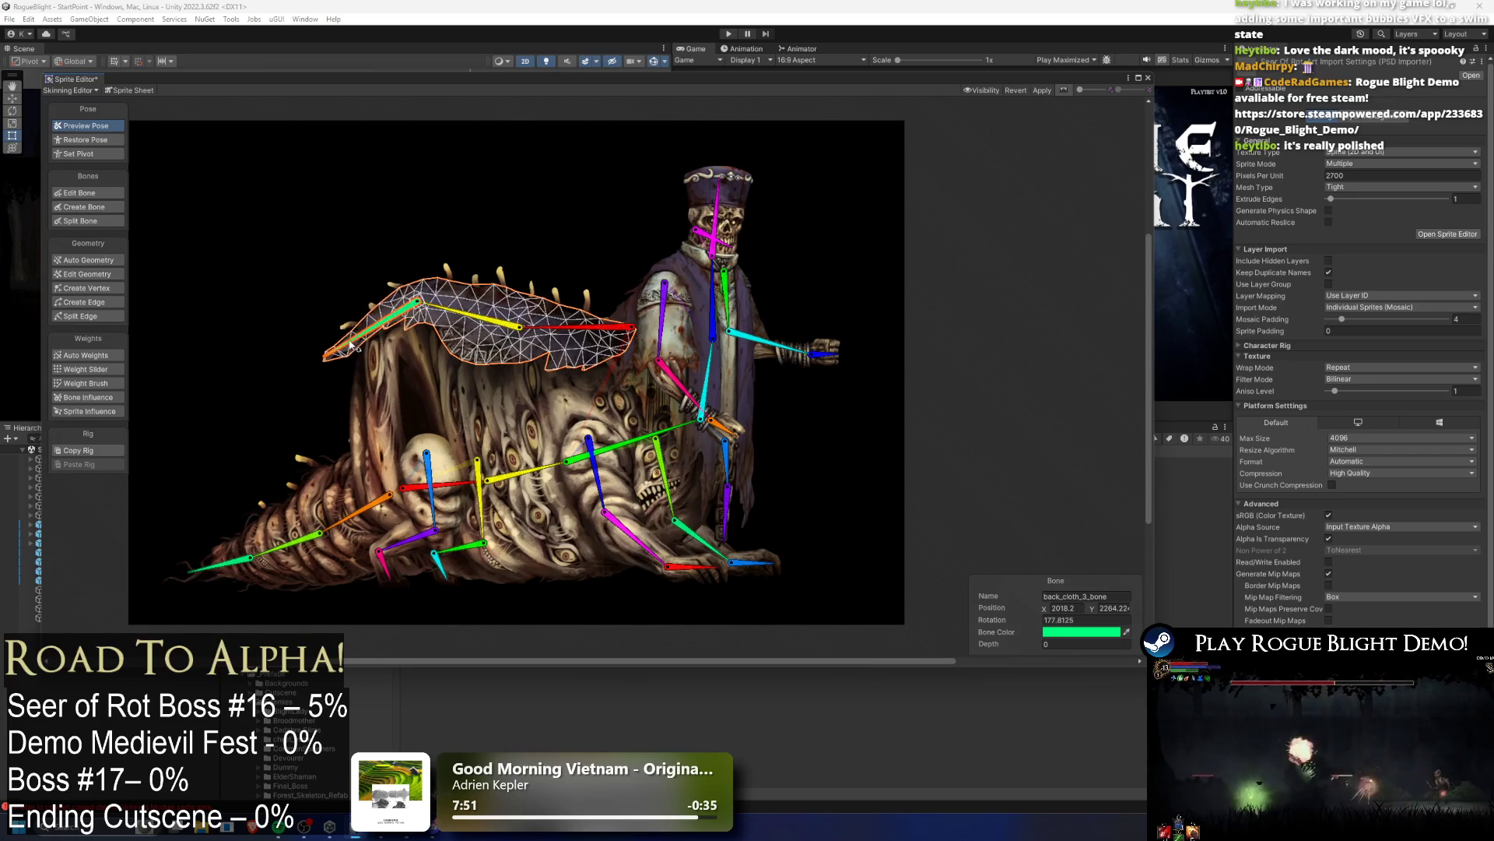
pyautogui.moveTo(366, 289); pyautogui.dragTo(372, 333)
pyautogui.moveTo(507, 323); pyautogui.dragTo(566, 330)
pyautogui.moveTo(478, 349)
pyautogui.mouseDown()
pyautogui.moveTo(484, 379)
pyautogui.moveTo(533, 382)
pyautogui.mouseUp()
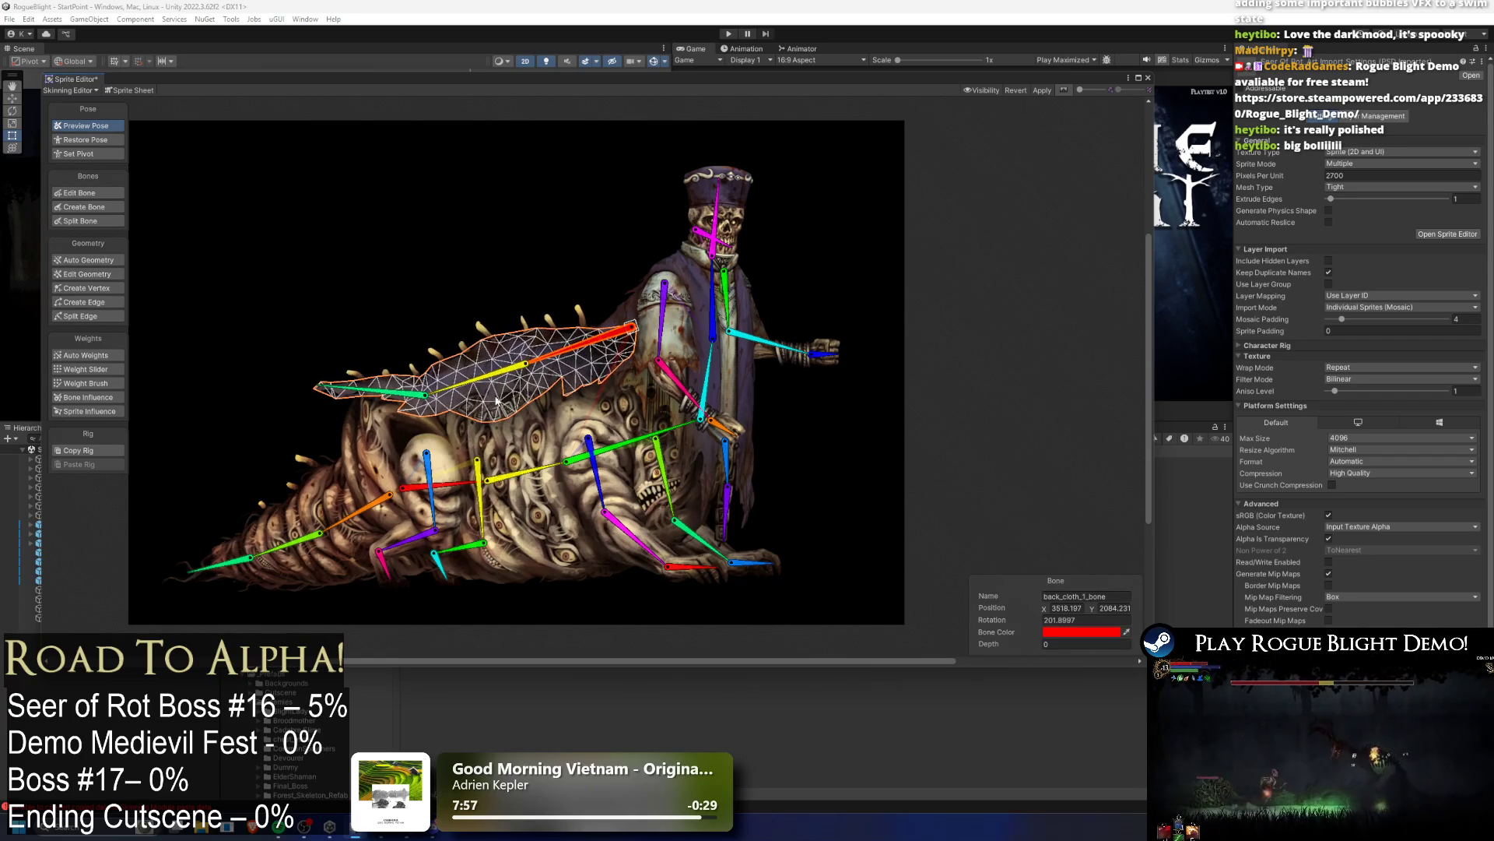
pyautogui.click(538, 430)
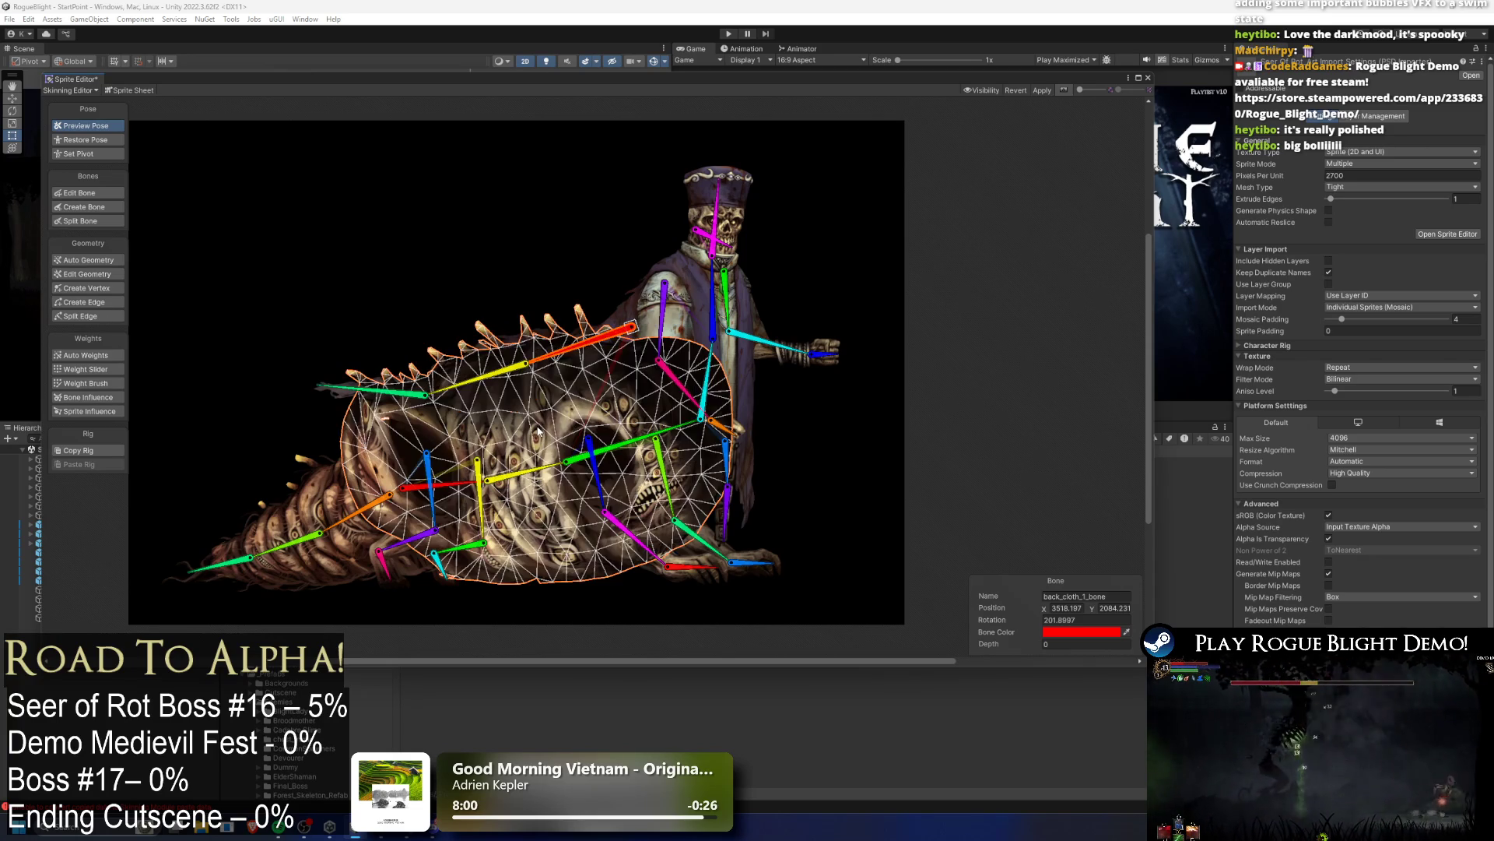
# Step: Remove the upper right arm bones and three front arm bones from the torso's influences
pyautogui.click(88, 396)
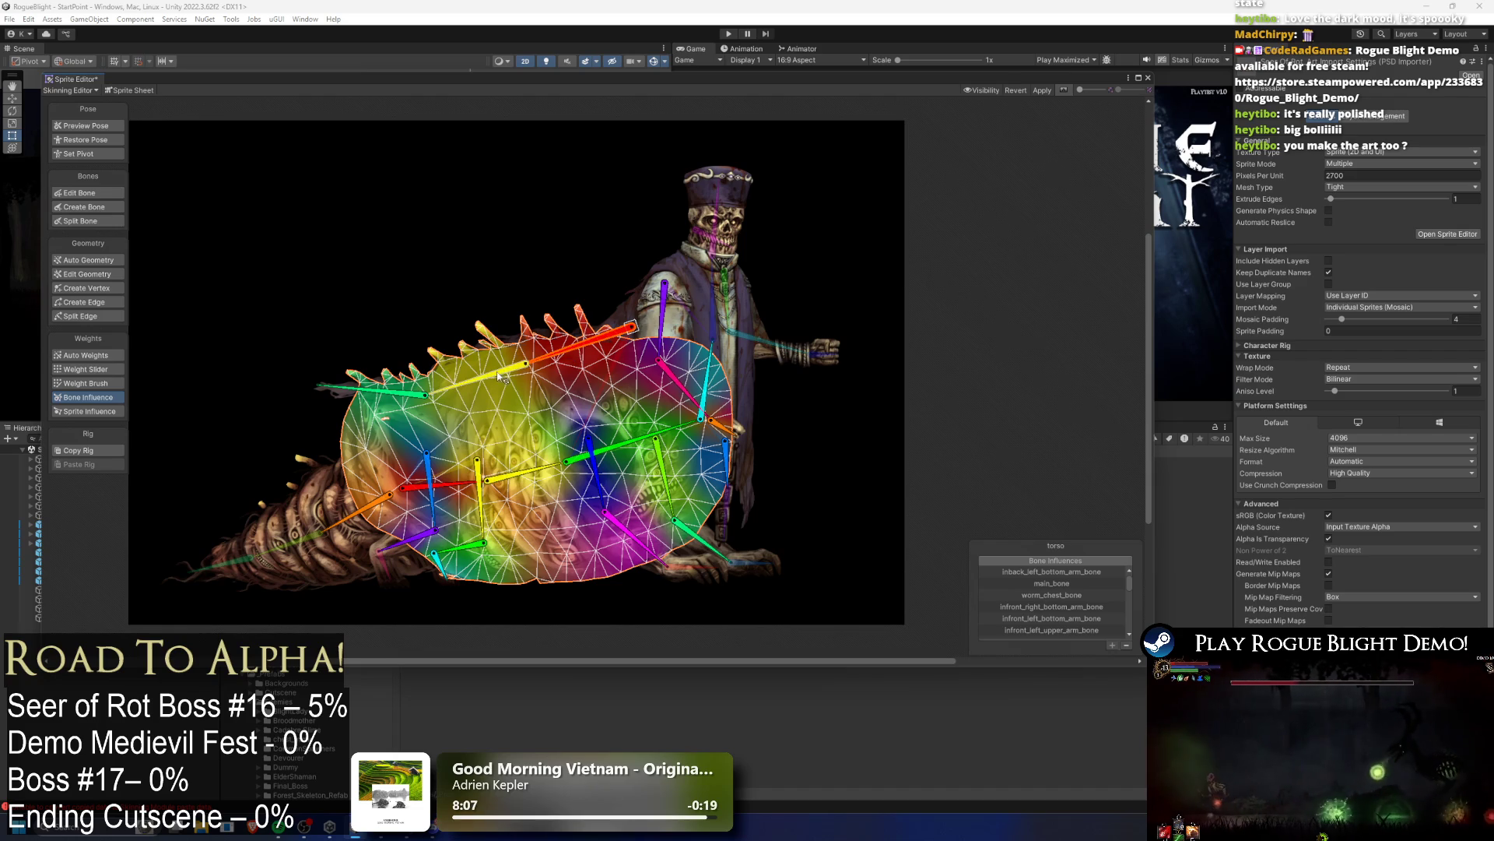
pyautogui.click(1123, 647)
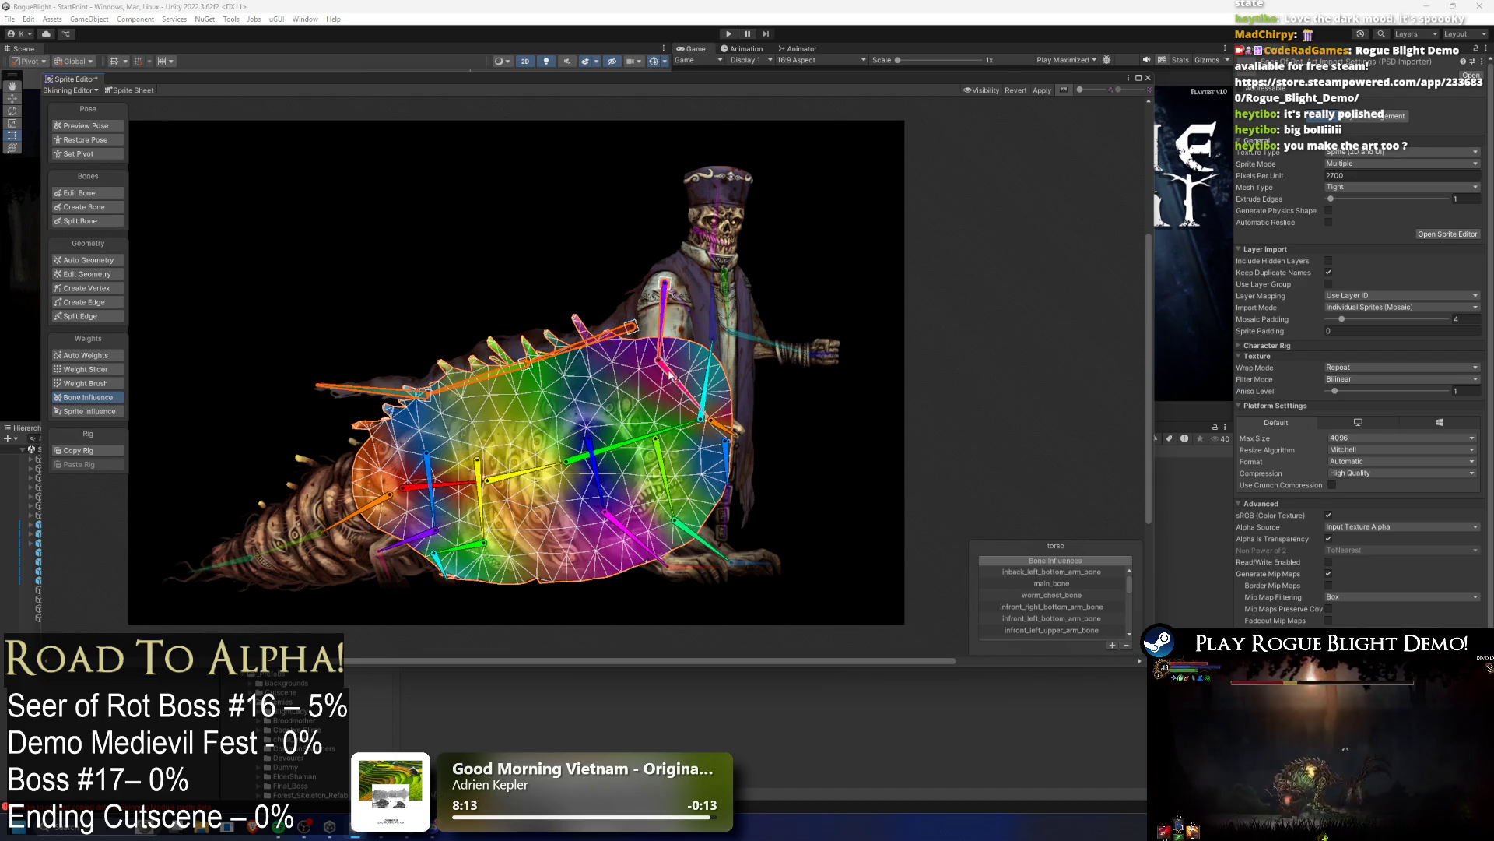
pyautogui.click(1126, 646)
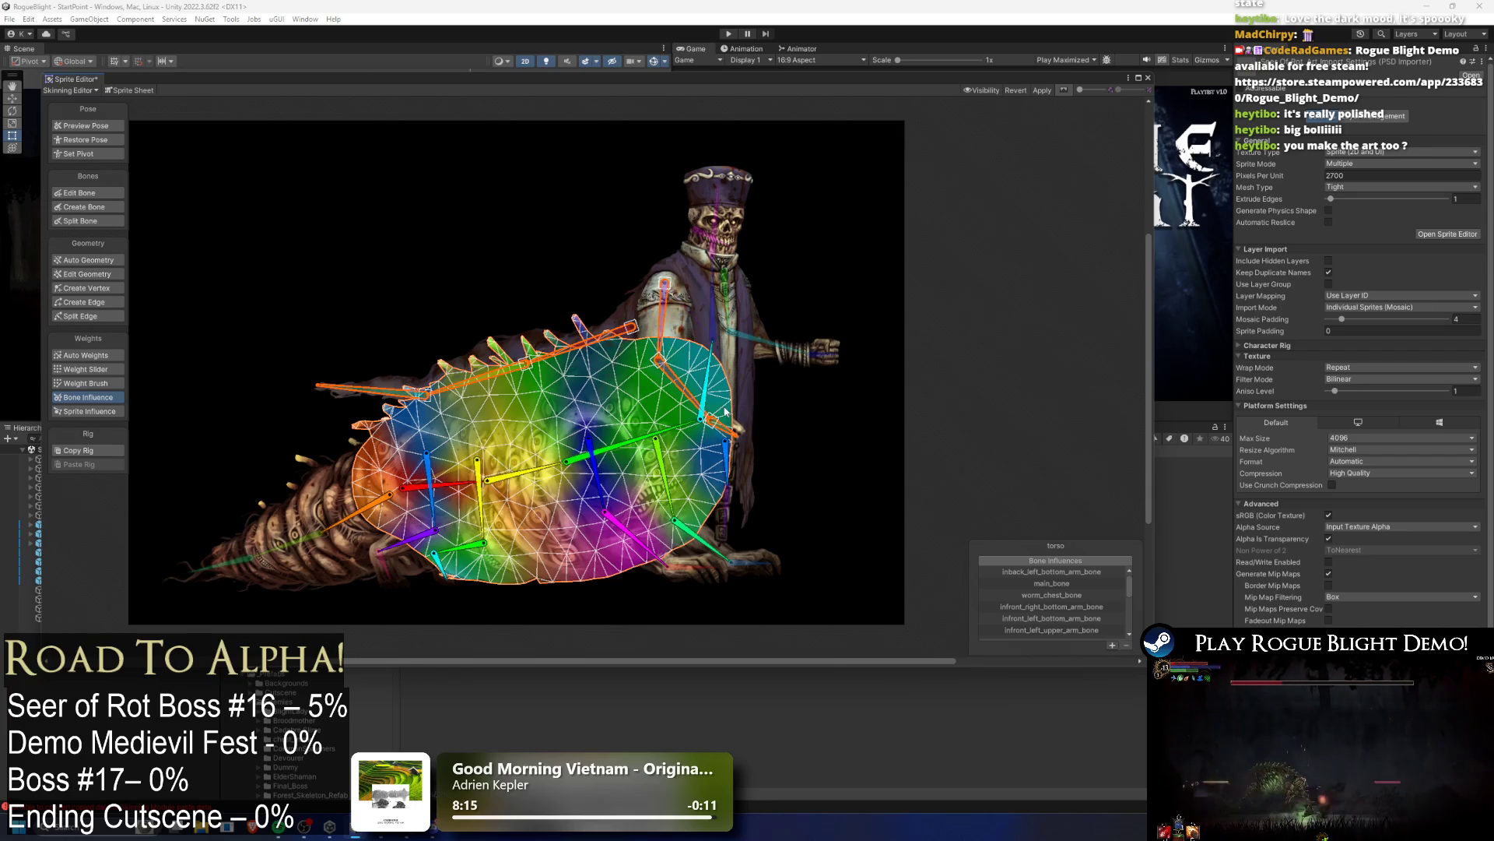
pyautogui.click(668, 480)
pyautogui.keyDown('shift'); pyautogui.click(701, 538); pyautogui.keyUp('shift')
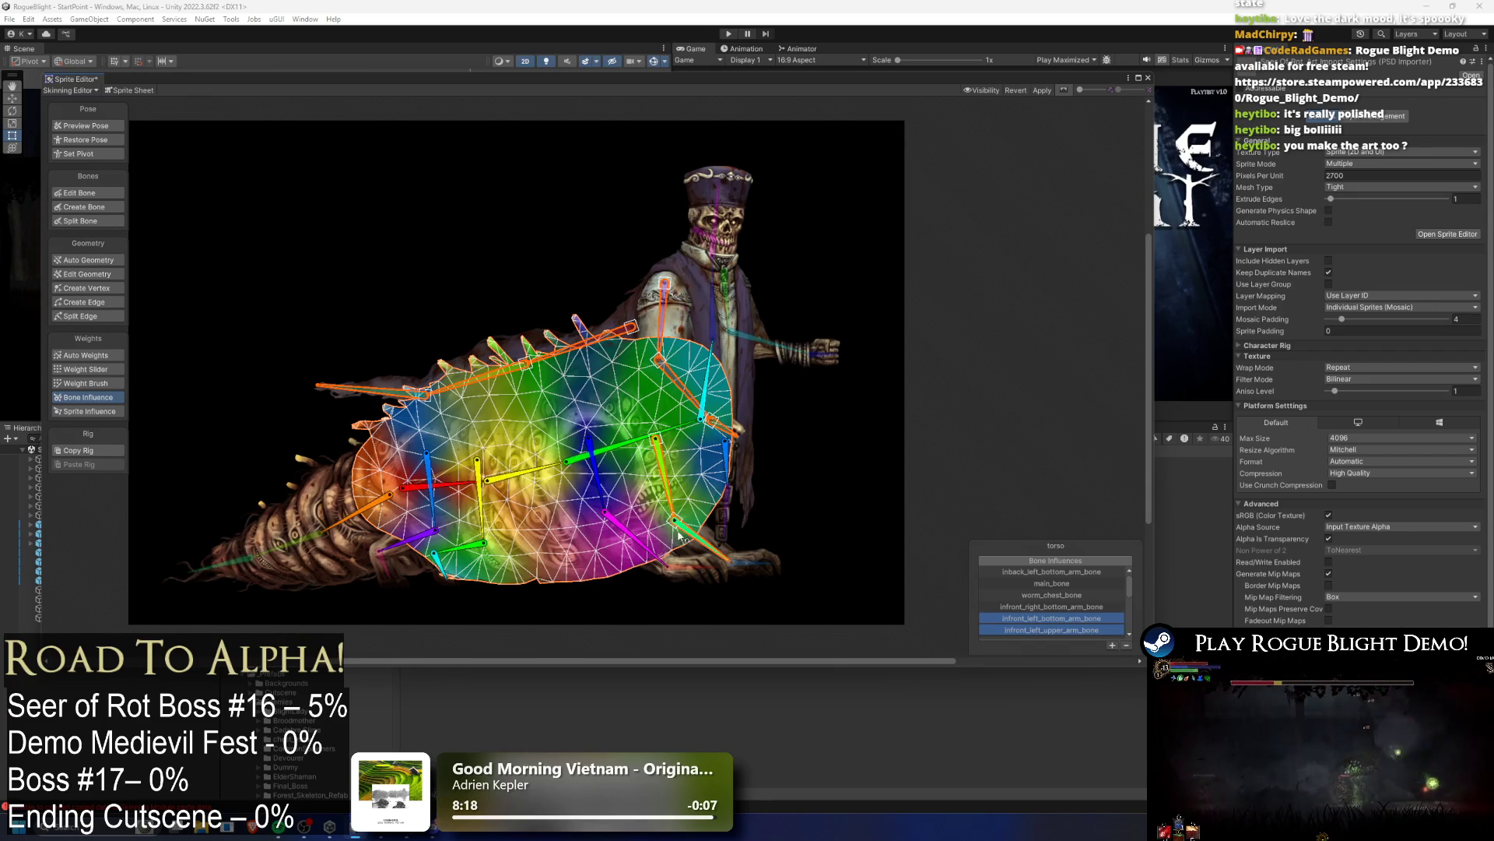
pyautogui.keyDown('shift'); pyautogui.click(629, 537); pyautogui.keyUp('shift')
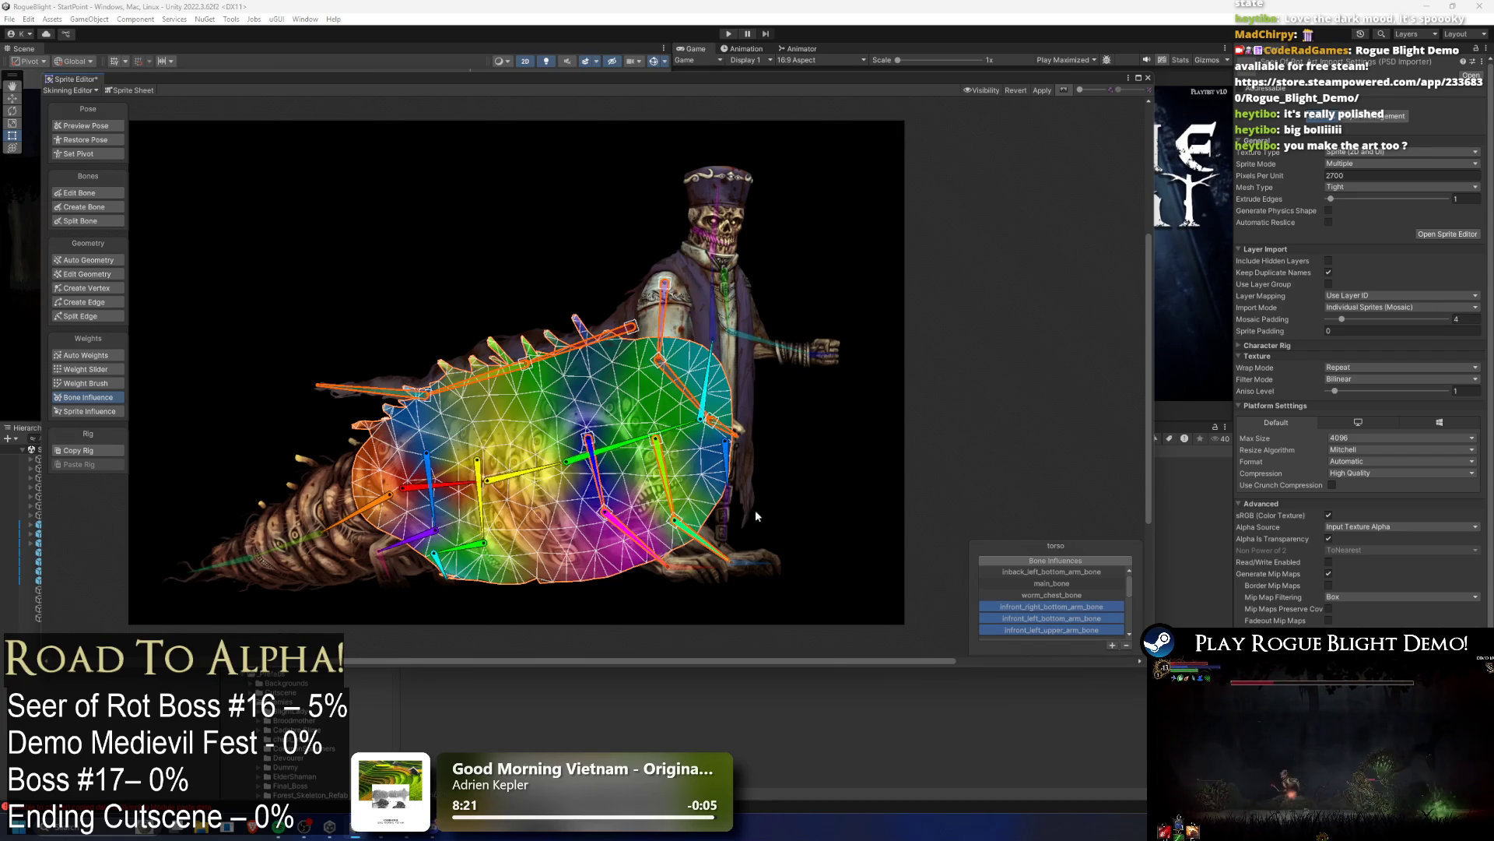
pyautogui.click(1127, 646)
# Step: Remove bottom_cloth_1_bone and the back arm bones, including inback_right_upper_arm_bone, from the torso
pyautogui.click(731, 470)
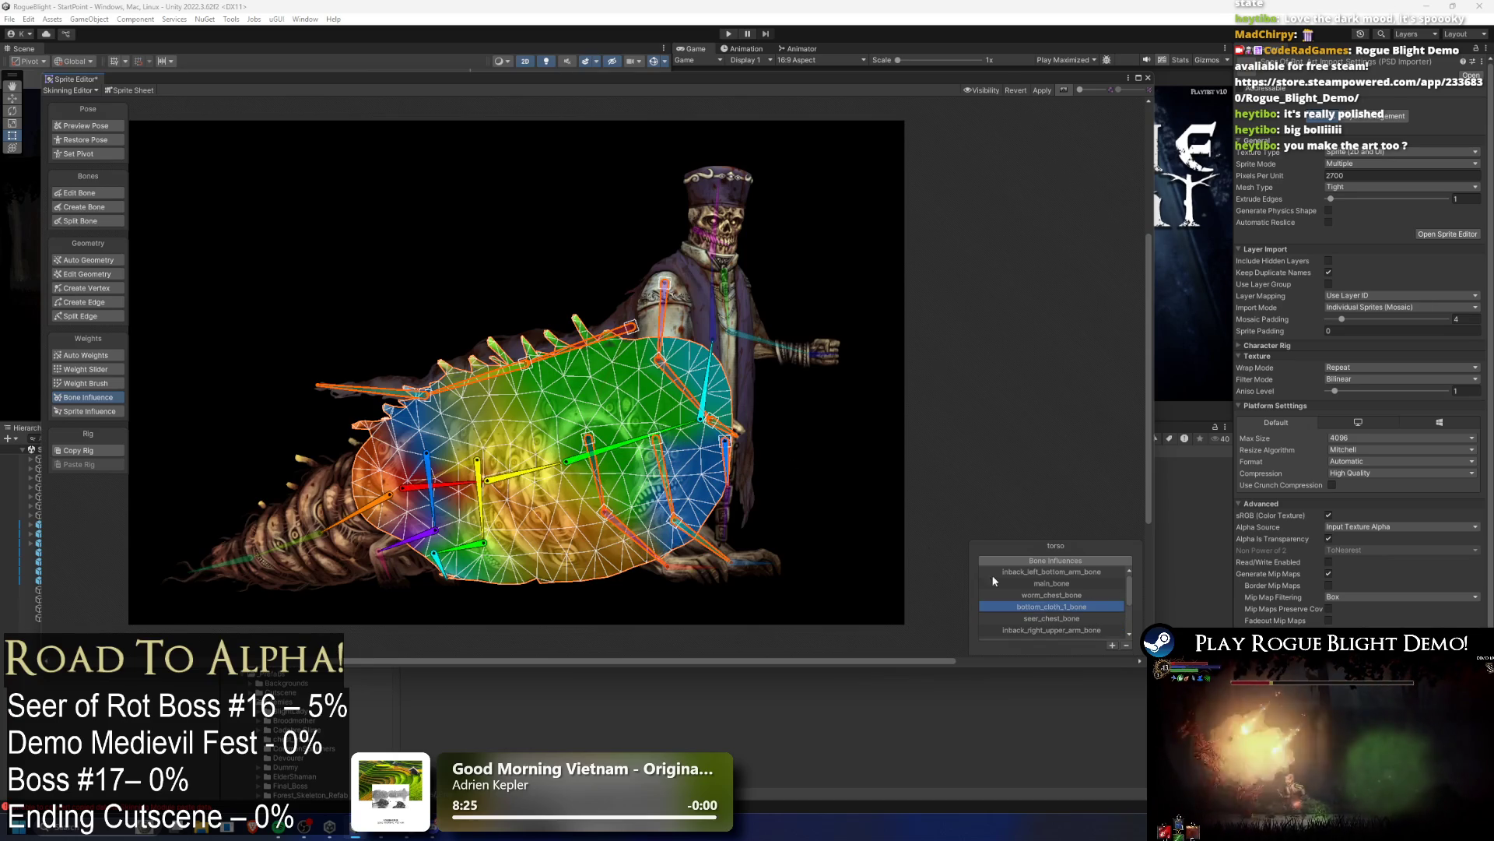
pyautogui.click(1127, 644)
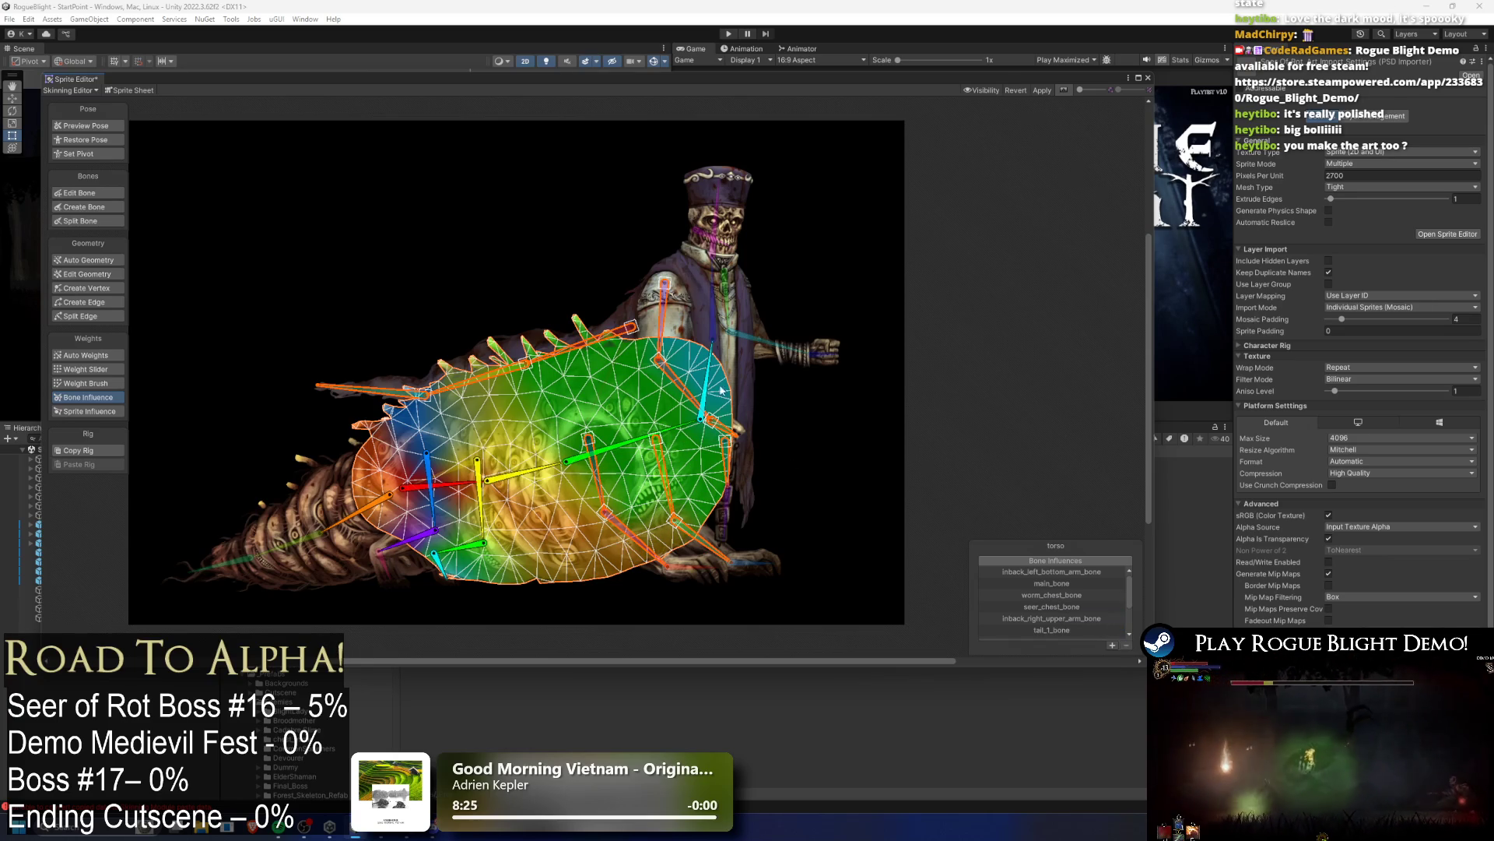
pyautogui.click(435, 506)
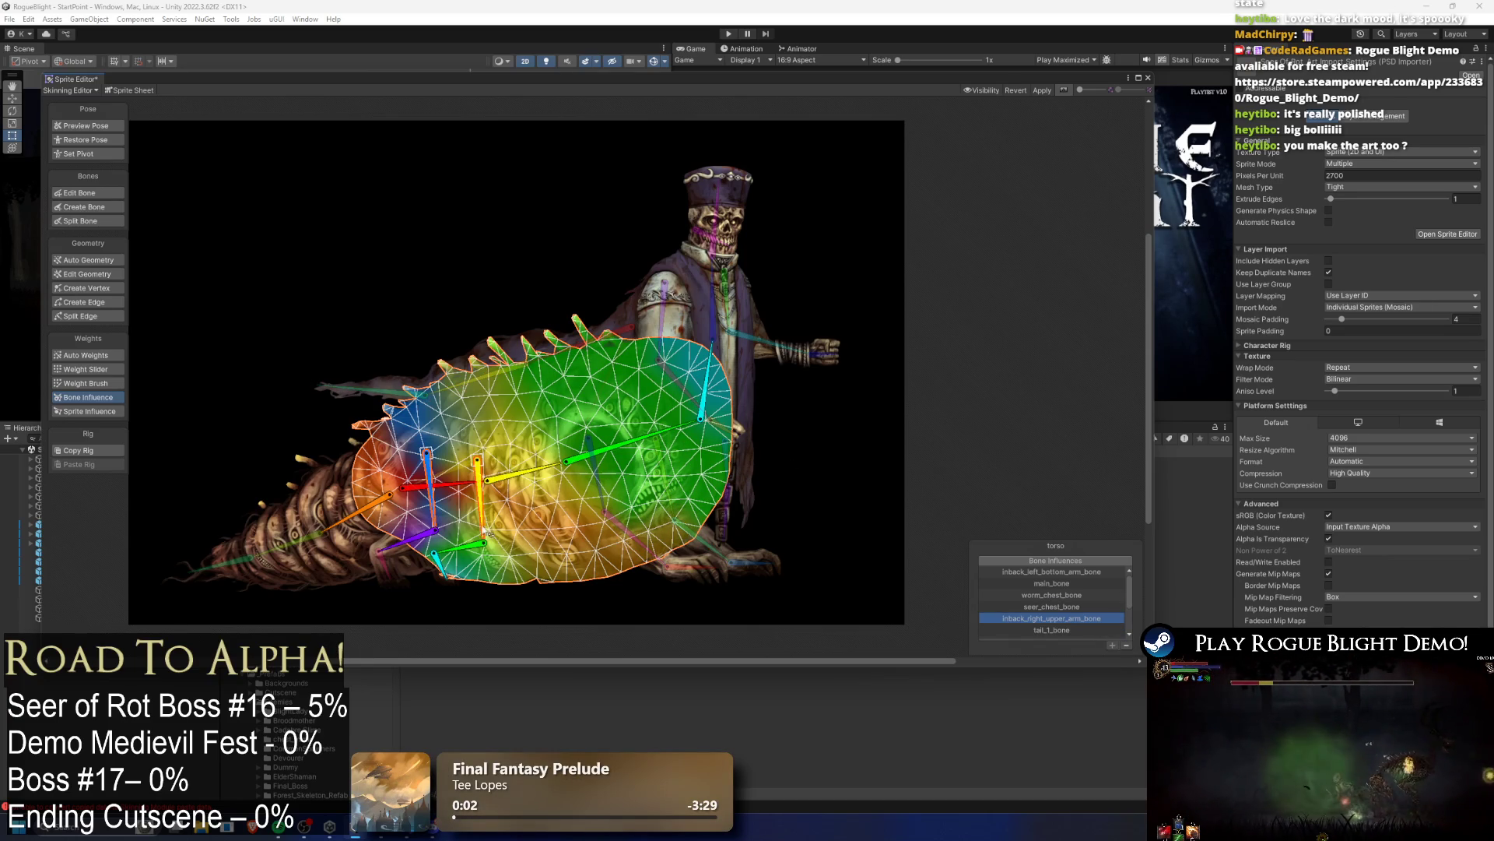
pyautogui.keyDown('shift'); pyautogui.click(467, 547); pyautogui.keyUp('shift')
pyautogui.keyDown('shift'); pyautogui.click(438, 561); pyautogui.keyUp('shift')
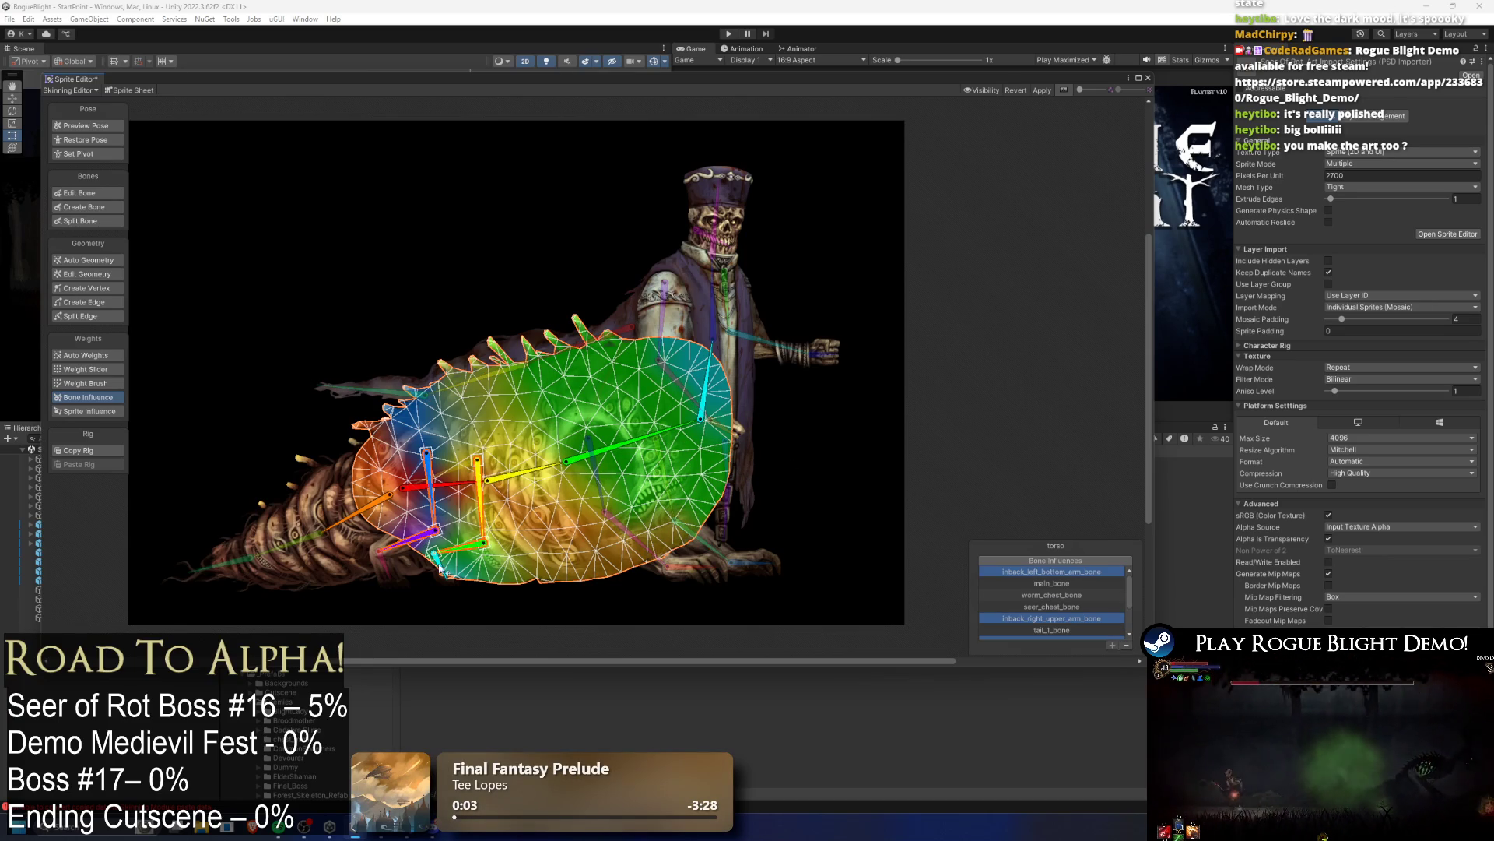
pyautogui.click(1127, 645)
pyautogui.click(86, 125)
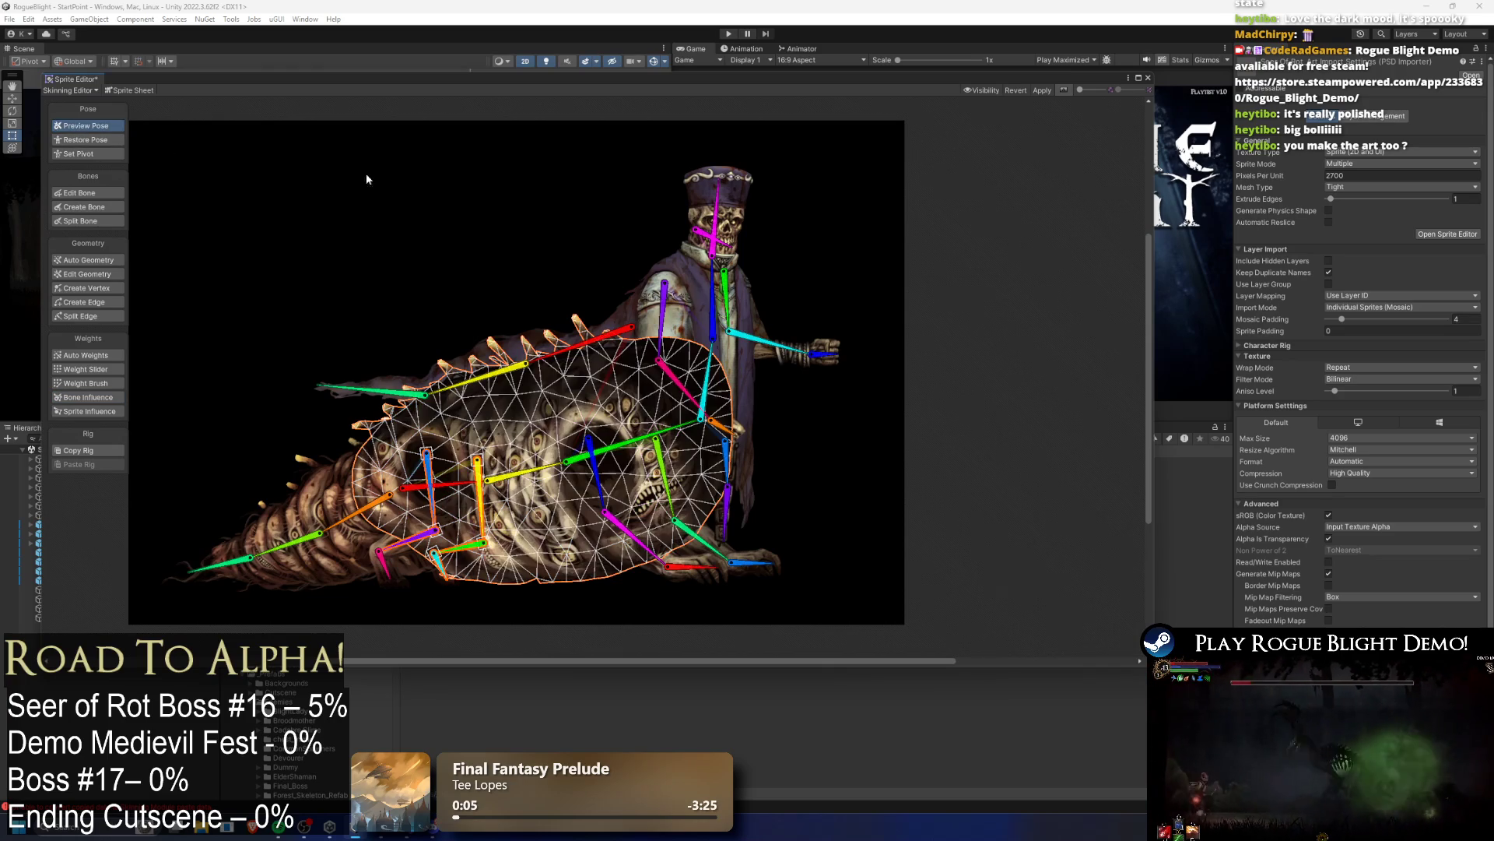
# Step: Bend the upper body and swing the back cloth chain via back_cloth_2_bone
pyautogui.moveTo(658, 432)
pyautogui.mouseDown()
pyautogui.moveTo(592, 335)
pyautogui.moveTo(654, 405)
pyautogui.moveTo(483, 327)
pyautogui.moveTo(343, 320)
pyautogui.mouseUp()
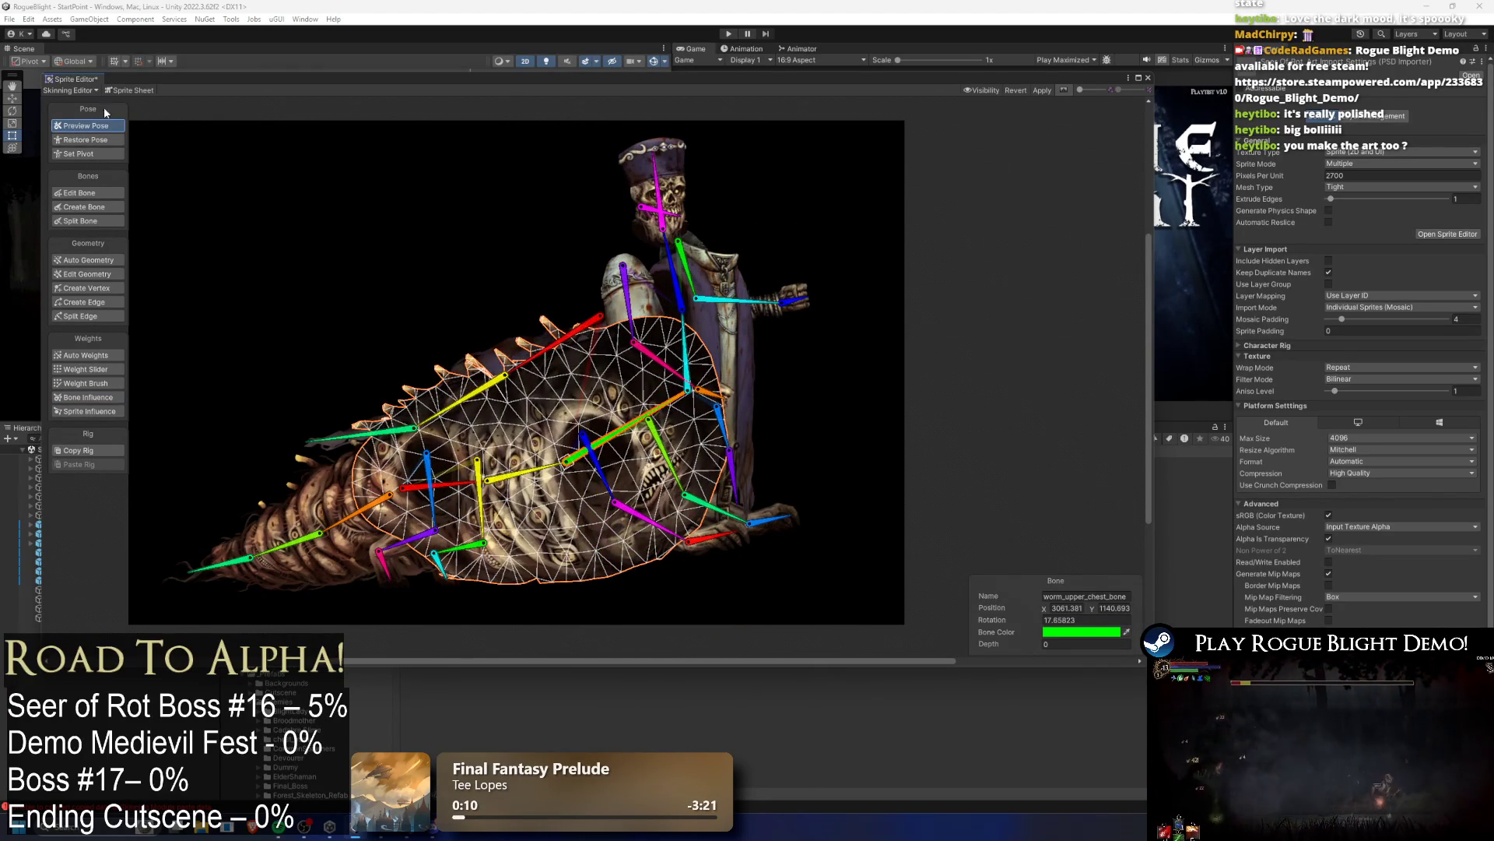
pyautogui.moveTo(662, 416); pyautogui.dragTo(591, 374)
pyautogui.click(492, 364)
pyautogui.moveTo(497, 366)
pyautogui.mouseDown()
pyautogui.moveTo(521, 367)
pyautogui.moveTo(422, 406)
pyautogui.moveTo(453, 401)
pyautogui.moveTo(358, 461)
pyautogui.mouseUp()
pyautogui.moveTo(460, 386); pyautogui.dragTo(367, 455)
pyautogui.moveTo(498, 359)
pyautogui.mouseDown()
pyautogui.moveTo(505, 379)
pyautogui.moveTo(436, 416)
pyautogui.moveTo(408, 393)
pyautogui.mouseUp()
pyautogui.moveTo(514, 364)
pyautogui.mouseDown()
pyautogui.moveTo(545, 264)
pyautogui.moveTo(506, 365)
pyautogui.moveTo(514, 311)
pyautogui.moveTo(499, 393)
pyautogui.moveTo(446, 440)
pyautogui.mouseUp()
# Step: Rotate back_cloth_1_bone to 226.5903, swing back_cloth_3_bone and lower the front right upper arm
pyautogui.moveTo(509, 378)
pyautogui.mouseDown()
pyautogui.moveTo(522, 348)
pyautogui.moveTo(532, 379)
pyautogui.moveTo(518, 386)
pyautogui.mouseUp()
pyautogui.moveTo(381, 442); pyautogui.dragTo(362, 457)
pyautogui.moveTo(537, 359); pyautogui.dragTo(530, 362)
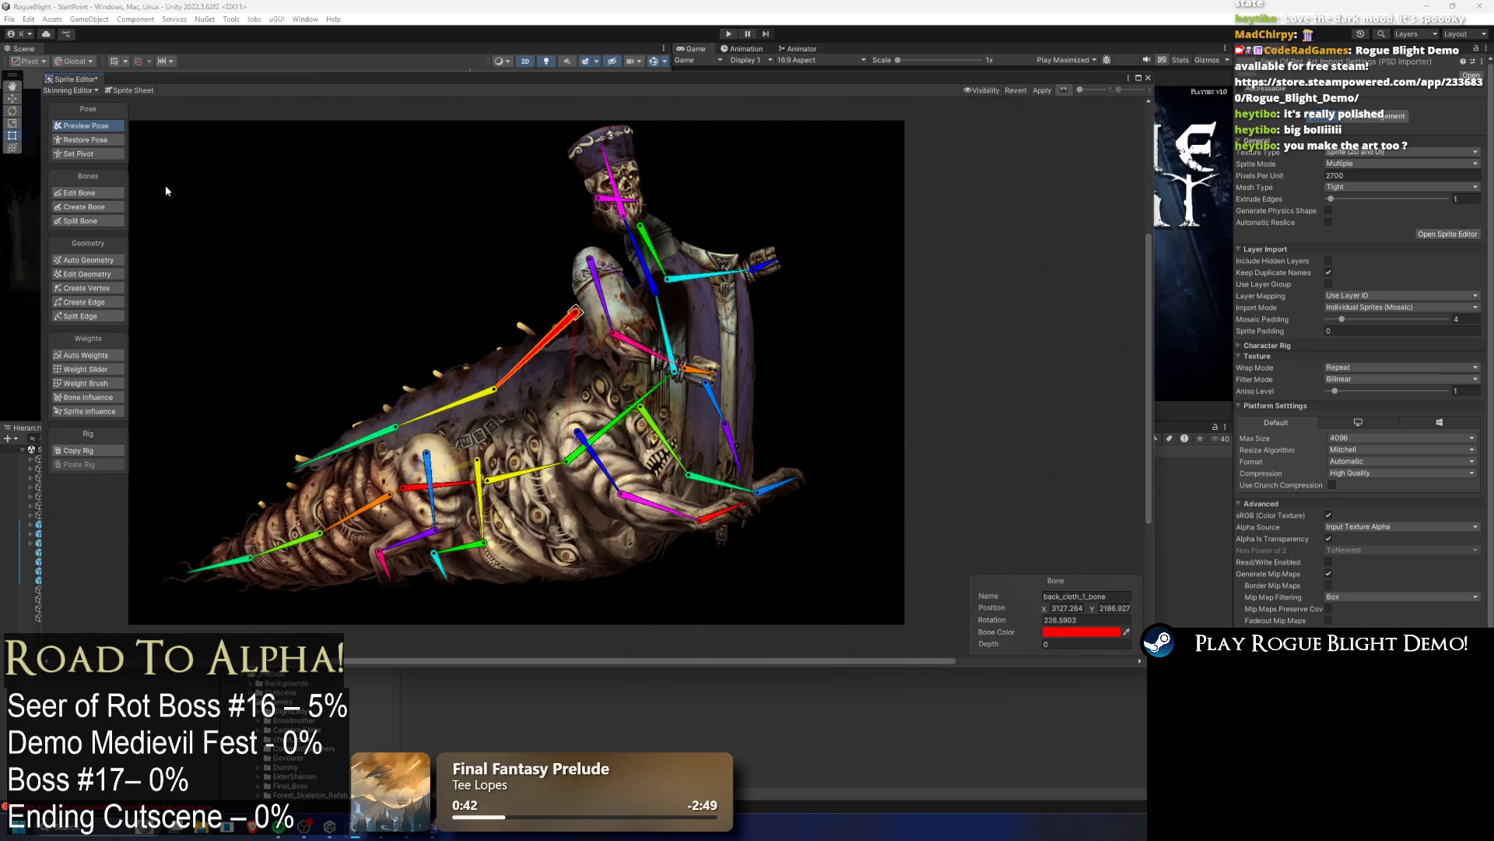
pyautogui.moveTo(598, 460); pyautogui.dragTo(578, 478)
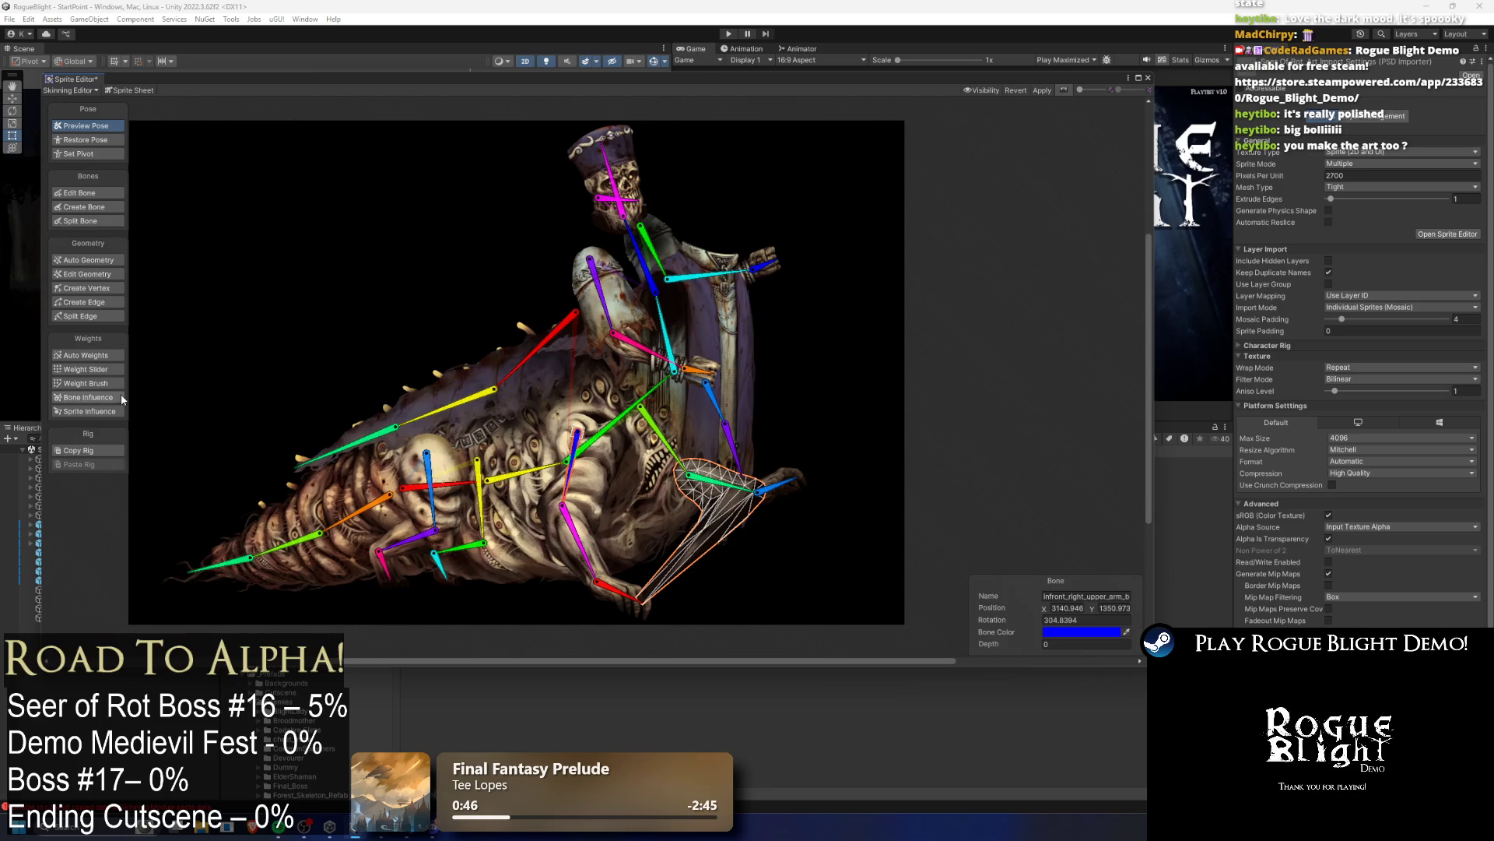
# Step: Remove infront_right_hand_bone from the lower arm and worm_upper_chest_bone from the upper g arm rear
pyautogui.click(88, 397)
pyautogui.scroll(2, 739, 482)
pyautogui.scroll(1, 769, 519)
pyautogui.click(548, 545)
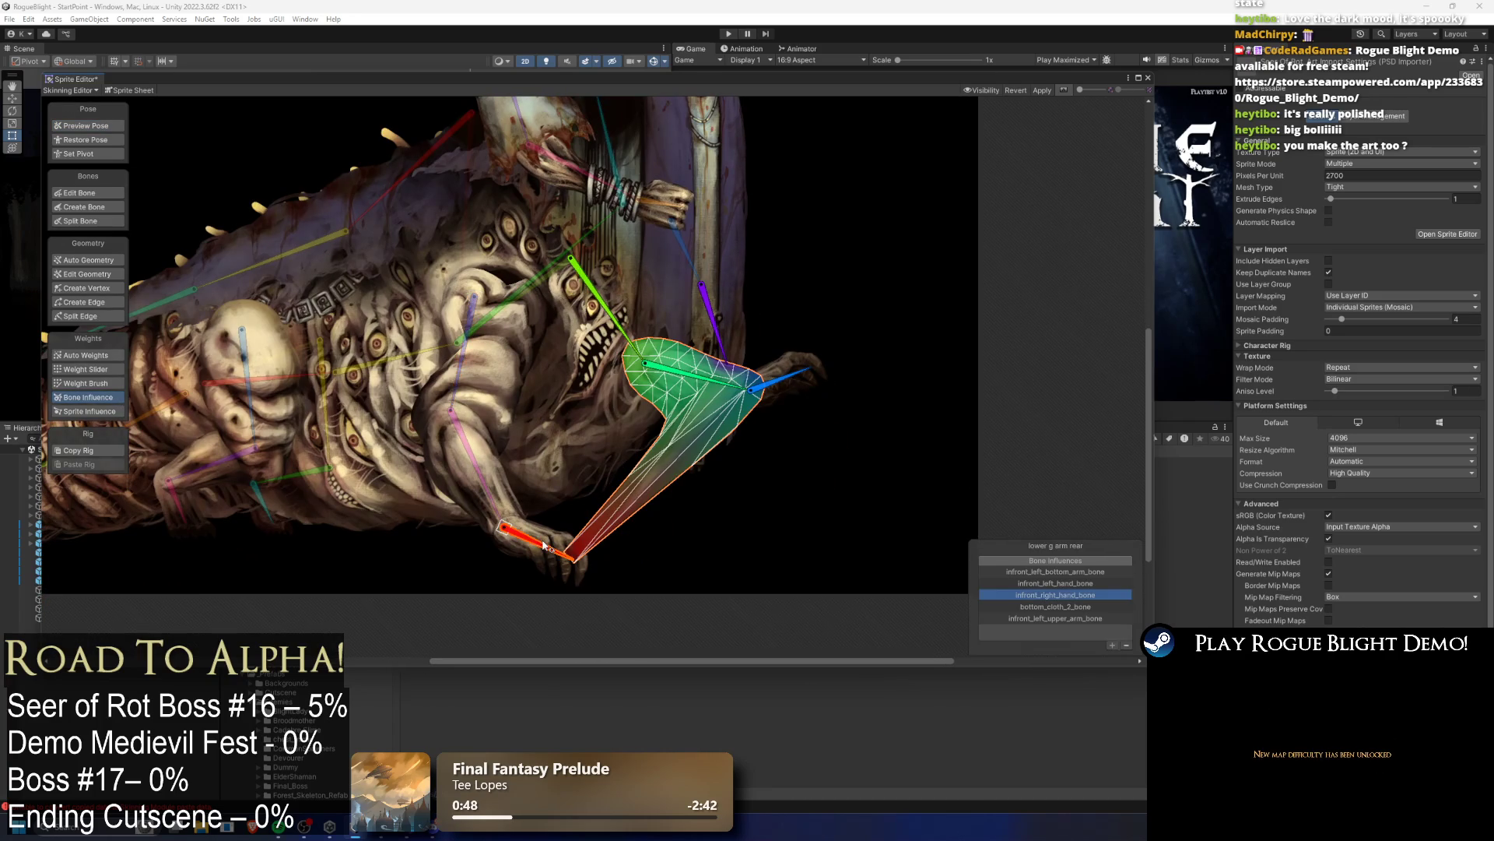
pyautogui.click(1126, 645)
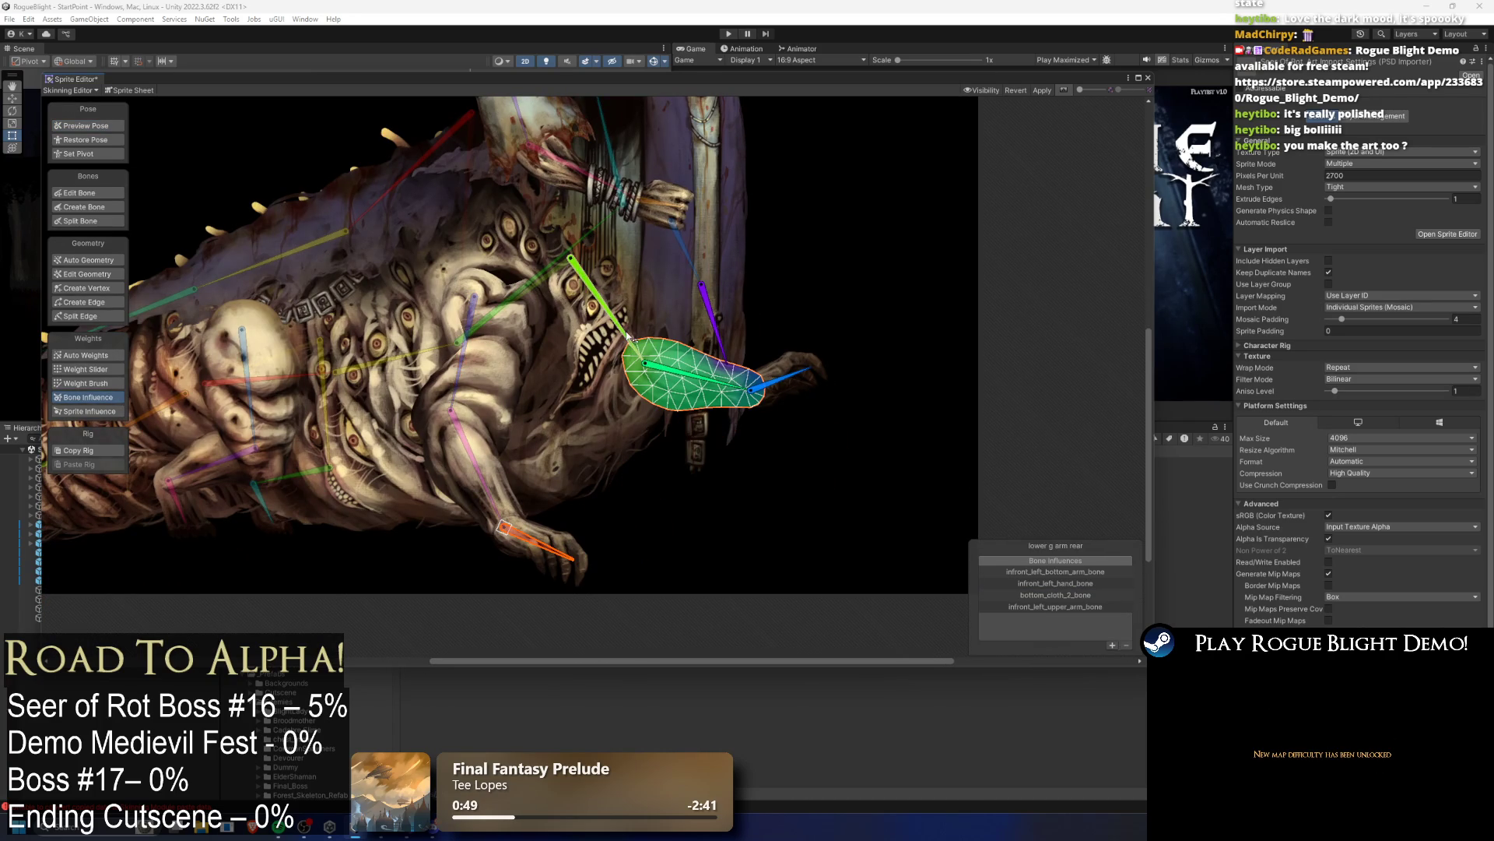
pyautogui.click(608, 325)
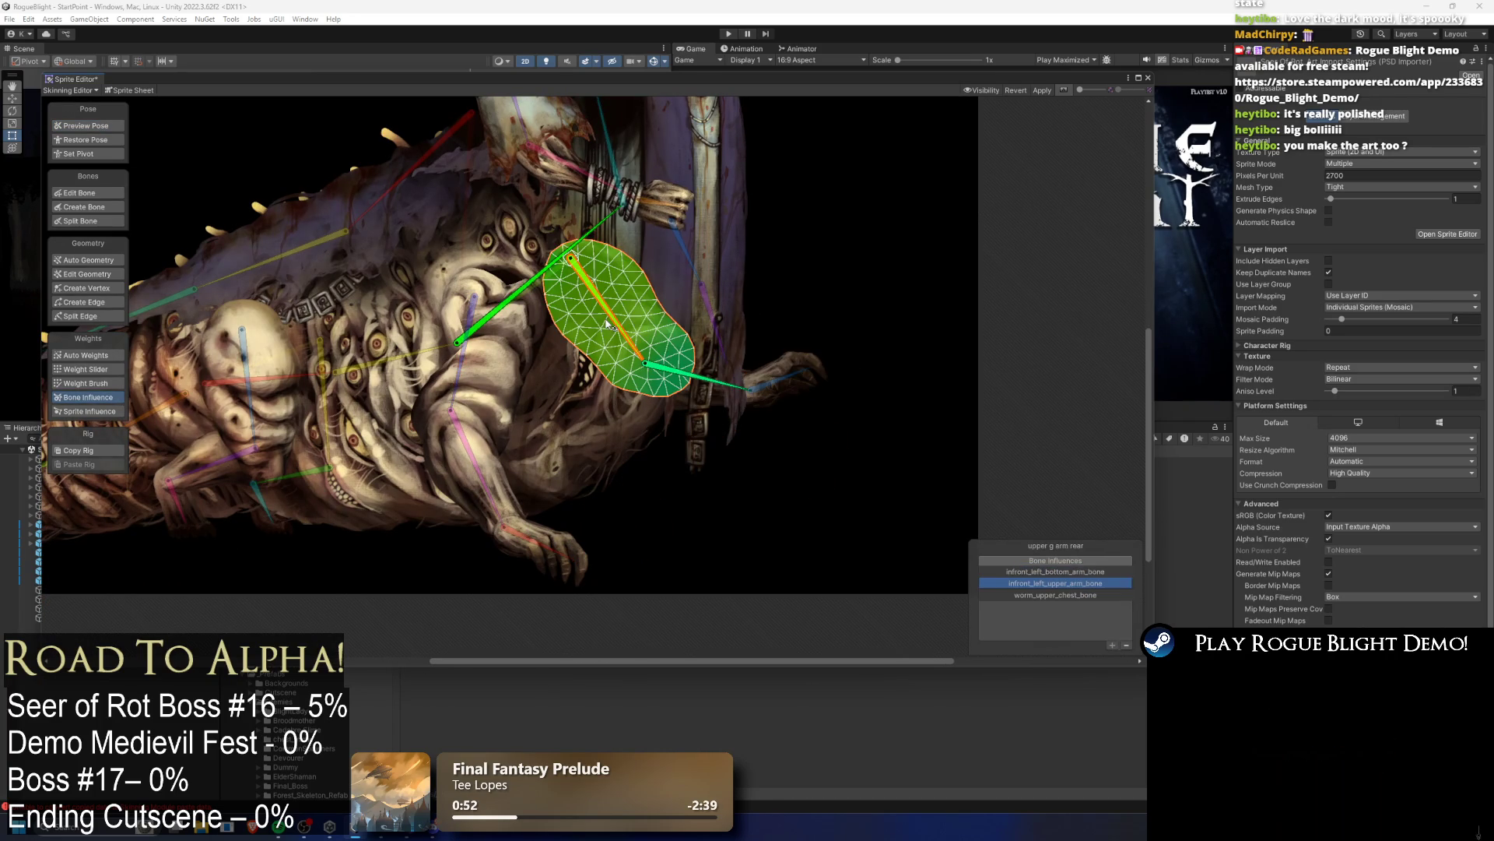
pyautogui.click(1126, 646)
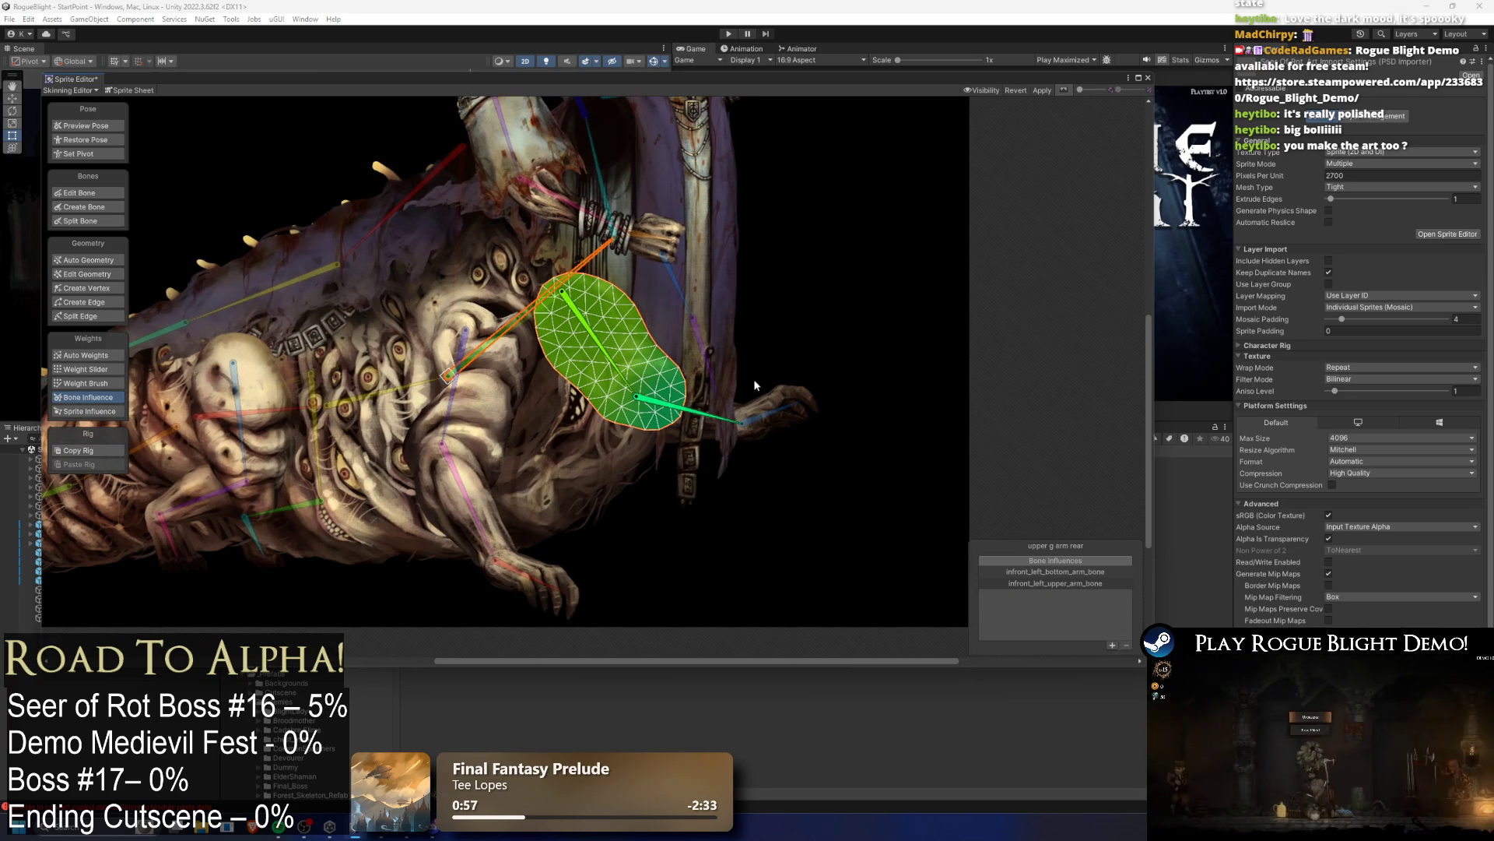
# Step: Strip main_bone and inback_left_hand_bone influences from the upper leg front sprite
pyautogui.click(695, 295)
pyautogui.scroll(5, 658, 350)
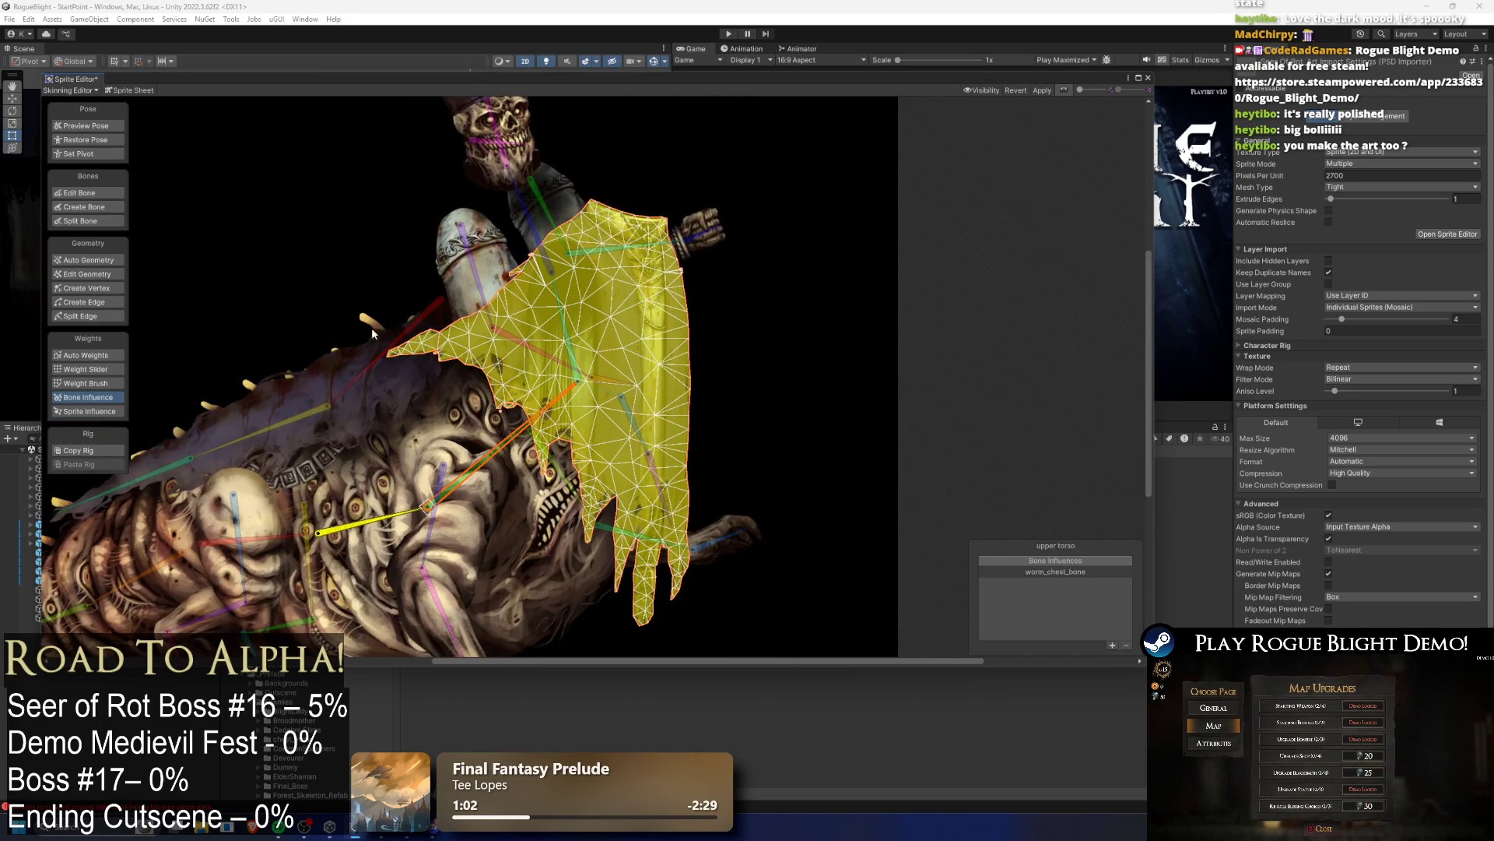
pyautogui.scroll(-3, 277, 362)
pyautogui.click(433, 400)
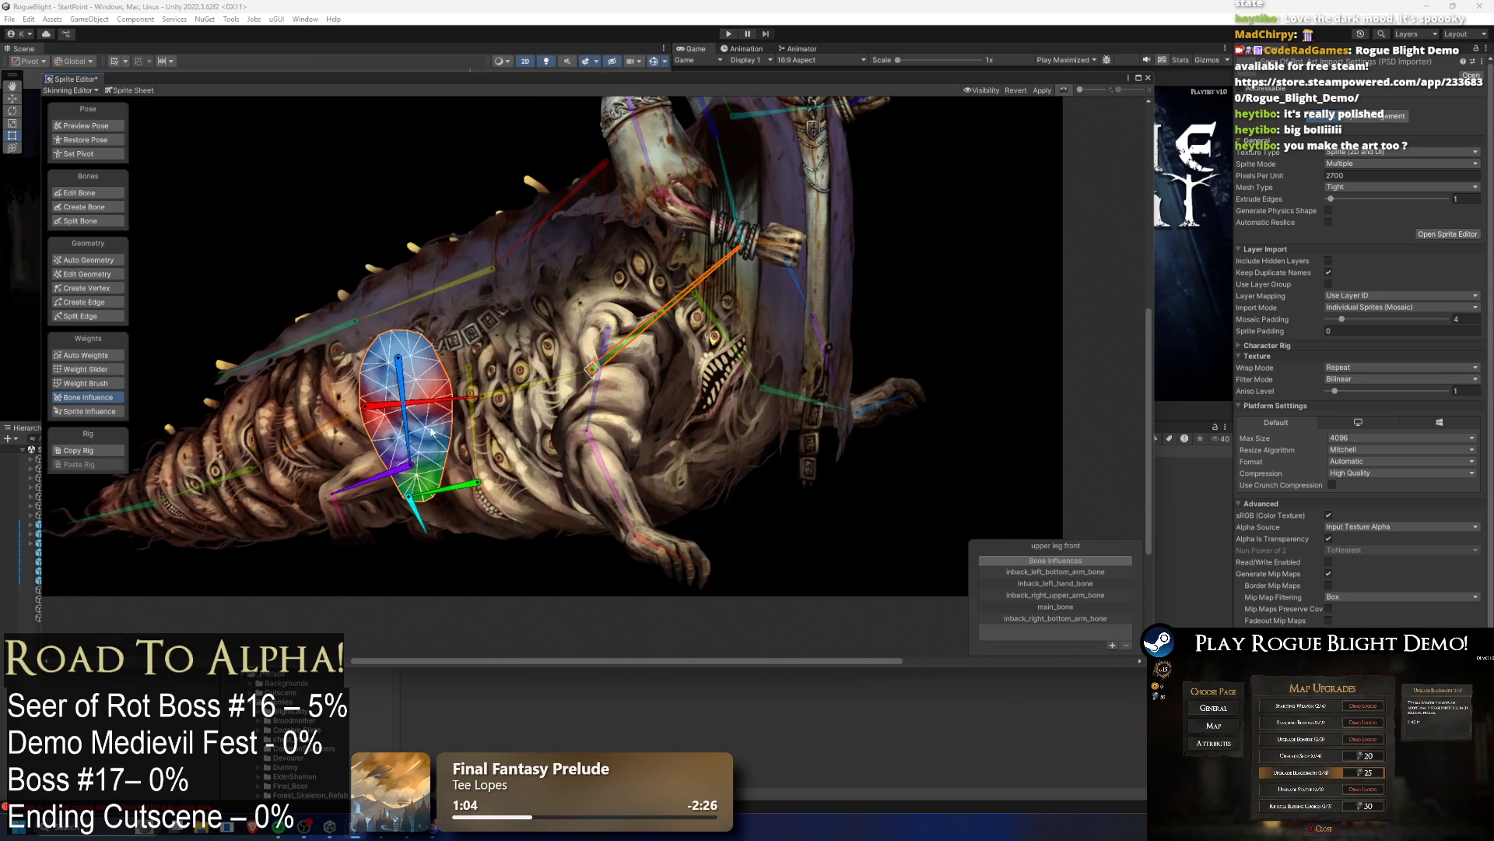
pyautogui.click(1048, 608)
pyautogui.click(1127, 645)
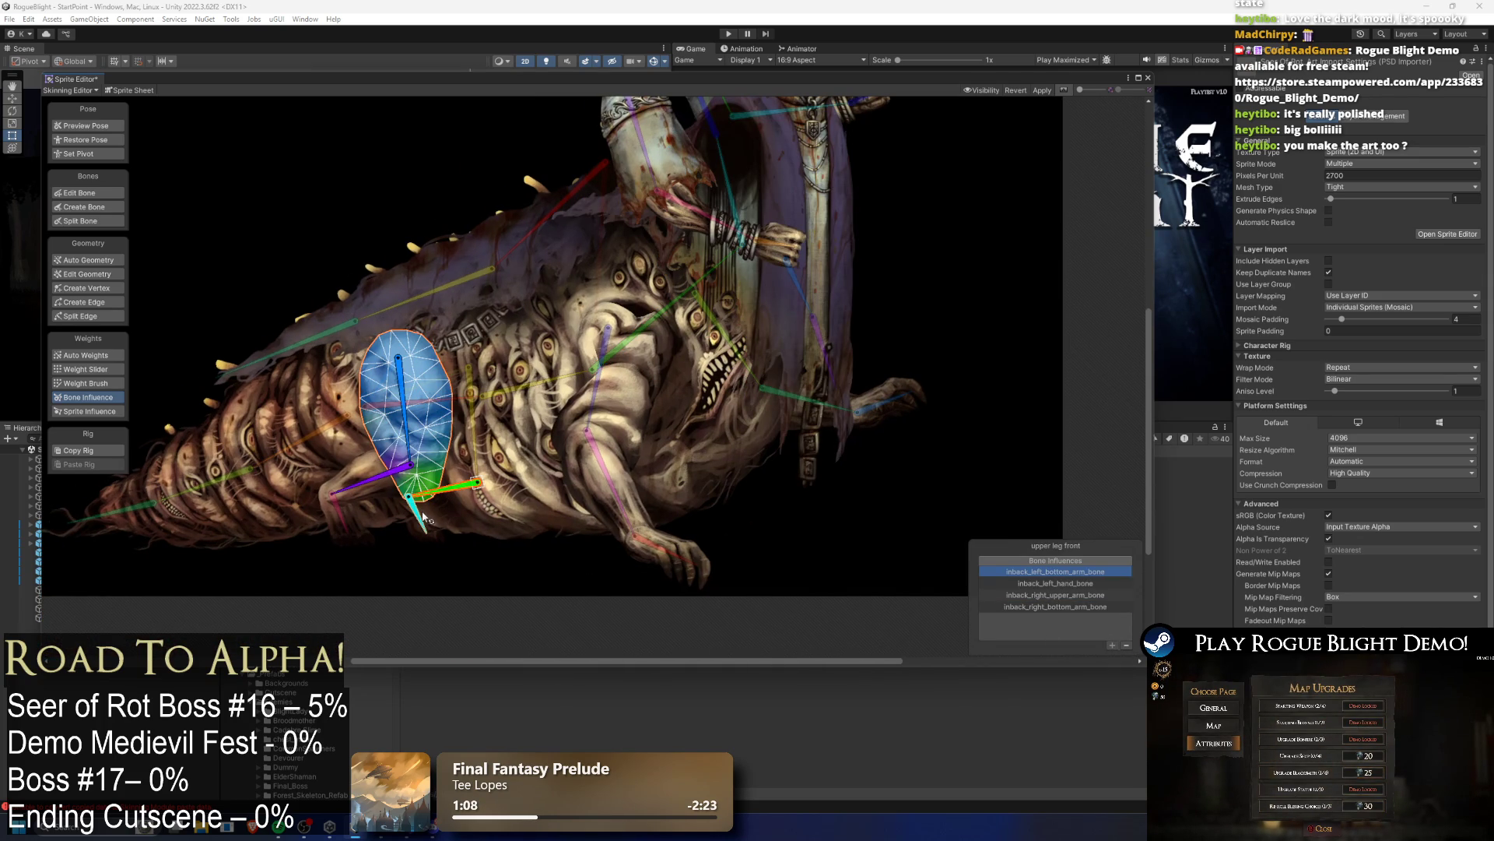
pyautogui.keyDown('ctrl'); pyautogui.click(421, 514); pyautogui.keyUp('ctrl')
pyautogui.click(1126, 645)
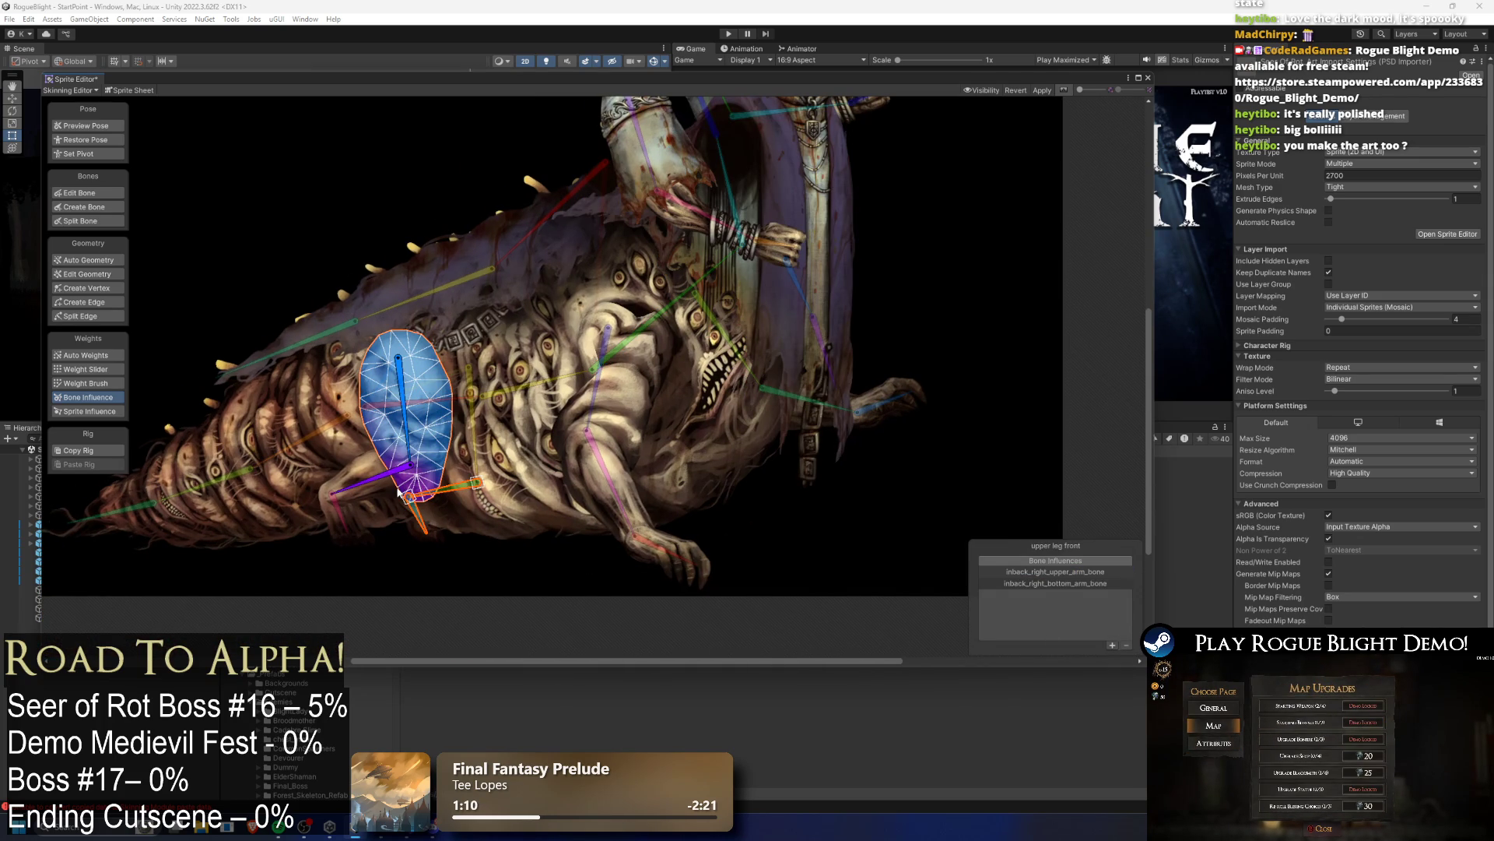
# Step: Remove inback_left_bottom_arm_bone and inback_left_hand_bone from the lower leg front, then check the foot front
pyautogui.click(371, 485)
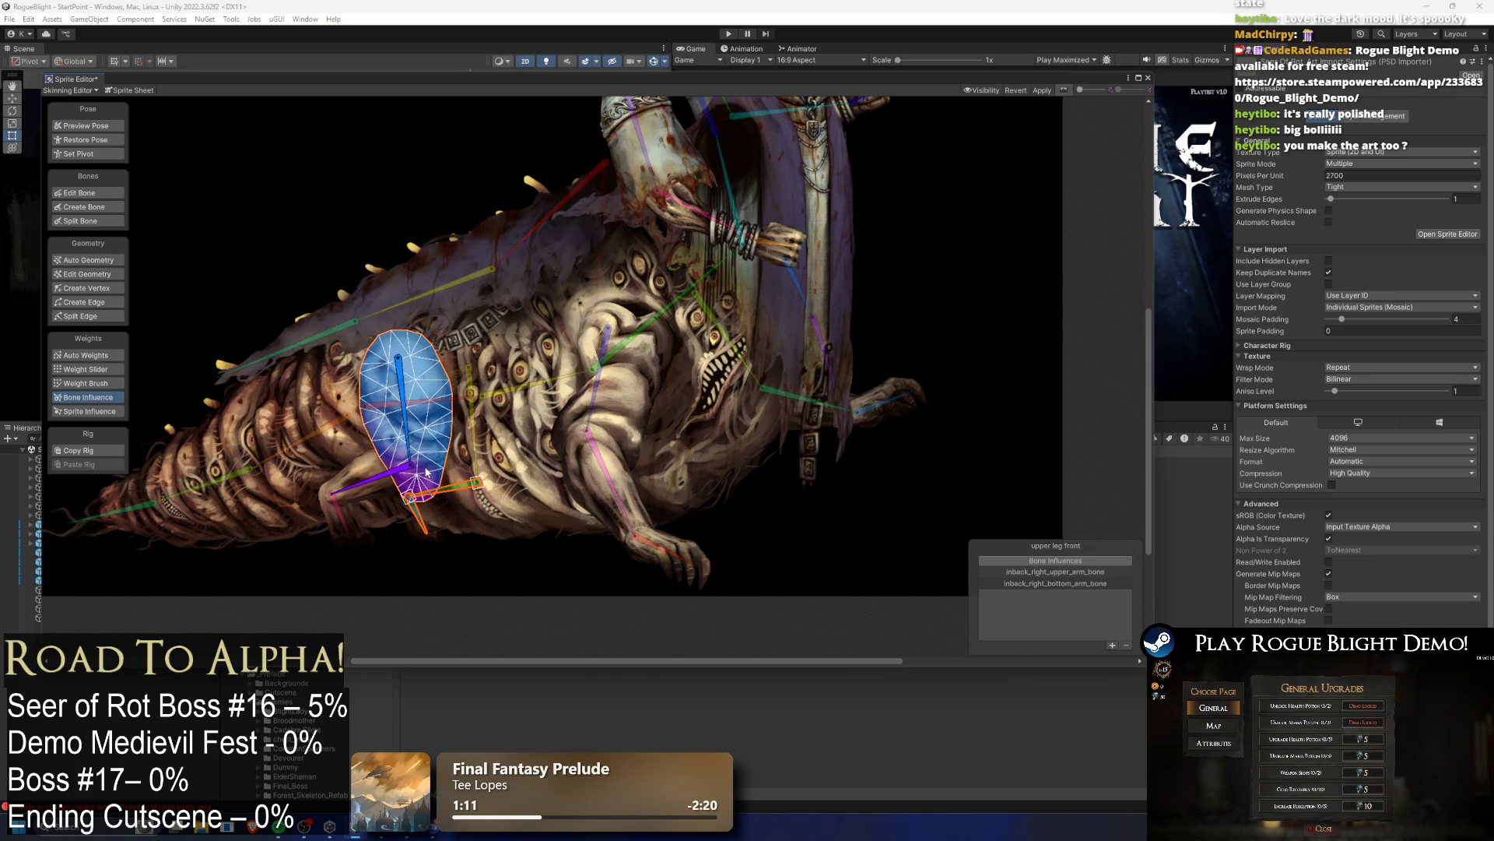
pyautogui.click(374, 483)
pyautogui.click(455, 492)
pyautogui.keyDown('ctrl'); pyautogui.click(418, 513); pyautogui.keyUp('ctrl')
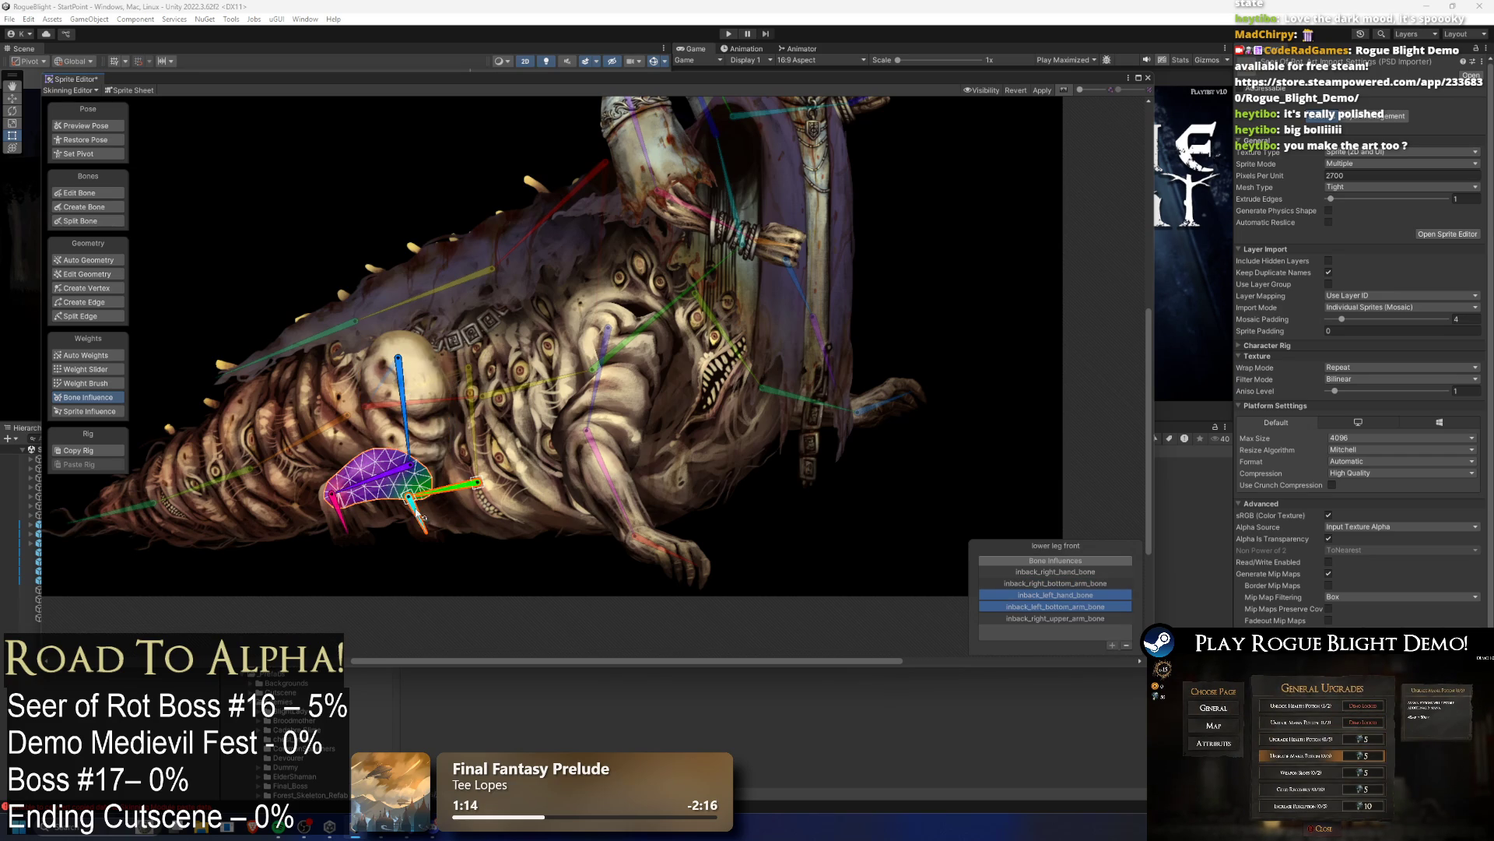
pyautogui.click(1125, 645)
pyautogui.click(353, 520)
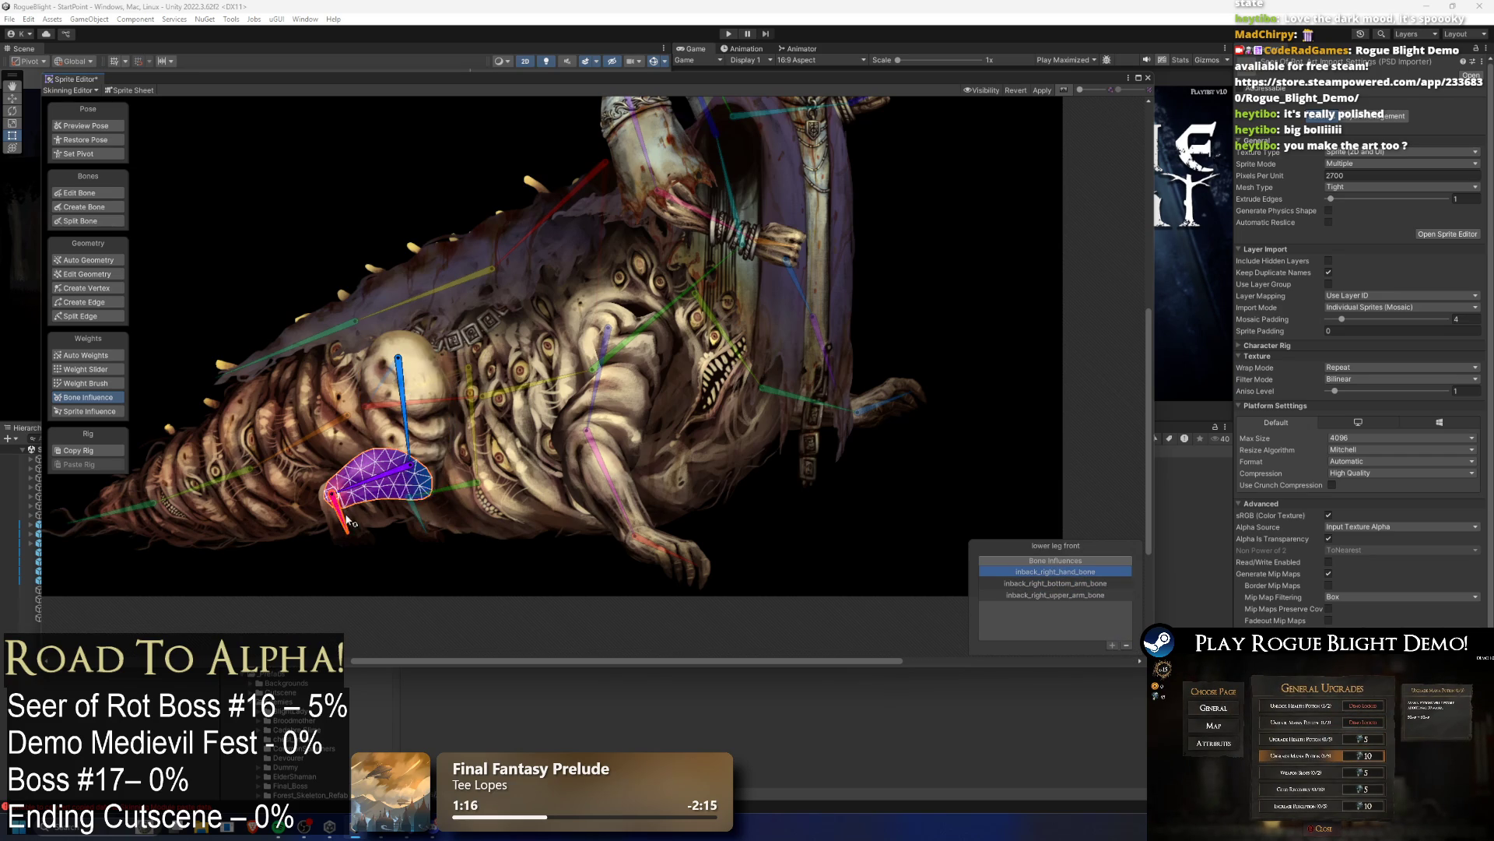
pyautogui.click(352, 521)
# Step: Remove main_bone and worm_chest_bone from the upper leg rear, then check the lower leg and foot rear
pyautogui.click(452, 489)
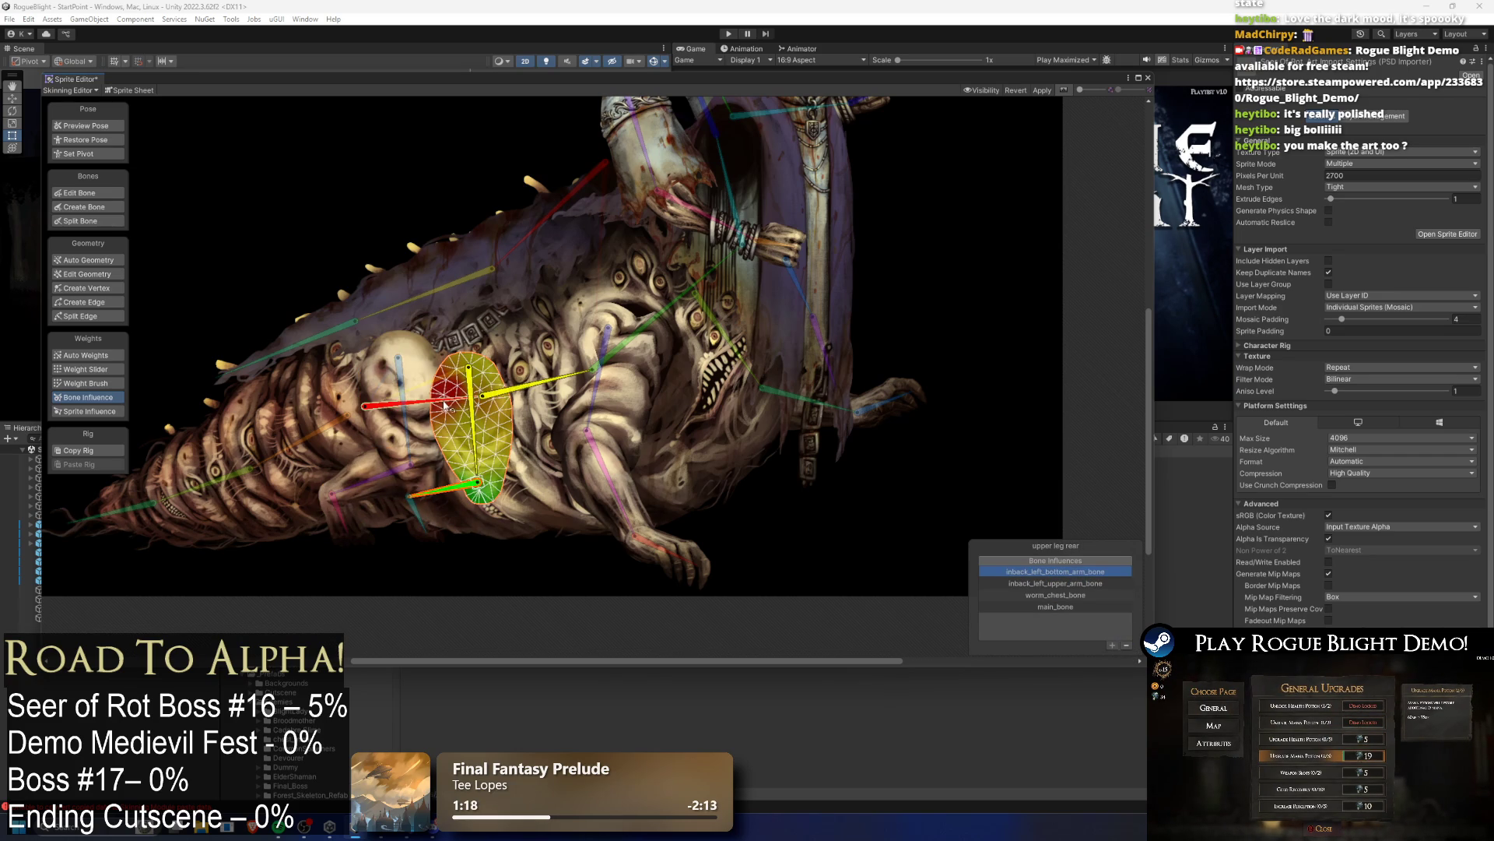
pyautogui.click(531, 393)
pyautogui.keyDown('ctrl'); pyautogui.click(532, 393); pyautogui.keyUp('ctrl')
pyautogui.click(1125, 645)
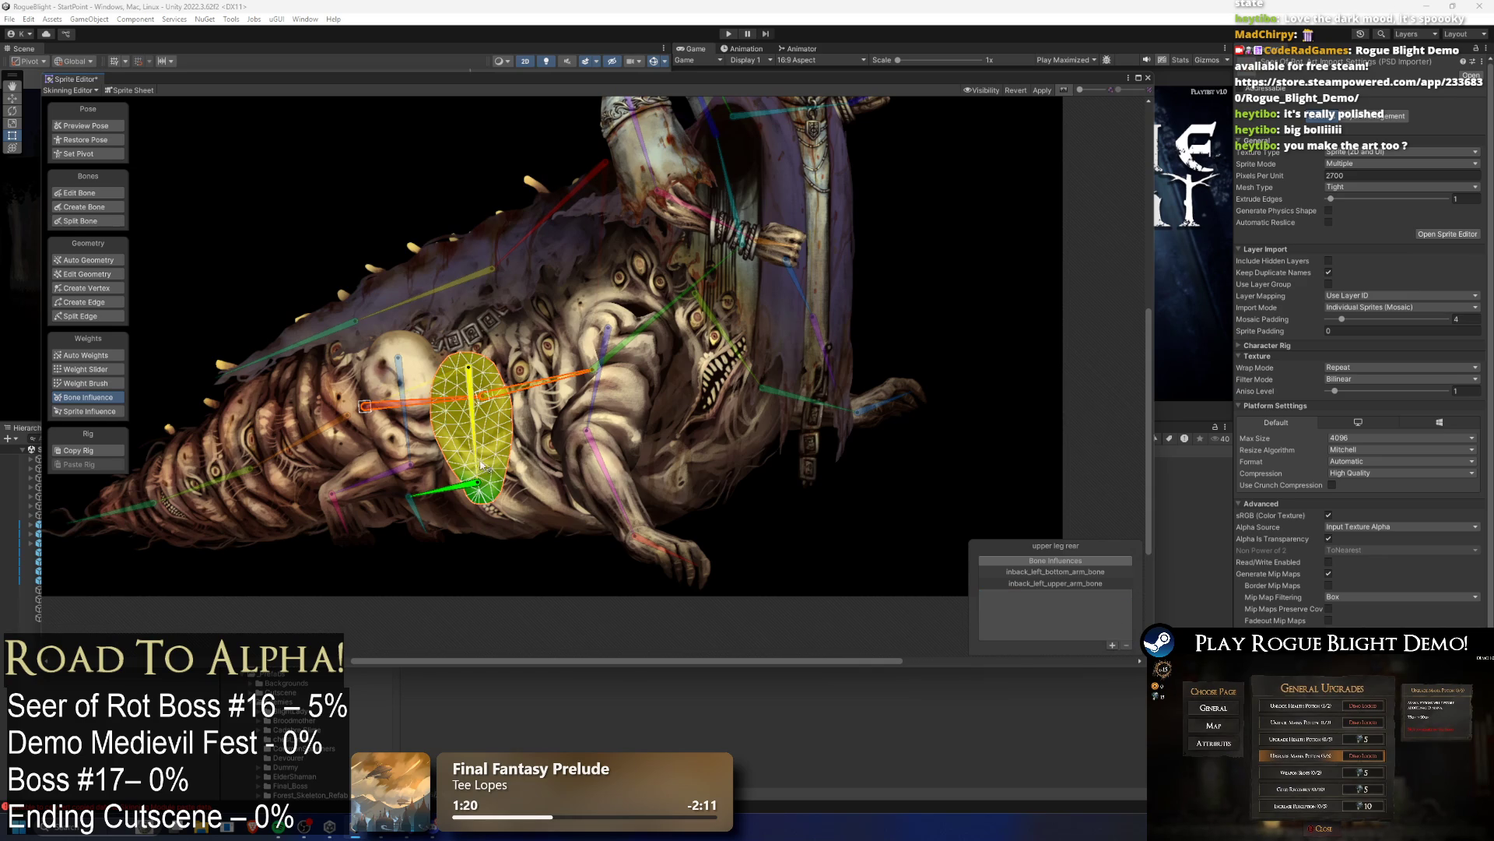
pyautogui.click(416, 521)
pyautogui.click(417, 526)
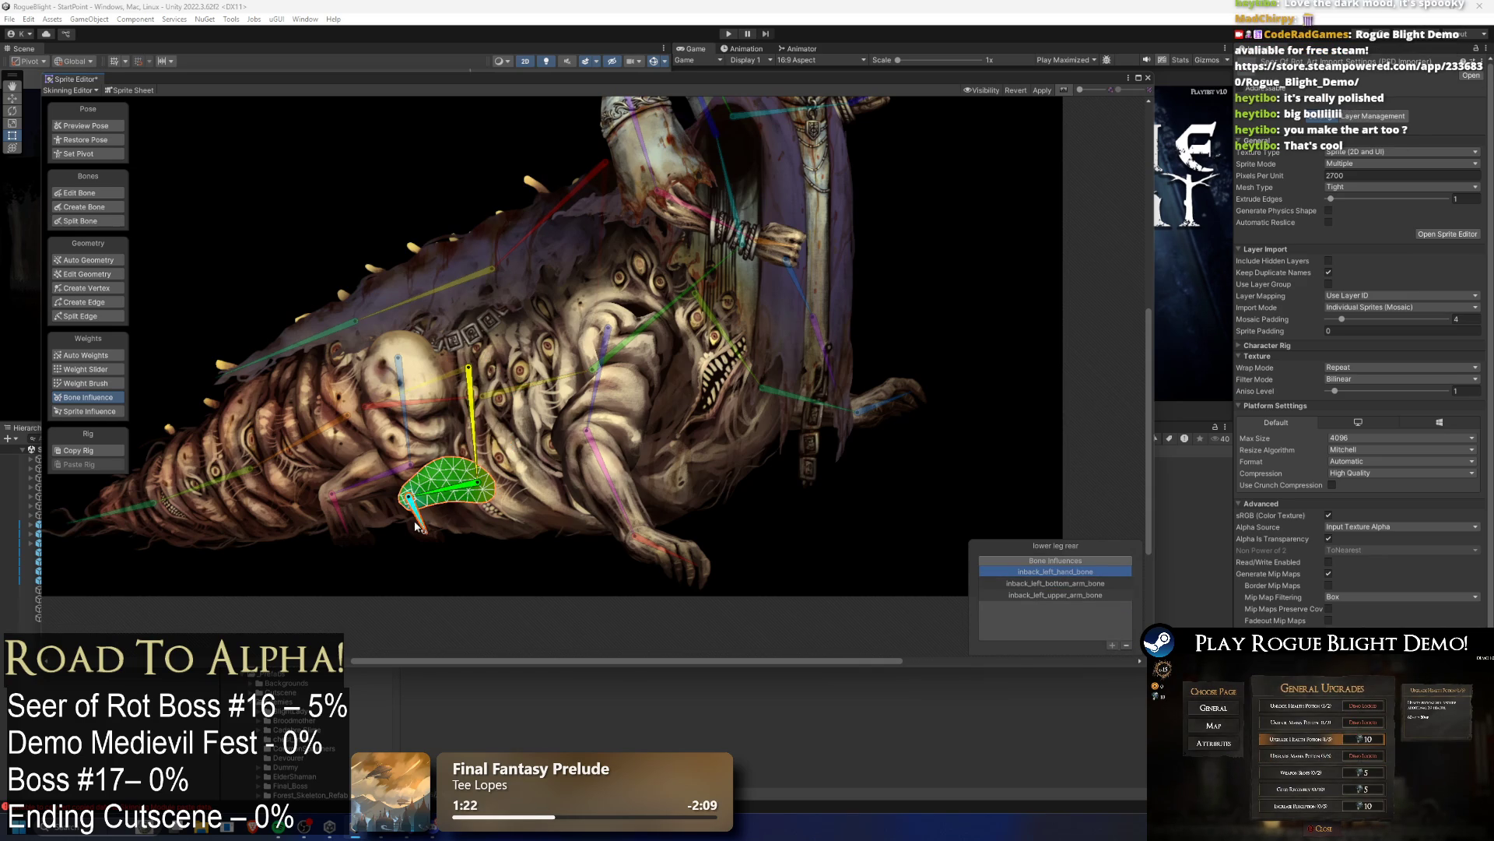
pyautogui.click(415, 530)
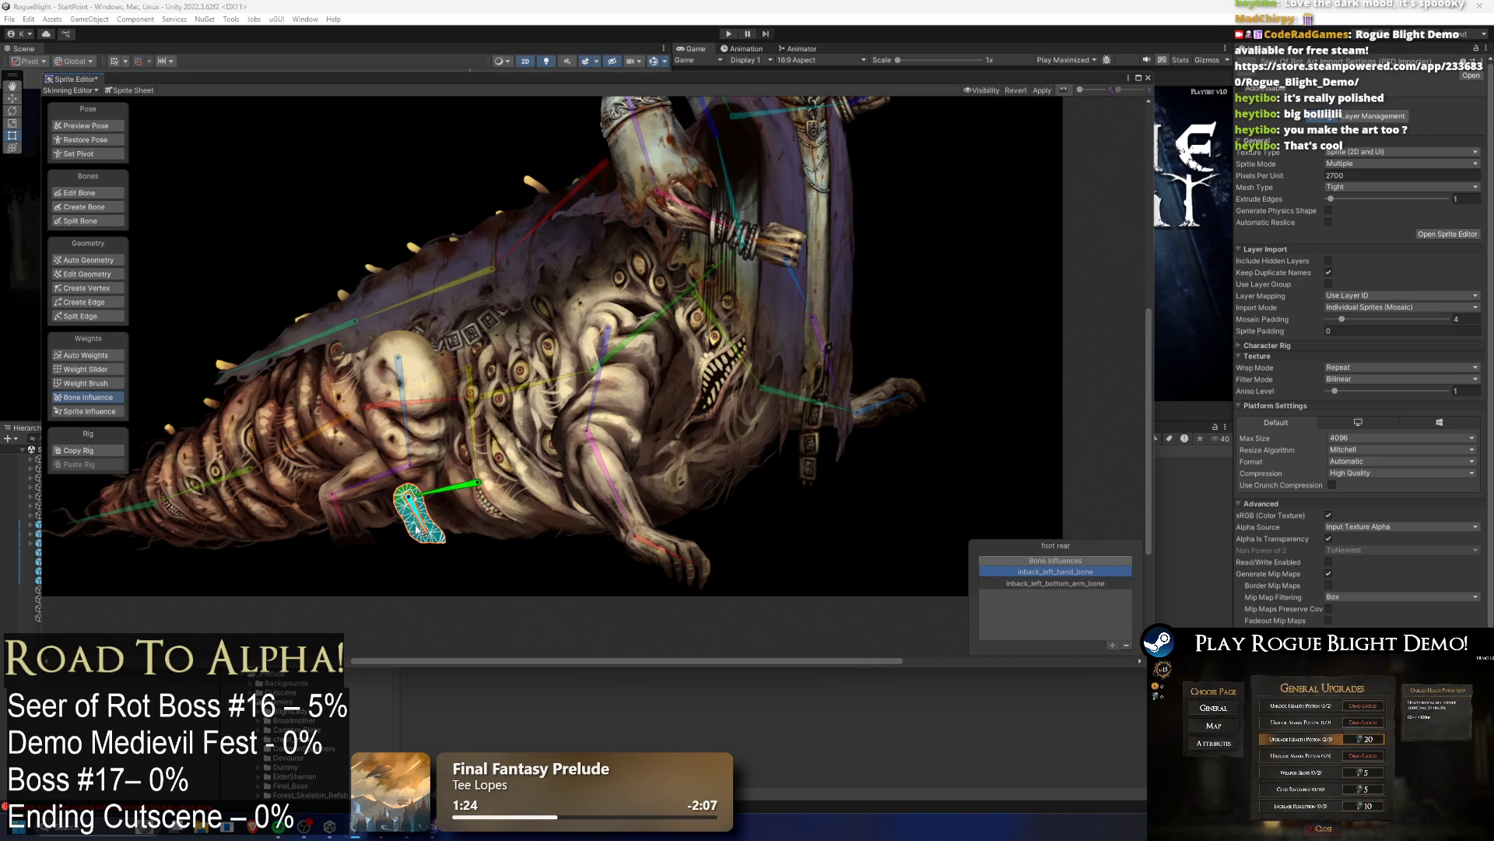
pyautogui.click(491, 451)
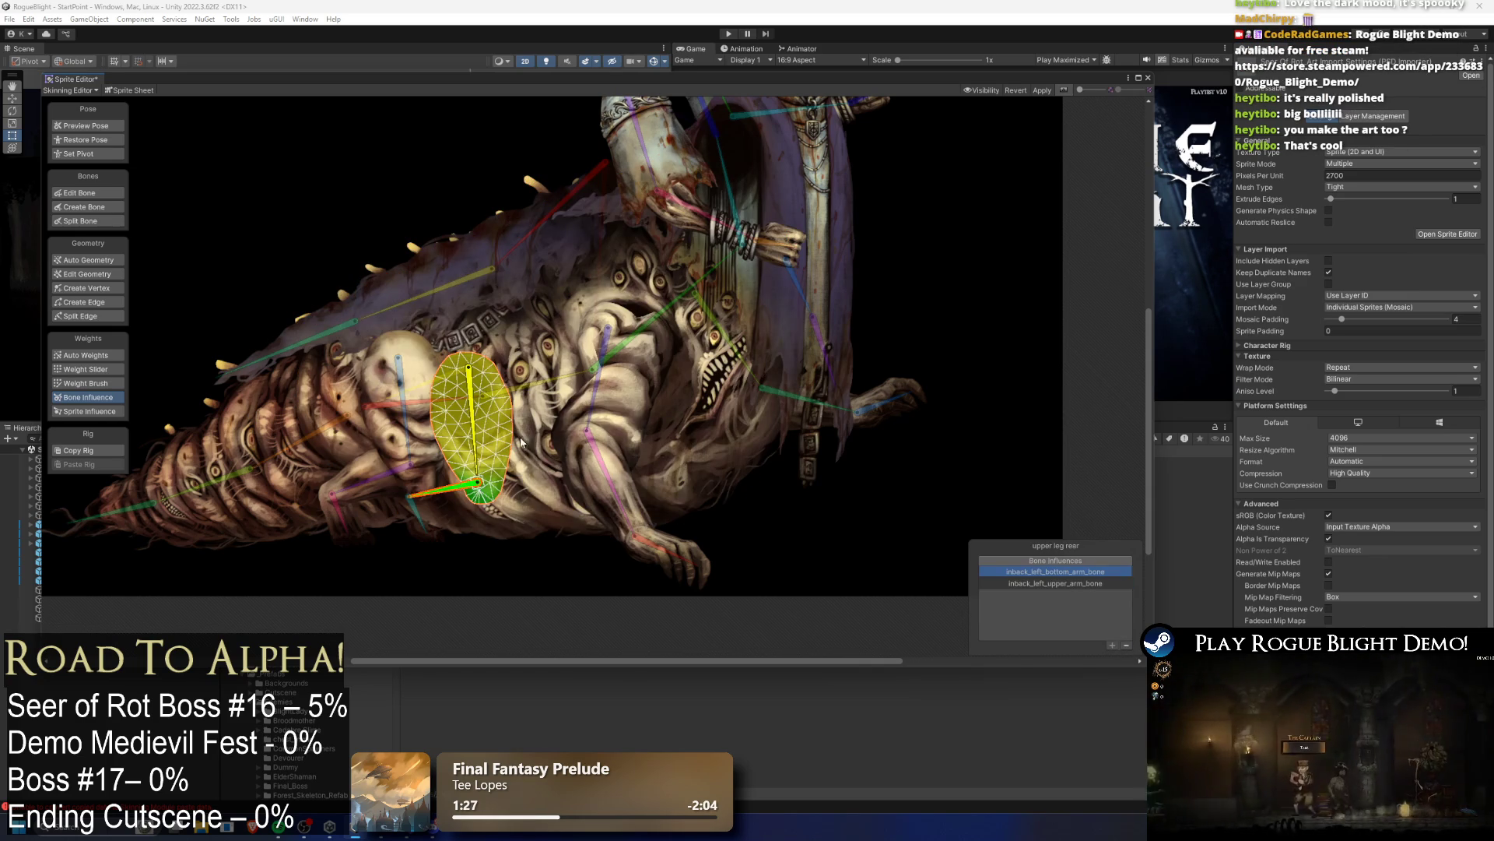
# Step: Remove the two worm chest bone influences from the upper g arm front sprite
pyautogui.click(652, 342)
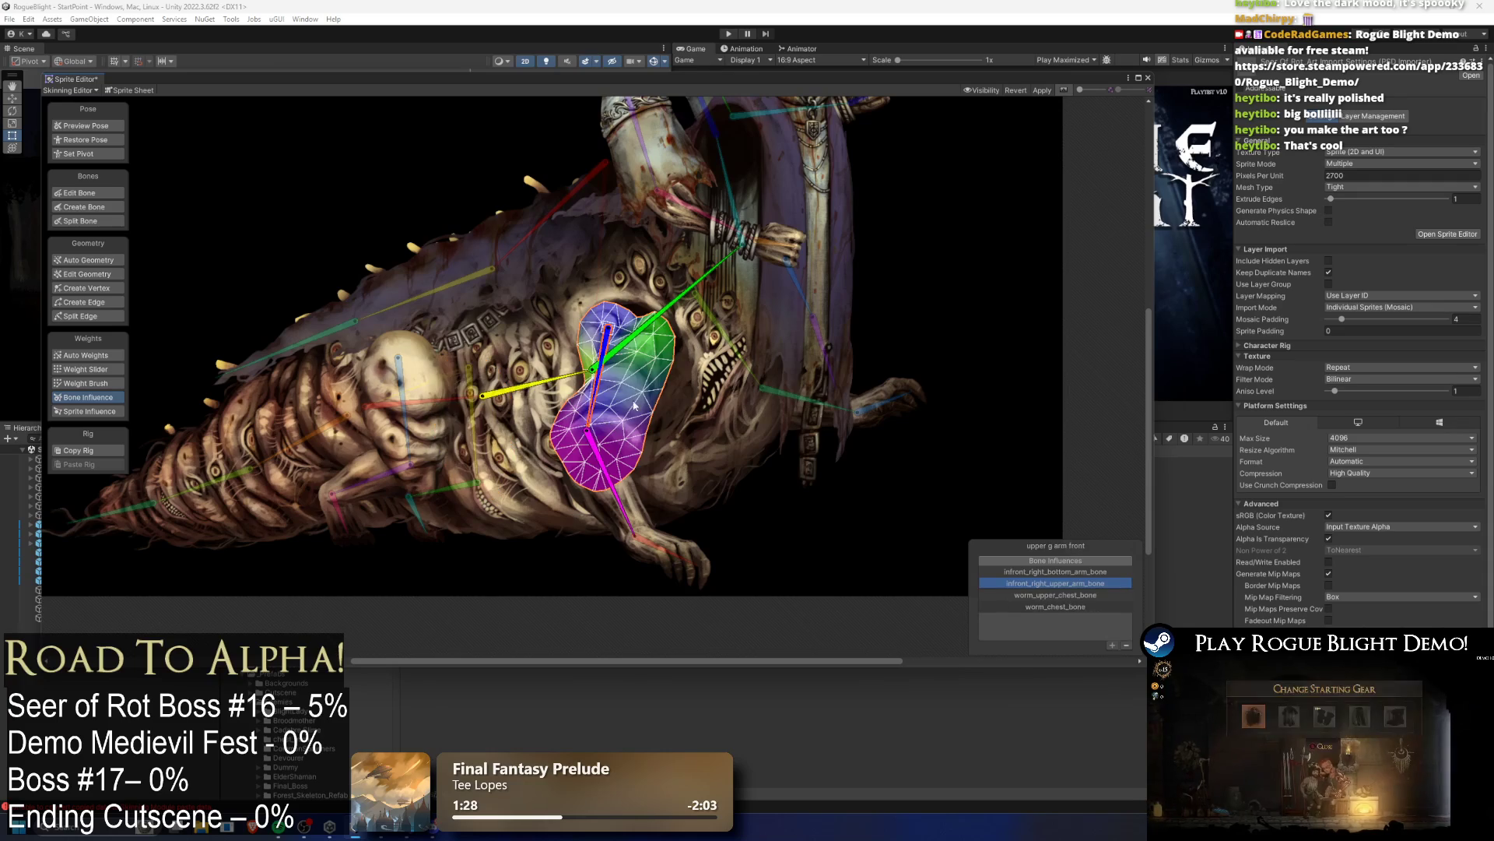
pyautogui.click(543, 383)
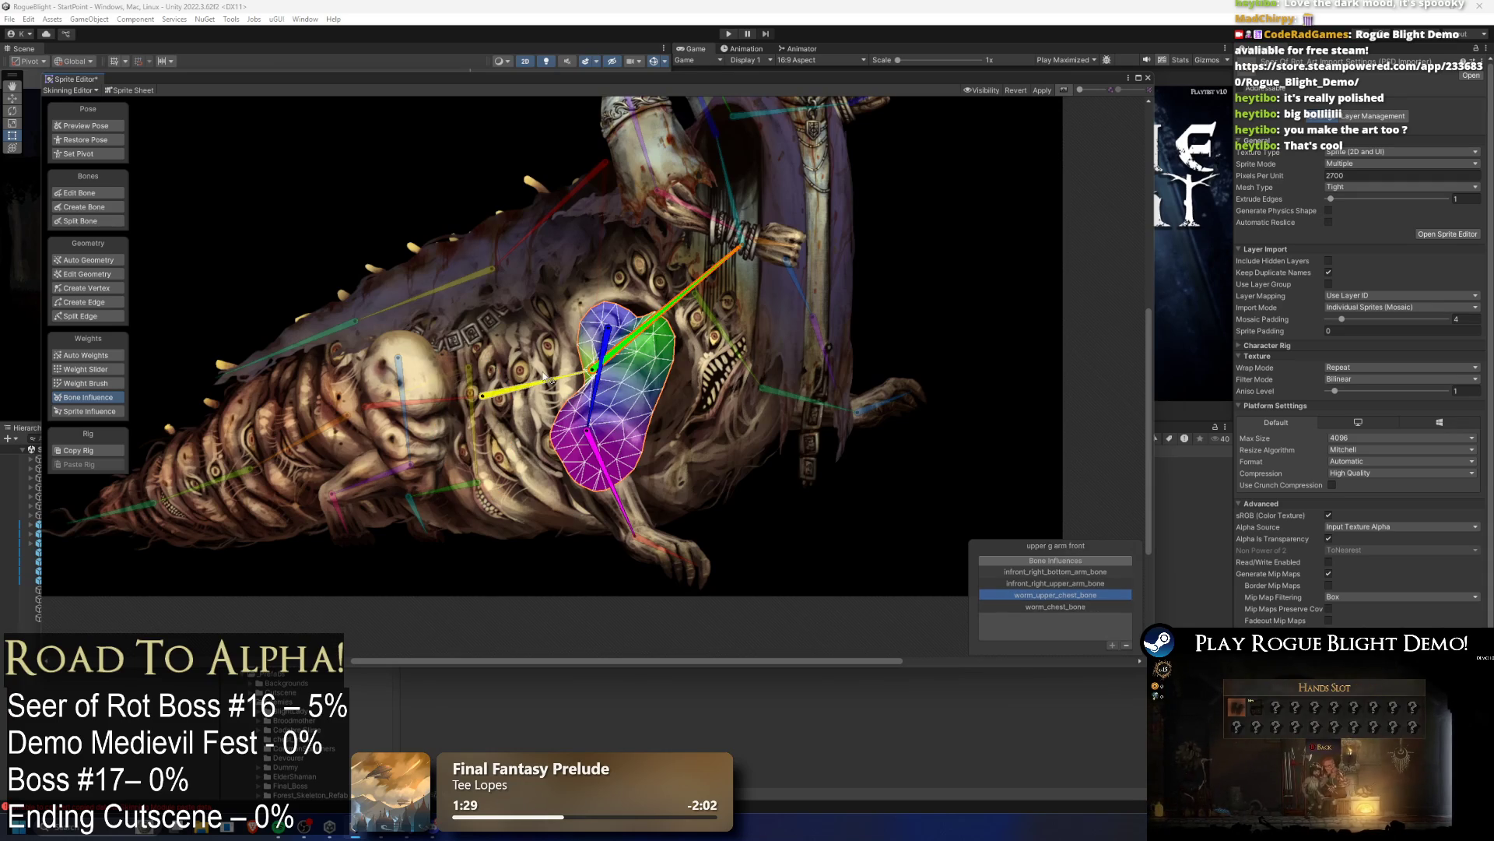
pyautogui.click(1126, 645)
pyautogui.click(644, 537)
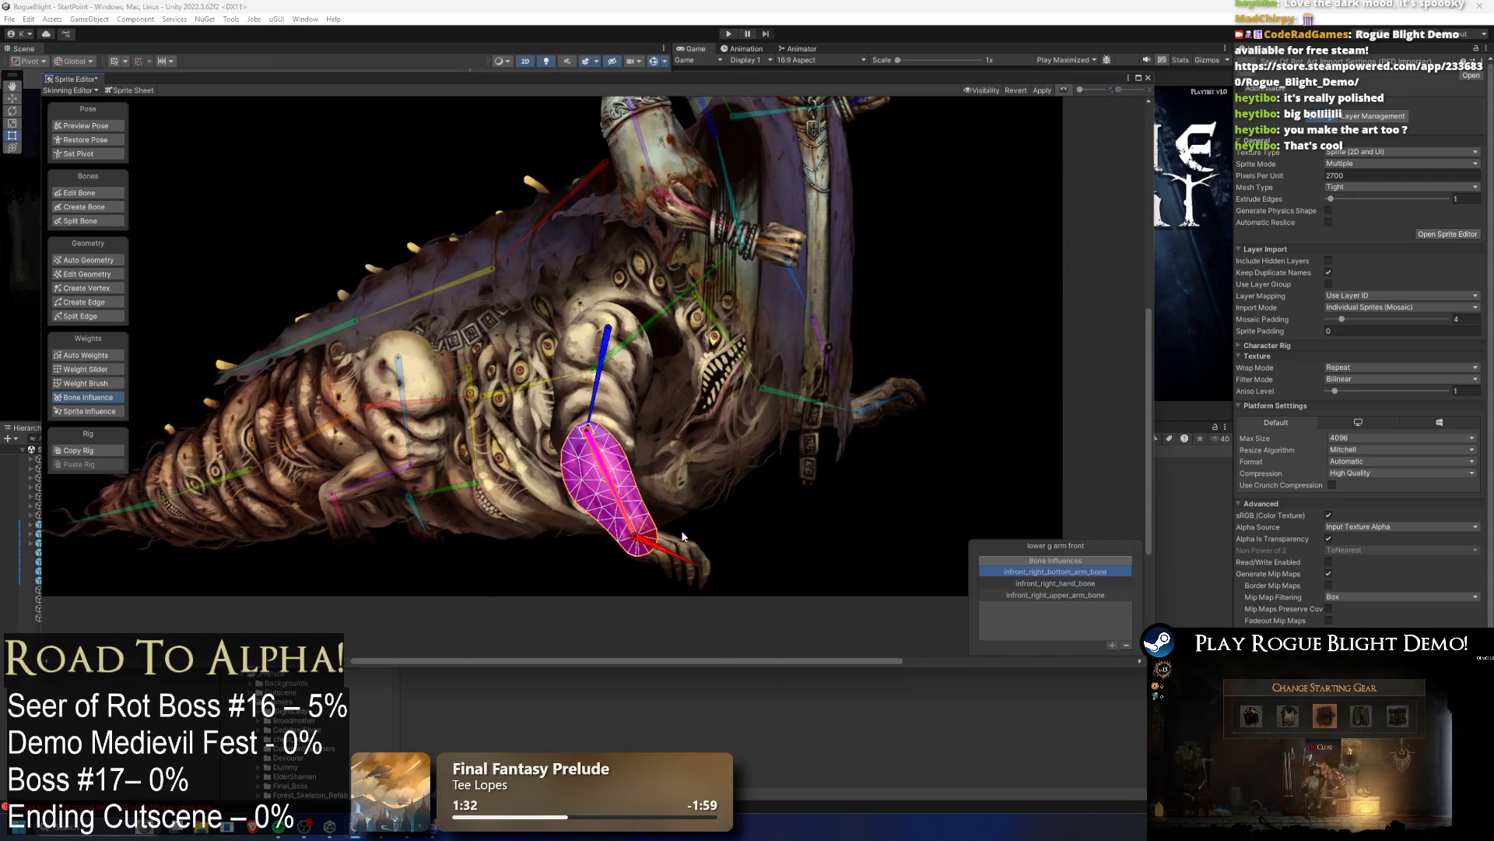
pyautogui.click(1082, 581)
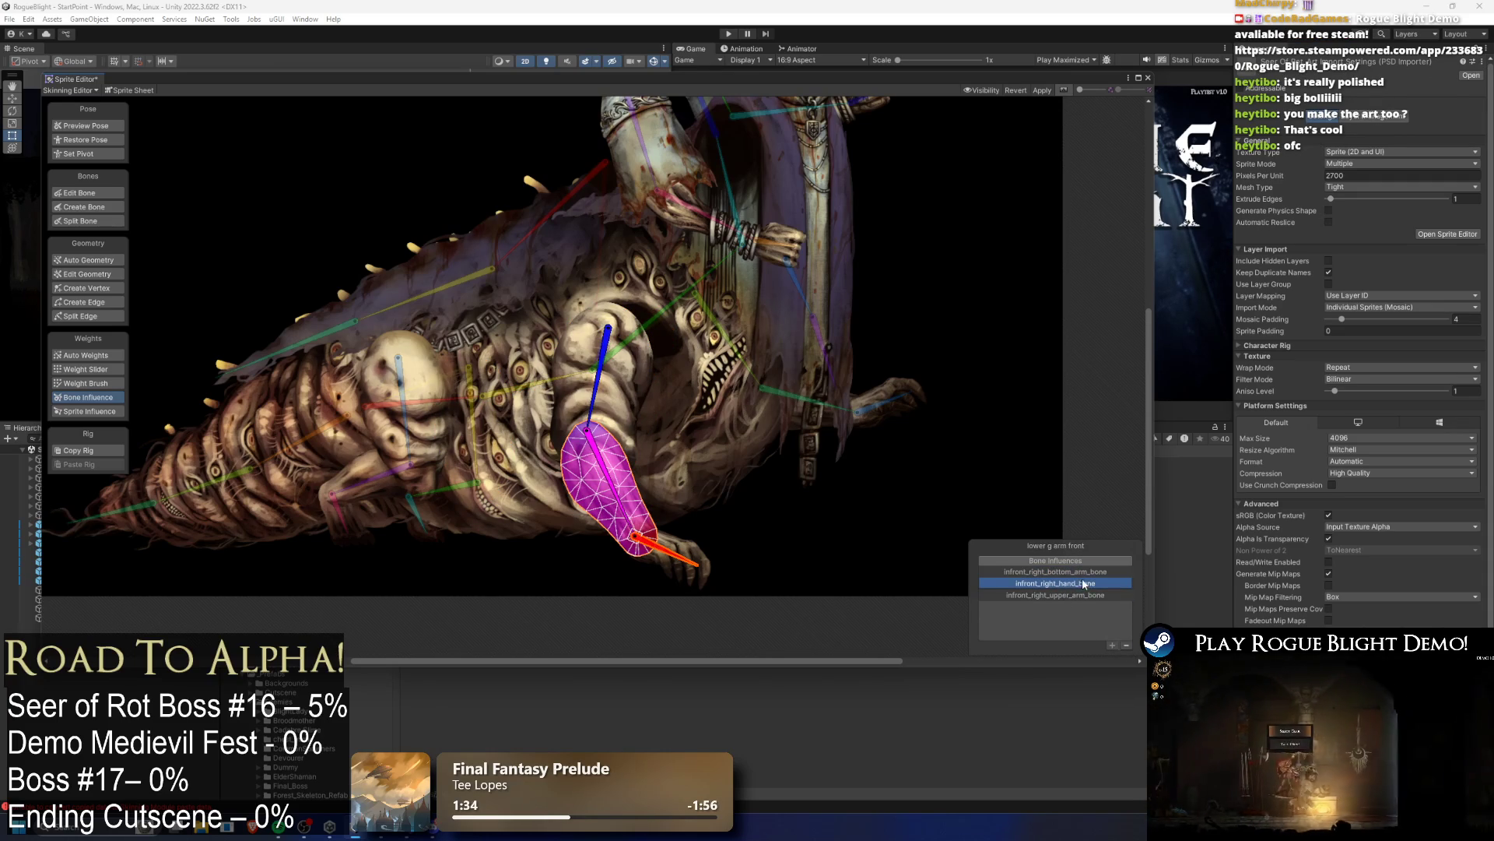
# Step: Remove bottom_cloth_2_bone from the lower g arm rear and apply the influence changes with Ctrl+S
pyautogui.click(691, 564)
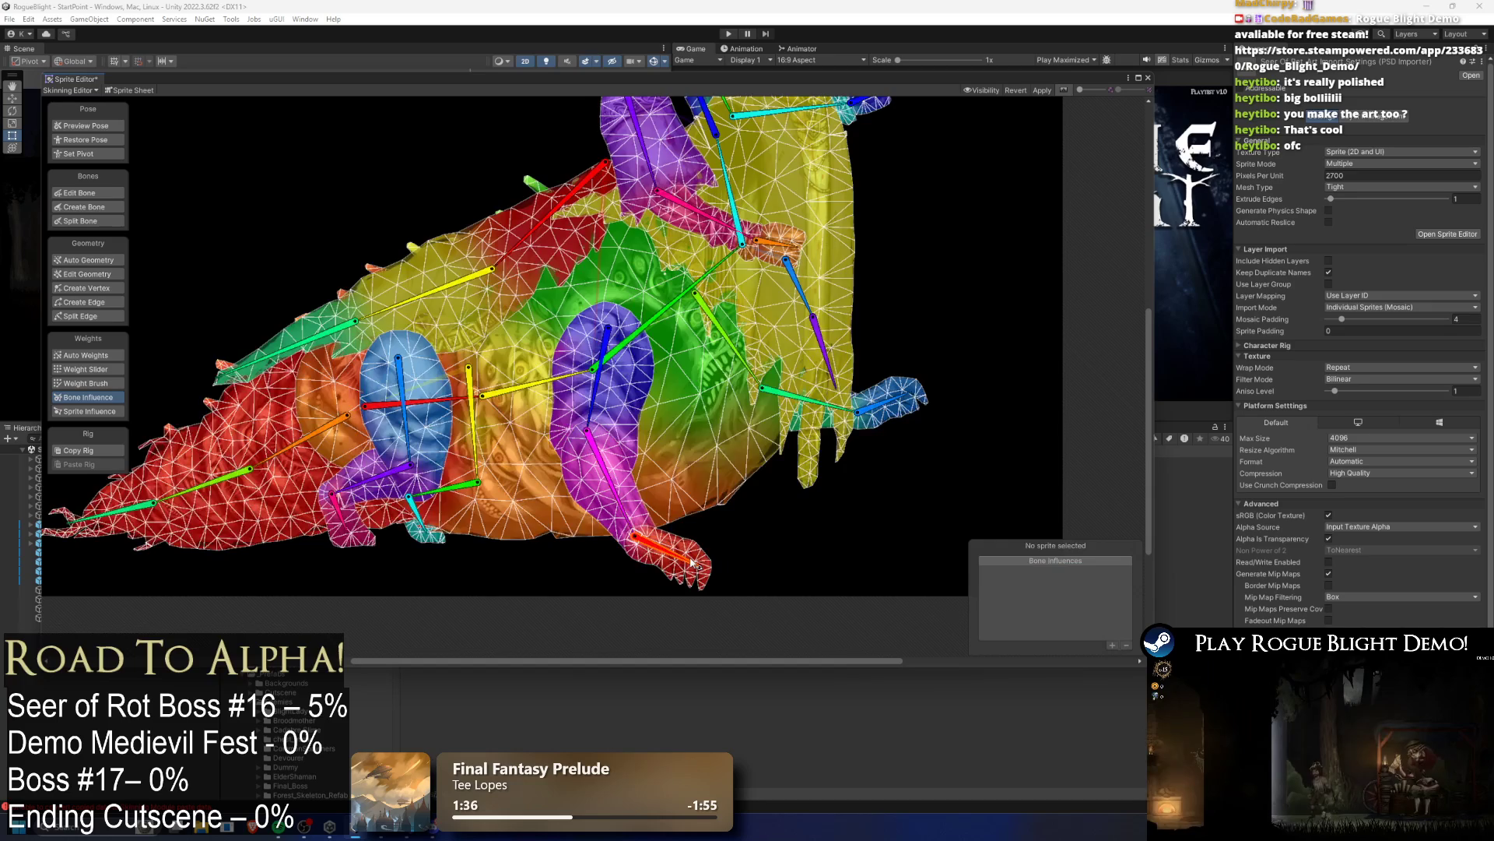
pyautogui.click(691, 563)
pyautogui.click(763, 397)
pyautogui.click(762, 397)
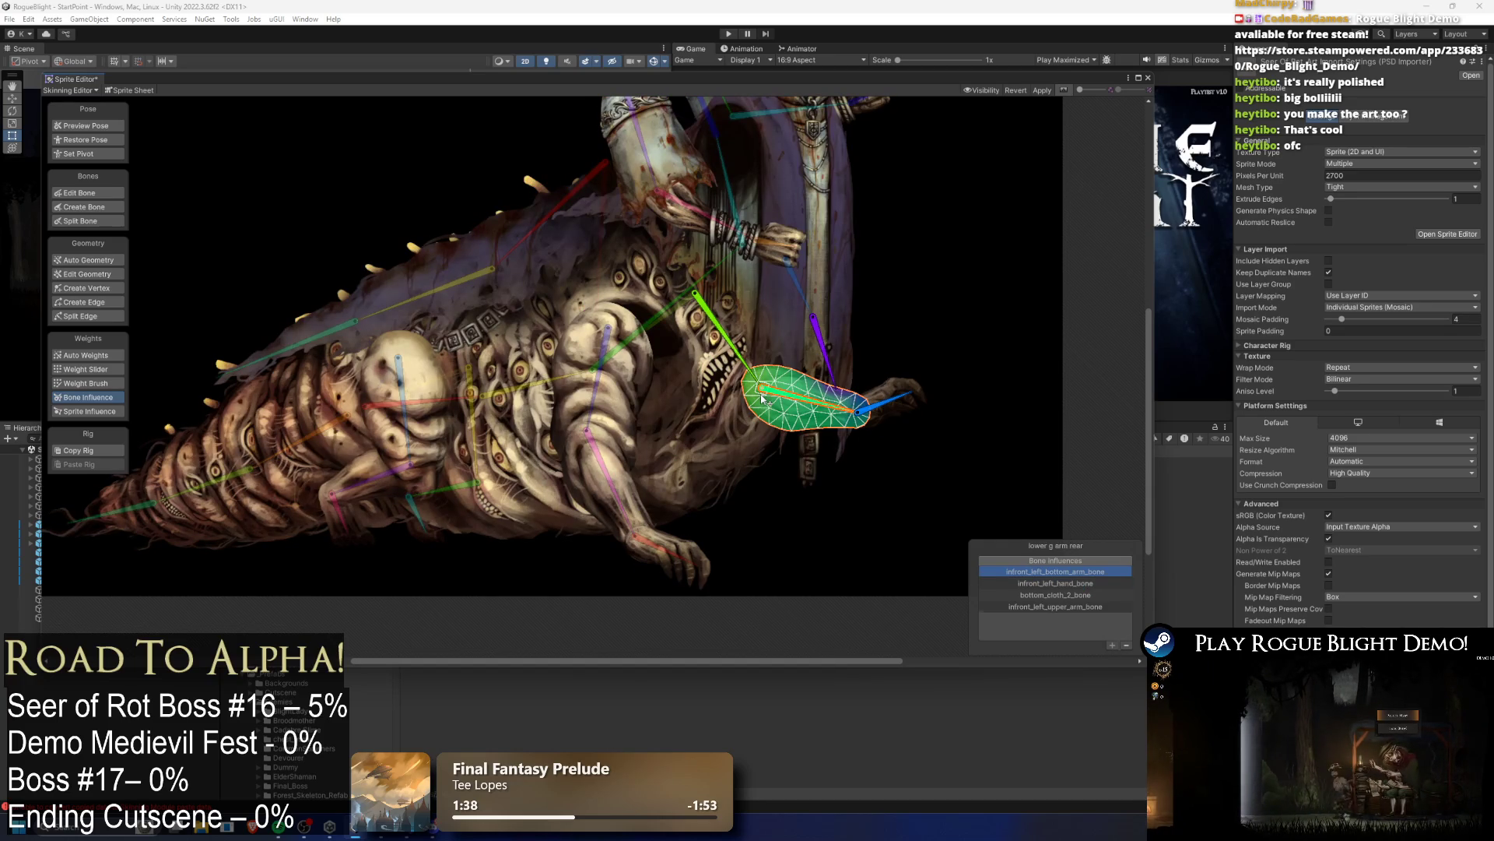
pyautogui.click(1056, 595)
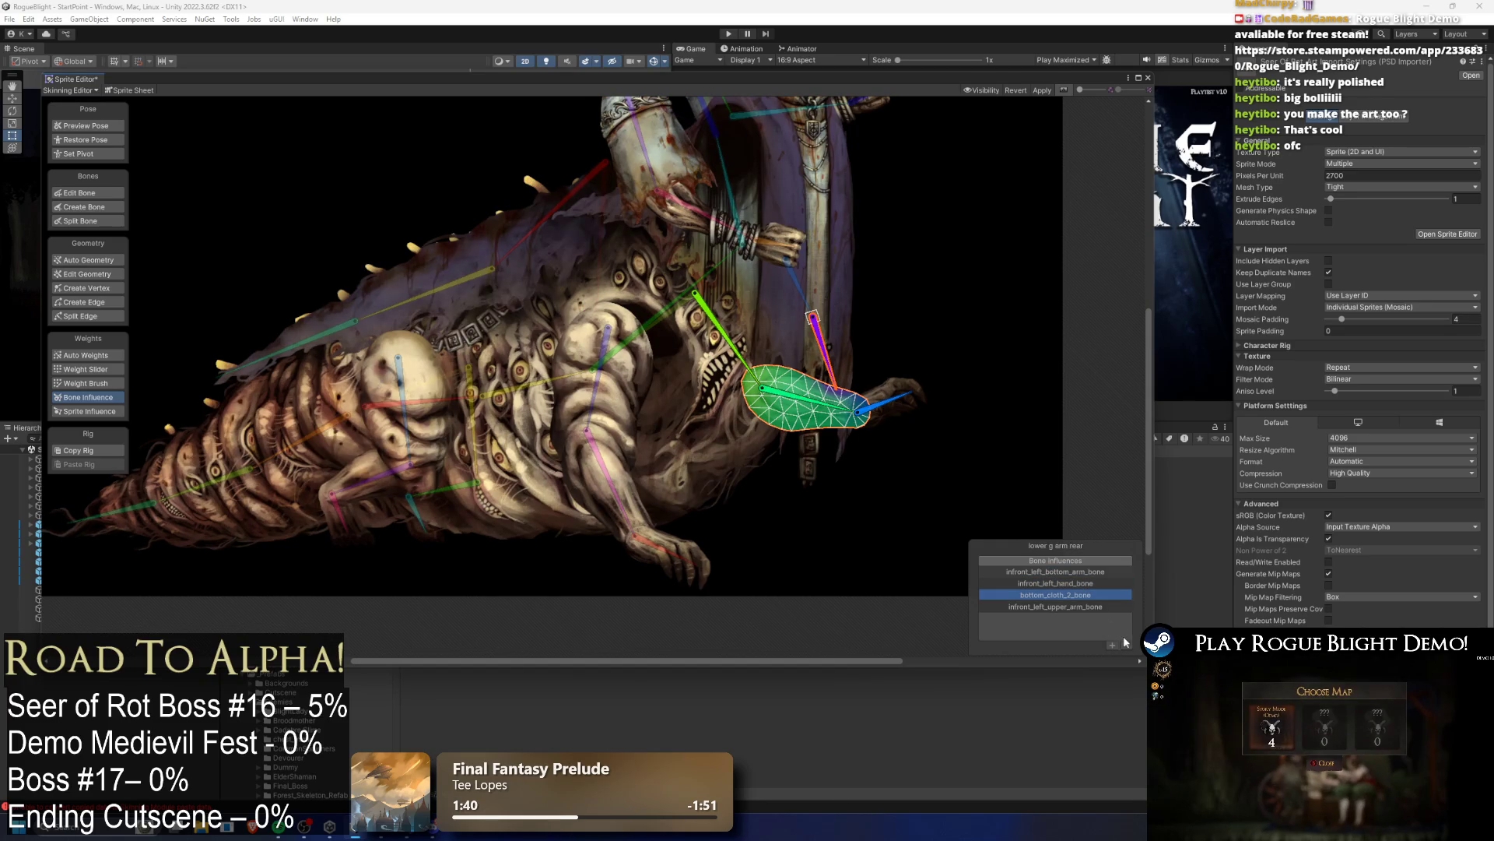
pyautogui.click(1125, 645)
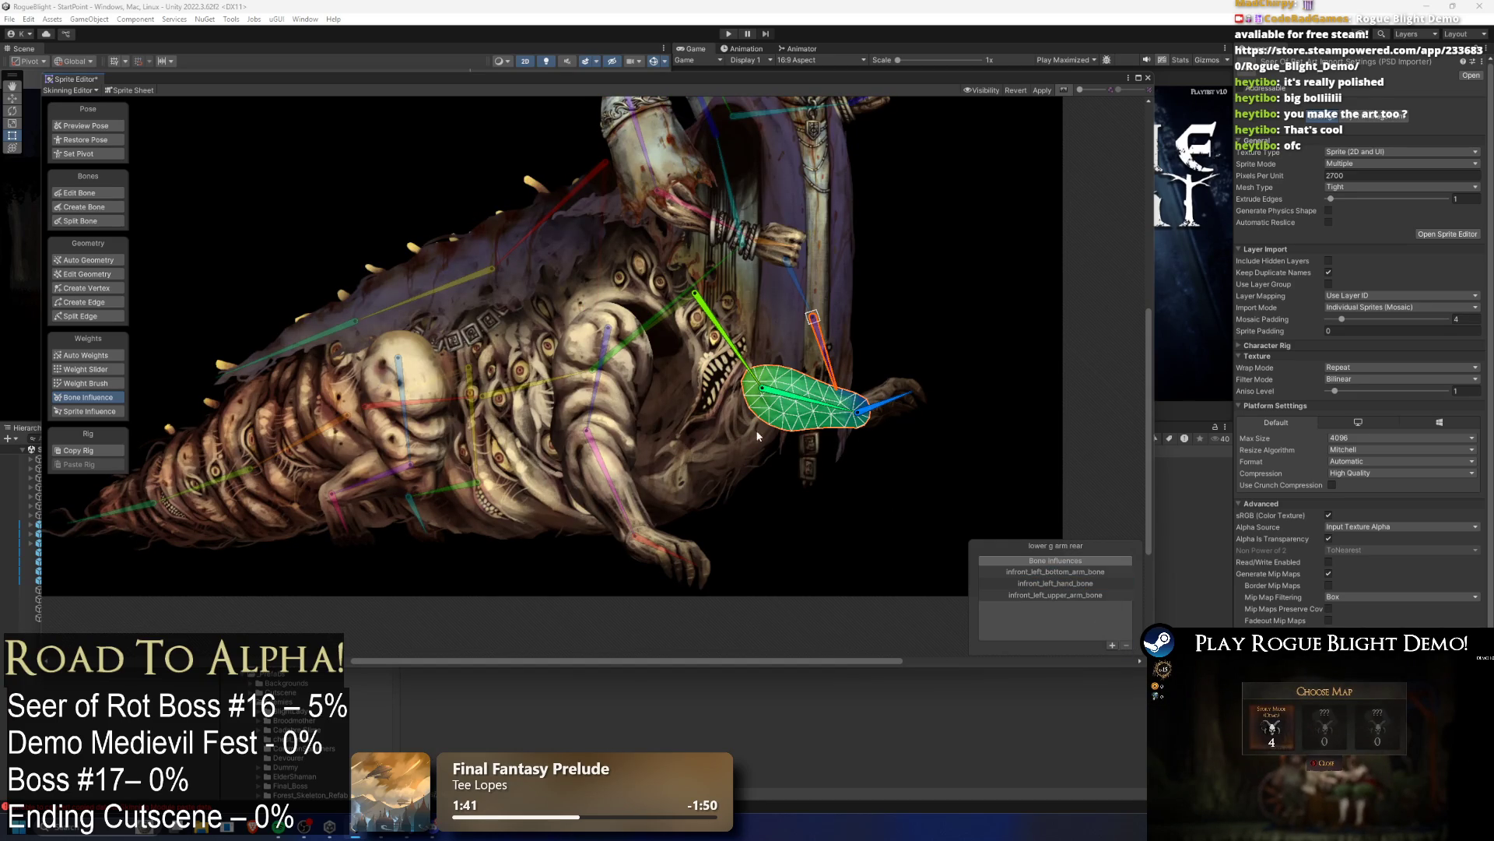
pyautogui.click(710, 352)
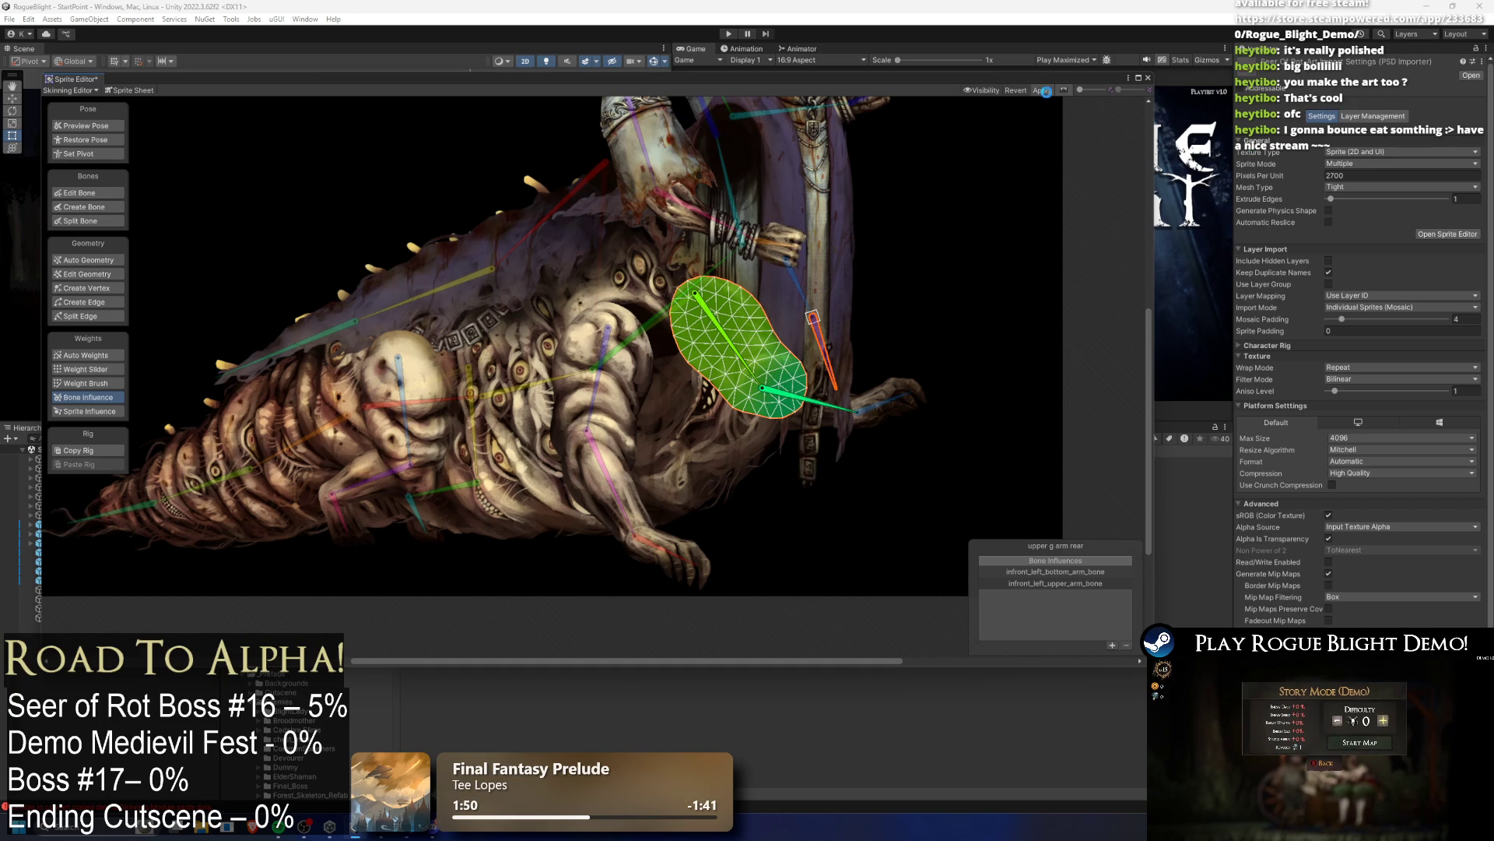
pyautogui.hotkey('ctrl', 's')
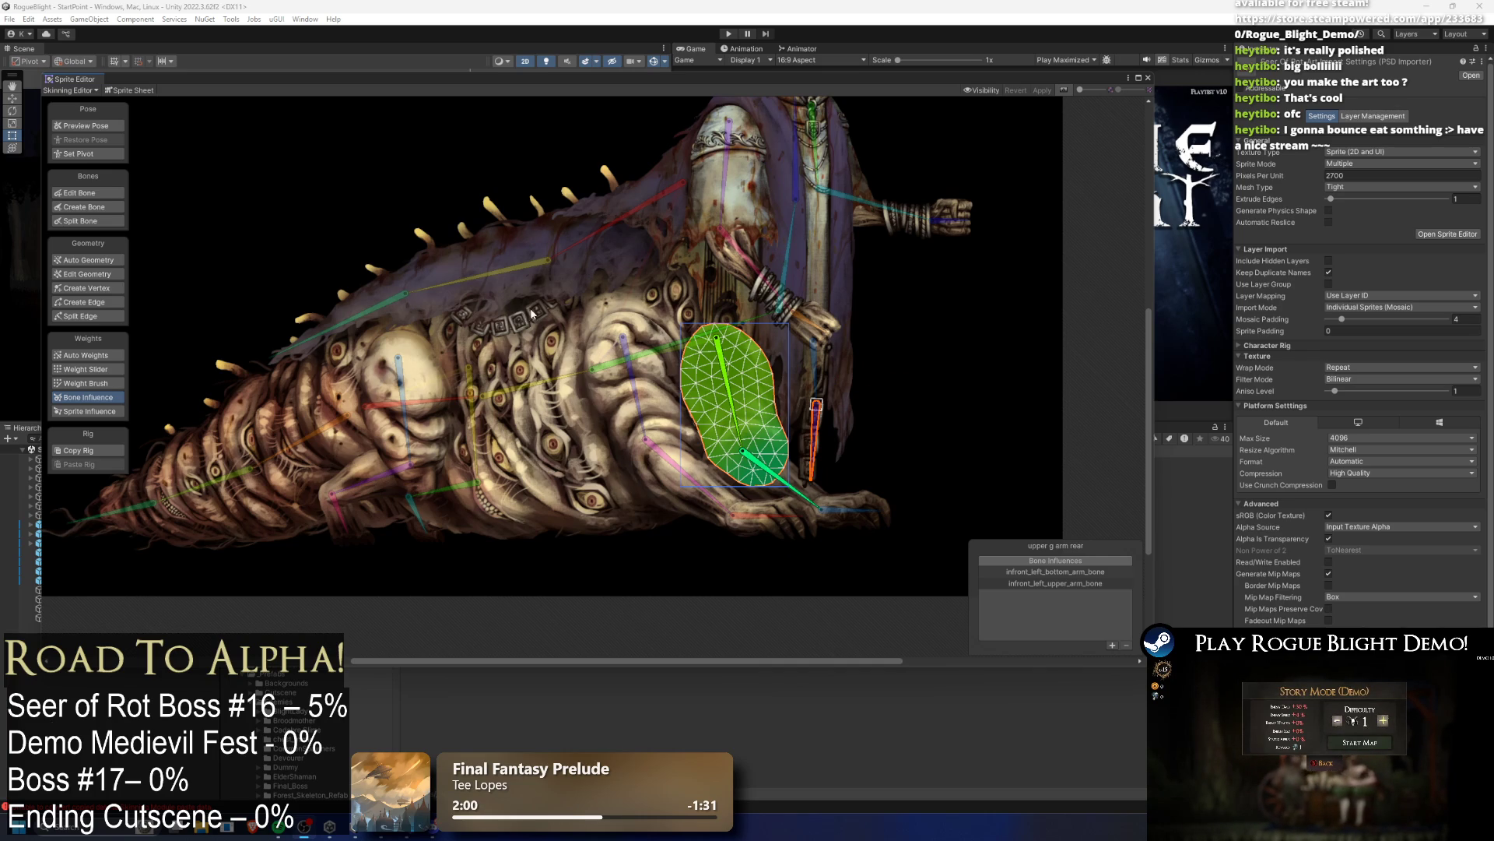
pyautogui.click(964, 312)
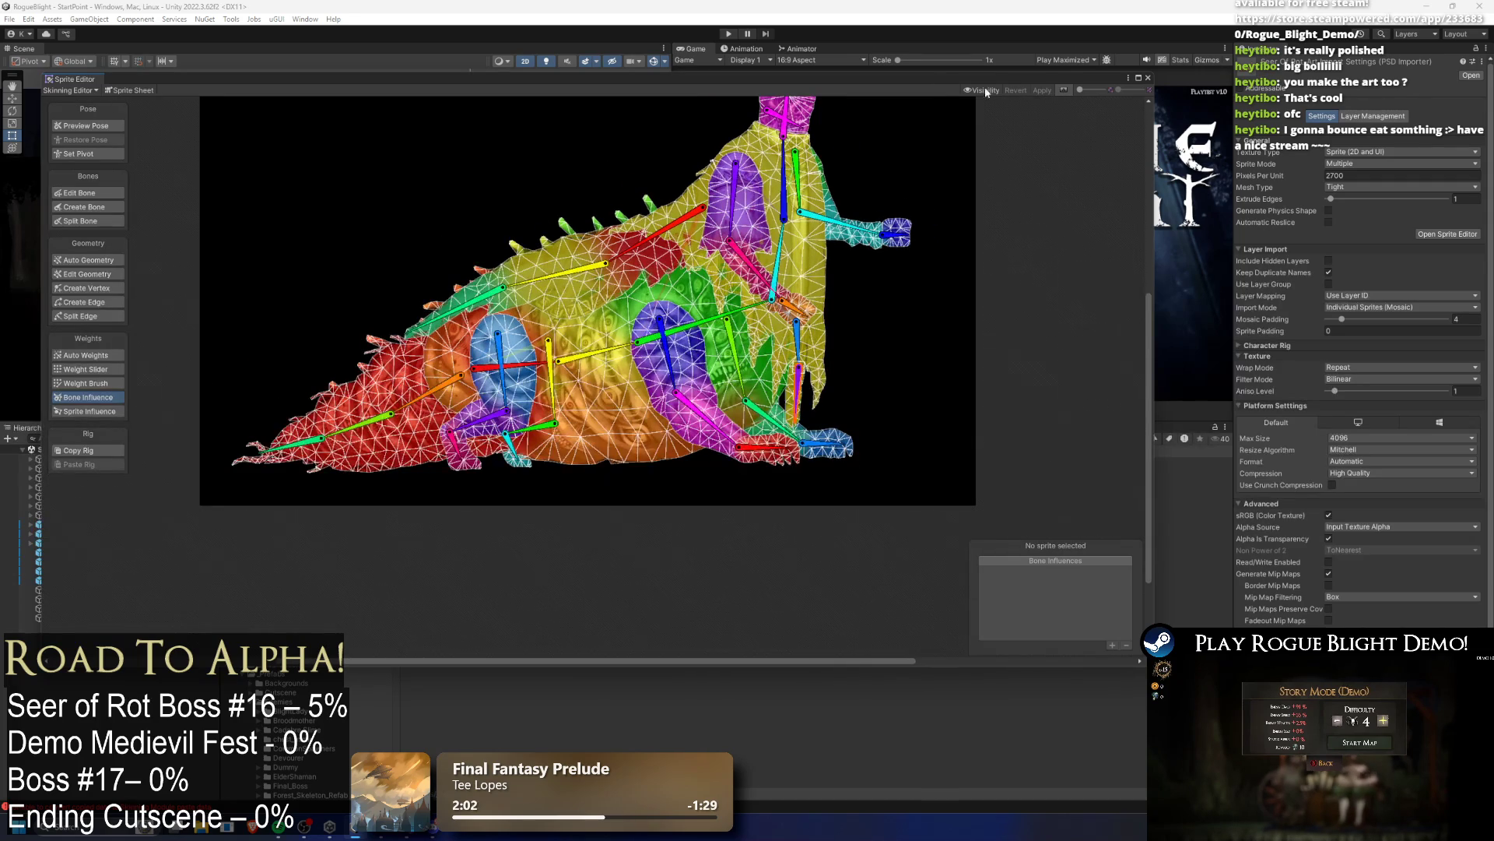
# Step: Rotate the head and upper-body bones to test deformation, then select the robe sprite's bone influences
pyautogui.moveTo(792, 173); pyautogui.dragTo(782, 184)
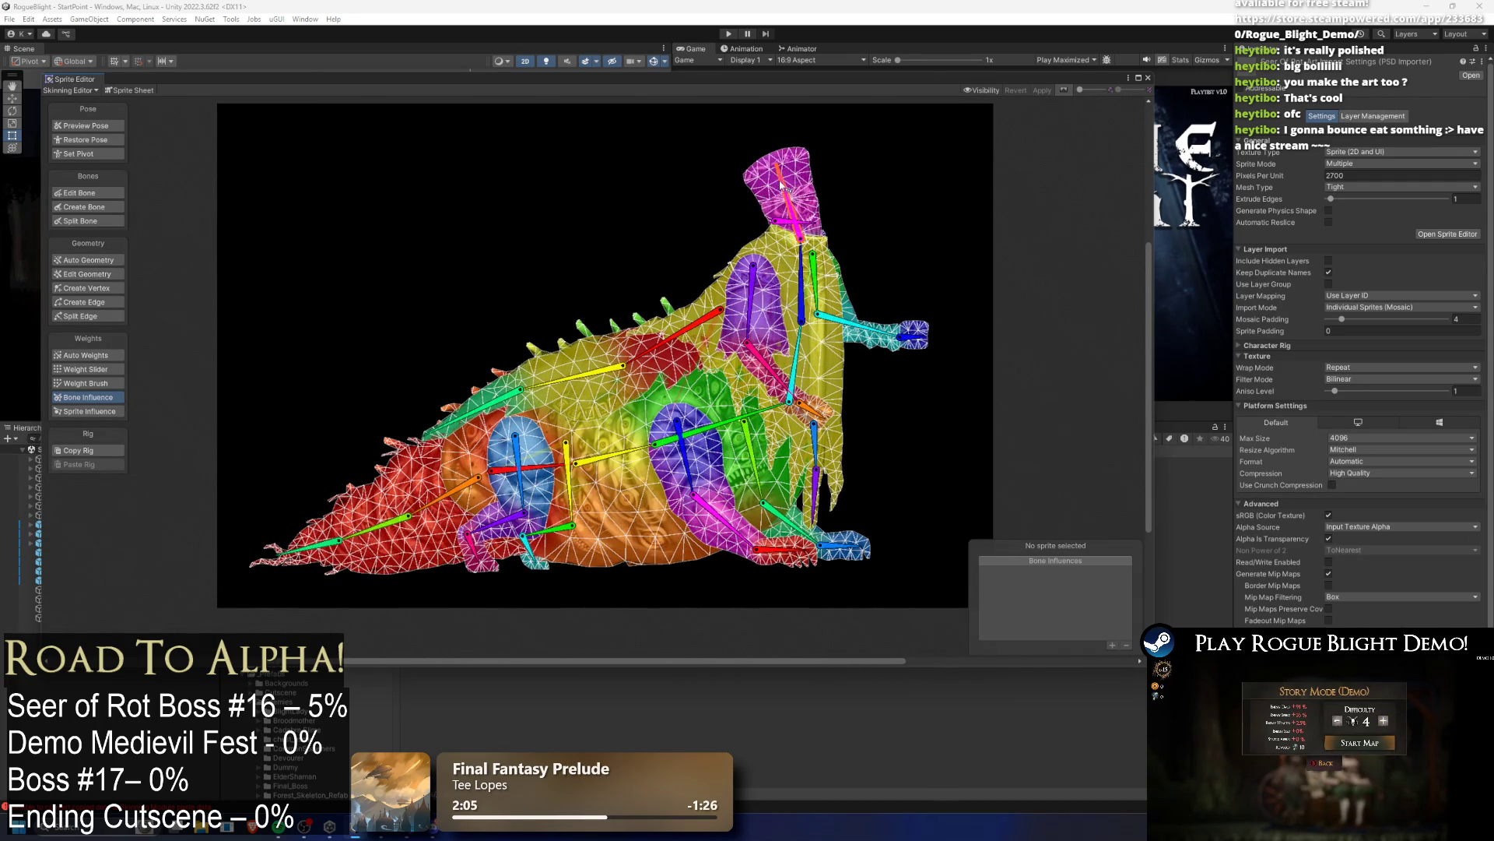
pyautogui.moveTo(801, 269)
pyautogui.mouseDown()
pyautogui.moveTo(785, 264)
pyautogui.moveTo(810, 272)
pyautogui.moveTo(817, 301)
pyautogui.mouseUp()
pyautogui.scroll(3, 746, 251)
pyautogui.click(85, 126)
pyautogui.click(599, 331)
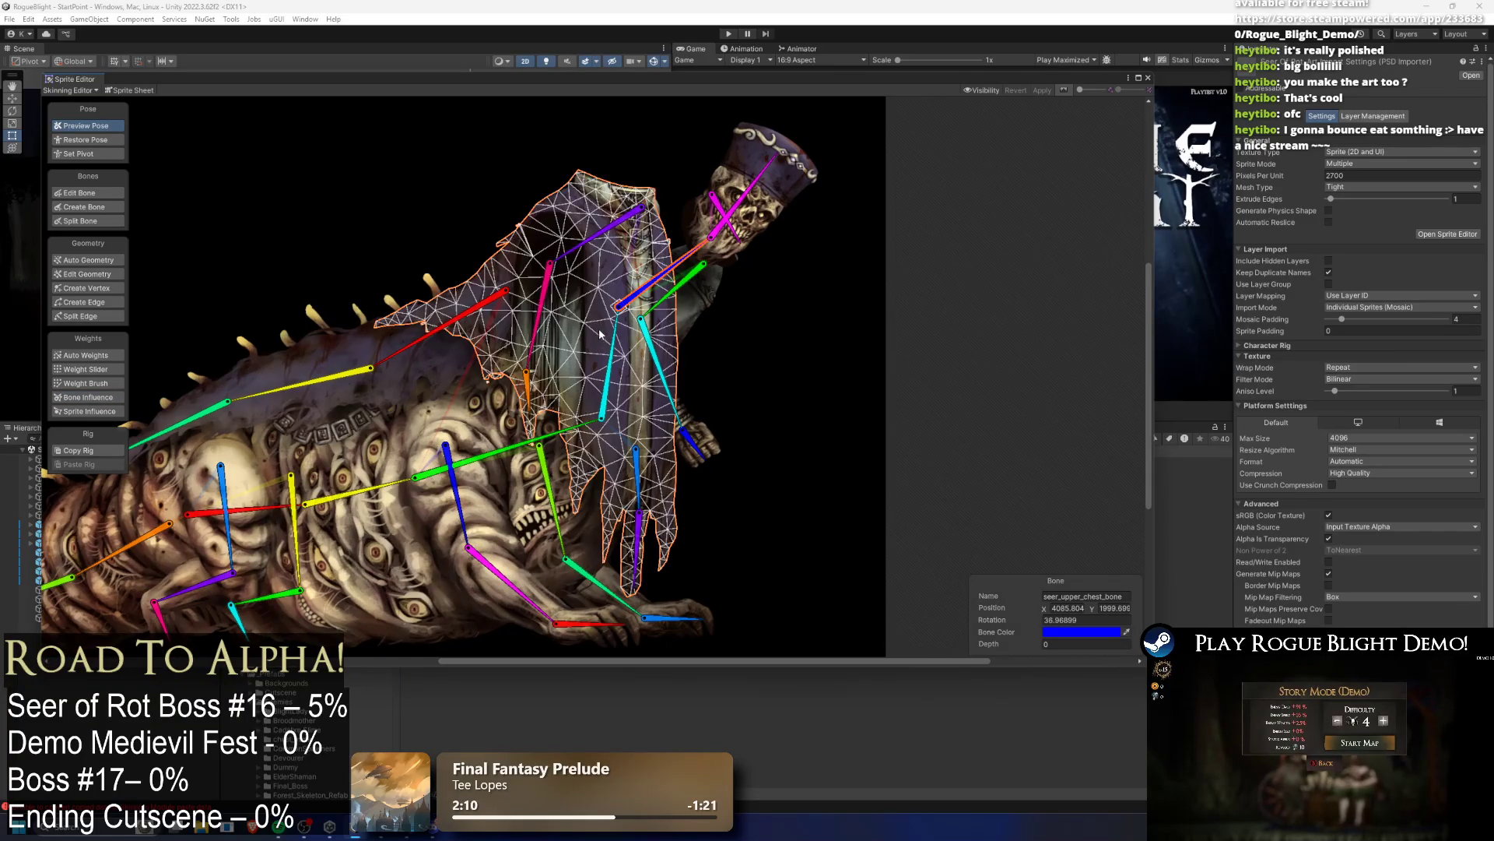
pyautogui.click(97, 398)
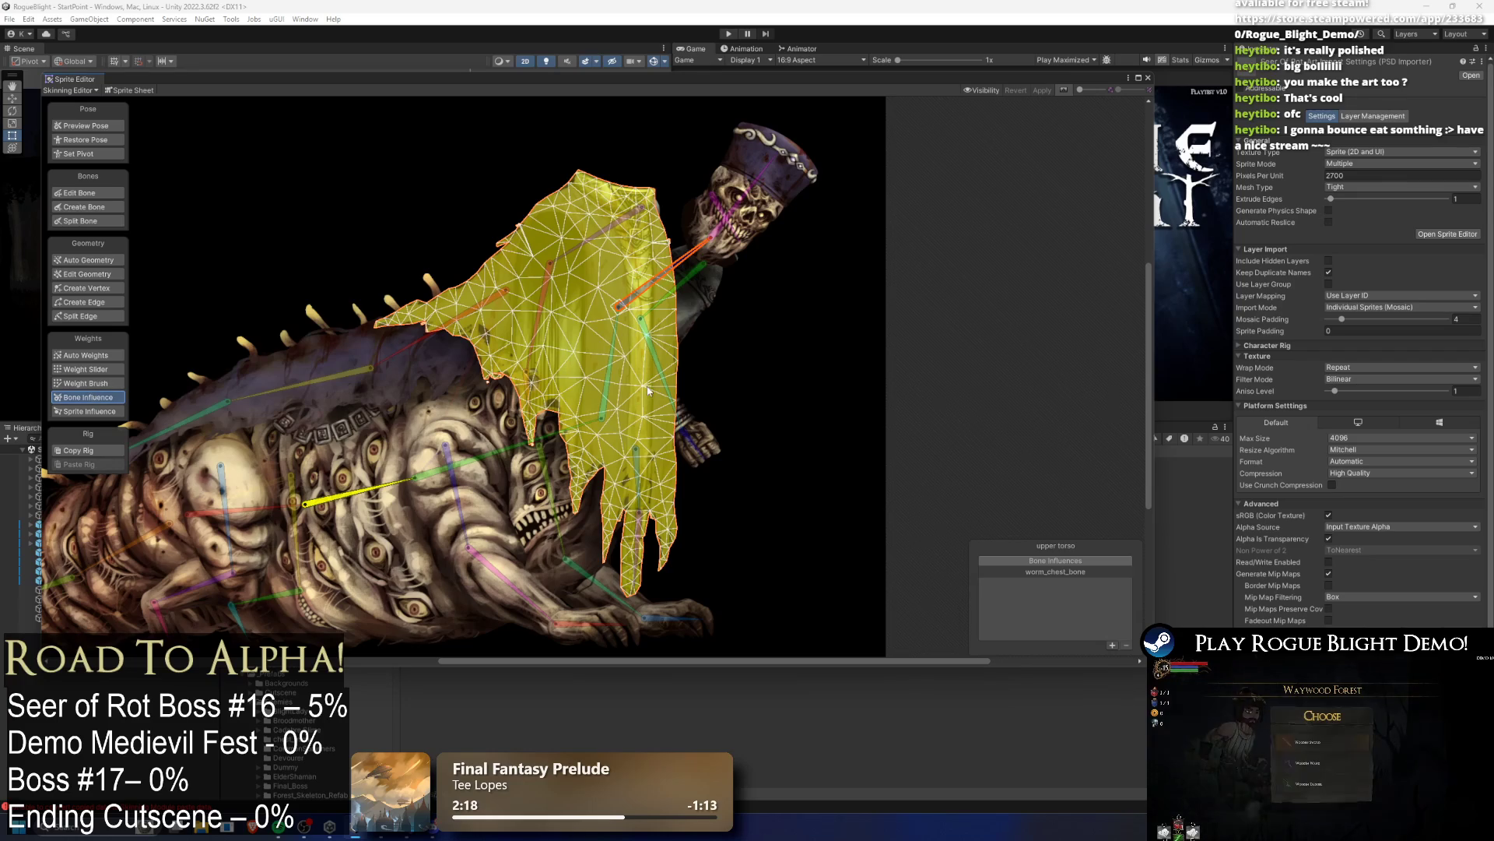
# Step: Replace worm_chest_bone with seer_chest_bone, bottom_cloth_1_bone, bottom_cloth_2_bone and seer_upper_chest_bone as torso influences
pyautogui.click(612, 382)
pyautogui.click(1088, 572)
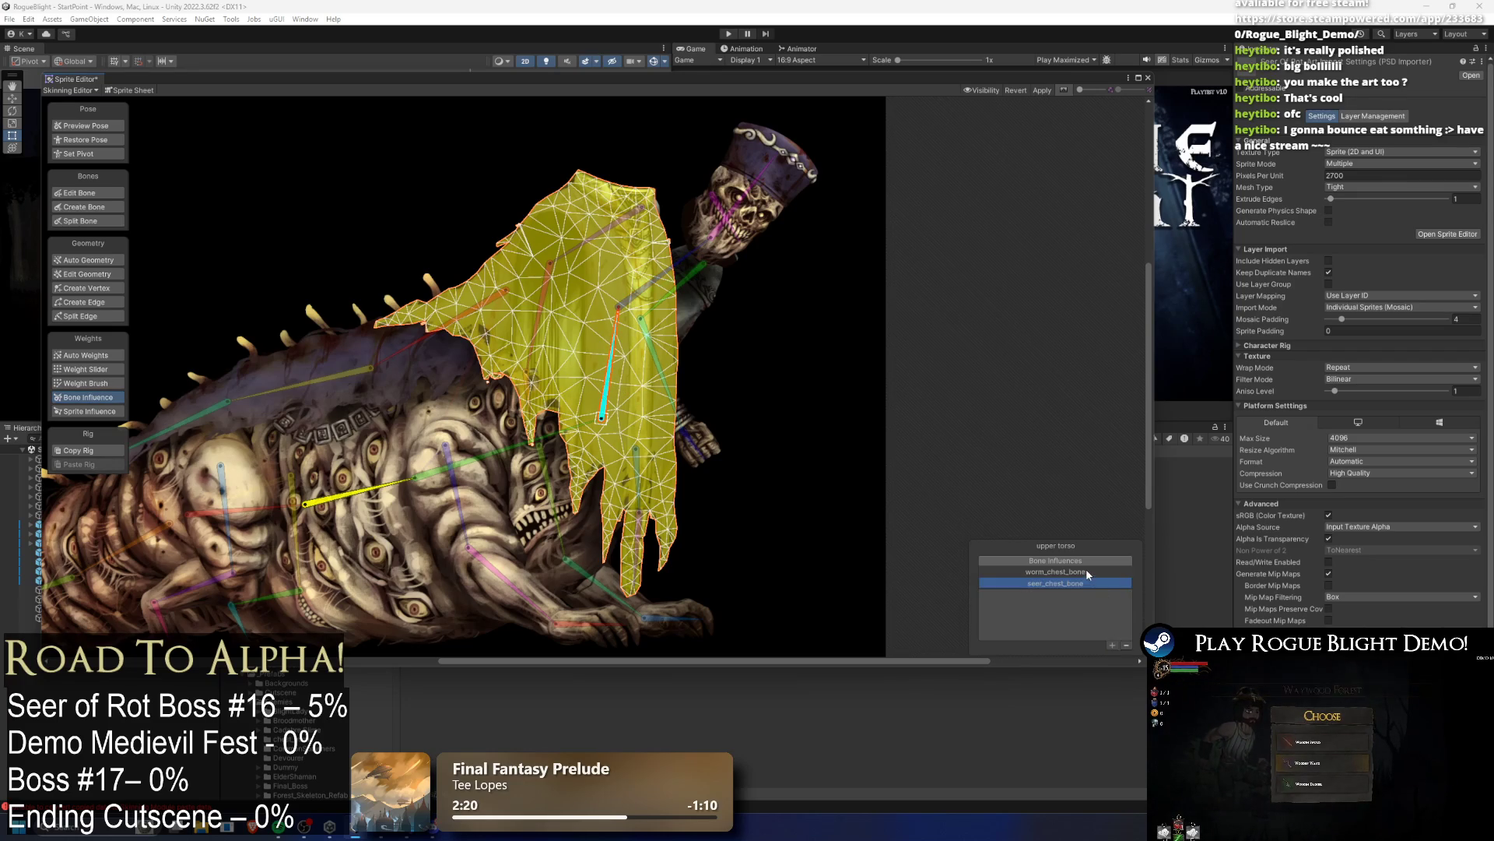
pyautogui.click(1126, 645)
pyautogui.click(638, 474)
pyautogui.click(1113, 644)
pyautogui.click(651, 558)
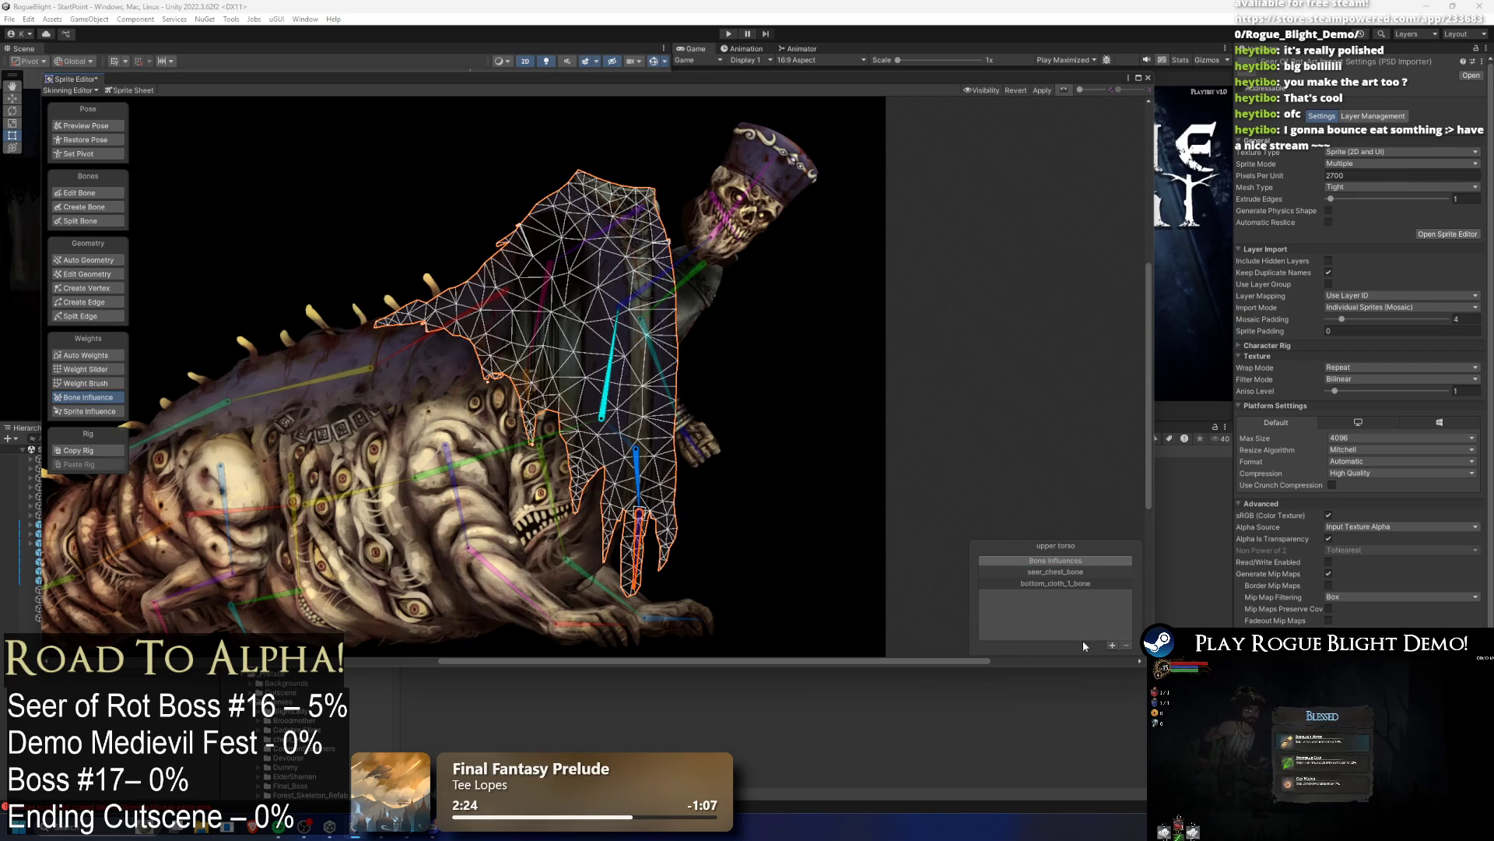
pyautogui.click(1112, 645)
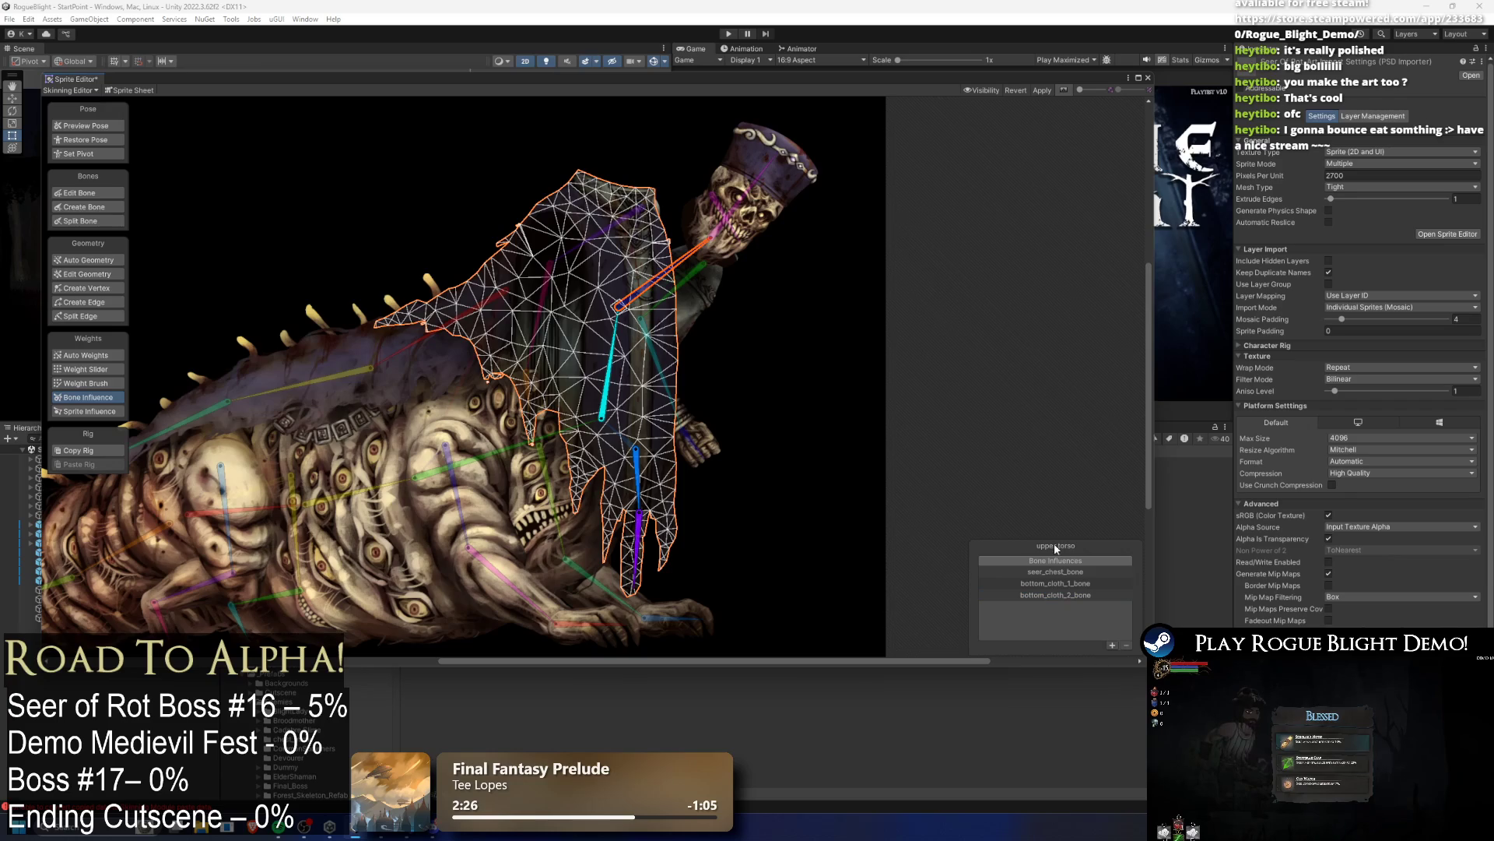
pyautogui.click(1113, 646)
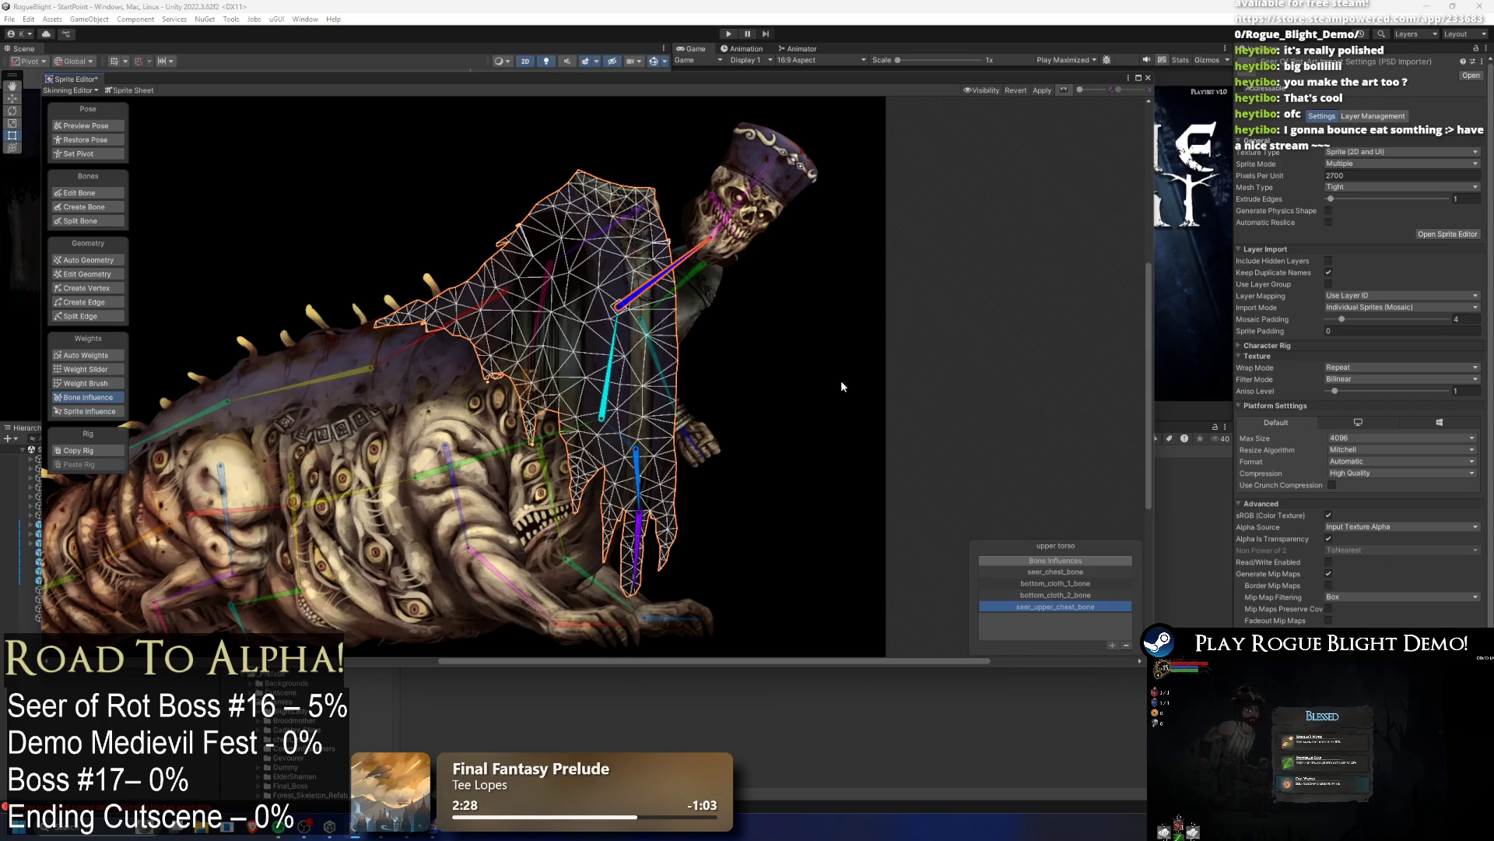
pyautogui.click(88, 260)
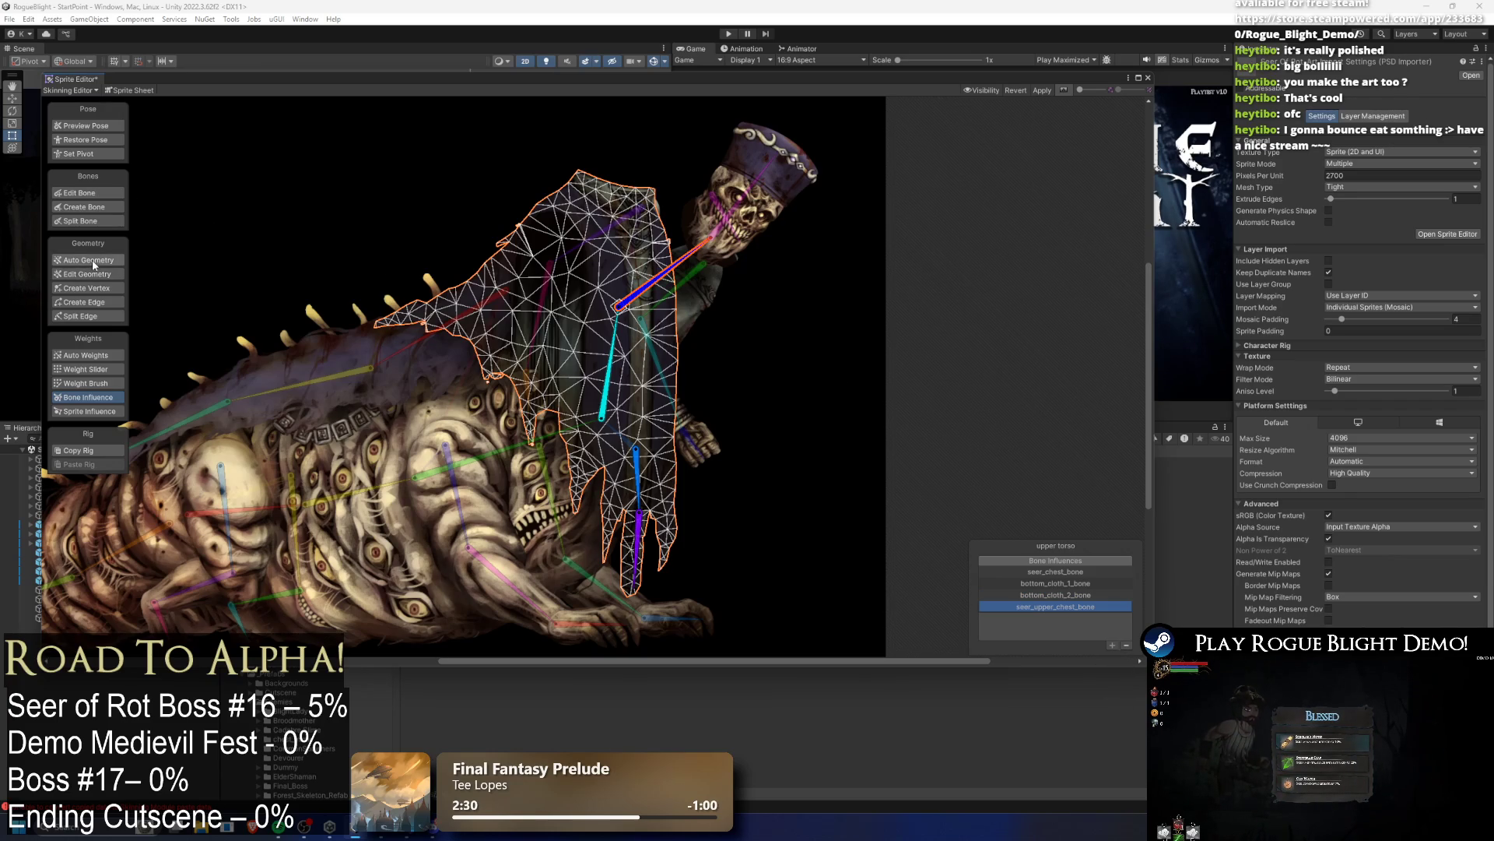
# Step: Regenerate the upper torso mesh and auto-generate its weights with Associate Bones enabled
pyautogui.click(1060, 641)
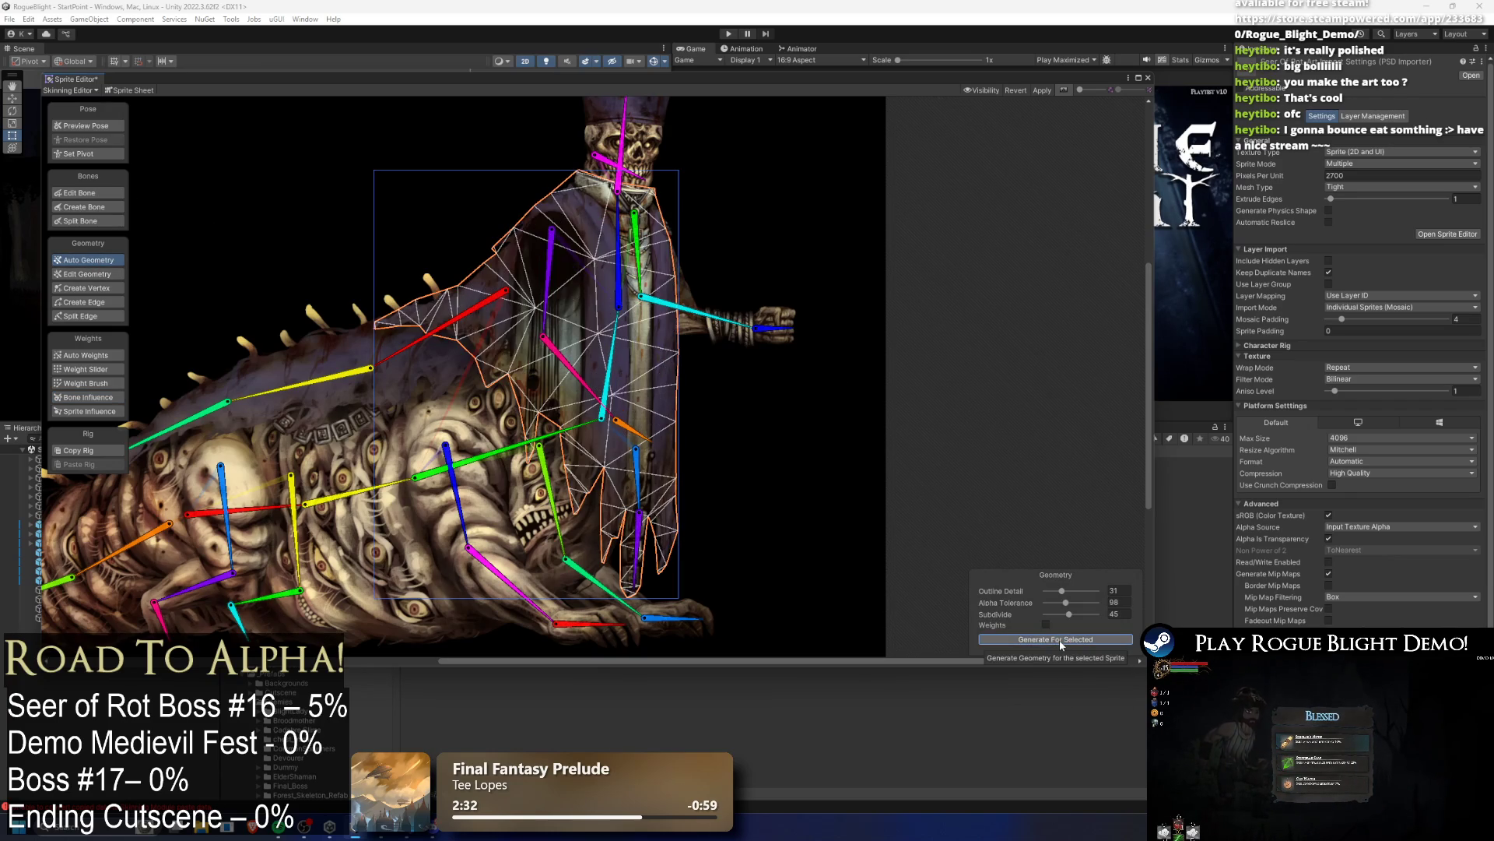
pyautogui.click(108, 358)
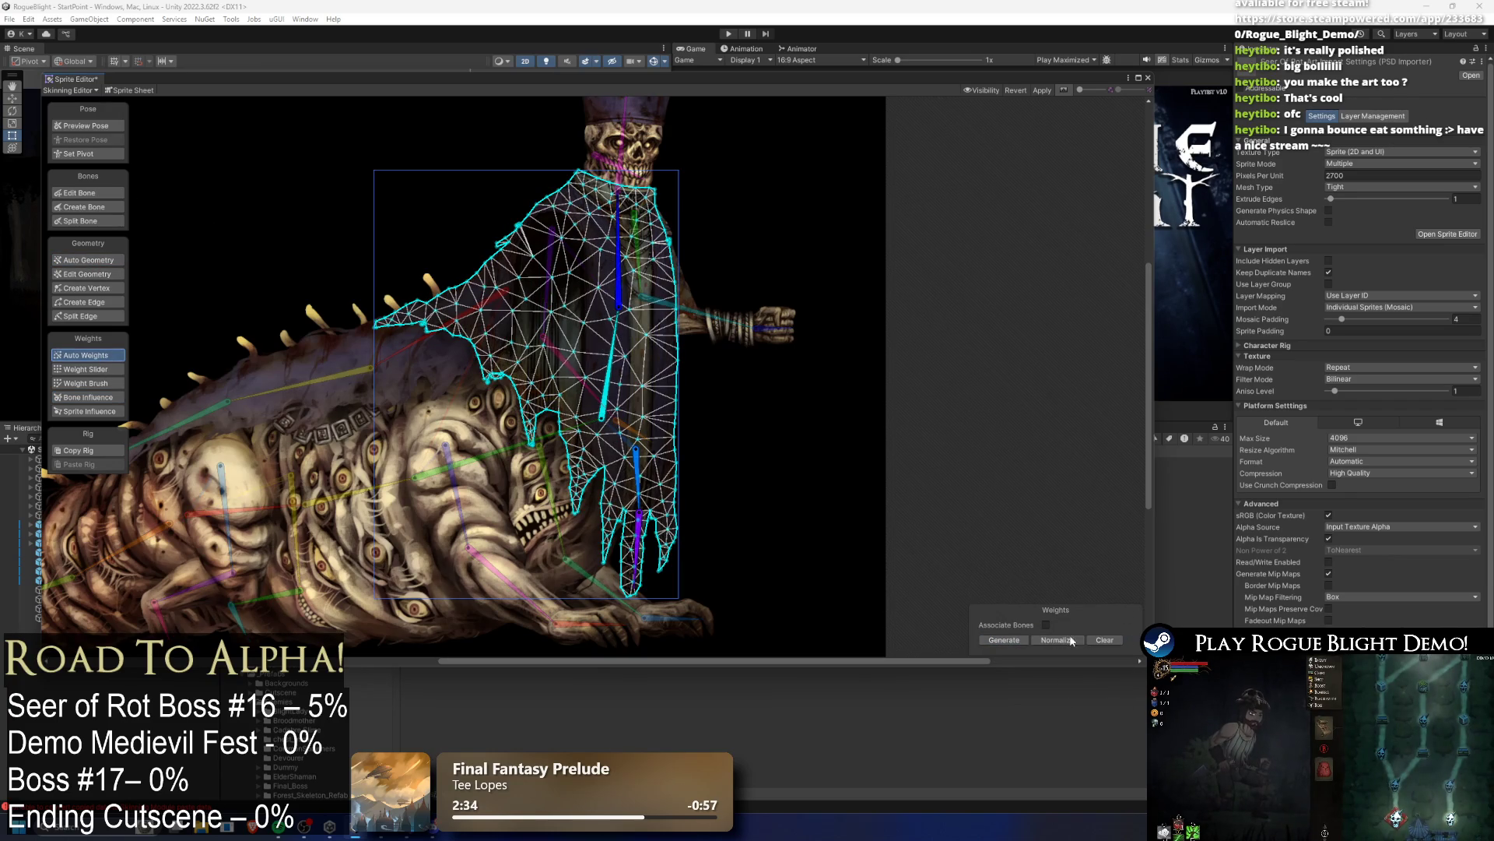
pyautogui.click(1012, 643)
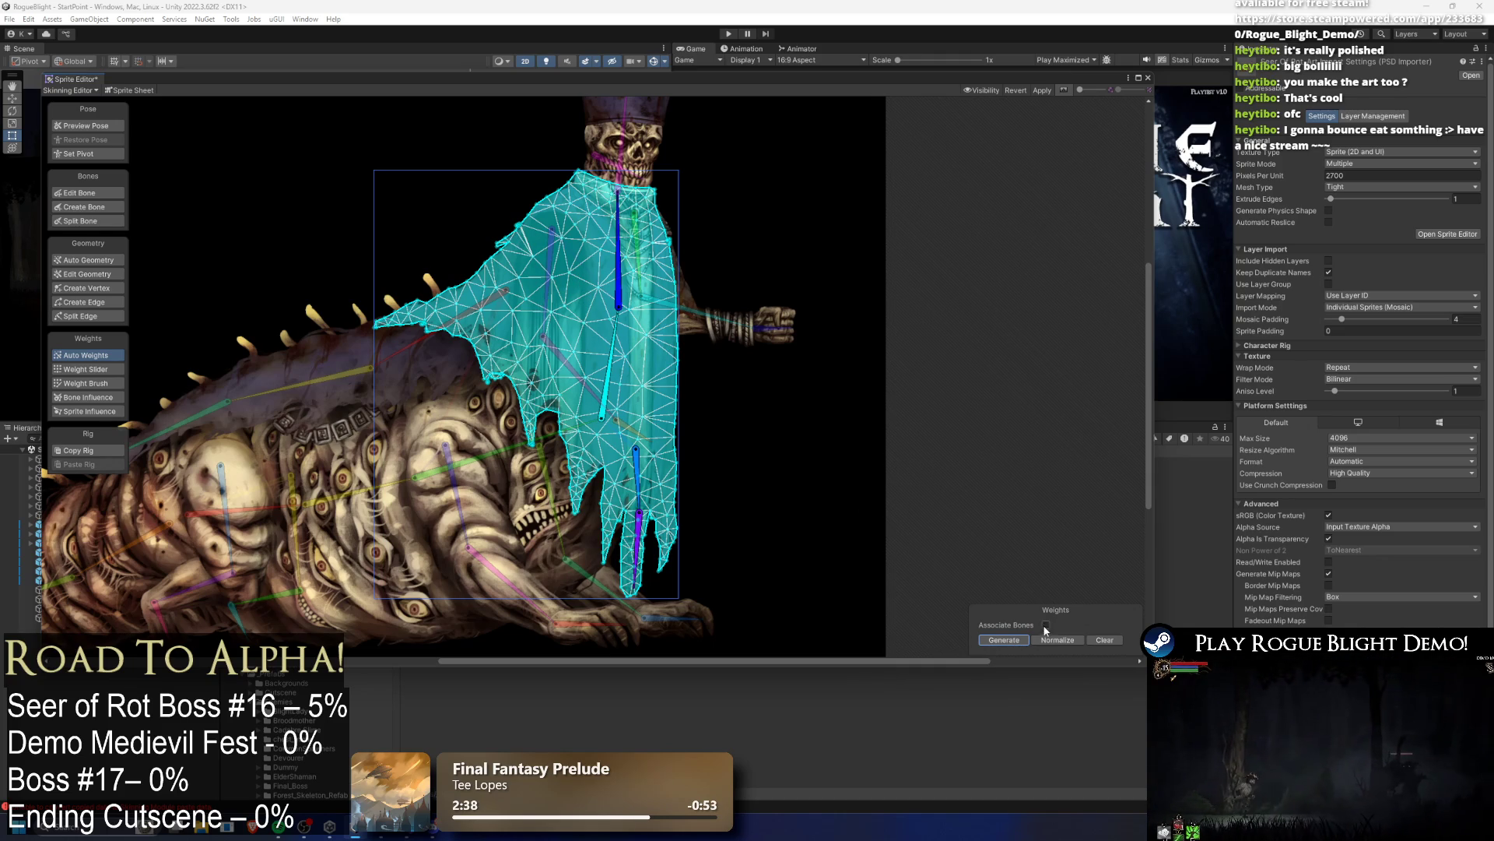
pyautogui.click(1046, 625)
pyautogui.click(1004, 639)
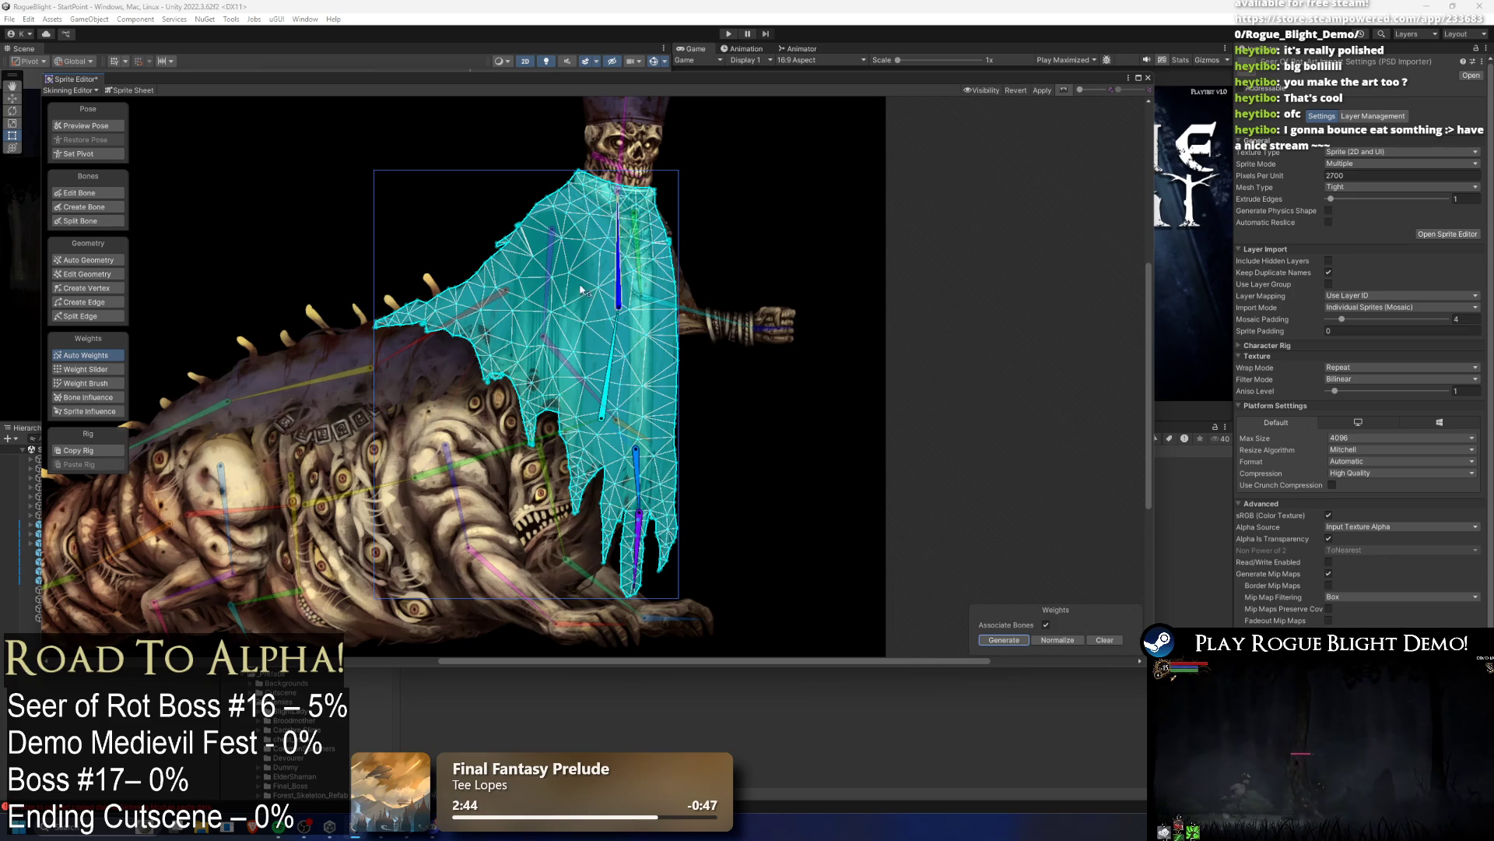
# Step: Set the Weight Brush to Smooth mode with size 23
pyautogui.click(104, 384)
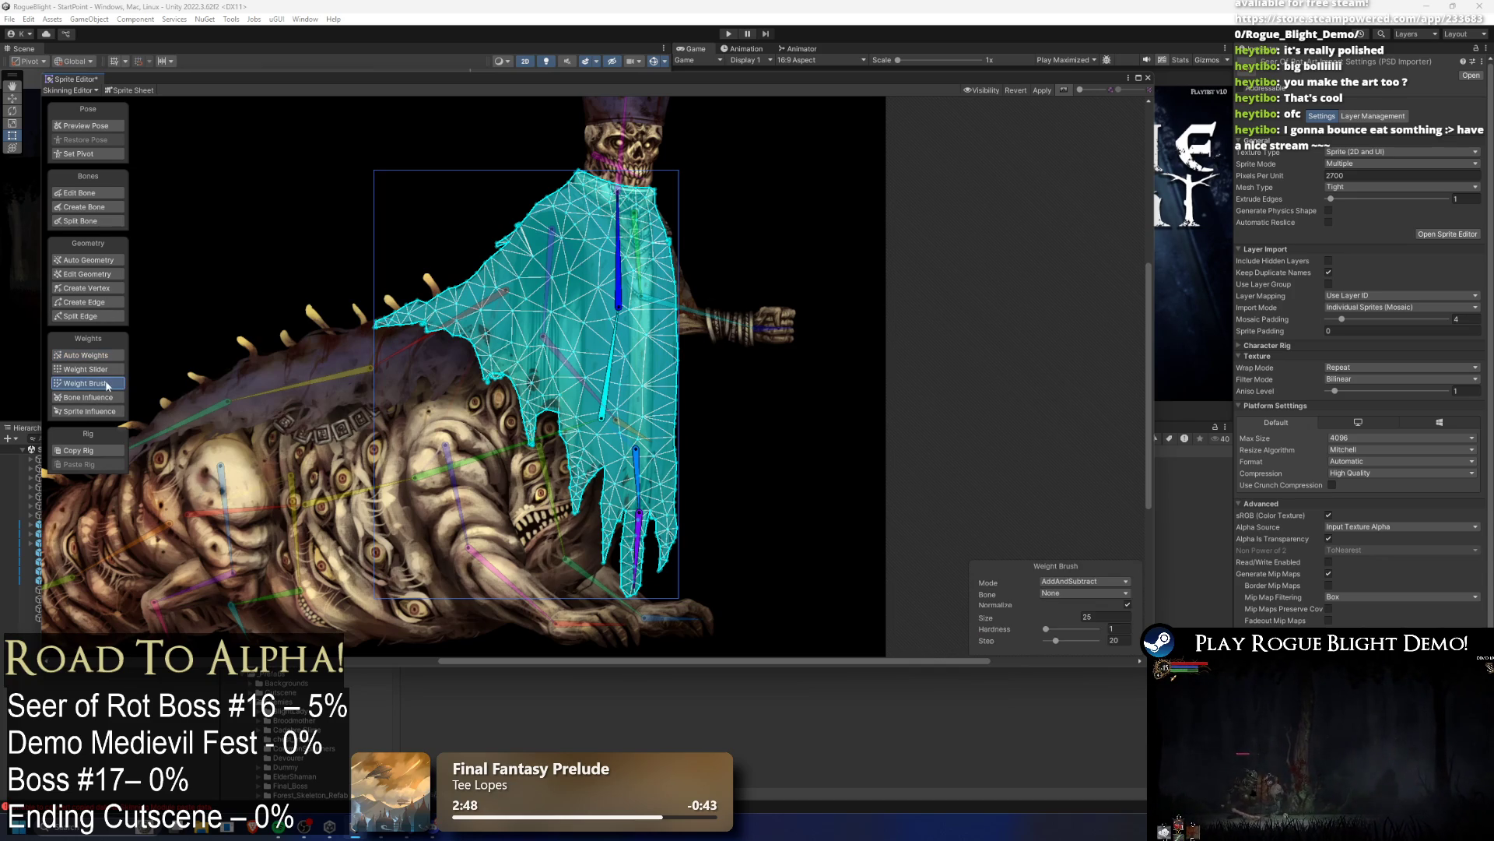
pyautogui.click(1072, 593)
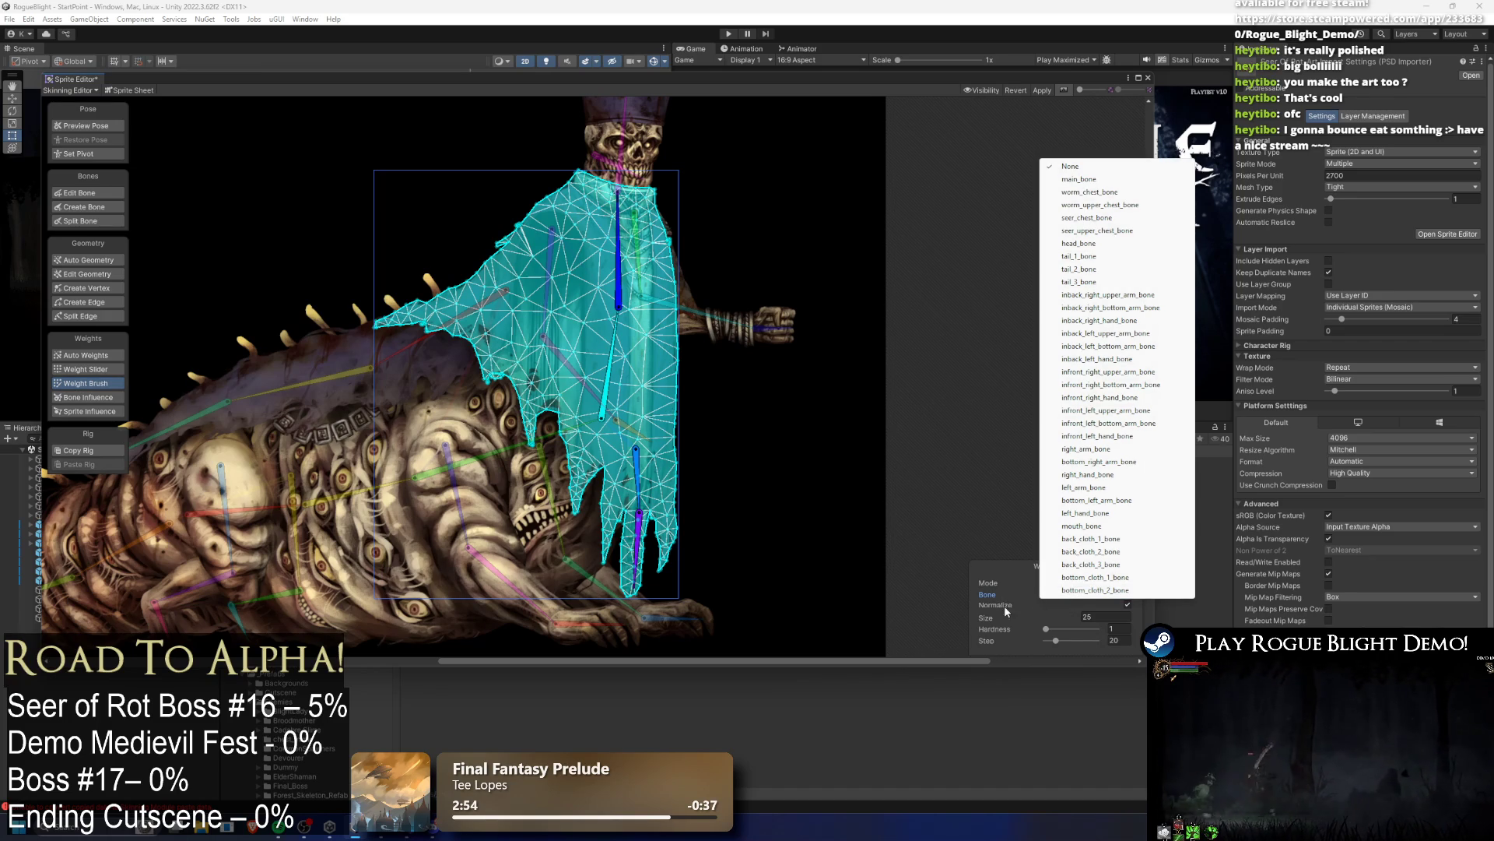
pyautogui.click(1043, 605)
pyautogui.moveTo(1043, 615); pyautogui.dragTo(1025, 615)
pyautogui.click(1093, 582)
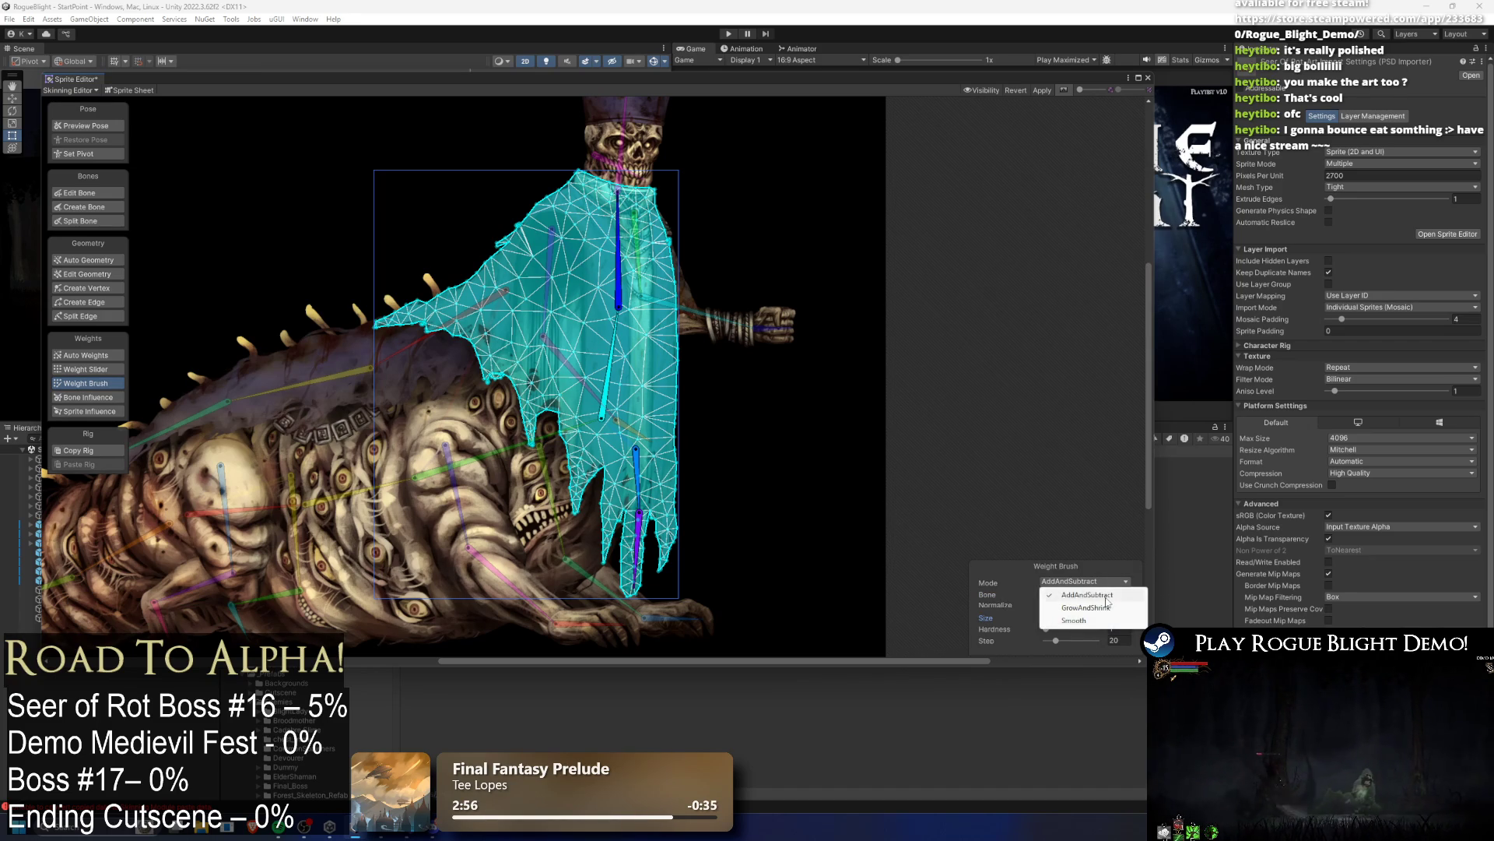
pyautogui.click(1105, 620)
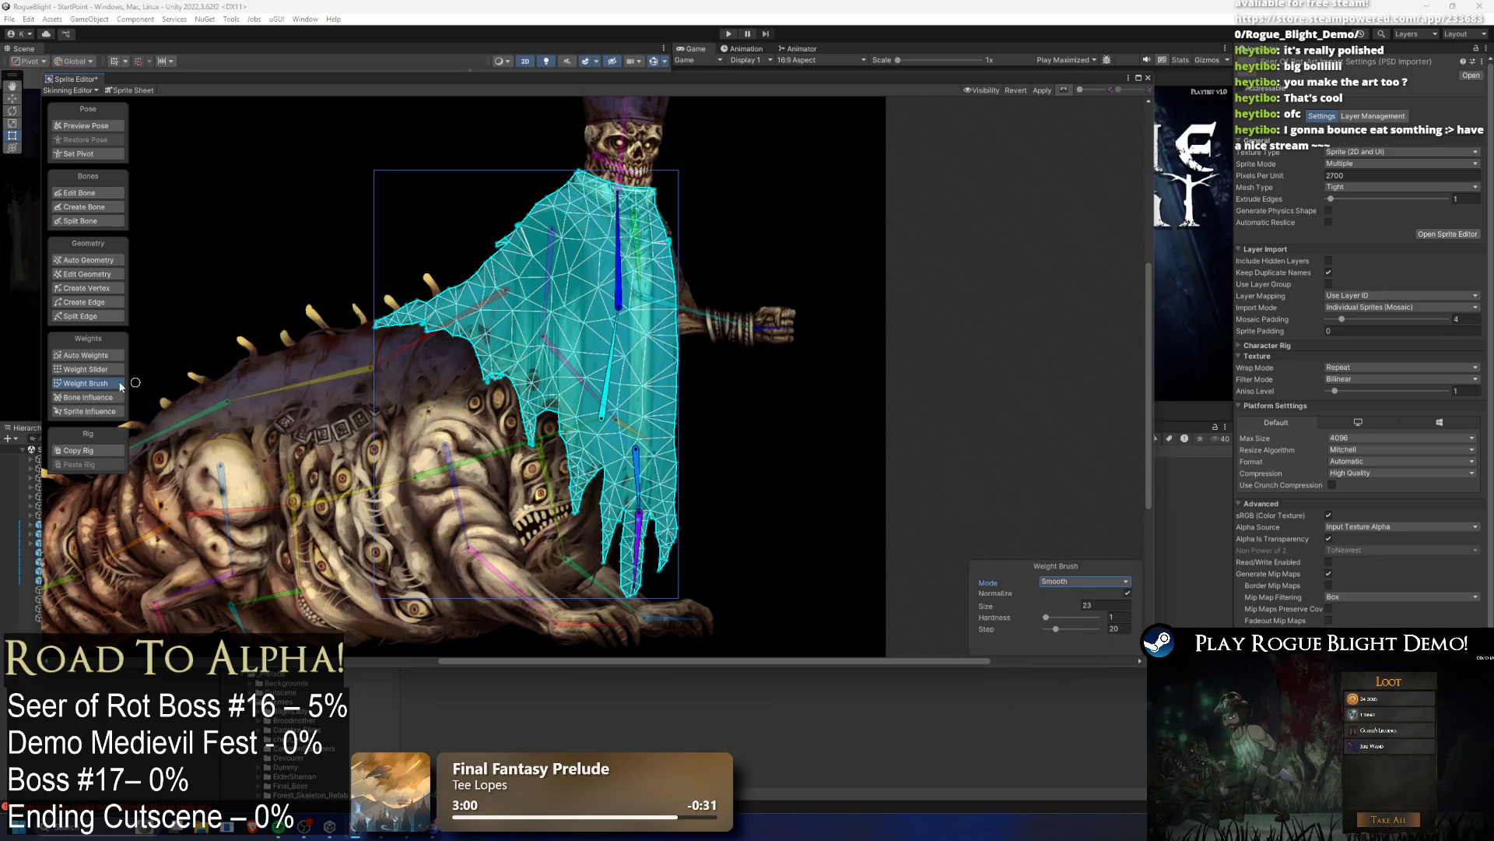
# Step: Regenerate the torso mesh and weights again, then undo both regenerations
pyautogui.click(97, 261)
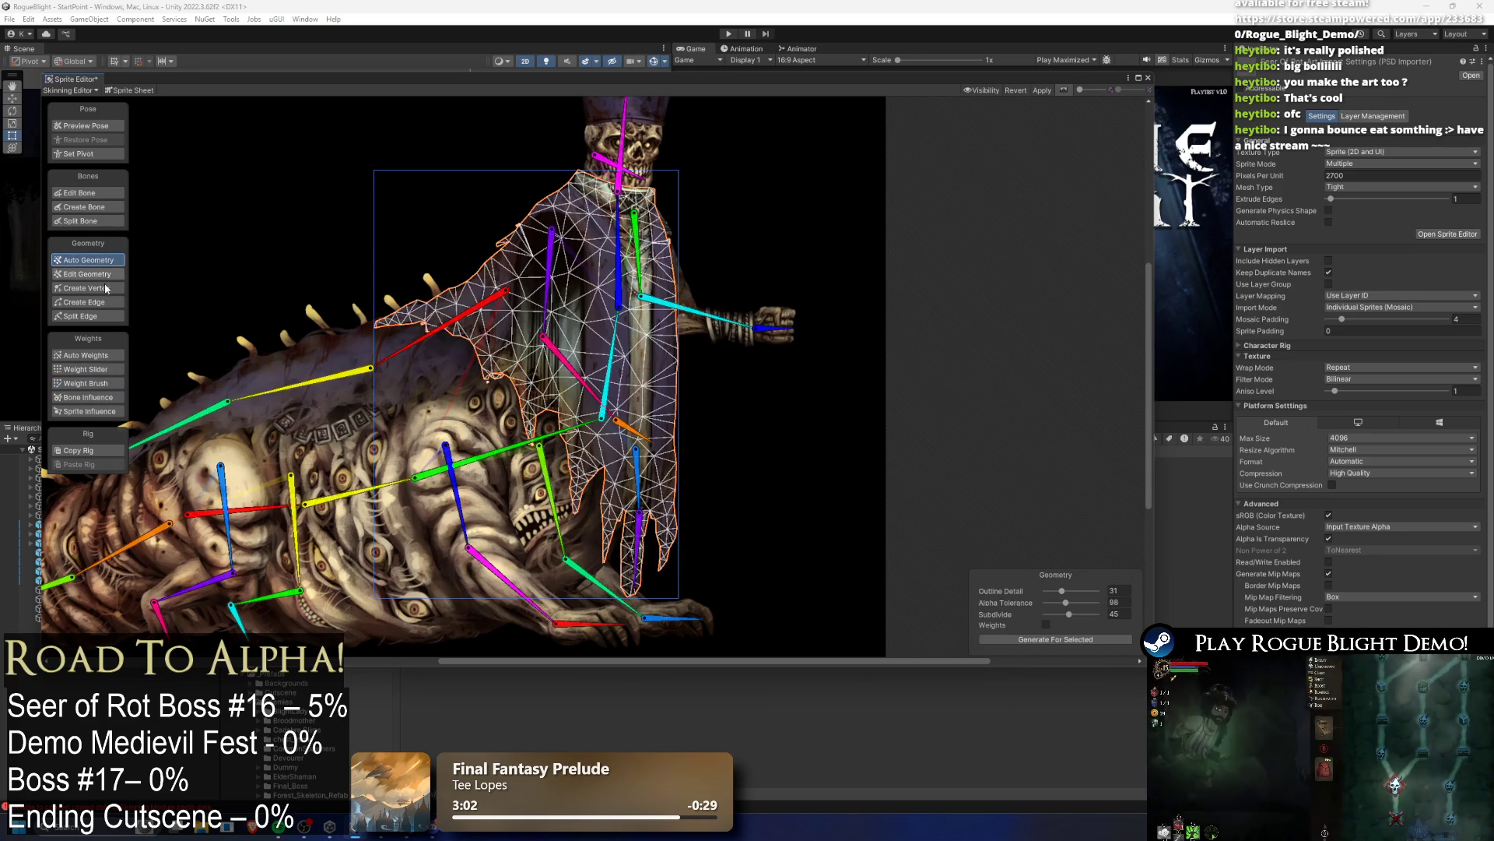
pyautogui.click(1056, 638)
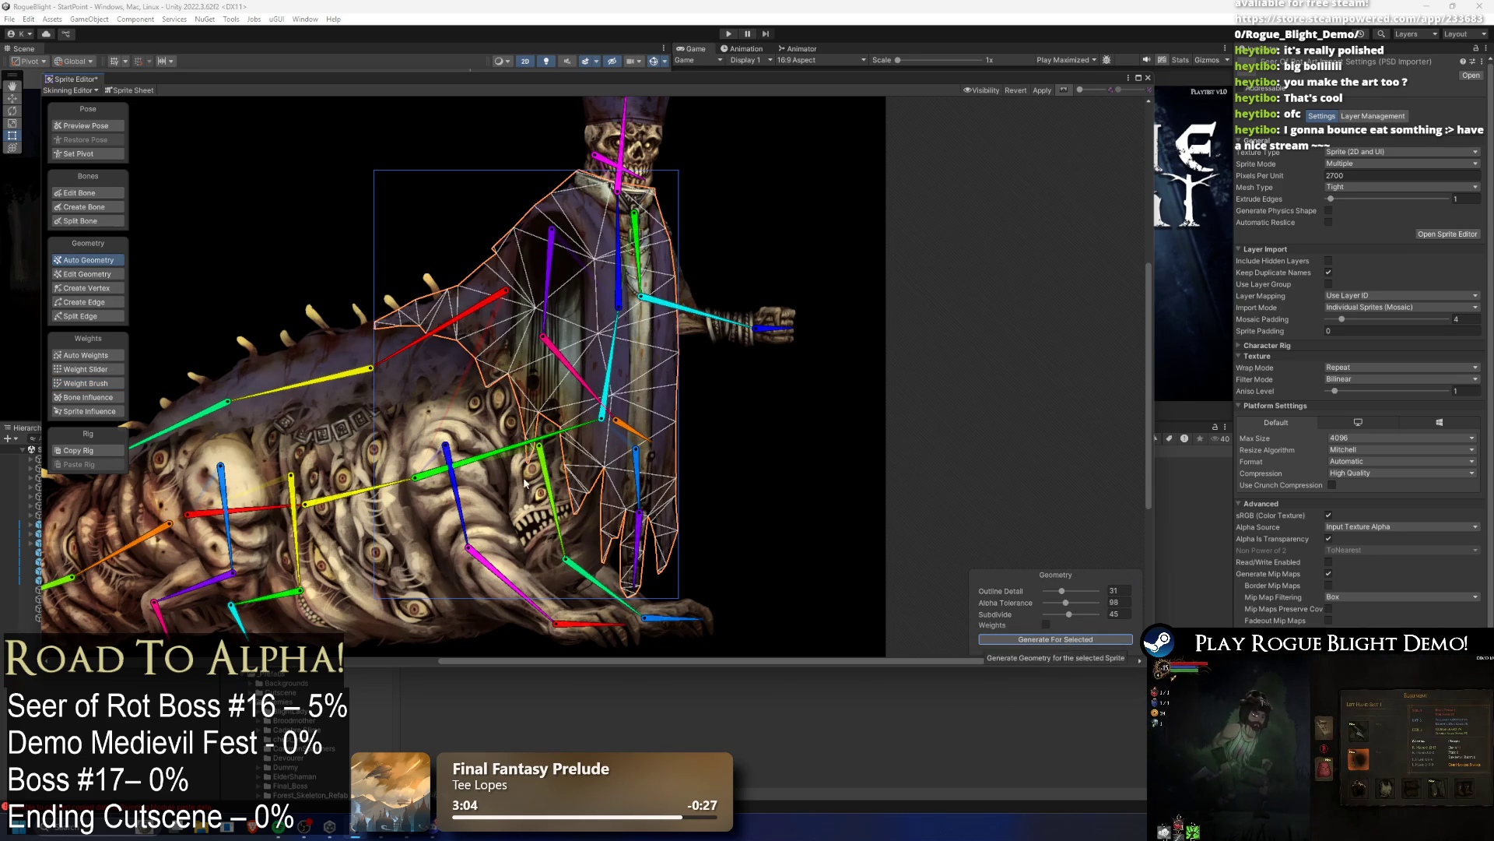
pyautogui.click(86, 355)
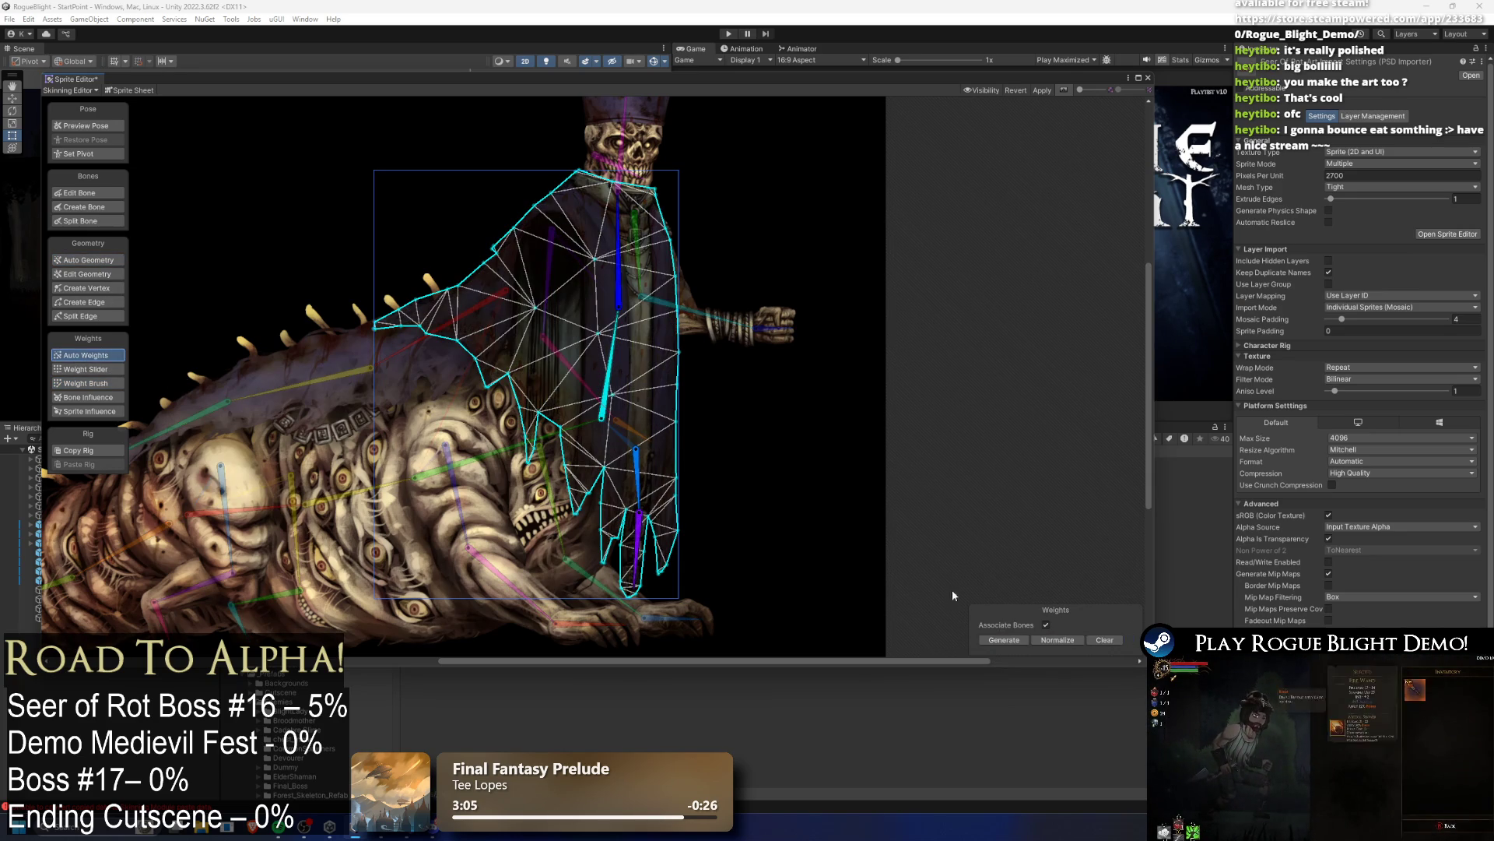
pyautogui.click(1015, 641)
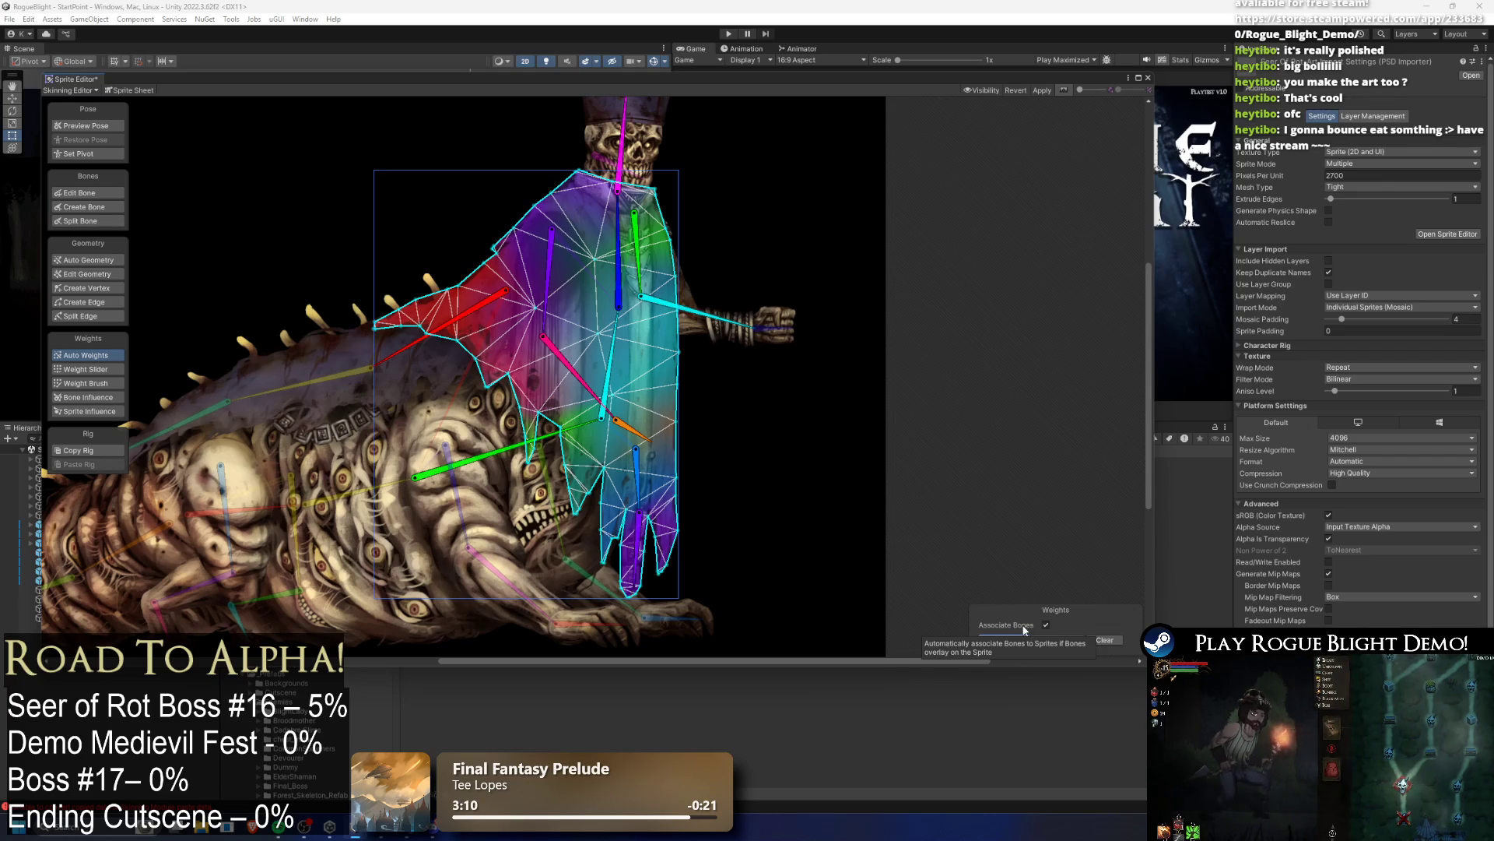
pyautogui.hotkey('ctrl', 'z')
pyautogui.hotkey('shift', 'a')
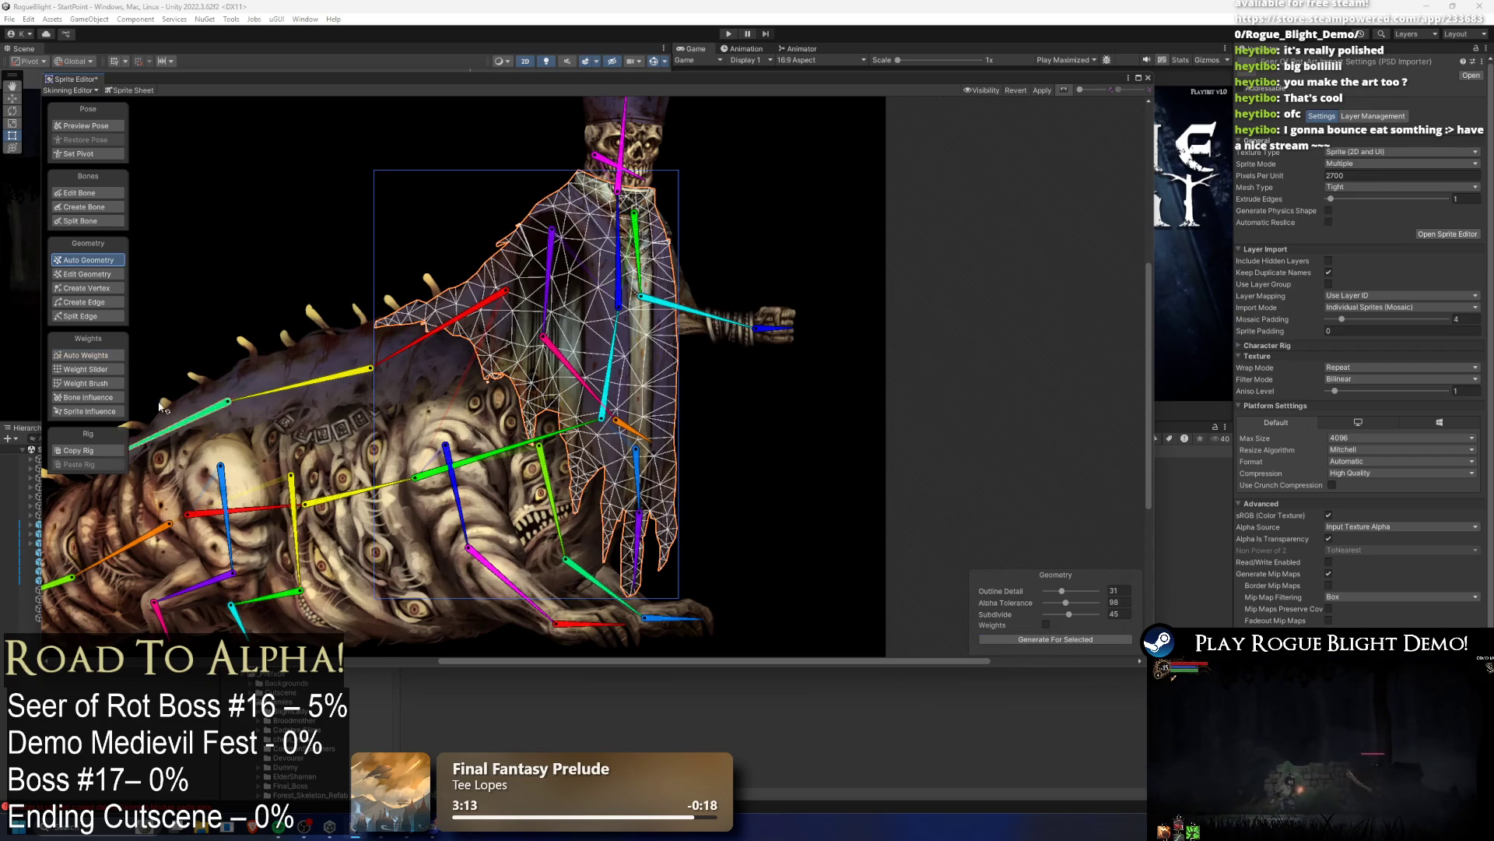
pyautogui.click(87, 354)
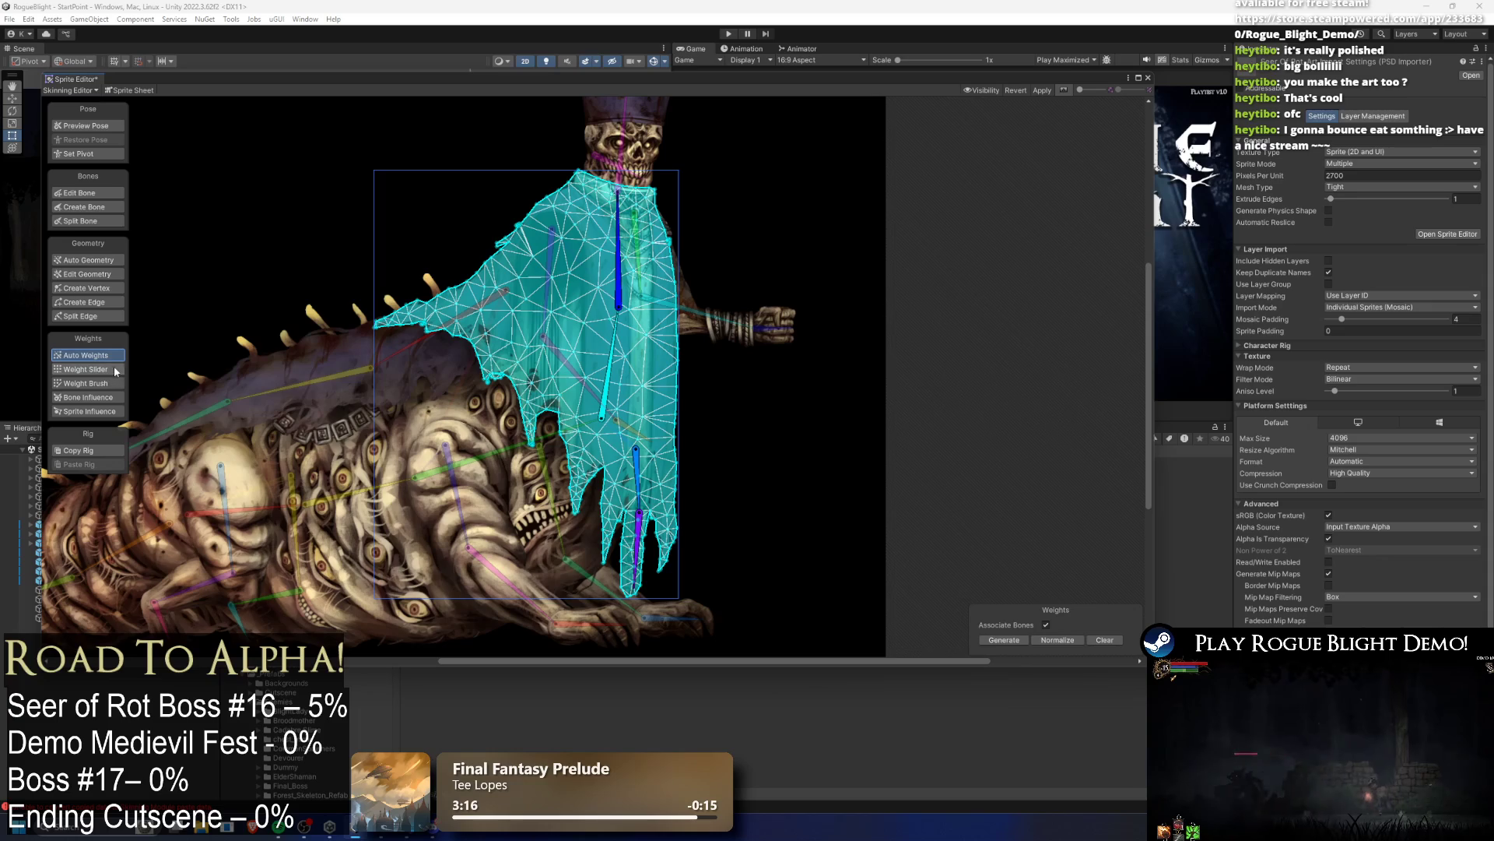
pyautogui.click(108, 263)
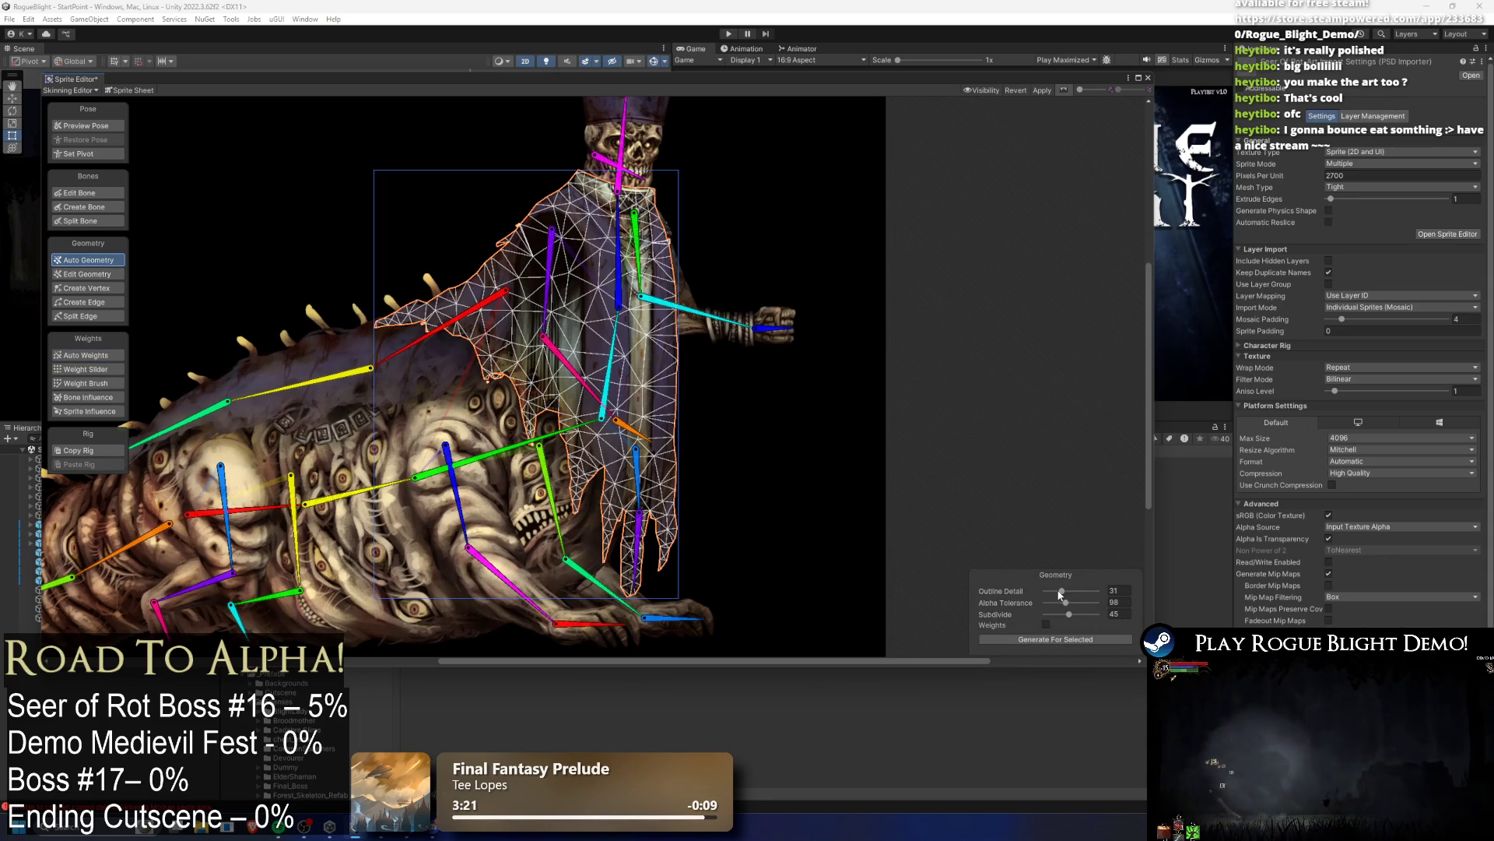
# Step: Regenerate the torso mesh at Outline Detail 64, Alpha Tolerance 173, Subdivide 100, and reweight it
pyautogui.click(1065, 638)
pyautogui.moveTo(1062, 591); pyautogui.dragTo(1082, 605)
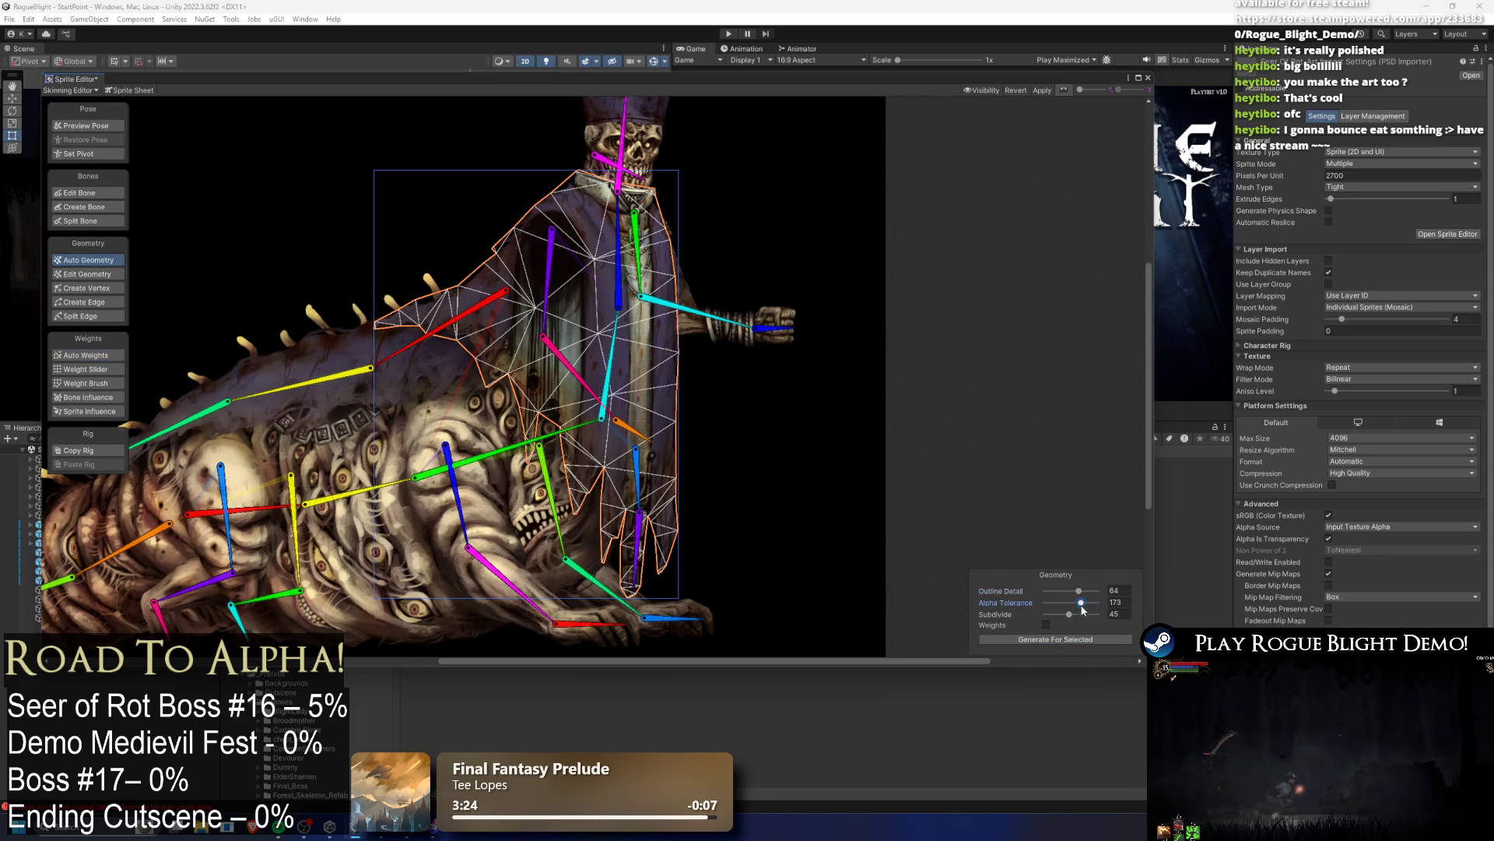
pyautogui.click(1082, 640)
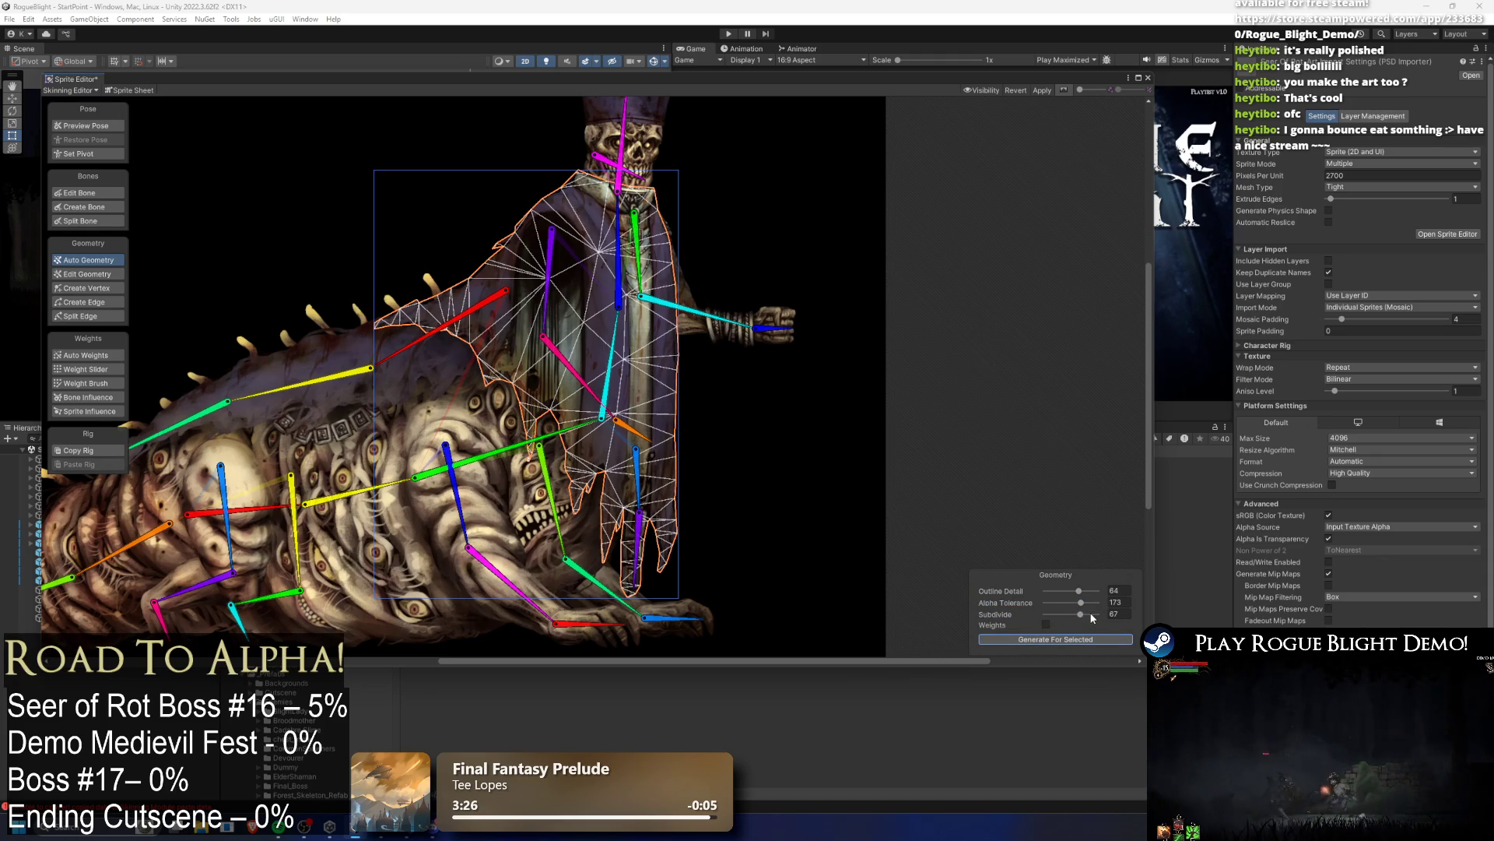
pyautogui.moveTo(1086, 614); pyautogui.dragTo(1099, 614)
pyautogui.click(1099, 640)
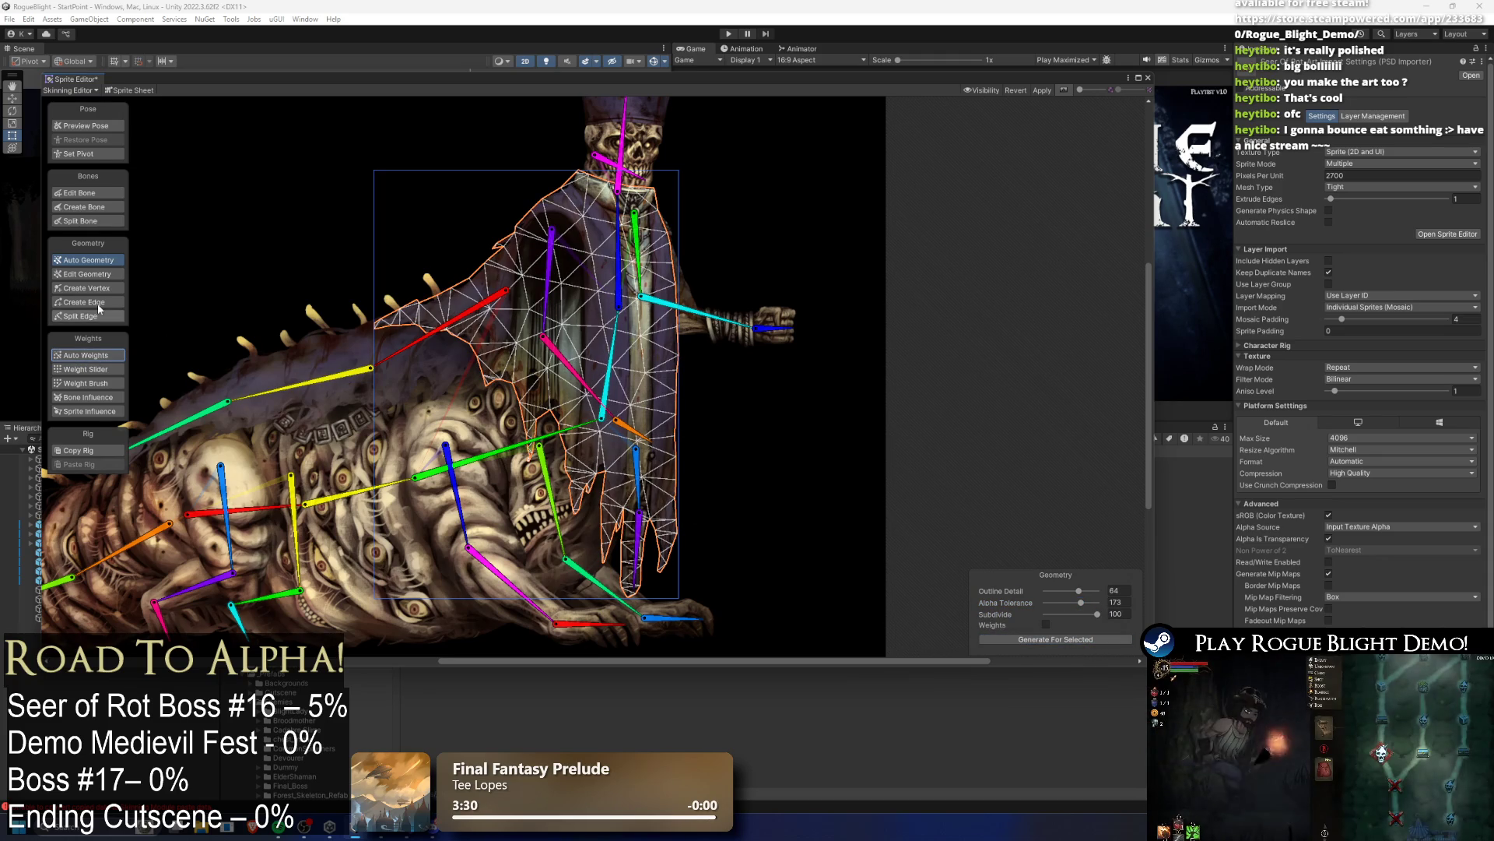
pyautogui.click(1034, 640)
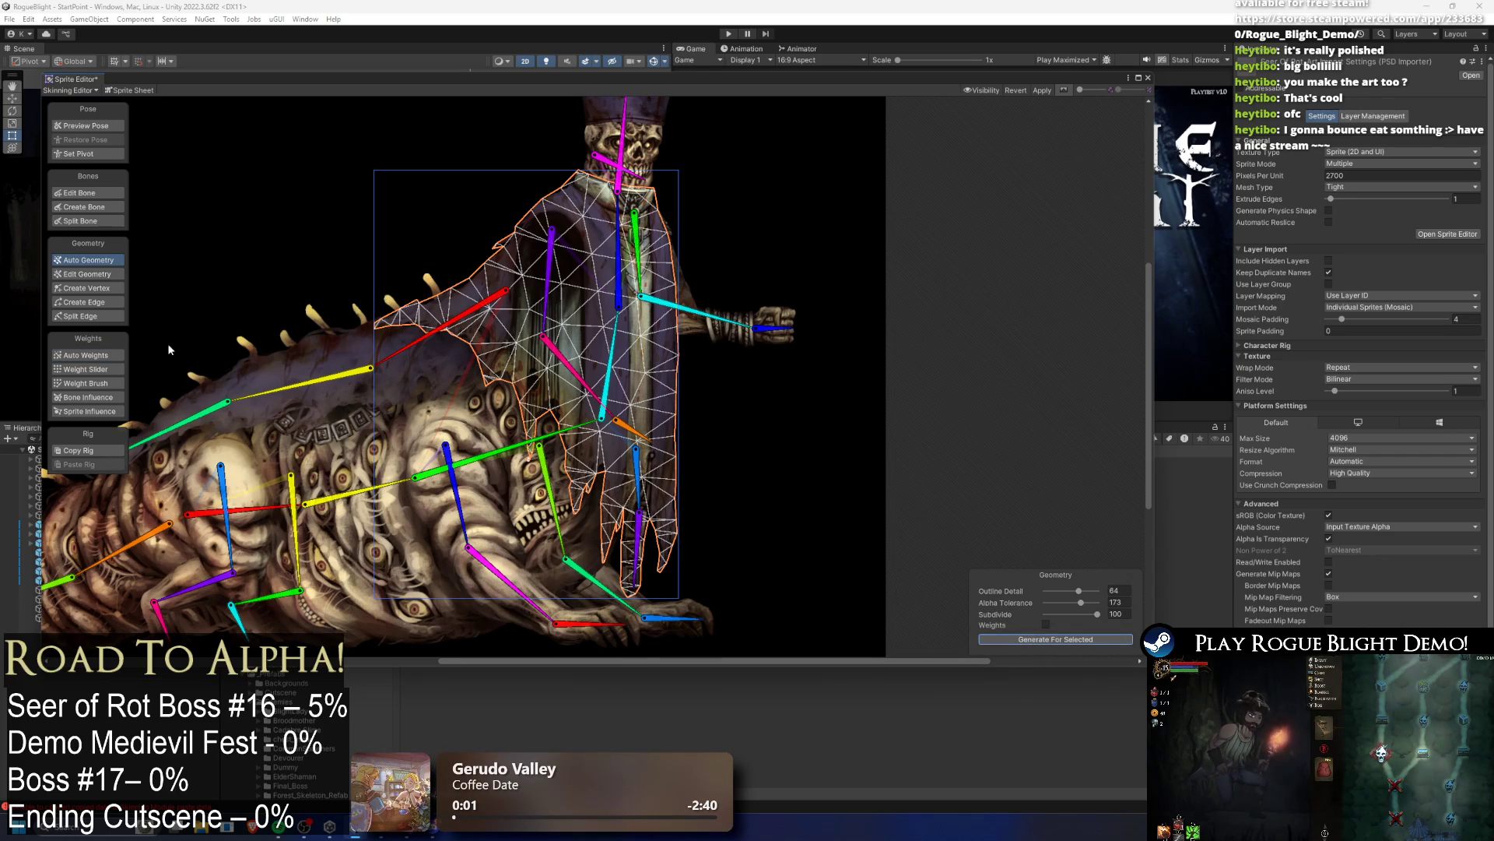
pyautogui.hotkey('shift', 'z')
pyautogui.click(1020, 641)
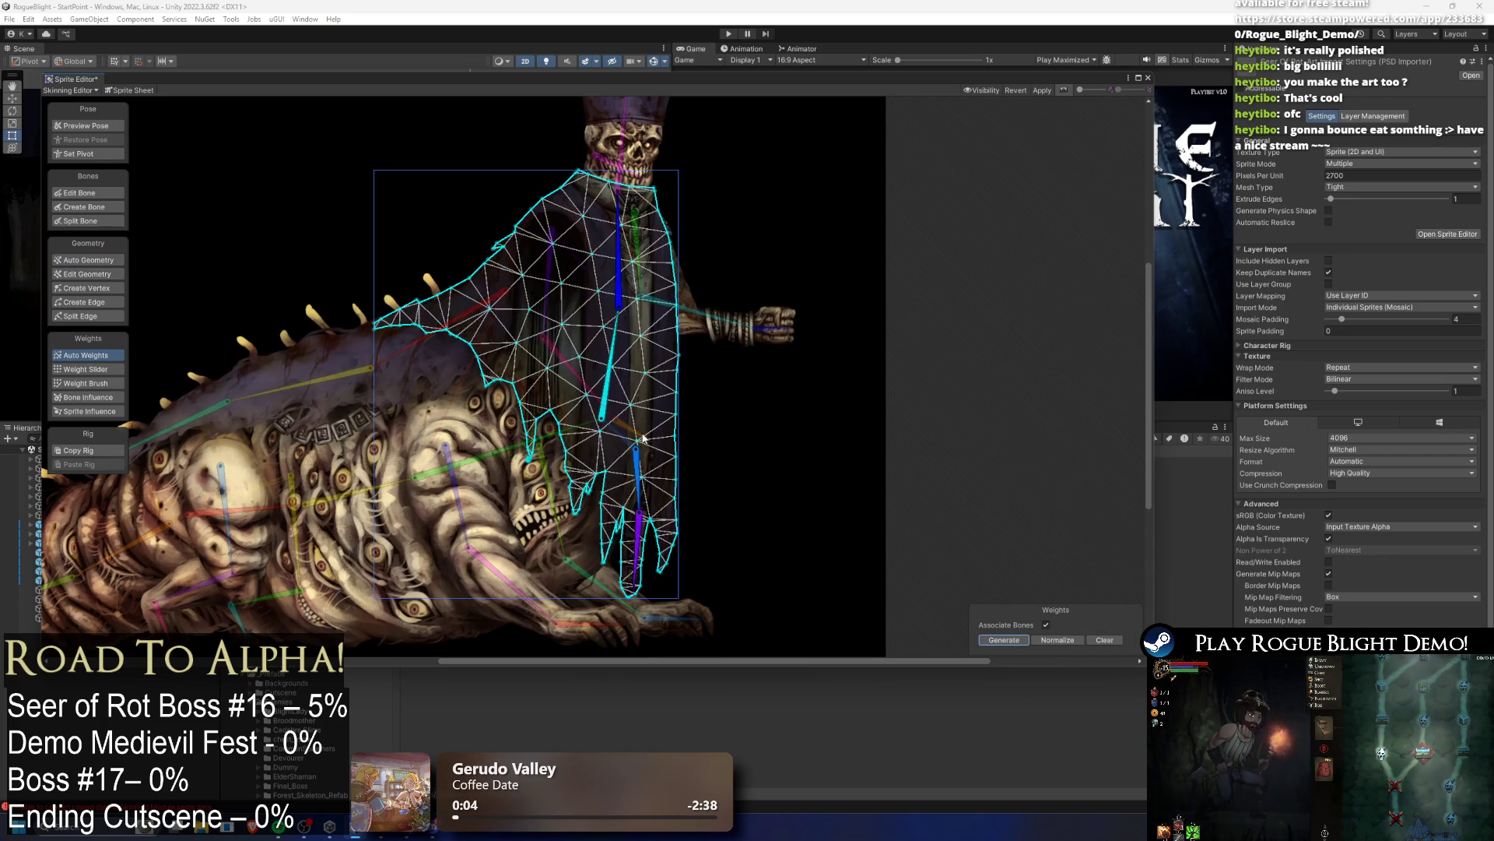
# Step: Add two extra vertices on the robe's hanging tip with Create Vertex
pyautogui.click(87, 288)
pyautogui.scroll(4, 612, 476)
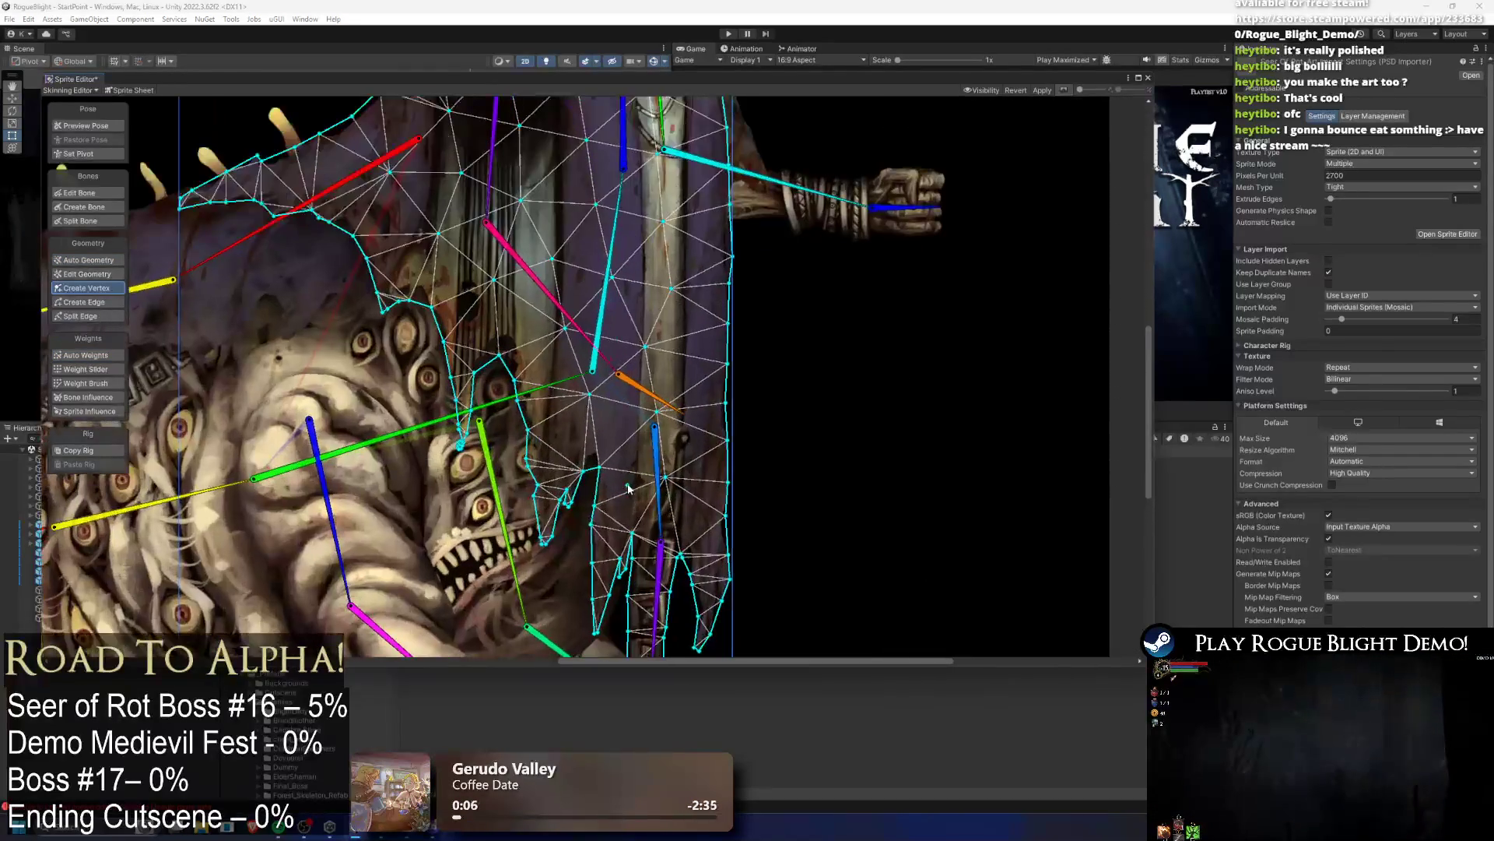
pyautogui.moveTo(606, 582); pyautogui.dragTo(604, 496)
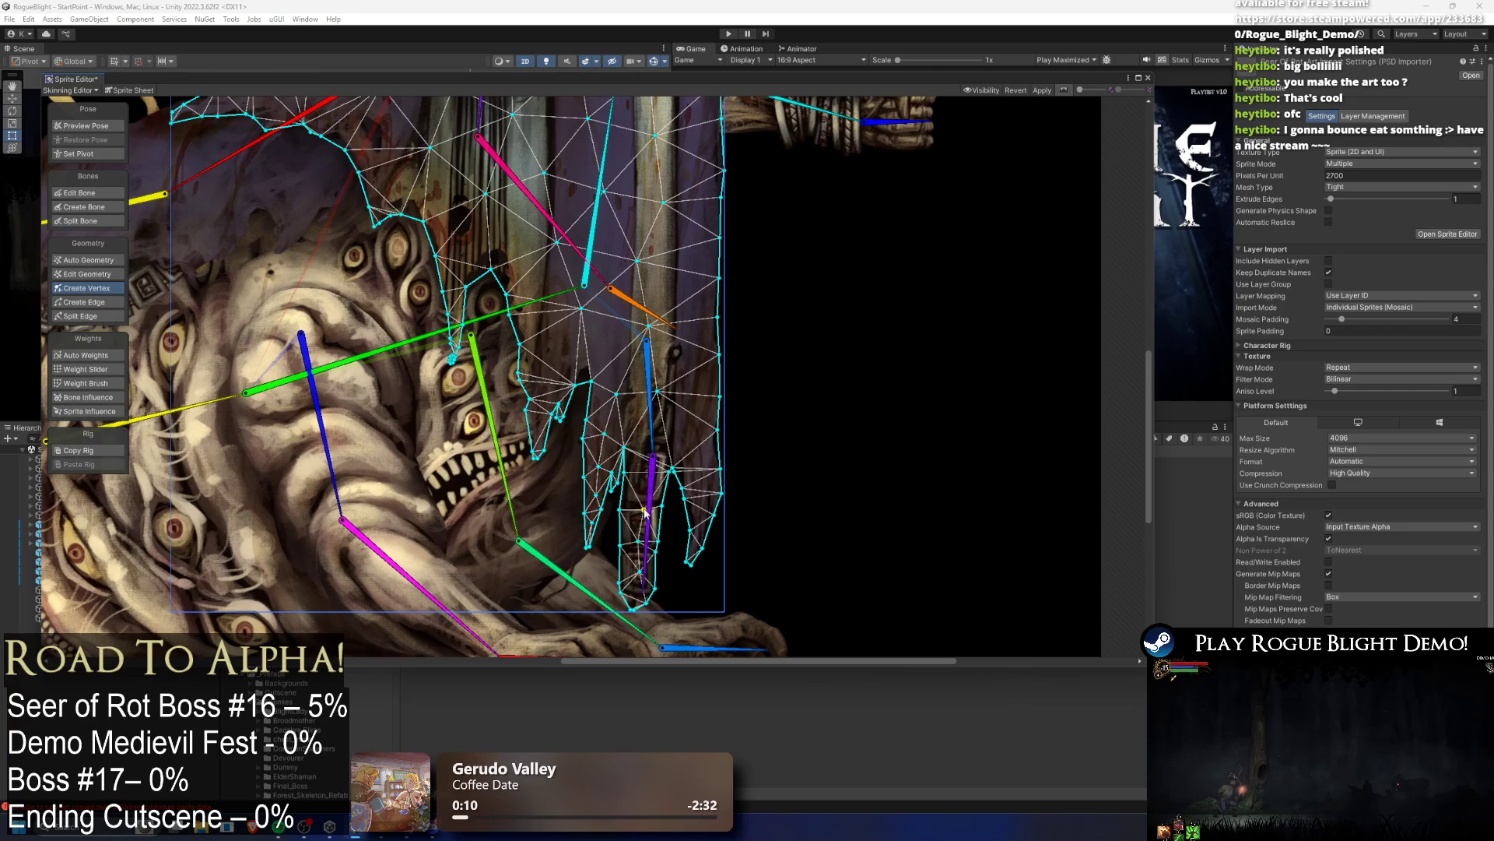
pyautogui.click(689, 430)
pyautogui.click(701, 492)
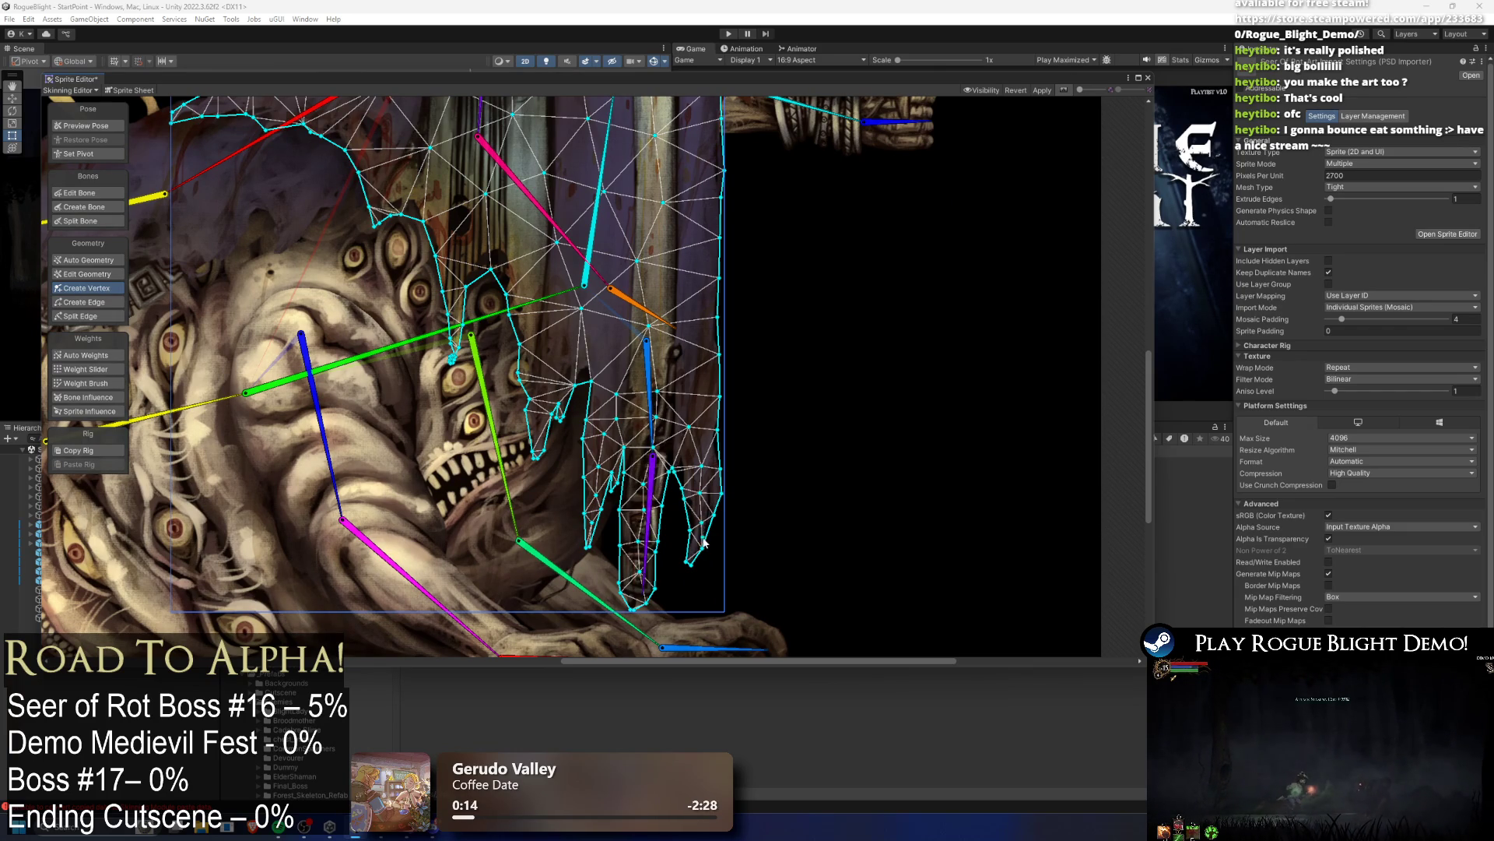
pyautogui.scroll(2, 698, 544)
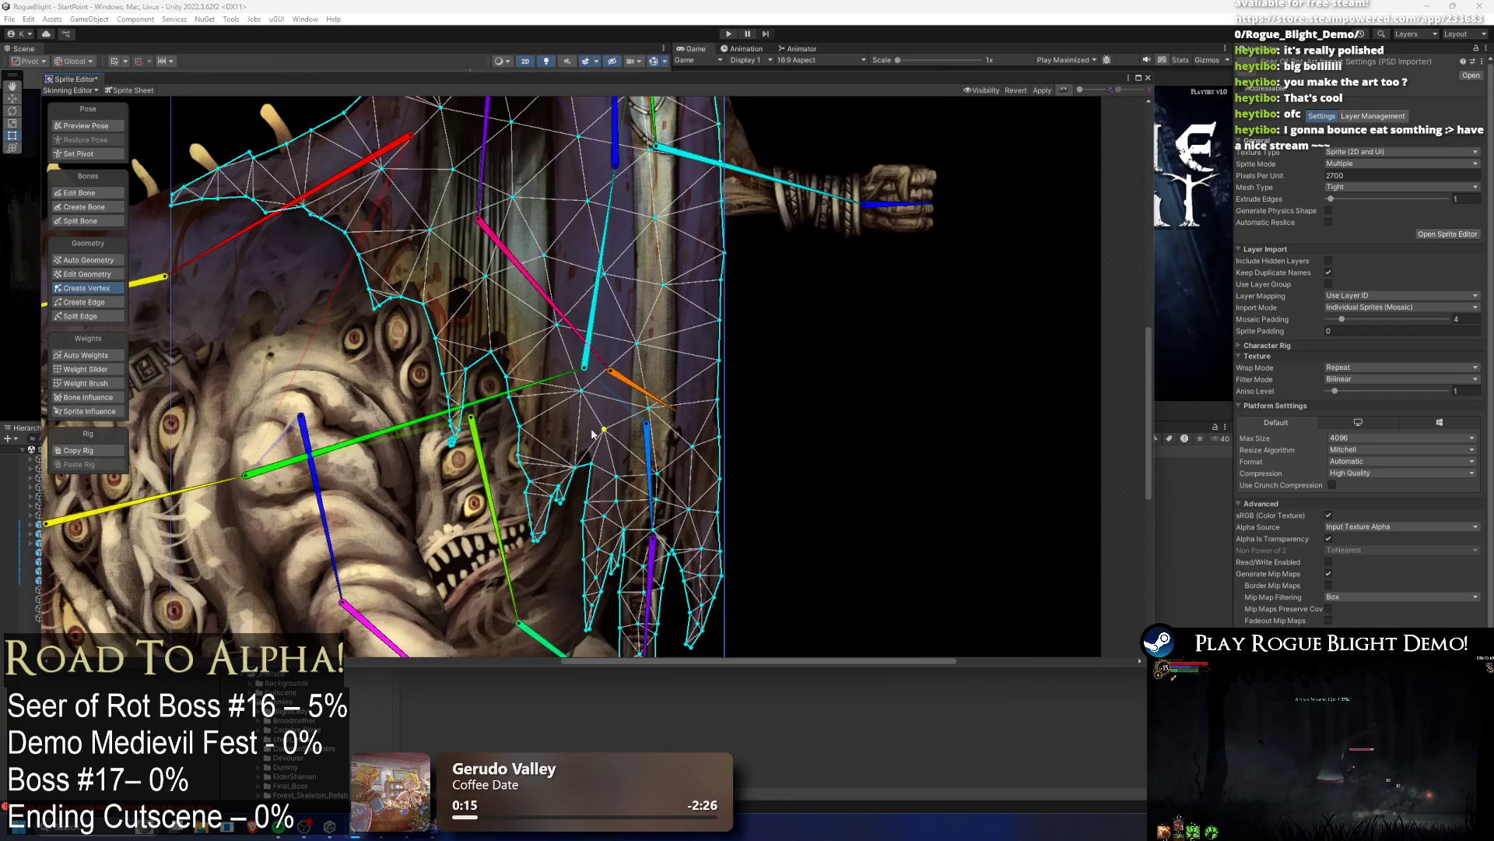
pyautogui.scroll(3, 558, 407)
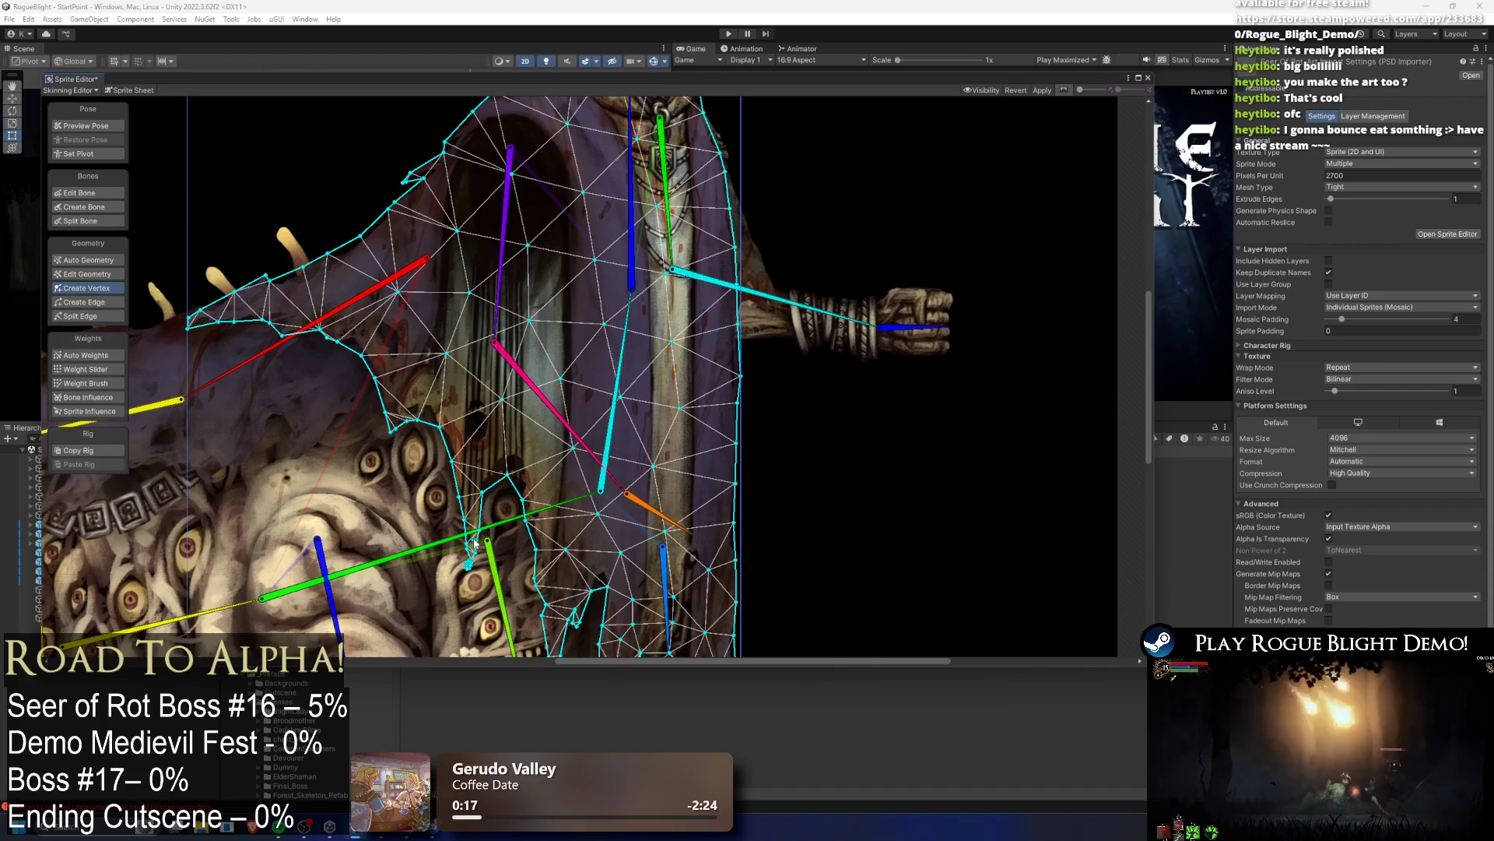
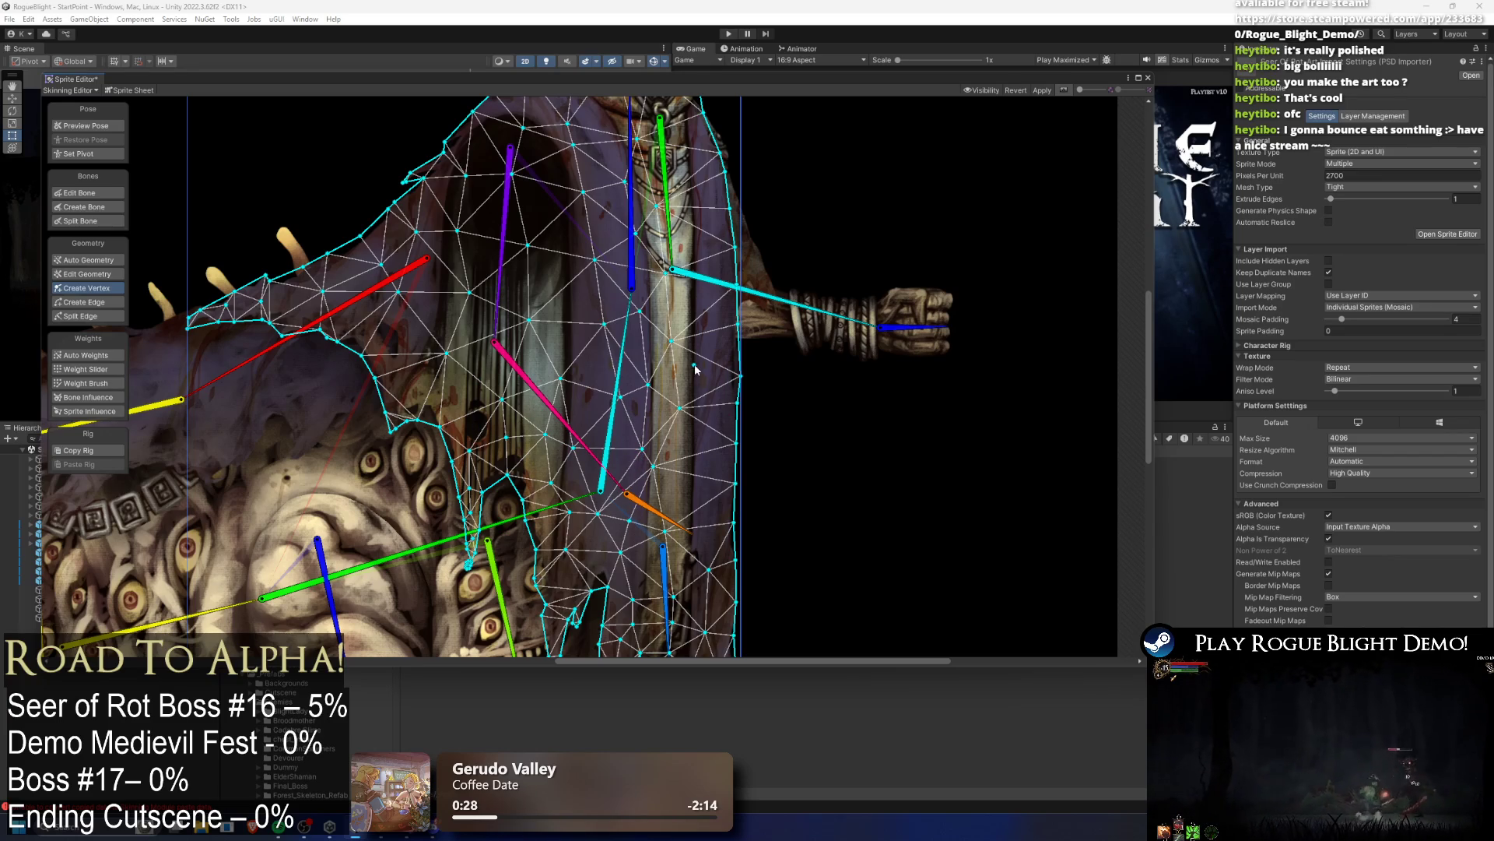
# Step: Add five new vertices running down the seer's robe mesh
pyautogui.scroll(5, 551, 287)
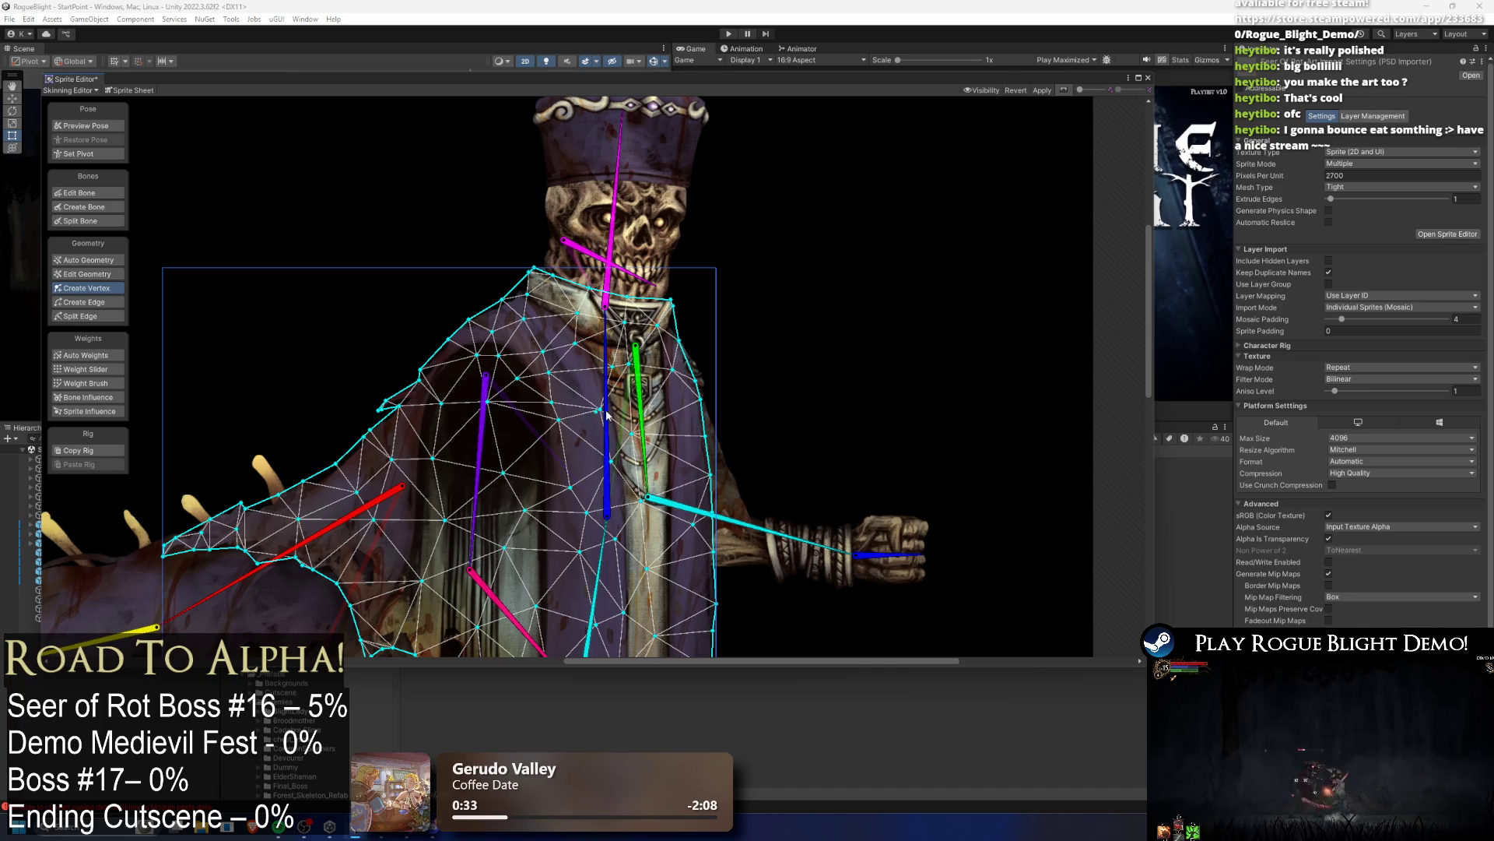
pyautogui.scroll(-3, 683, 452)
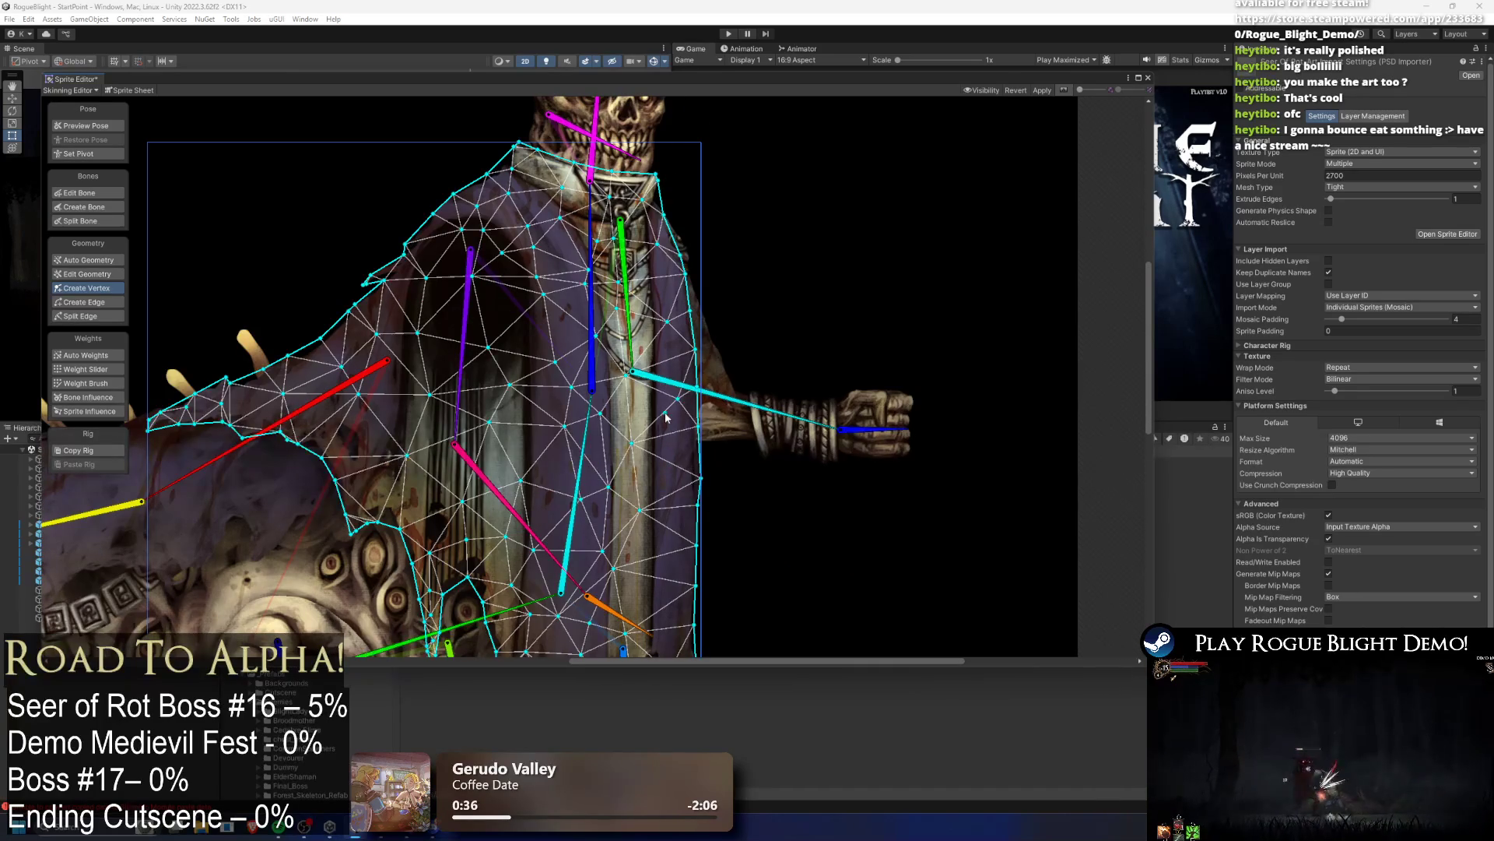
pyautogui.scroll(-1, 669, 463)
pyautogui.click(537, 350)
pyautogui.click(453, 360)
pyautogui.click(442, 404)
pyautogui.click(402, 453)
pyautogui.click(417, 493)
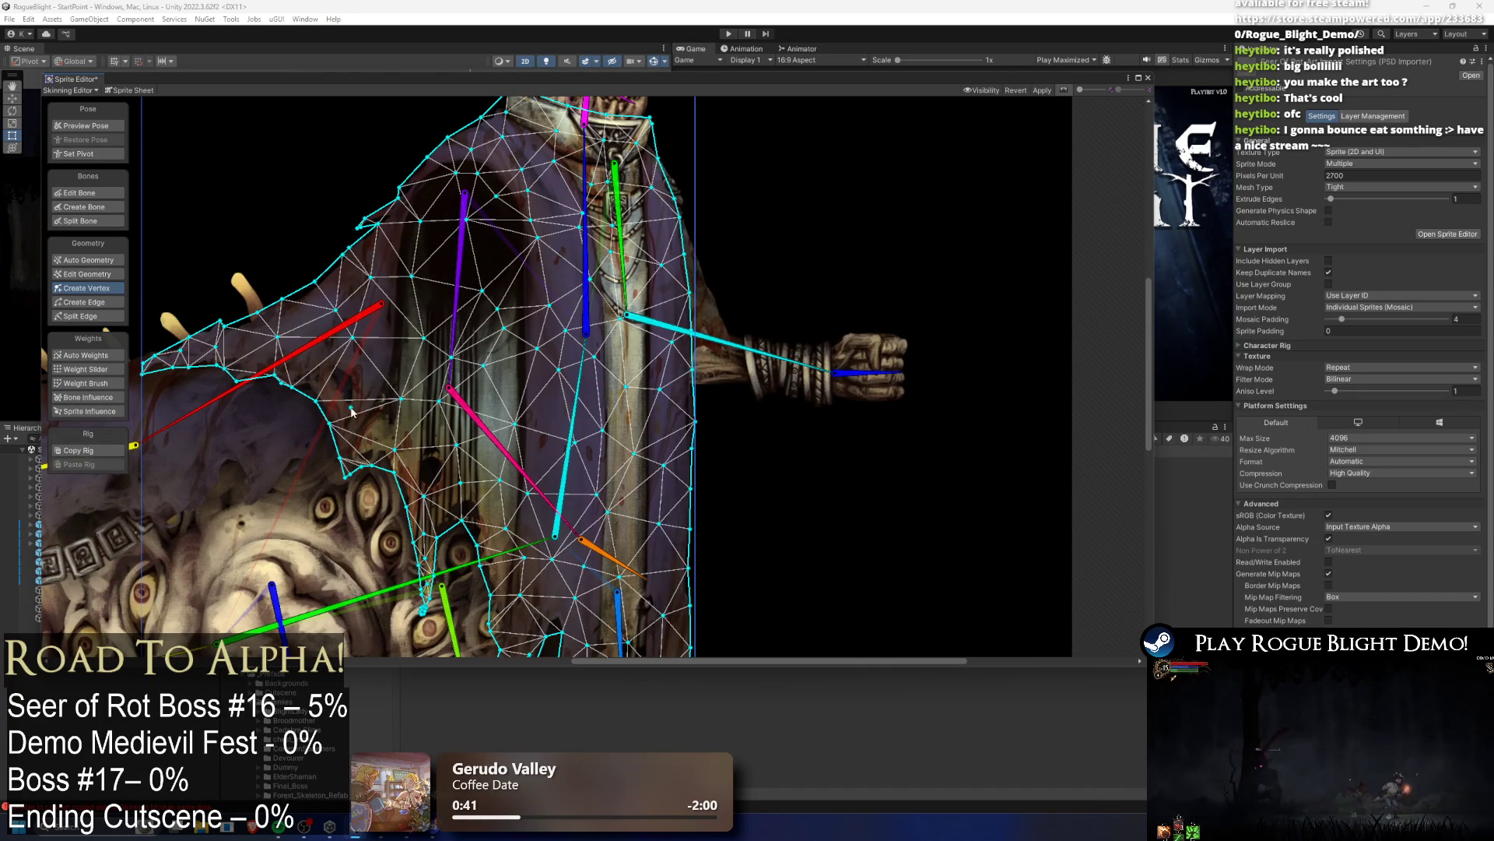
# Step: Bring up Auto Geometry with Outline Detail 64, Alpha Tolerance 173 and Subdivide 100
pyautogui.scroll(-1, 366, 311)
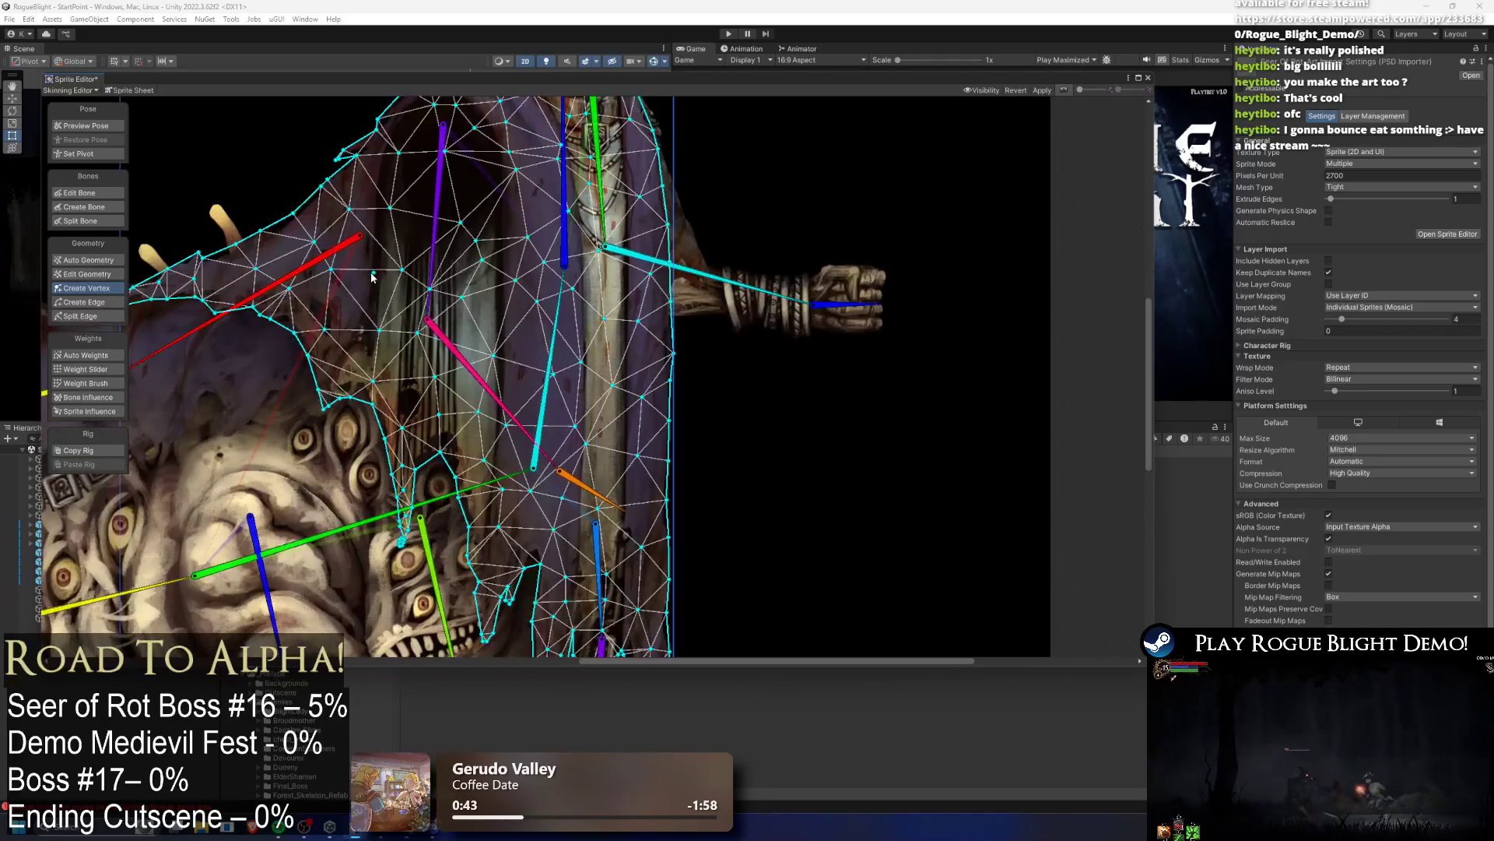
pyautogui.scroll(-1, 545, 500)
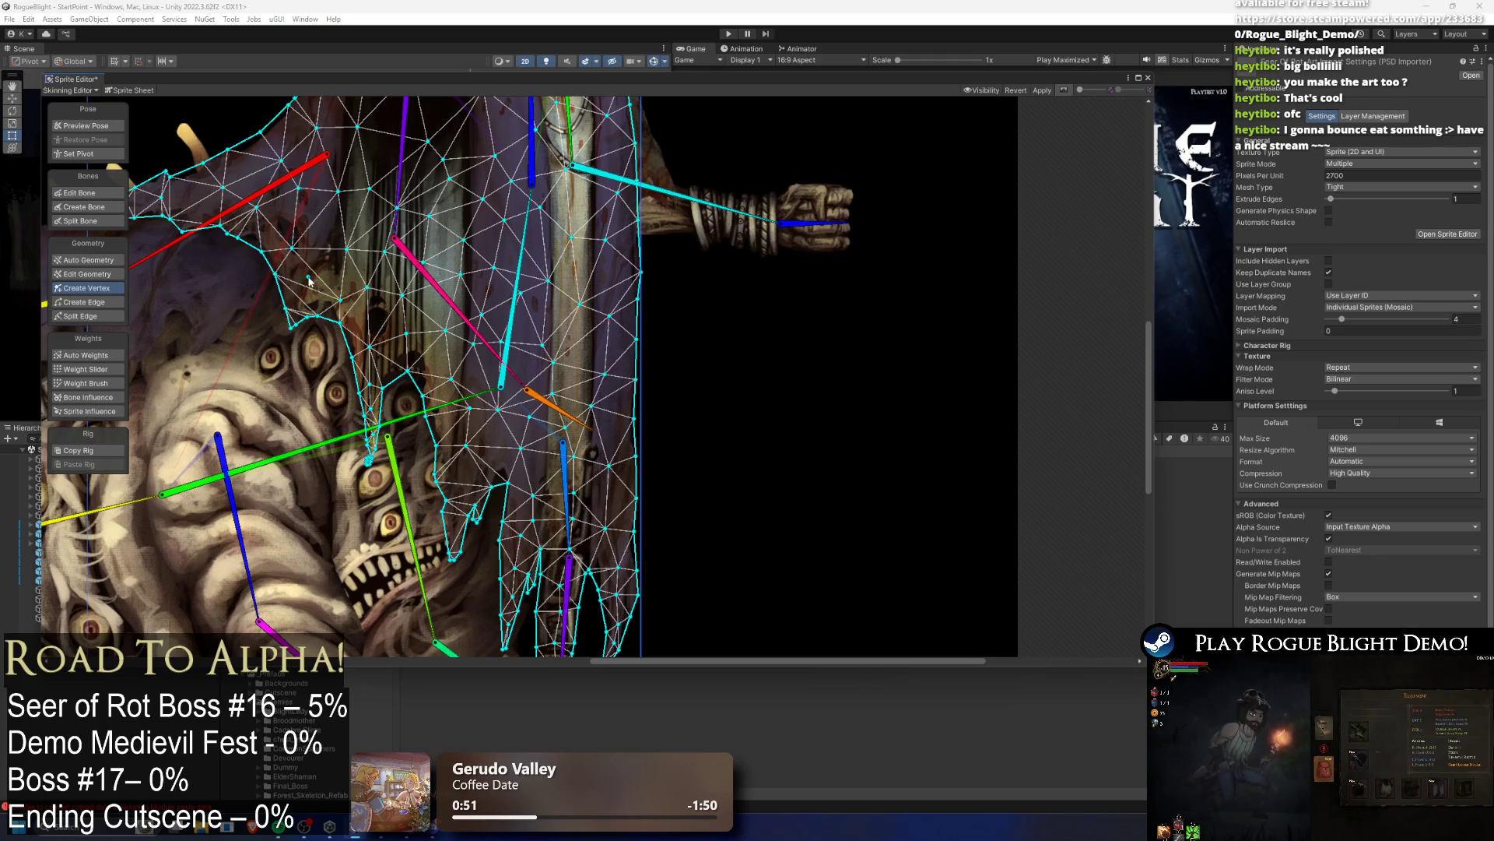
pyautogui.scroll(3, 497, 389)
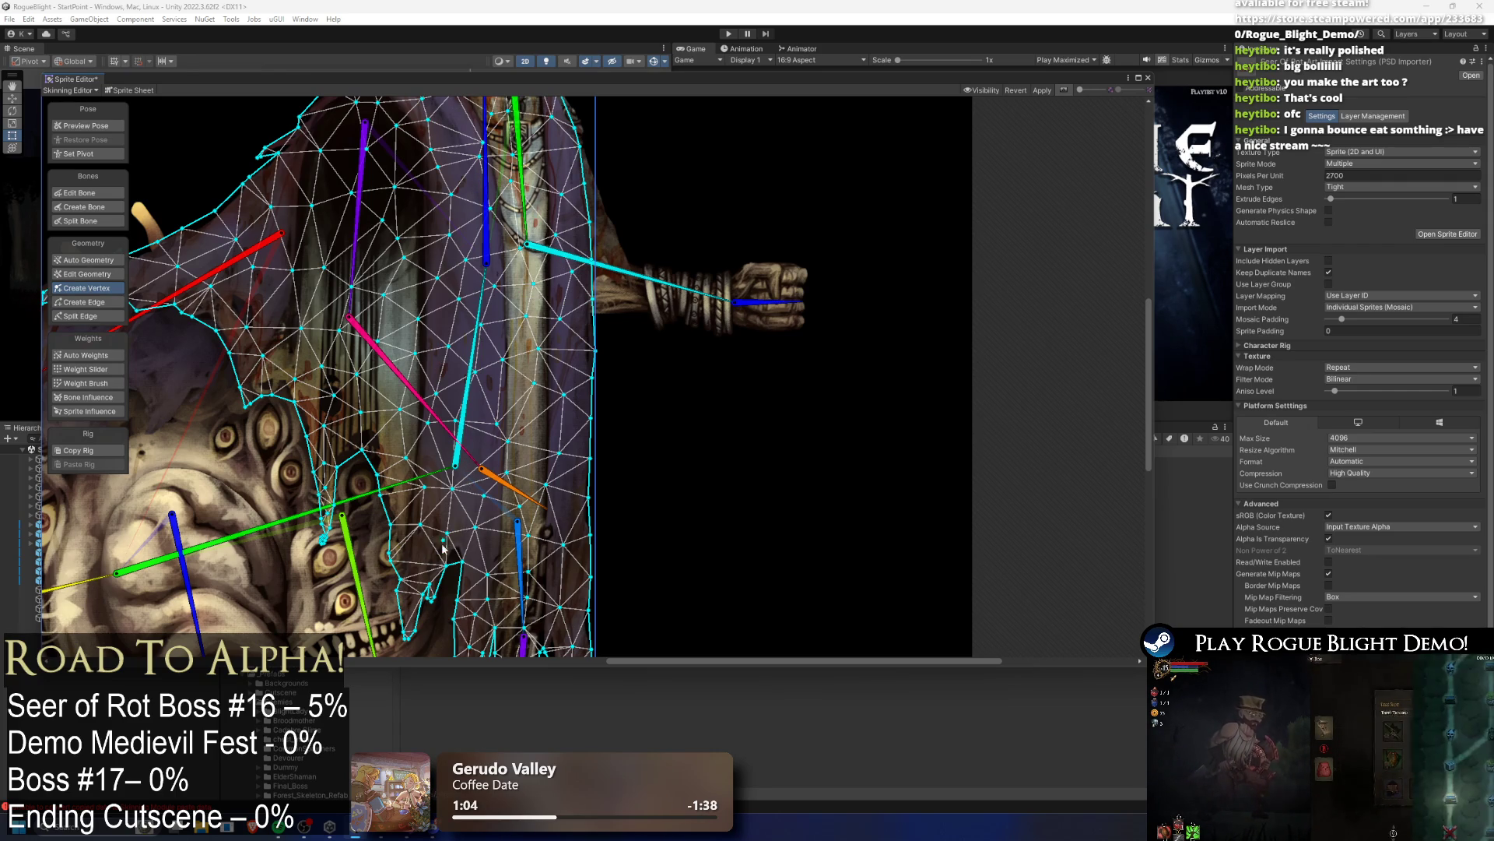
pyautogui.moveTo(410, 615); pyautogui.dragTo(363, 568)
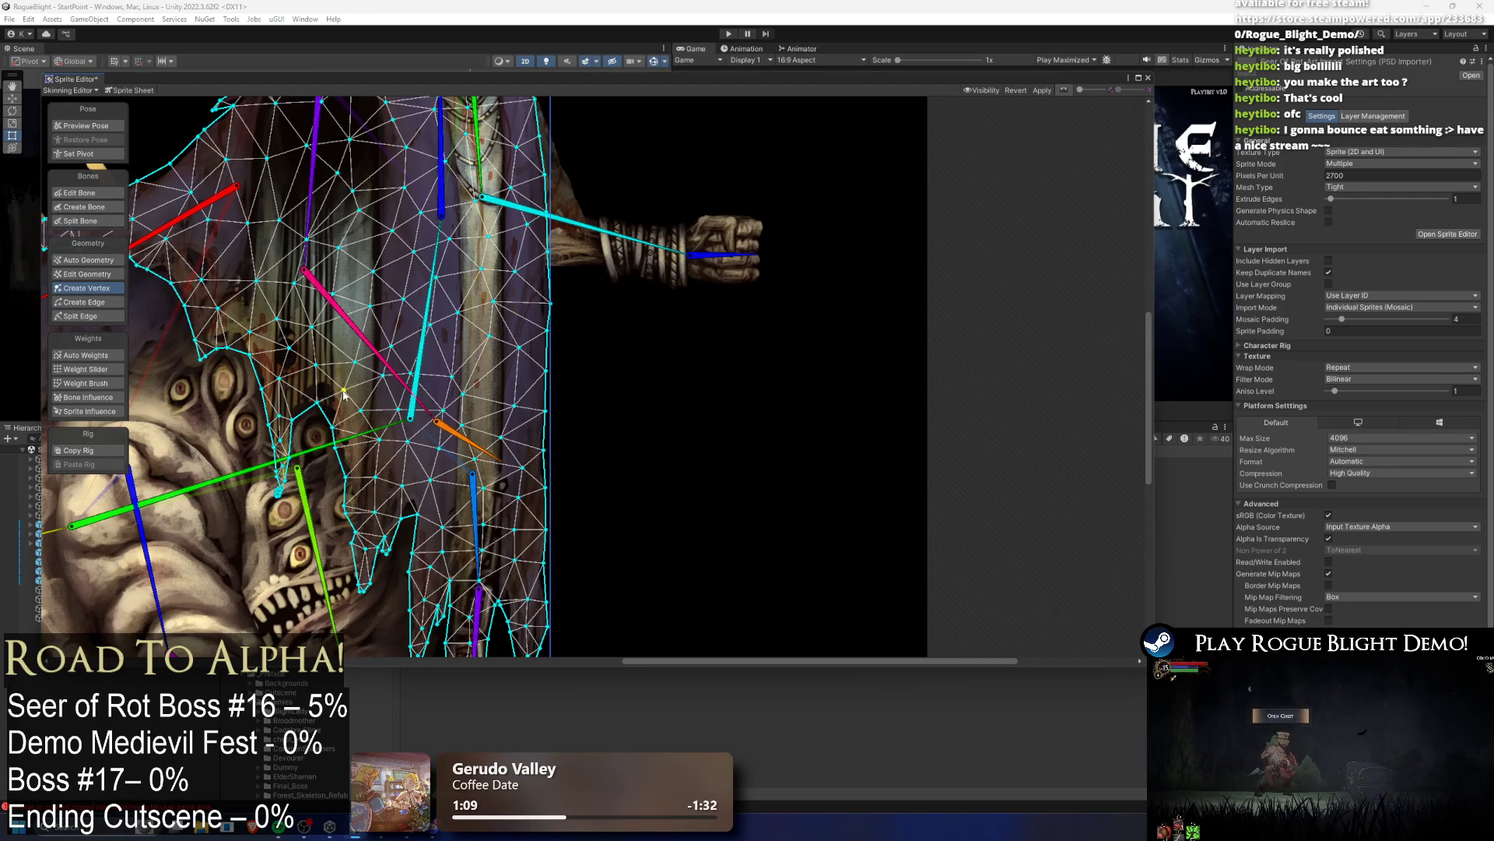
pyautogui.click(87, 259)
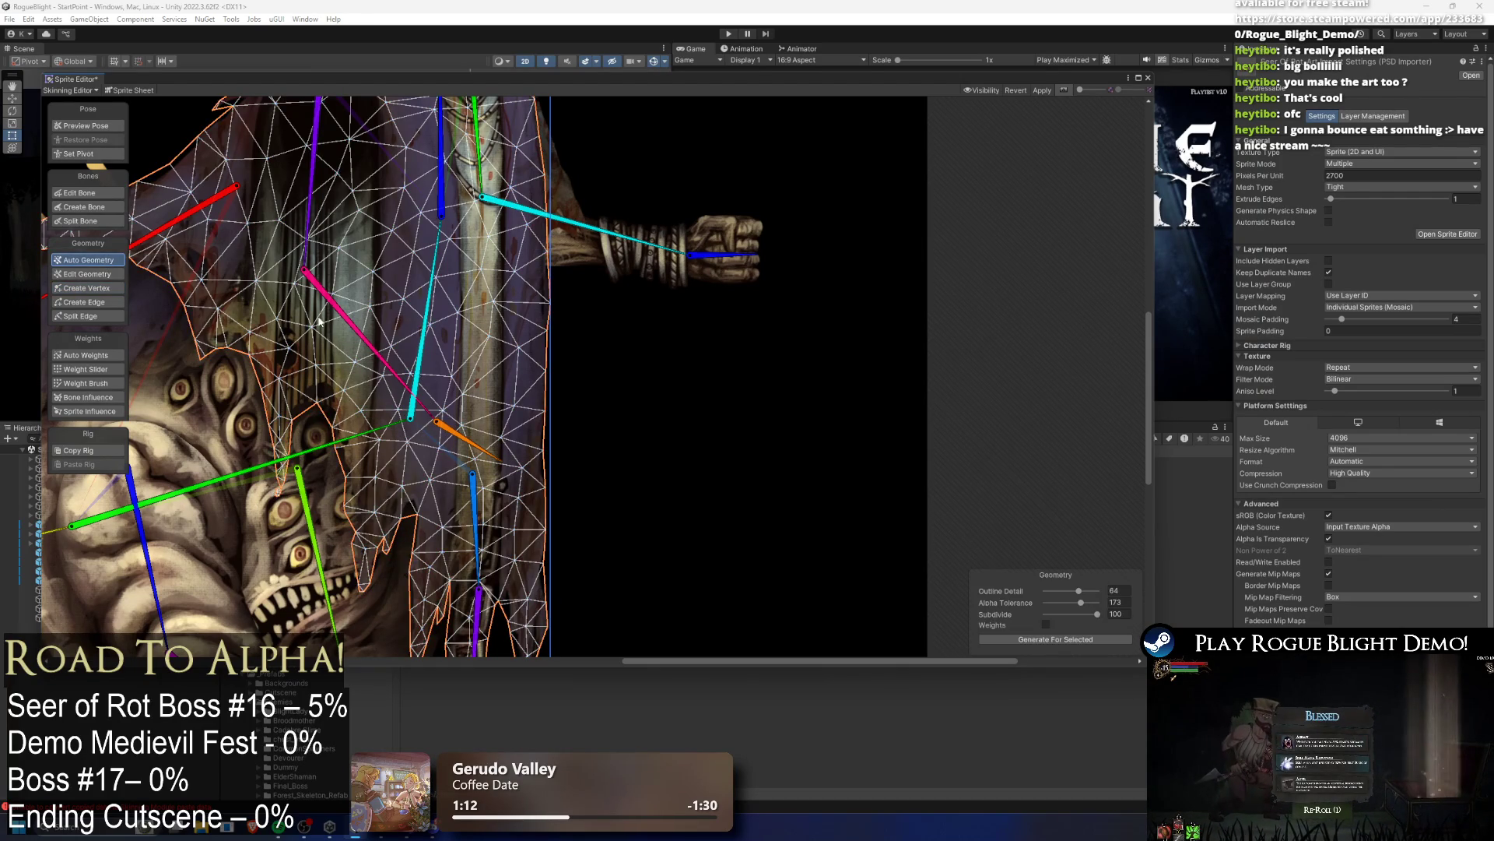
# Step: Auto-generate the torso weights and remove the two arm bones from the upper torso's influences
pyautogui.click(91, 354)
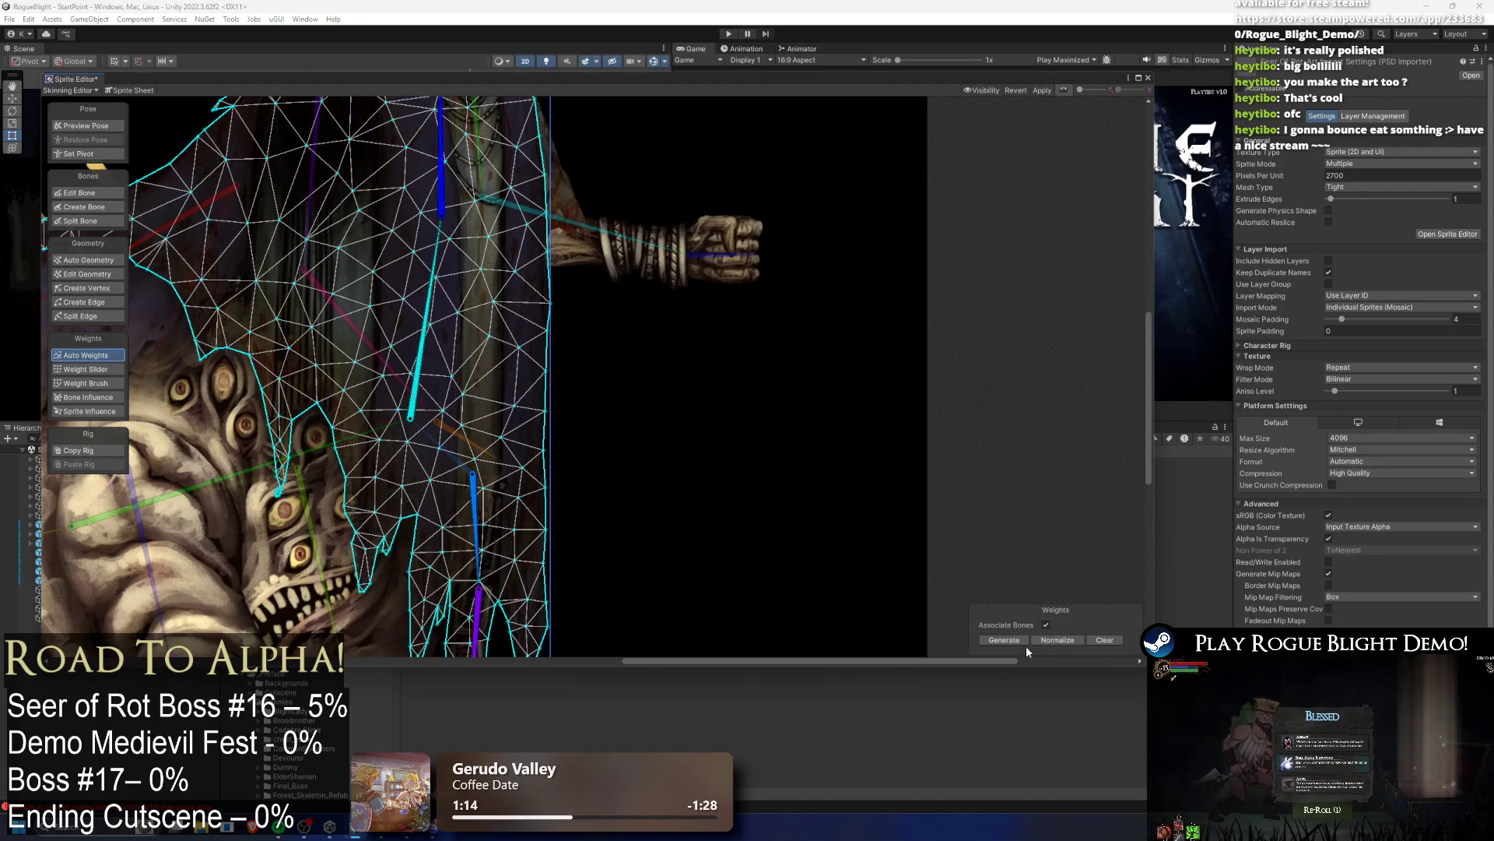
pyautogui.click(1010, 636)
pyautogui.scroll(-3, 554, 440)
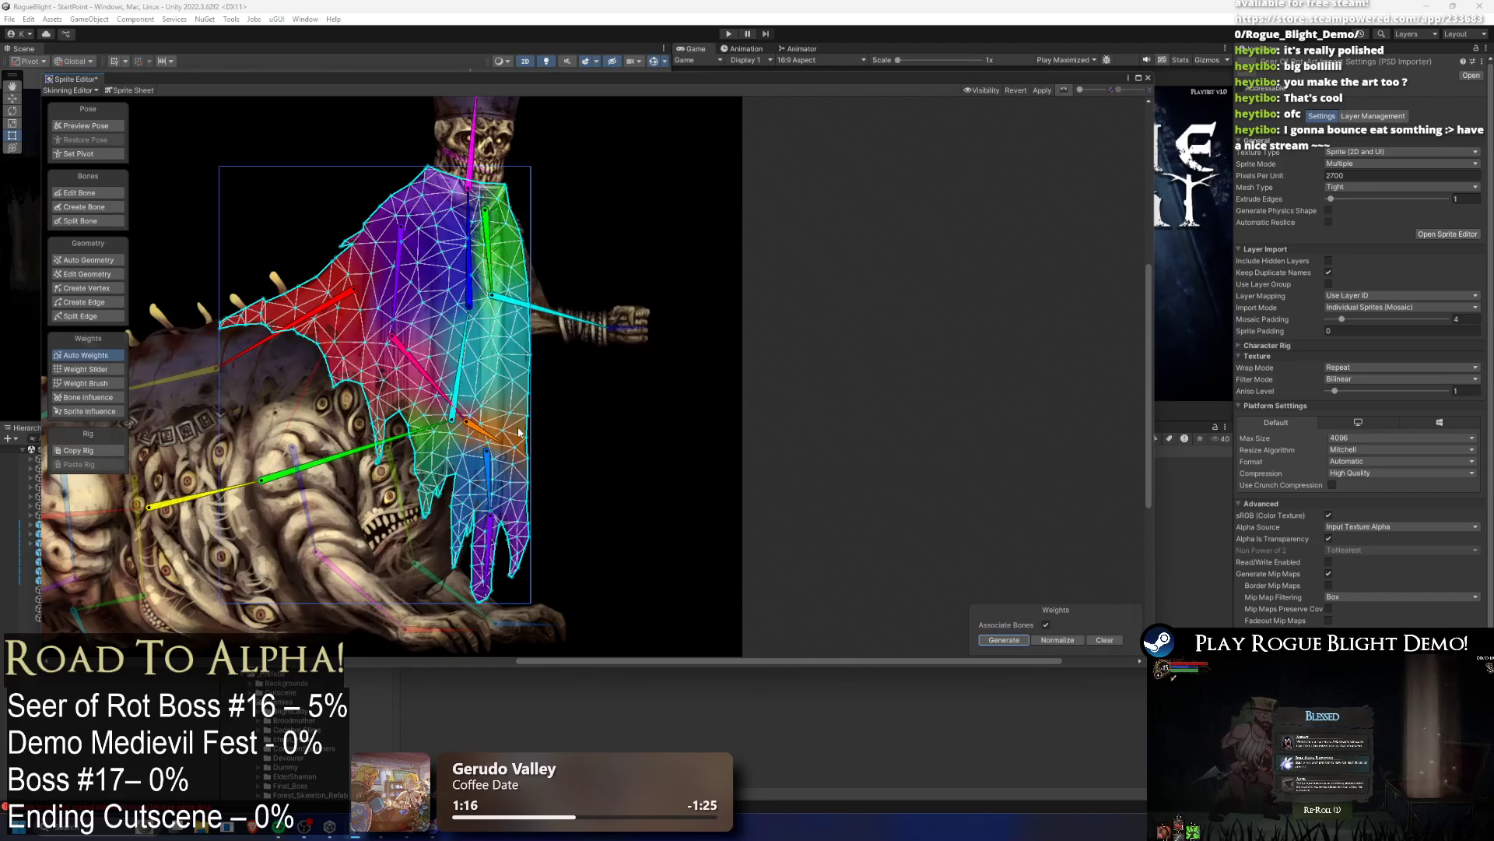
pyautogui.click(397, 308)
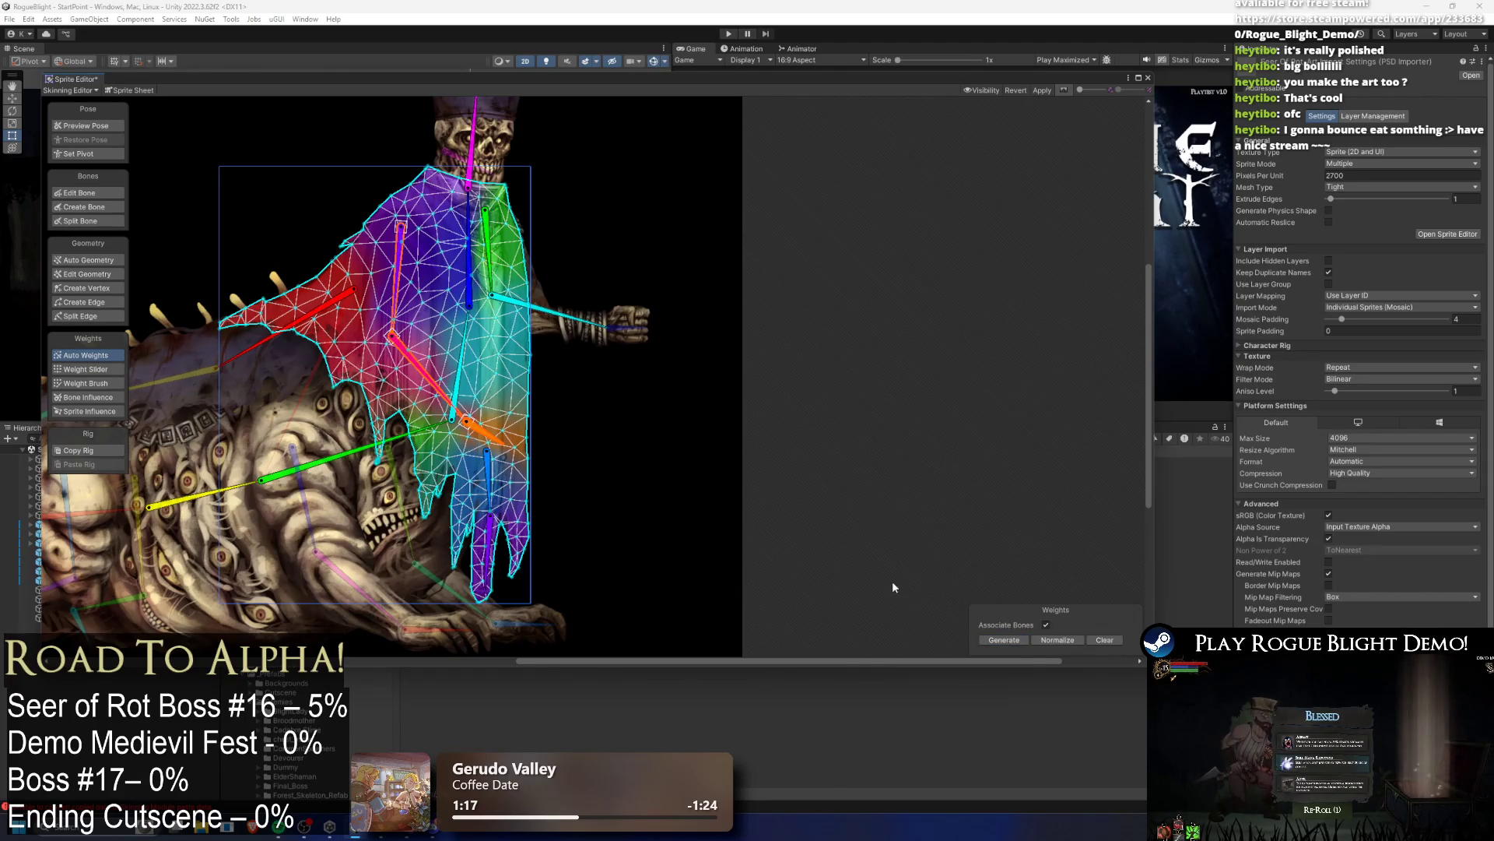
pyautogui.click(88, 397)
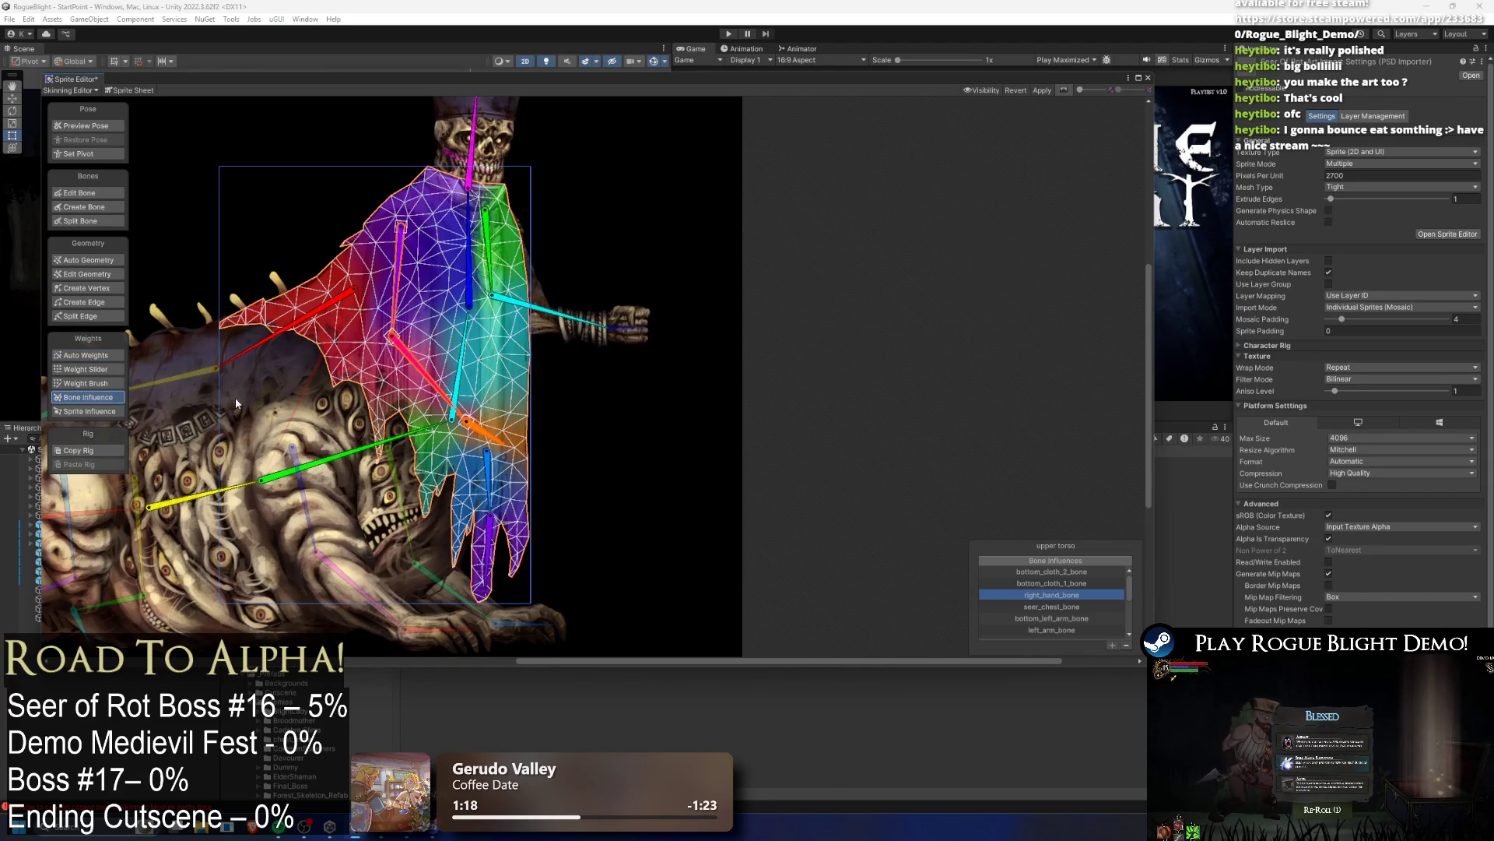
pyautogui.click(546, 316)
pyautogui.keyDown('shift'); pyautogui.click(498, 275); pyautogui.keyUp('shift')
pyautogui.click(1126, 645)
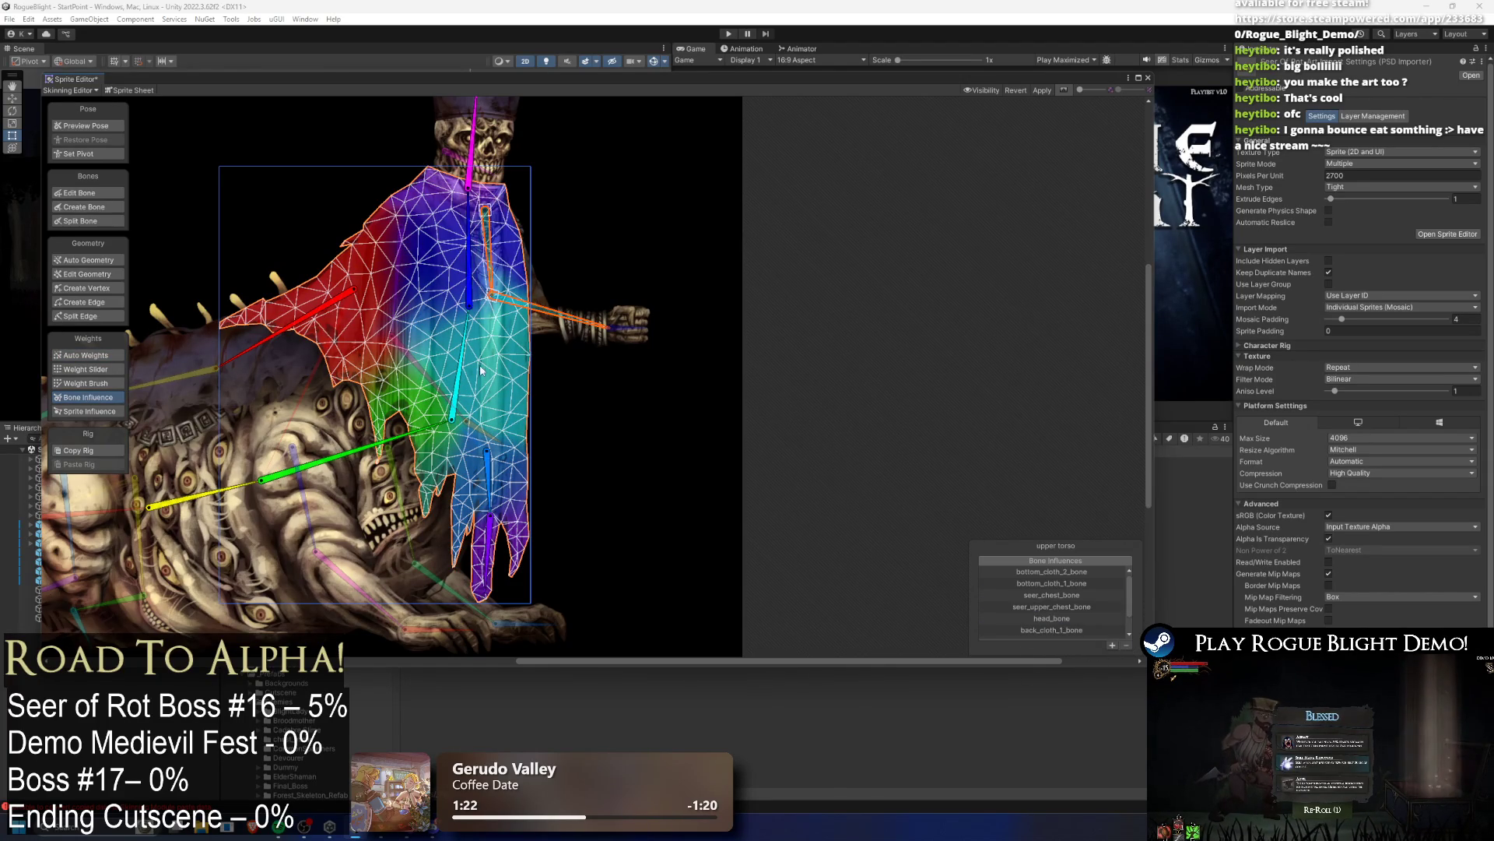
# Step: Test the weights by rotating the upper chest and seer_chest_bone in Preview Pose
pyautogui.click(315, 311)
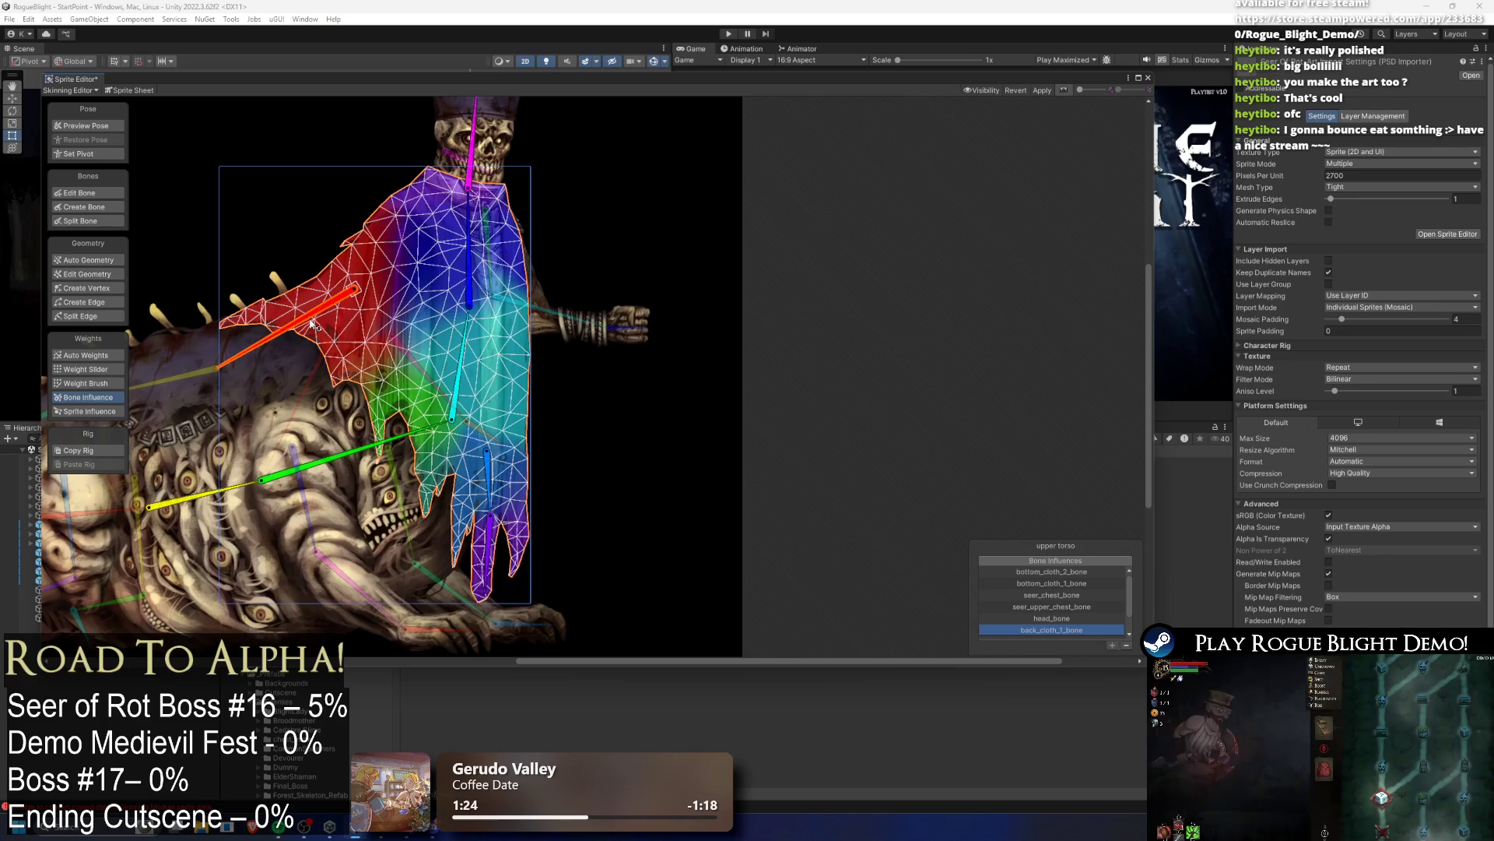
pyautogui.click(357, 456)
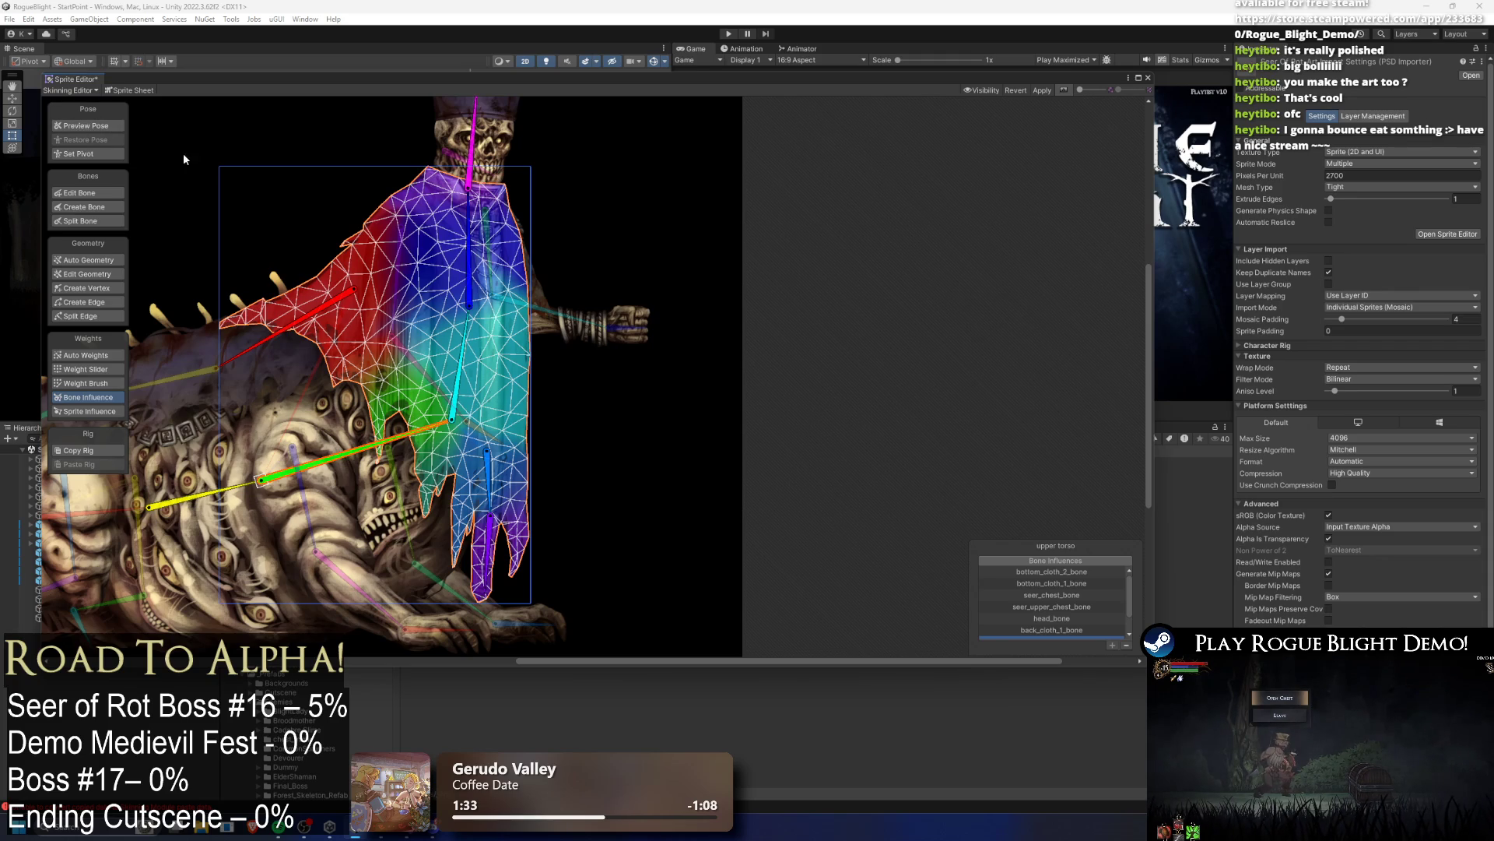
pyautogui.click(660, 144)
pyautogui.moveTo(470, 255); pyautogui.dragTo(499, 265)
pyautogui.moveTo(466, 331)
pyautogui.mouseDown()
pyautogui.moveTo(445, 342)
pyautogui.moveTo(489, 359)
pyautogui.mouseUp()
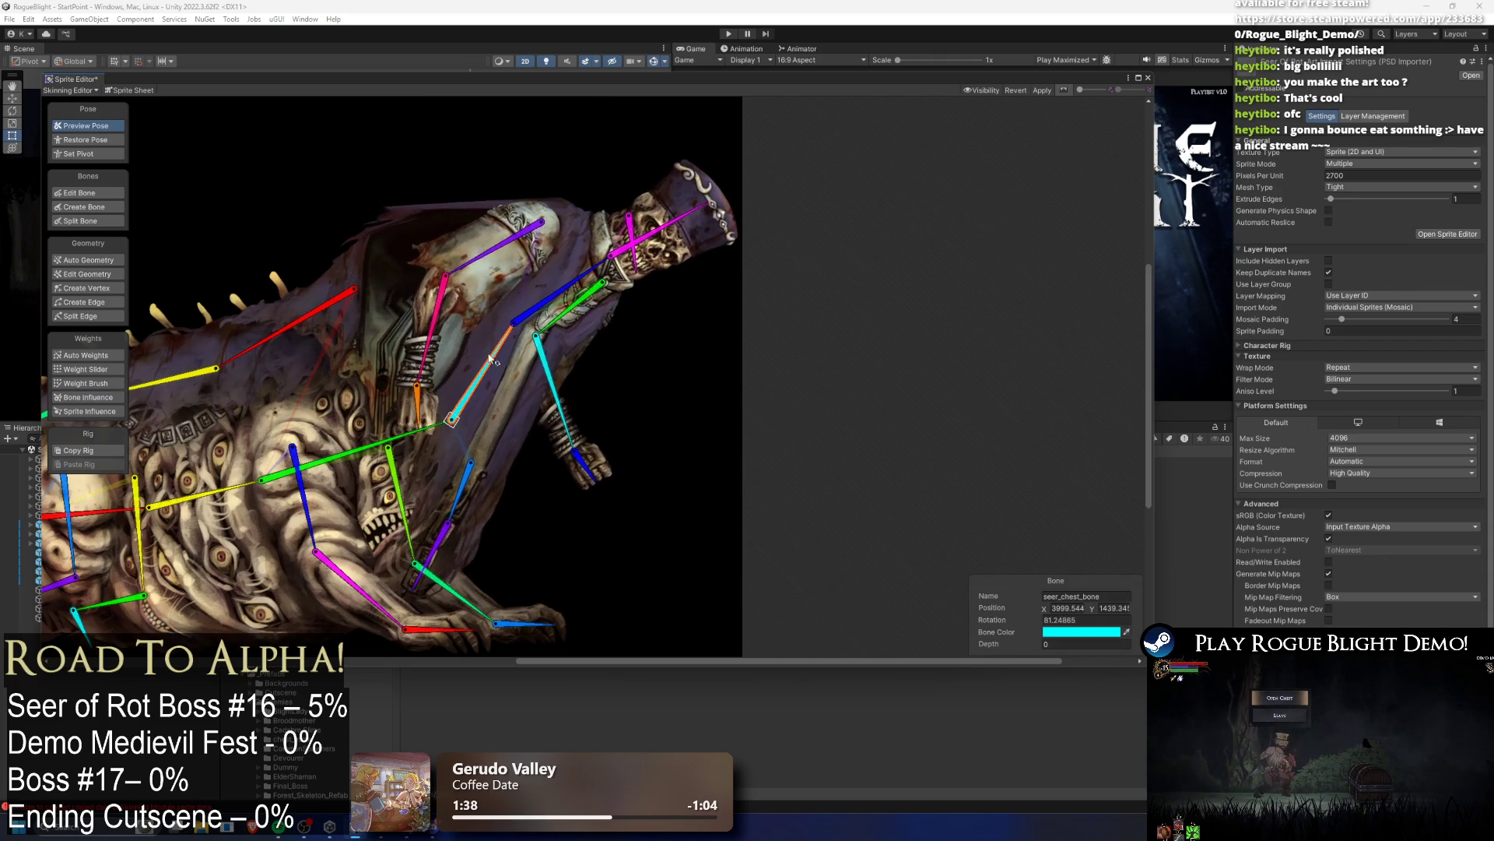
# Step: Remove back_cloth_1_bone from the upper torso's bone influences
pyautogui.click(88, 397)
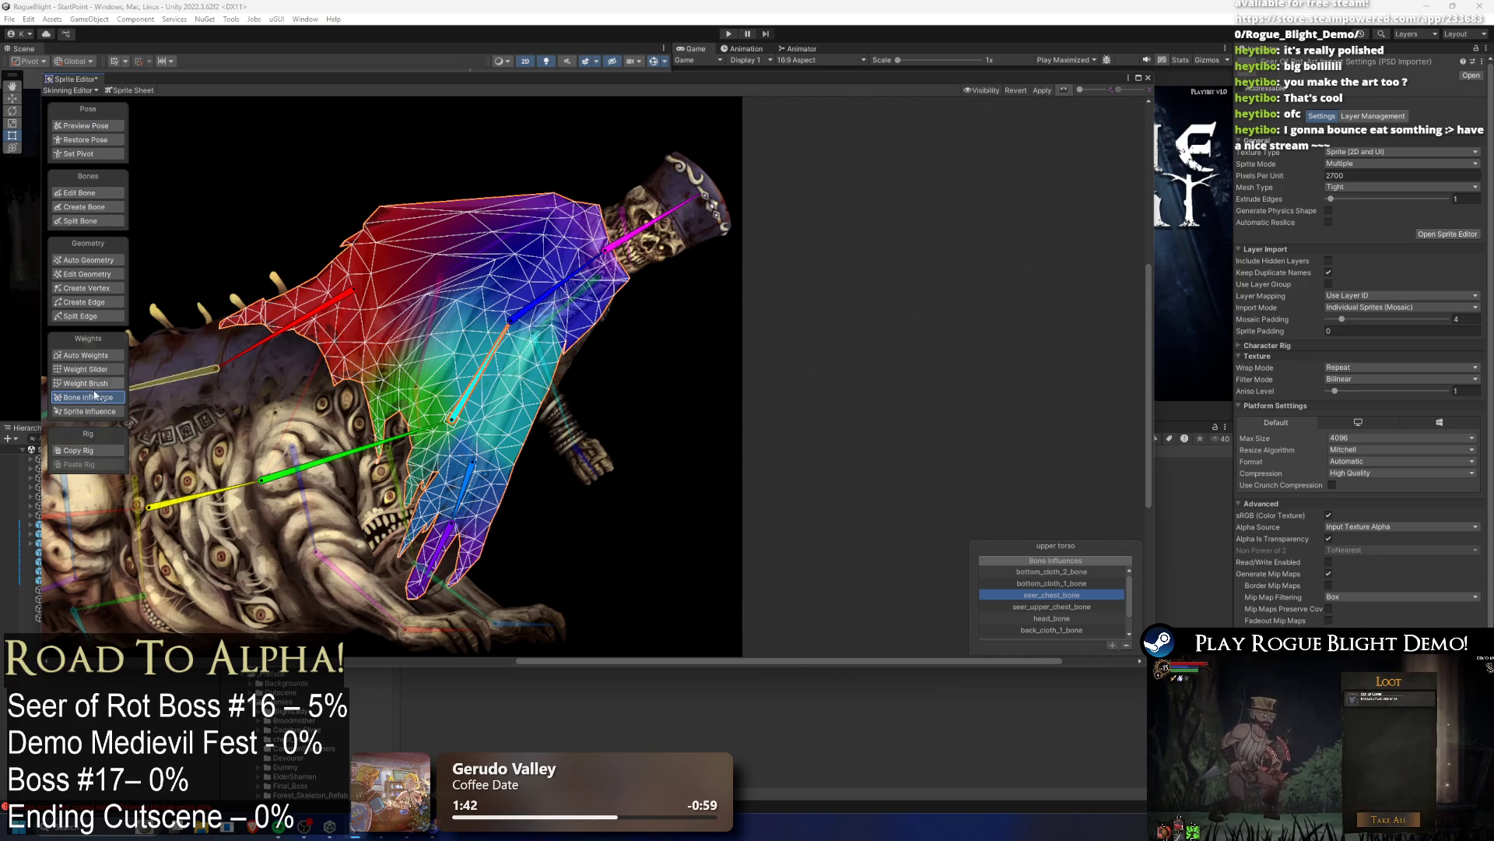
pyautogui.click(343, 298)
pyautogui.click(1125, 645)
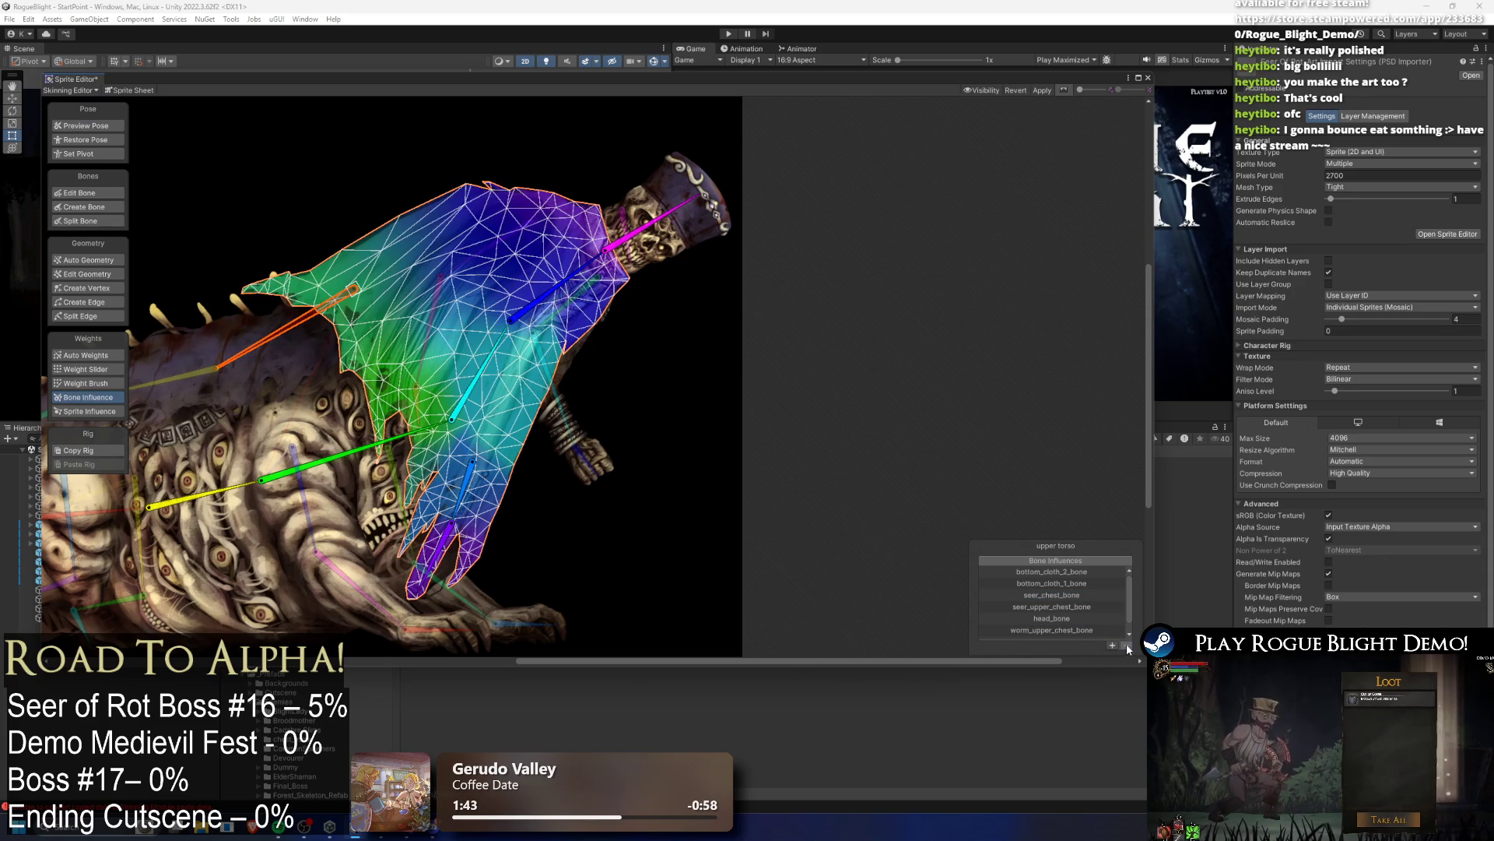
pyautogui.hotkey('shift', 'x')
pyautogui.scroll(5, 359, 214)
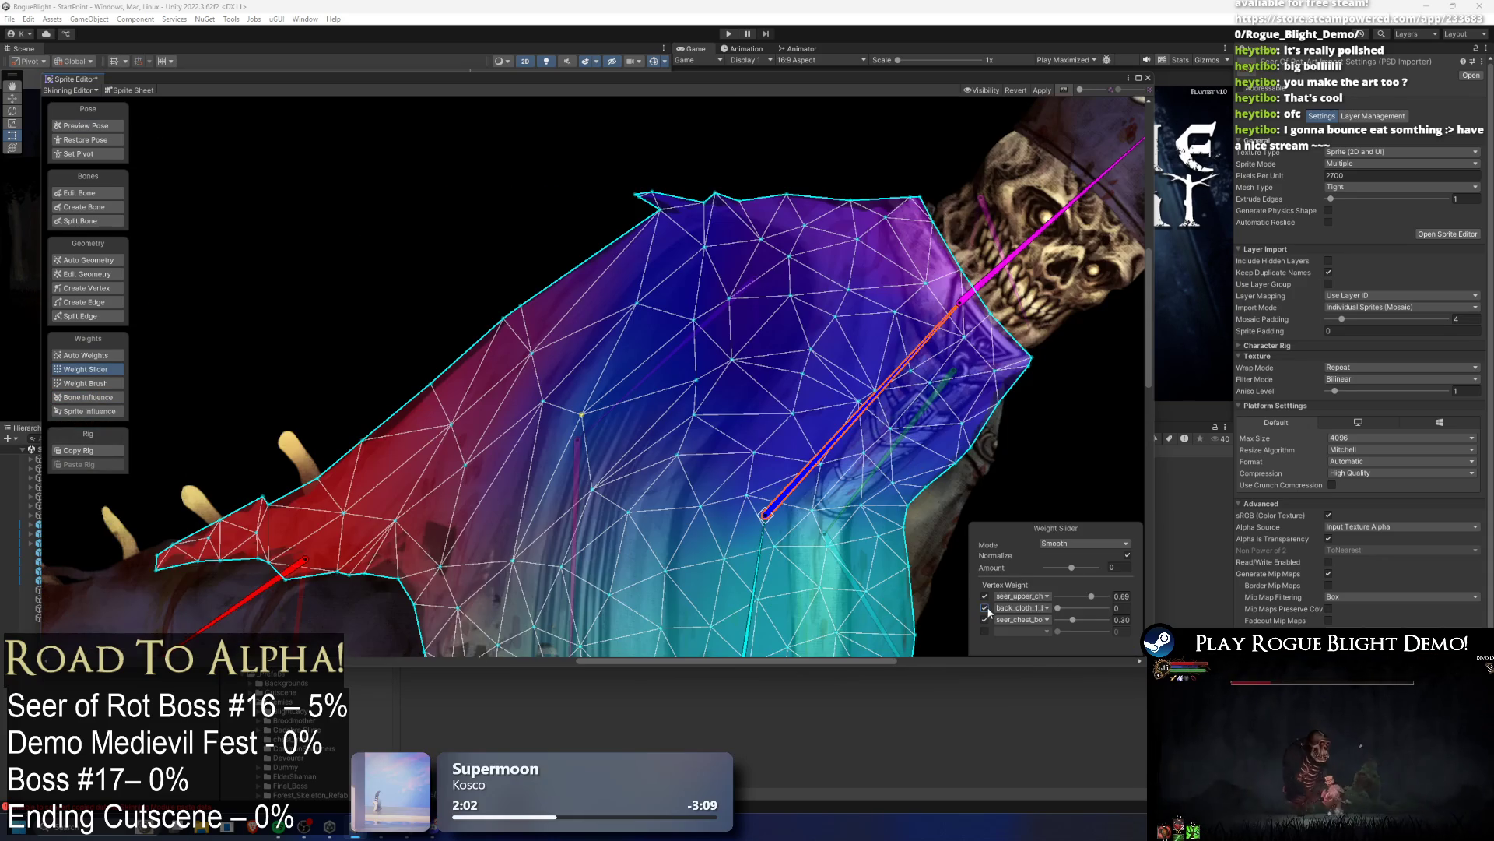
# Step: Set a robe vertex's seer_upper weight to about 0.68, with a little back_cloth weight
pyautogui.moveTo(1077, 610); pyautogui.dragTo(1060, 611)
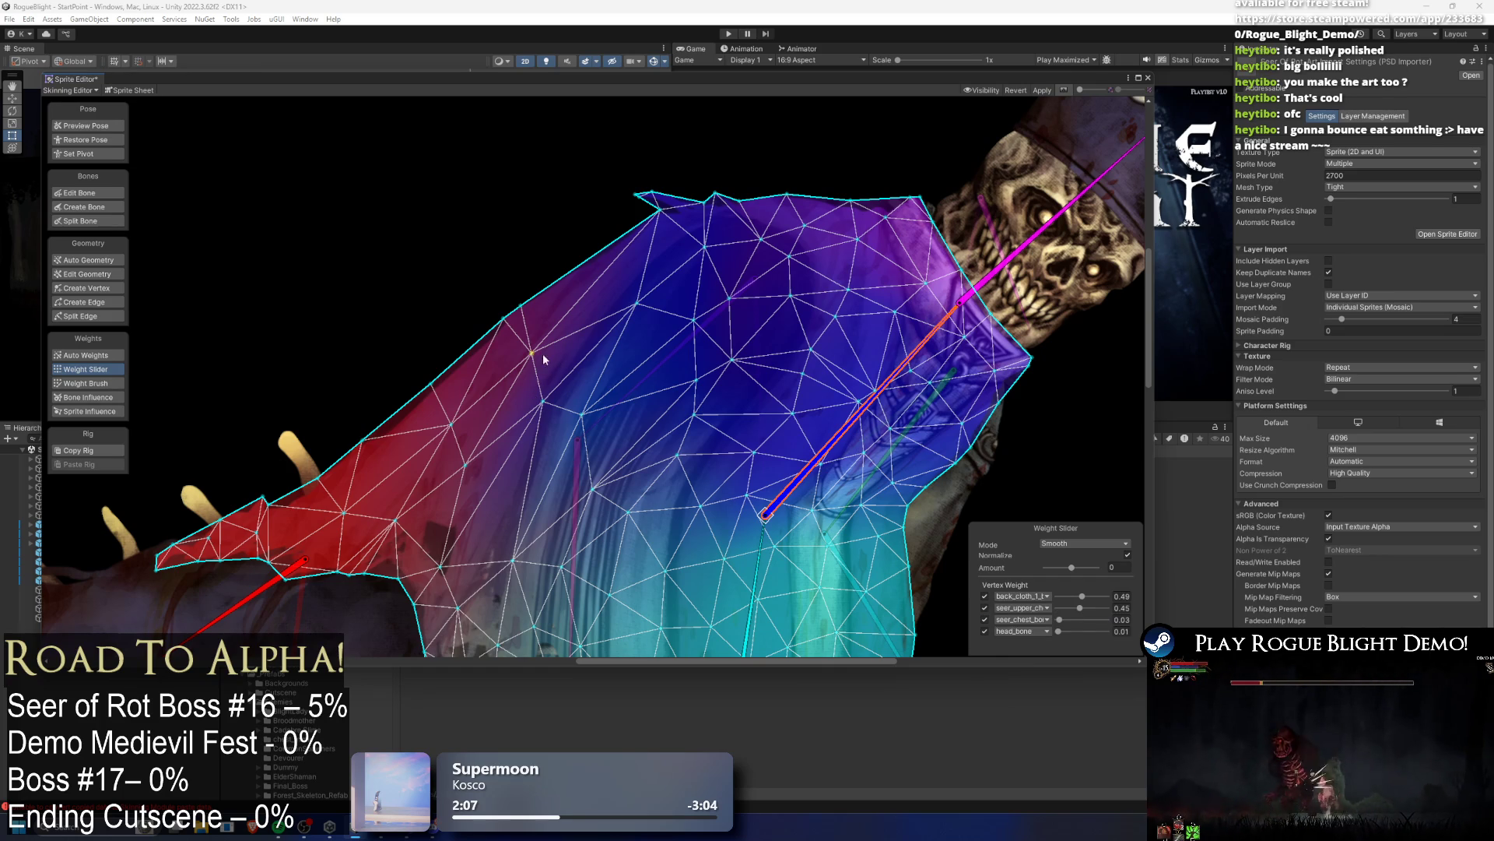
pyautogui.moveTo(1080, 609); pyautogui.dragTo(1089, 610)
pyautogui.click(521, 305)
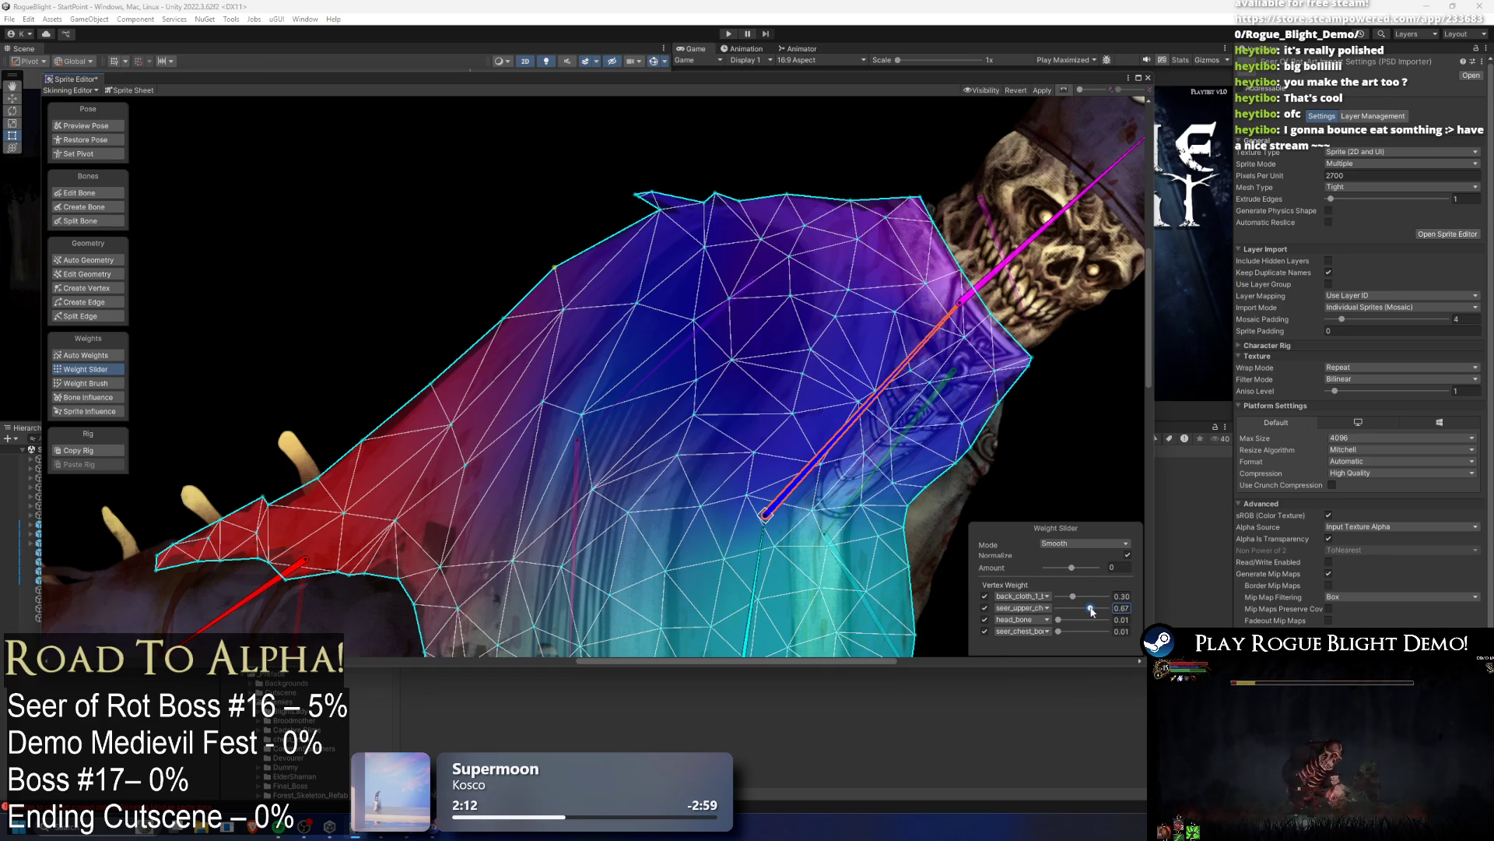
pyautogui.click(520, 316)
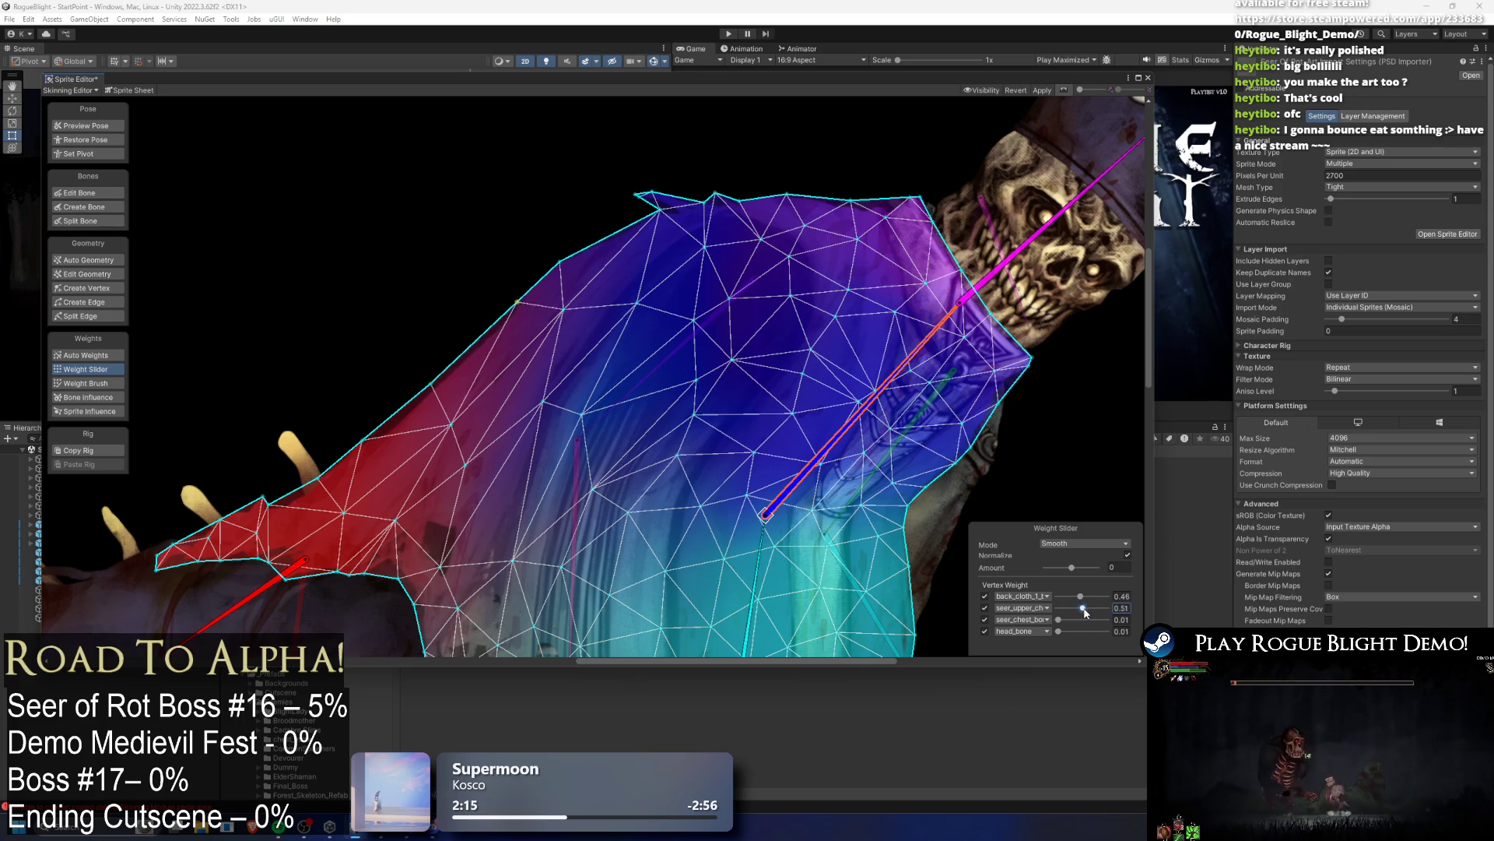
pyautogui.click(515, 305)
pyautogui.moveTo(597, 304); pyautogui.dragTo(536, 280)
pyautogui.moveTo(479, 366); pyautogui.dragTo(489, 377)
pyautogui.moveTo(1078, 608)
pyautogui.mouseDown()
pyautogui.moveTo(1100, 610)
pyautogui.moveTo(1082, 612)
pyautogui.mouseUp()
# Step: Raise a chest-area vertex's seer_upper_chest weight to 0.36 and inspect neighbouring vertices
pyautogui.keyDown('shift'); pyautogui.click(392, 398); pyautogui.keyUp('shift')
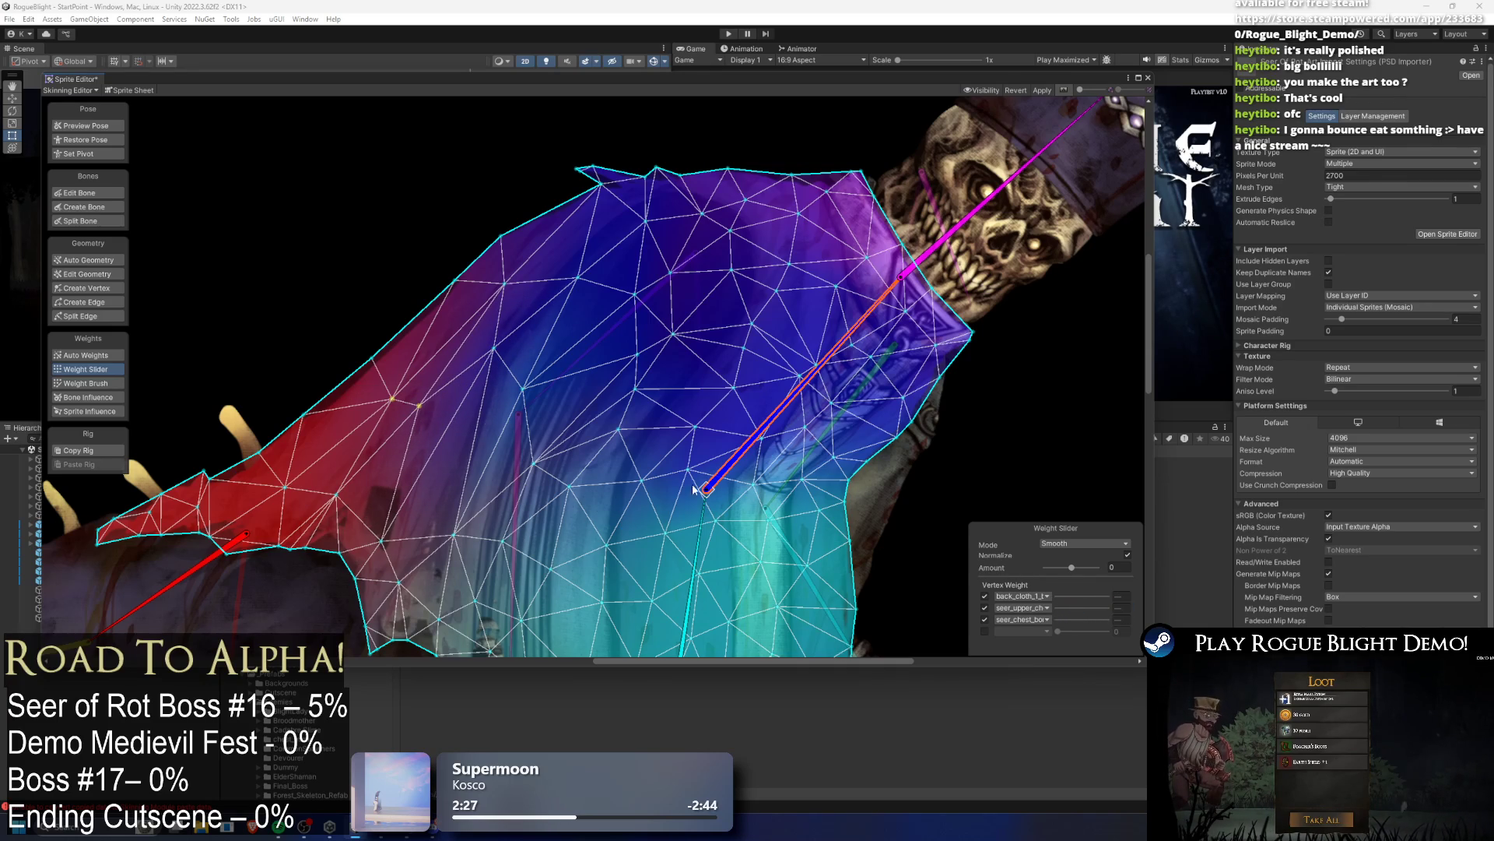
pyautogui.click(392, 399)
pyautogui.moveTo(1078, 609); pyautogui.dragTo(1085, 608)
pyautogui.click(372, 358)
pyautogui.click(456, 281)
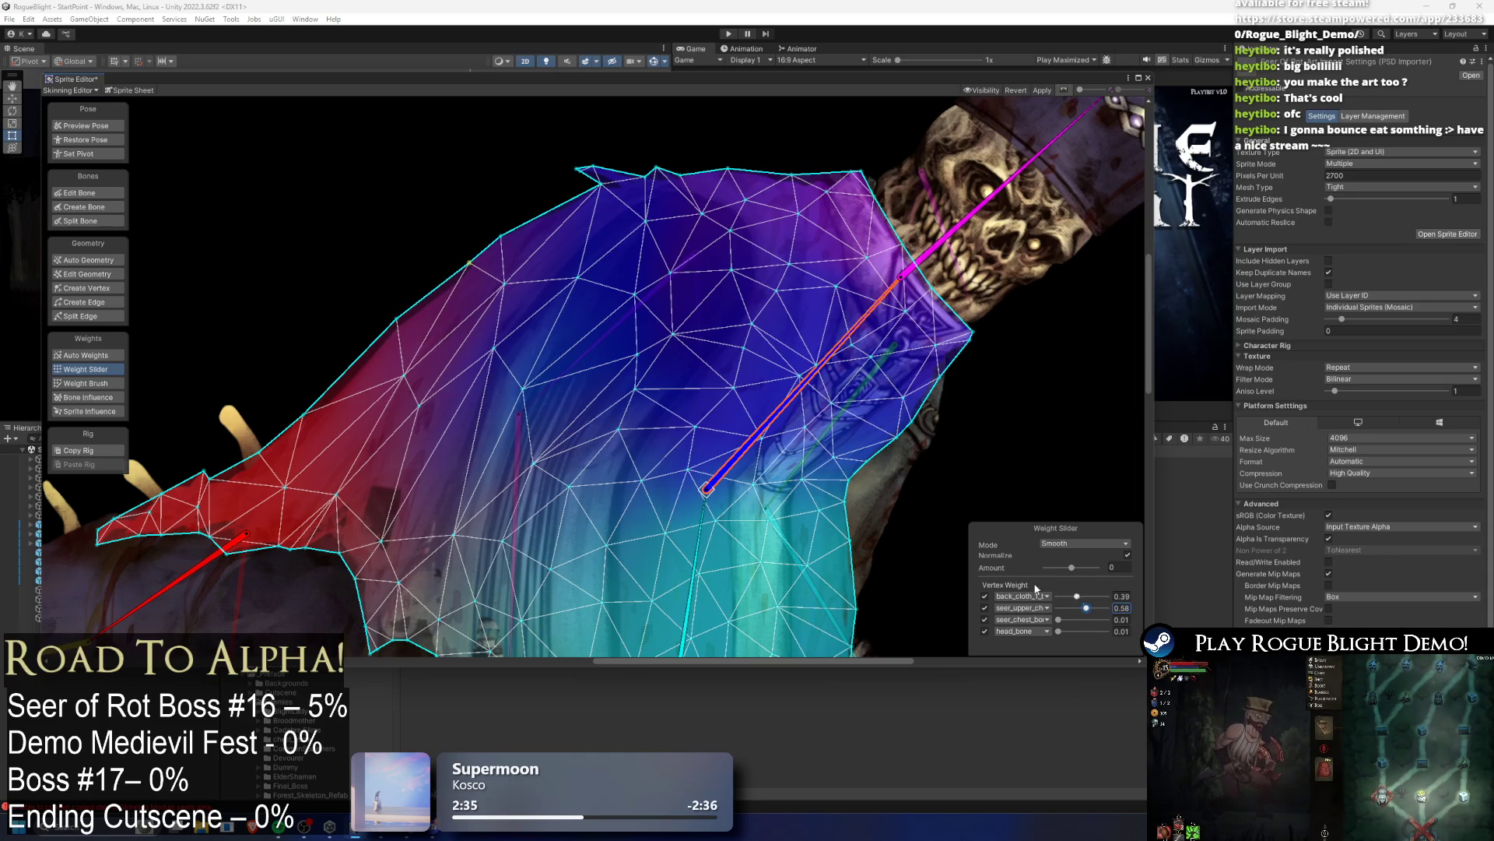
pyautogui.click(523, 388)
# Step: On a lower robe vertex, drop the seer_chest weight, enter 0.25, and remove back cloth influence
pyautogui.click(533, 465)
pyautogui.moveTo(1070, 607)
pyautogui.mouseDown()
pyautogui.moveTo(1056, 605)
pyautogui.moveTo(1094, 611)
pyautogui.mouseUp()
pyautogui.write('0.25')
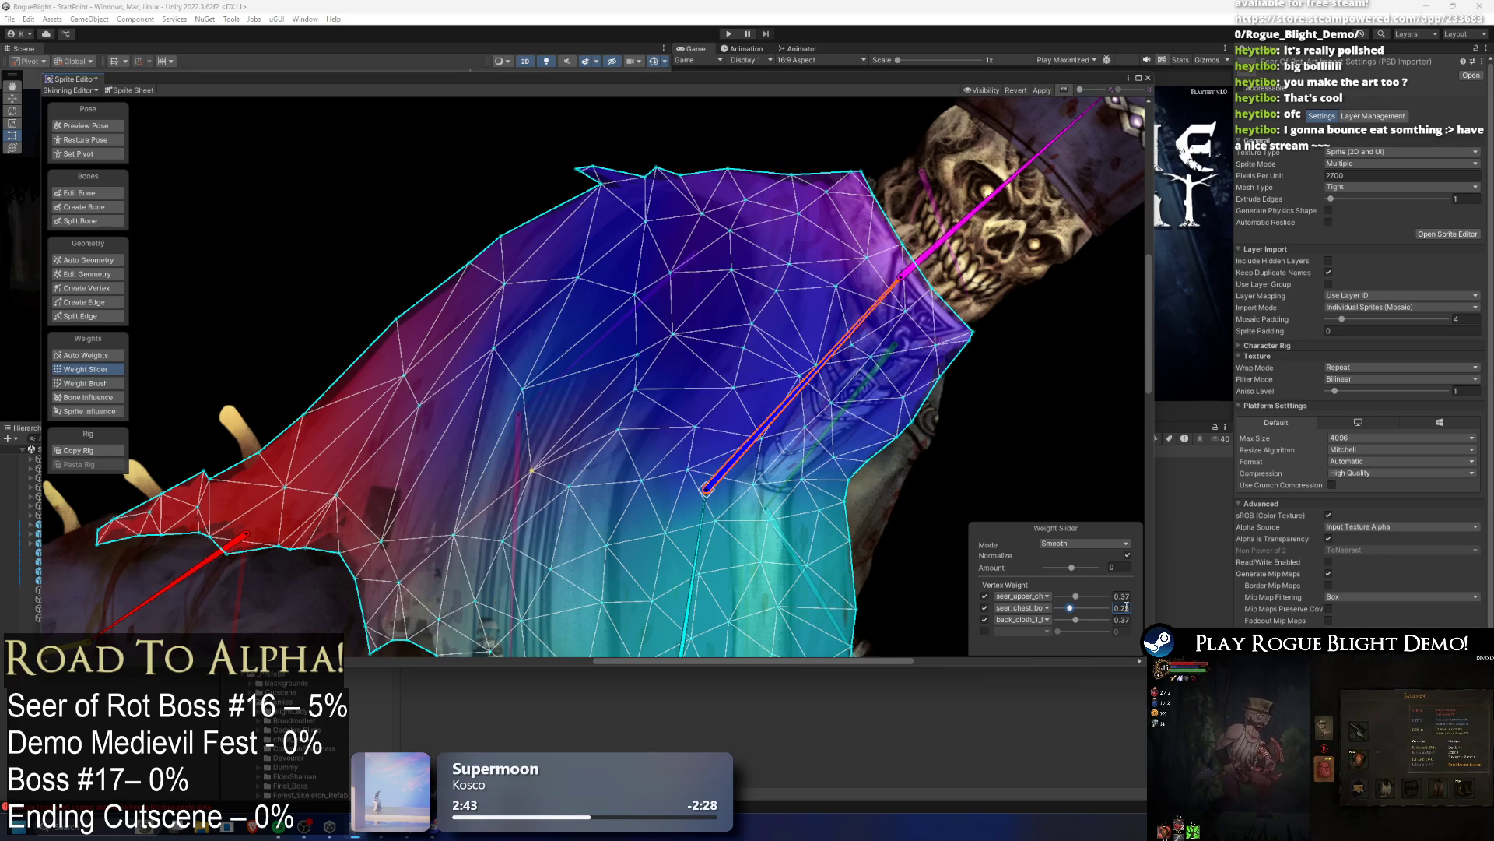
pyautogui.moveTo(1075, 620); pyautogui.dragTo(1057, 621)
pyautogui.click(617, 429)
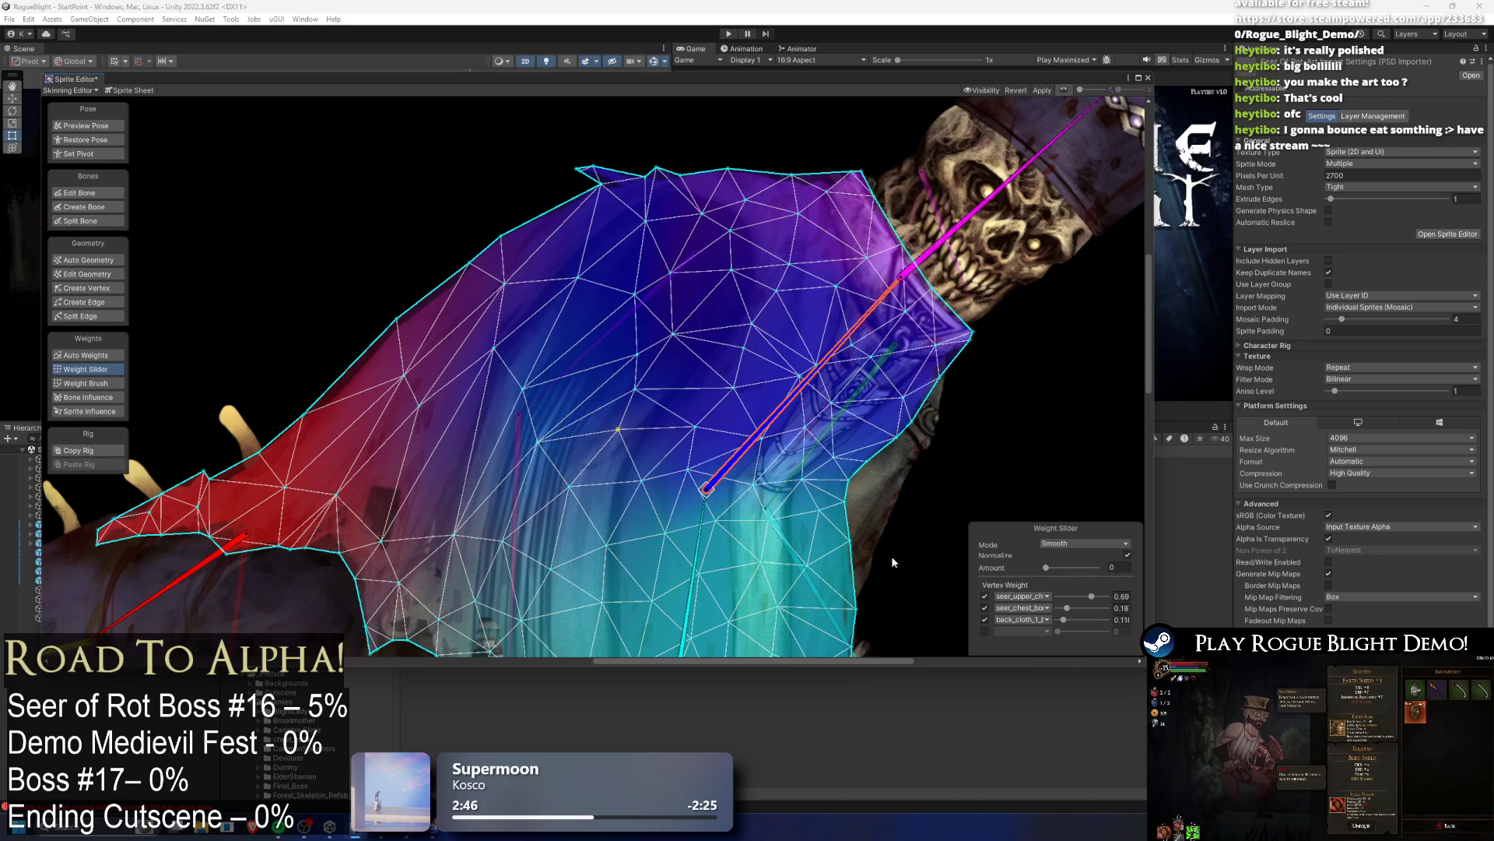
pyautogui.click(635, 387)
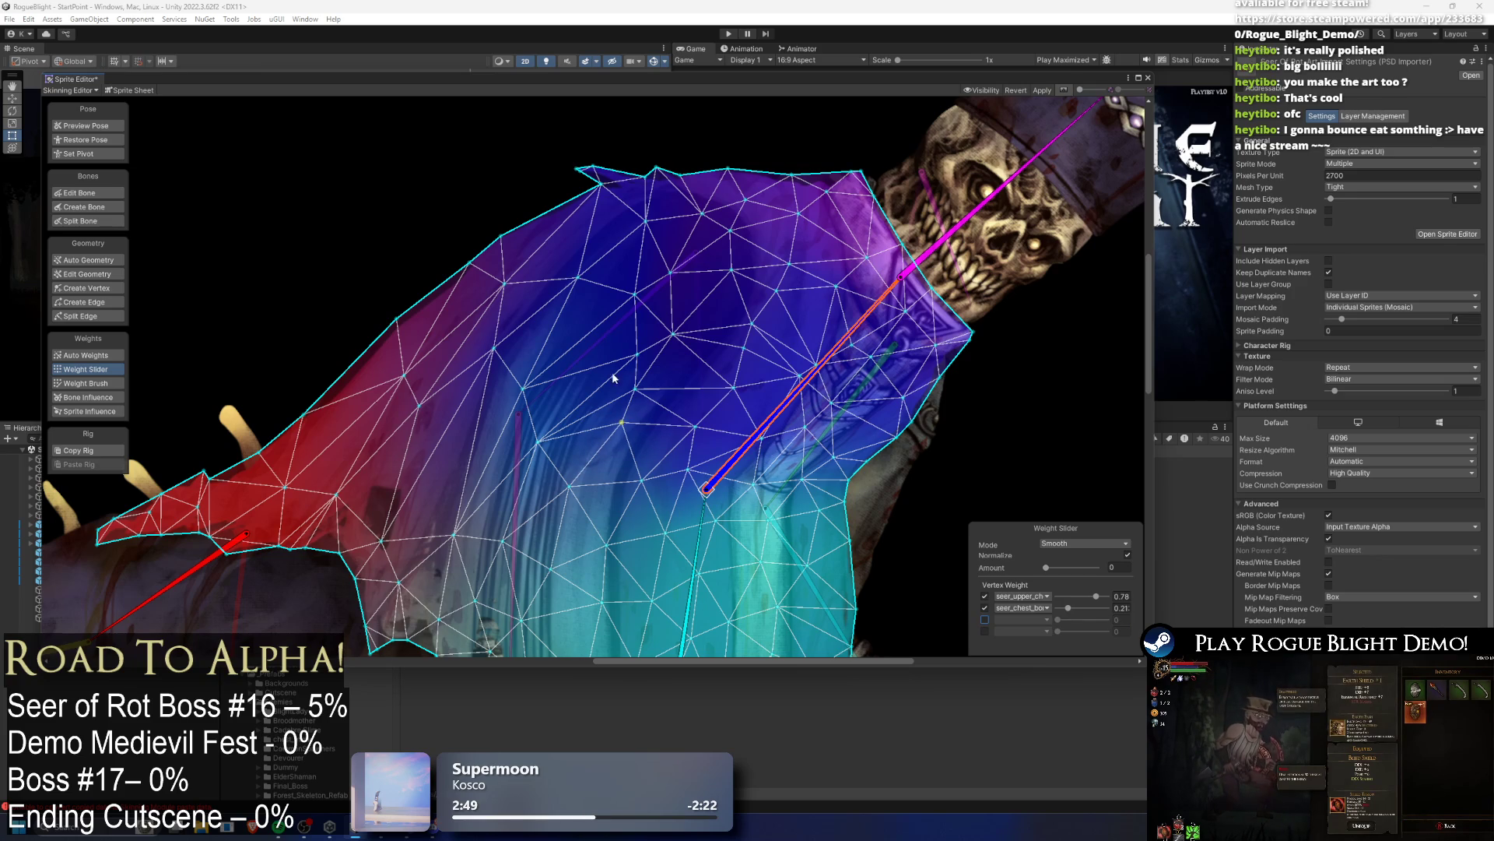
# Step: Add the back cloth bone as an influence on a shoulder-area vertex and check other vertices
pyautogui.moveTo(676, 421); pyautogui.dragTo(707, 442)
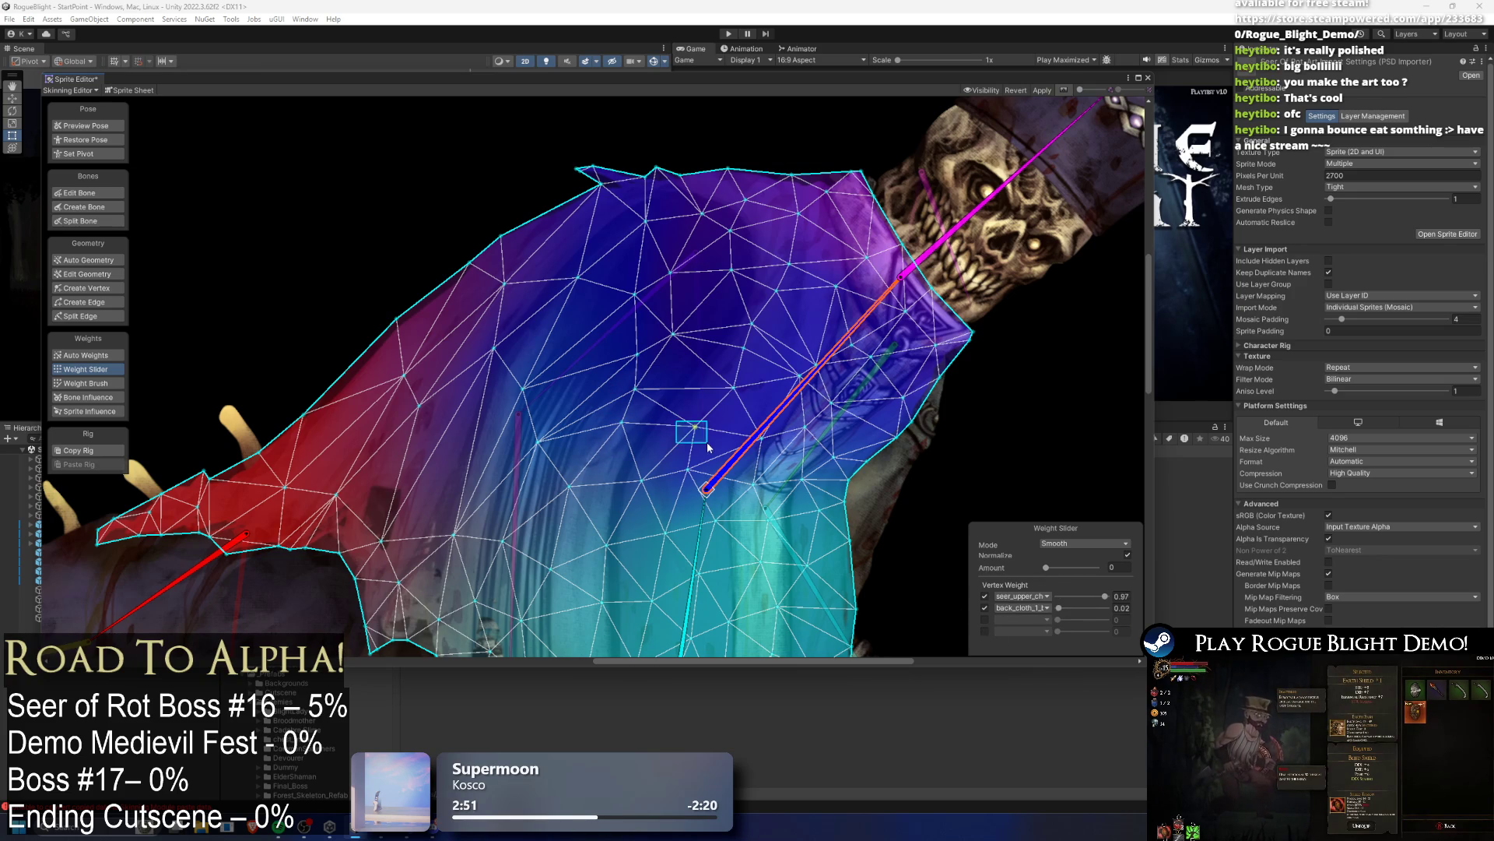
pyautogui.click(983, 607)
pyautogui.click(1059, 608)
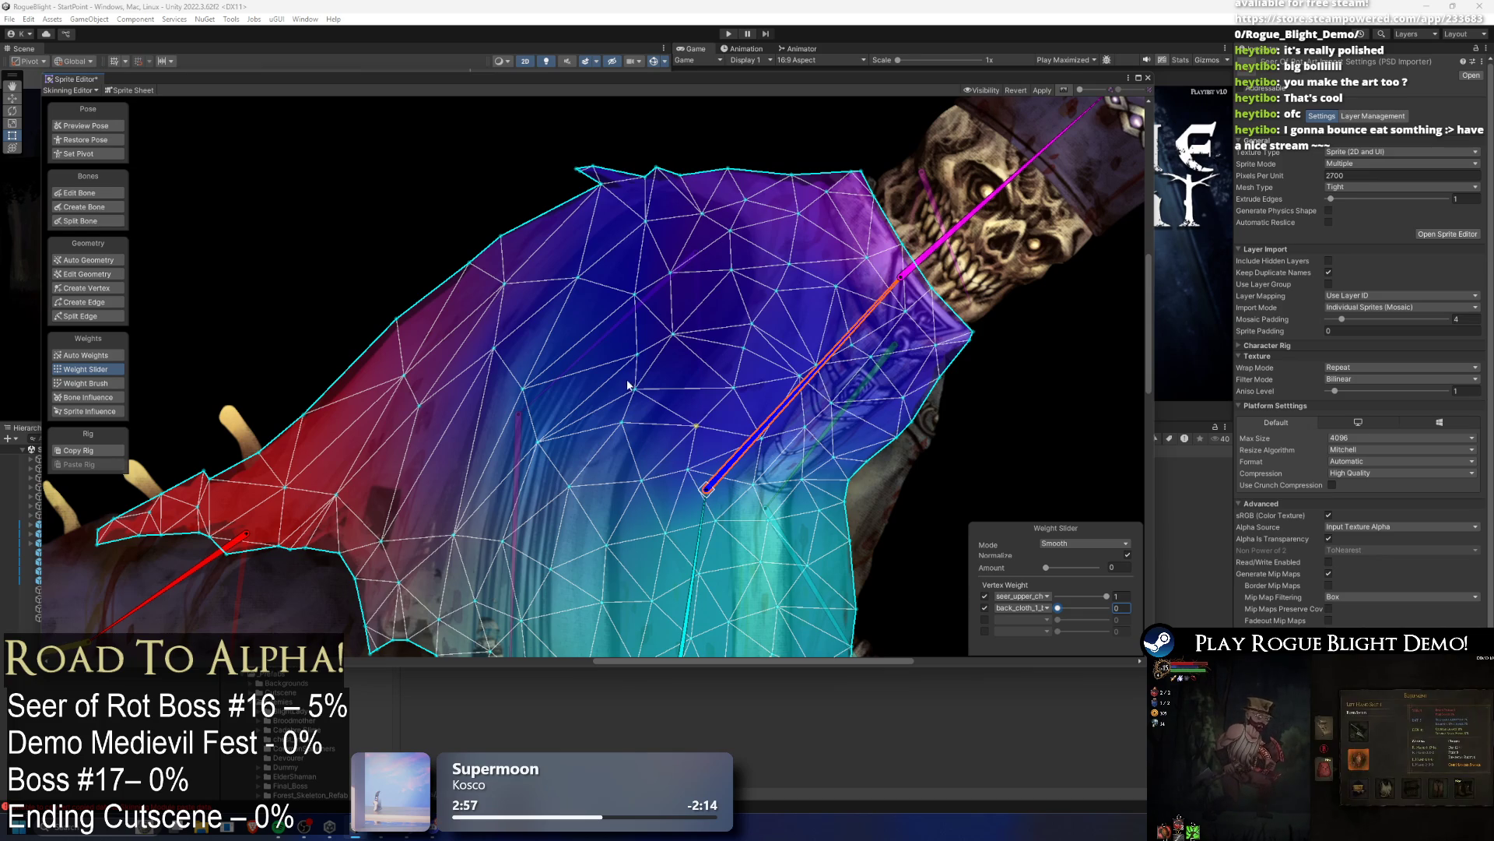
pyautogui.click(674, 334)
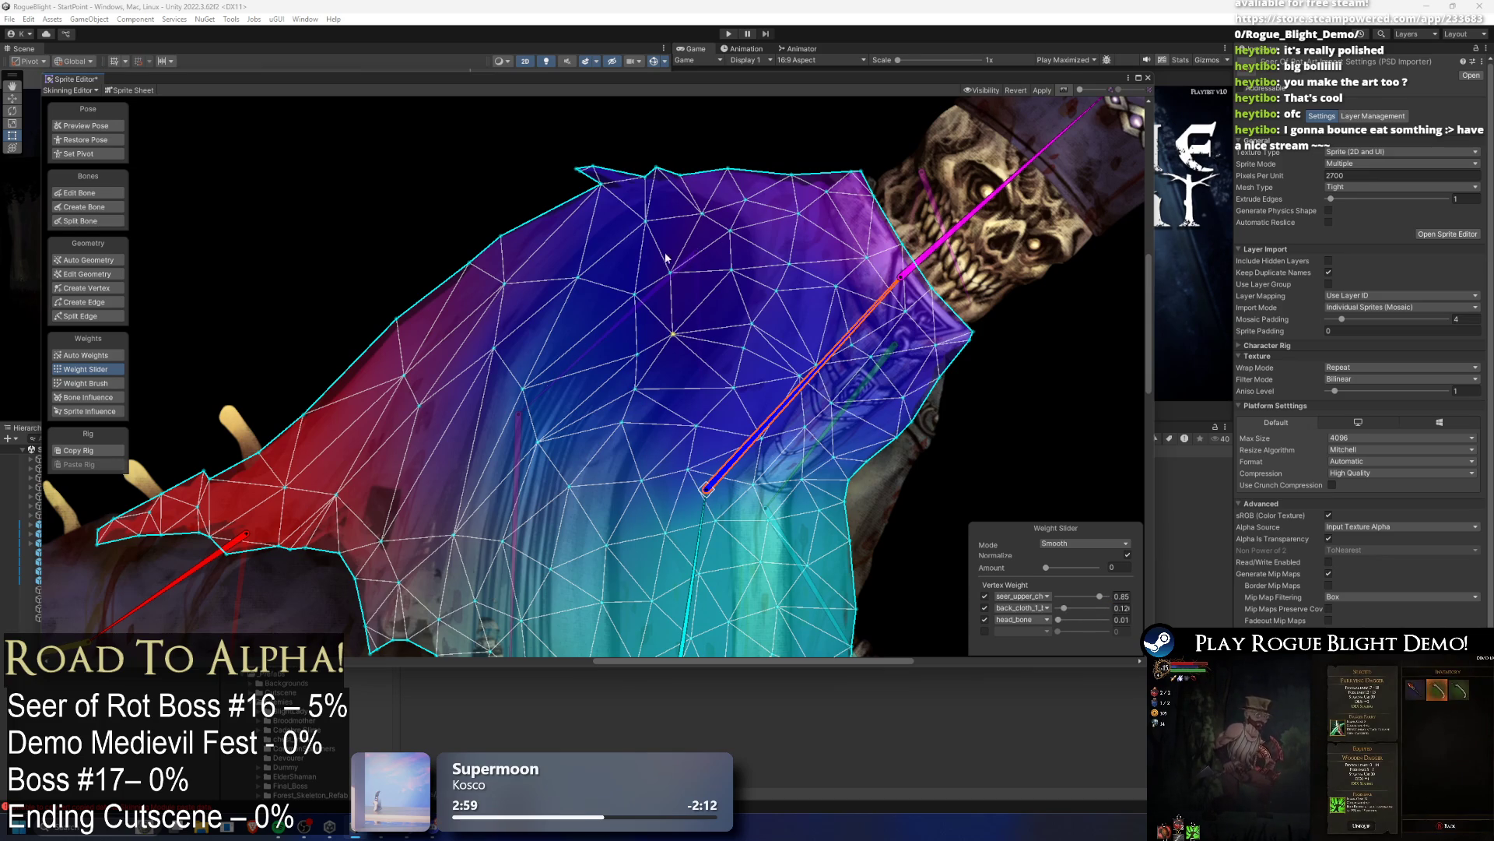
pyautogui.click(454, 535)
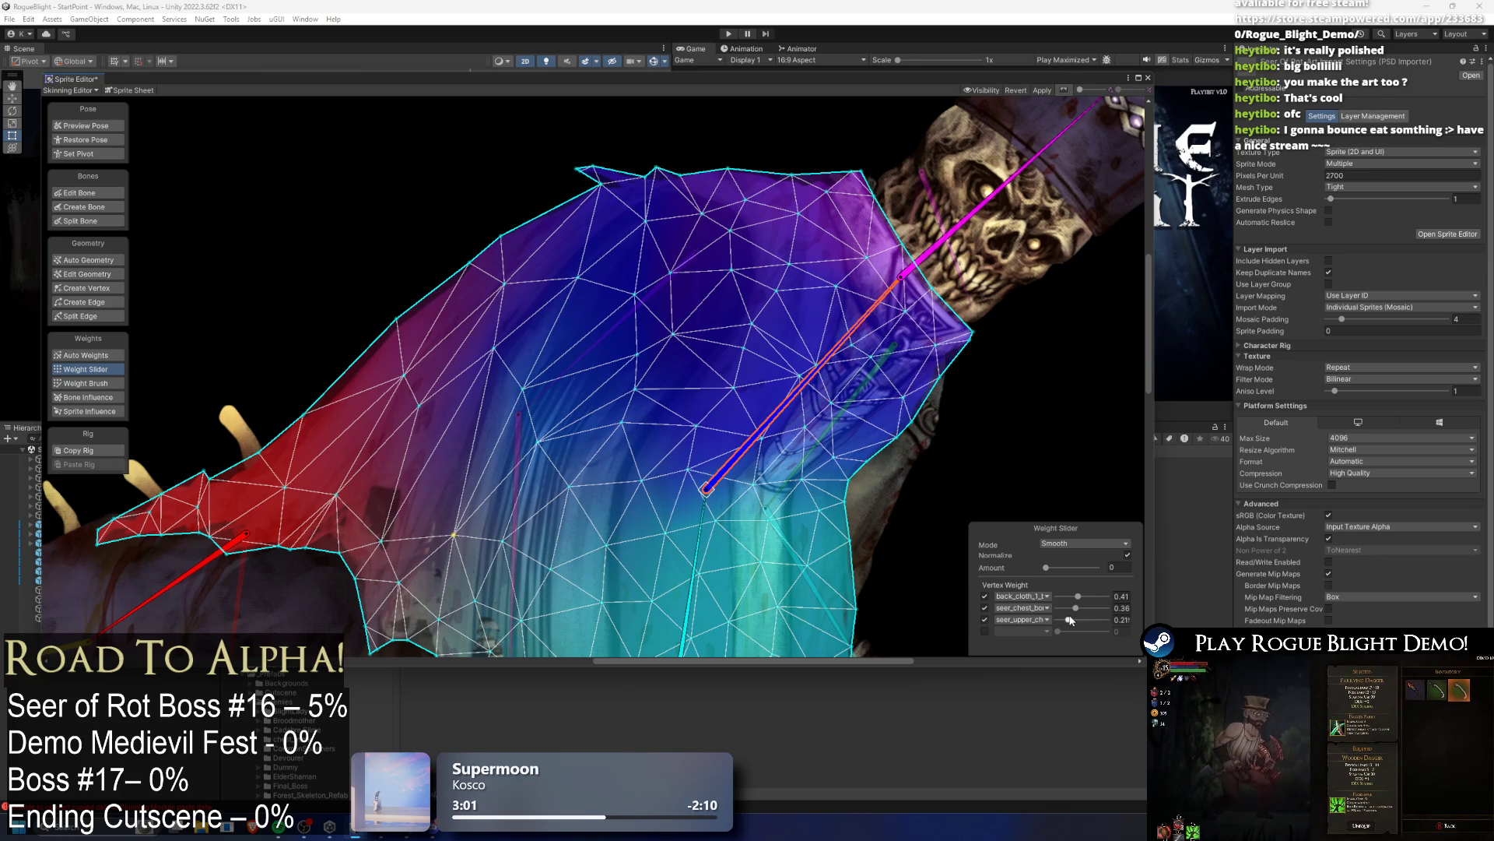
pyautogui.click(115, 126)
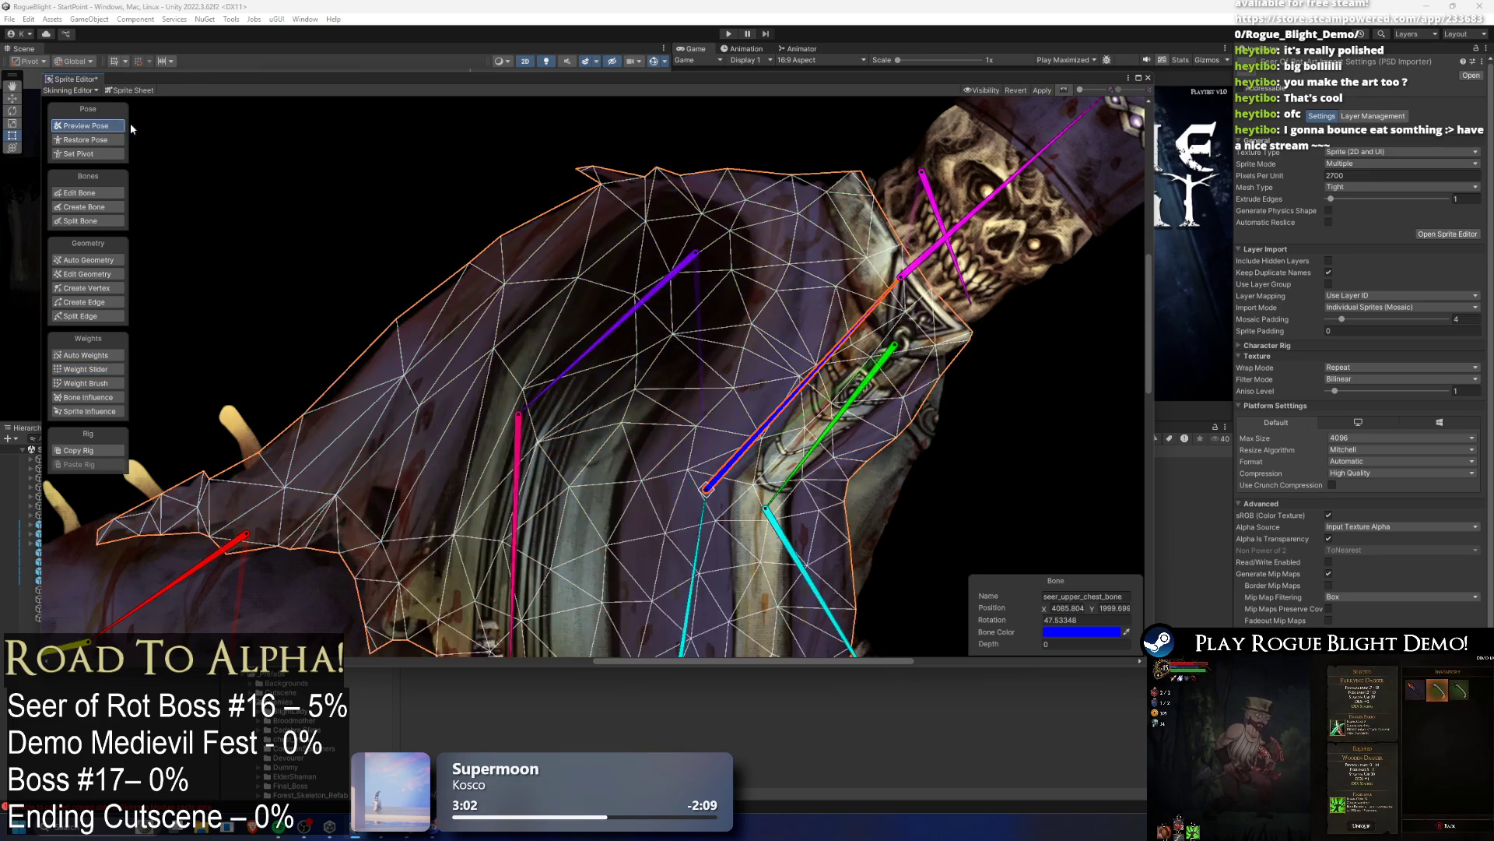
# Step: Swing the upper chest and raise the right arm to test deformation, then undo the arm pose
pyautogui.scroll(-5, 191, 224)
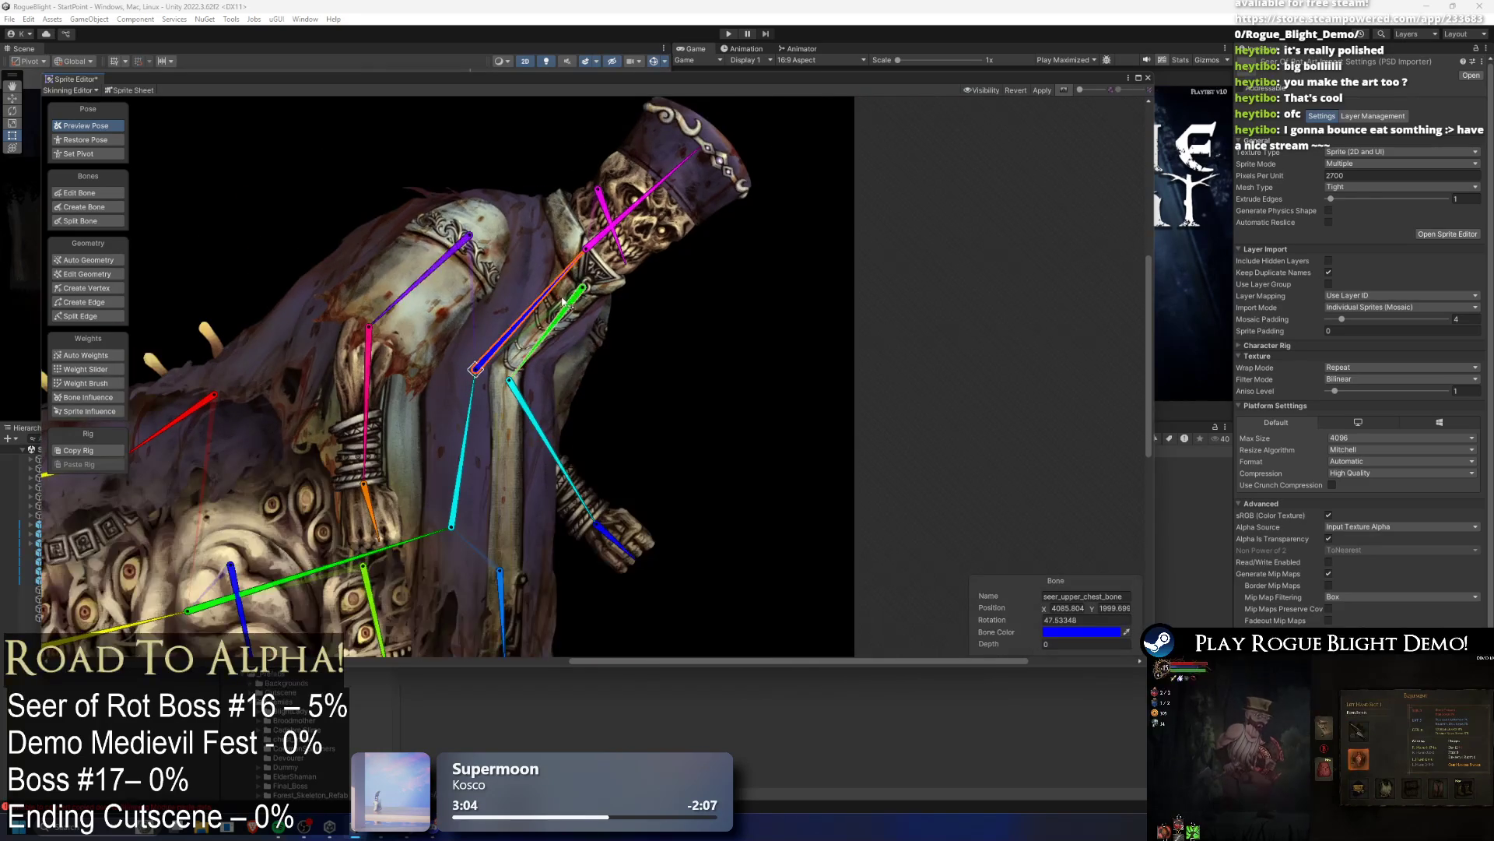
pyautogui.moveTo(563, 303)
pyautogui.mouseDown()
pyautogui.moveTo(478, 257)
pyautogui.moveTo(576, 300)
pyautogui.moveTo(545, 264)
pyautogui.moveTo(568, 294)
pyautogui.mouseUp()
pyautogui.moveTo(424, 279)
pyautogui.mouseDown()
pyautogui.moveTo(474, 256)
pyautogui.moveTo(537, 282)
pyautogui.moveTo(473, 253)
pyautogui.mouseUp()
pyautogui.hotkey('ctrl', 'z')
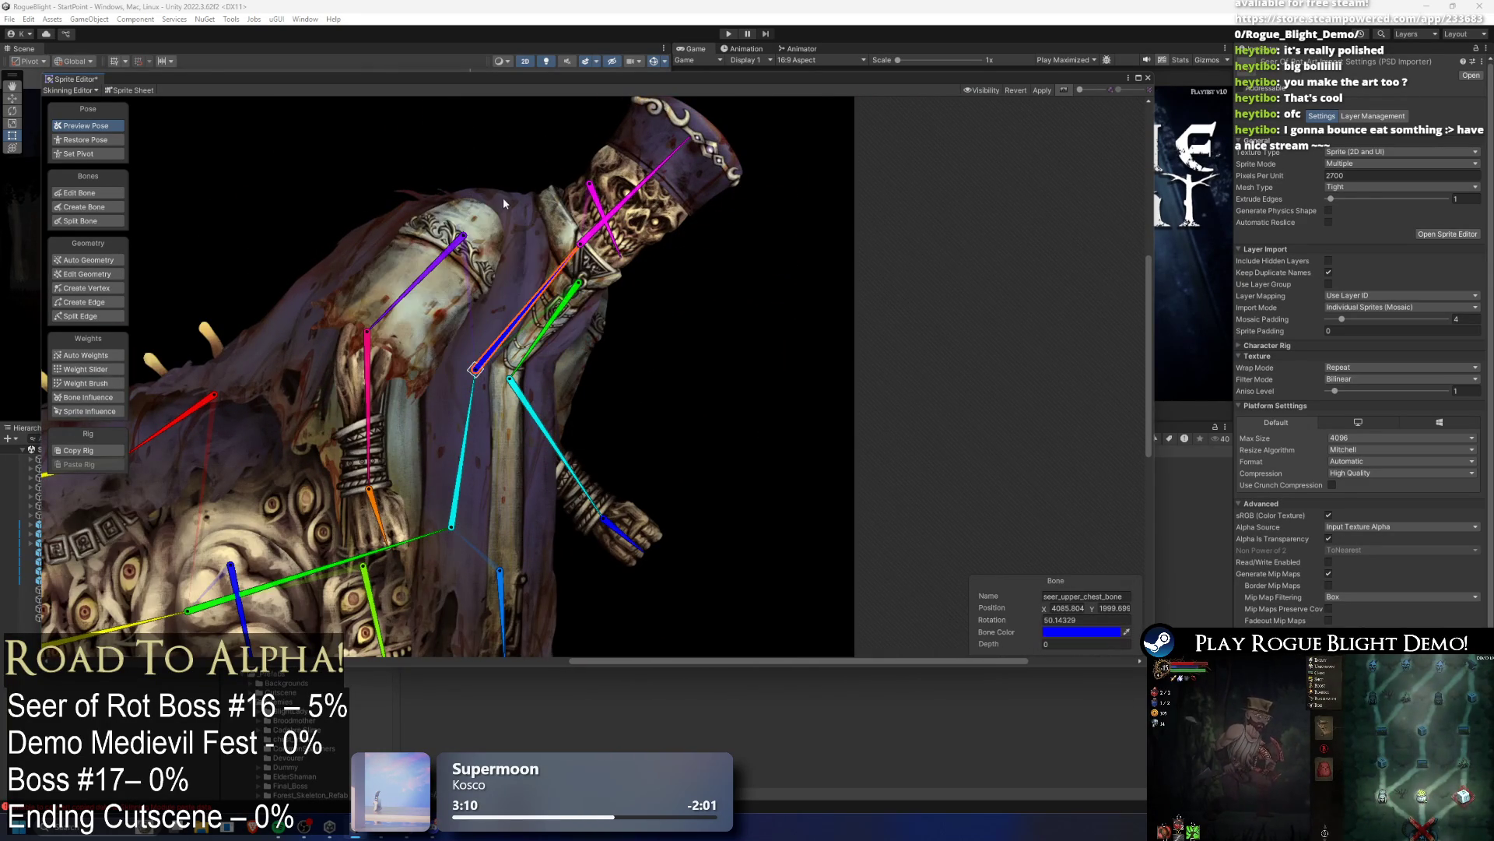
# Step: Pose the right arm outward, reset to the rest pose, then raise it out to the side
pyautogui.click(114, 194)
pyautogui.click(378, 291)
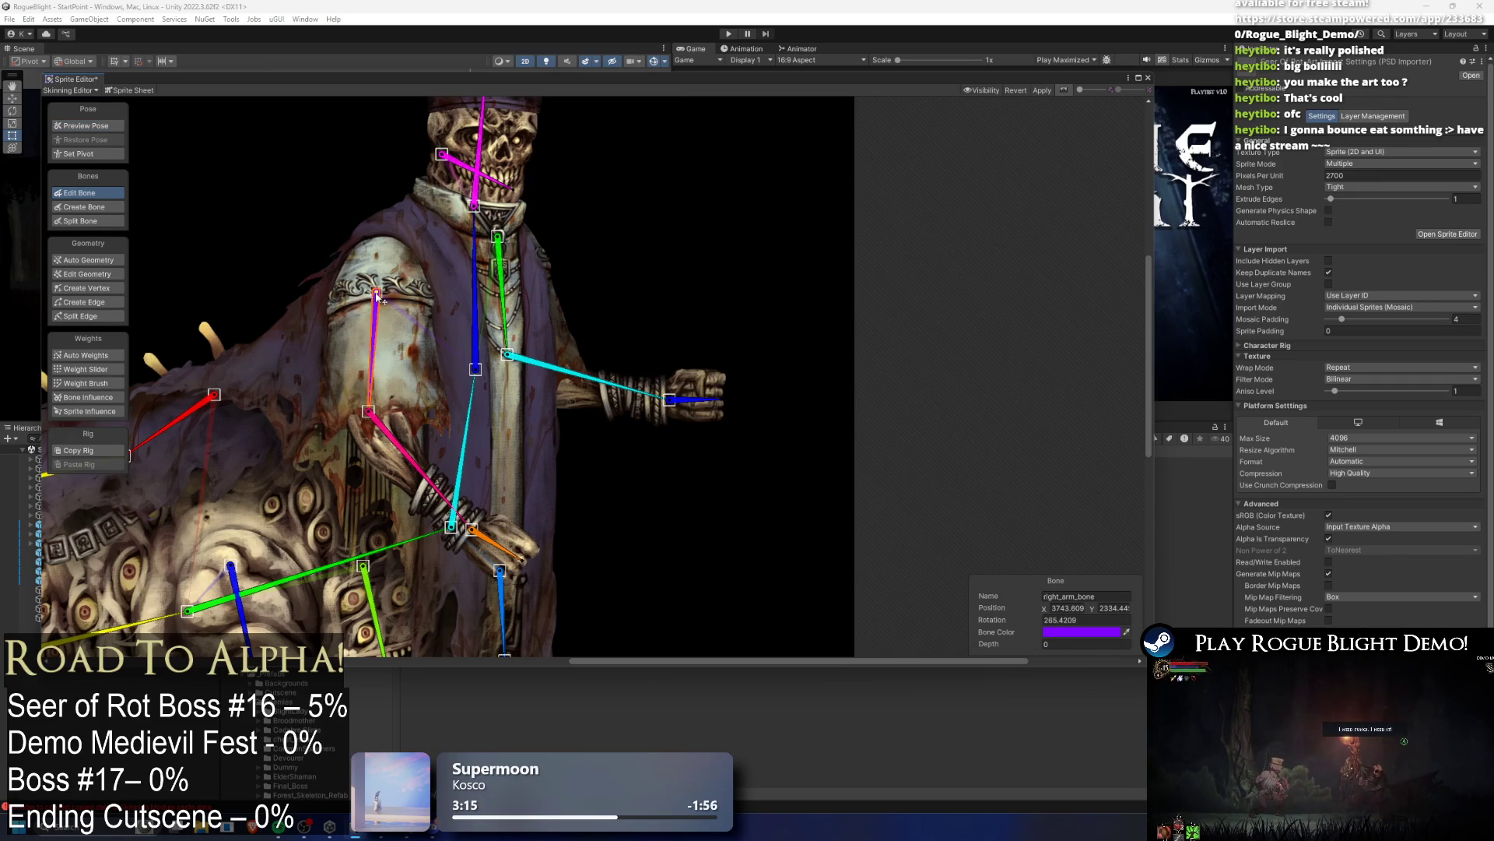
pyautogui.click(97, 126)
pyautogui.moveTo(375, 354)
pyautogui.mouseDown()
pyautogui.moveTo(413, 338)
pyautogui.moveTo(451, 288)
pyautogui.mouseUp()
pyautogui.click(116, 139)
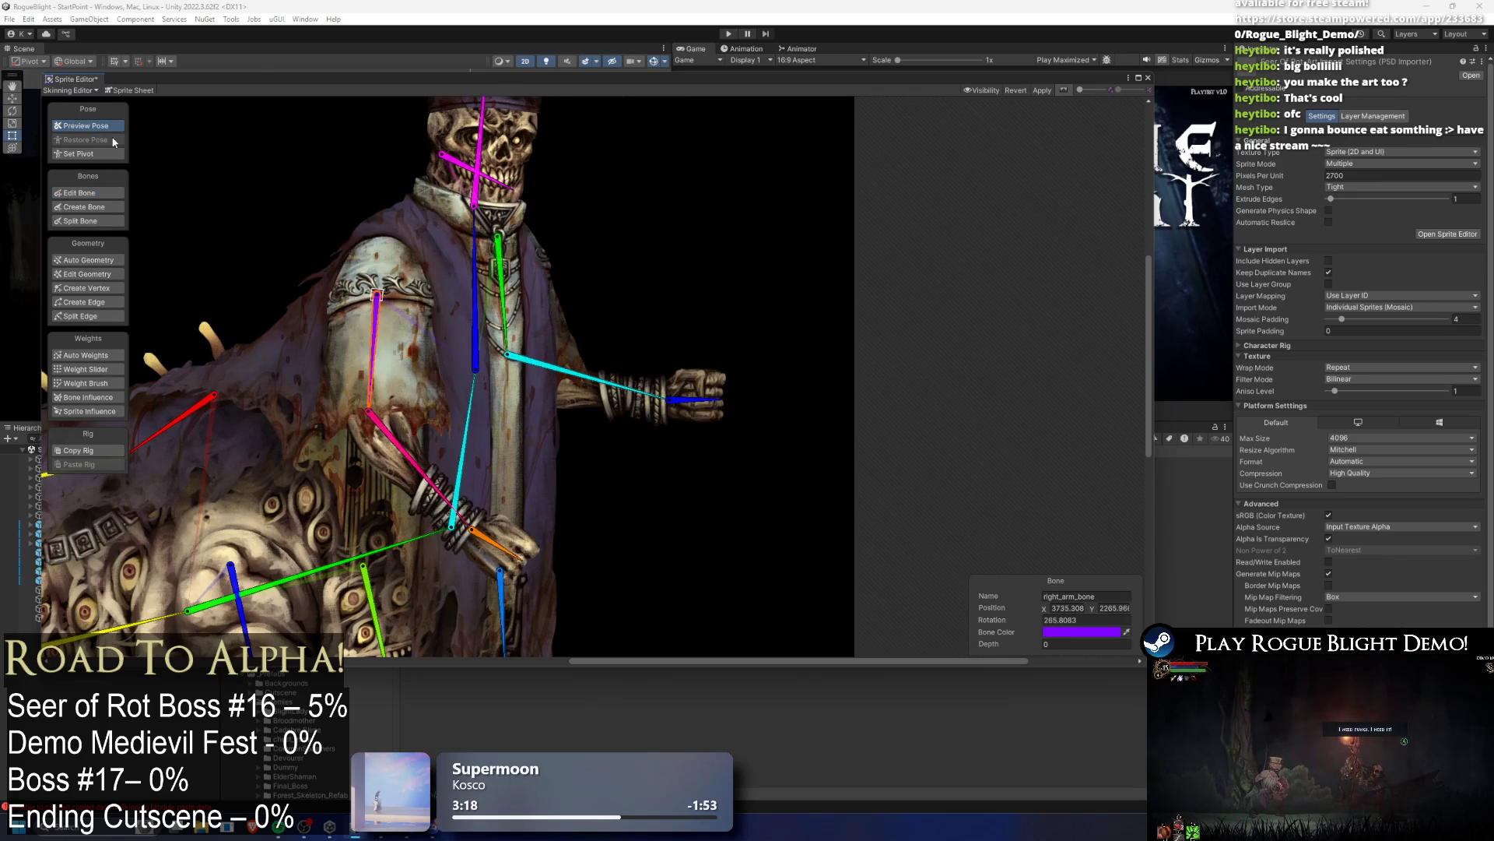
pyautogui.click(102, 193)
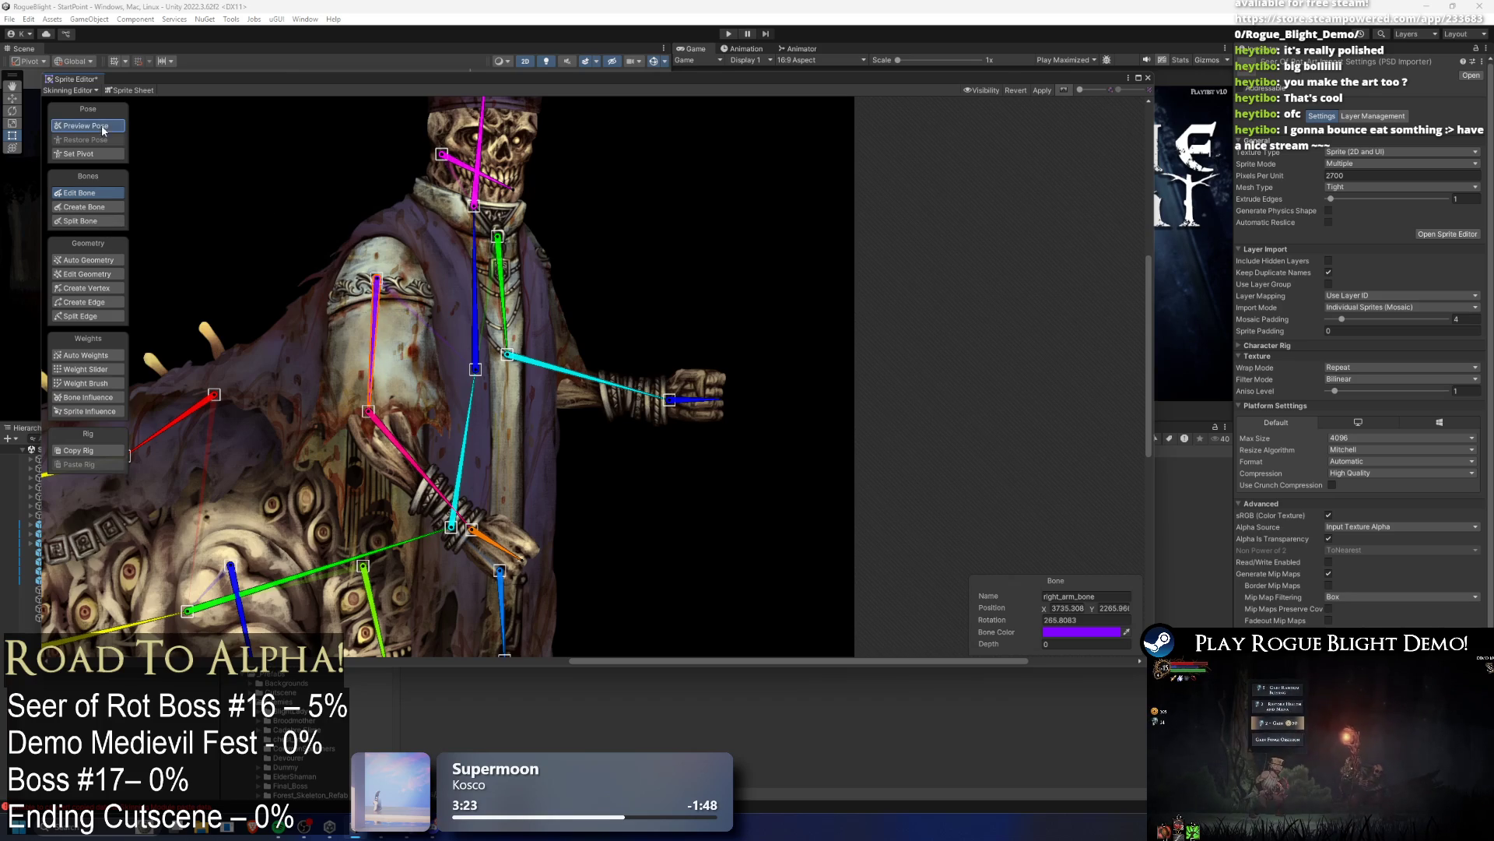
pyautogui.click(100, 126)
pyautogui.moveTo(372, 350)
pyautogui.mouseDown()
pyautogui.moveTo(425, 284)
pyautogui.moveTo(493, 309)
pyautogui.mouseUp()
pyautogui.scroll(-3, 427, 292)
# Step: Tilt the upper body, then re-angle the chest bone's tip to about 65° in Edit Bone
pyautogui.moveTo(437, 358)
pyautogui.mouseDown()
pyautogui.moveTo(478, 354)
pyautogui.moveTo(460, 380)
pyautogui.mouseUp()
pyautogui.click(437, 460)
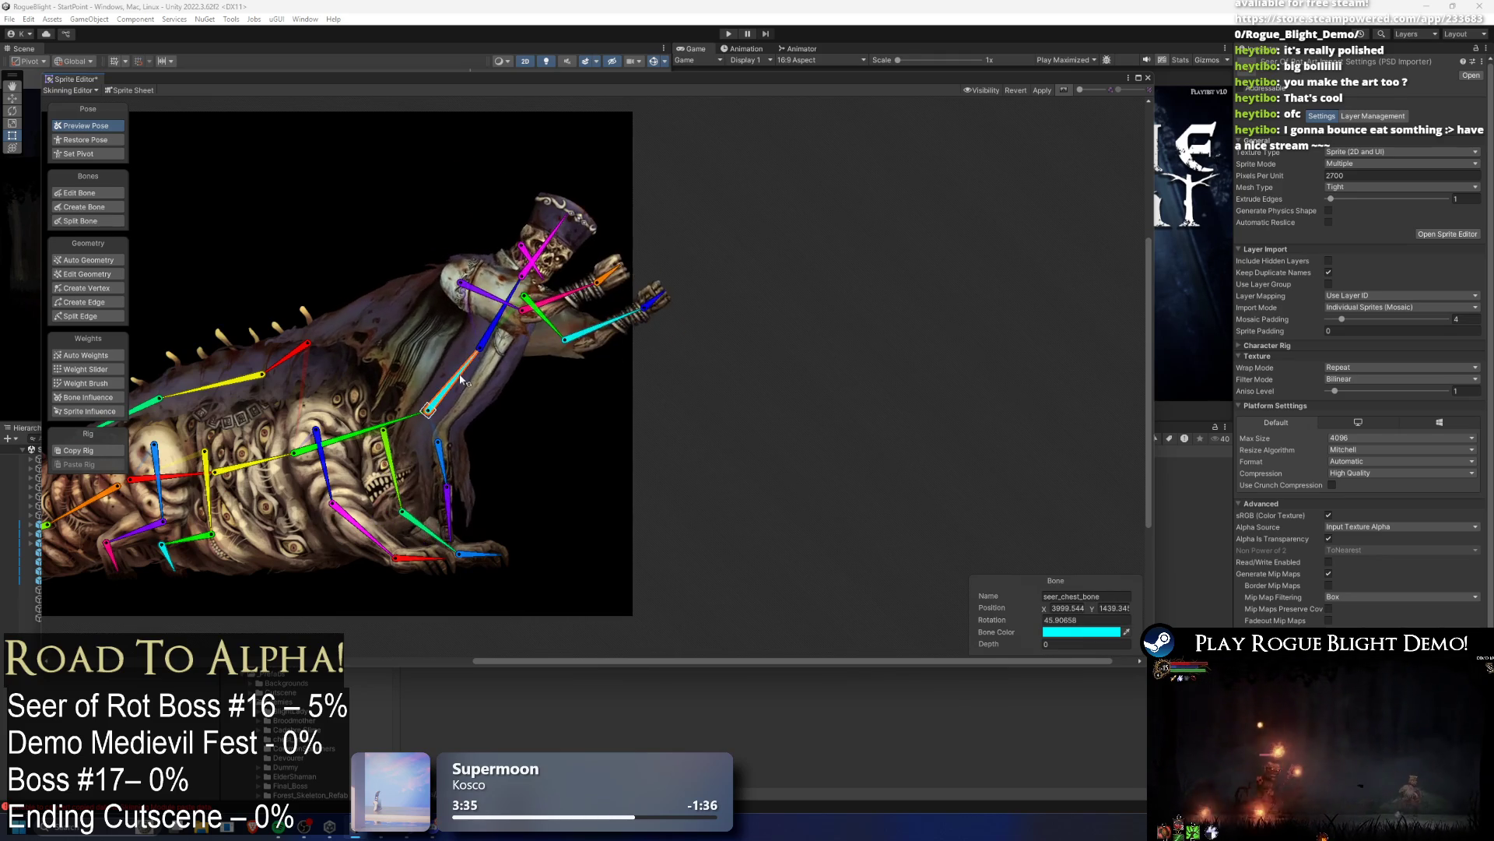
pyautogui.click(115, 194)
pyautogui.scroll(4, 418, 399)
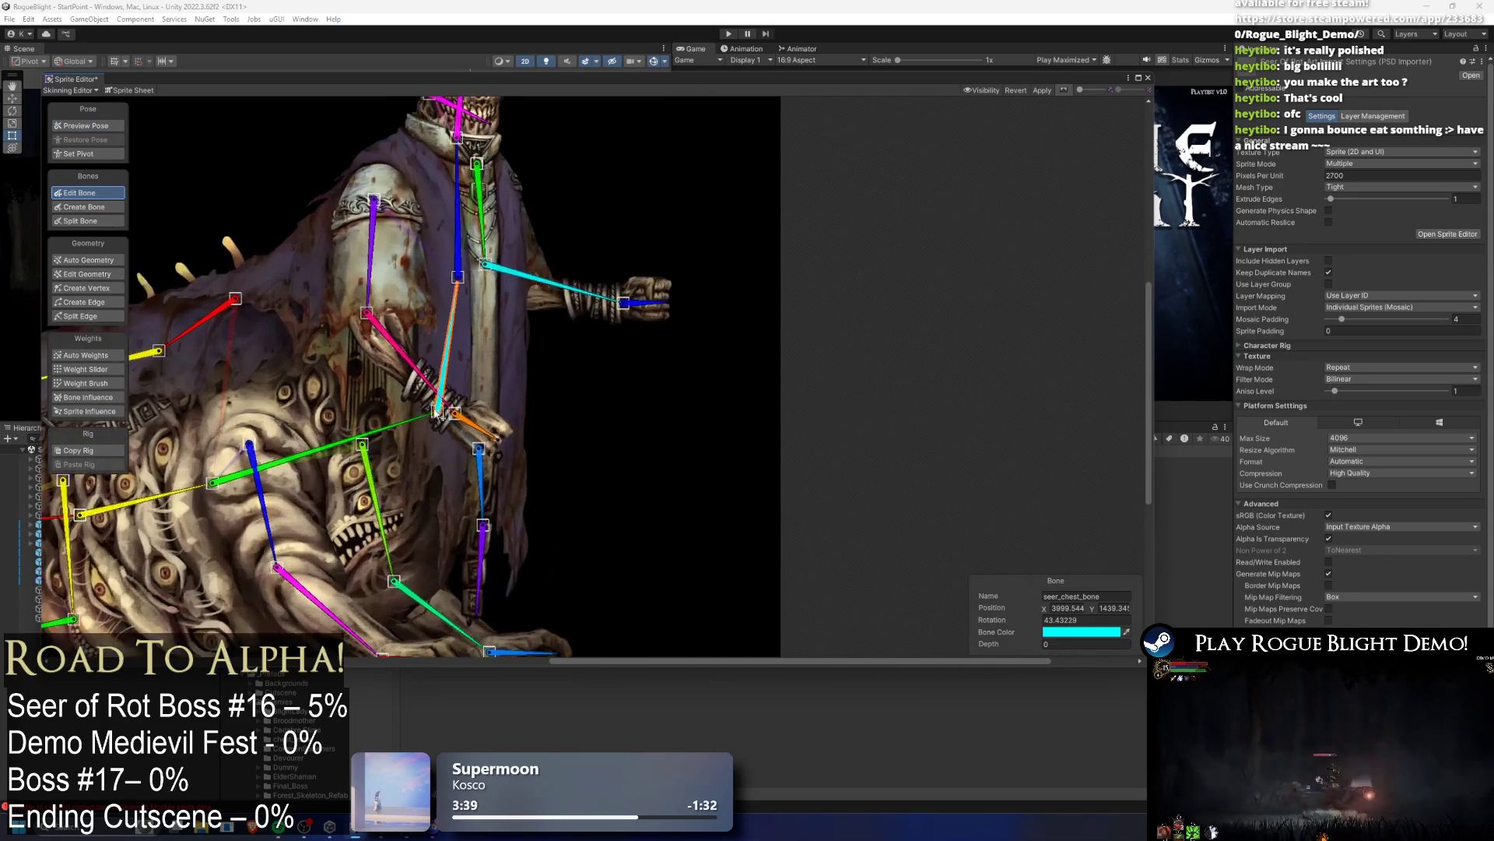
pyautogui.moveTo(418, 399); pyautogui.dragTo(395, 390)
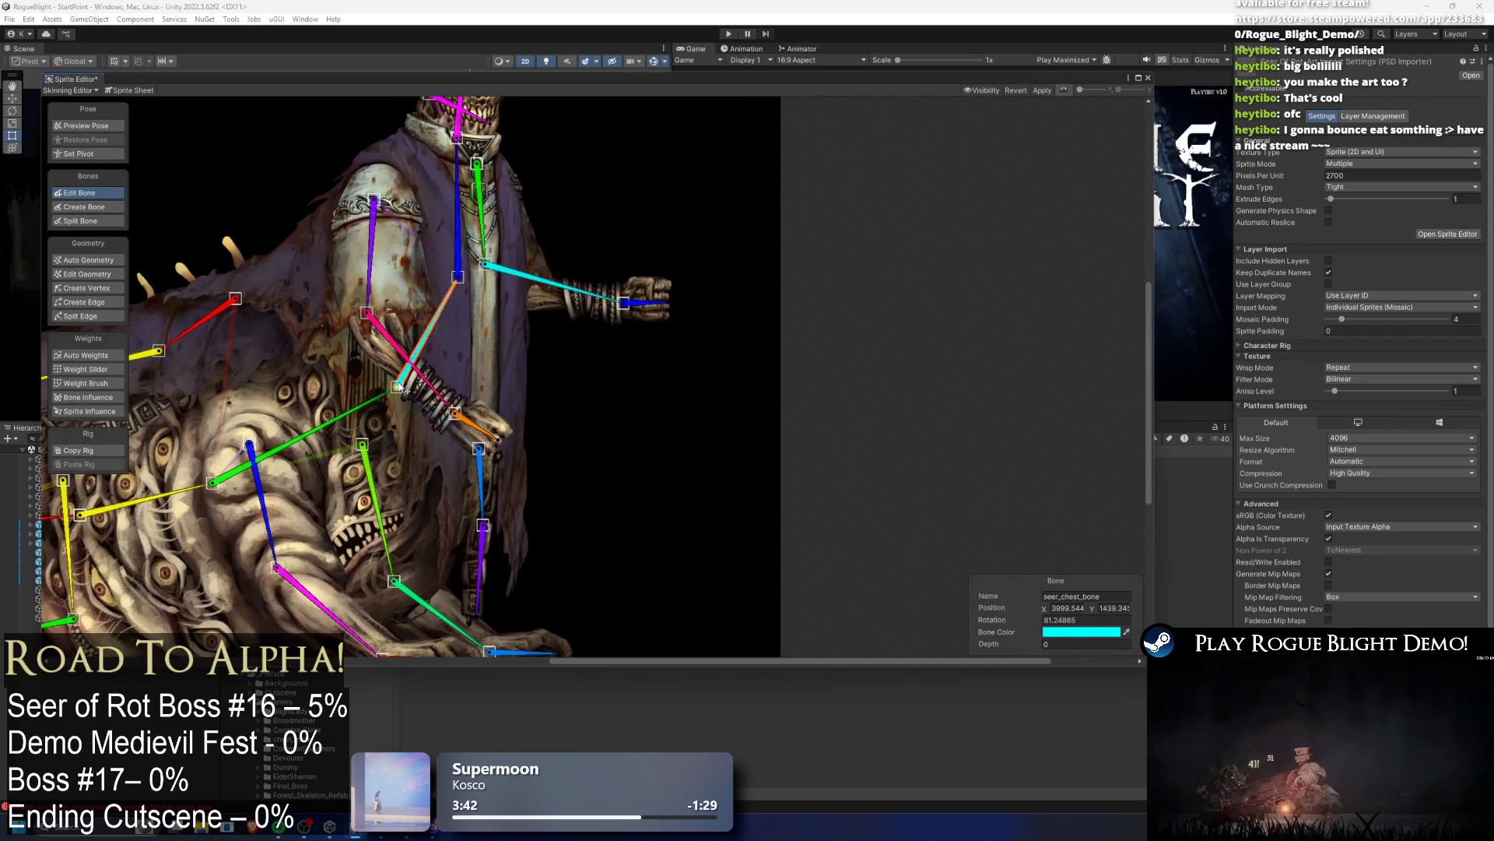
pyautogui.moveTo(397, 387); pyautogui.dragTo(410, 395)
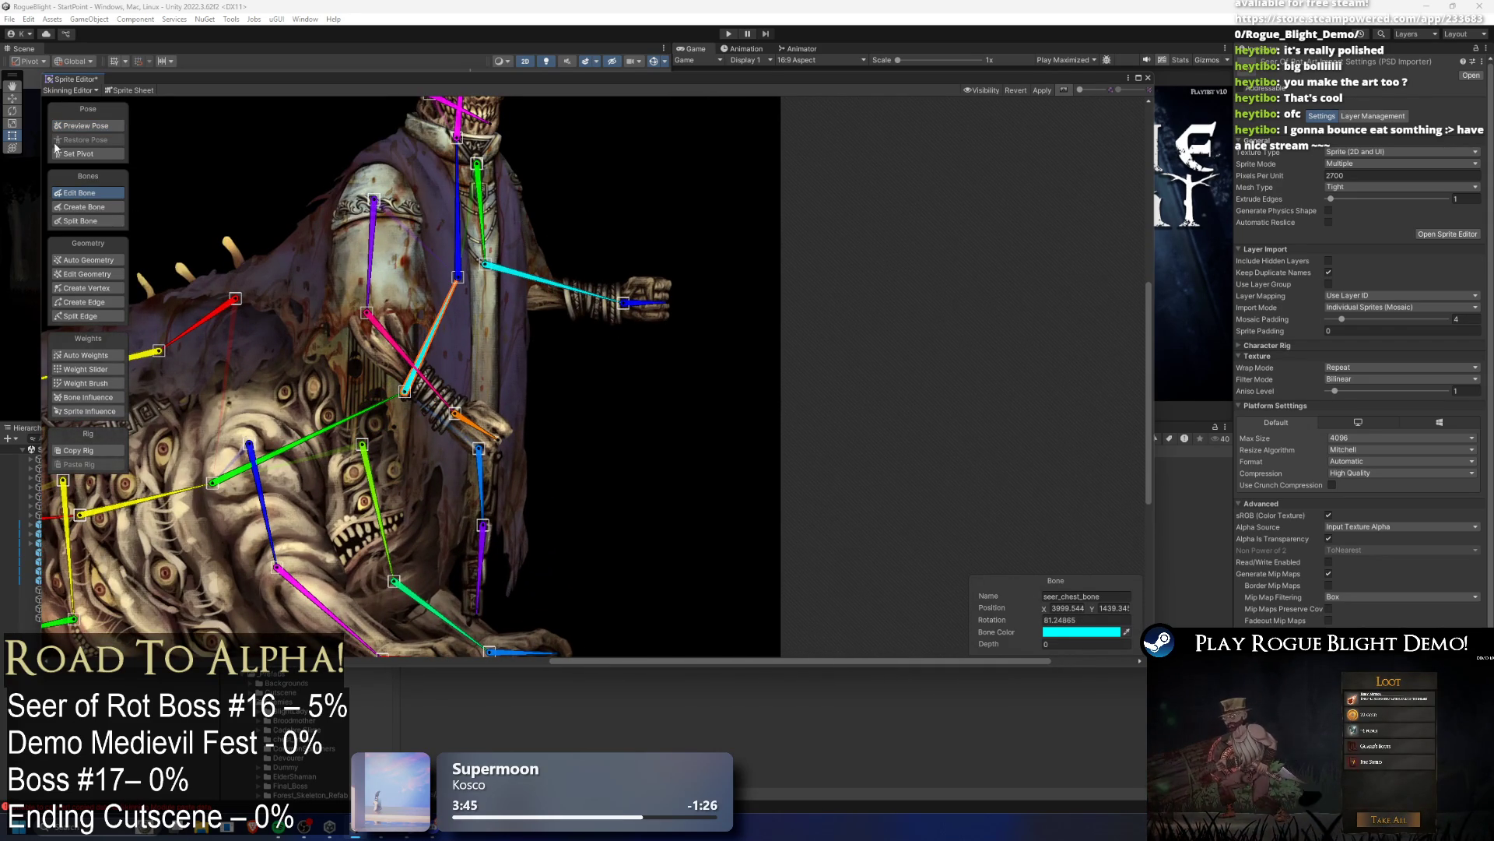
pyautogui.click(114, 126)
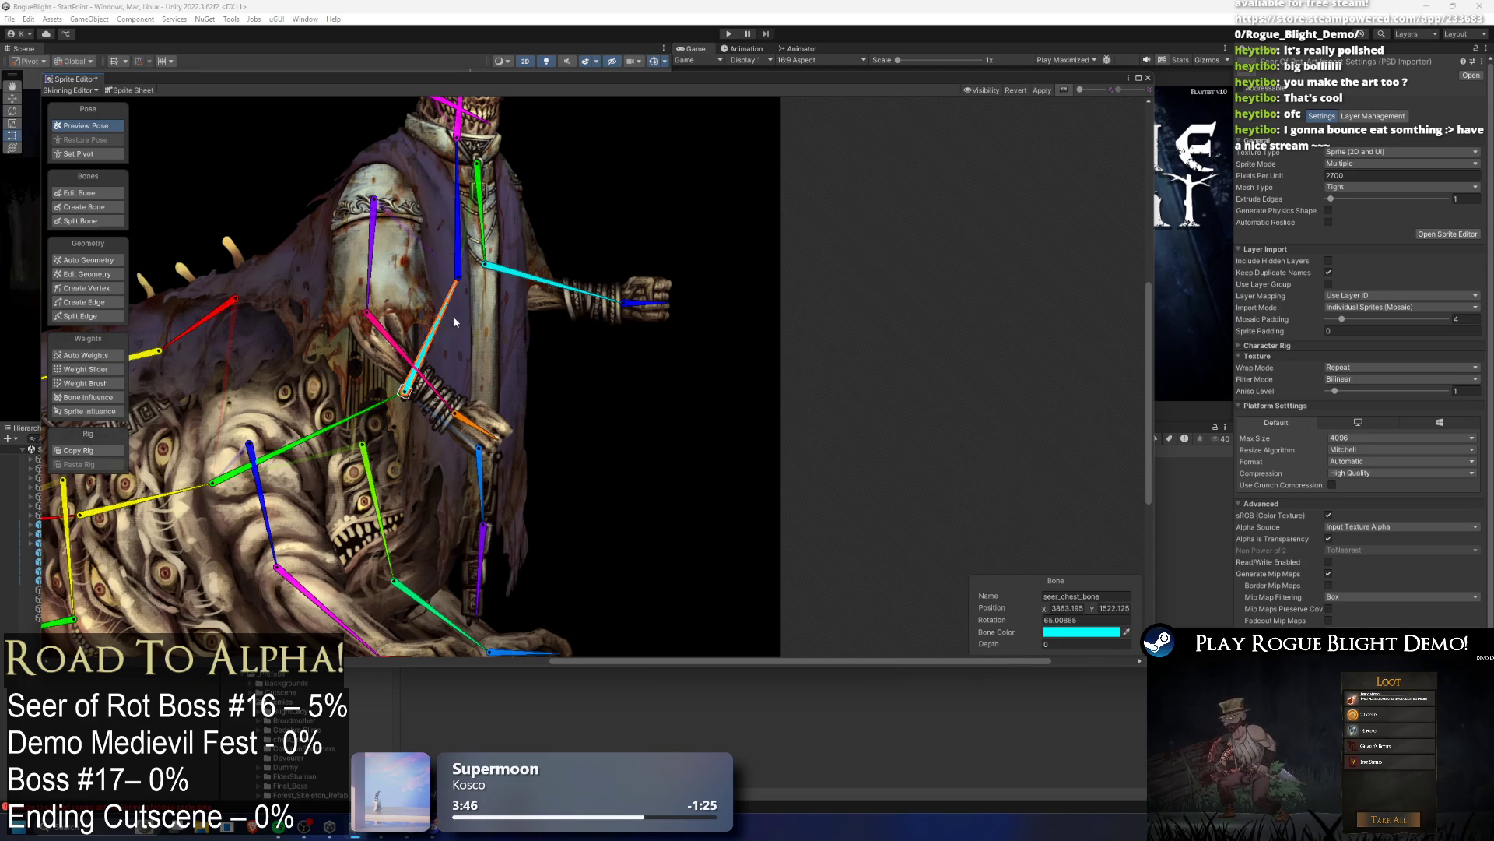
pyautogui.click(483, 305)
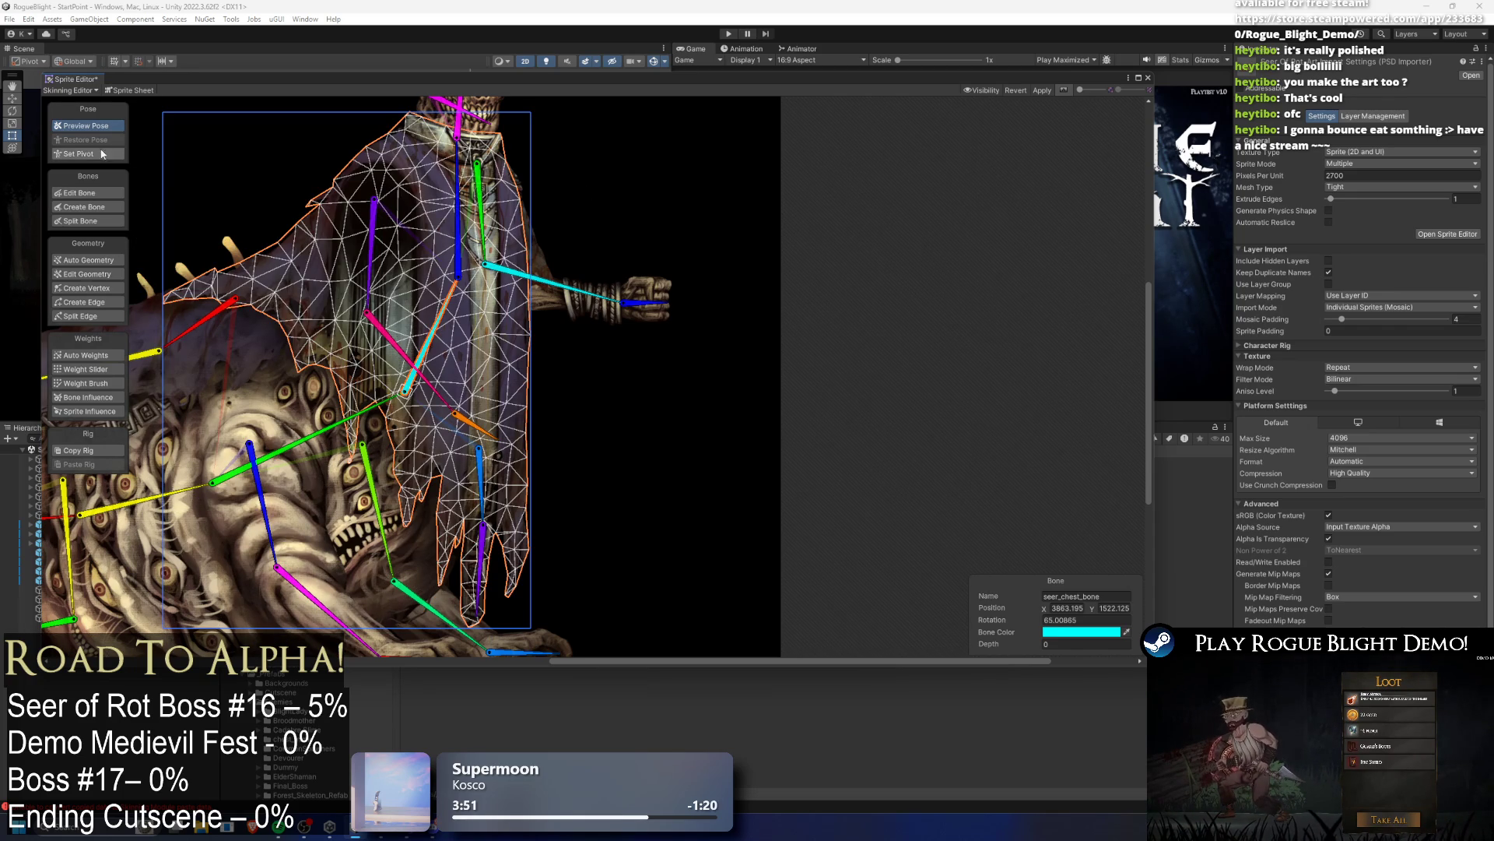
# Step: Pose the chest, upper chest and lower cloth bones to test the robe deformation
pyautogui.moveTo(471, 265); pyautogui.dragTo(526, 314)
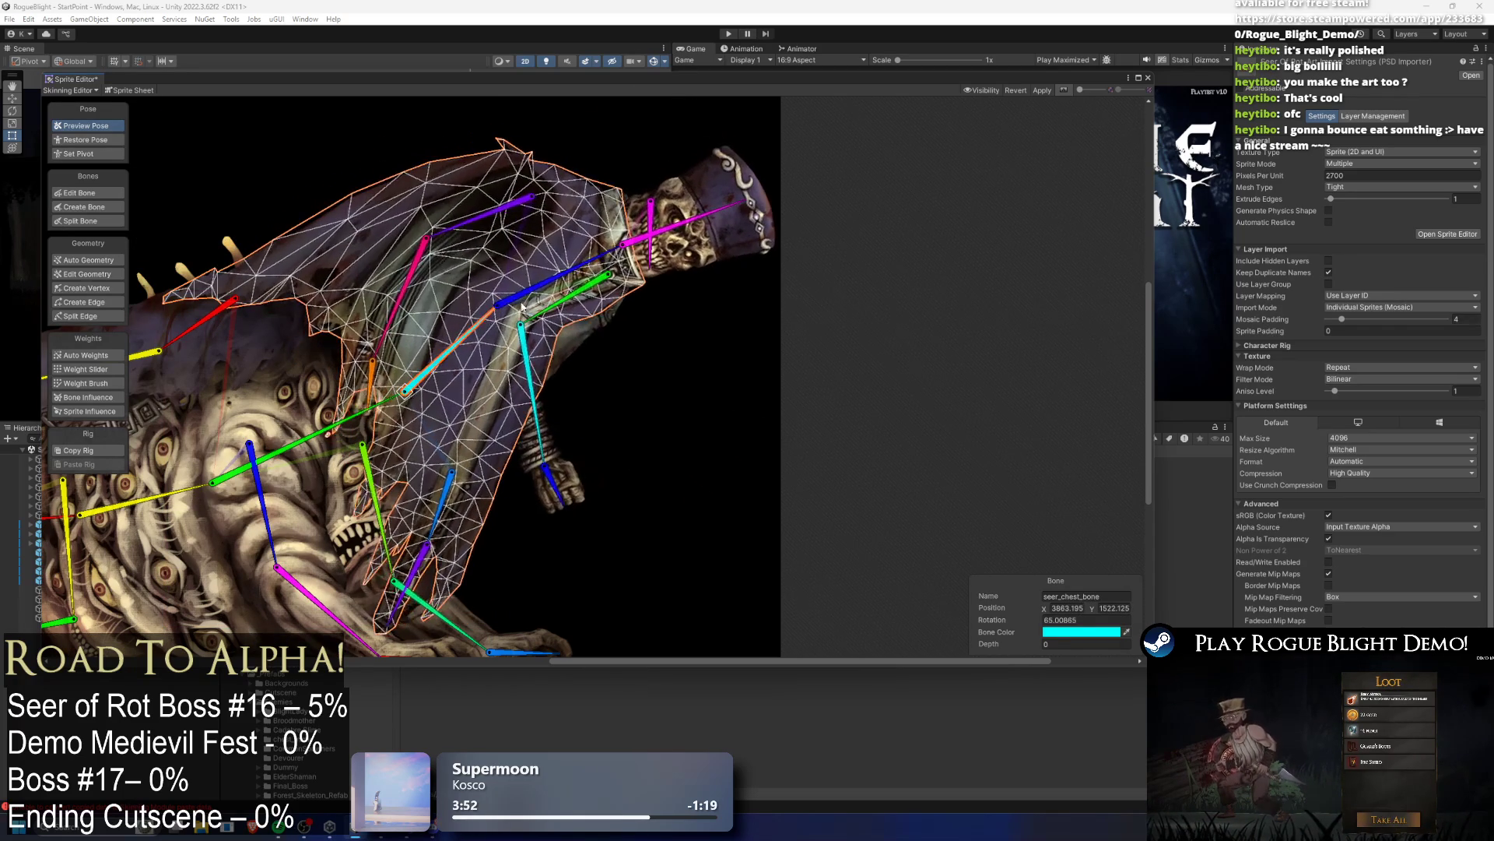
pyautogui.moveTo(547, 259); pyautogui.dragTo(363, 193)
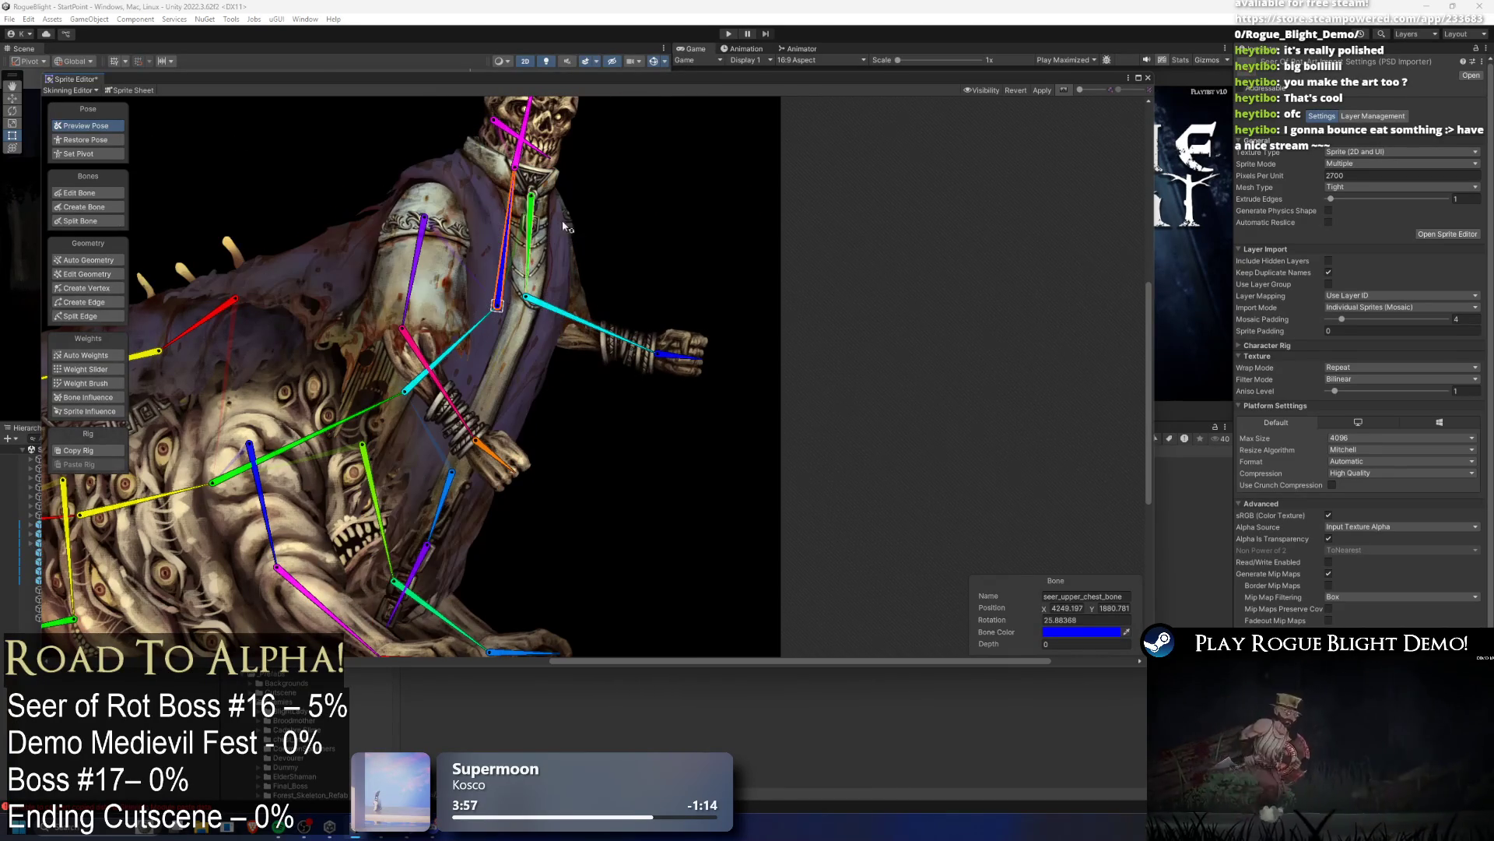
pyautogui.moveTo(459, 341); pyautogui.dragTo(467, 343)
pyautogui.moveTo(442, 546)
pyautogui.mouseDown()
pyautogui.moveTo(459, 548)
pyautogui.moveTo(473, 591)
pyautogui.mouseUp()
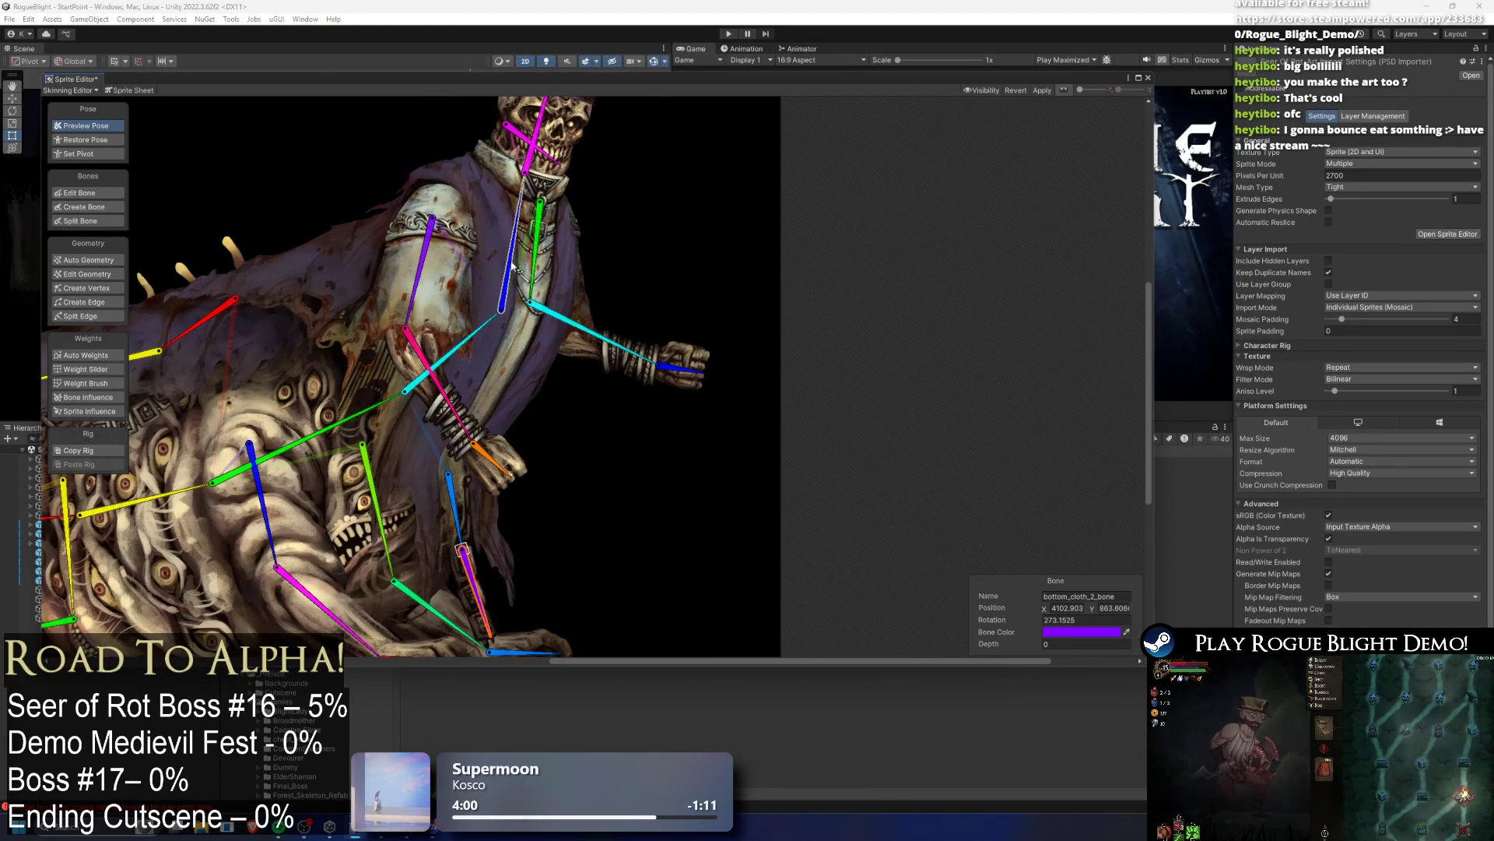
pyautogui.moveTo(465, 348)
pyautogui.mouseDown()
pyautogui.moveTo(422, 330)
pyautogui.moveTo(465, 346)
pyautogui.mouseUp()
pyautogui.moveTo(498, 452); pyautogui.dragTo(472, 490)
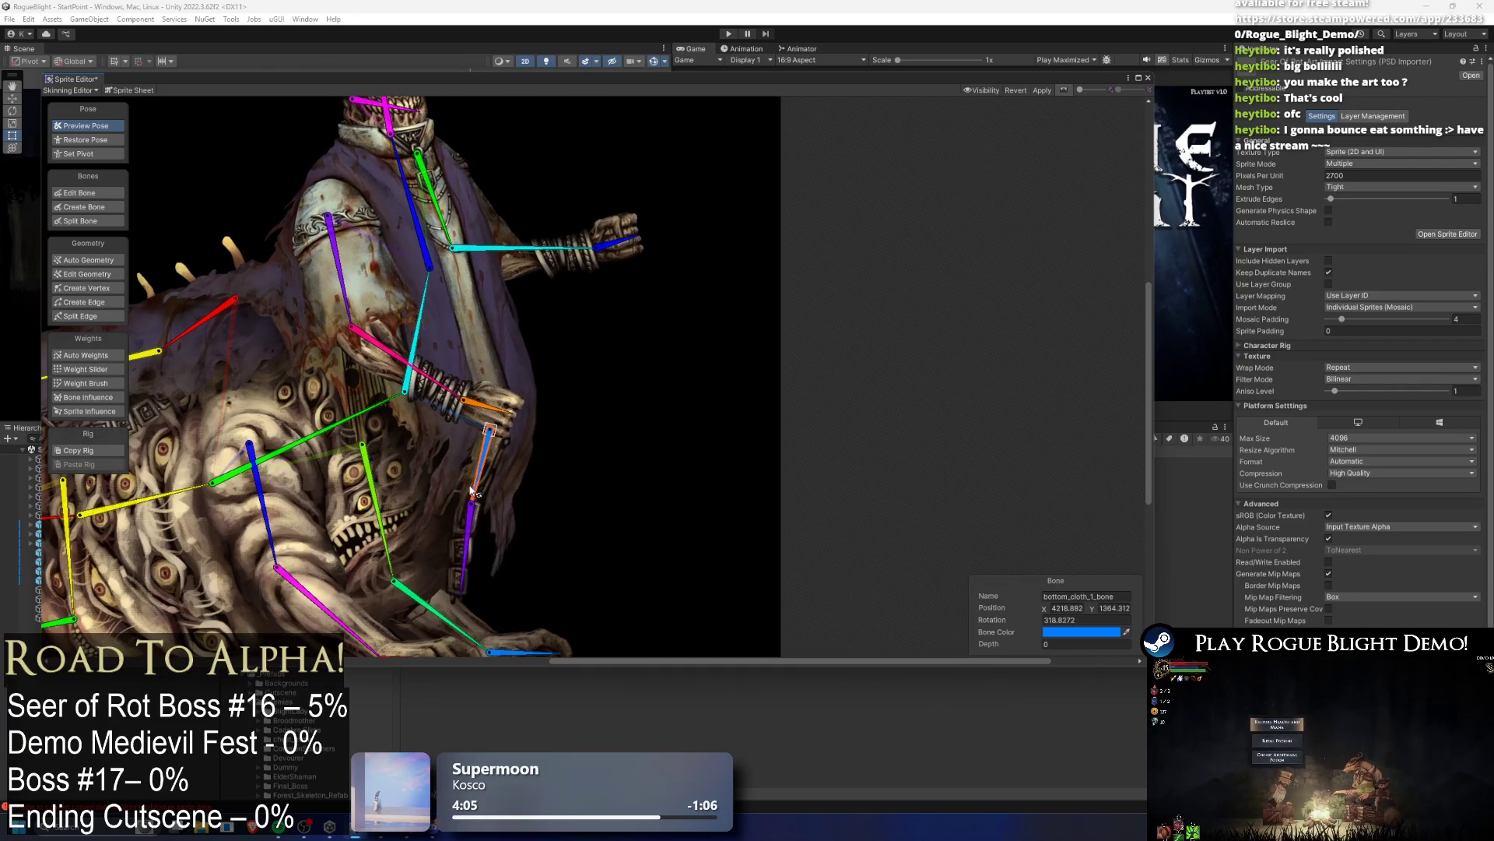
pyautogui.scroll(-3, 504, 450)
pyautogui.scroll(2, 497, 431)
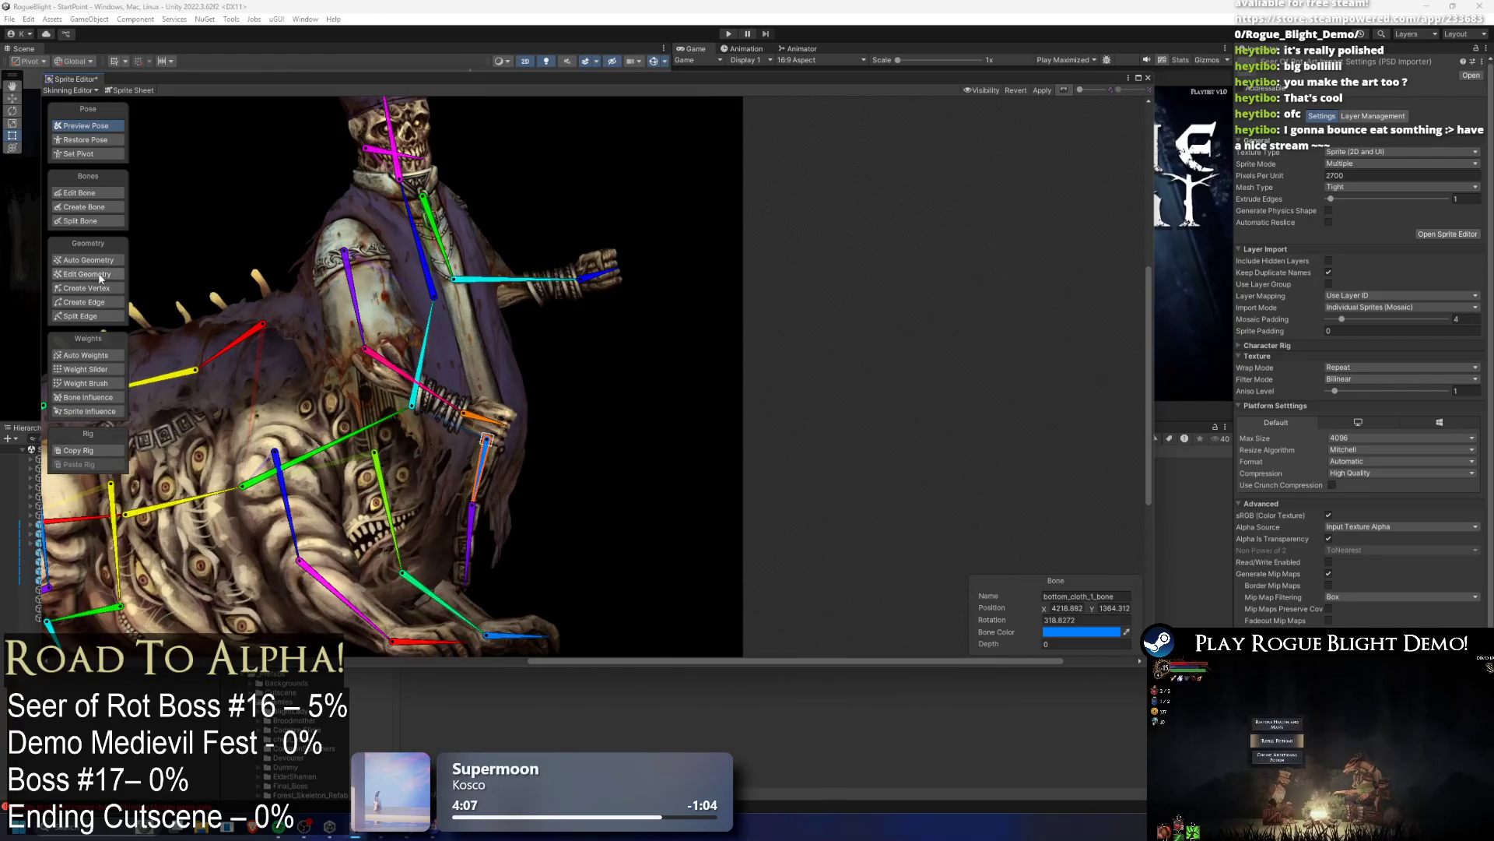
# Step: Move the lower cloth bone's start joint upward and check it in Preview Pose
pyautogui.click(86, 192)
pyautogui.scroll(2, 514, 492)
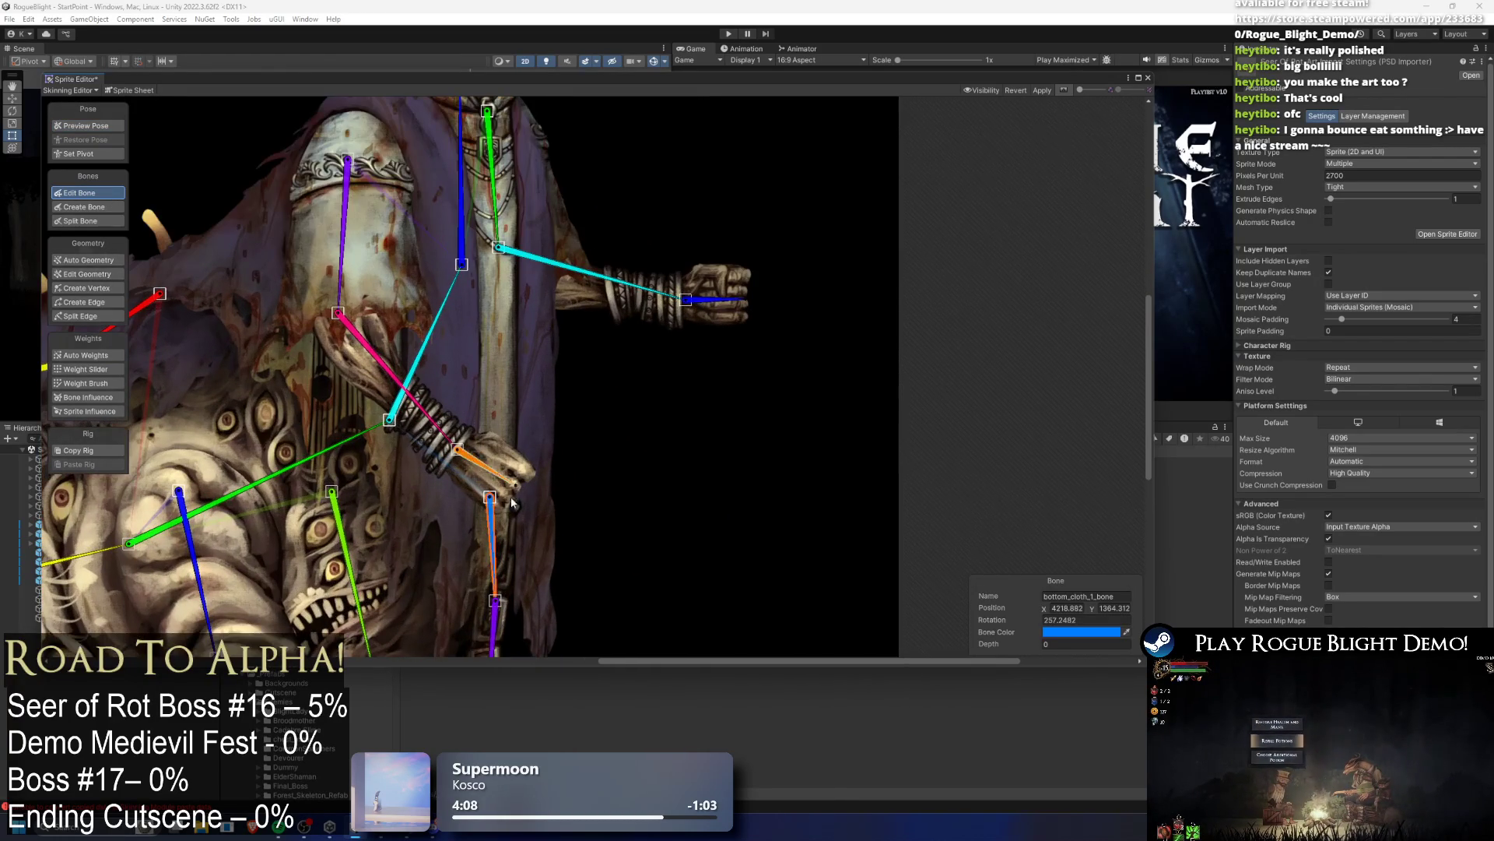
pyautogui.moveTo(492, 497); pyautogui.dragTo(486, 435)
pyautogui.click(108, 127)
pyautogui.click(513, 329)
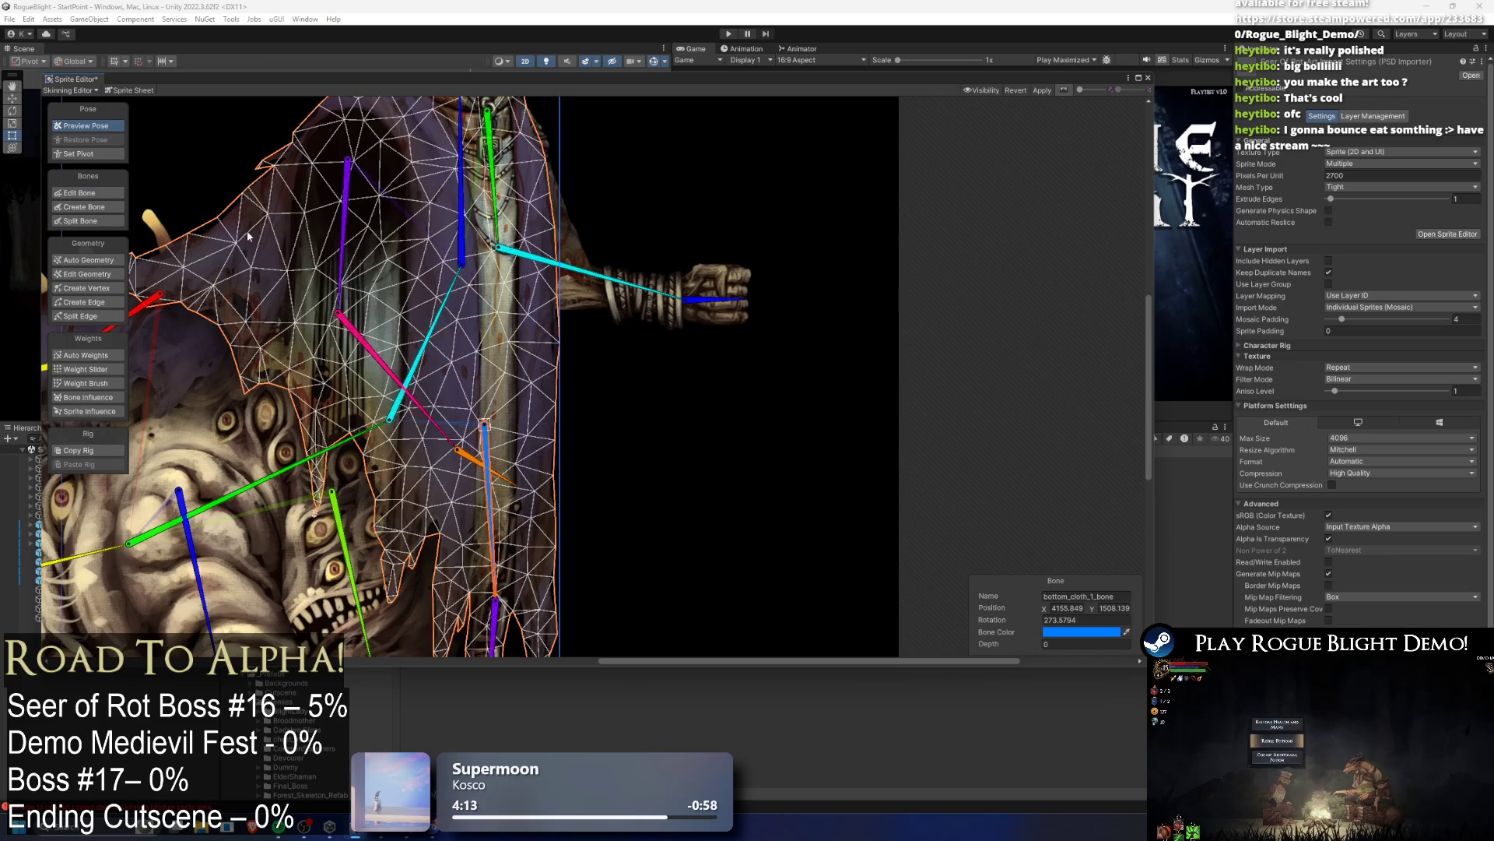
pyautogui.scroll(-2, 281, 208)
pyautogui.click(109, 193)
pyautogui.scroll(3, 652, 243)
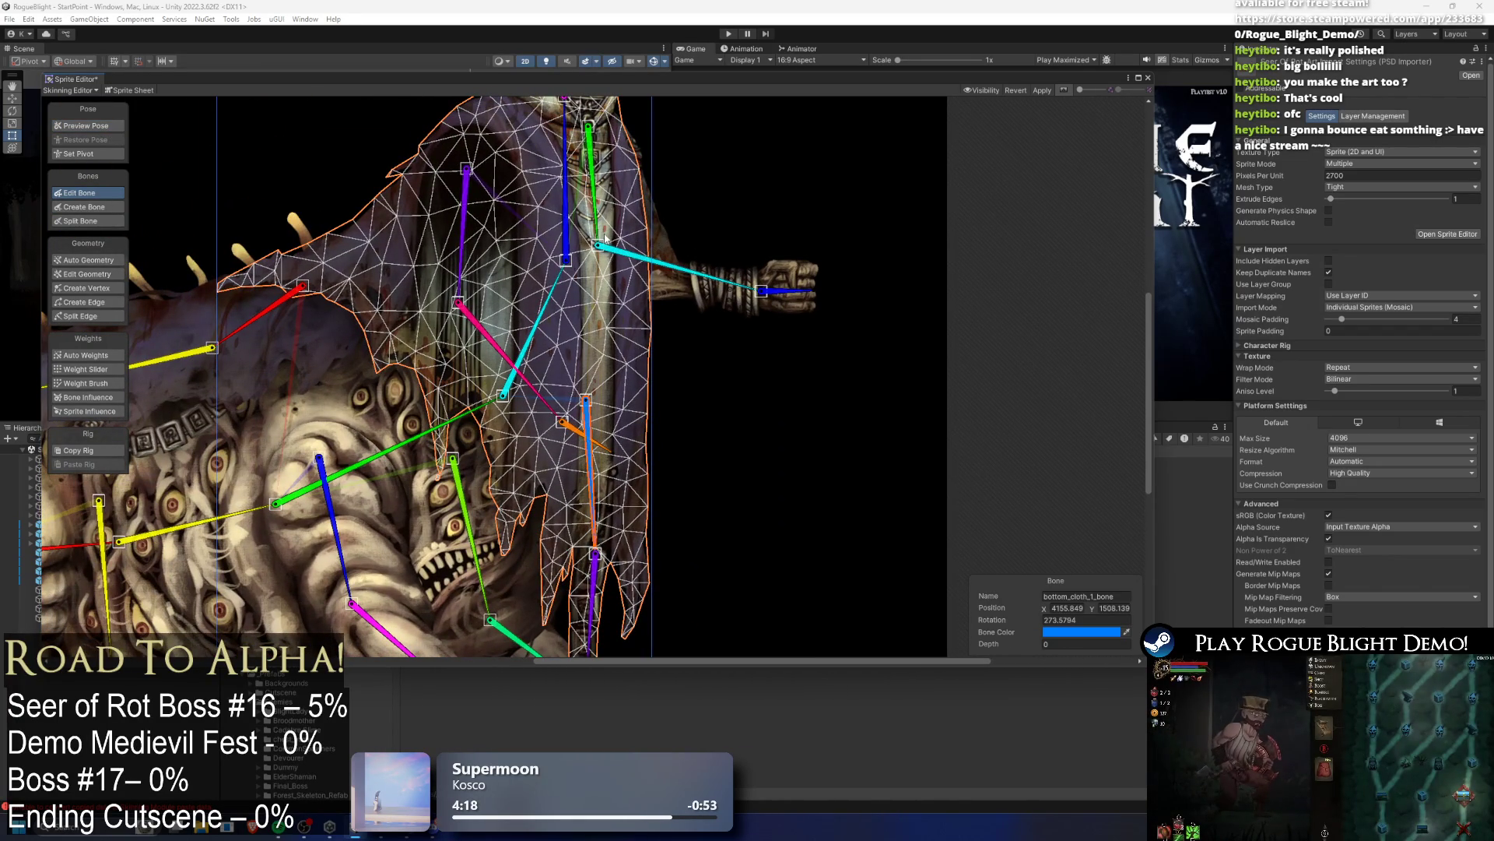
pyautogui.click(109, 126)
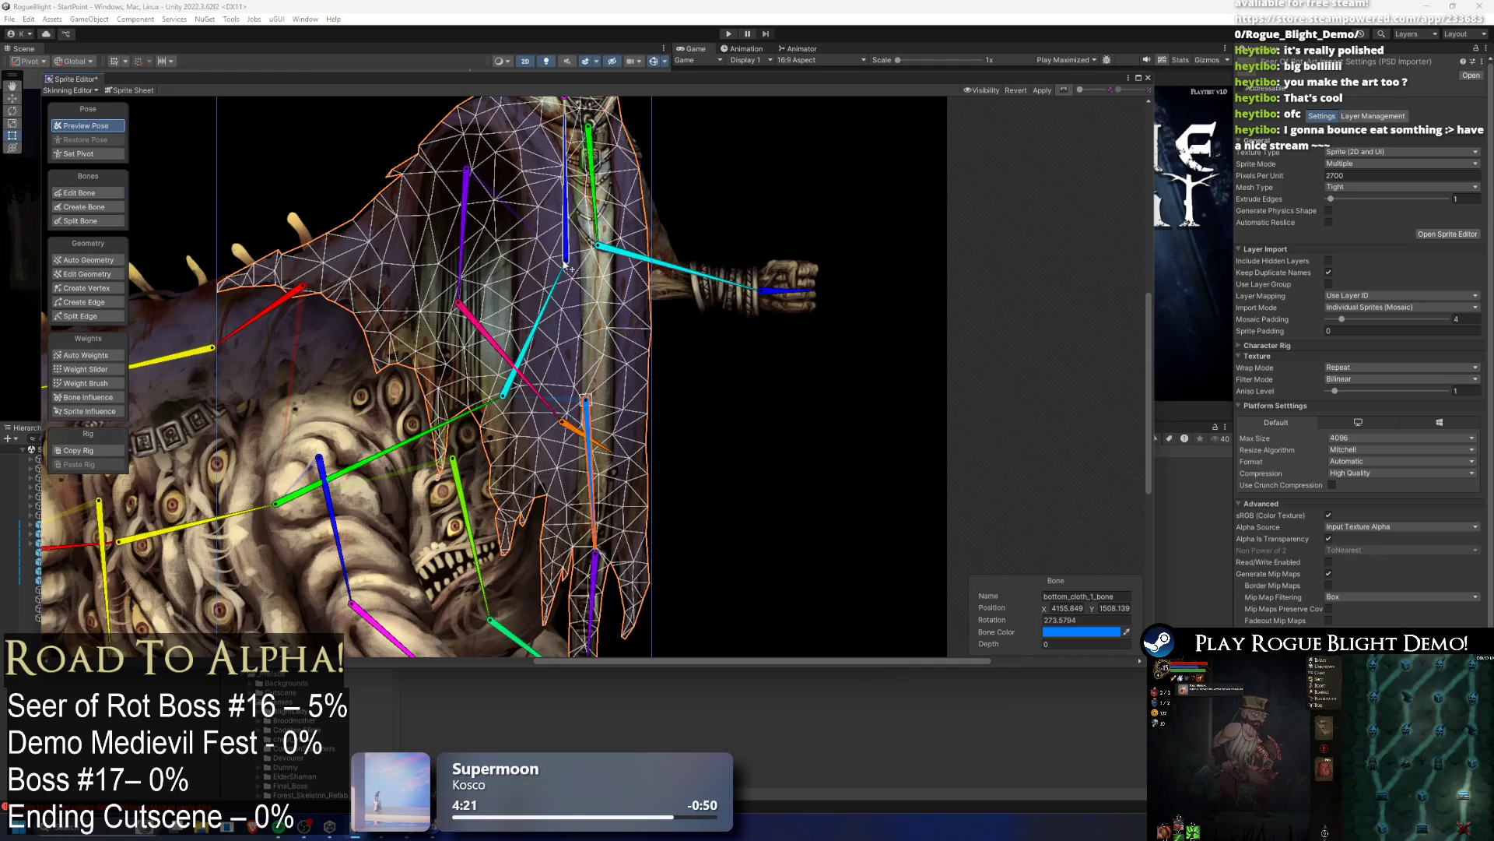
# Step: Shift seer_chest_bone's lower joint right and nudge seer_upper_chest_bone's end joint left
pyautogui.click(77, 192)
pyautogui.click(498, 413)
pyautogui.moveTo(498, 413); pyautogui.dragTo(509, 412)
pyautogui.click(94, 124)
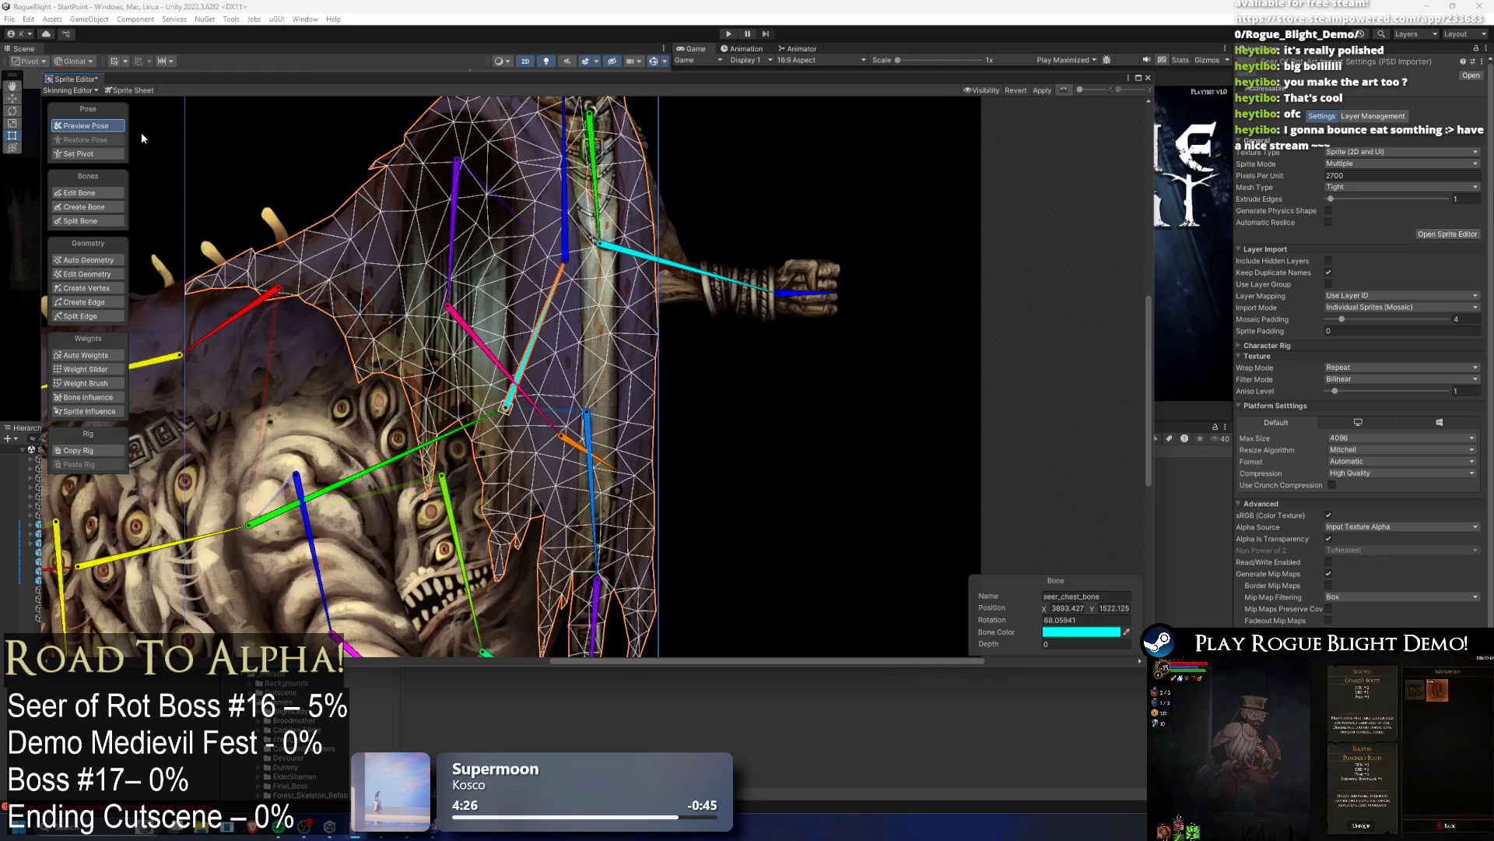
pyautogui.scroll(-1, 510, 257)
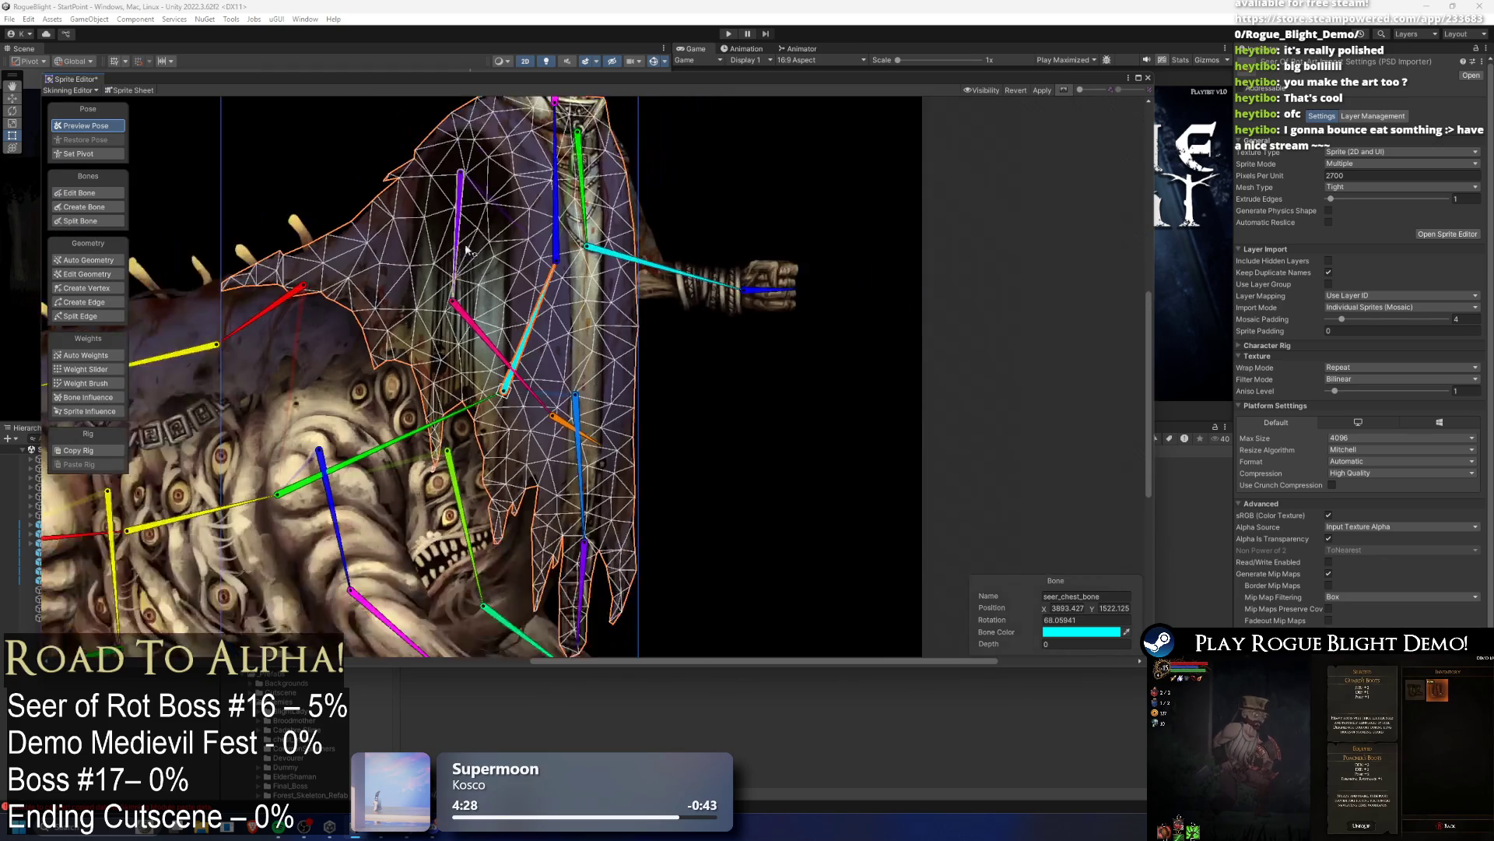
pyautogui.hotkey('shift', 'w')
pyautogui.click(557, 274)
pyautogui.moveTo(560, 278); pyautogui.dragTo(558, 278)
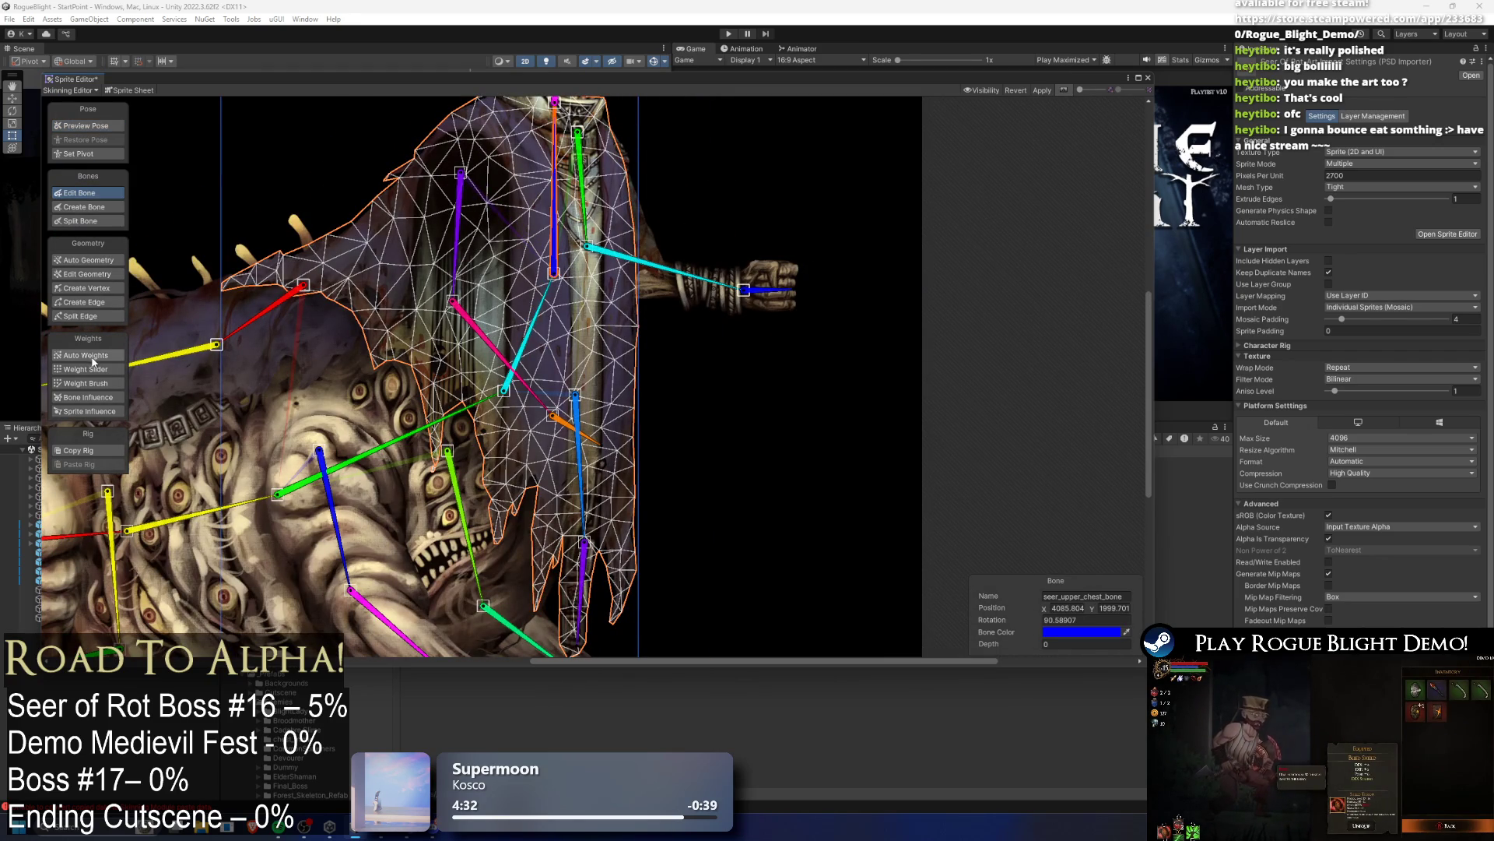
# Step: Select the red back_cloth_1_bone and try regenerating the robe weights, then undo it
pyautogui.click(92, 357)
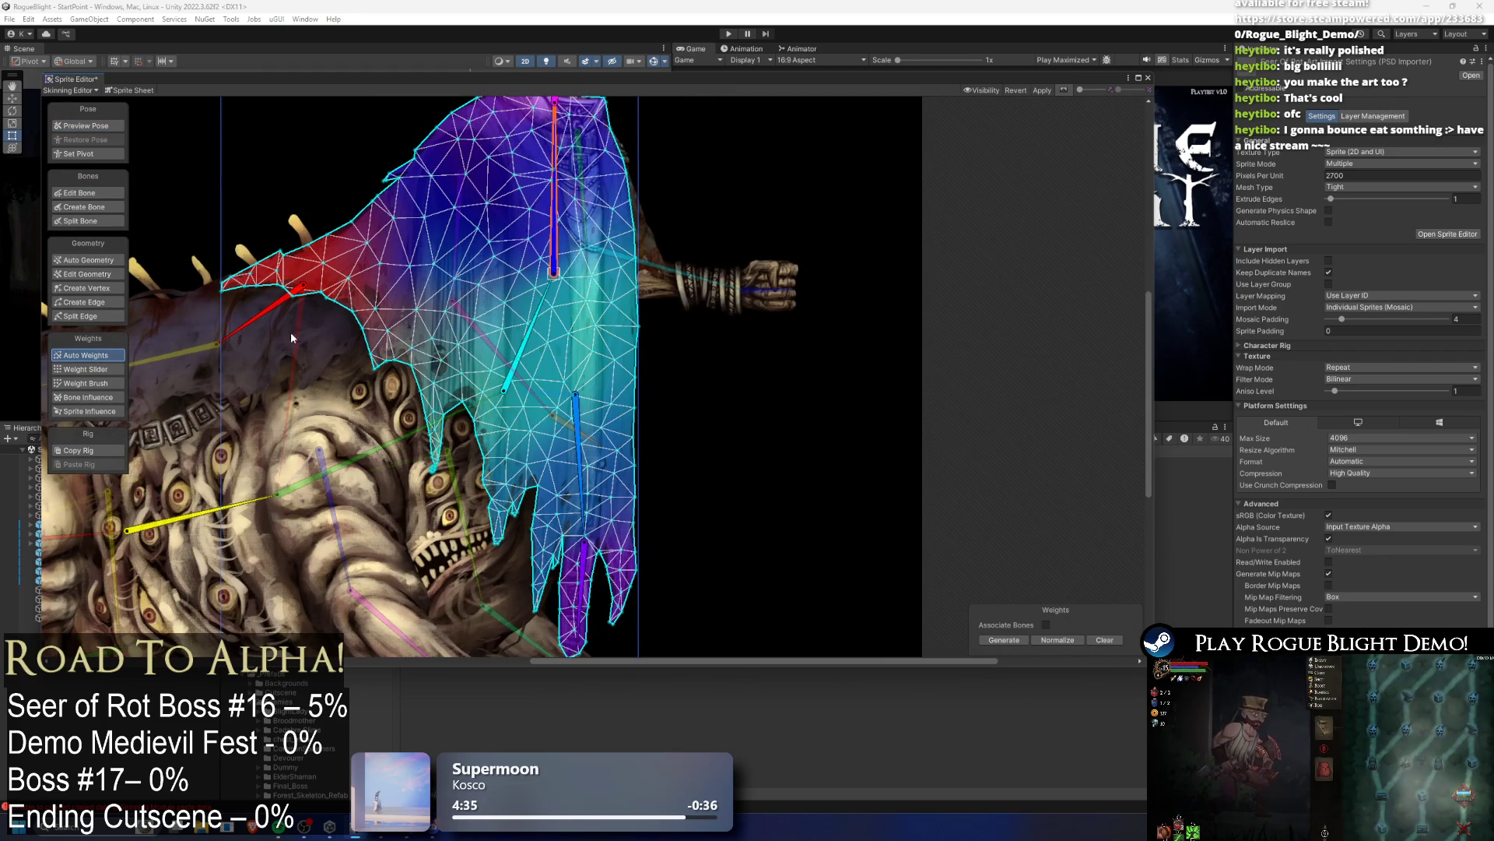
pyautogui.hotkey('shift', 'w')
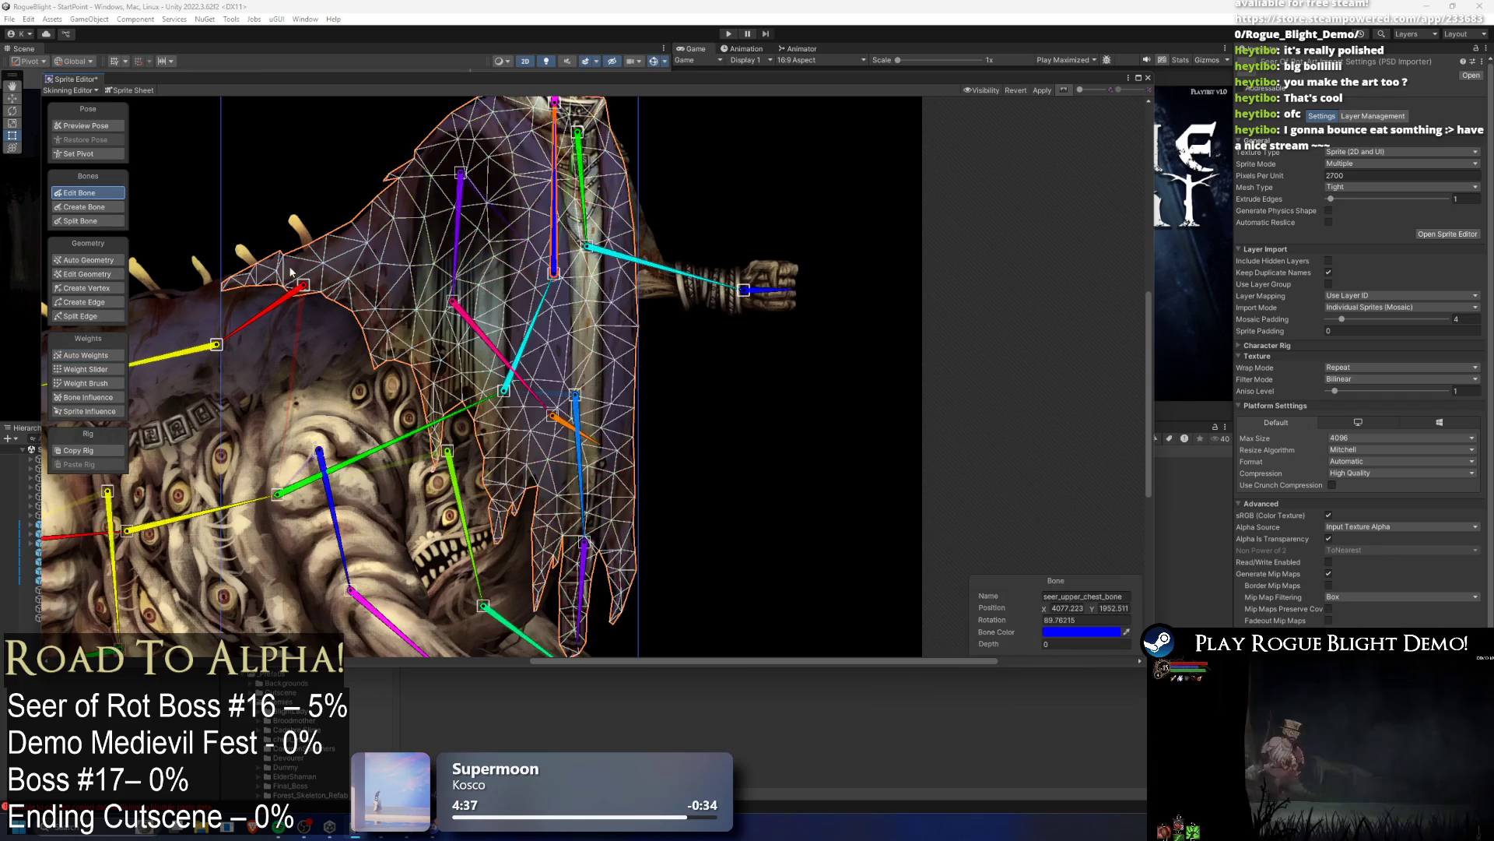
pyautogui.click(274, 294)
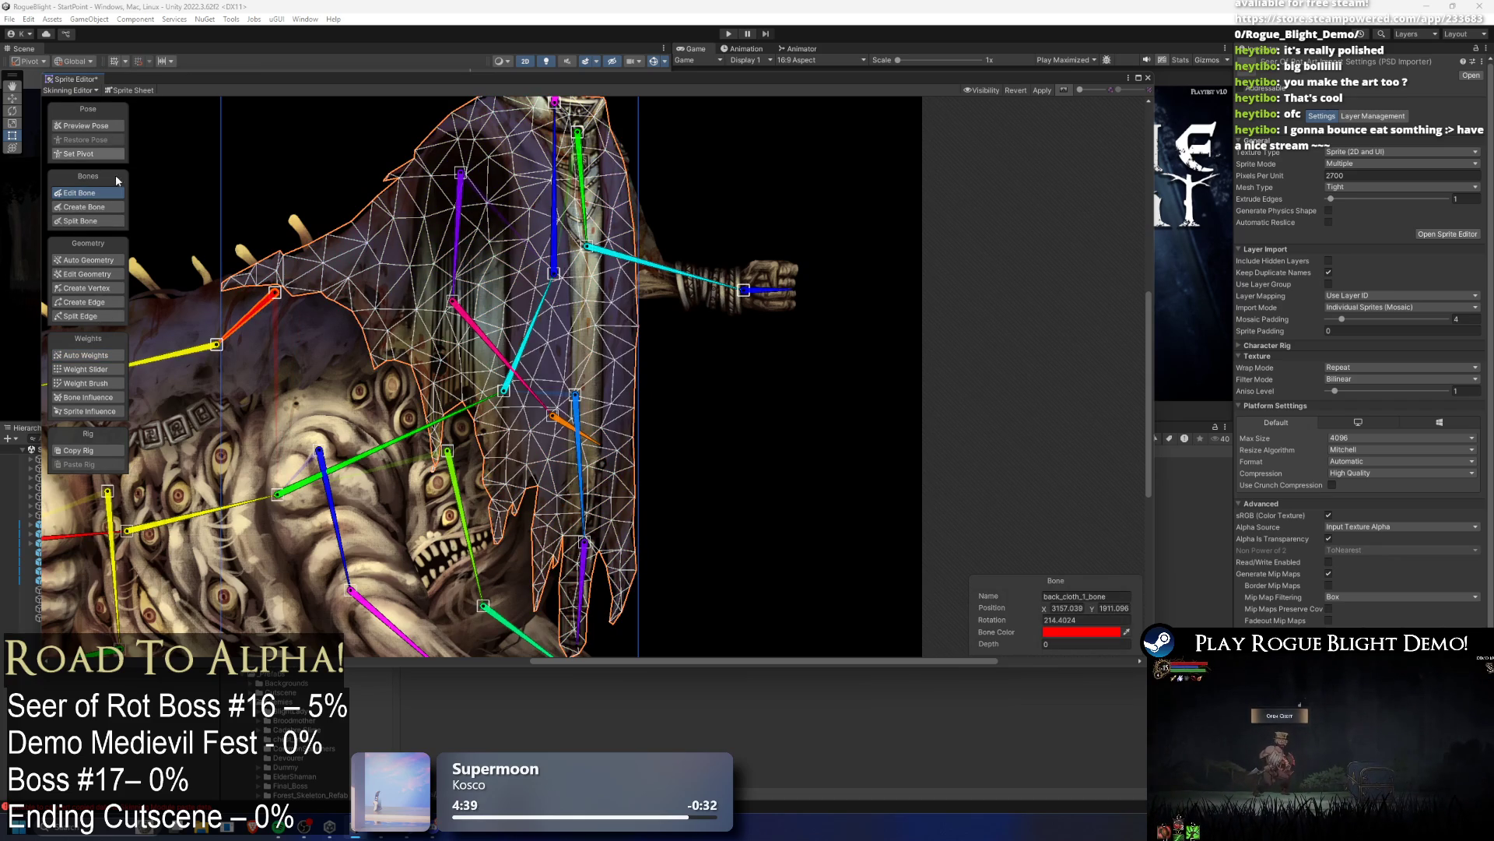
pyautogui.click(102, 355)
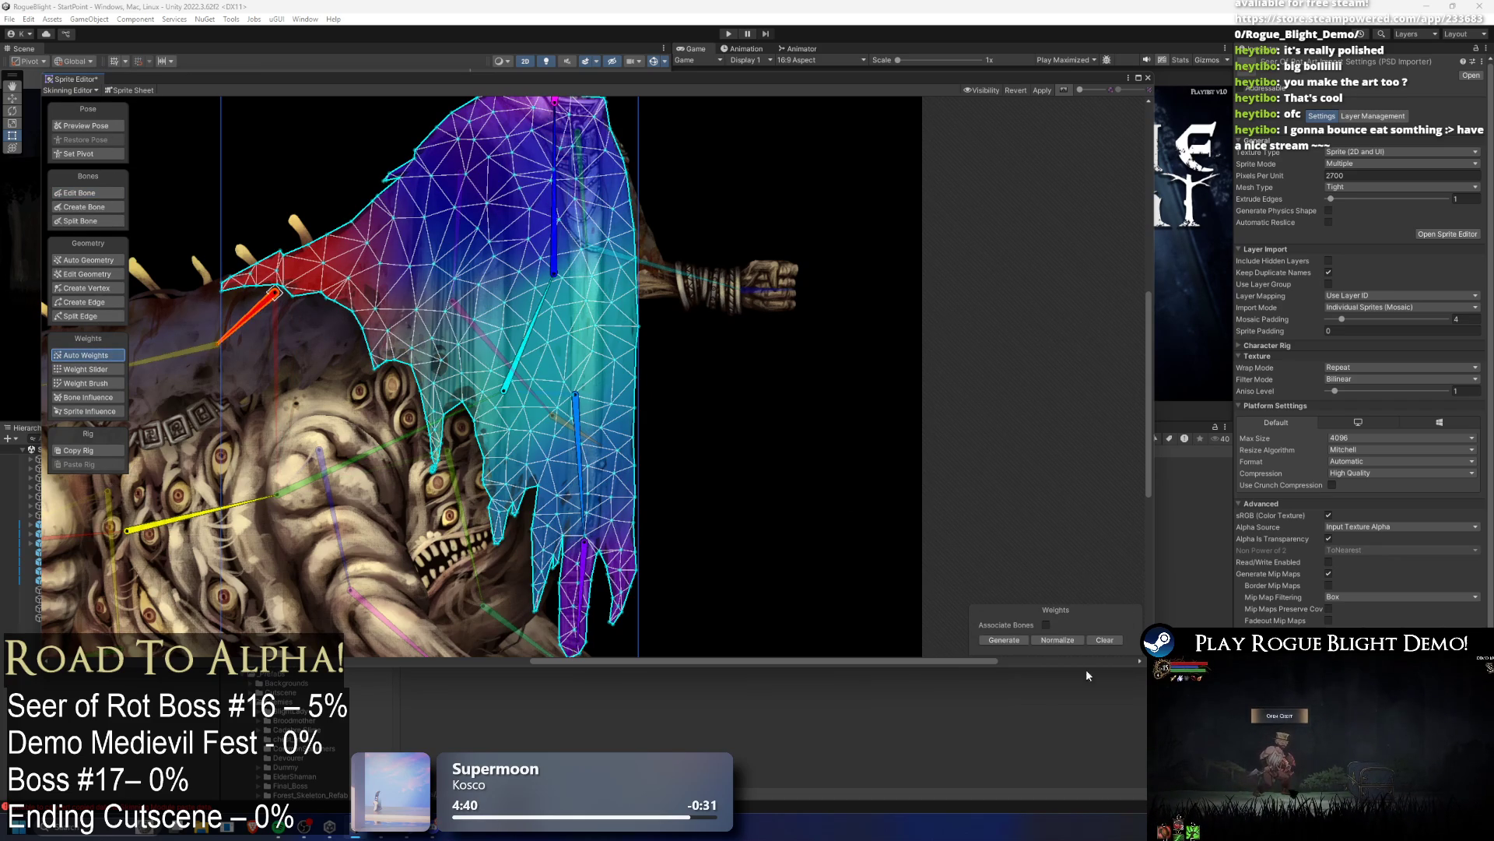
pyautogui.click(1003, 640)
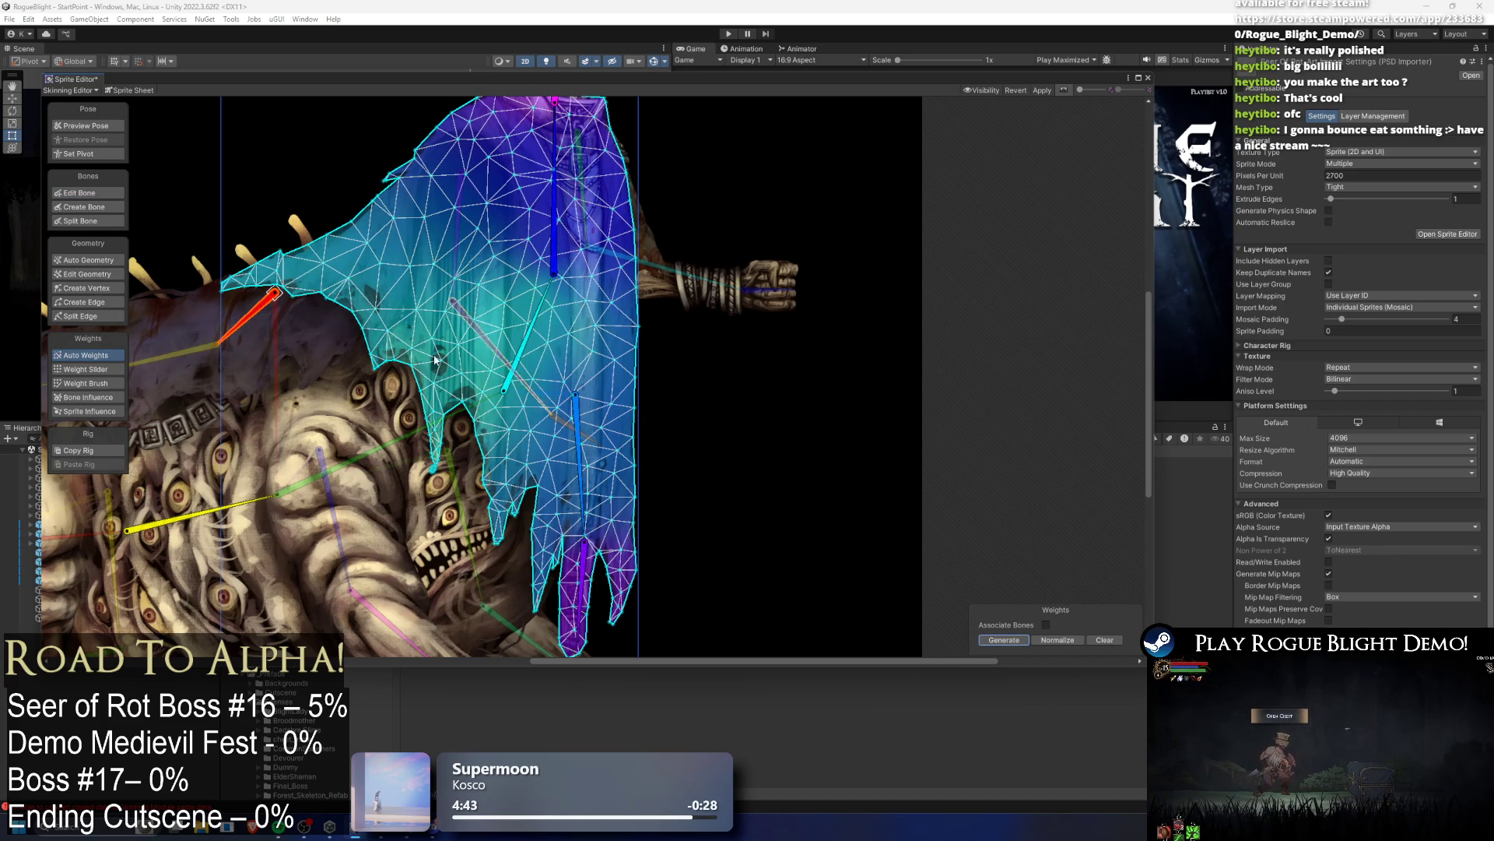
pyautogui.hotkey('ctrl', 'z')
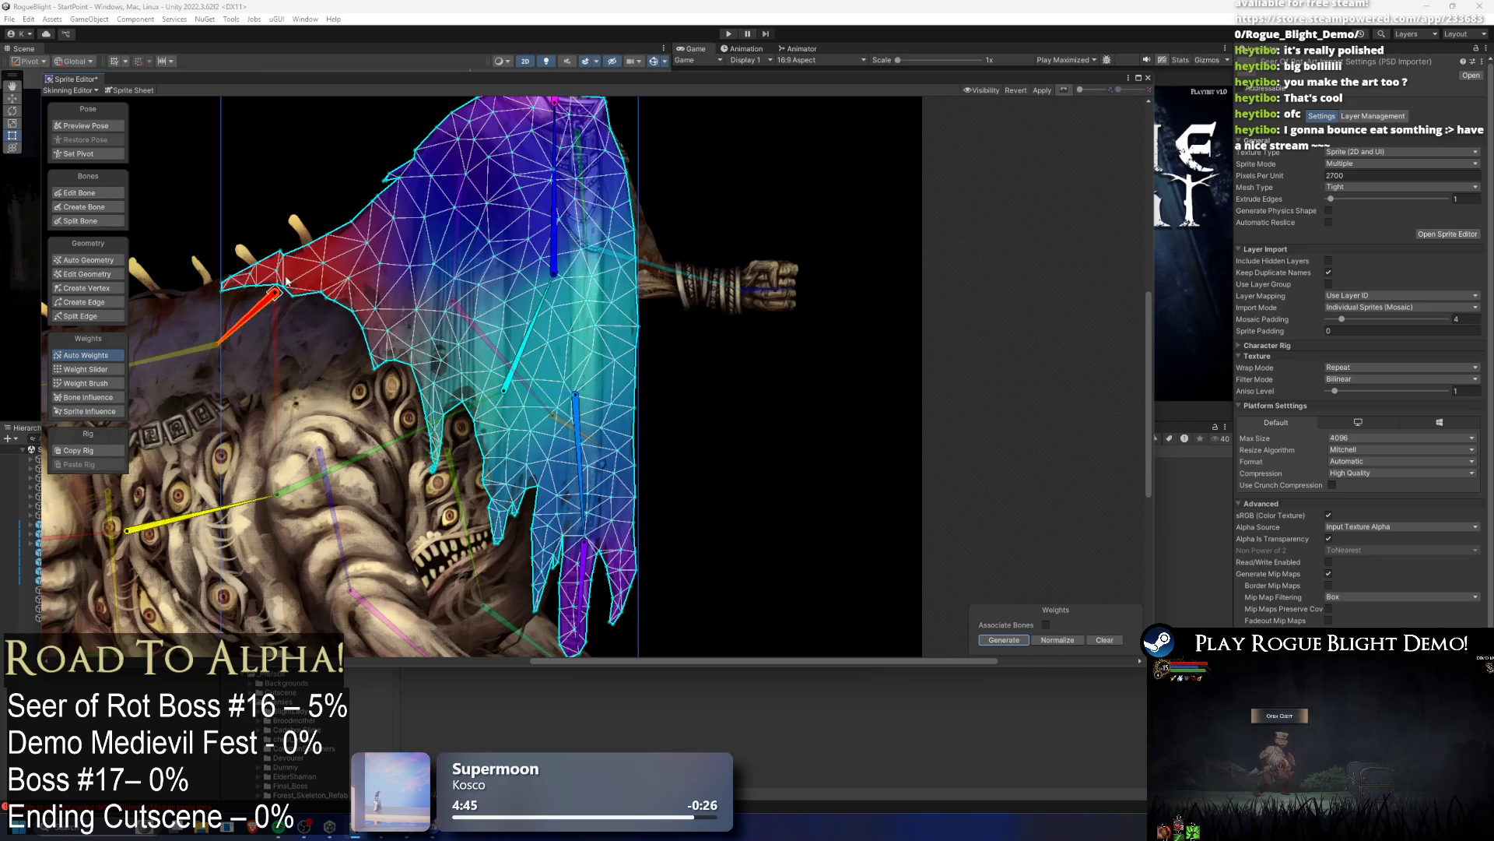
pyautogui.hotkey('shift', 'w')
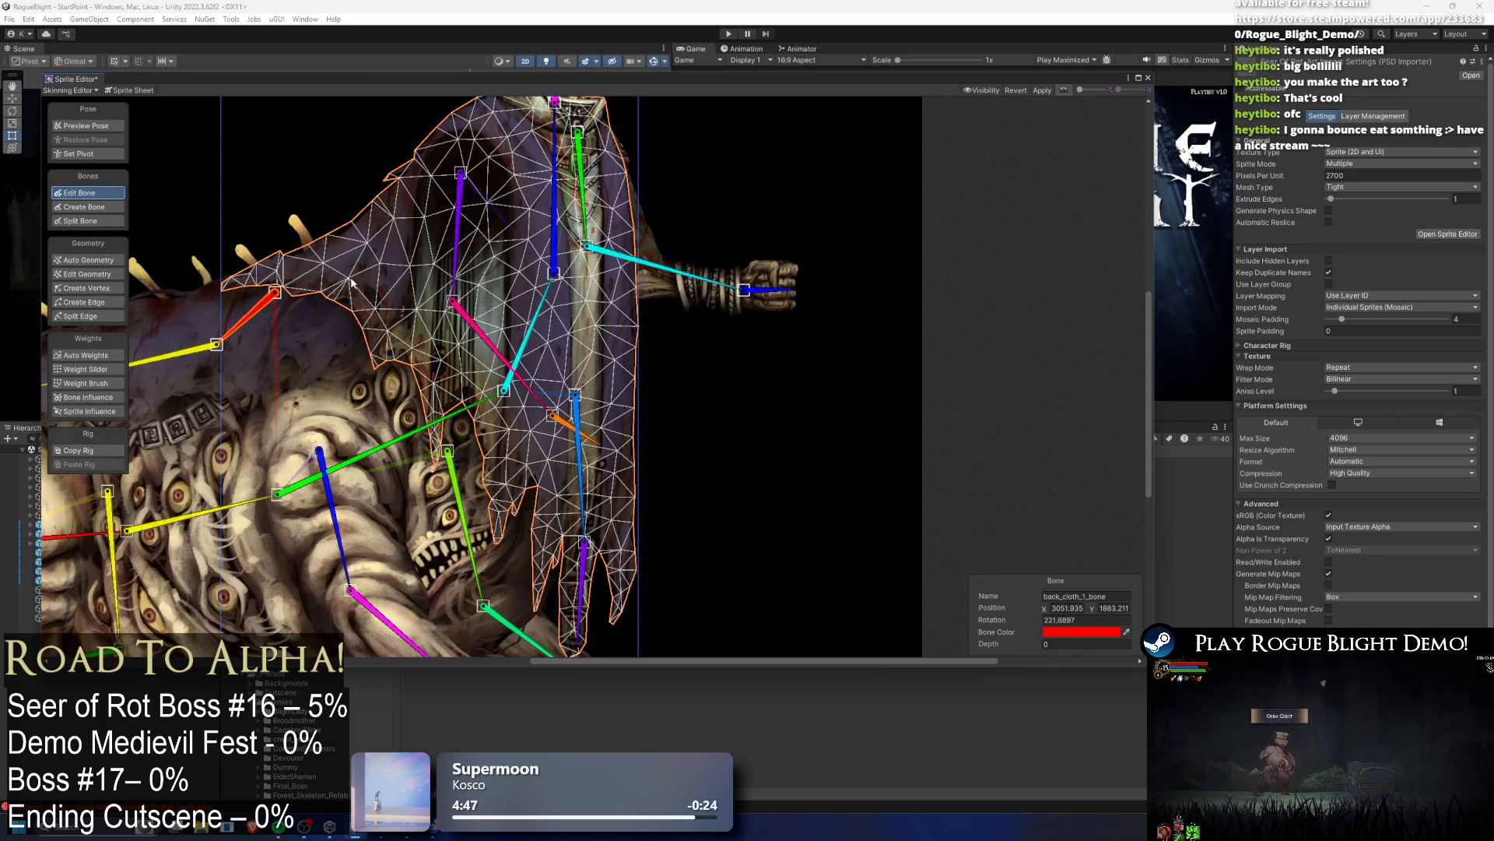
pyautogui.hotkey('shift', 'z')
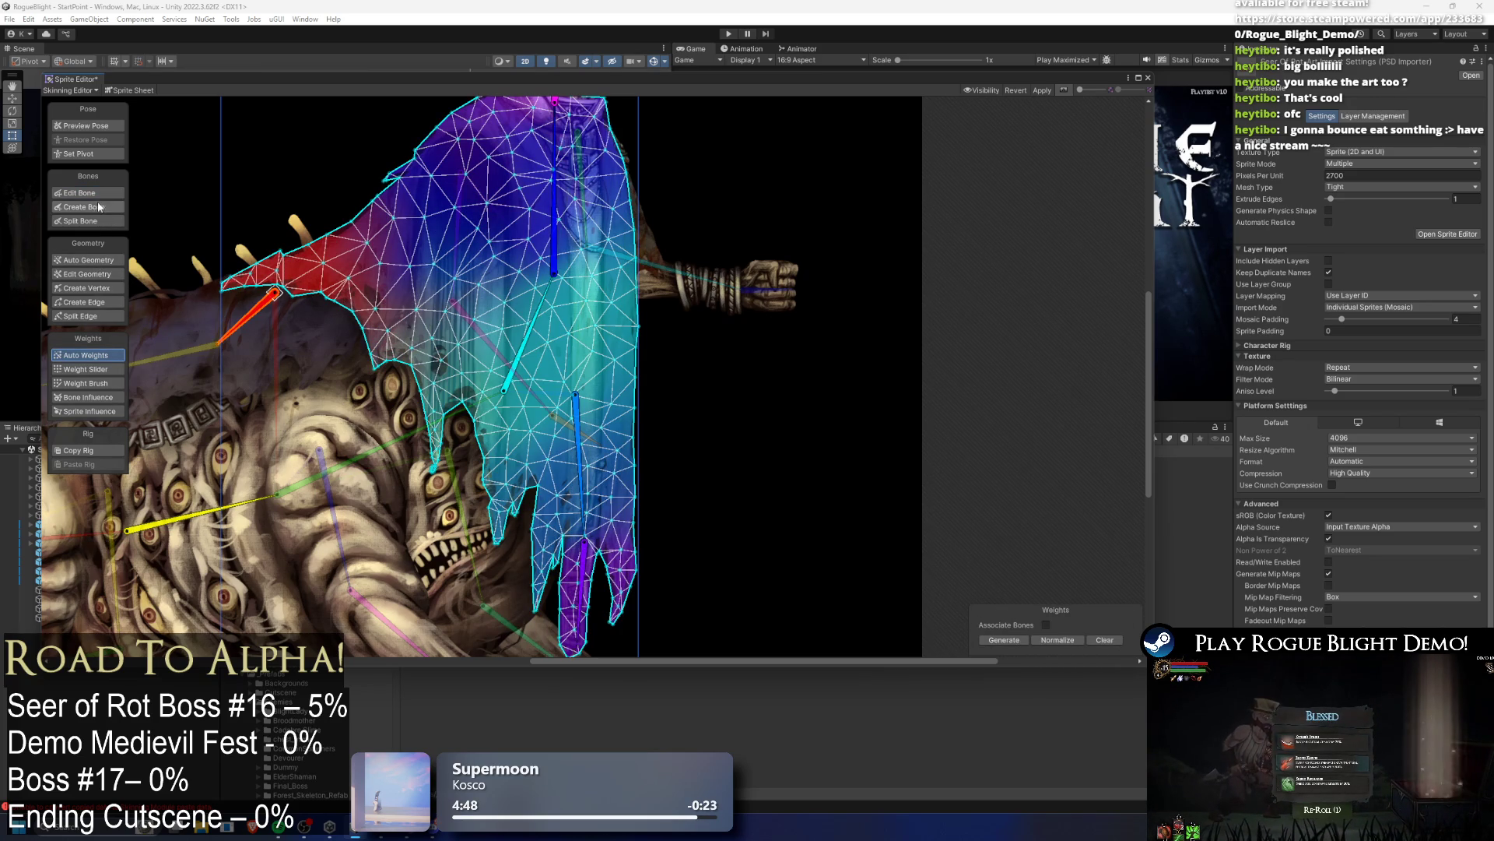
pyautogui.hotkey('shift', 'w')
# Step: Shorten and rotate the red back-cloth bone, then regenerate the robe's auto weights
pyautogui.moveTo(277, 298)
pyautogui.mouseDown()
pyautogui.moveTo(289, 287)
pyautogui.moveTo(256, 285)
pyautogui.mouseUp()
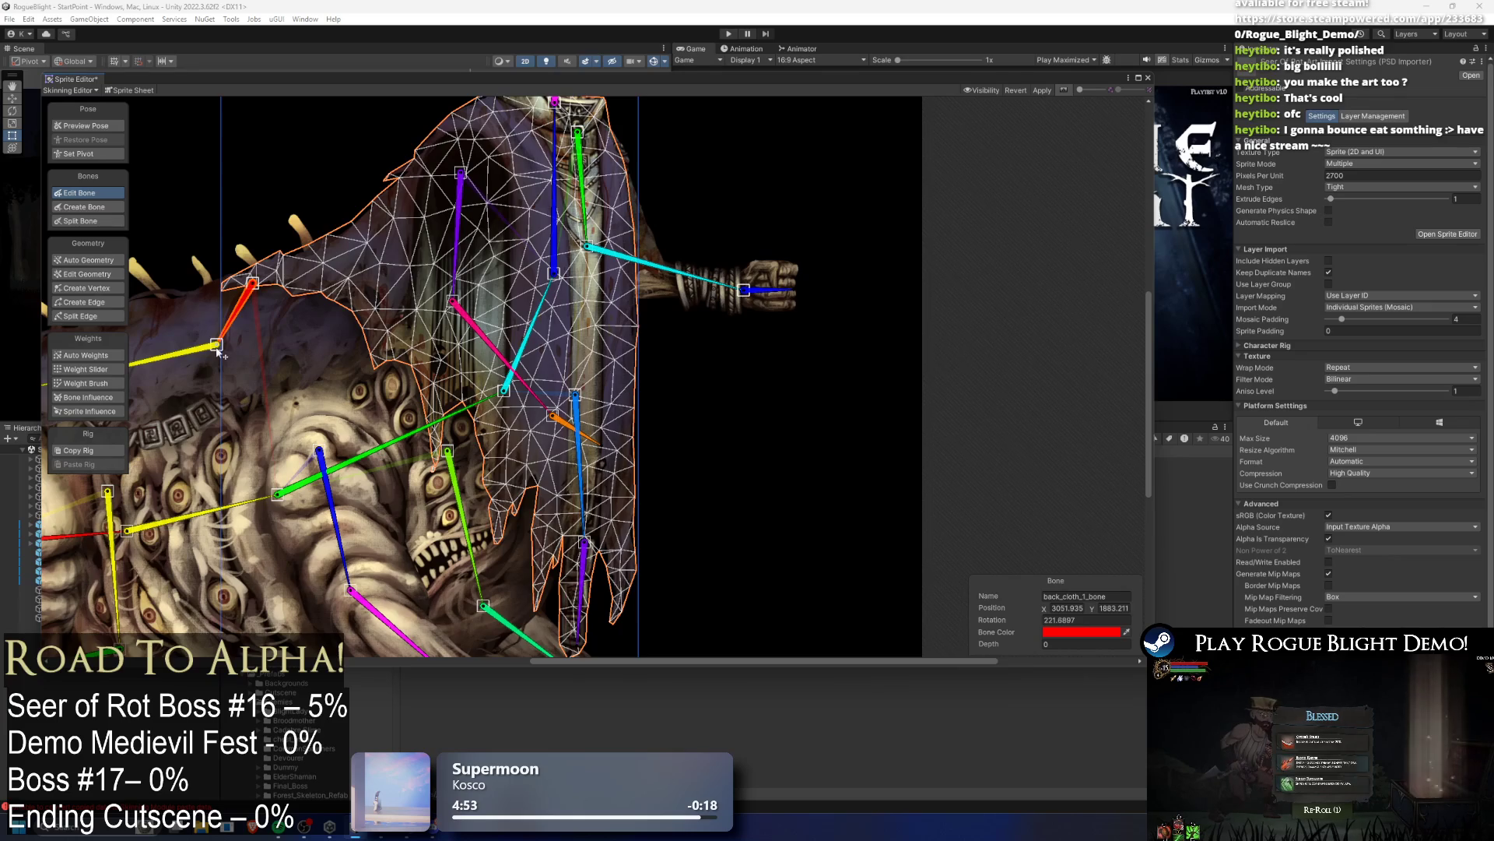
pyautogui.moveTo(217, 350); pyautogui.dragTo(375, 350)
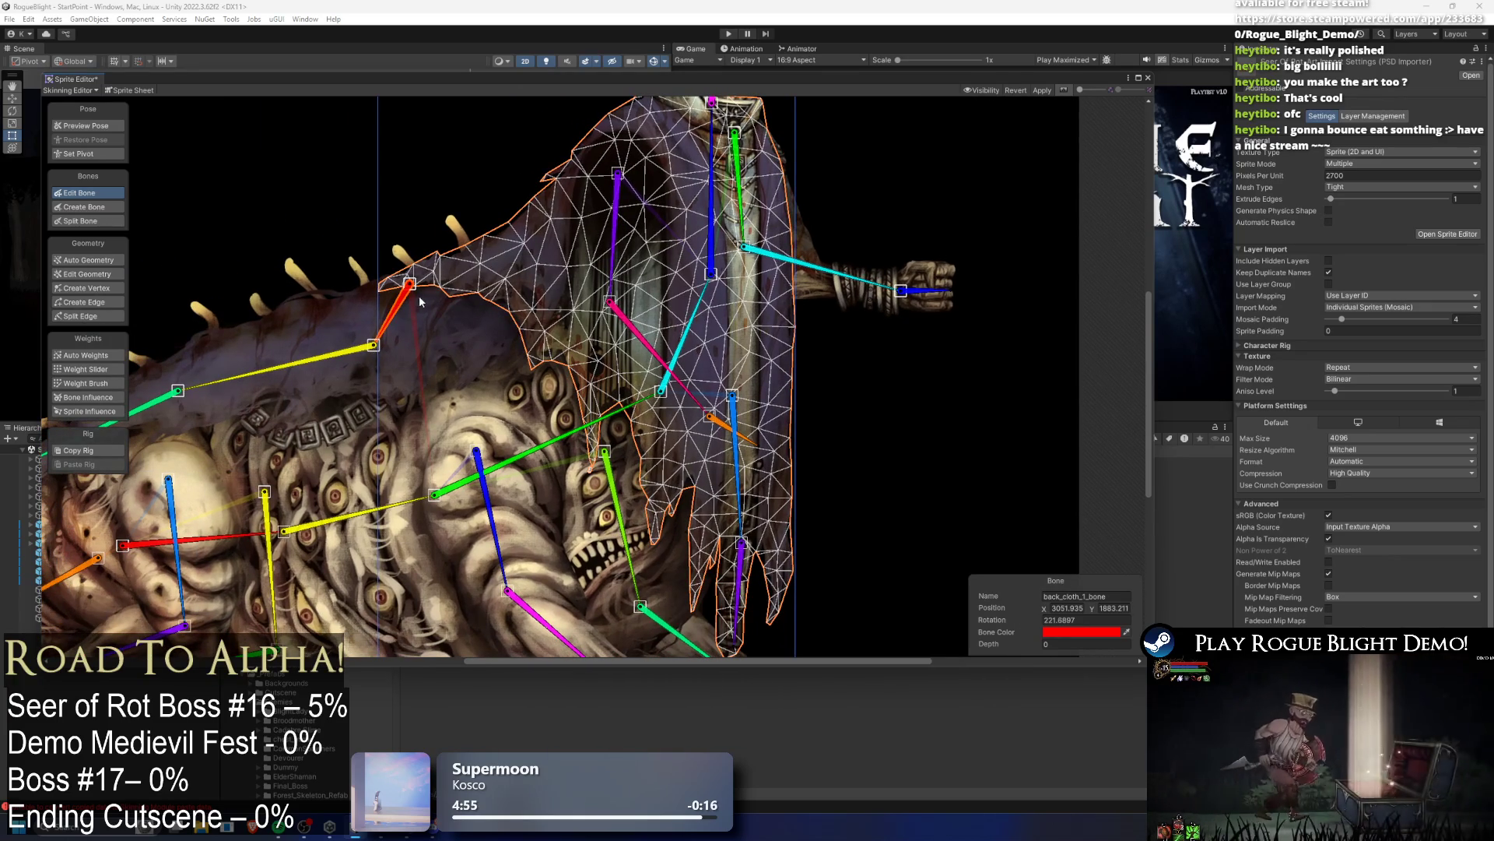
pyautogui.click(87, 260)
pyautogui.hotkey('shift', 'z')
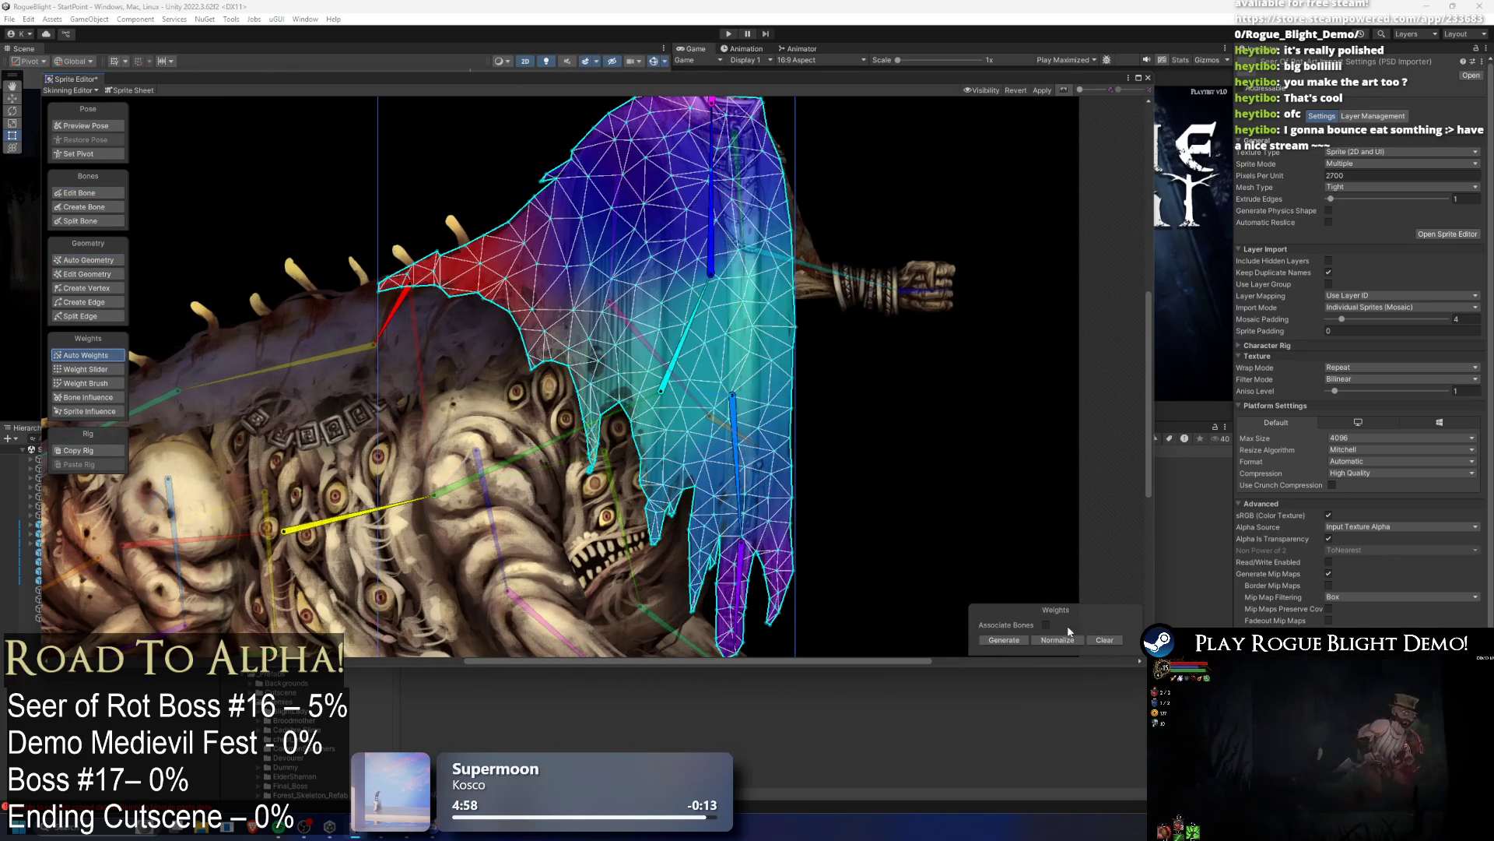
pyautogui.click(1005, 639)
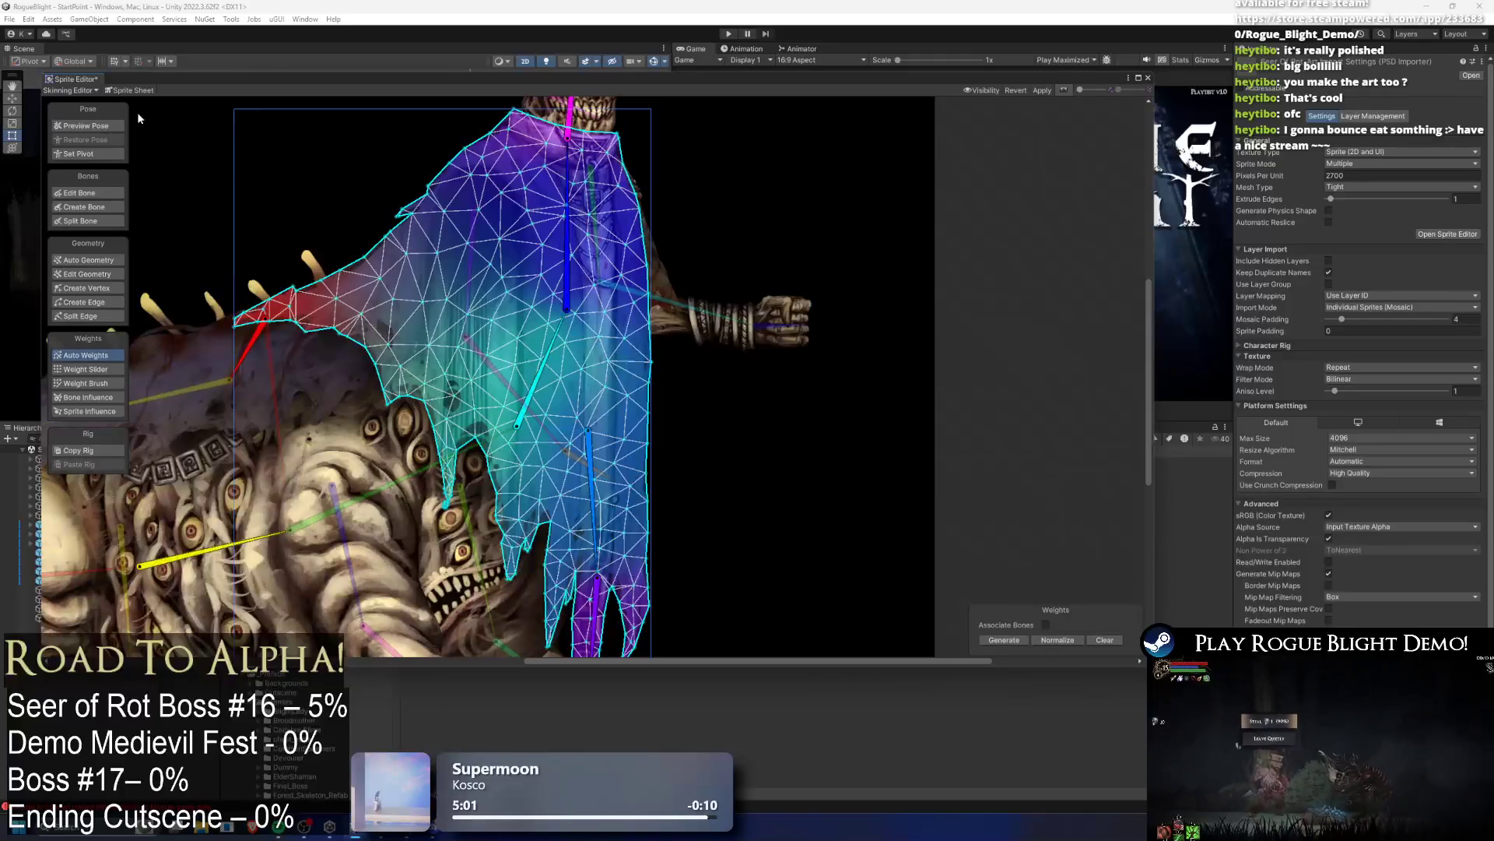
# Step: Bend the upper chest in Preview Pose and select bottom_cloth_1_bone to test the new weights
pyautogui.click(102, 126)
pyautogui.moveTo(567, 225)
pyautogui.mouseDown()
pyautogui.moveTo(584, 257)
pyautogui.moveTo(554, 359)
pyautogui.moveTo(592, 376)
pyautogui.mouseUp()
pyautogui.scroll(-2, 591, 377)
pyautogui.click(505, 422)
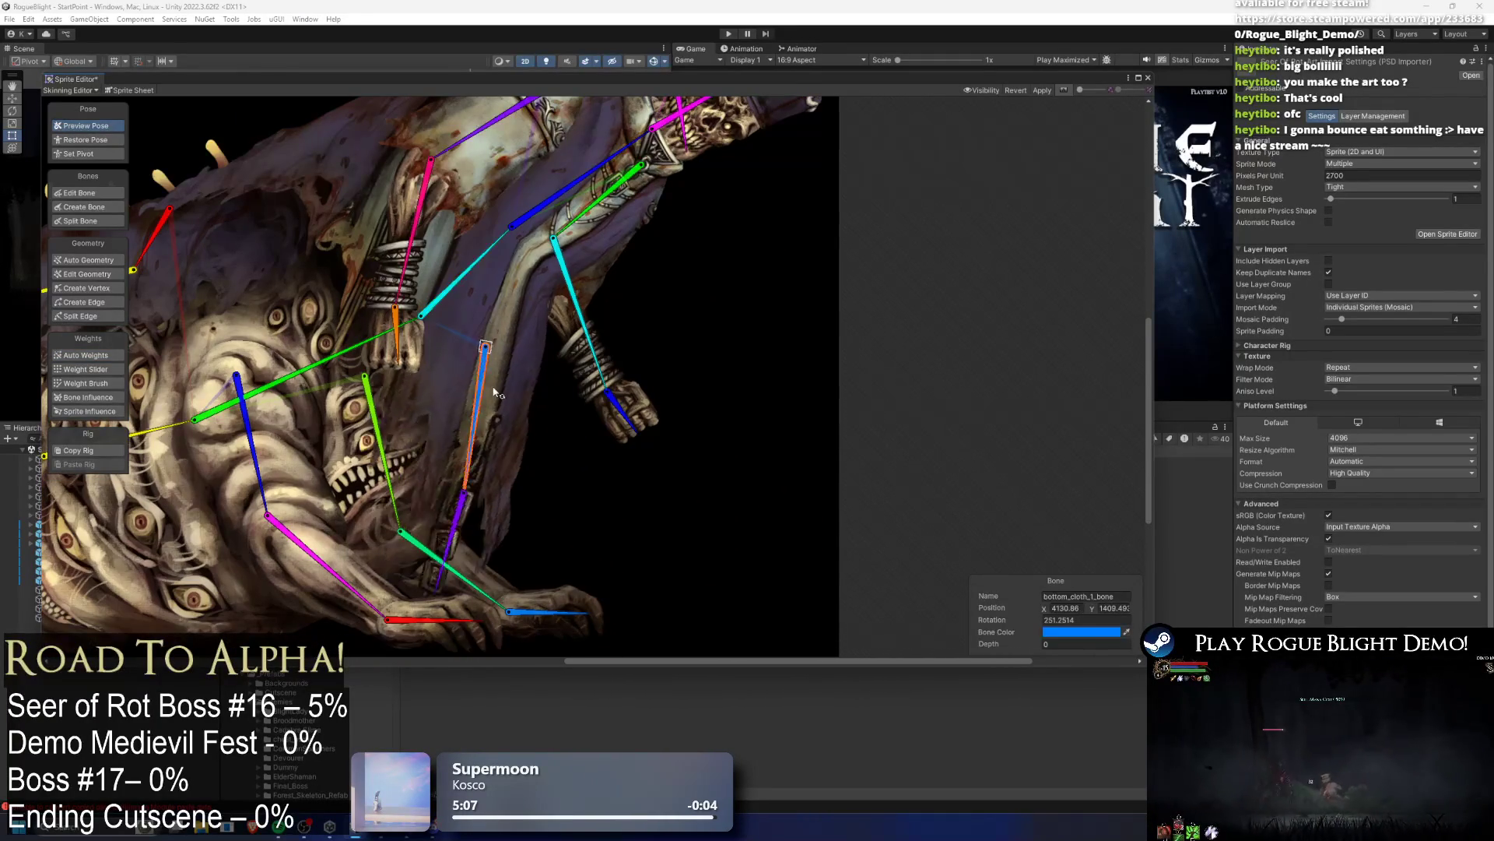
# Step: Rotate the upper body, chest and bottom cloth bones, undoing the cloth rotation
pyautogui.scroll(-2, 519, 424)
pyautogui.moveTo(536, 356); pyautogui.dragTo(525, 333)
pyautogui.moveTo(513, 362)
pyautogui.mouseDown()
pyautogui.moveTo(537, 335)
pyautogui.moveTo(499, 363)
pyautogui.moveTo(449, 274)
pyautogui.mouseUp()
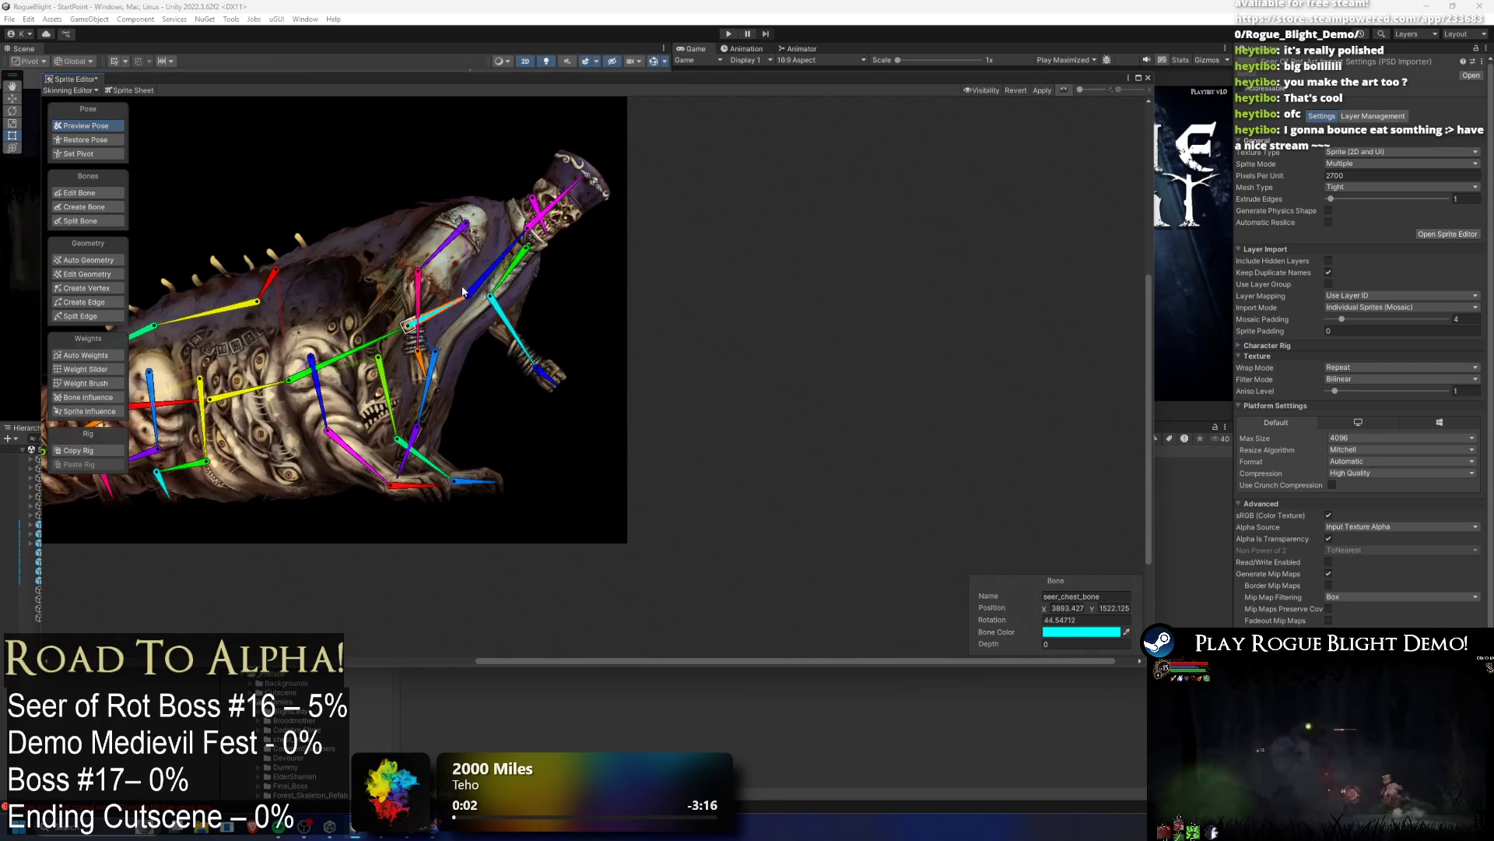
pyautogui.moveTo(463, 327); pyautogui.dragTo(413, 284)
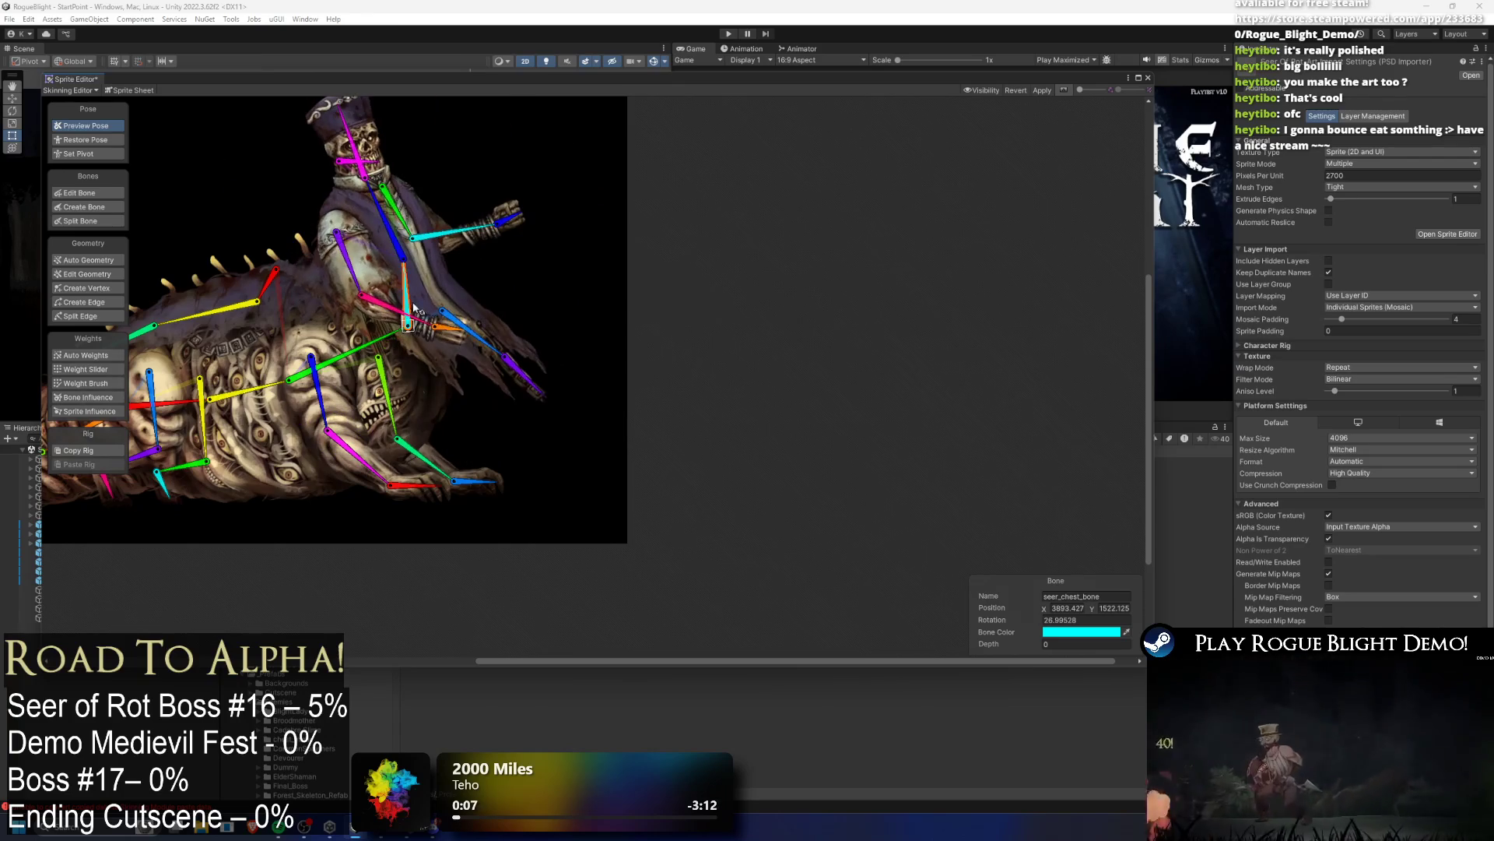
pyautogui.moveTo(479, 343); pyautogui.dragTo(442, 375)
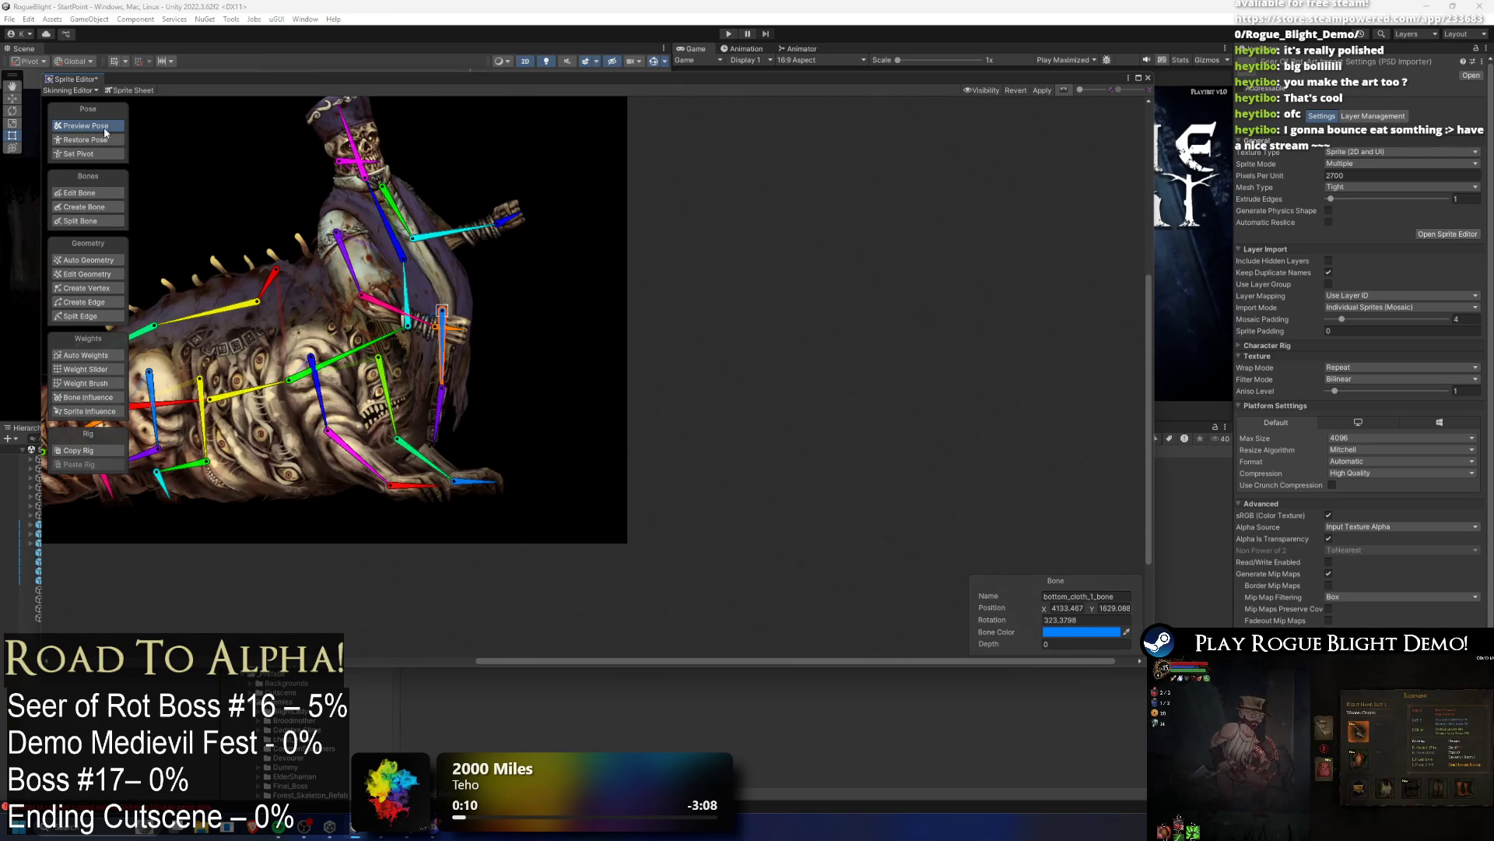
pyautogui.hotkey('ctrl', 'z')
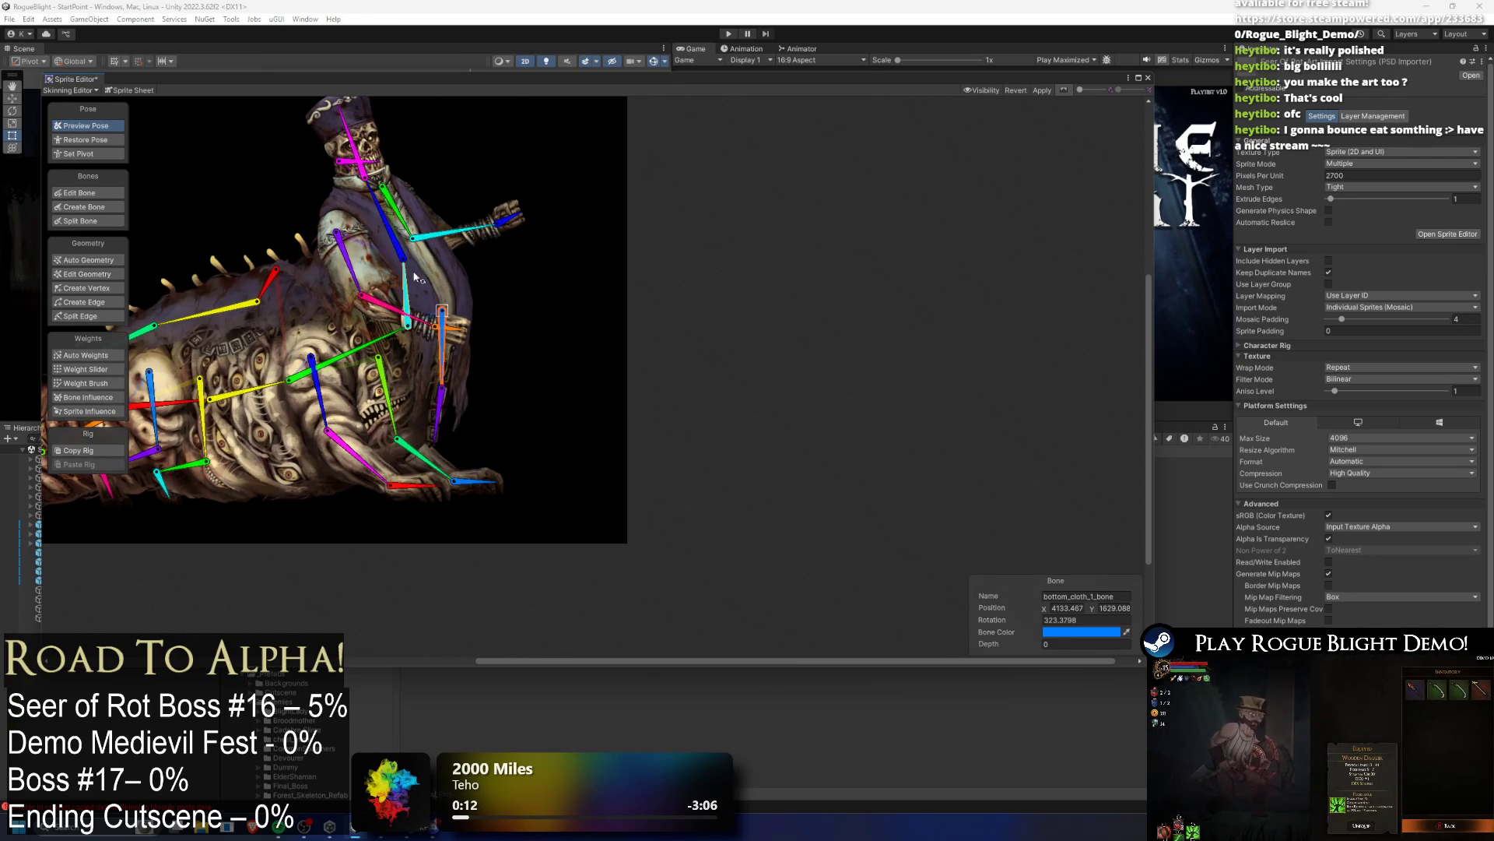
# Step: Re-pose the torso with the cloth chain hanging straight down, then reset to the rest skeleton
pyautogui.moveTo(439, 268)
pyautogui.mouseDown()
pyautogui.moveTo(475, 295)
pyautogui.moveTo(435, 288)
pyautogui.mouseUp()
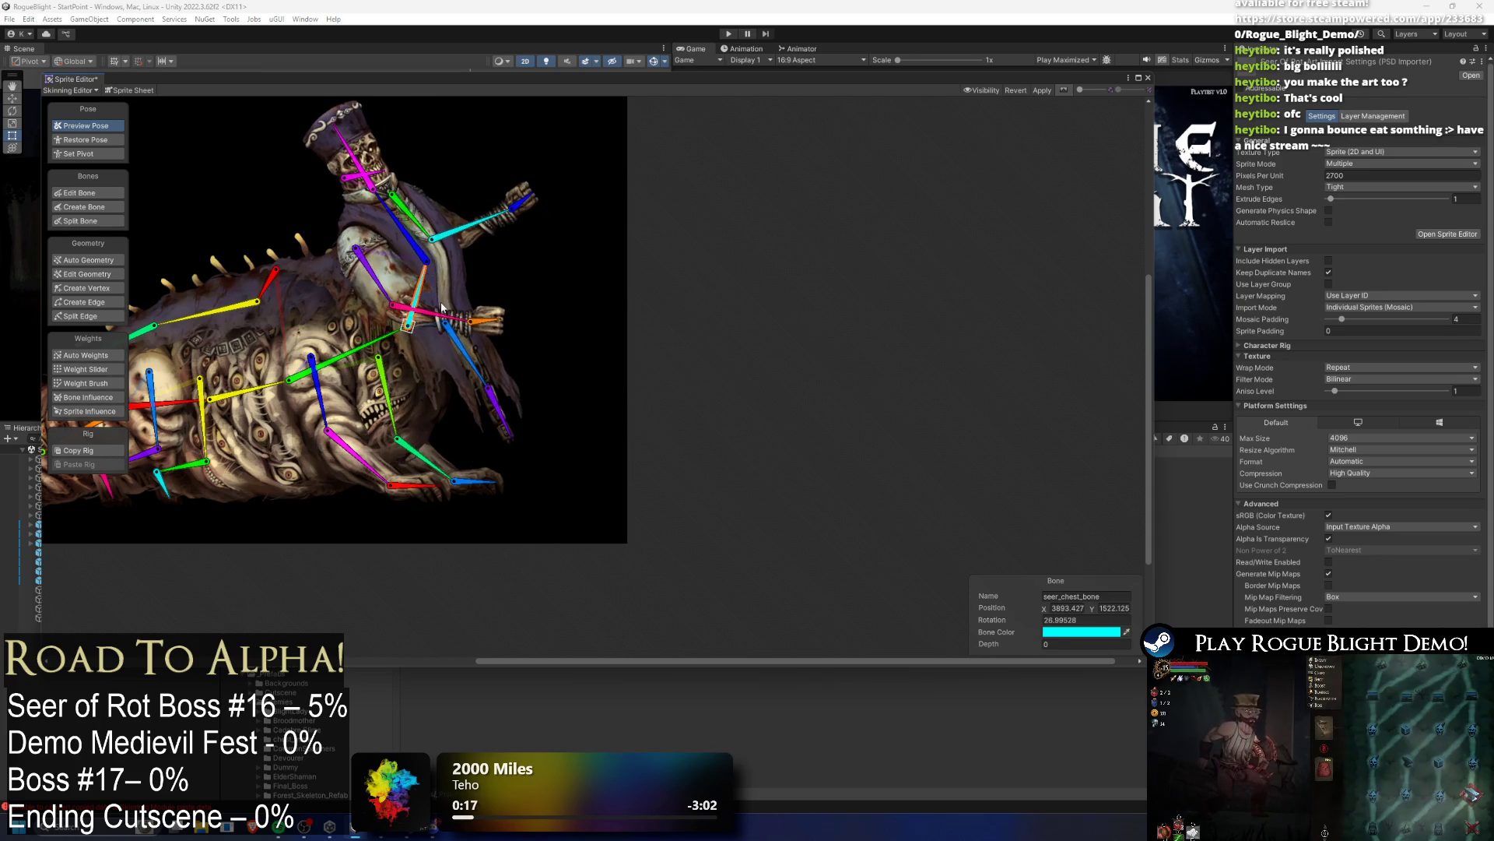
pyautogui.moveTo(468, 355); pyautogui.dragTo(450, 376)
pyautogui.moveTo(419, 289); pyautogui.dragTo(401, 307)
pyautogui.moveTo(487, 343); pyautogui.dragTo(448, 374)
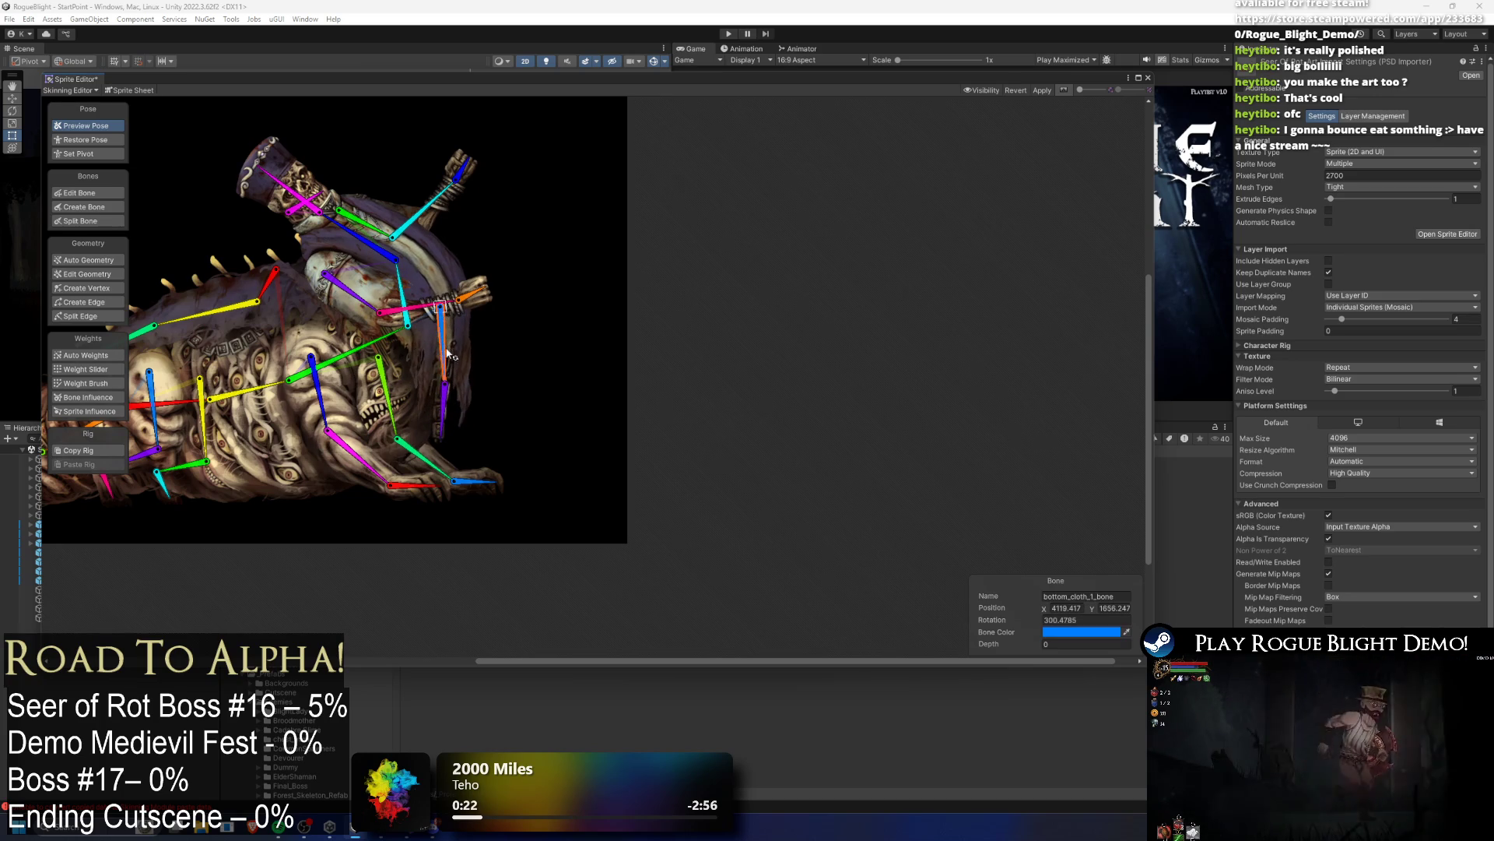
pyautogui.moveTo(360, 235)
pyautogui.mouseDown()
pyautogui.moveTo(393, 237)
pyautogui.moveTo(358, 222)
pyautogui.mouseUp()
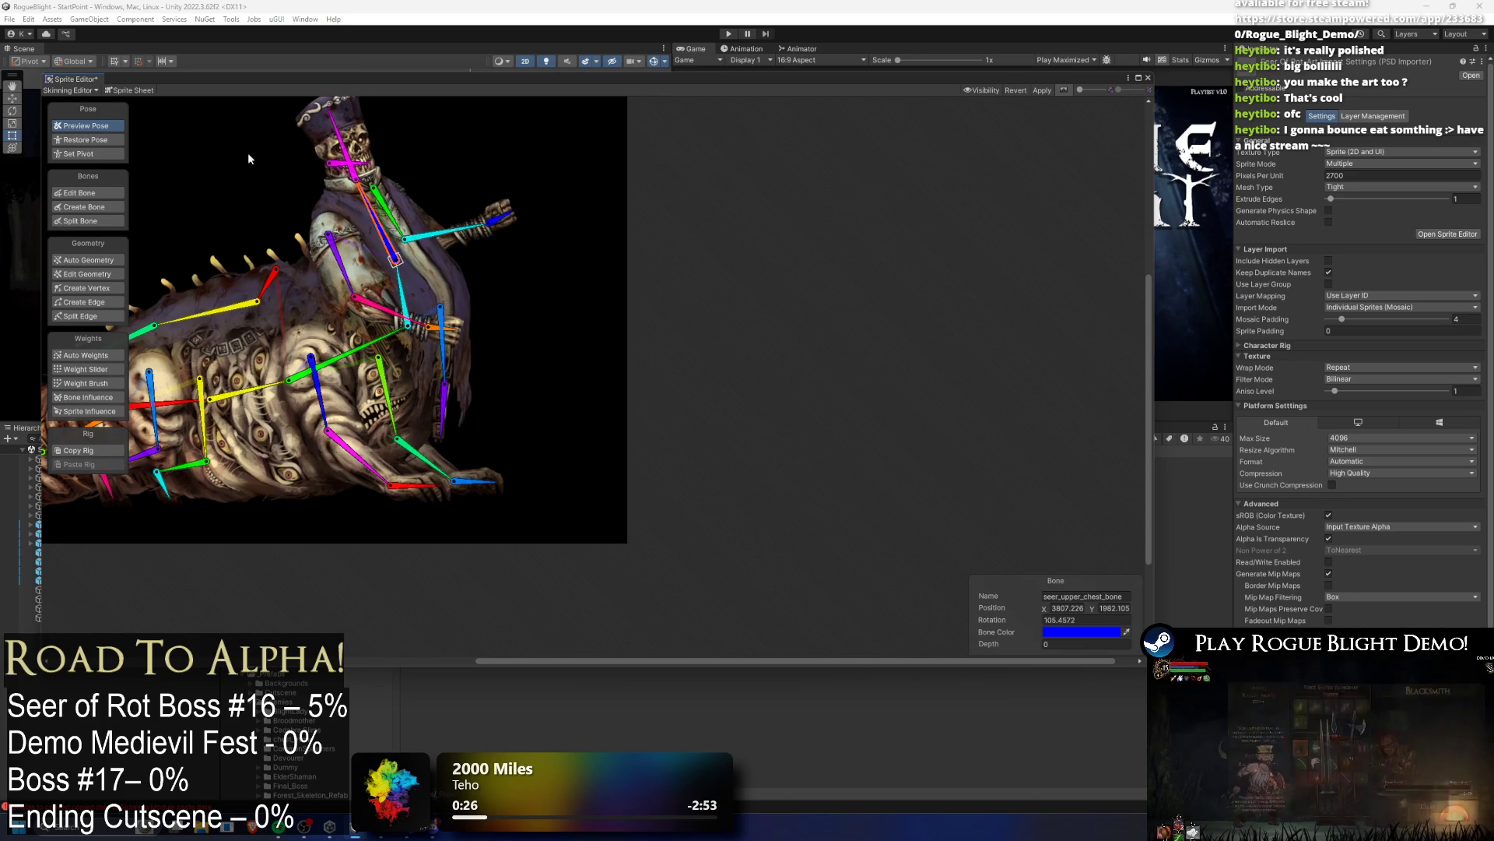
pyautogui.click(125, 200)
pyautogui.moveTo(571, 185); pyautogui.dragTo(621, 230)
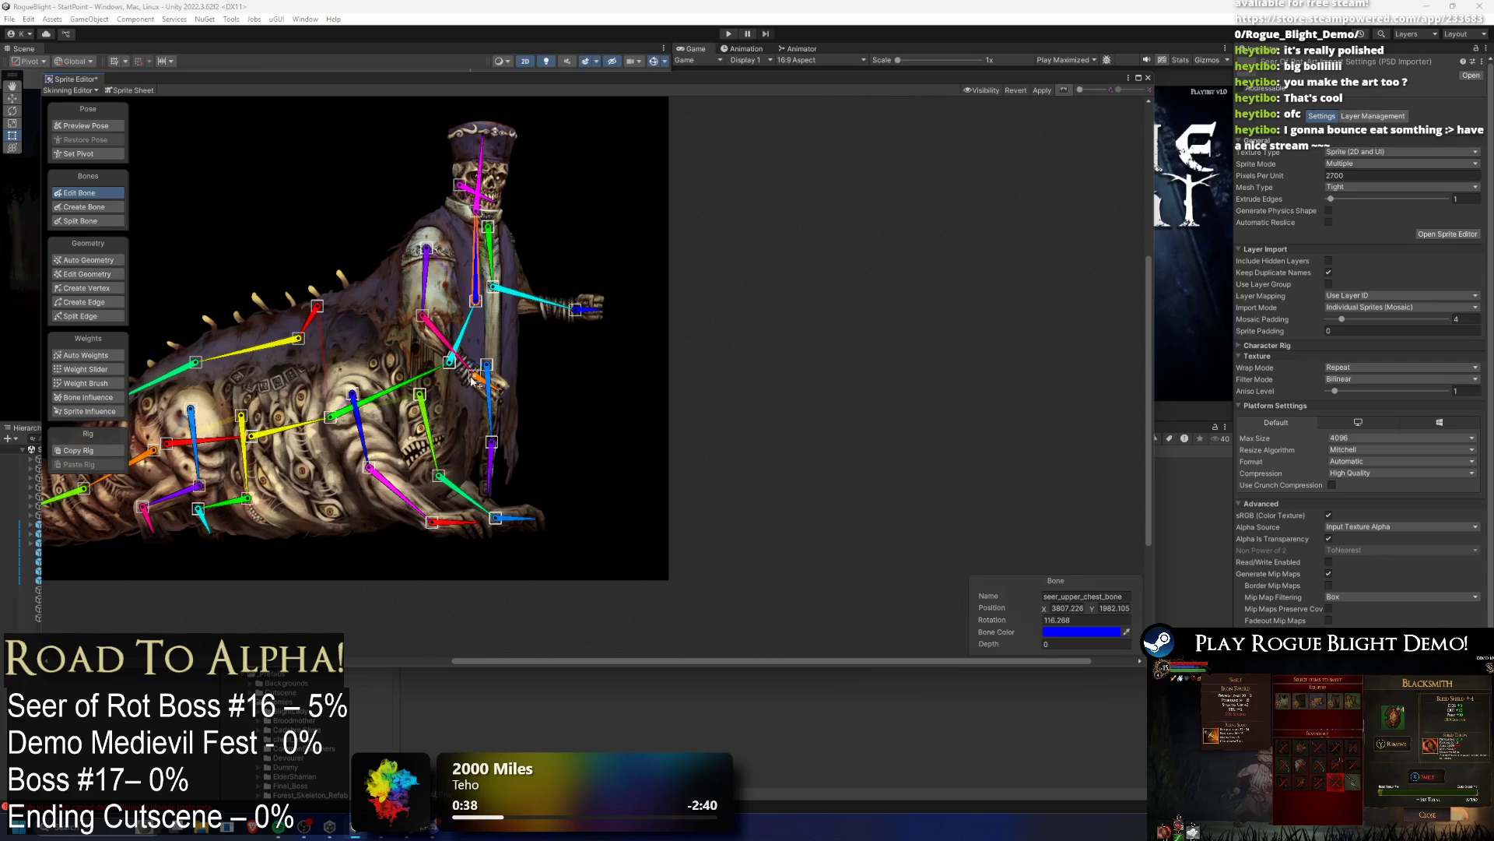
# Step: Nudge the seer's chest joint slightly right from the worm upper chest bone
pyautogui.scroll(5, 444, 354)
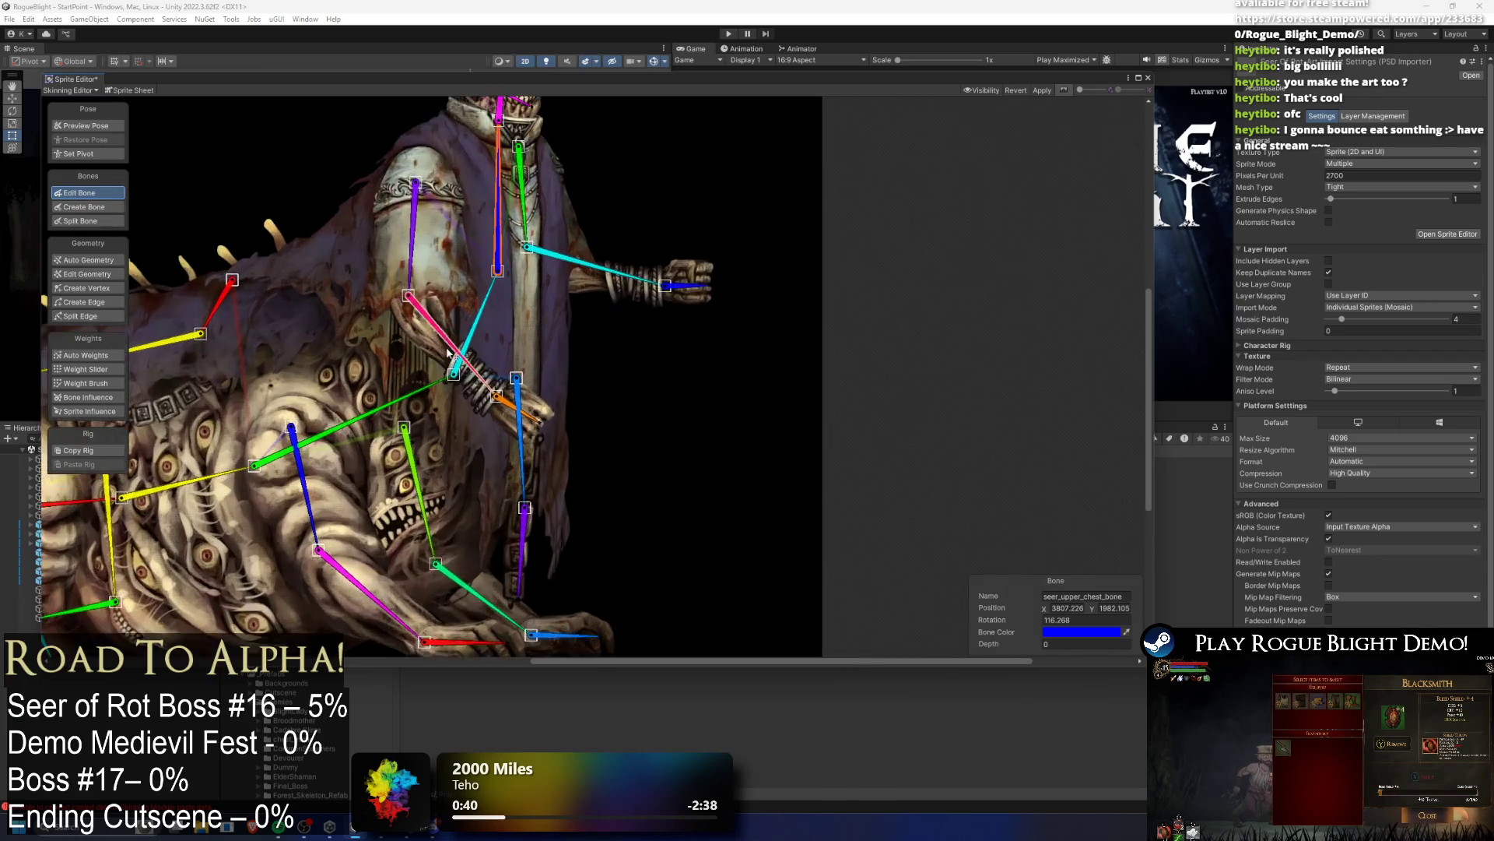
pyautogui.click(463, 377)
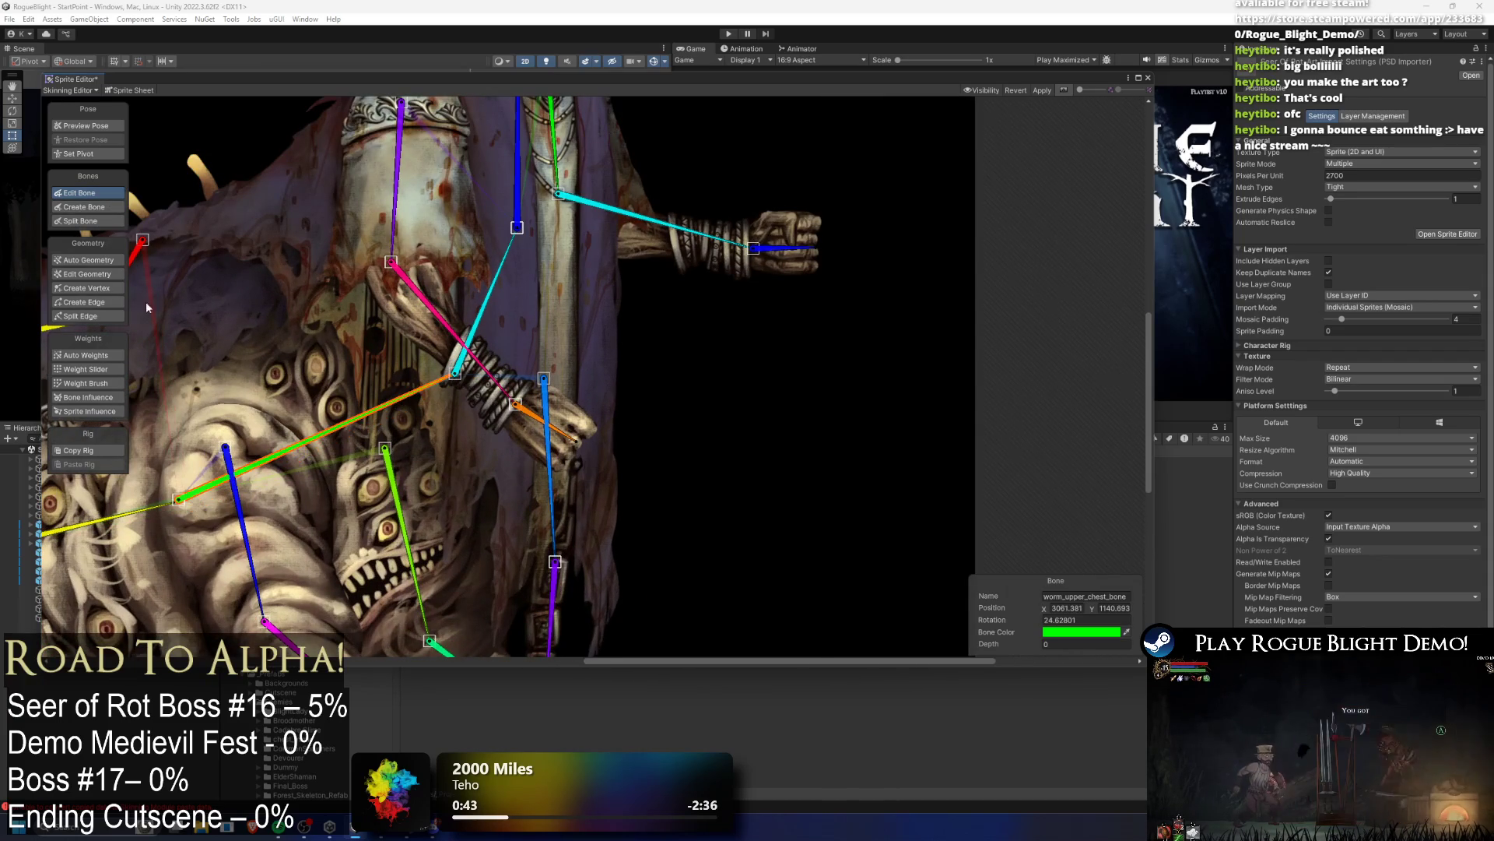
pyautogui.moveTo(456, 372); pyautogui.dragTo(490, 382)
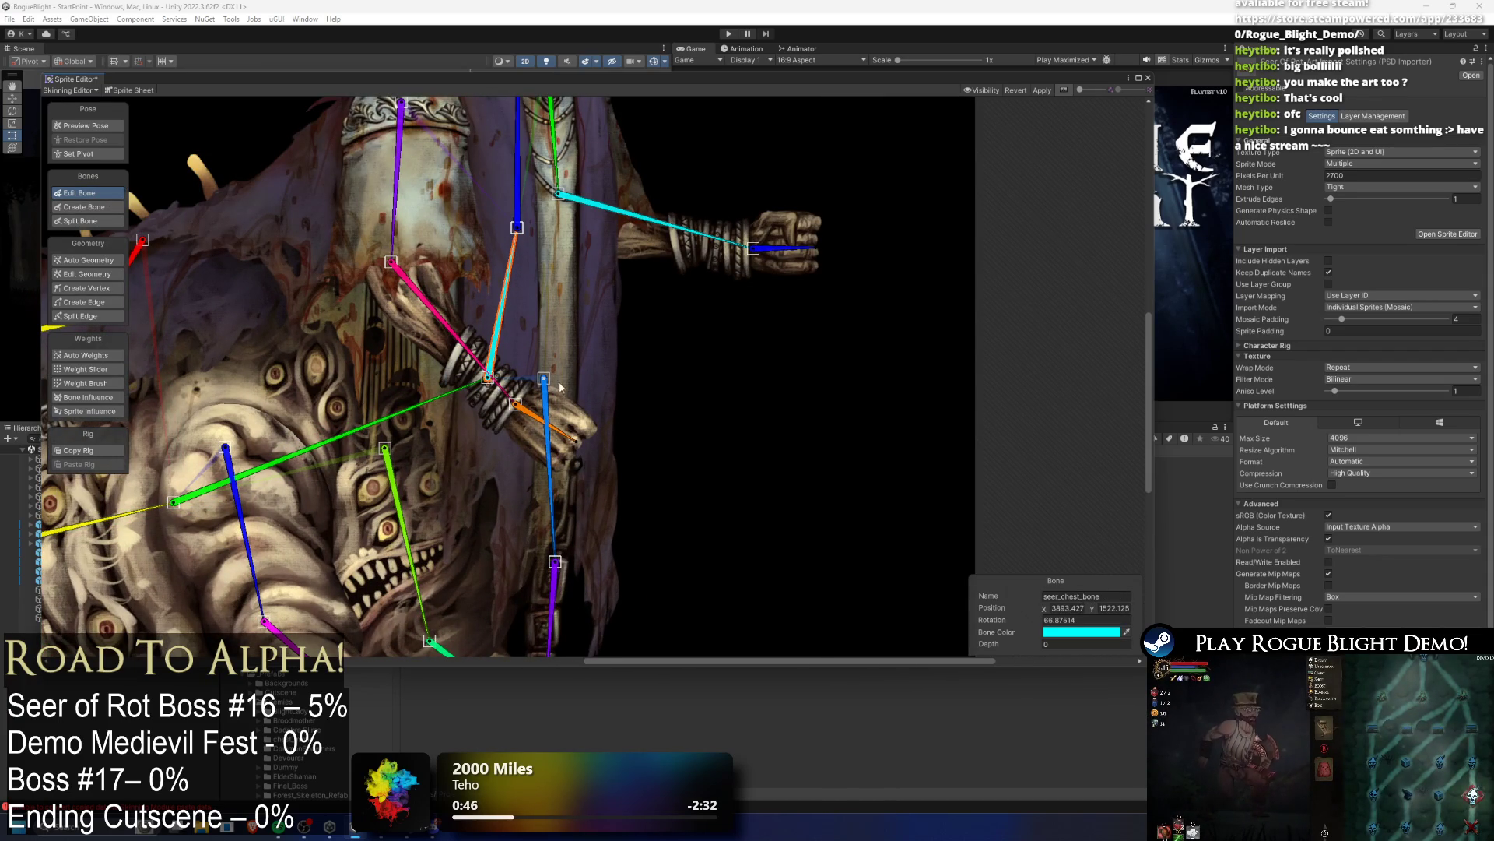
# Step: Regenerate Auto Weights for the cloak sprite on its own
pyautogui.click(112, 356)
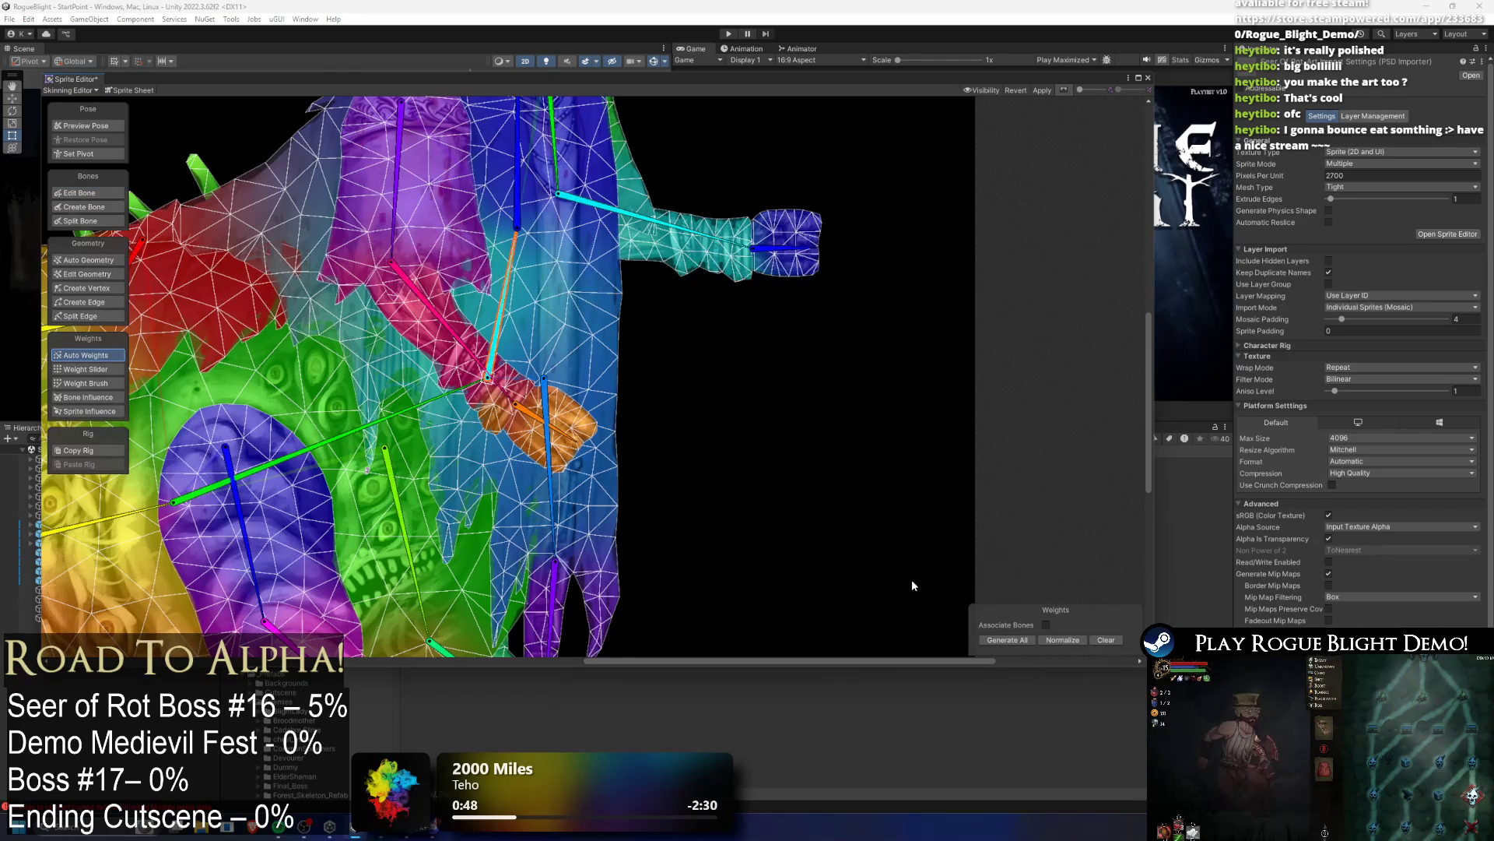
pyautogui.click(568, 321)
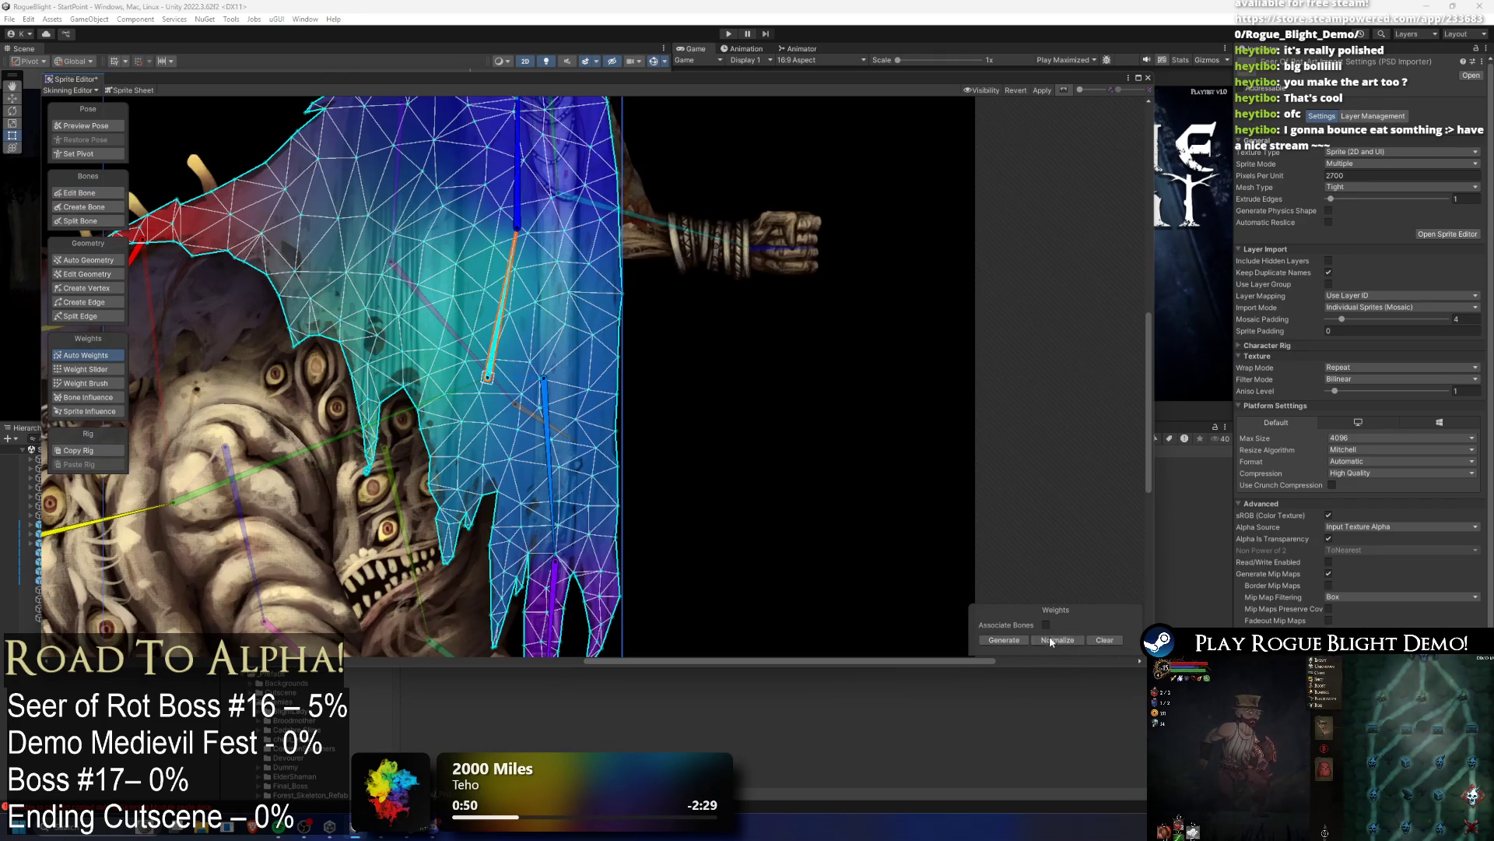
pyautogui.click(1010, 642)
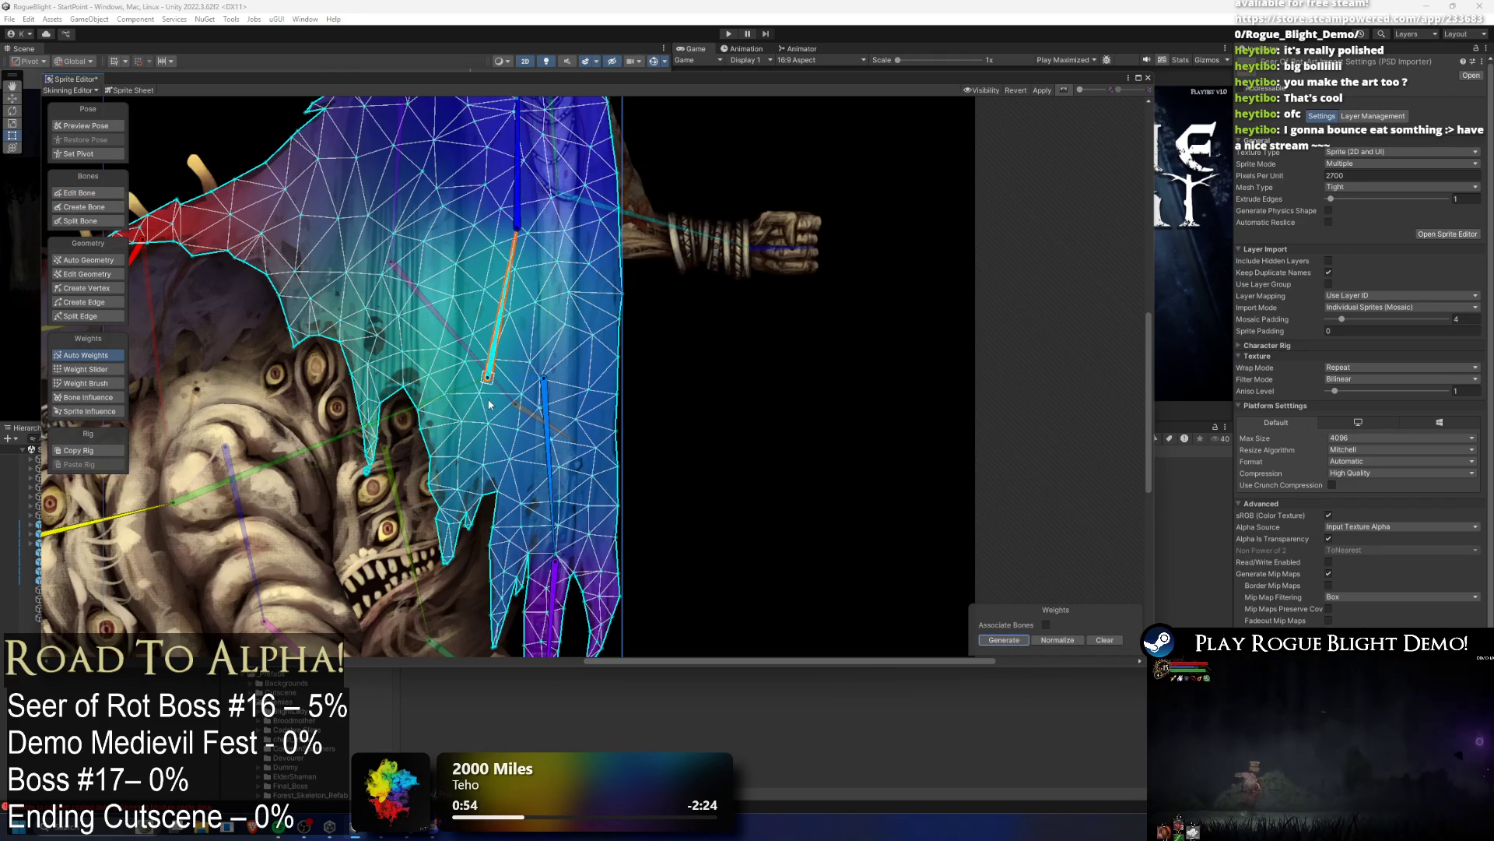
pyautogui.click(85, 125)
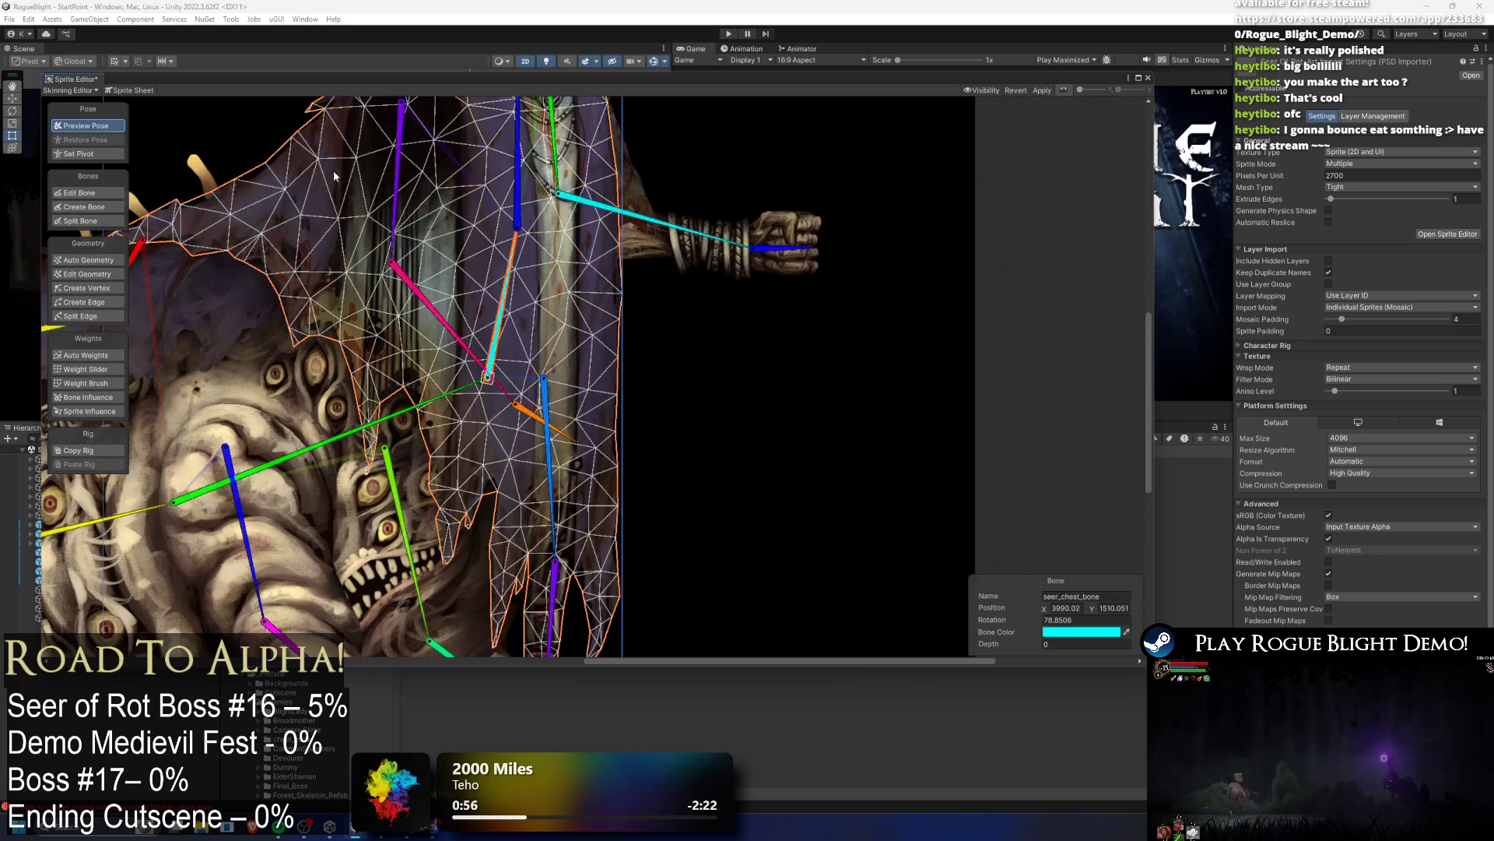
# Step: Swing the seer's torso and upper body, then show the torso mesh's bone influences
pyautogui.scroll(-4, 482, 264)
pyautogui.moveTo(492, 282)
pyautogui.mouseDown()
pyautogui.moveTo(530, 288)
pyautogui.moveTo(553, 319)
pyautogui.moveTo(496, 292)
pyautogui.mouseUp()
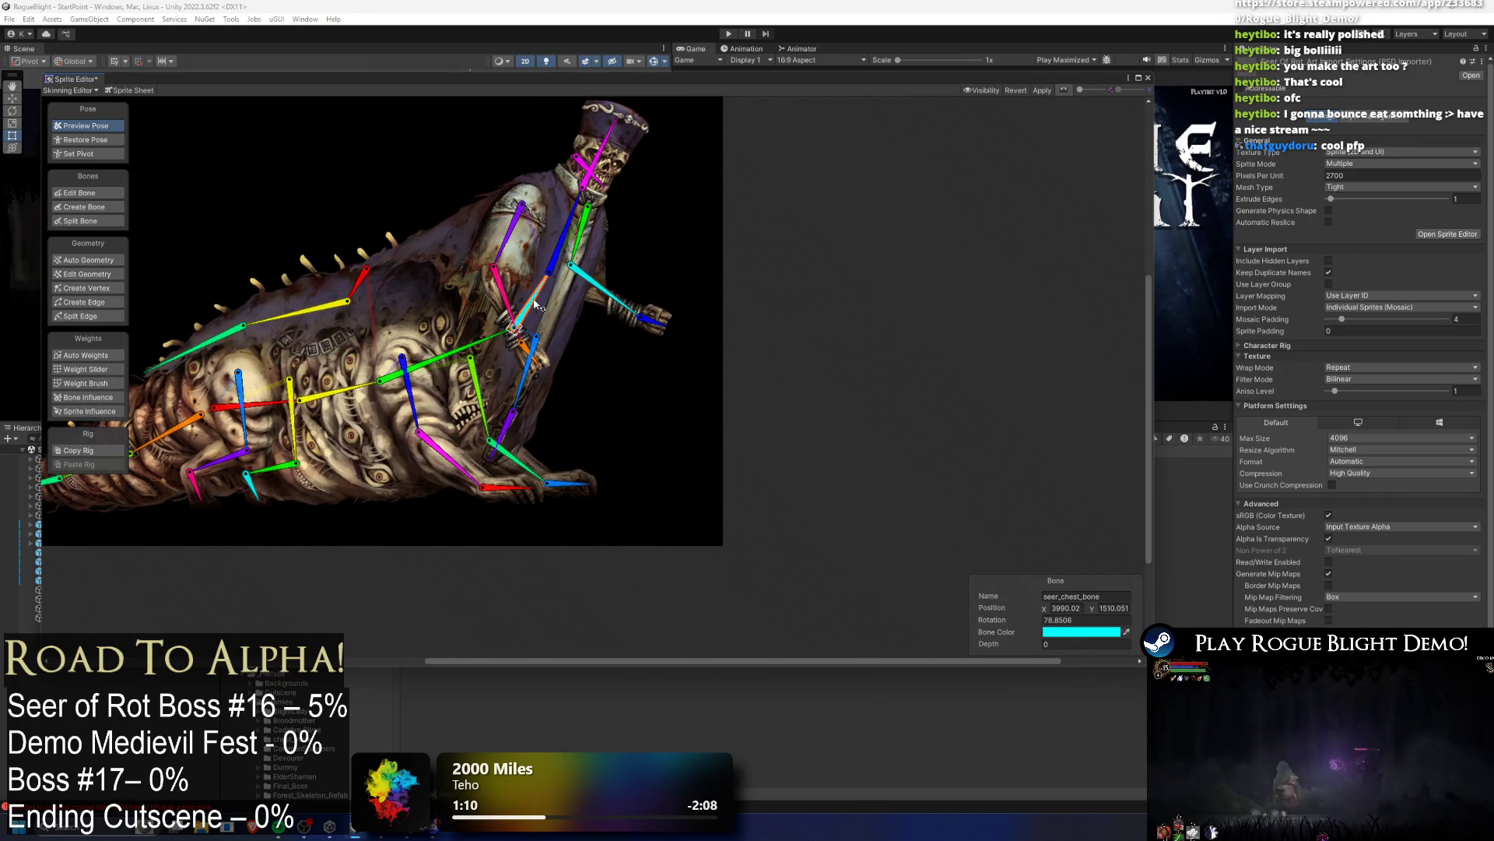
pyautogui.scroll(2, 467, 210)
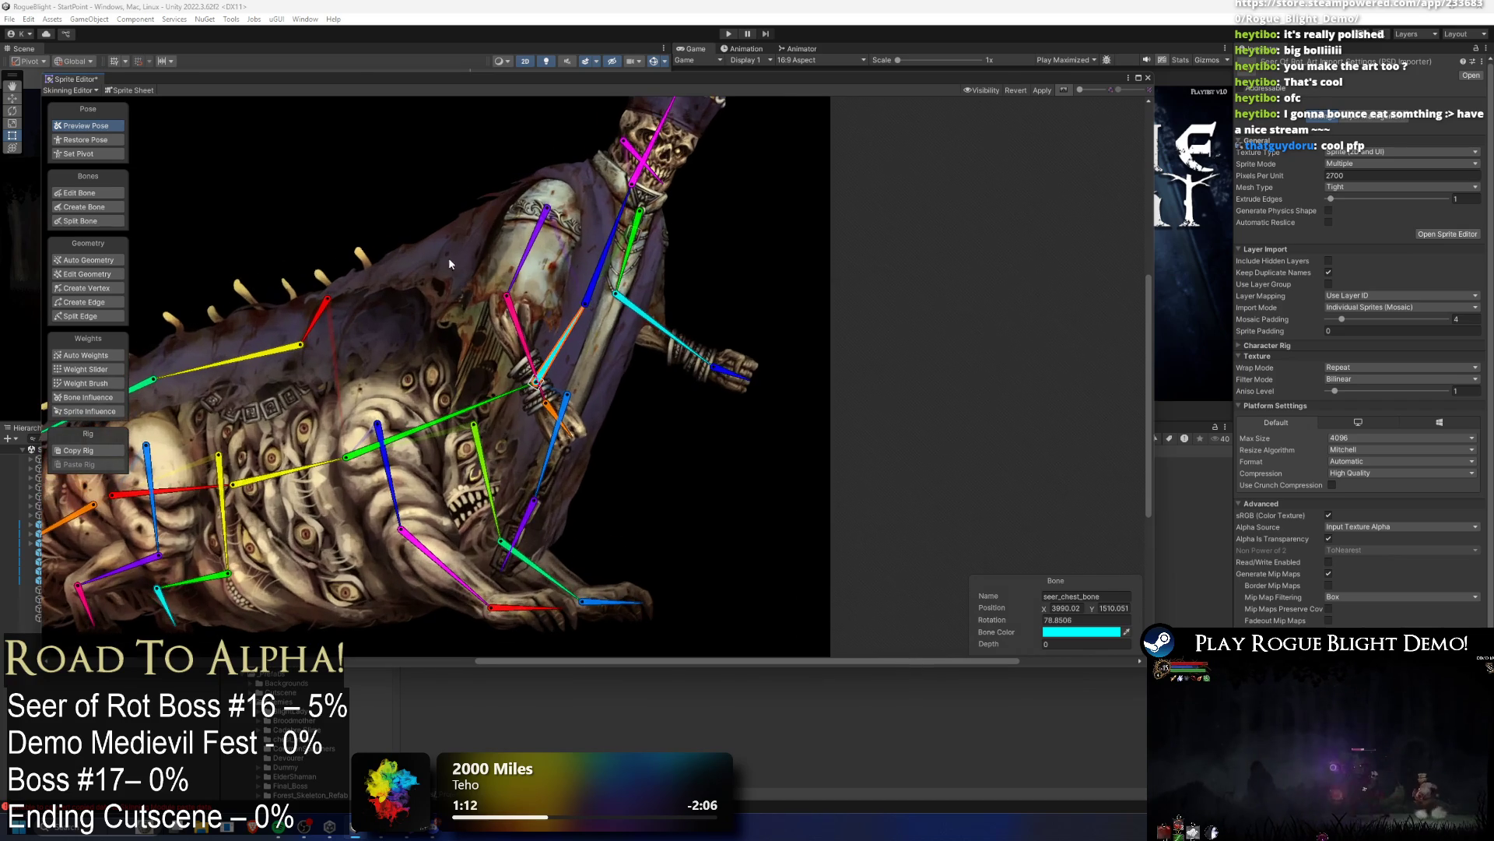
pyautogui.moveTo(575, 327)
pyautogui.mouseDown()
pyautogui.moveTo(524, 321)
pyautogui.moveTo(592, 333)
pyautogui.moveTo(615, 372)
pyautogui.moveTo(593, 335)
pyautogui.mouseUp()
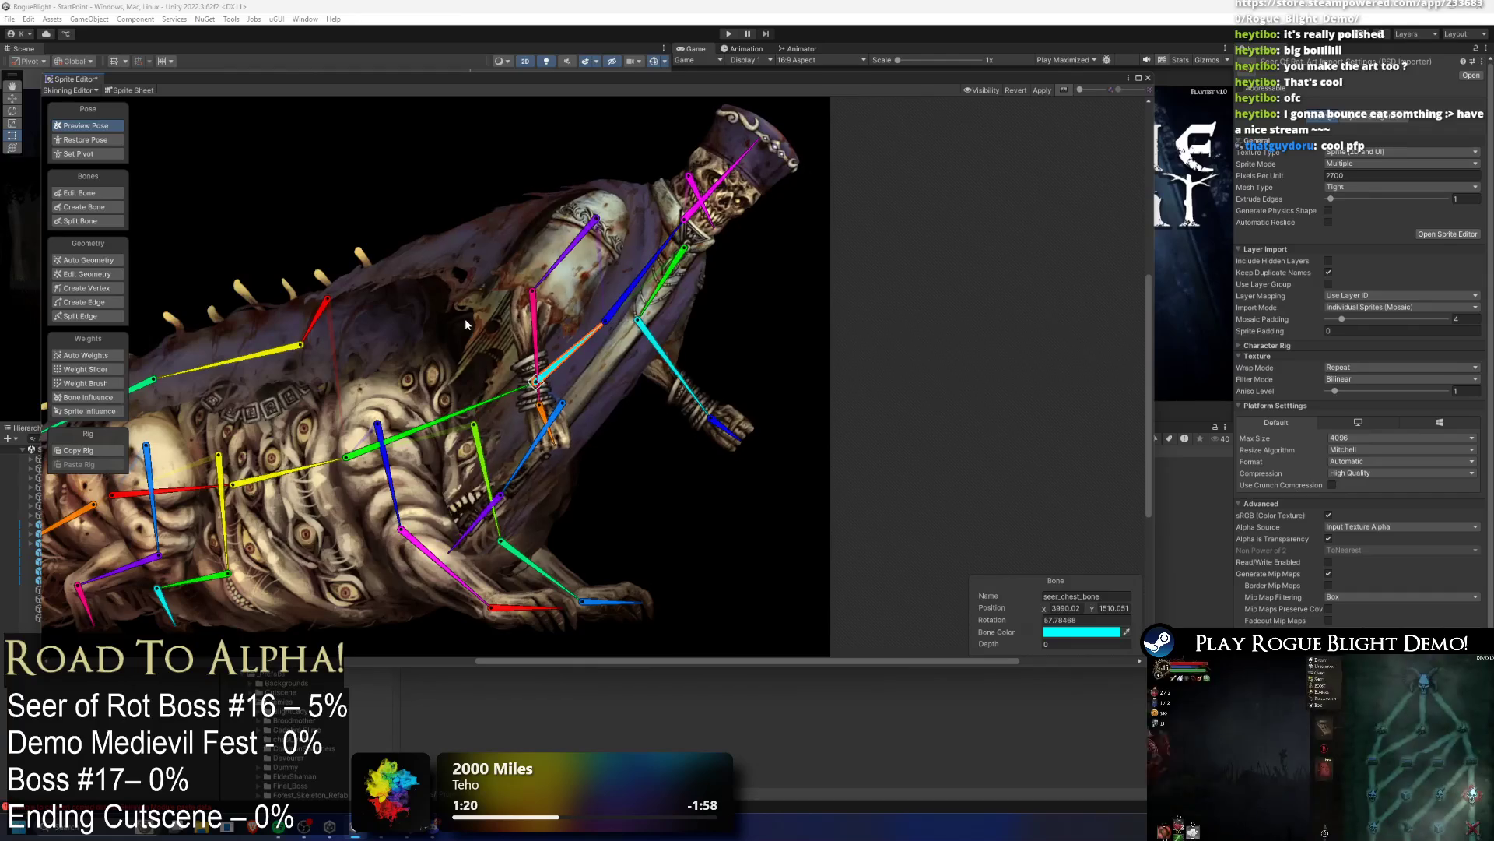
pyautogui.click(93, 401)
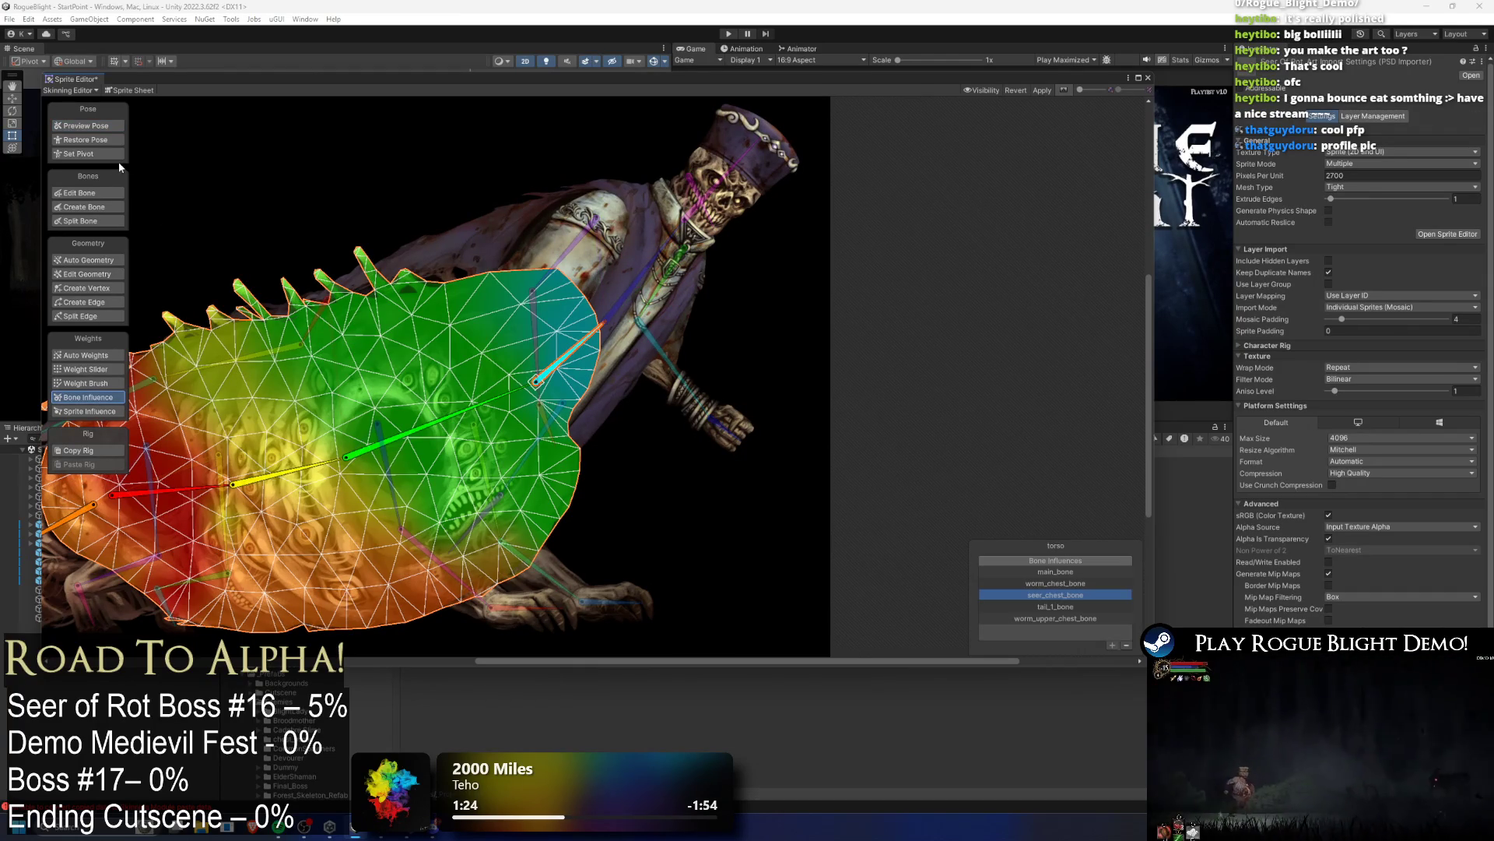
# Step: Rotate the seer's upper body back upright and select the robe sprite
pyautogui.click(100, 127)
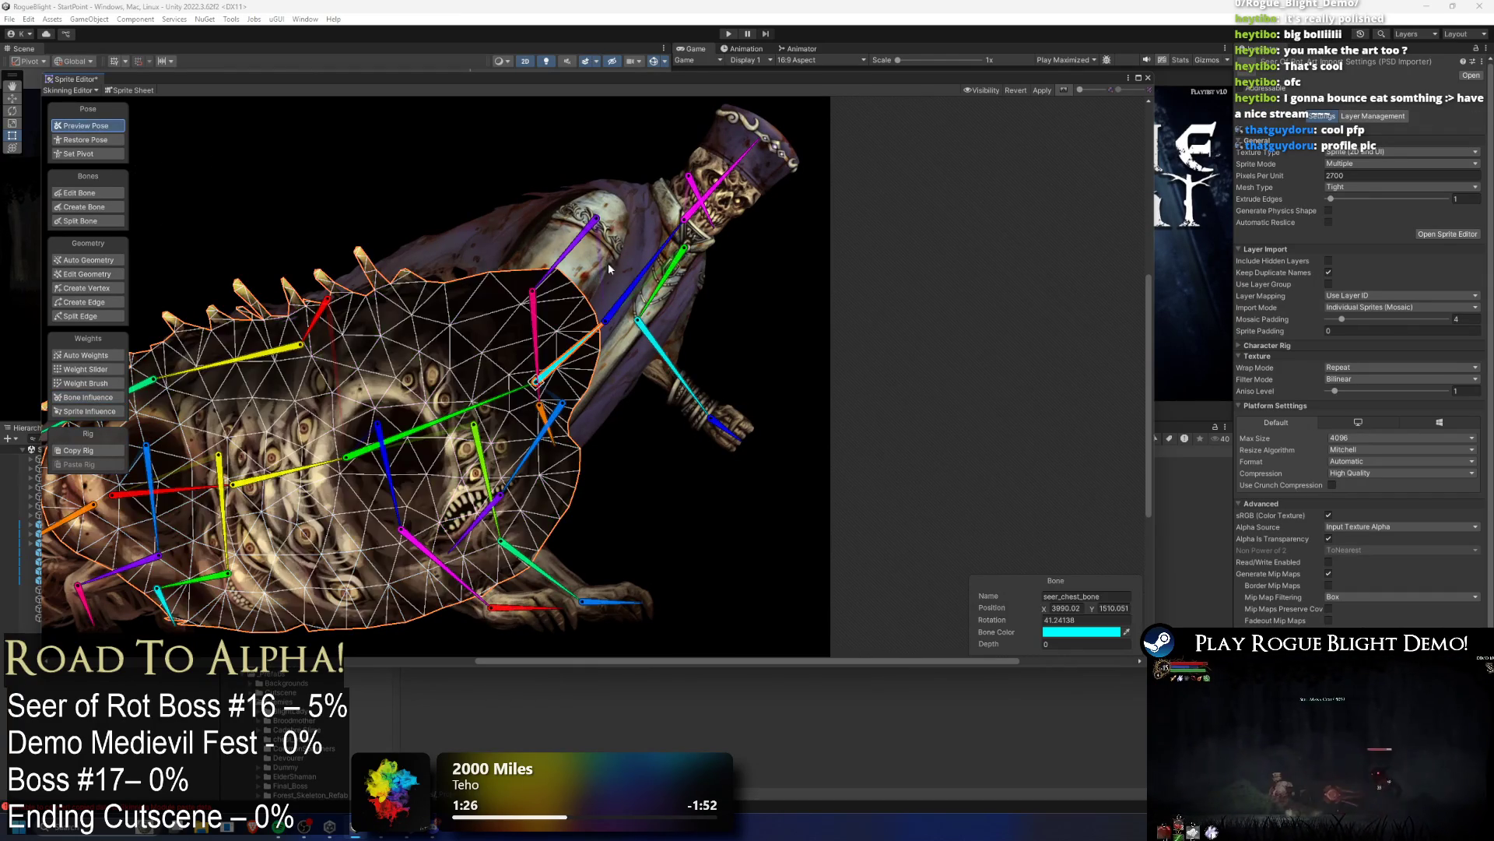
pyautogui.moveTo(587, 345); pyautogui.dragTo(557, 334)
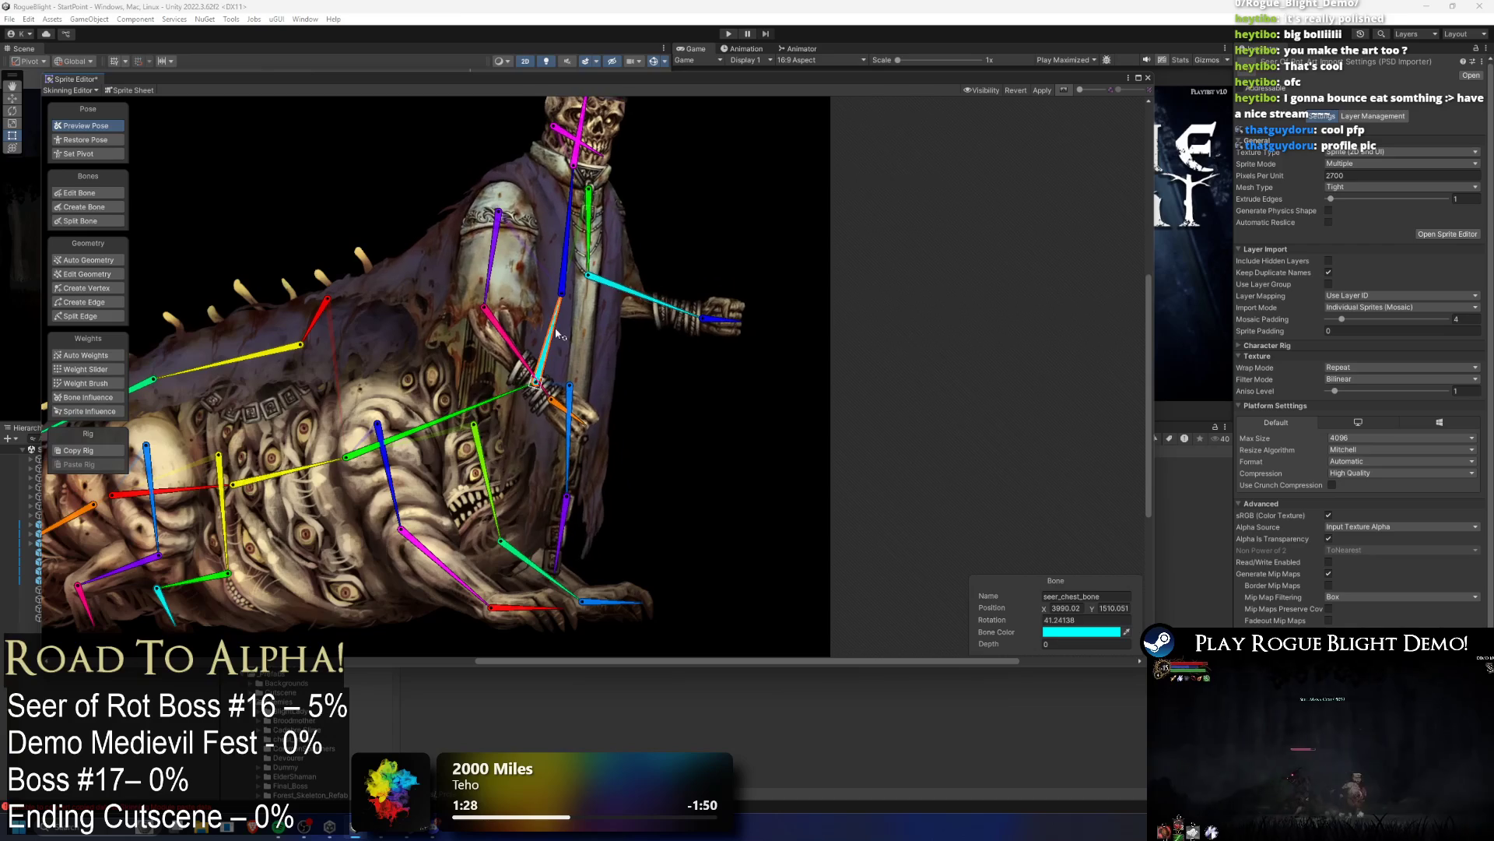
pyautogui.click(391, 274)
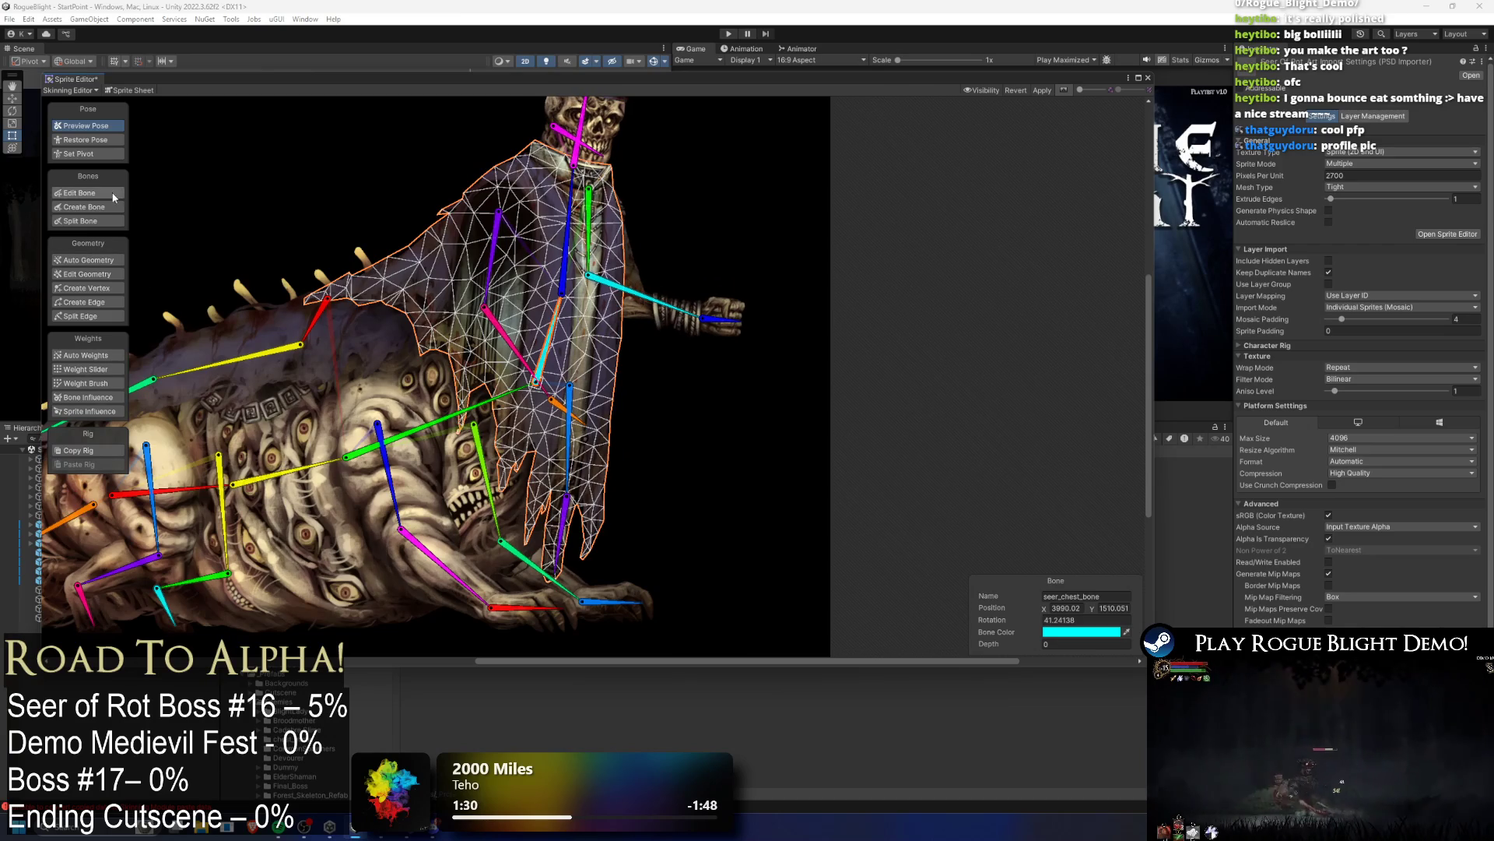
pyautogui.click(81, 192)
# Step: Regenerate the robe's Auto Geometry and Auto Weights, then tilt the chest to test them
pyautogui.click(354, 295)
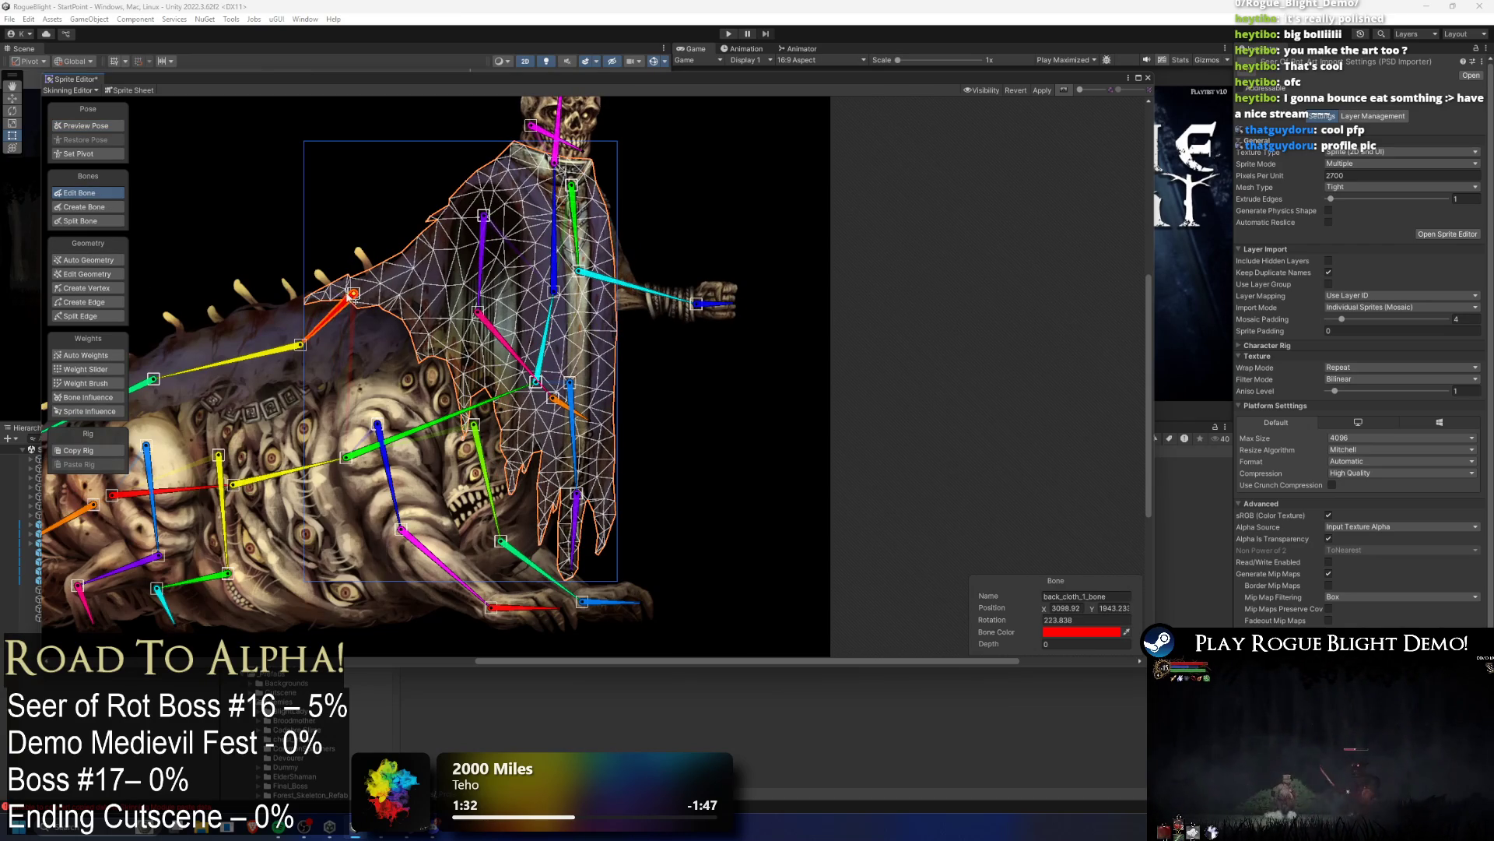
pyautogui.click(100, 262)
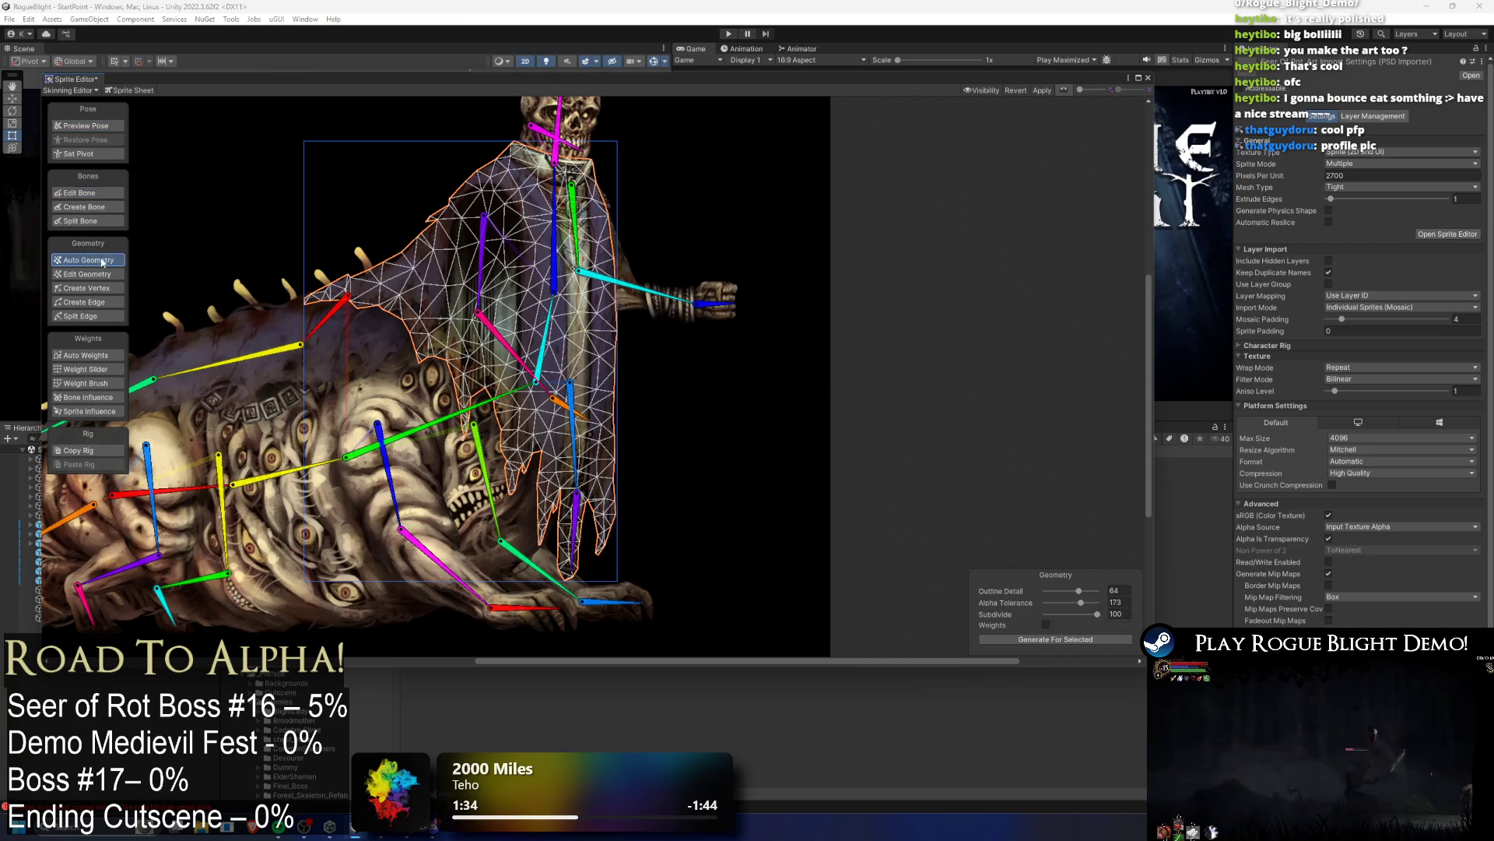
pyautogui.click(87, 355)
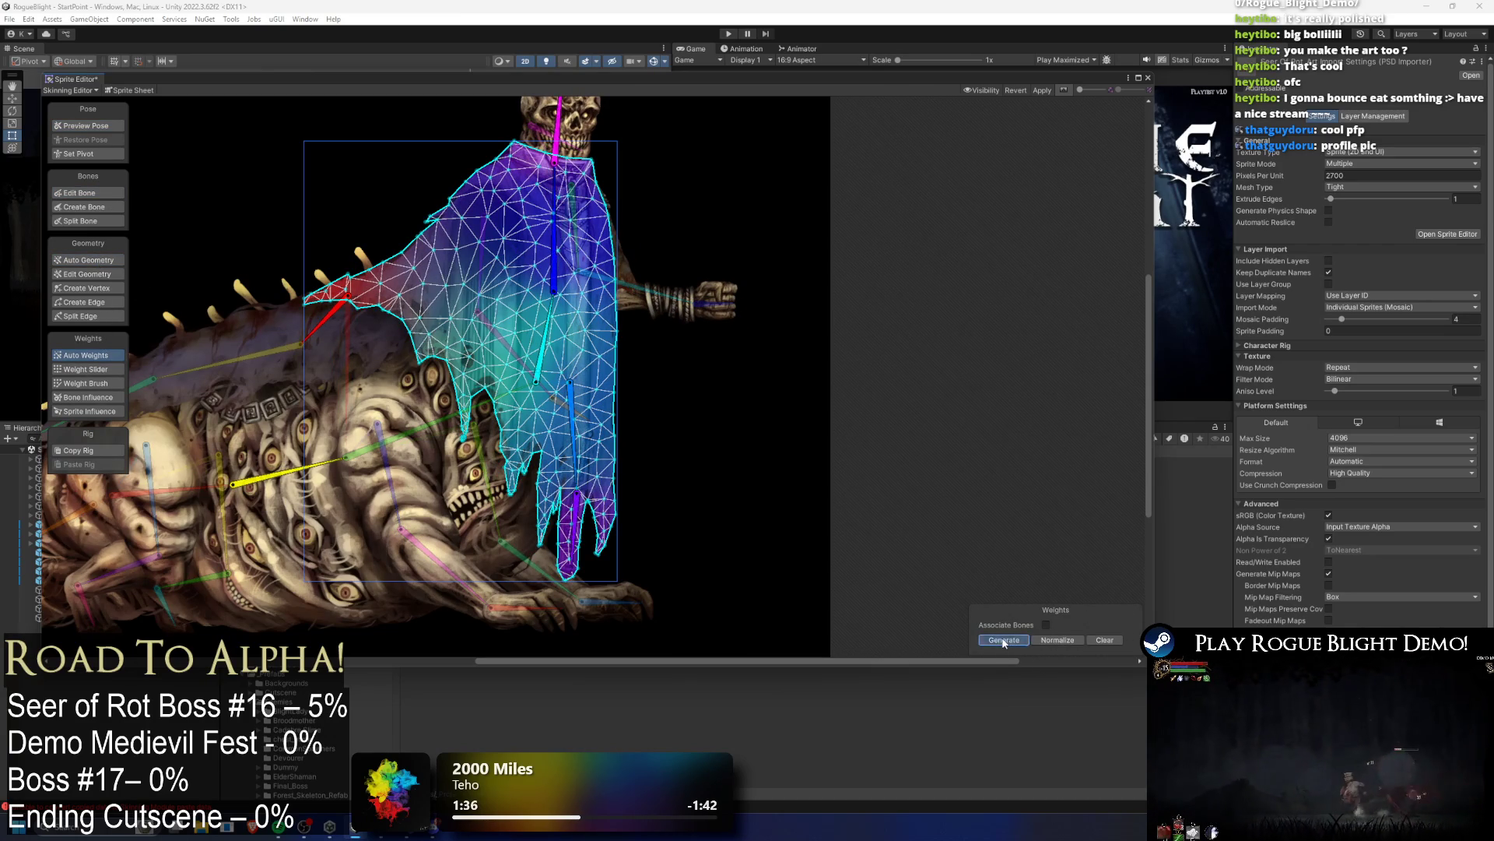
pyautogui.click(1003, 640)
pyautogui.click(85, 126)
pyautogui.moveTo(553, 319)
pyautogui.mouseDown()
pyautogui.moveTo(777, 305)
pyautogui.moveTo(588, 330)
pyautogui.mouseUp()
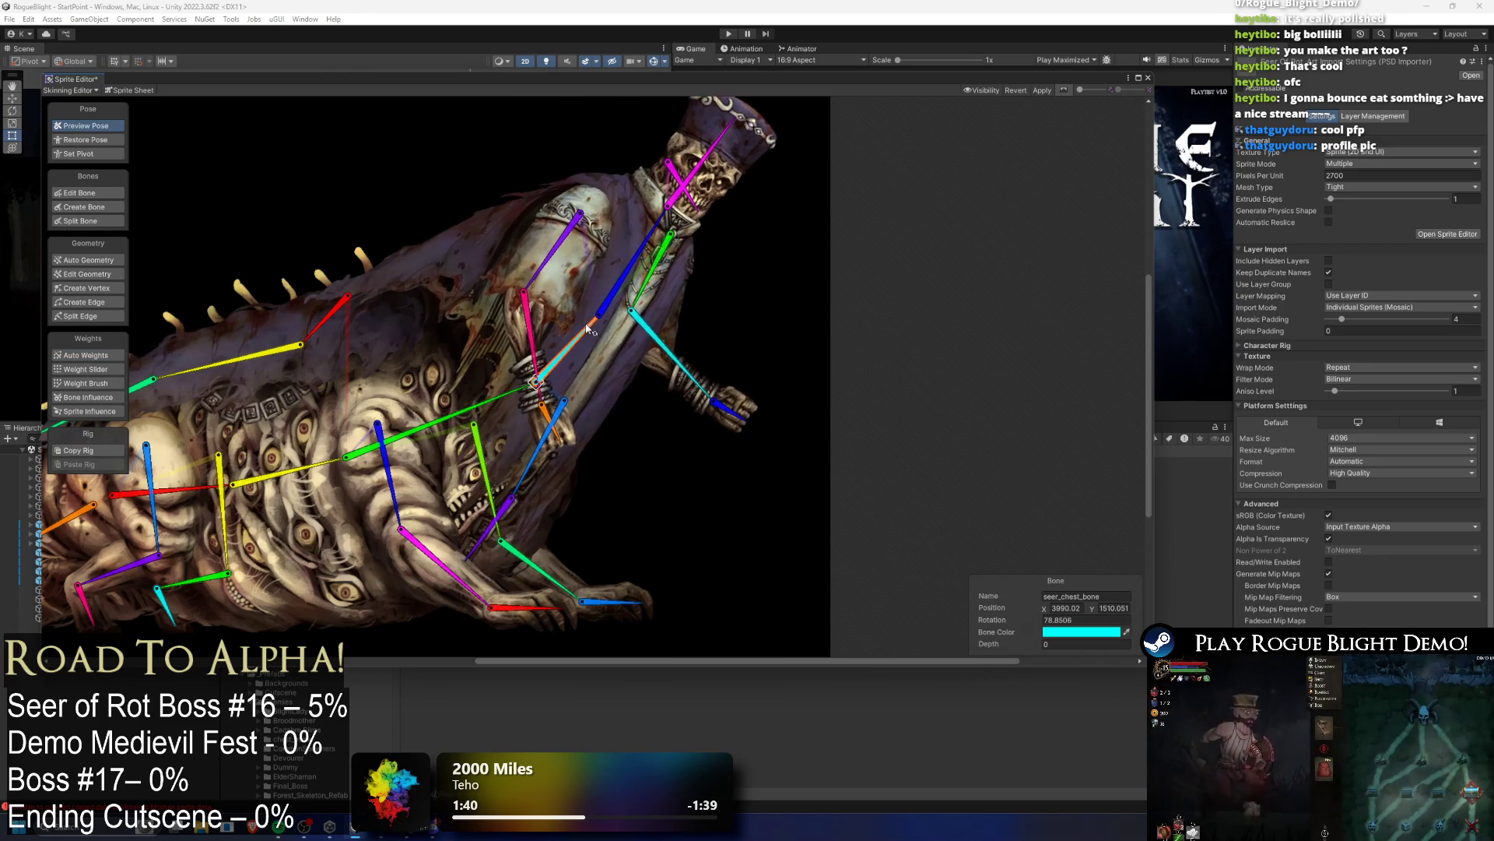
# Step: Rotate the seer's upper chest and chest bones, leaving the upper chest near 124°
pyautogui.moveTo(626, 282); pyautogui.dragTo(592, 263)
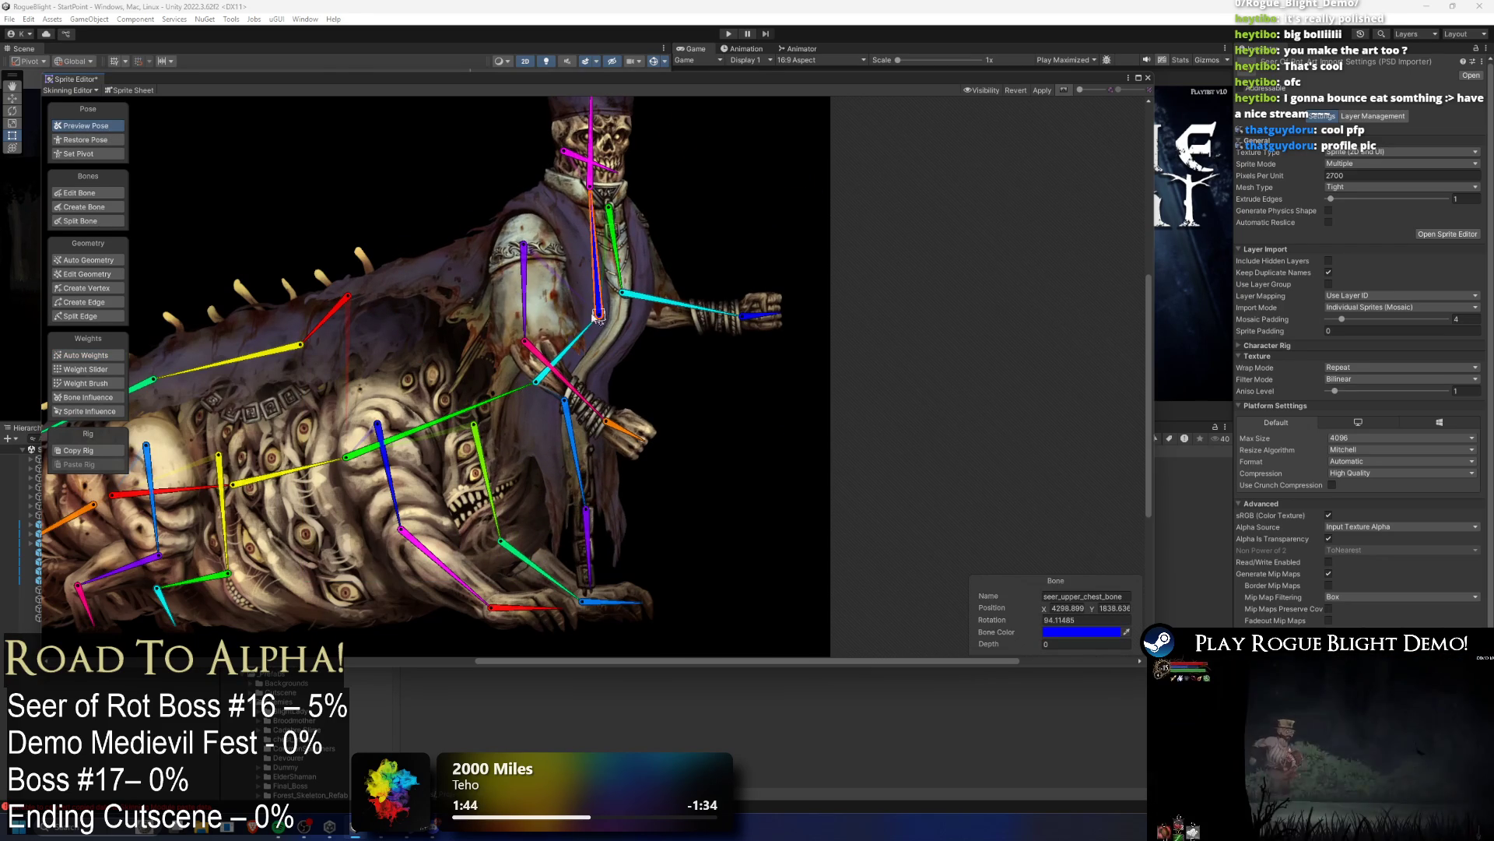
pyautogui.scroll(-2, 638, 316)
pyautogui.moveTo(605, 348)
pyautogui.mouseDown()
pyautogui.moveTo(622, 382)
pyautogui.moveTo(608, 411)
pyautogui.moveTo(580, 419)
pyautogui.mouseUp()
pyautogui.scroll(2, 622, 382)
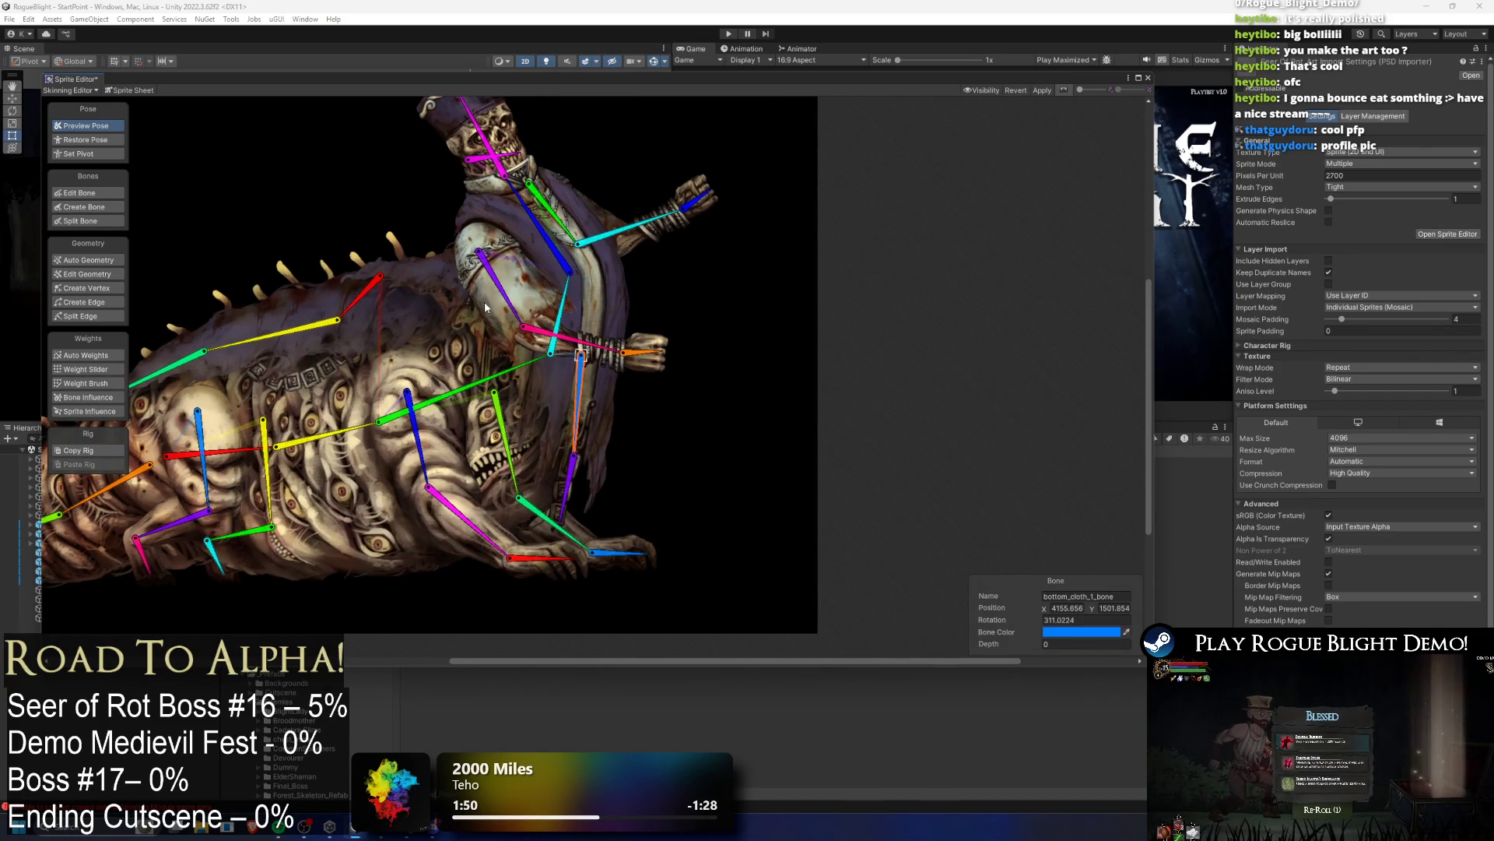
pyautogui.moveTo(557, 257); pyautogui.dragTo(574, 273)
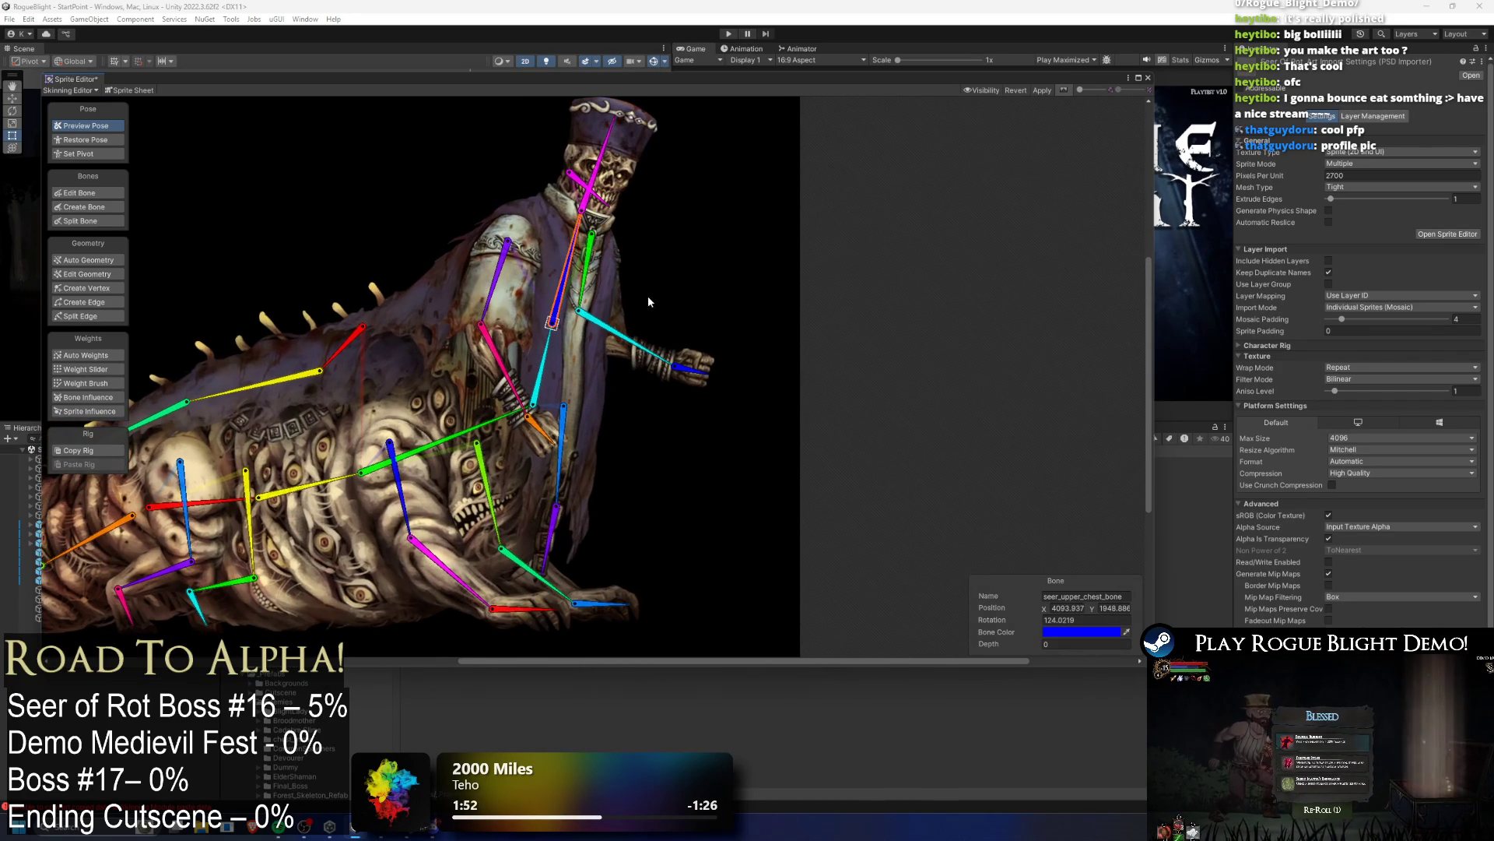